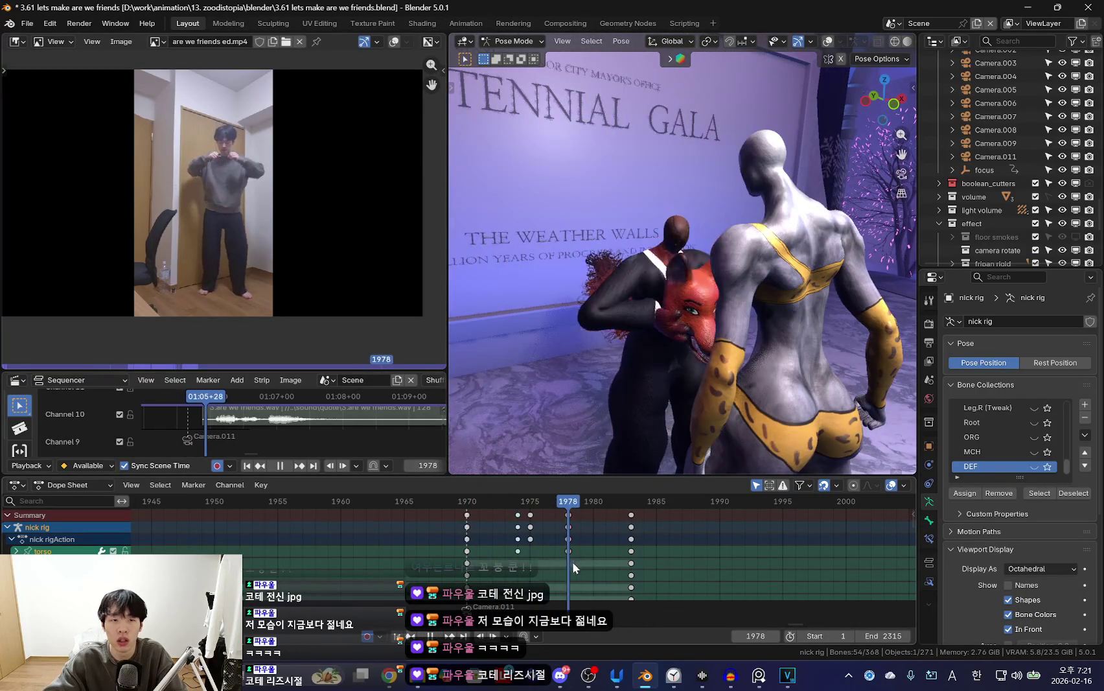
# Review the rig's pose through the scene camera and stop playback at frame 1978.
pyautogui.press('space')
pyautogui.press('KP_0')
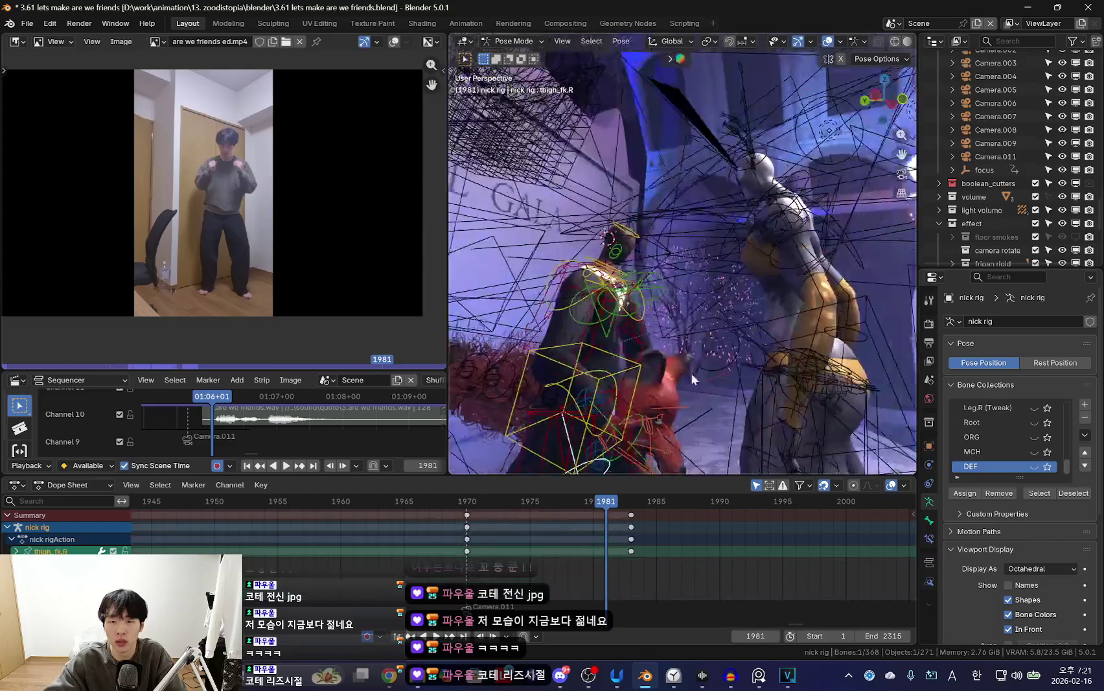
pyautogui.click(672, 254)
pyautogui.hotkey('shift', 'alt', 'z')
pyautogui.hotkey('shift', 'ctrl', 'space')
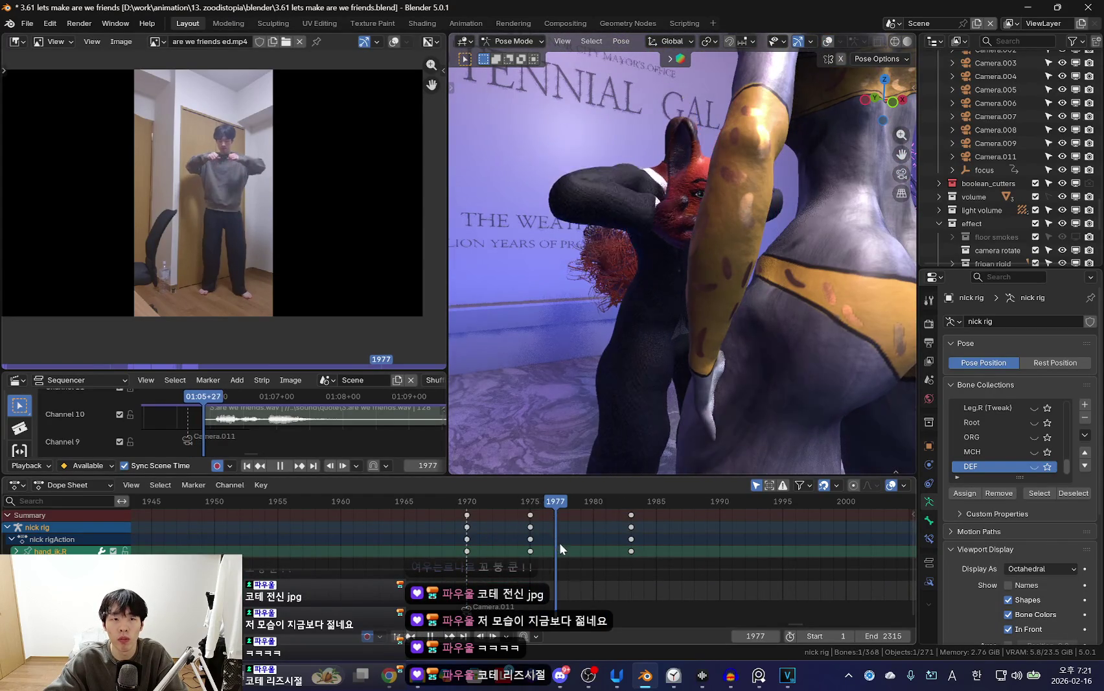
pyautogui.press('space')
# Rotate and key the right upper arm (upper_arm_ik.R) at frame 1978, then replay to review.
pyautogui.click(752, 380)
pyautogui.hotkey('shift', 'alt', 'z')
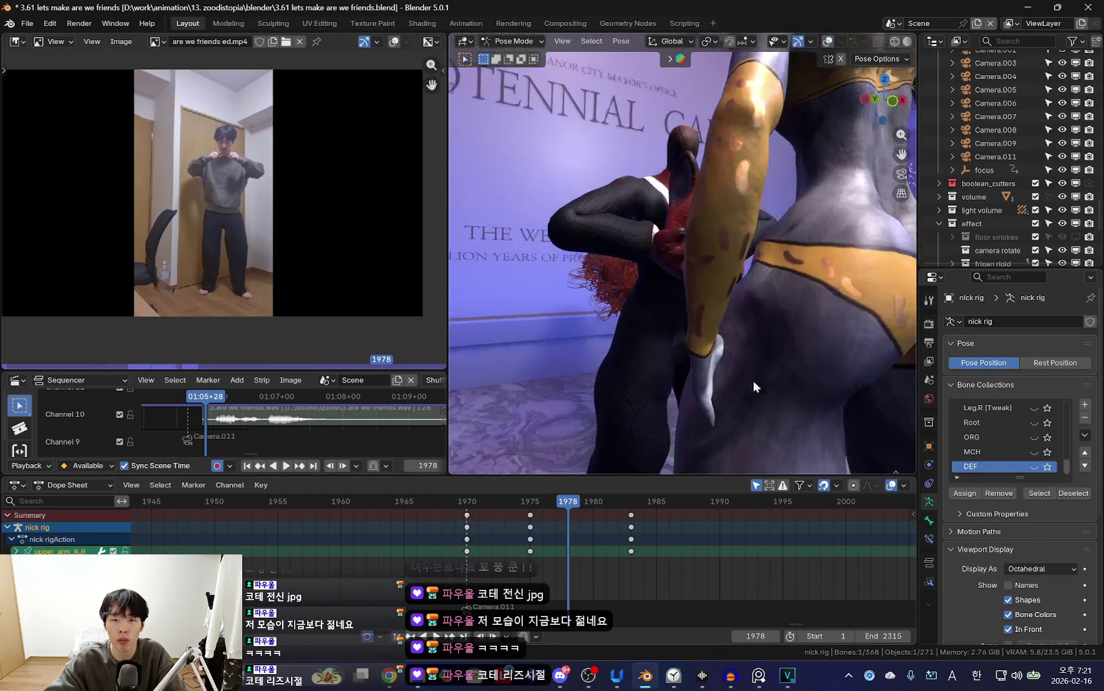
pyautogui.press('KP_0')
pyautogui.press('r')
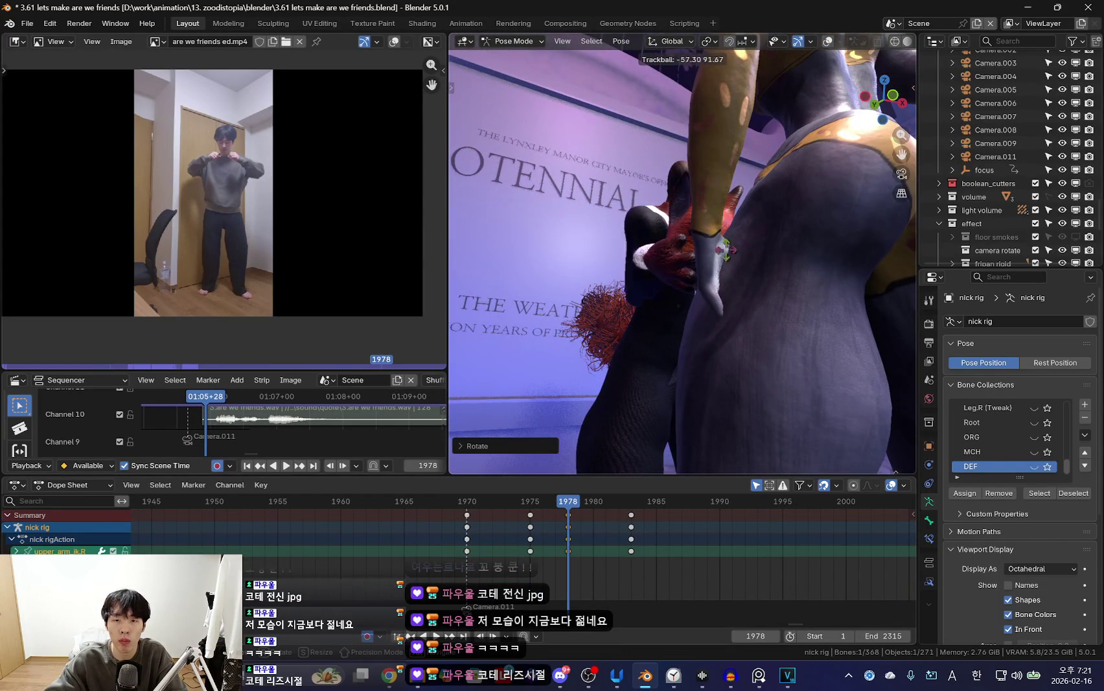
pyautogui.click(726, 259)
pyautogui.press('i')
pyautogui.hotkey('shift', 'alt', 'z')
pyautogui.hotkey('shift', 'ctrl', 'space')
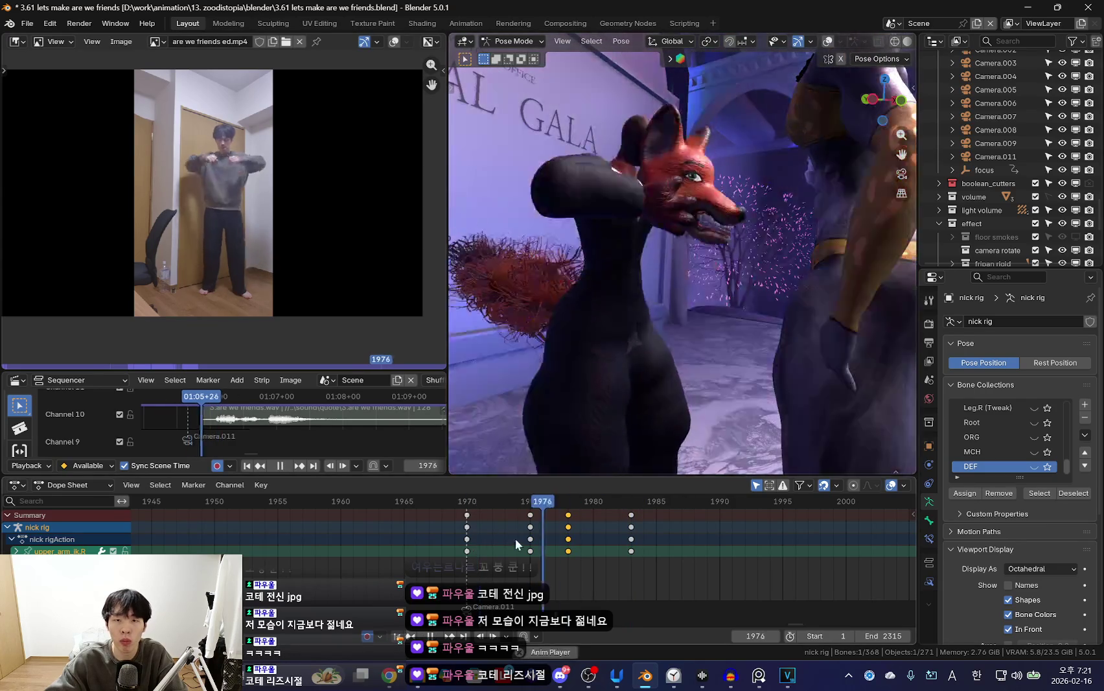
pyautogui.press('space')
pyautogui.hotkey('shift', 'ctrl', 'space')
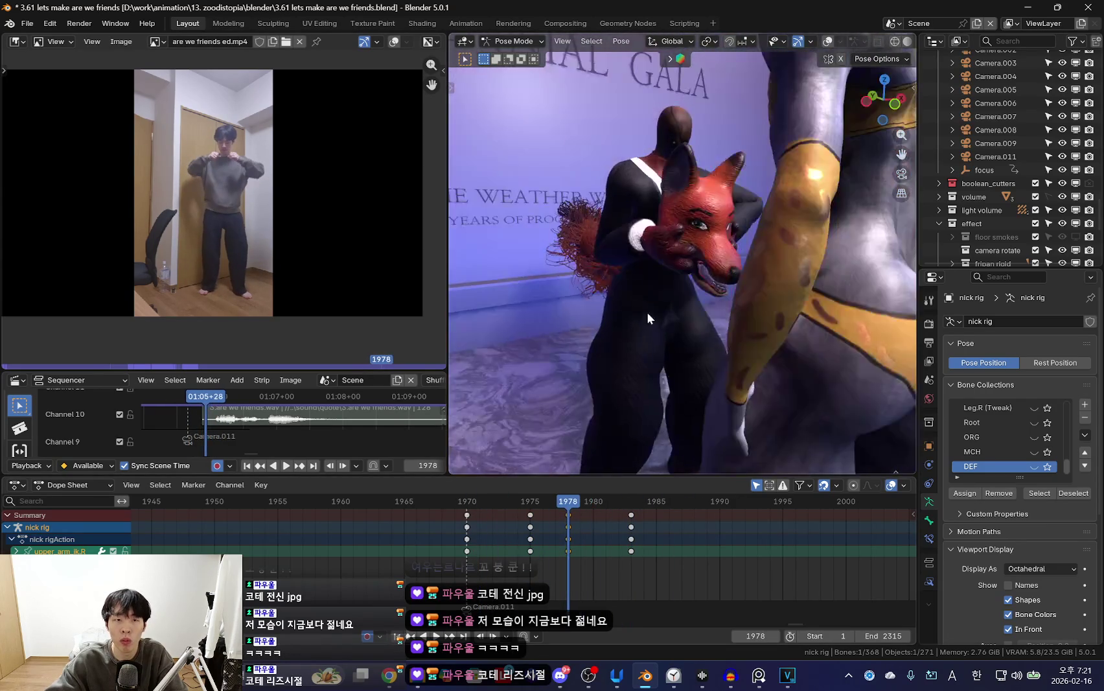
# Move the arm keys at frame 1978 to frame 1980 in the Dope Sheet.
pyautogui.press('space')
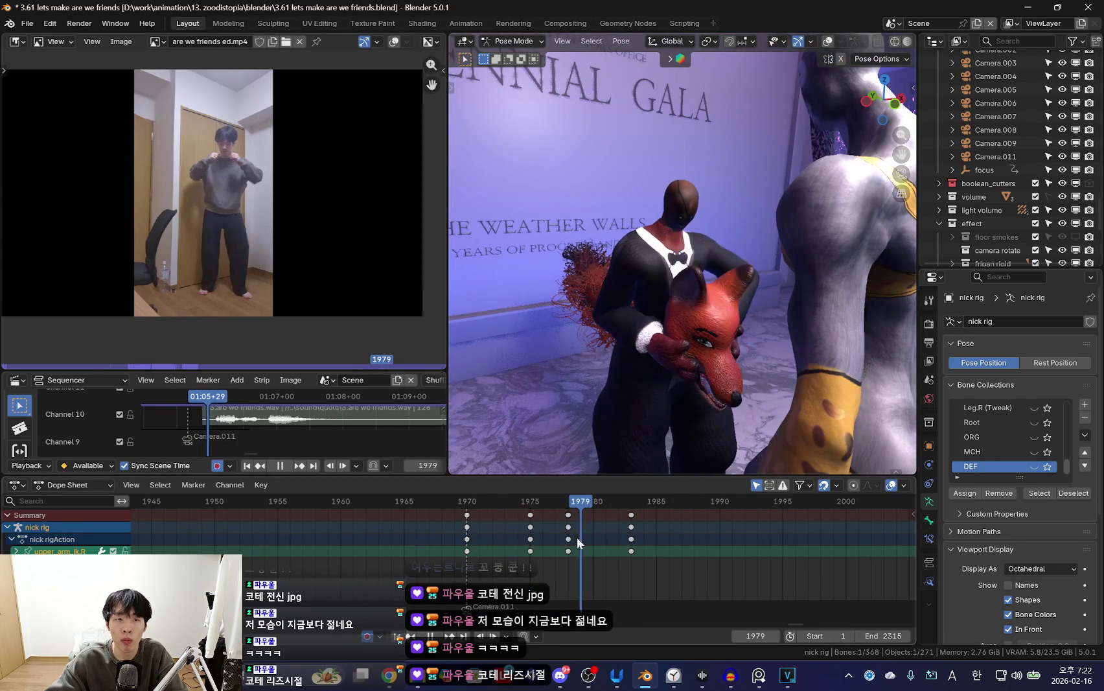
pyautogui.moveTo(572, 517); pyautogui.dragTo(596, 523)
pyautogui.press('Right')
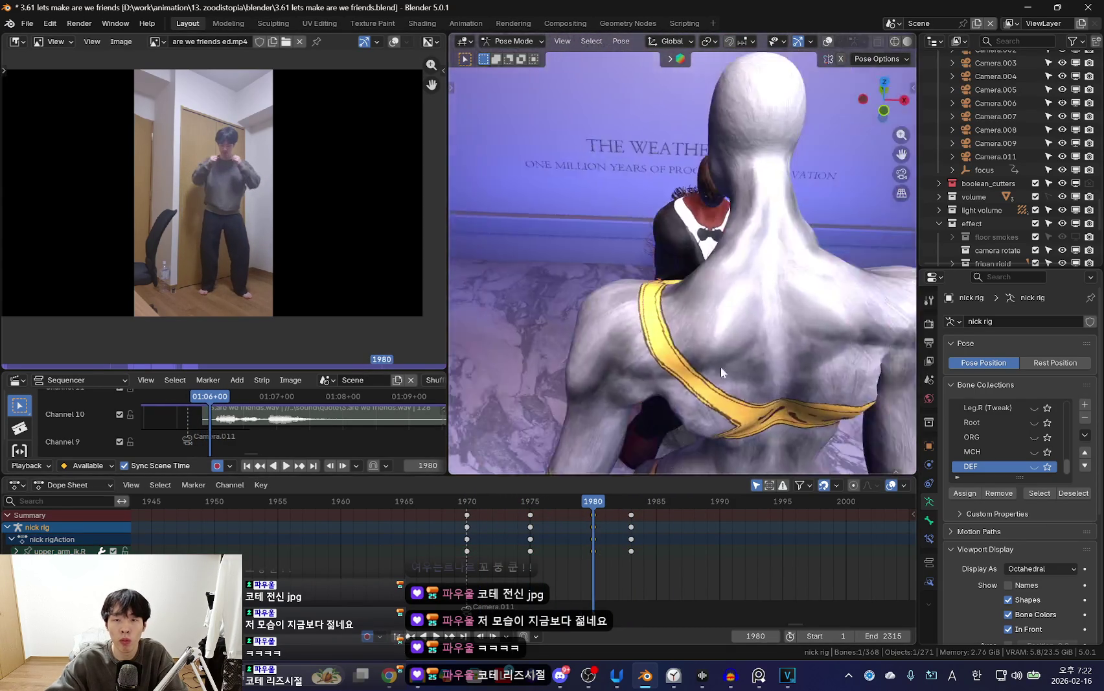
pyautogui.moveTo(720, 367); pyautogui.dragTo(524, 299, button='middle')
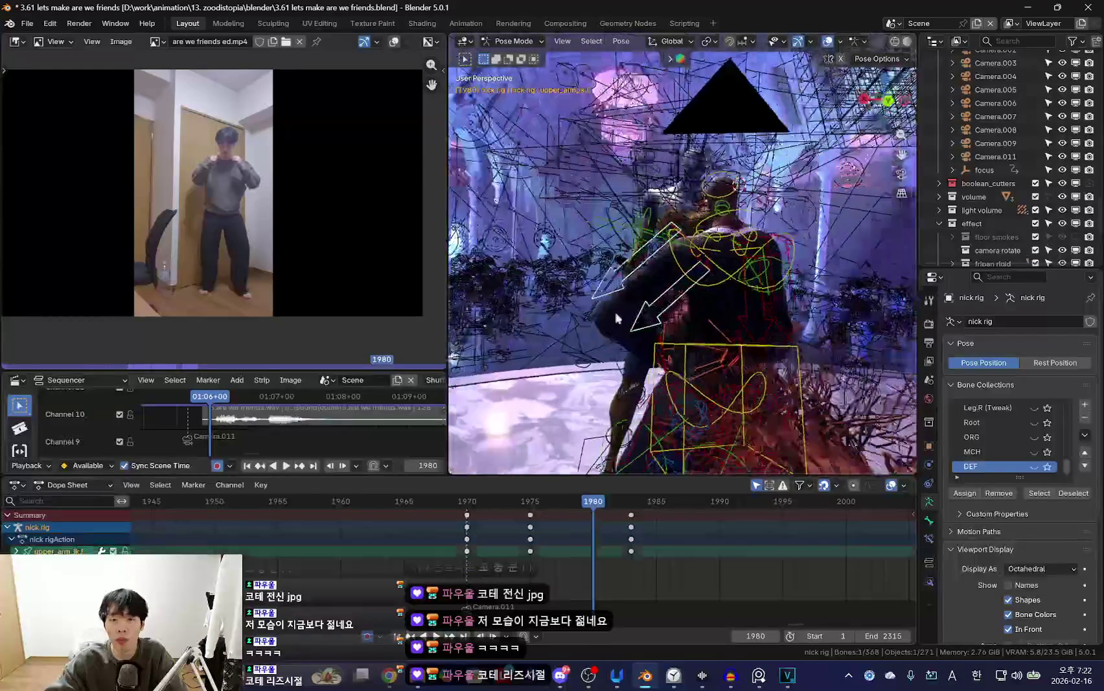
# Rotate the left upper arm (upper_arm_ik.L) and play back the animation.
pyautogui.press('KP_0')
pyautogui.press('r')
pyautogui.click(734, 358)
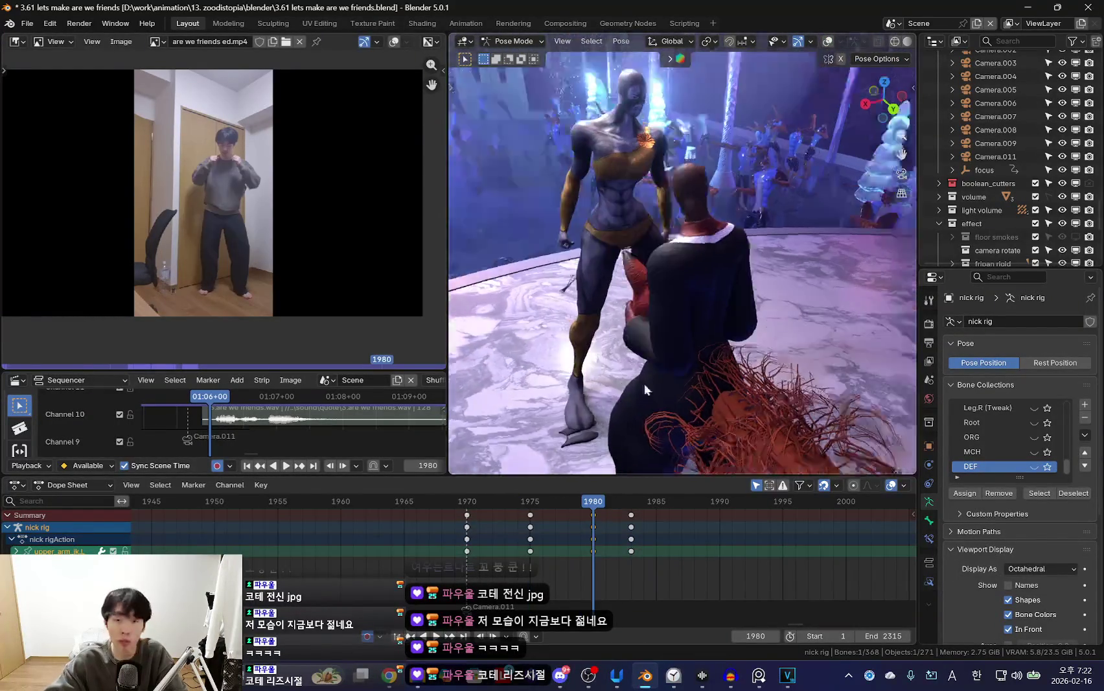
pyautogui.press('space')
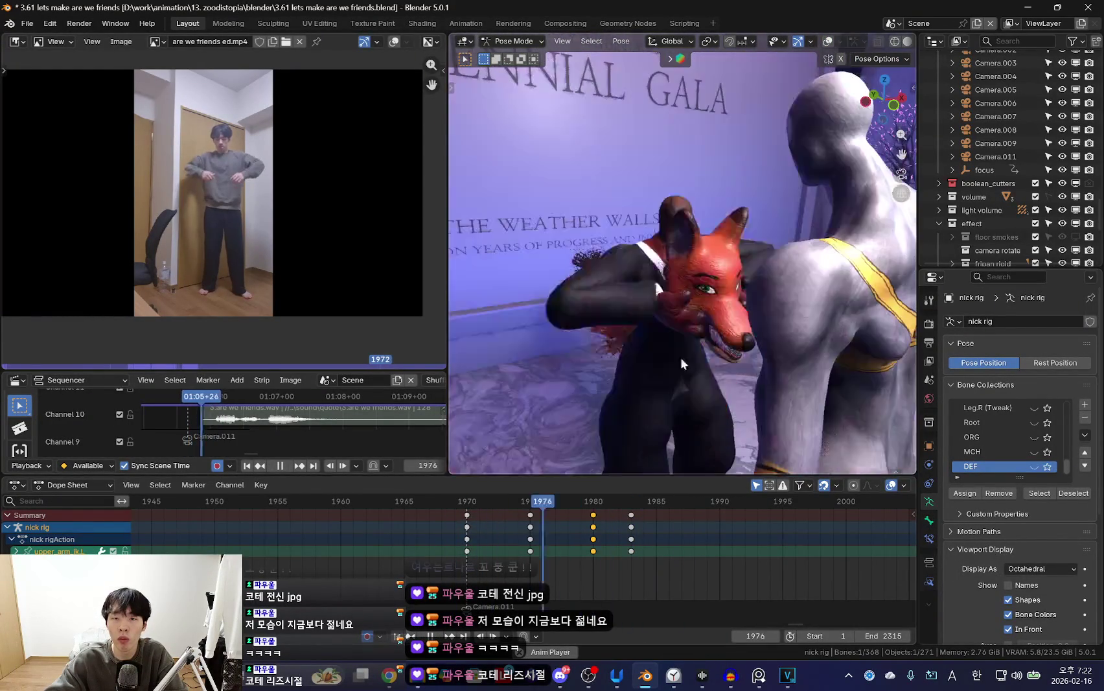
# Inspect the rig and fox mask up close and set the playhead to frame 1972.
pyautogui.click(494, 569)
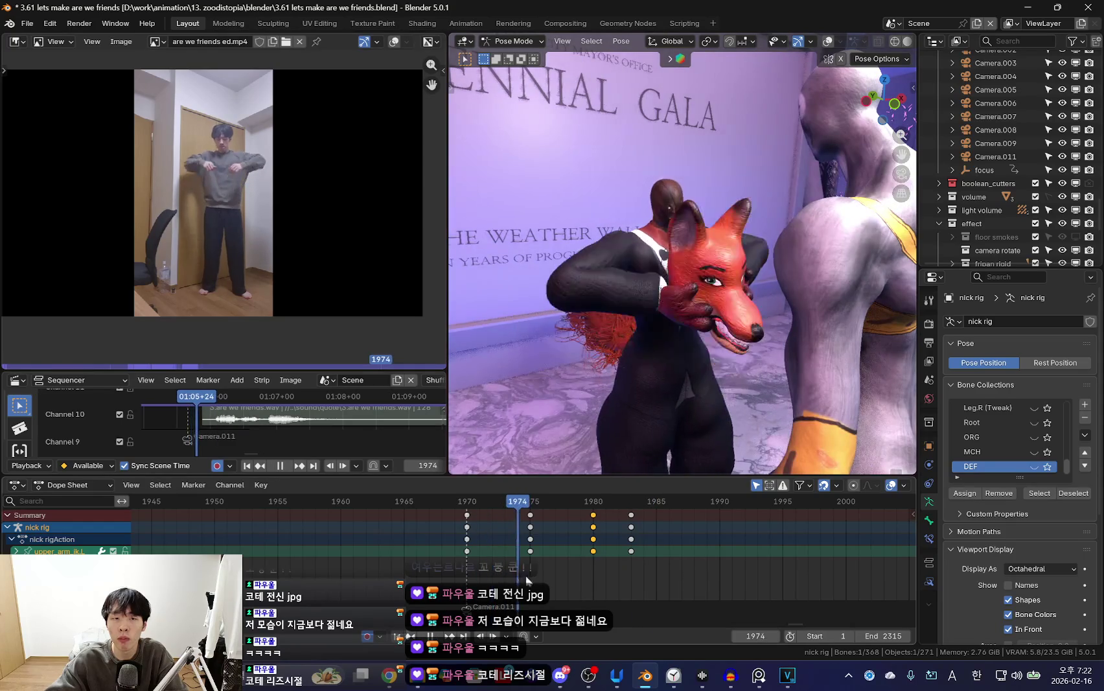
pyautogui.press('space')
pyautogui.moveTo(648, 389); pyautogui.dragTo(690, 360, button='middle')
pyautogui.click(722, 295)
pyautogui.moveTo(722, 295); pyautogui.dragTo(689, 289, button='middle')
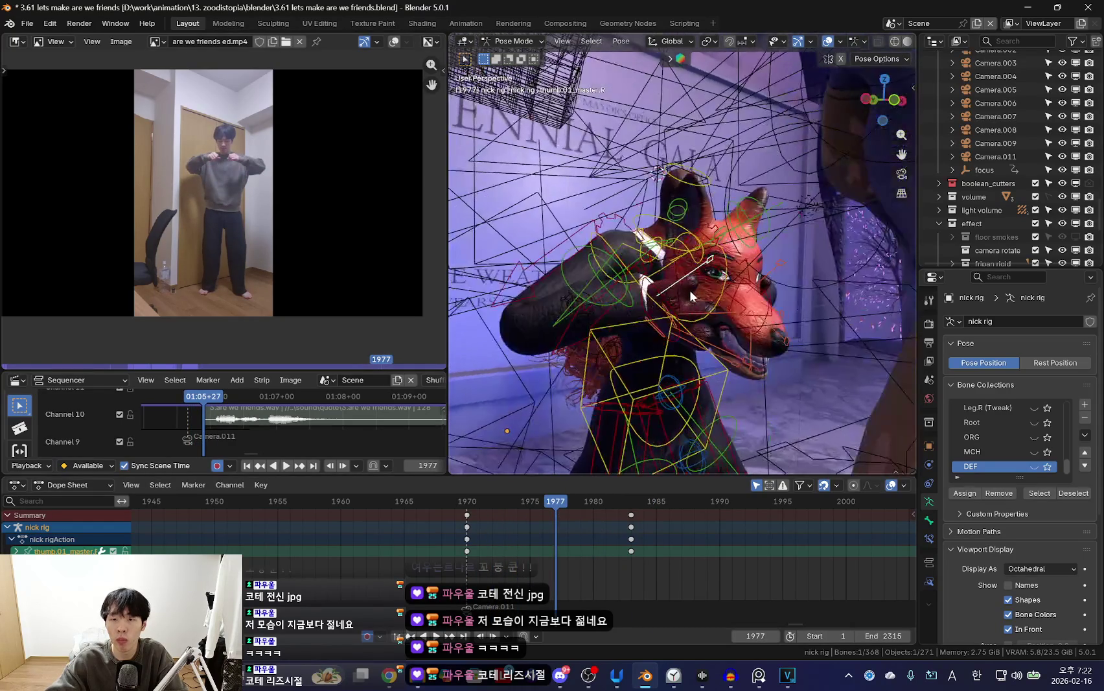
pyautogui.press('KP_0')
pyautogui.moveTo(458, 545); pyautogui.dragTo(503, 542)
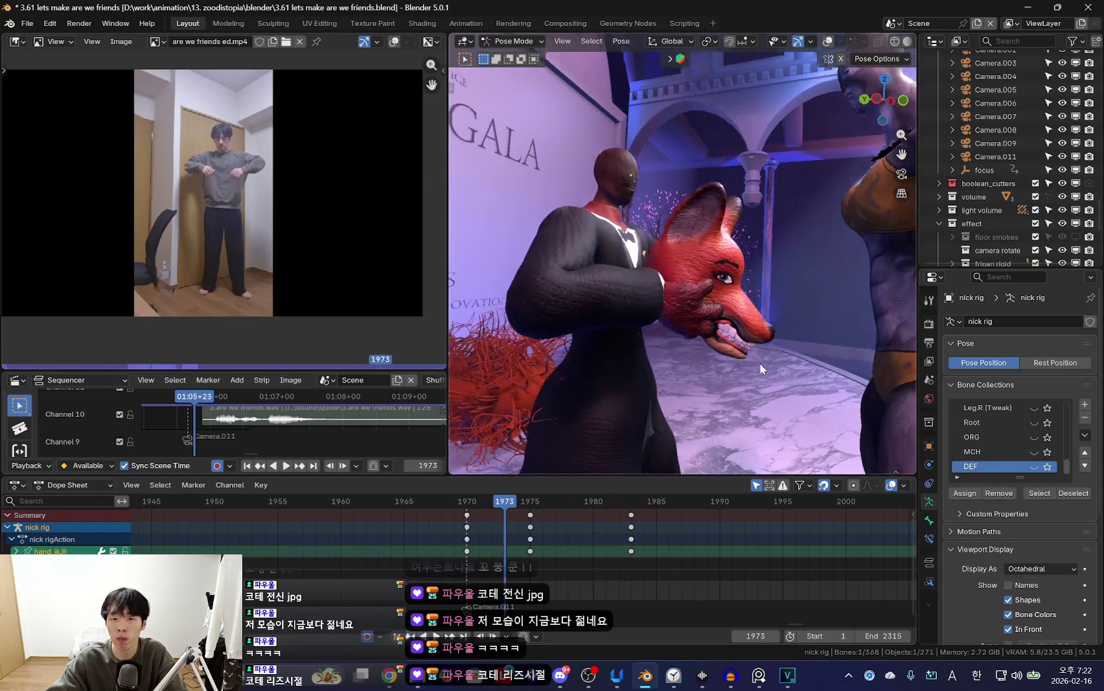
pyautogui.click(492, 501)
# Tilt and reposition the fox mask with hand_ik.R at frame 1972.
pyautogui.press('r')
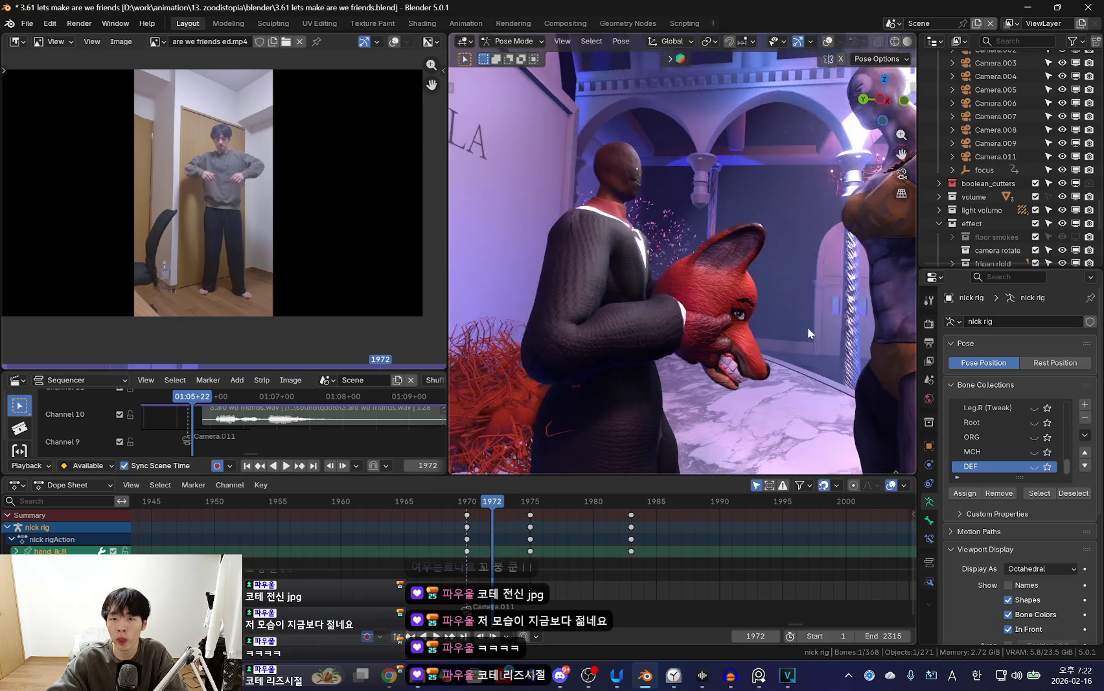
pyautogui.press('Up')
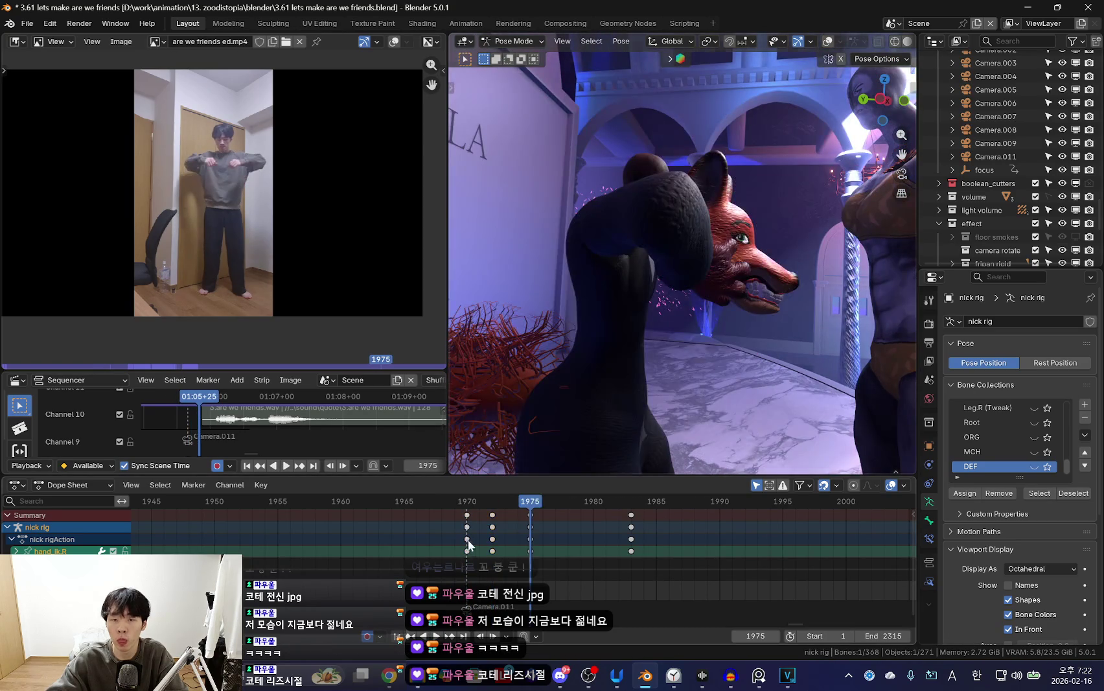
pyautogui.press('Down')
pyautogui.press('g')
pyautogui.click(725, 324)
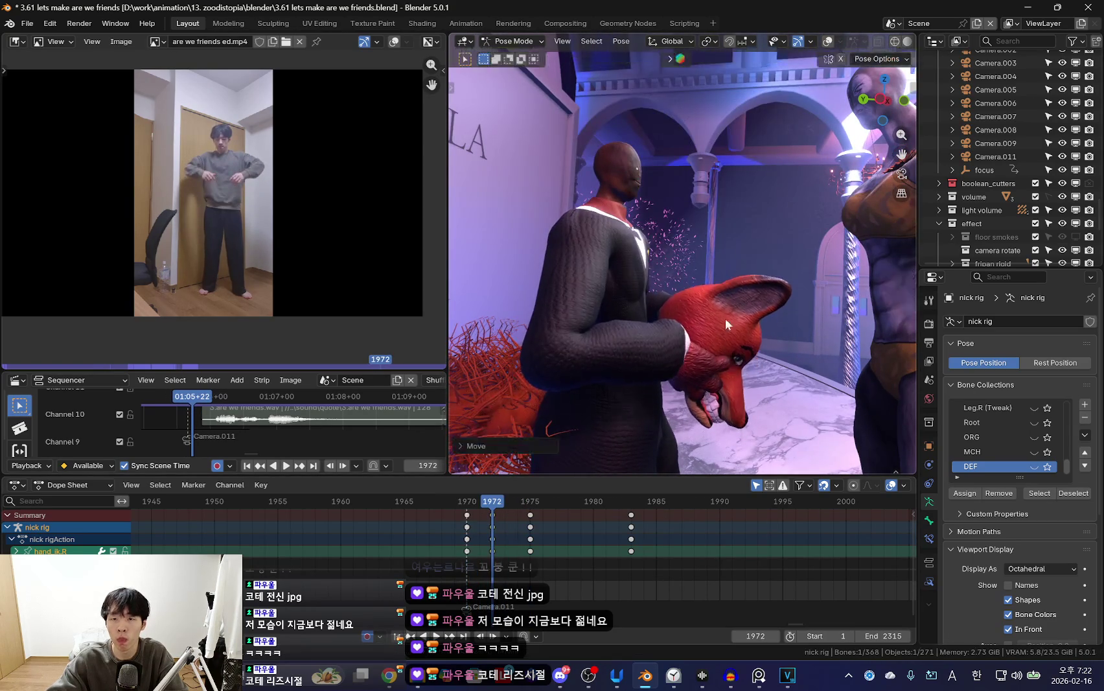
# Lower the fox mask to a new position at frame 1978 and replay.
pyautogui.moveTo(466, 501); pyautogui.dragTo(569, 569)
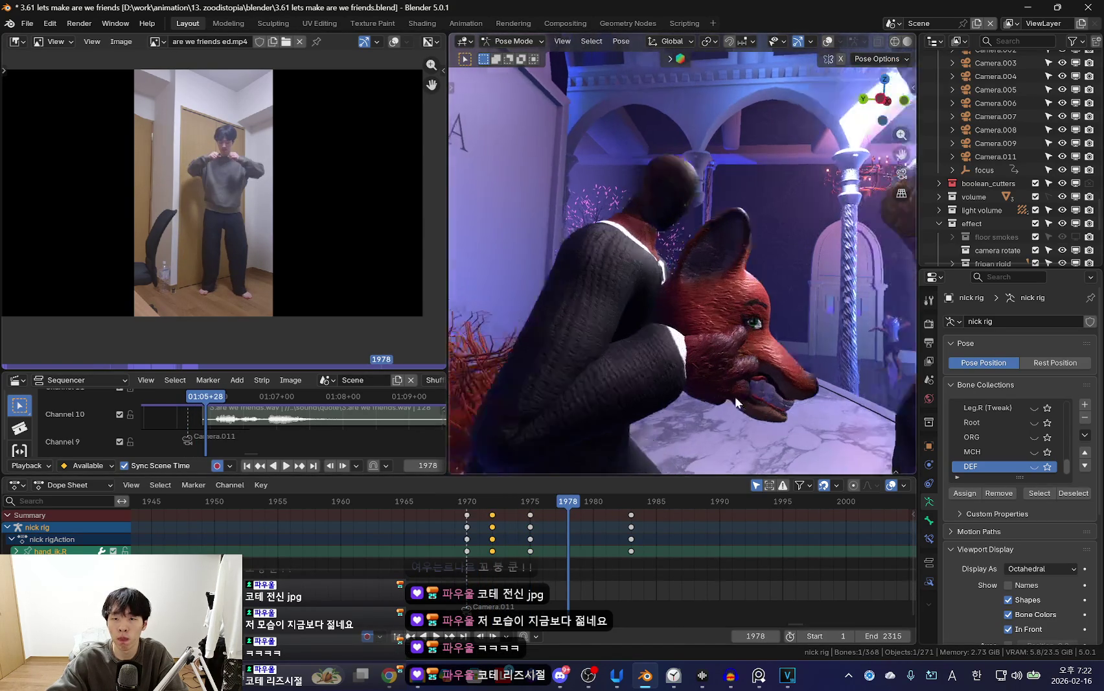
pyautogui.moveTo(734, 396); pyautogui.dragTo(846, 334, button='middle')
pyautogui.press('g')
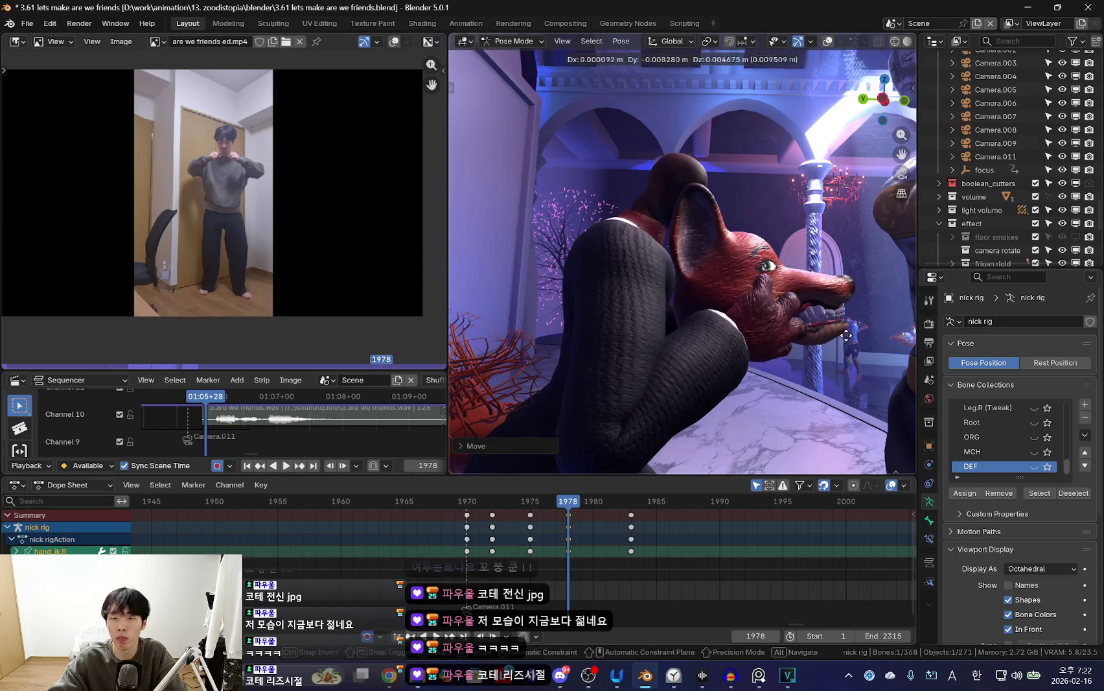
pyautogui.click(846, 334)
pyautogui.press('space')
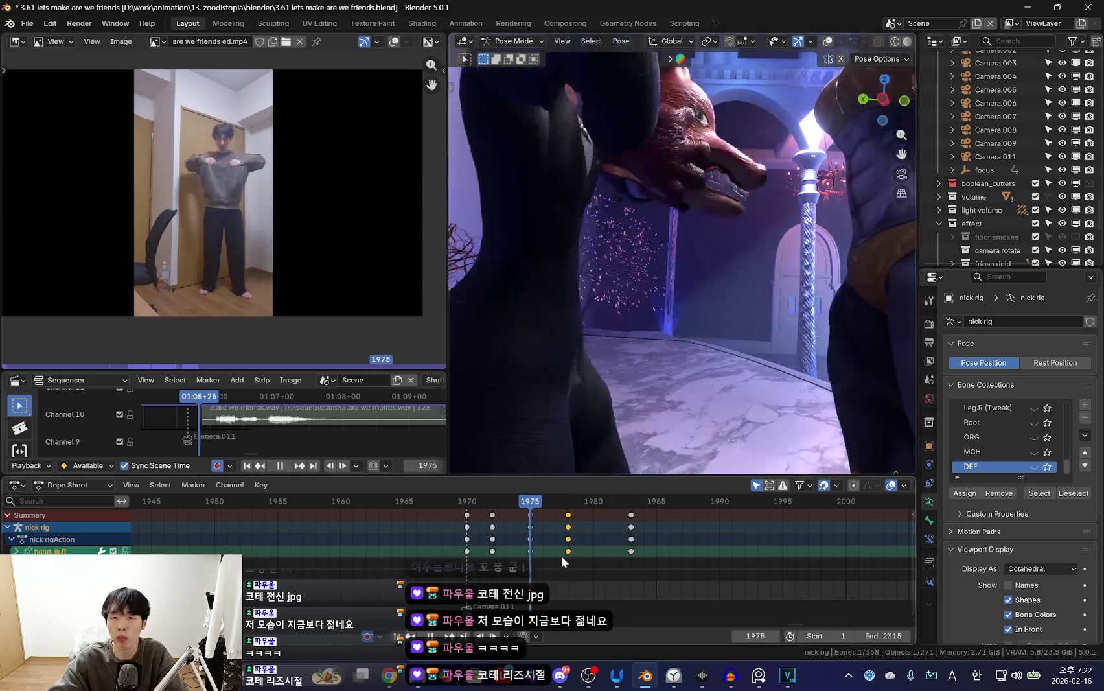
# Shift the frame 1983 keys to 1982, rotate the mask at 1981, and review playback.
pyautogui.moveTo(638, 531); pyautogui.dragTo(622, 527)
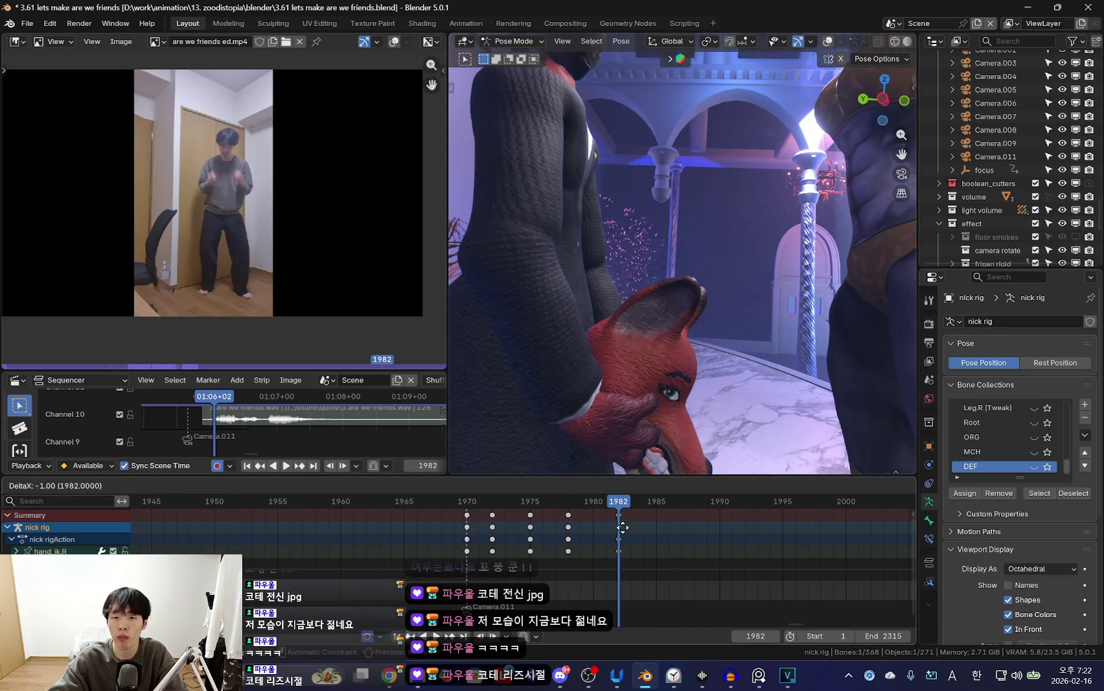
pyautogui.press('Left')
pyautogui.press('r')
pyautogui.press('r')
pyautogui.click(776, 358)
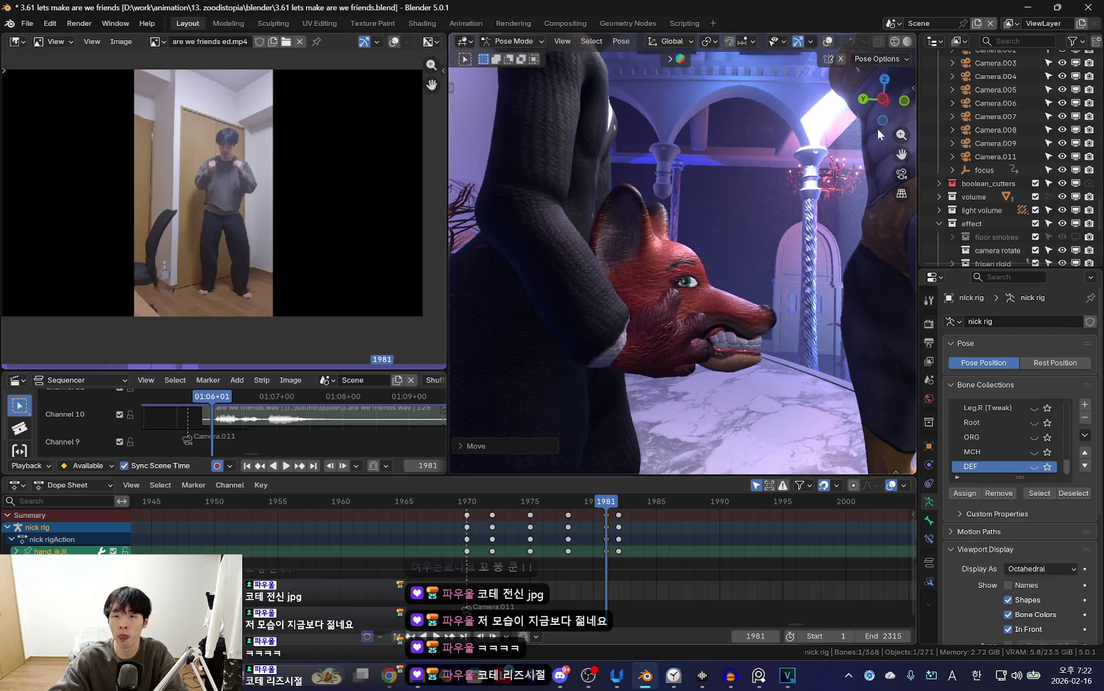
pyautogui.press('Left')
pyautogui.press('Left')
pyautogui.press('Left')
pyautogui.press('space')
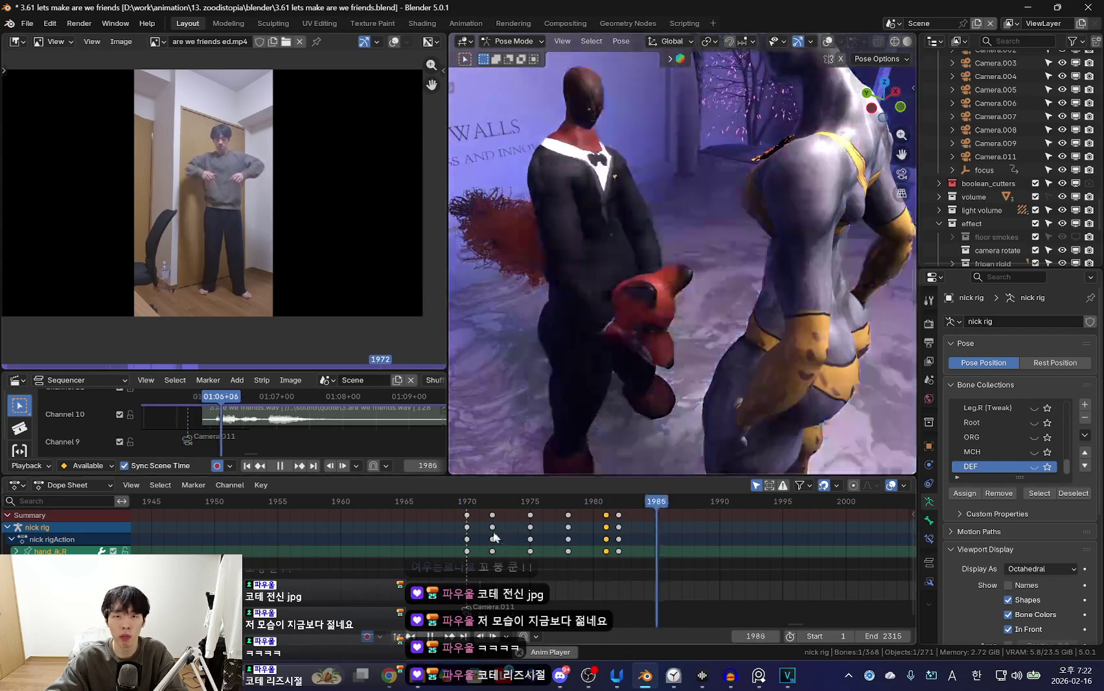
pyautogui.press('space')
pyautogui.press('Down')
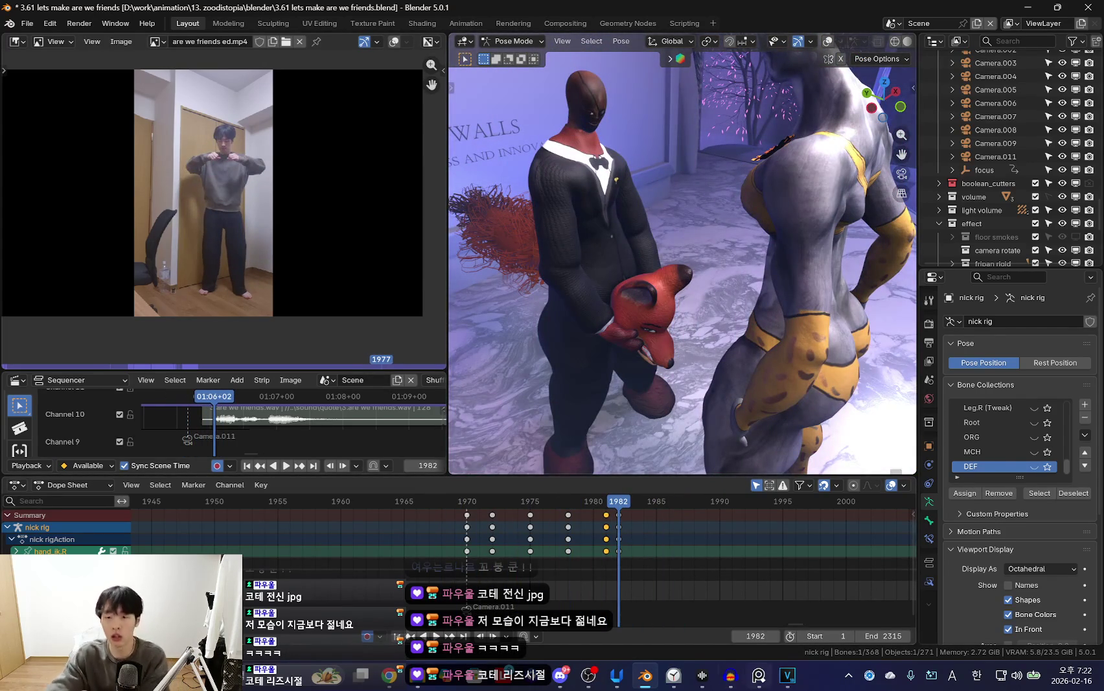
# Open the Clock app's timers page and start the 5분 (5-minute) timer.
pyautogui.click(674, 675)
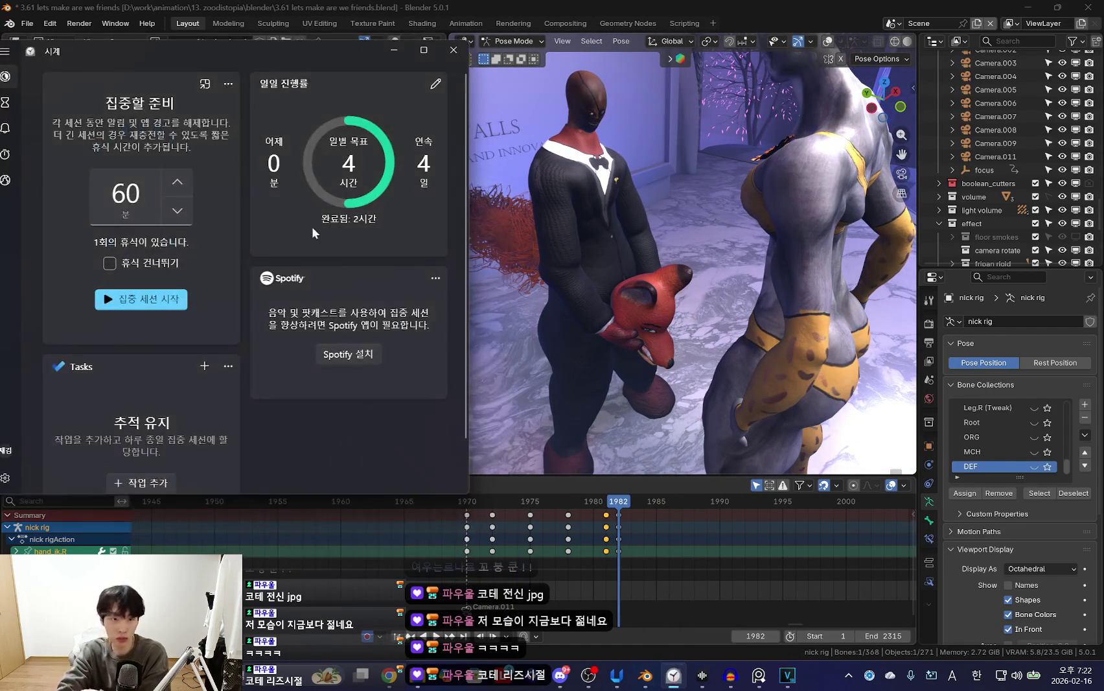
pyautogui.moveTo(215, 57); pyautogui.dragTo(326, 58)
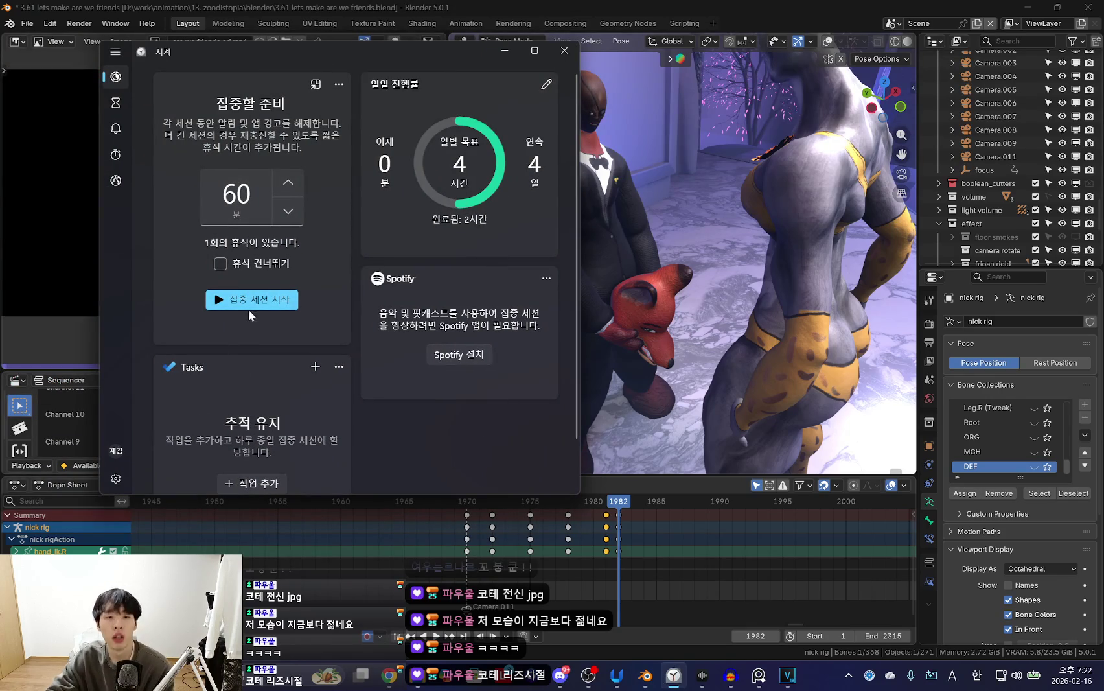
pyautogui.click(116, 104)
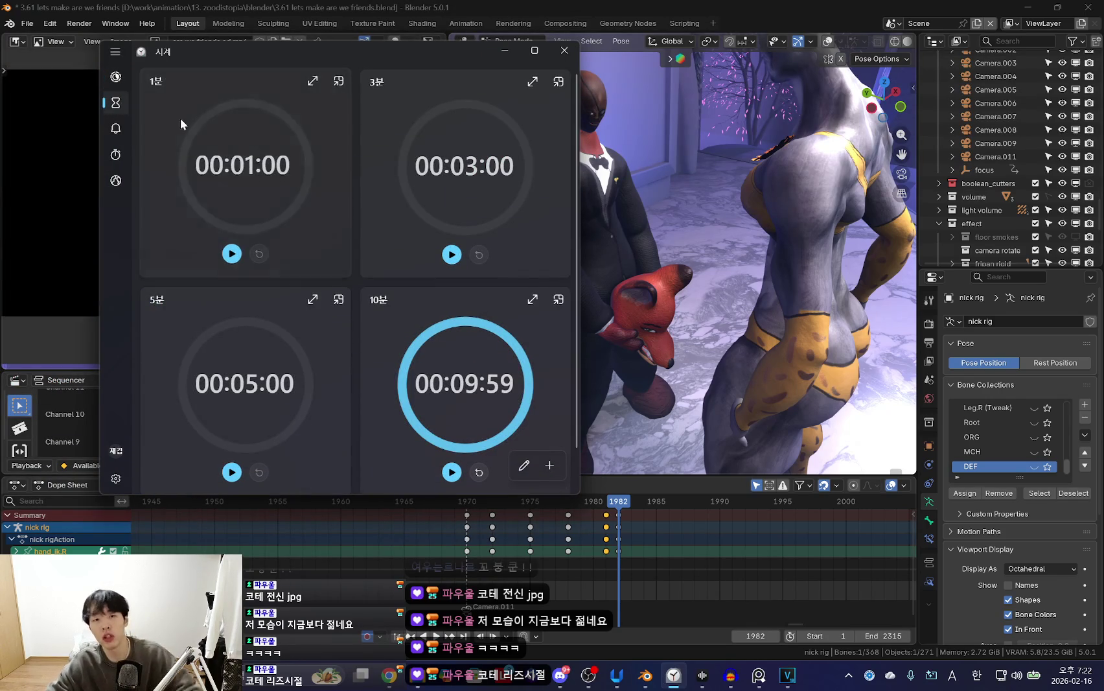
pyautogui.scroll(-1, 279, 298)
pyautogui.click(232, 430)
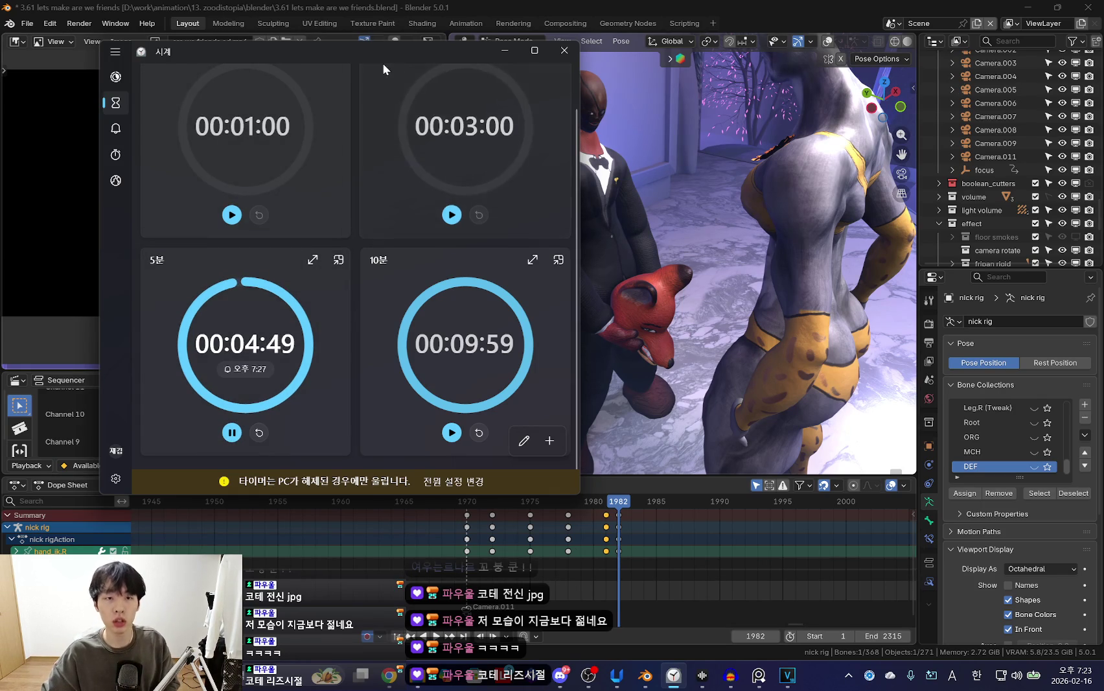
# Narrow the Clock window to one column showing the 5분 and 10분 timers, placed over Blender.
pyautogui.moveTo(354, 54); pyautogui.dragTo(313, 53)
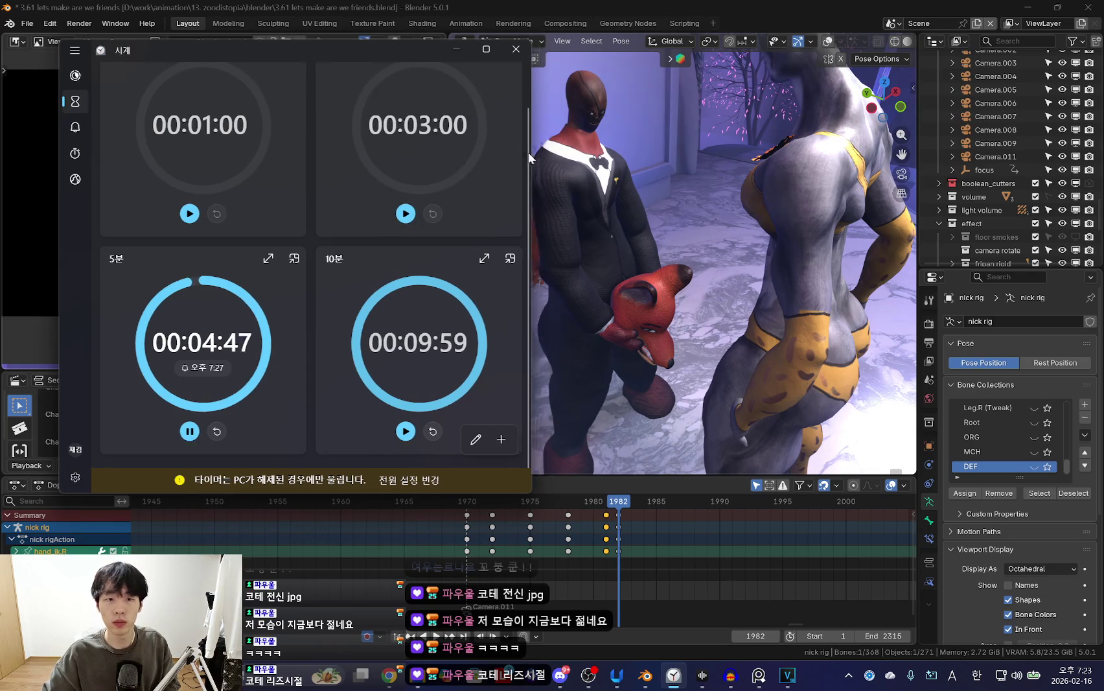
pyautogui.moveTo(530, 158); pyautogui.dragTo(437, 162)
pyautogui.scroll(-5, 291, 71)
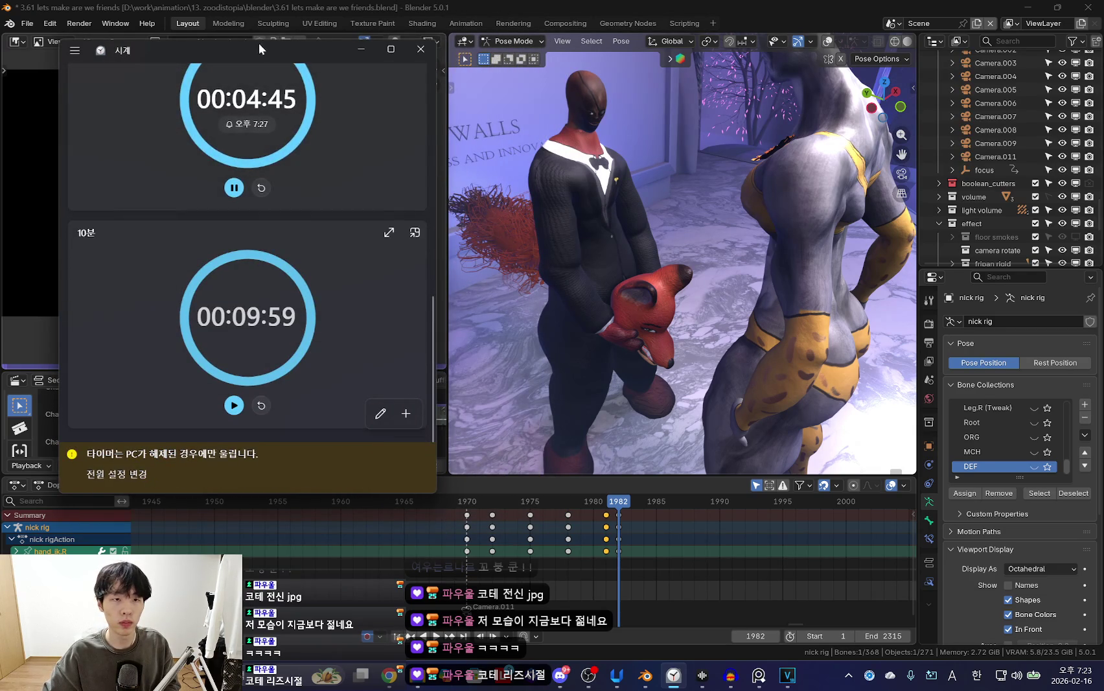
pyautogui.moveTo(259, 44); pyautogui.dragTo(227, 50)
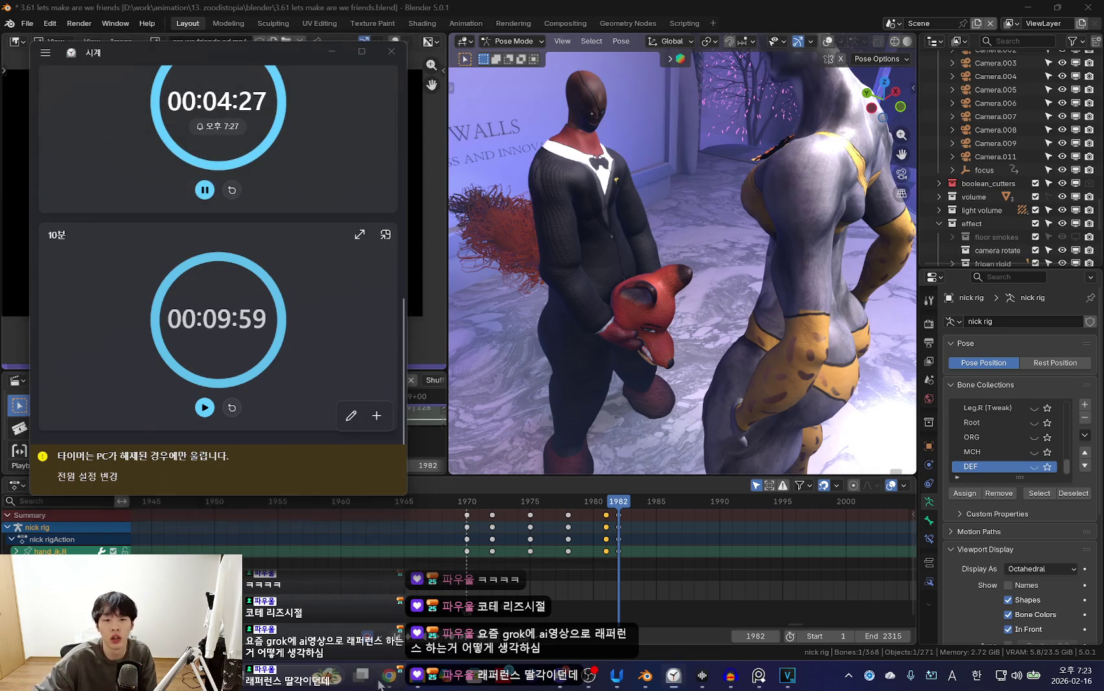
pyautogui.hotkey('alt', 'Tab')
pyautogui.hotkey('ctrl', 'Tab')
pyautogui.hotkey('ctrl', 'Tab')
pyautogui.hotkey('ctrl', 'Tab')
pyautogui.hotkey('ctrl', 'Tab')
pyautogui.hotkey('ctrl', 'Tab')
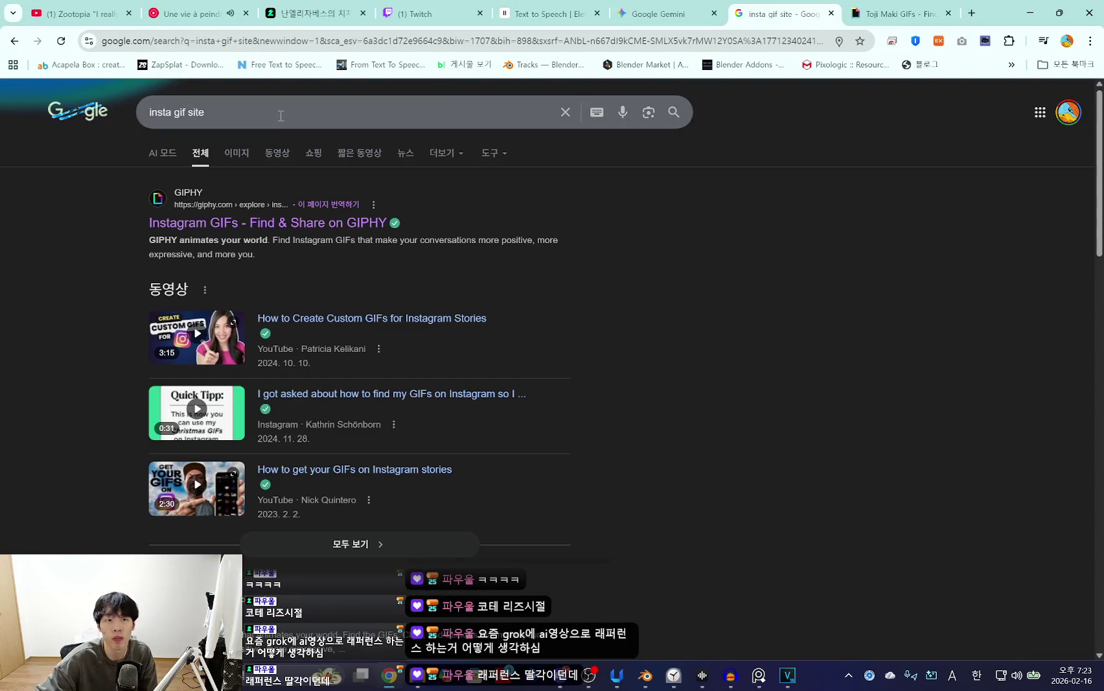
# Search Google for 'grok video' and open the Grok Video site in a new tab.
pyautogui.hotkey('ctrl', 'shift', 'Tab')
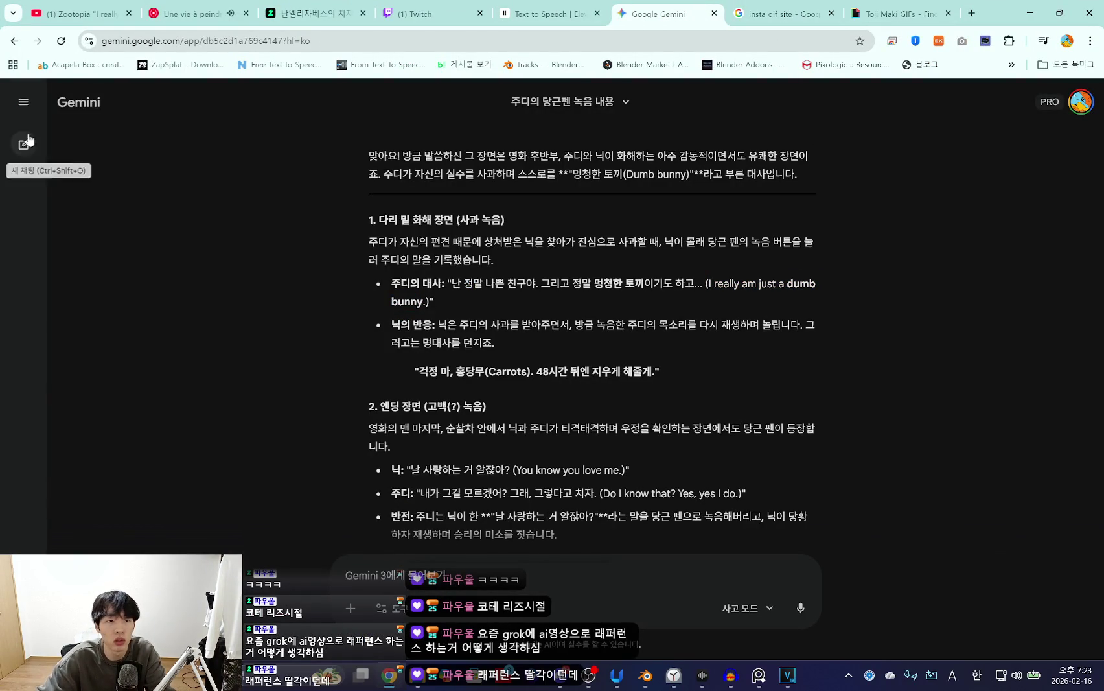
pyautogui.click(771, 10)
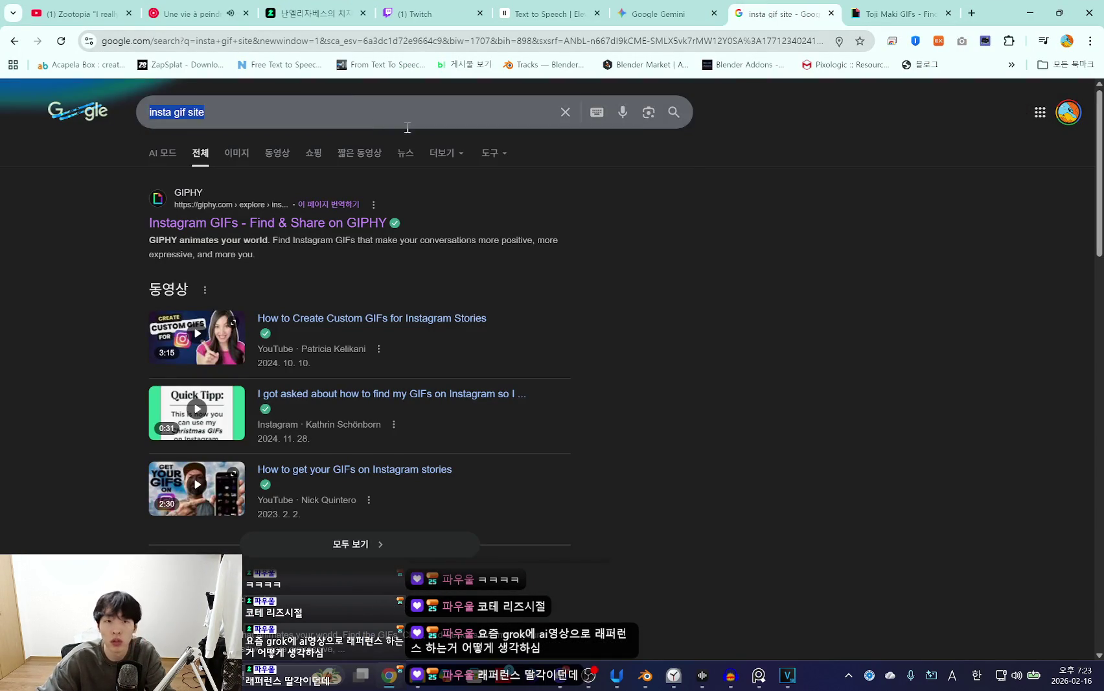
pyautogui.click(357, 114)
pyautogui.write('ok video')
pyautogui.press('Return')
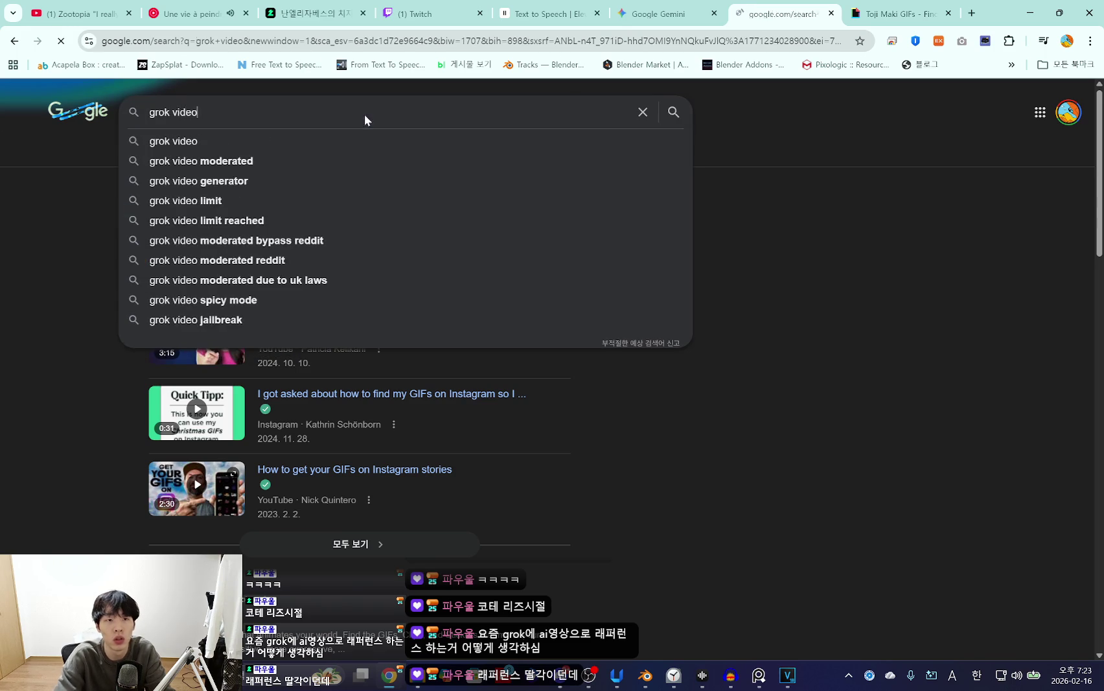
pyautogui.click(252, 226)
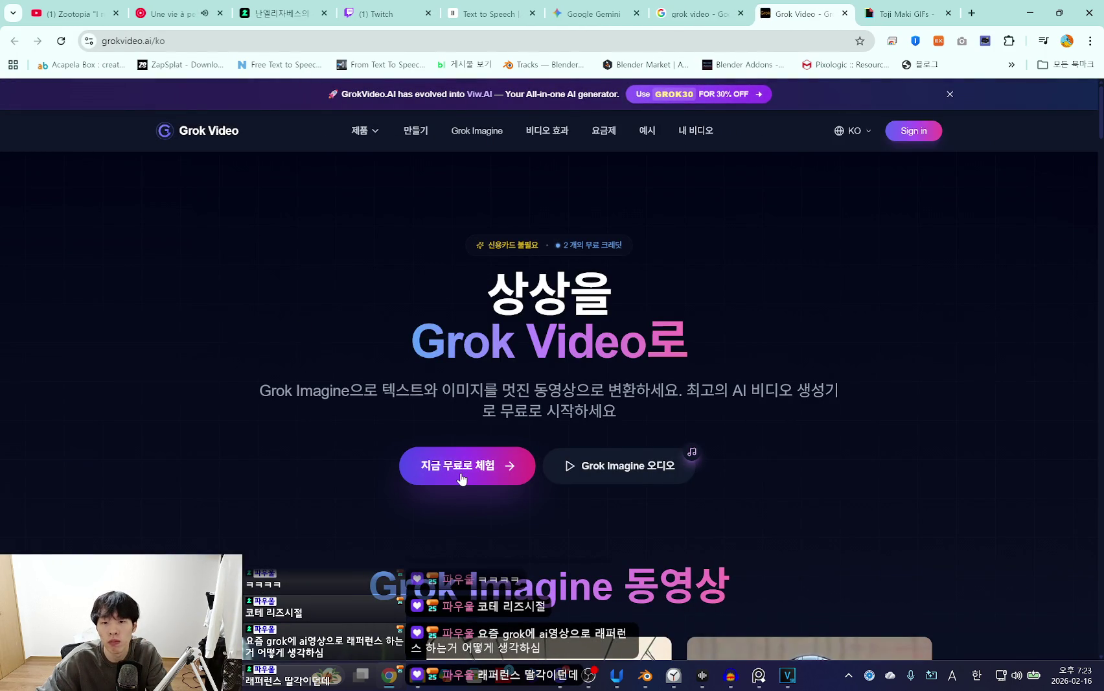
# Scroll past the sample grid on grokvideo.ai and open the 나만의 동영상 만들기 create page.
pyautogui.scroll(-5, 447, 470)
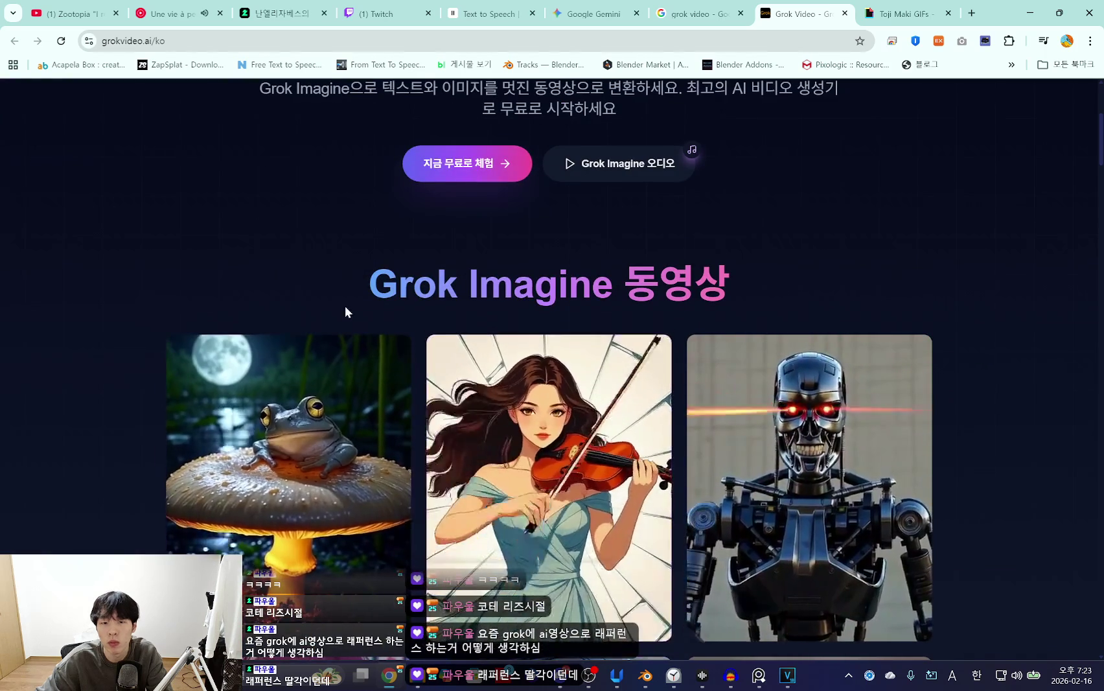
pyautogui.scroll(-4, 350, 301)
pyautogui.scroll(-2, 391, 316)
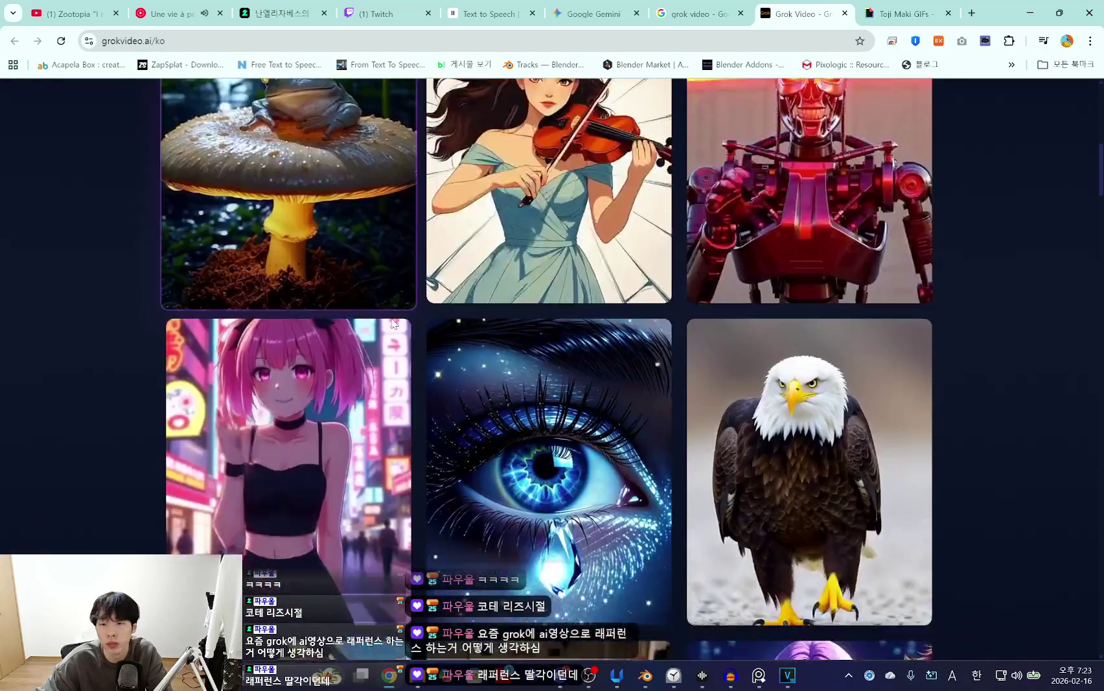
pyautogui.scroll(-2, 391, 316)
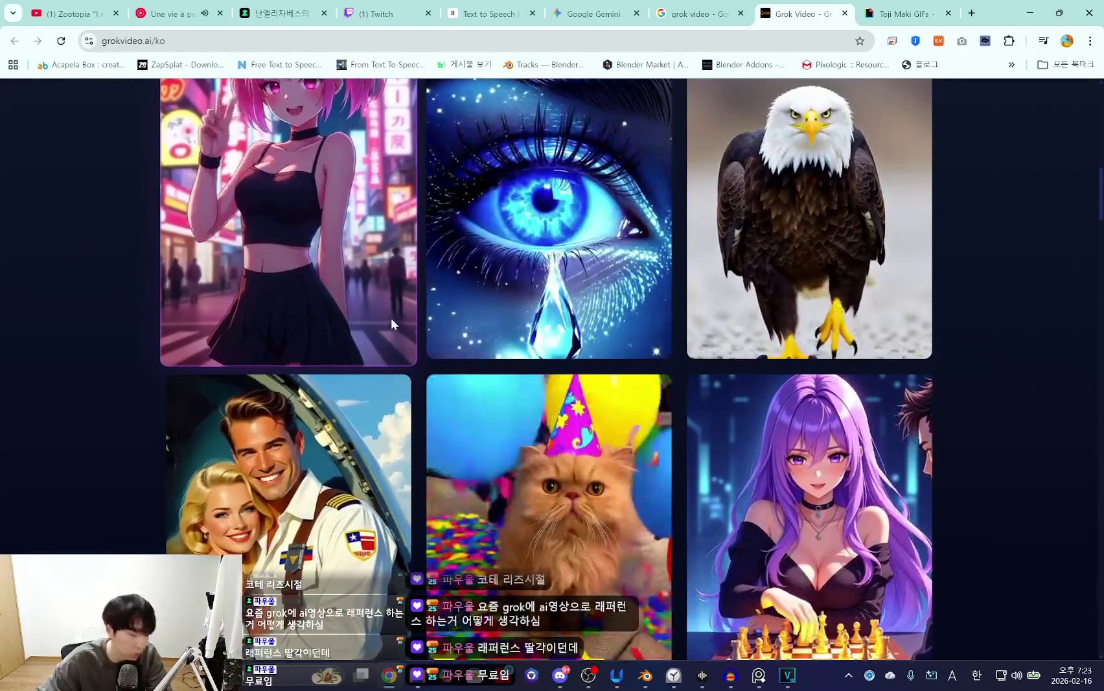
pyautogui.scroll(-2, 394, 308)
pyautogui.scroll(-6, 396, 309)
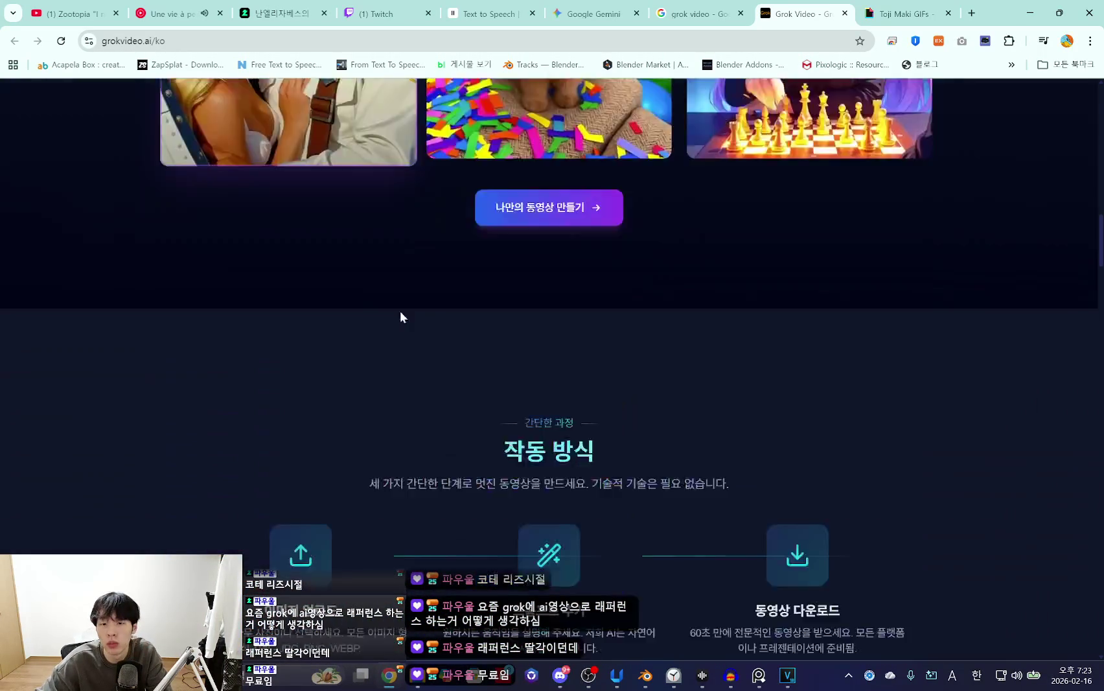
pyautogui.click(555, 137)
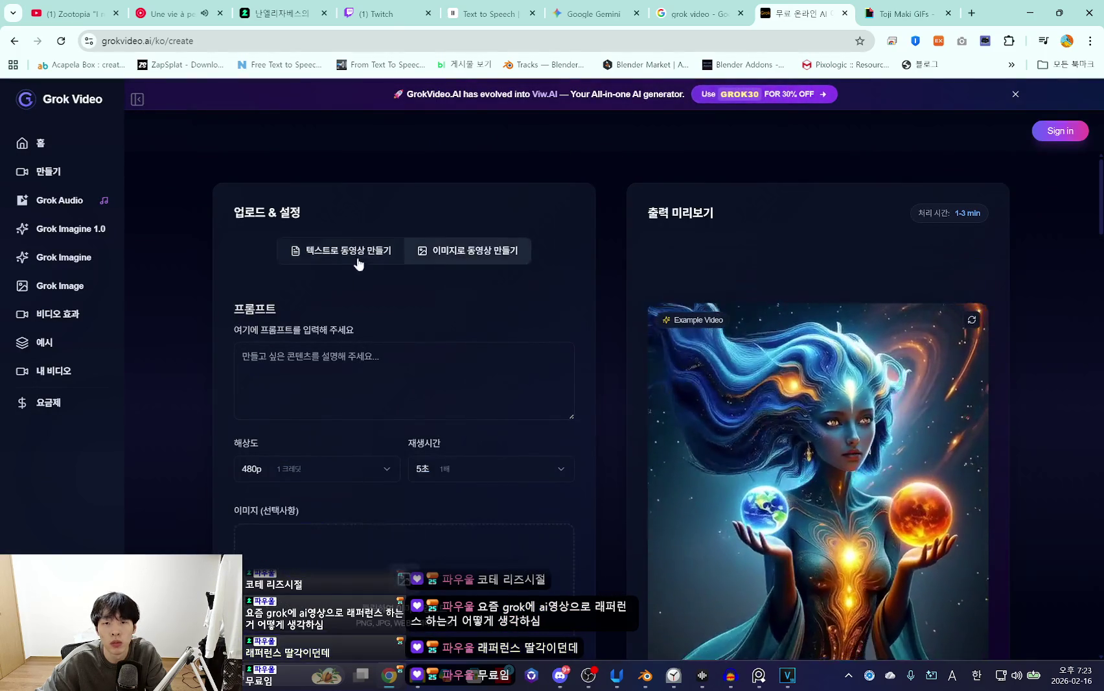
# Write the Korean prompt mentioning the '퍼수트 헬멧' and '앞을 향해 악수의 손을 뻗는데'.
pyautogui.scroll(-2, 402, 266)
pyautogui.scroll(2, 404, 266)
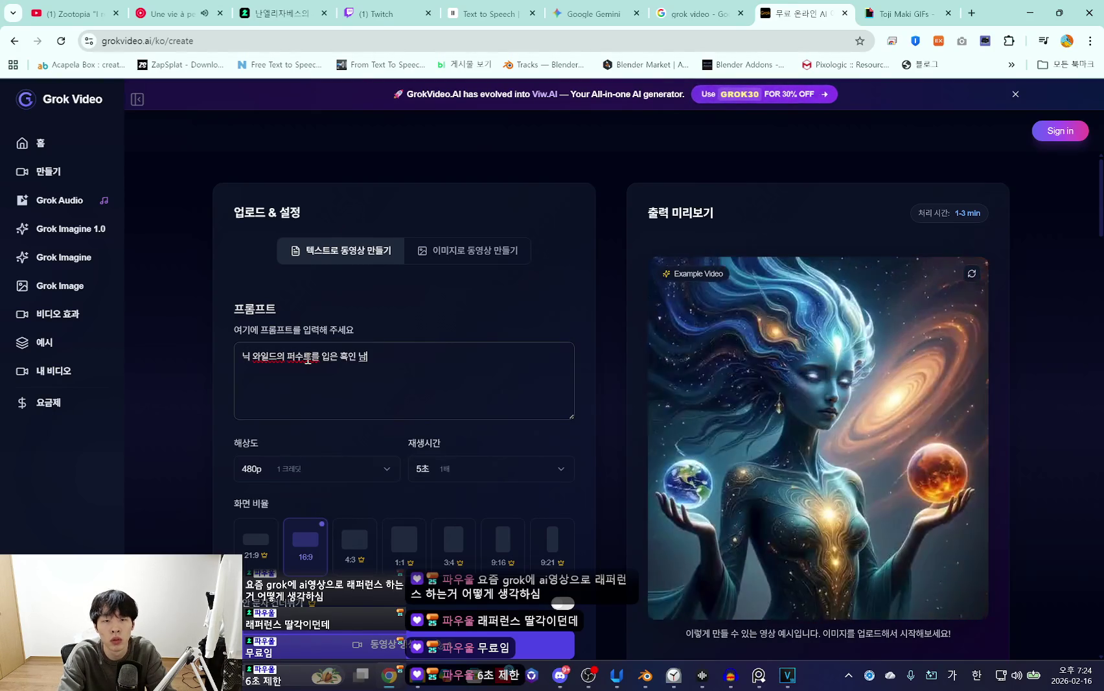
pyautogui.press('BackSpace')
pyautogui.write('퍼수트')
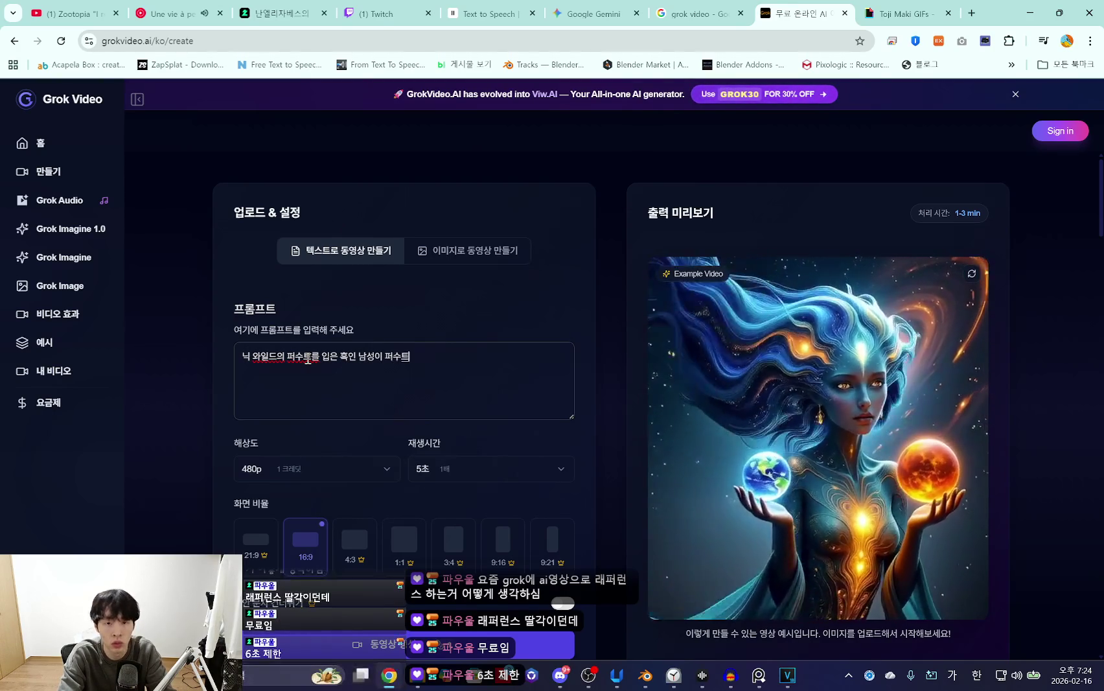
pyautogui.write(' 헬멧을 벗고 양손으로 바닥에 내던진 뒤, 카메라를')
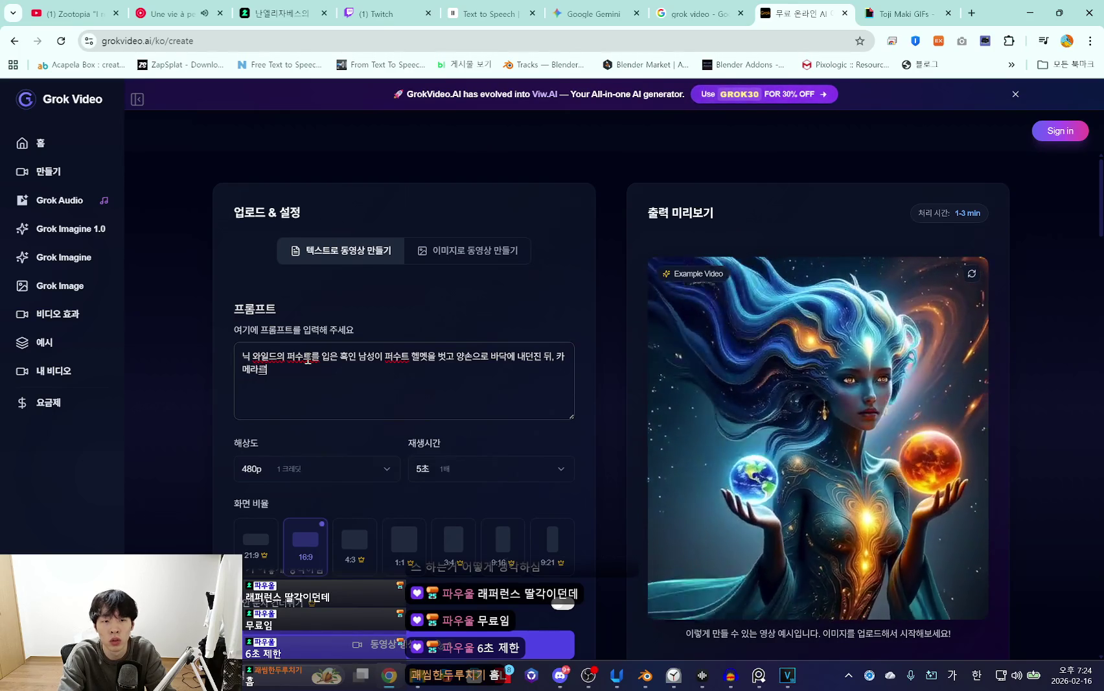
pyautogui.write('앞을 향해')
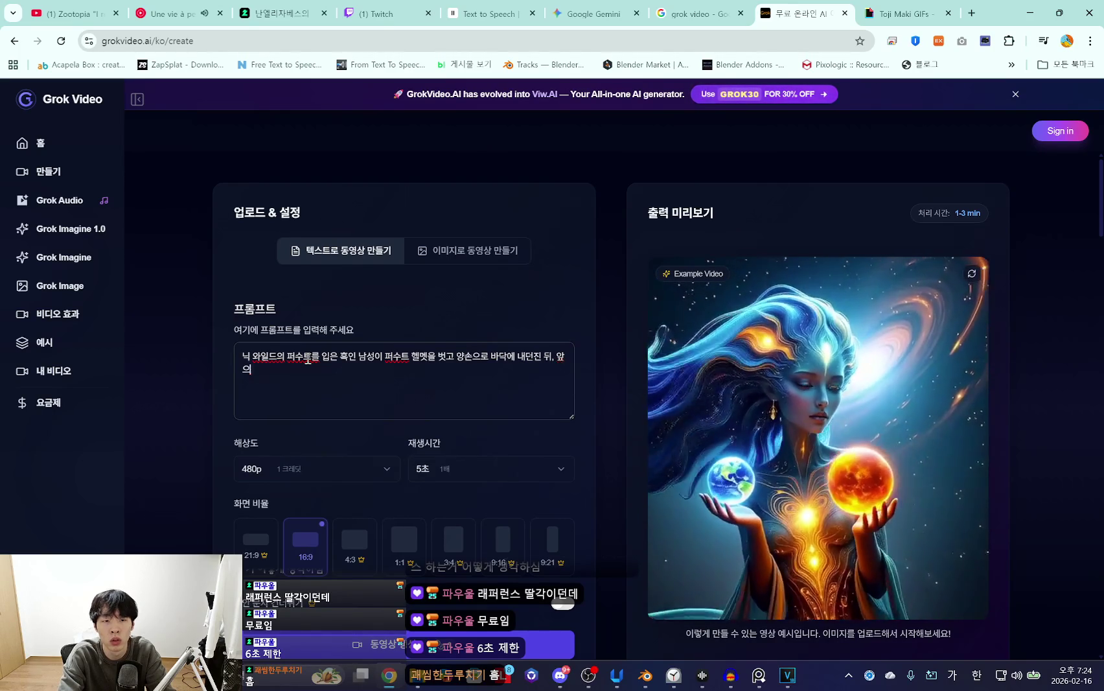
pyautogui.write(' 악수의 손')
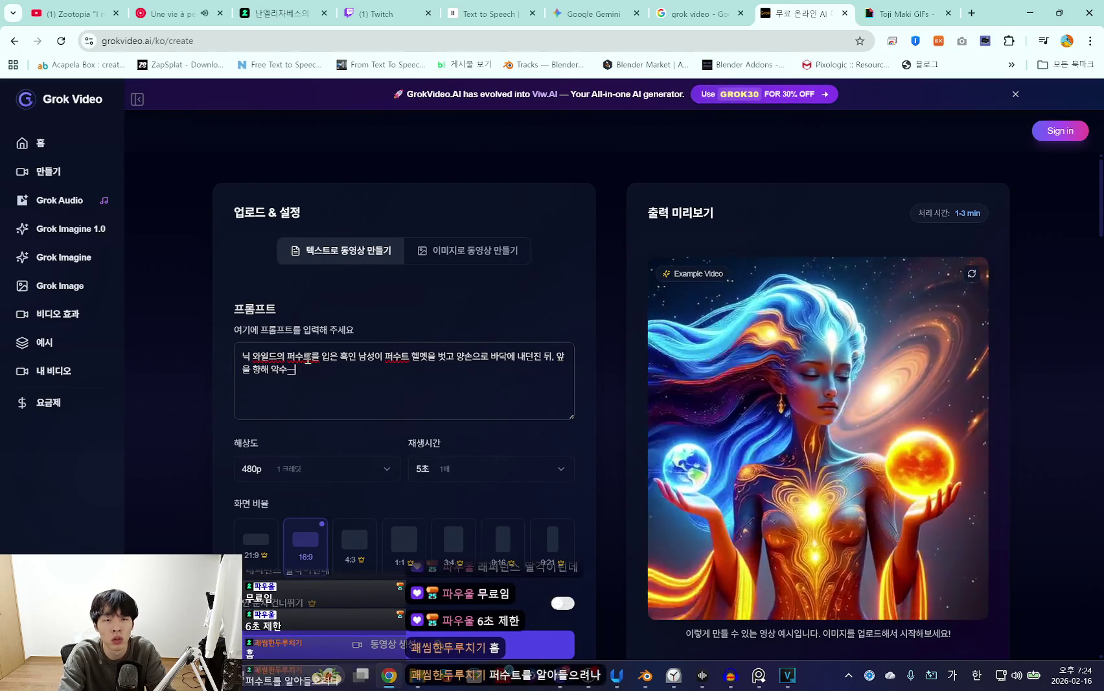
pyautogui.write('을 뻗는데')
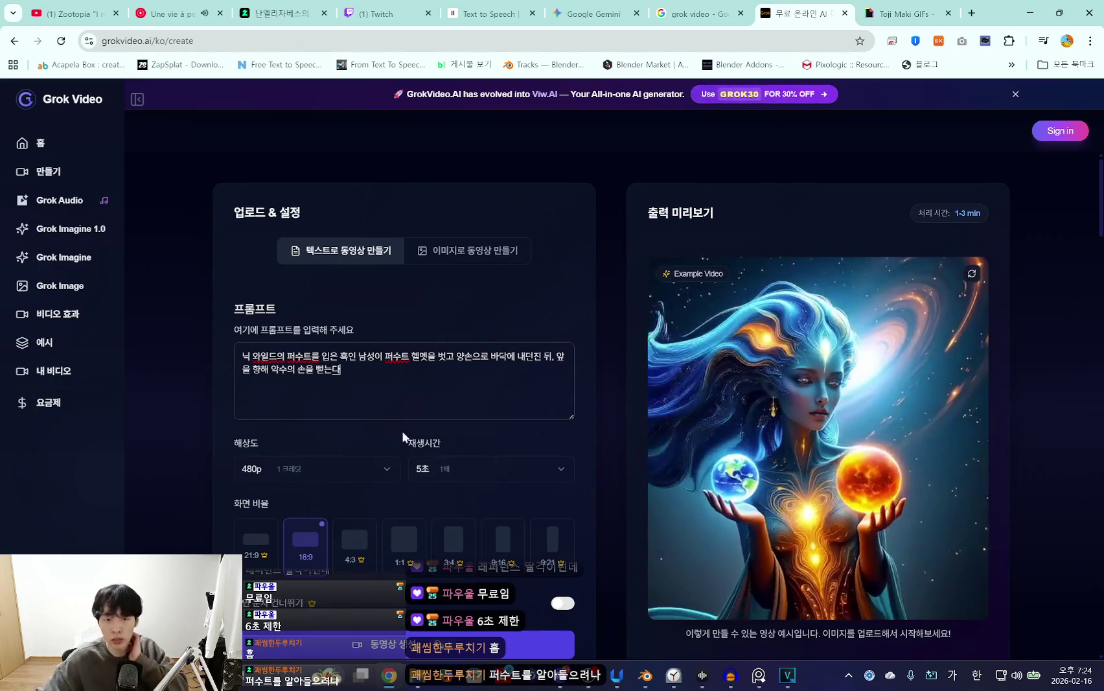
# Try 동영상 생성 and begin signing in with Google when the sign-in request appears.
pyautogui.scroll(-2, 414, 441)
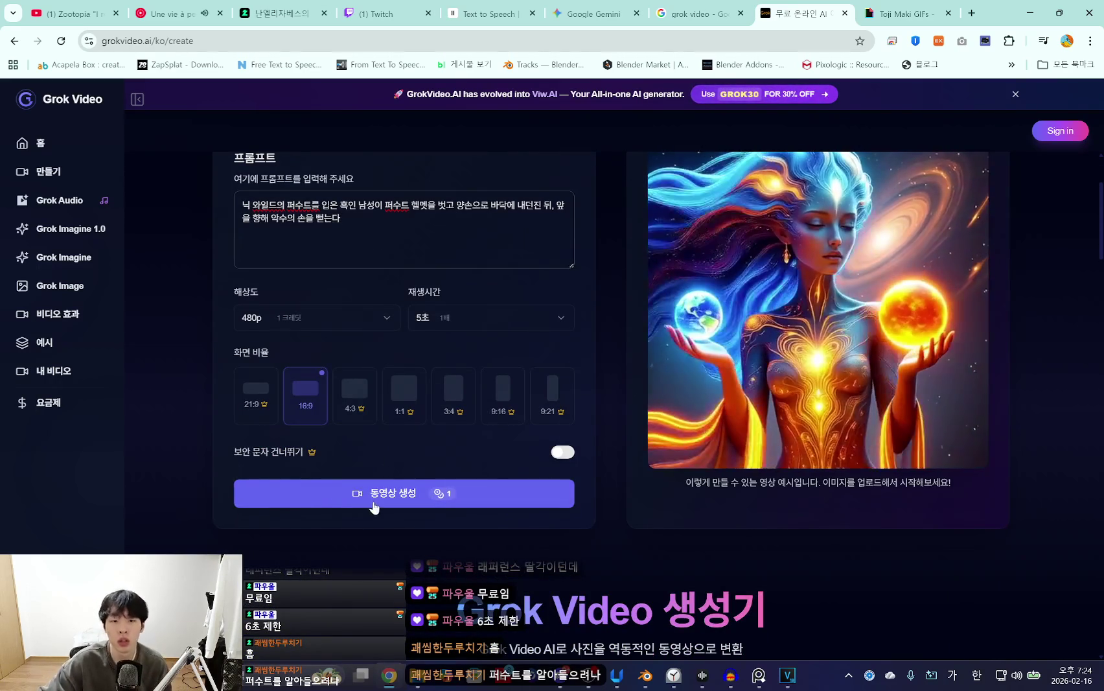
pyautogui.click(373, 500)
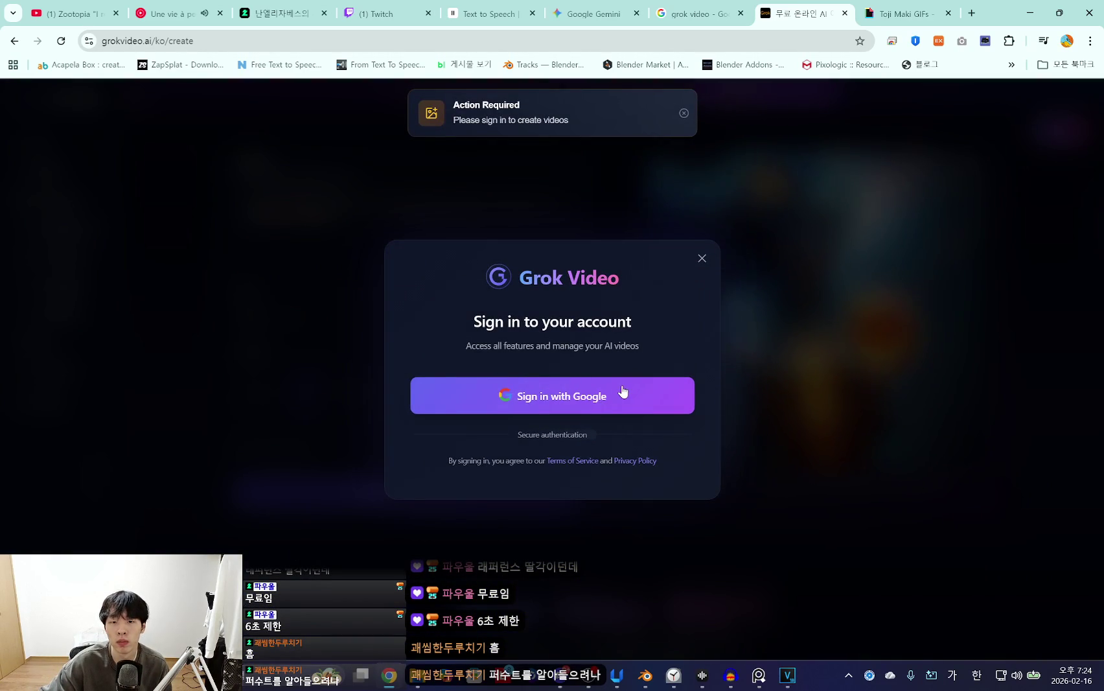
pyautogui.click(617, 392)
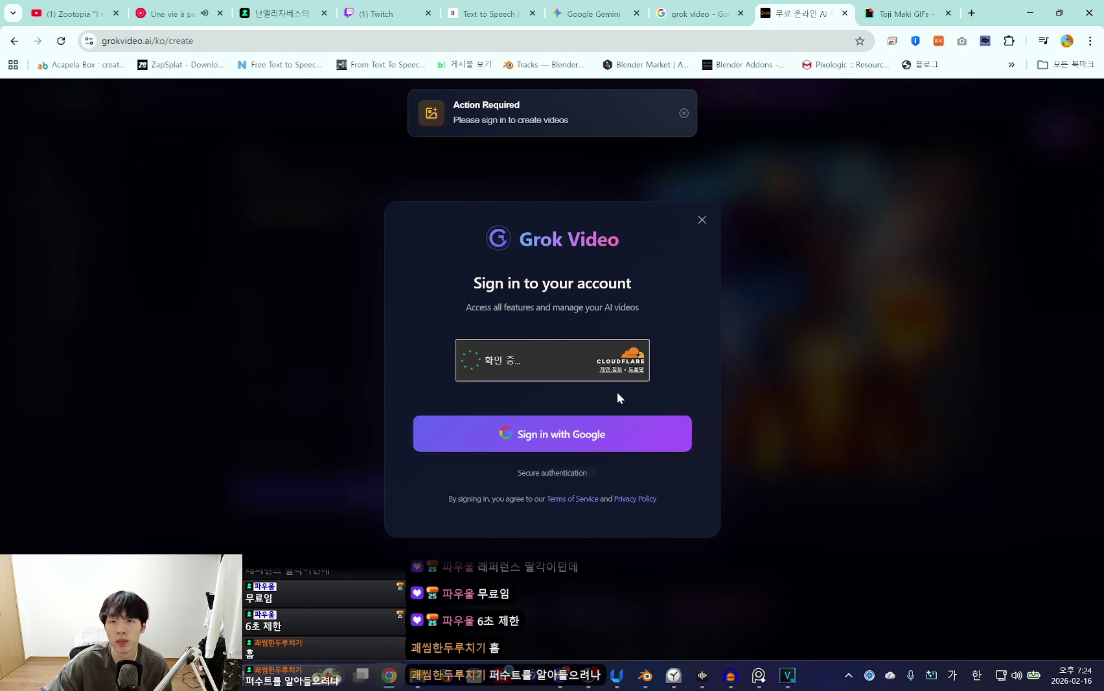
# Sign in to Grok Video with a Google account and reopen the video creation page.
pyautogui.click(633, 438)
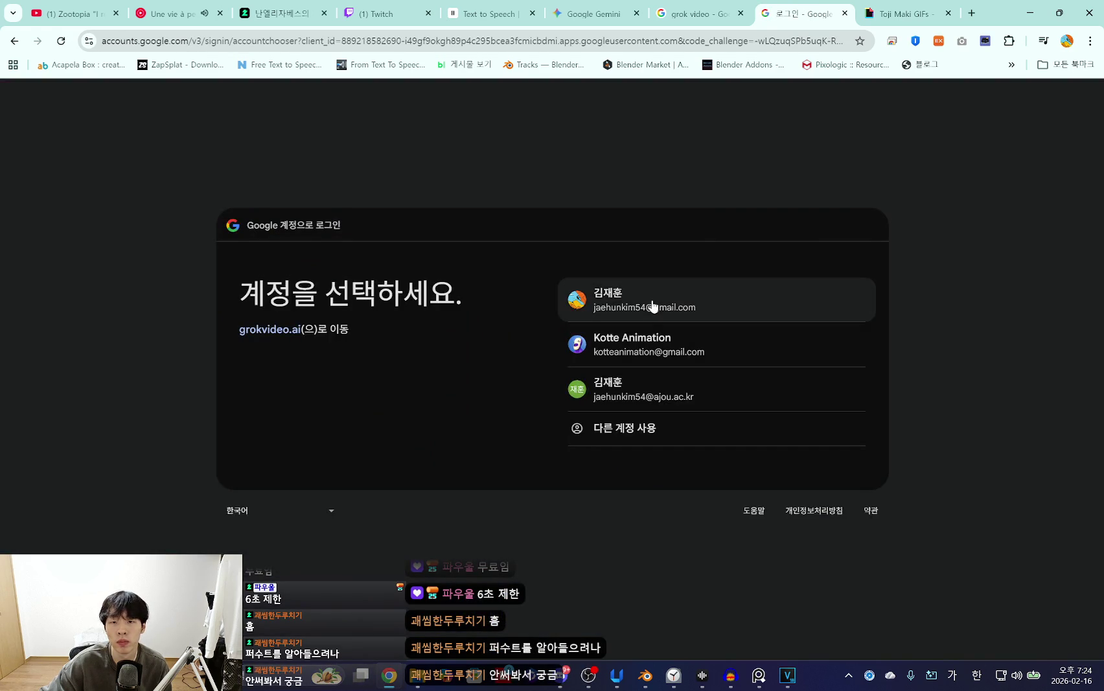
pyautogui.click(649, 303)
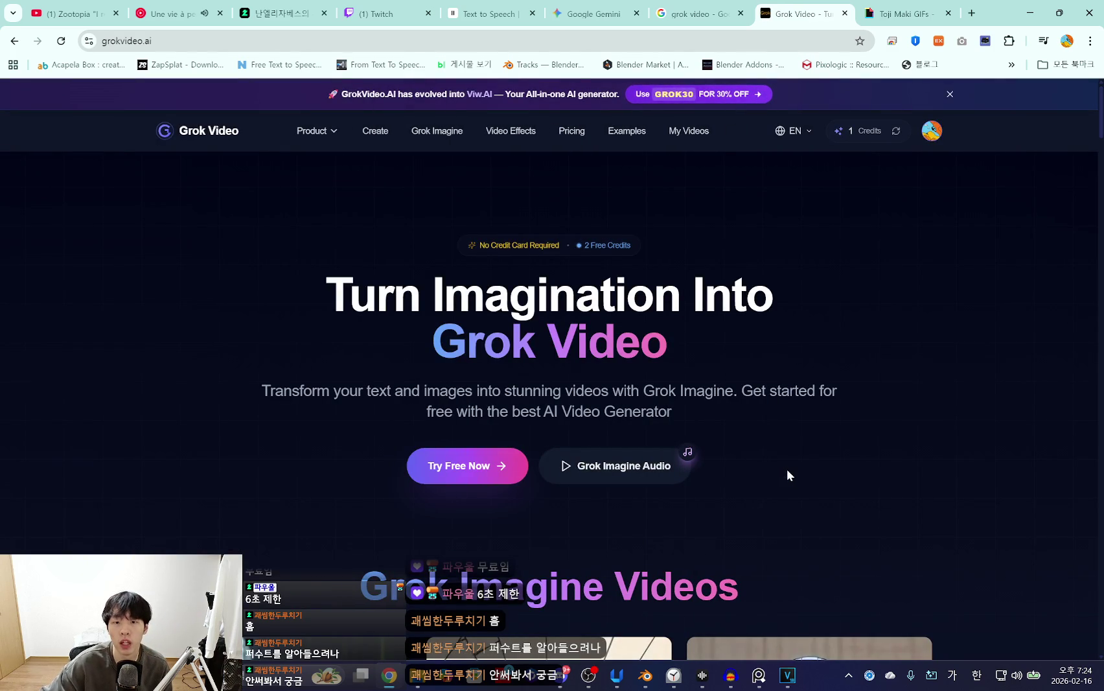
pyautogui.click(481, 480)
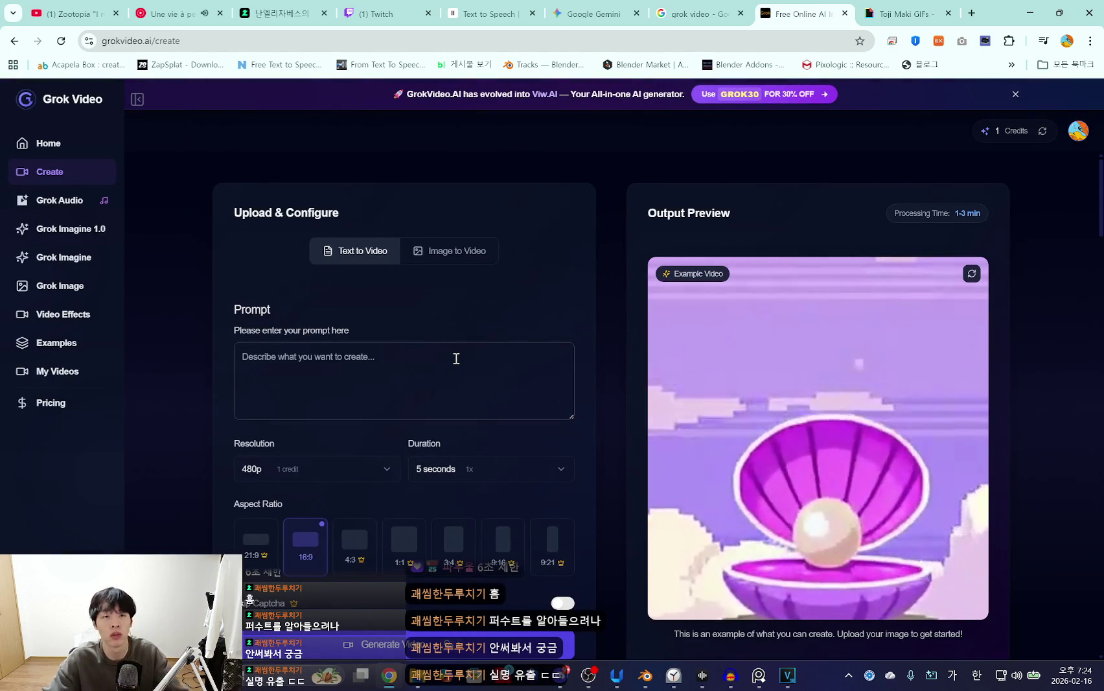
# Prompt a Black man with an eyepatch wearing a Nick Wilde fursuit, naming the 퍼수트 헬멧.
pyautogui.write('ㄴ닉 와')
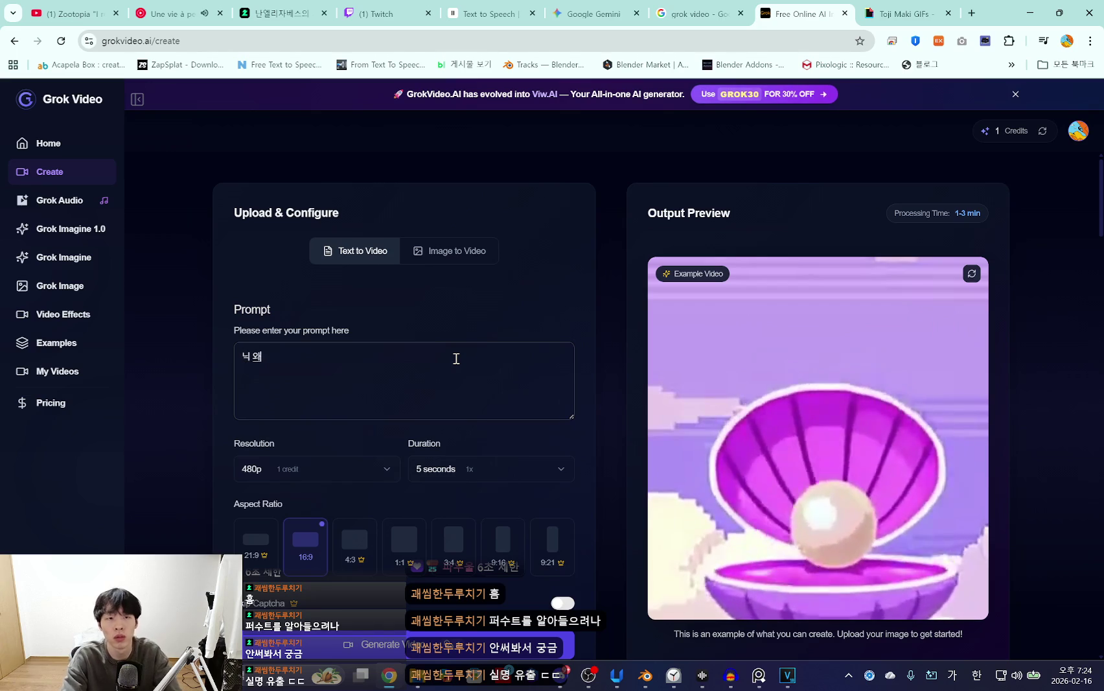
pyautogui.write('일드의 퍼')
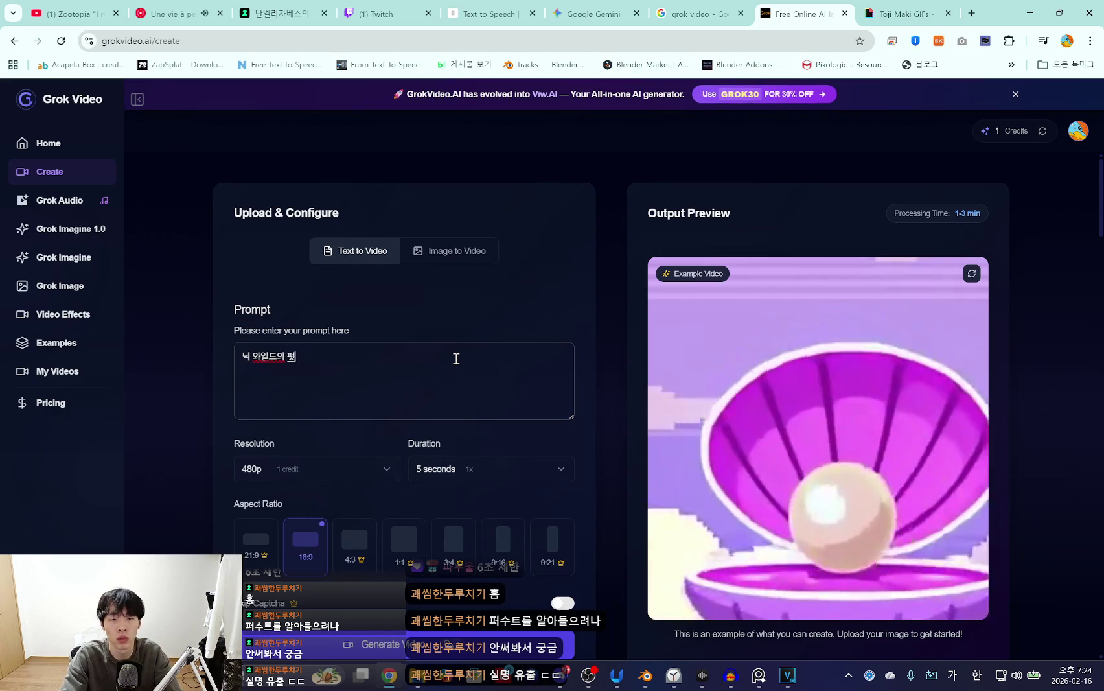
pyautogui.write('수트를 ㅇㅂ이입')
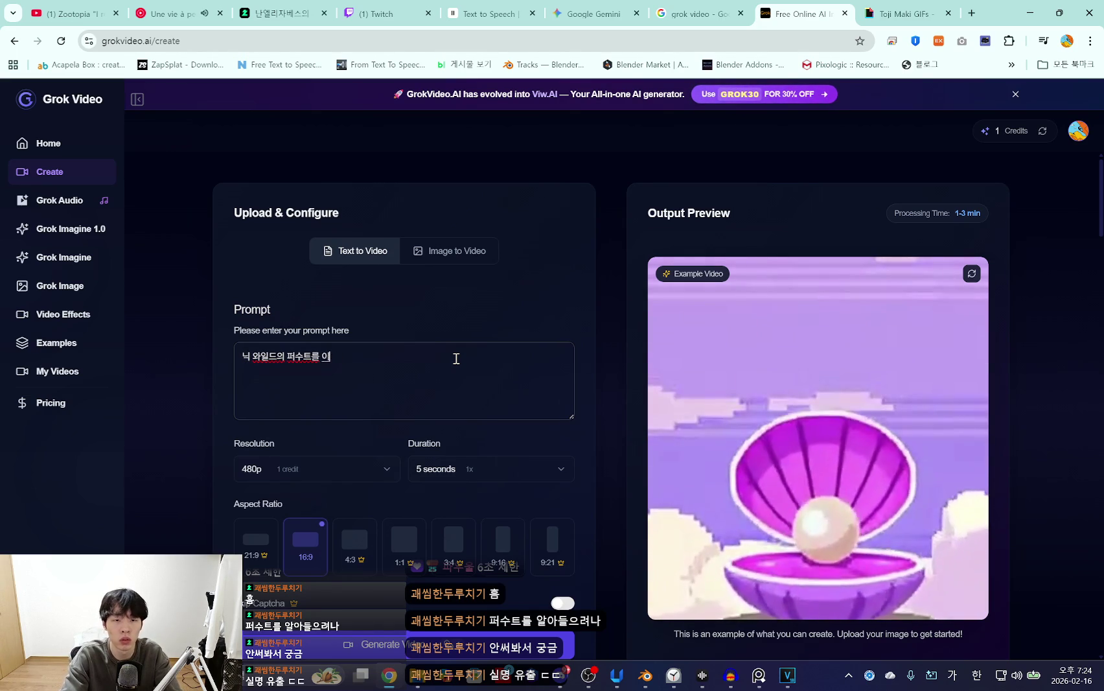
pyautogui.write('은 안대를 찬 흑인 남성이 디')
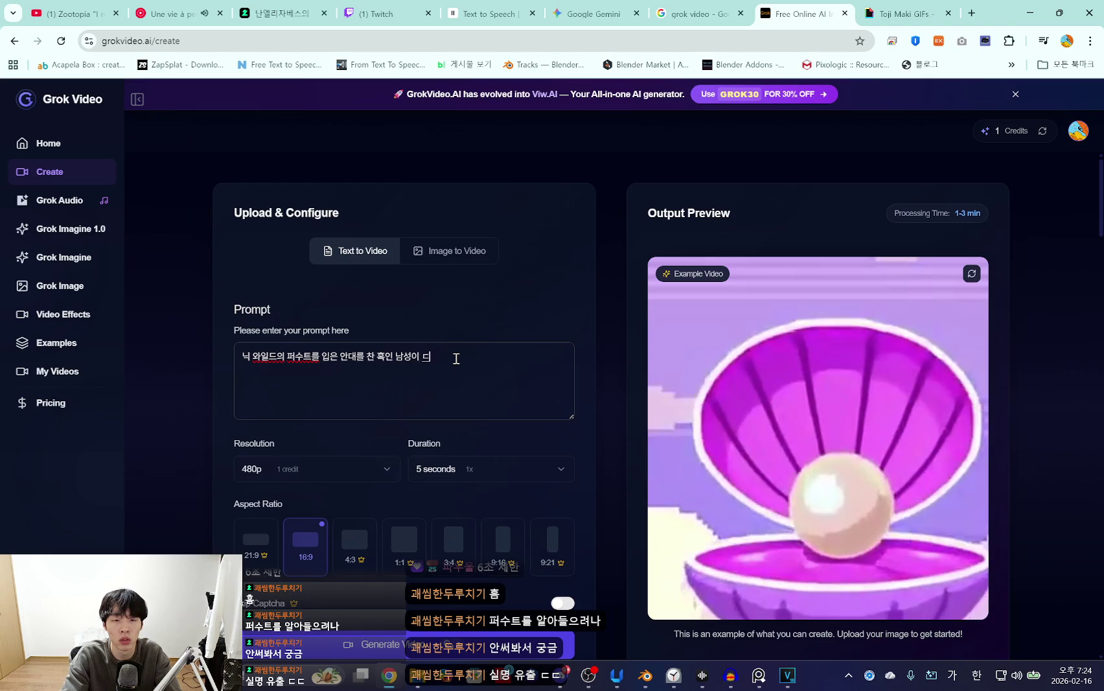
pyautogui.press('BackSpace')
pyautogui.press('BackSpace')
pyautogui.press('BackSpace')
pyautogui.write('네')
pyautogui.press('BackSpace')
pyautogui.press('BackSpace')
pyautogui.press('BackSpace')
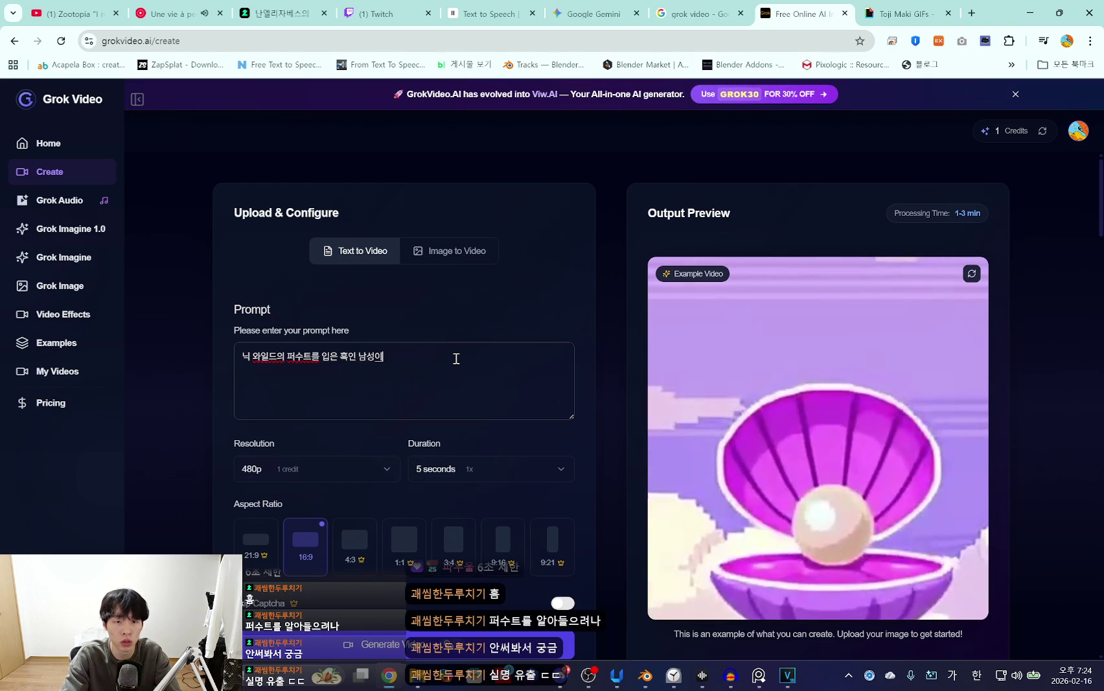
pyautogui.press('BackSpace')
pyautogui.write('이 퍼수트 헬이')
pyautogui.press('BackSpace')
pyautogui.write('멧')
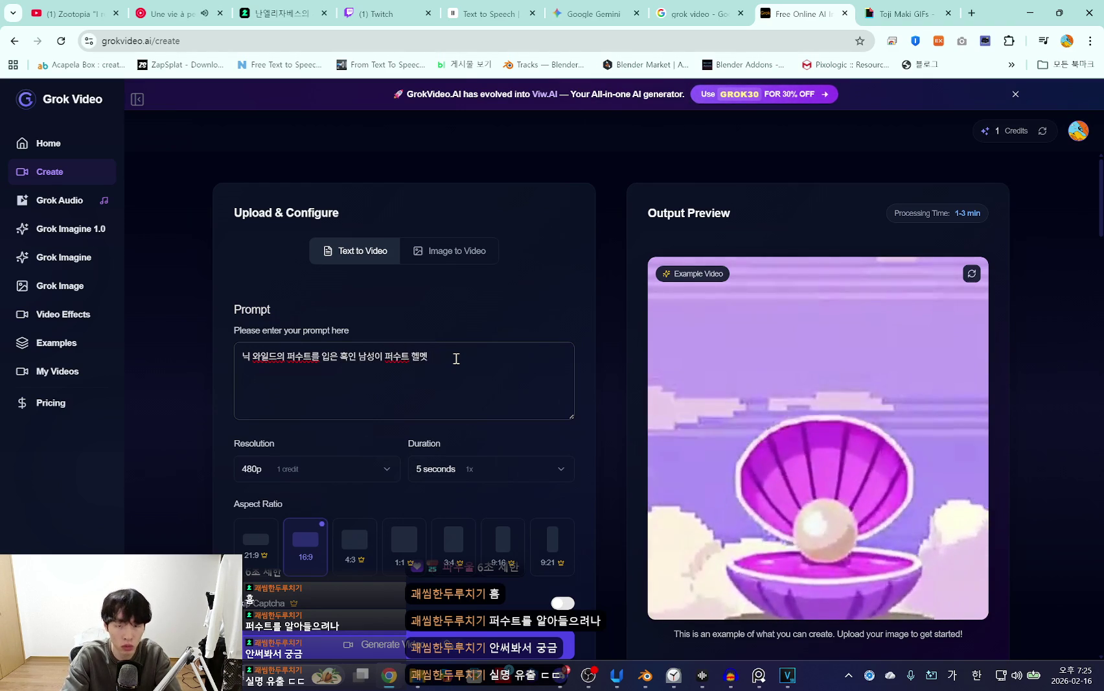
pyautogui.write('이')
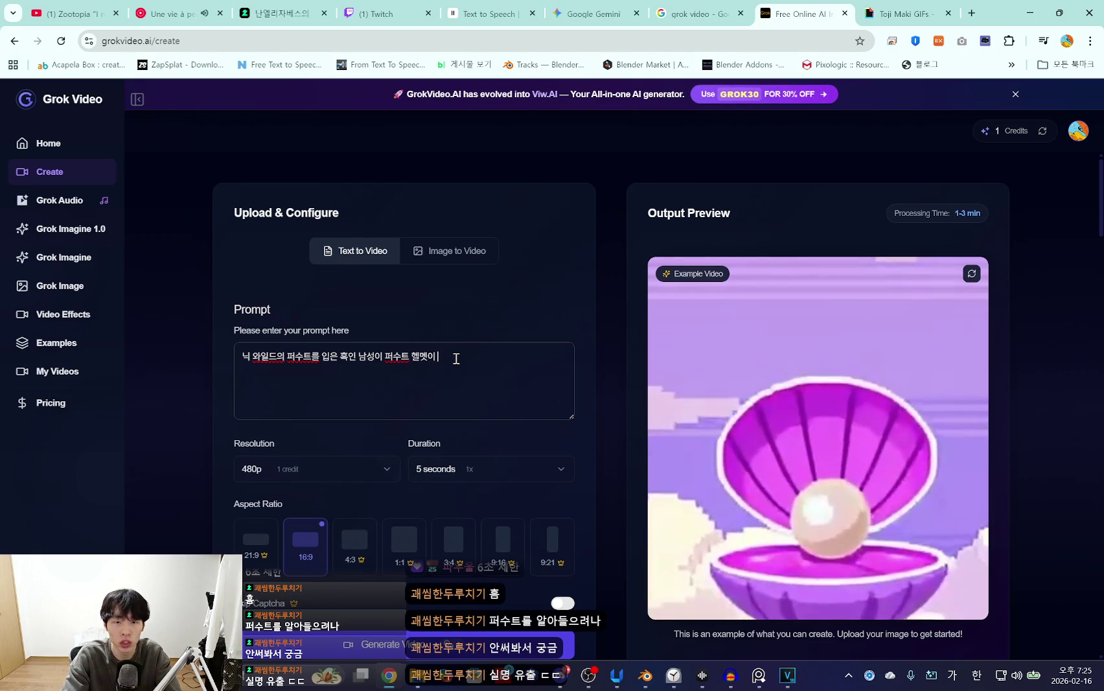
pyautogui.scroll(-3, 480, 344)
pyautogui.scroll(3, 505, 376)
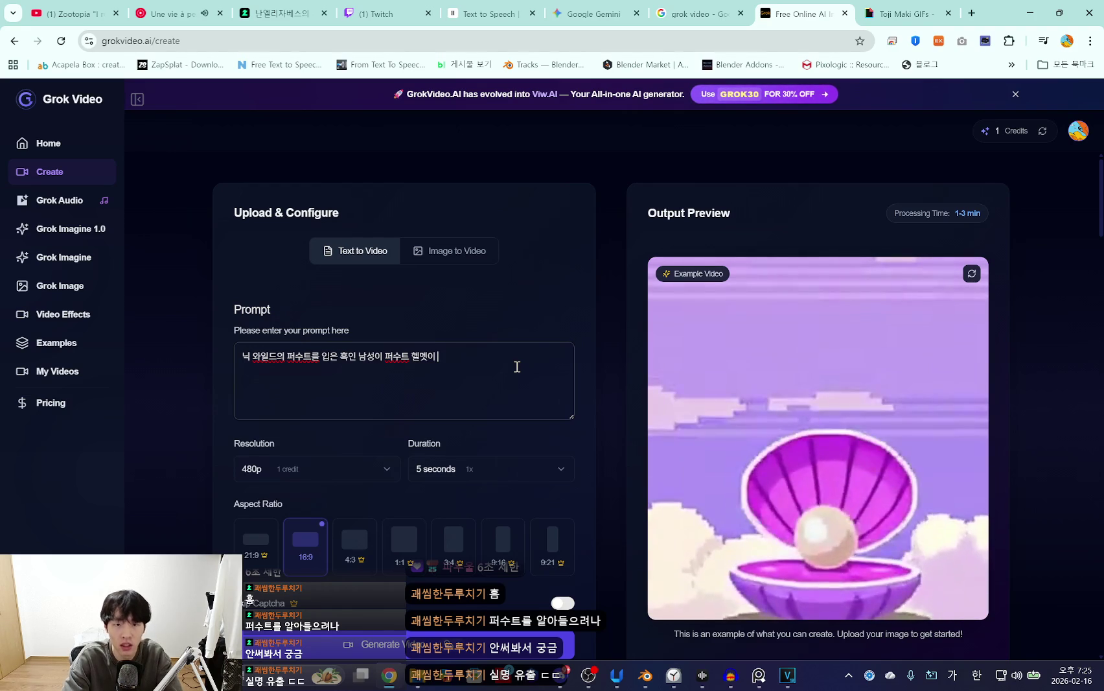
# Finish the prompt: he pulls the helmet off, throws it down, offers a handshake; then generate.
pyautogui.press('BackSpace')
pyautogui.write('을 얘')
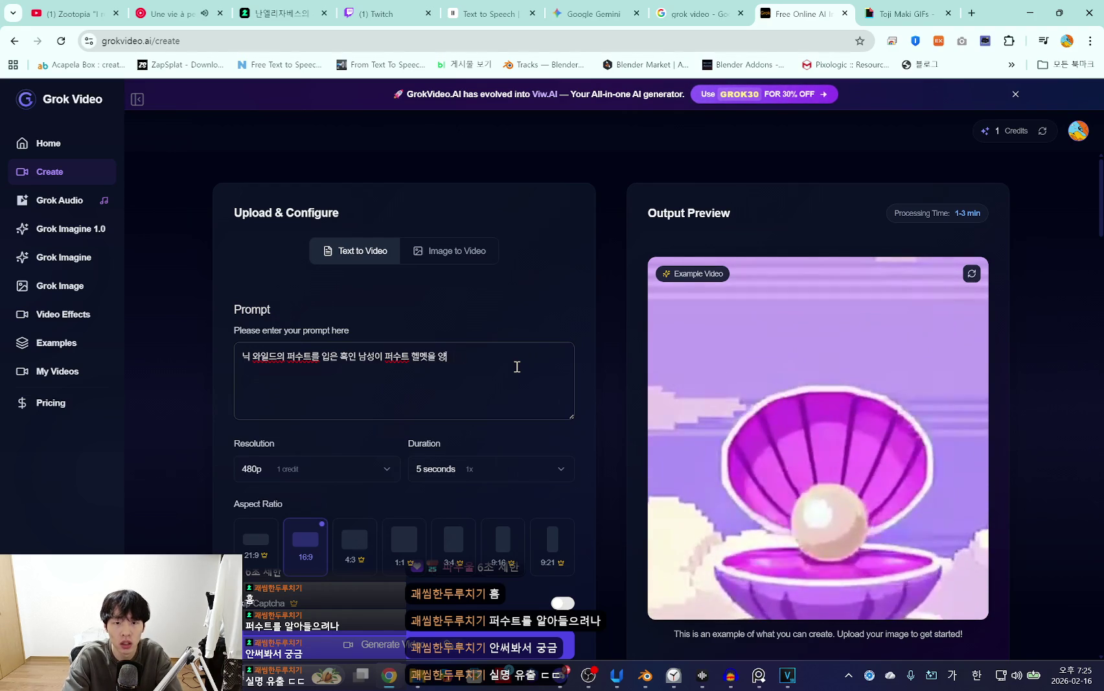
pyautogui.press('BackSpace')
pyautogui.write('양손으로 벗에')
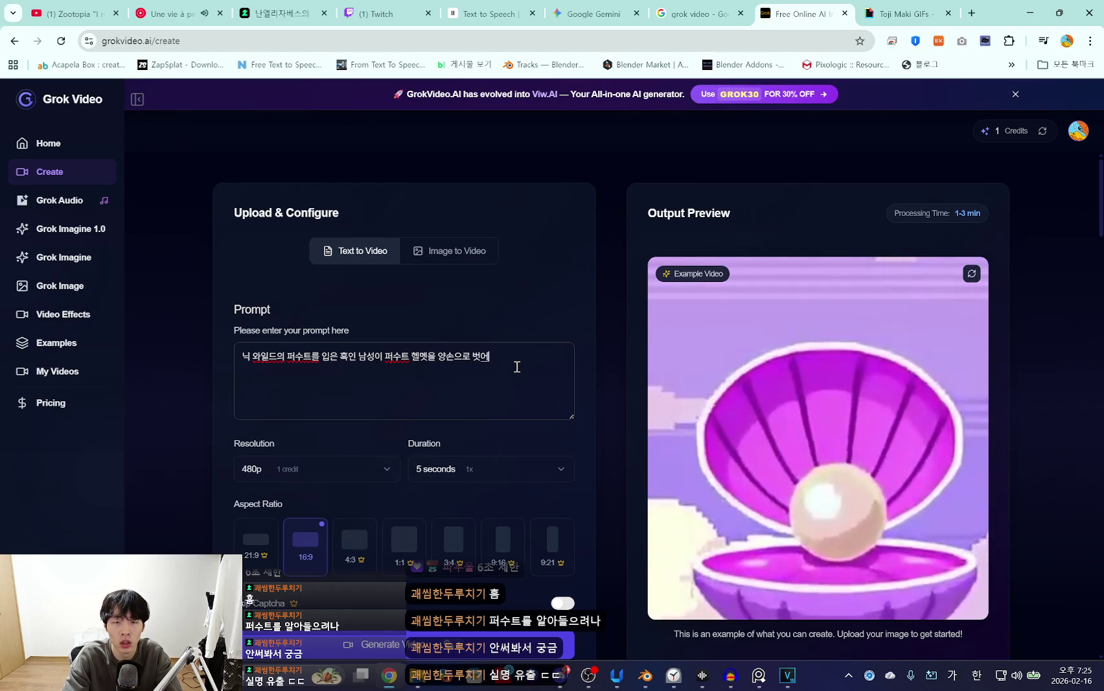
pyautogui.press('BackSpace')
pyautogui.write('어')
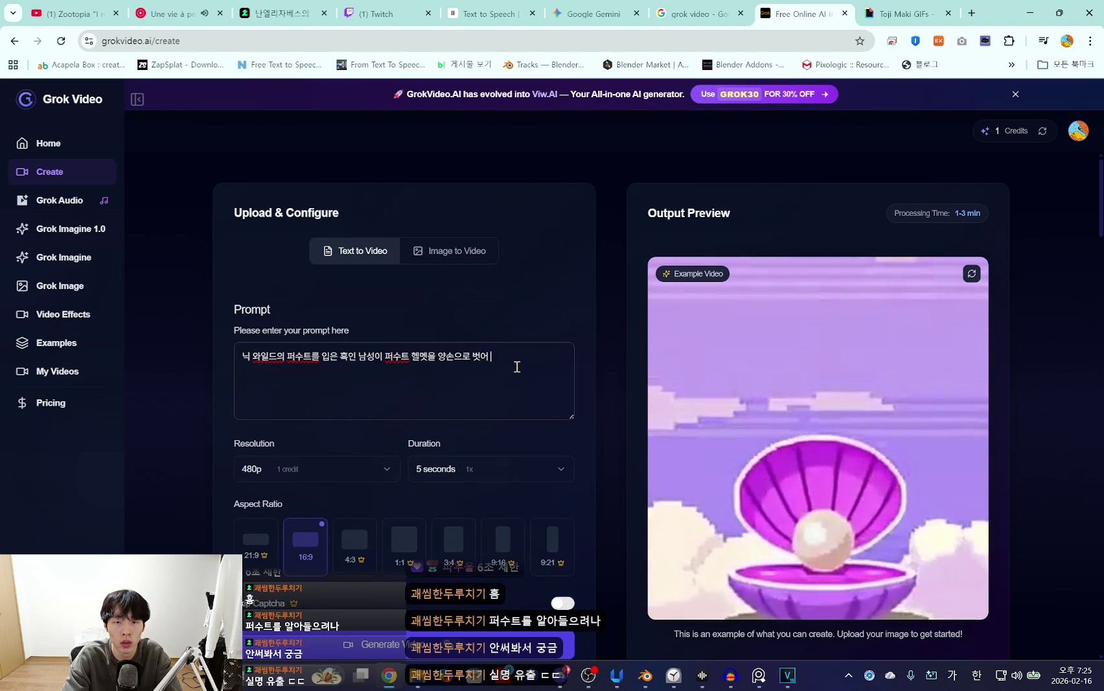
pyautogui.write(' 바닥으로 집어던져')
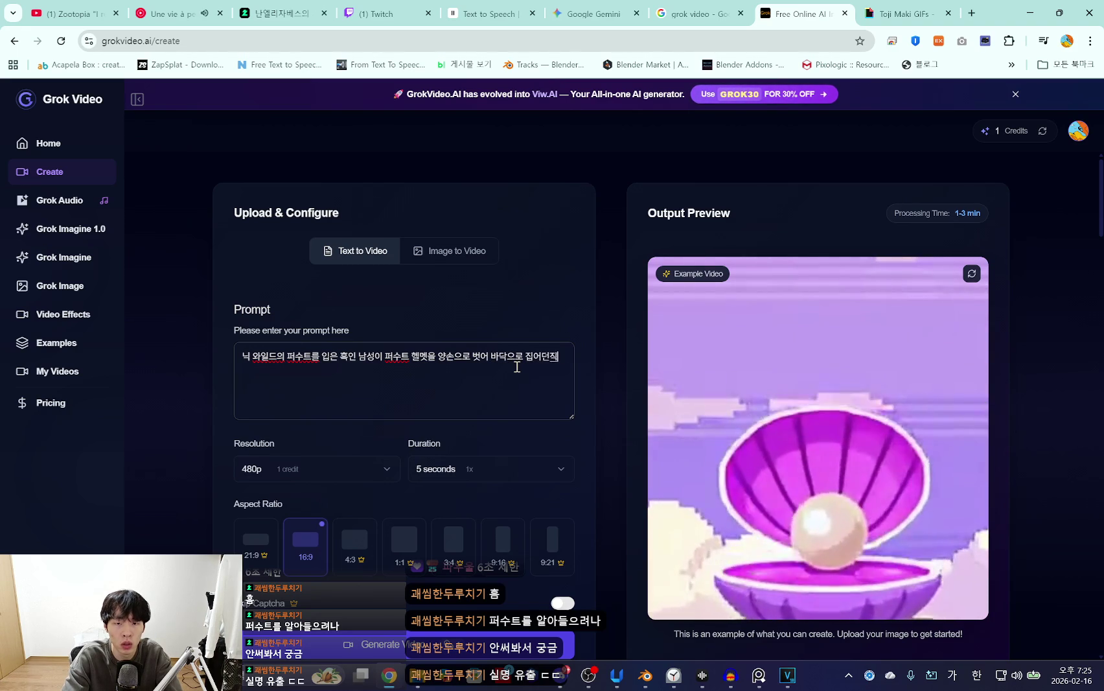
pyautogui.press('BackSpace')
pyautogui.write('지고, 정면이')
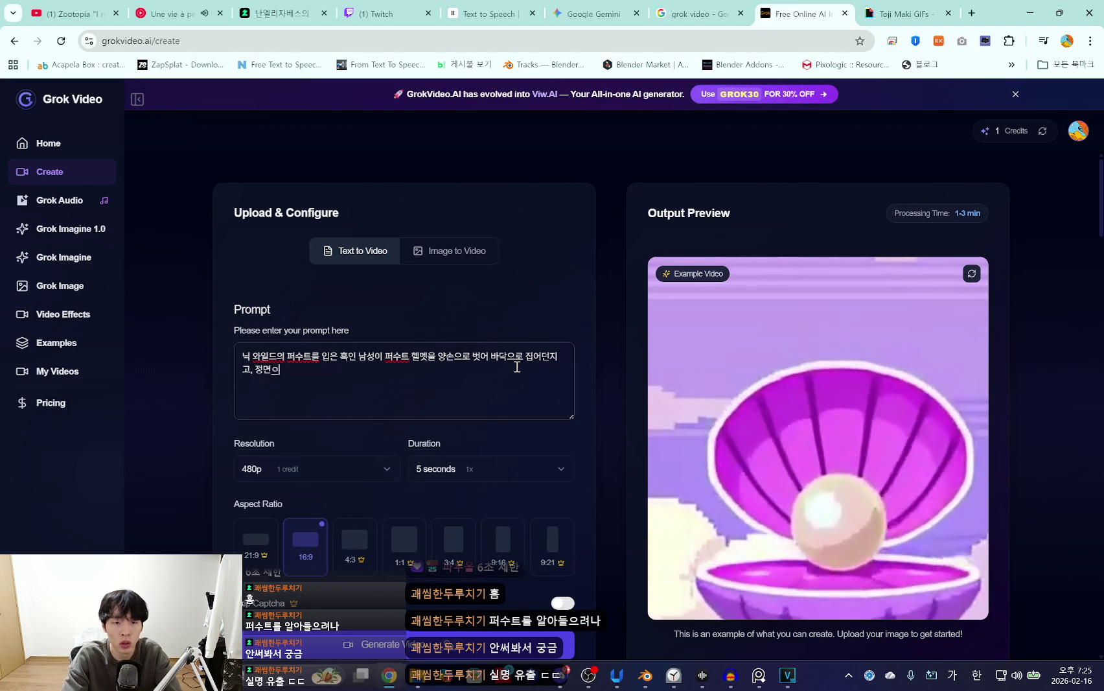
pyautogui.press('BackSpace')
pyautogui.write('을 향해 악수를')
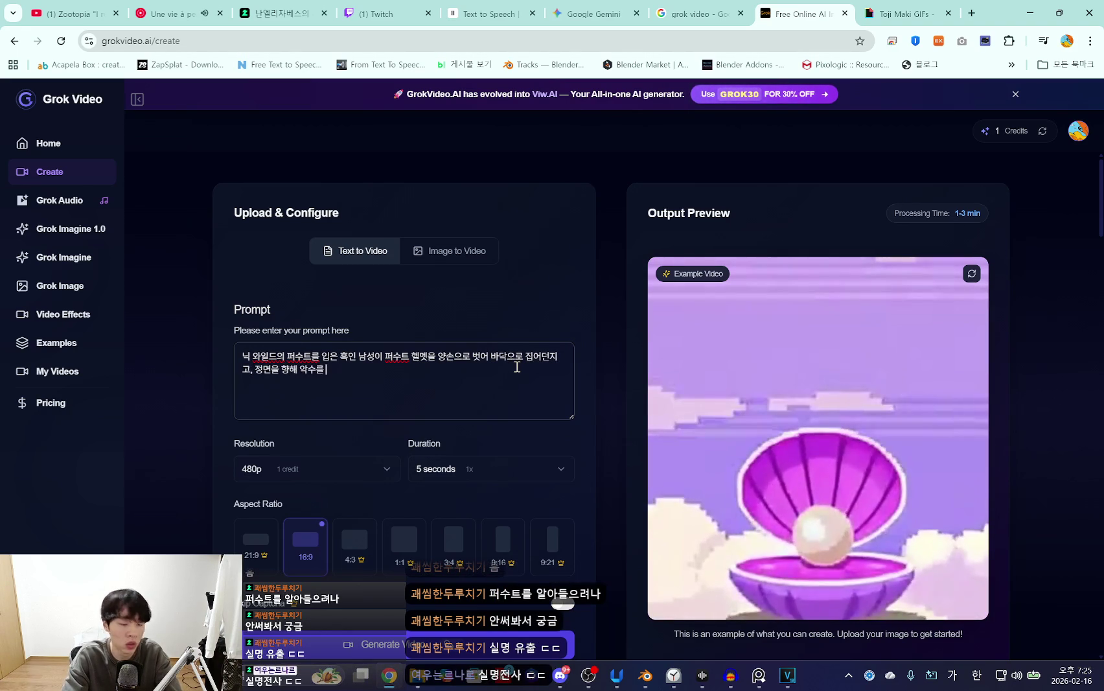
pyautogui.write(' 요청함')
pyautogui.scroll(-2, 453, 404)
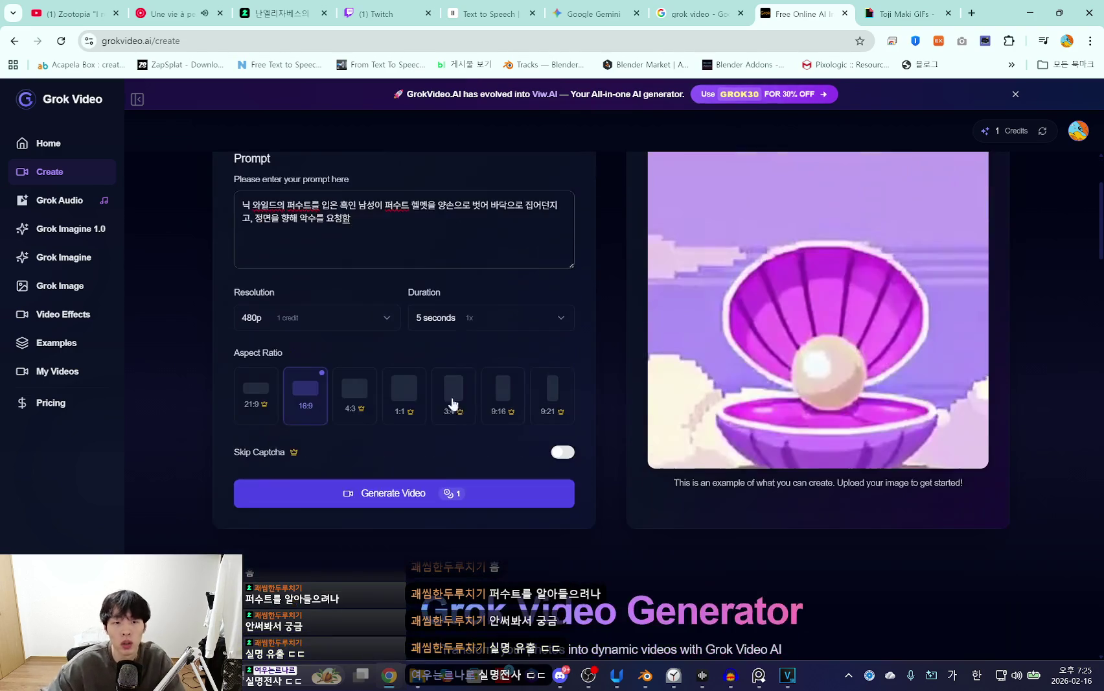
pyautogui.click(458, 497)
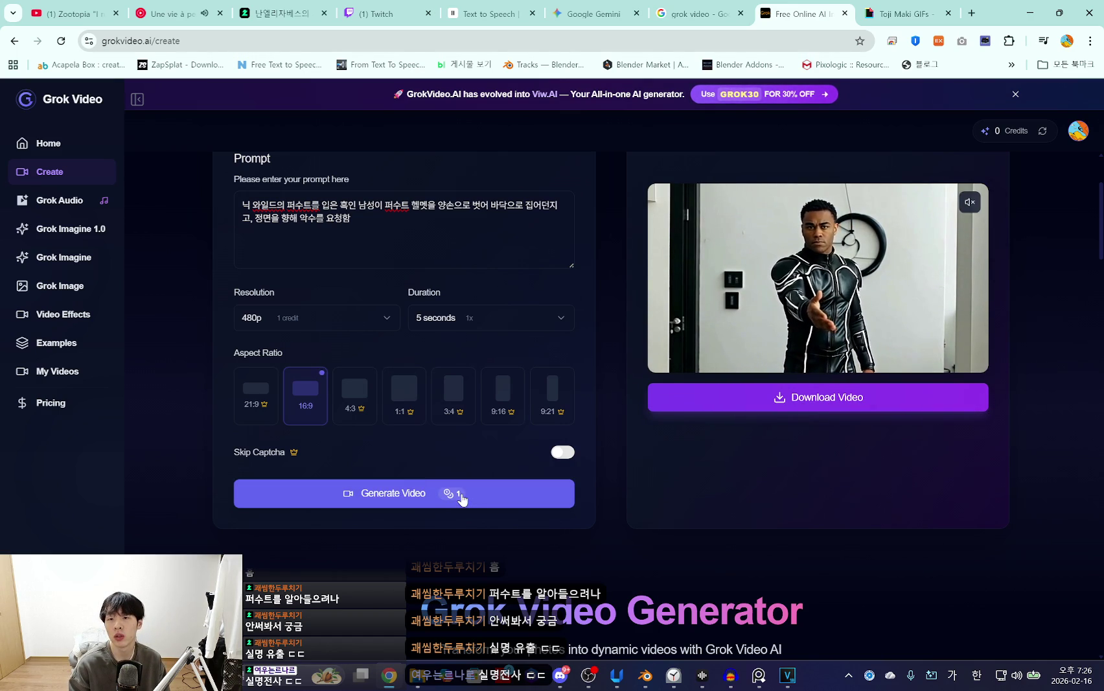
pyautogui.moveTo(817, 357)
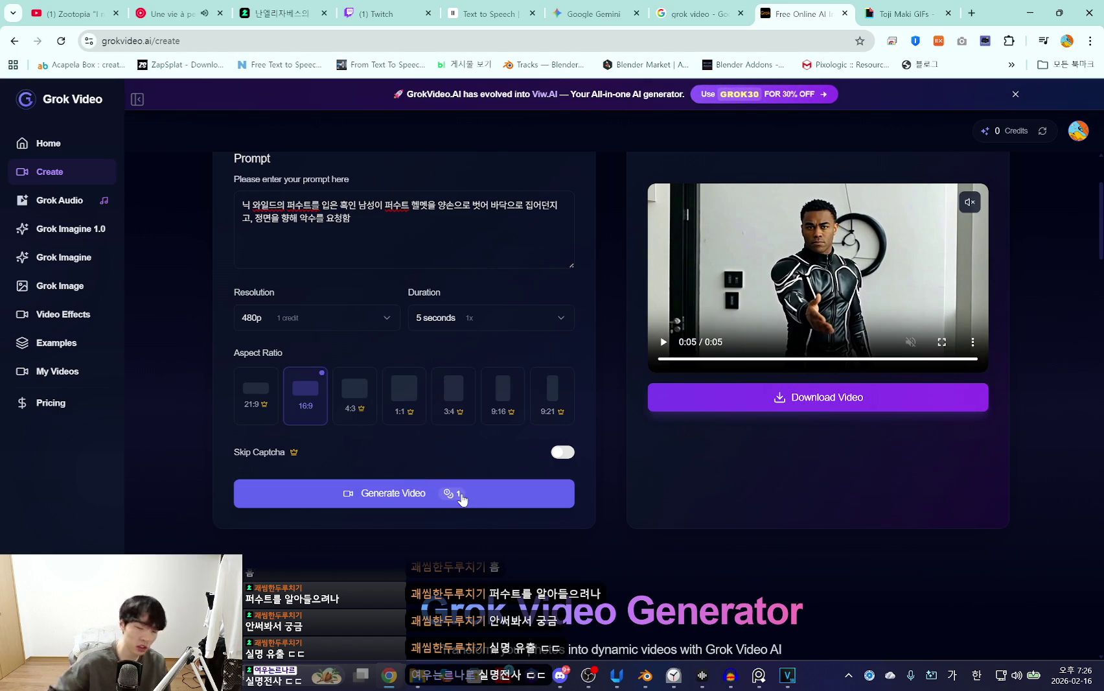
# Replay the generated 5-second clip fullscreen, then return to the normal page view.
pyautogui.click(663, 341)
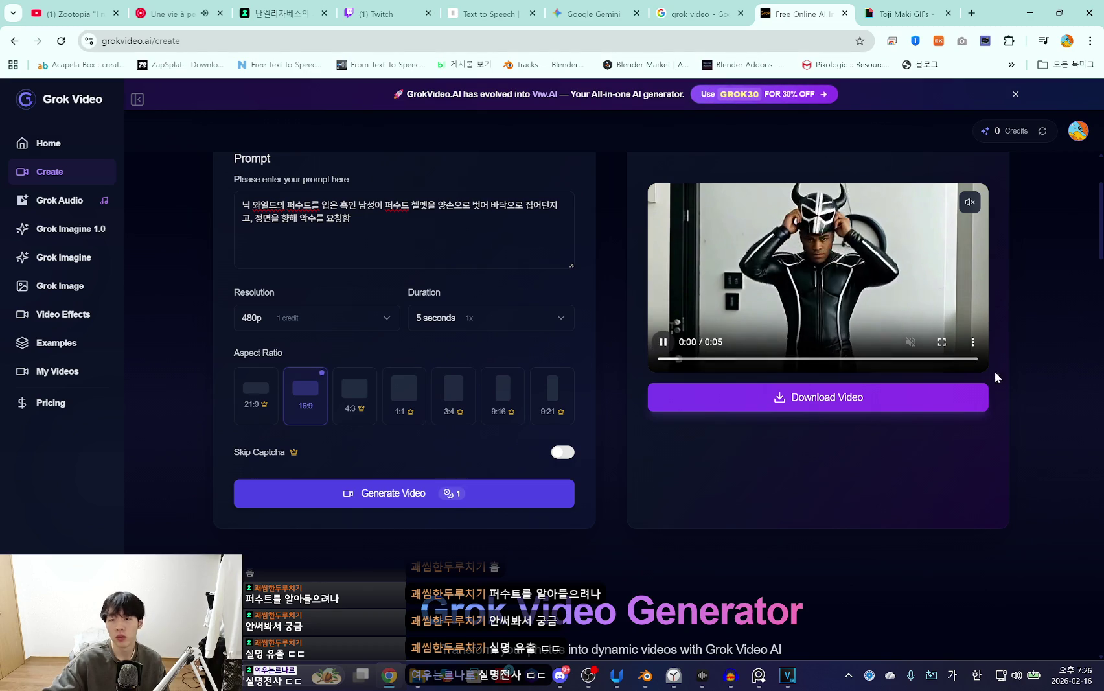
pyautogui.click(942, 341)
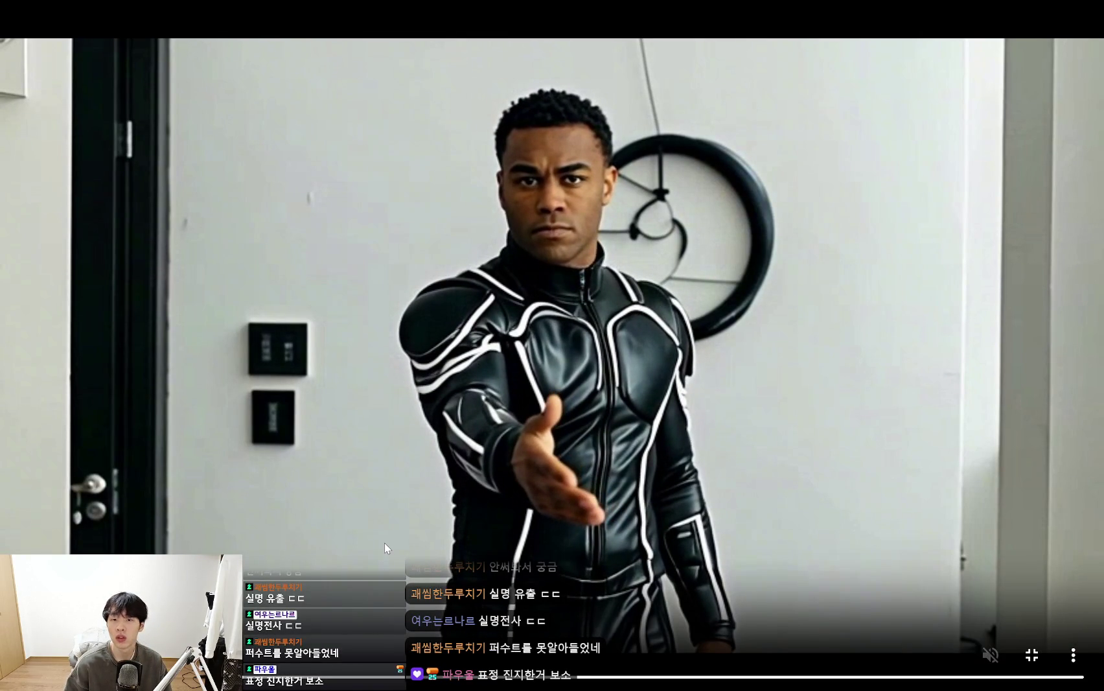
pyautogui.click(1031, 654)
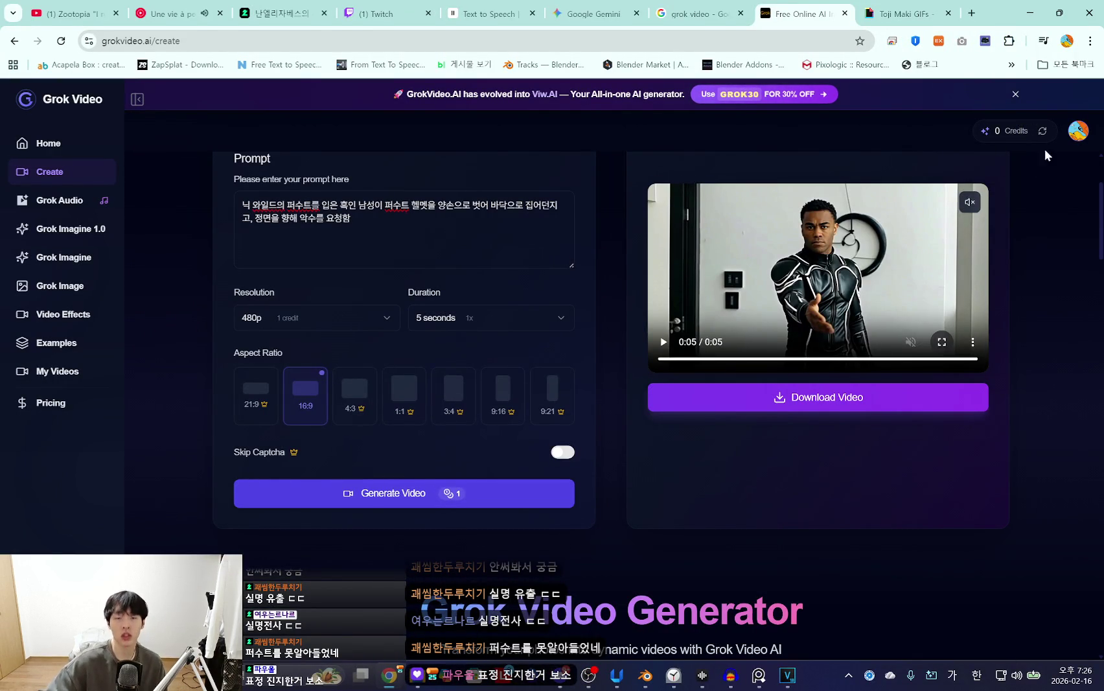
# Browse the Grok Video examples and FAQ, close the grokvideo tab, and check the Clock timers.
pyautogui.scroll(-3, 632, 340)
pyautogui.scroll(-7, 700, 330)
pyautogui.scroll(-5, 920, 378)
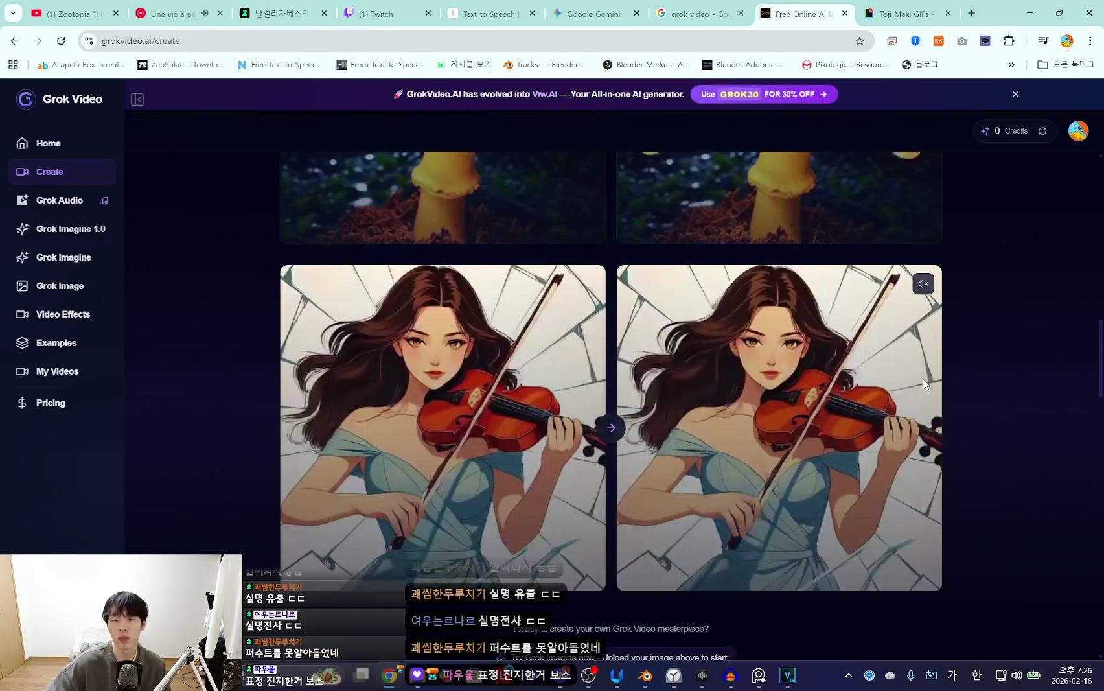
pyautogui.scroll(-2, 933, 385)
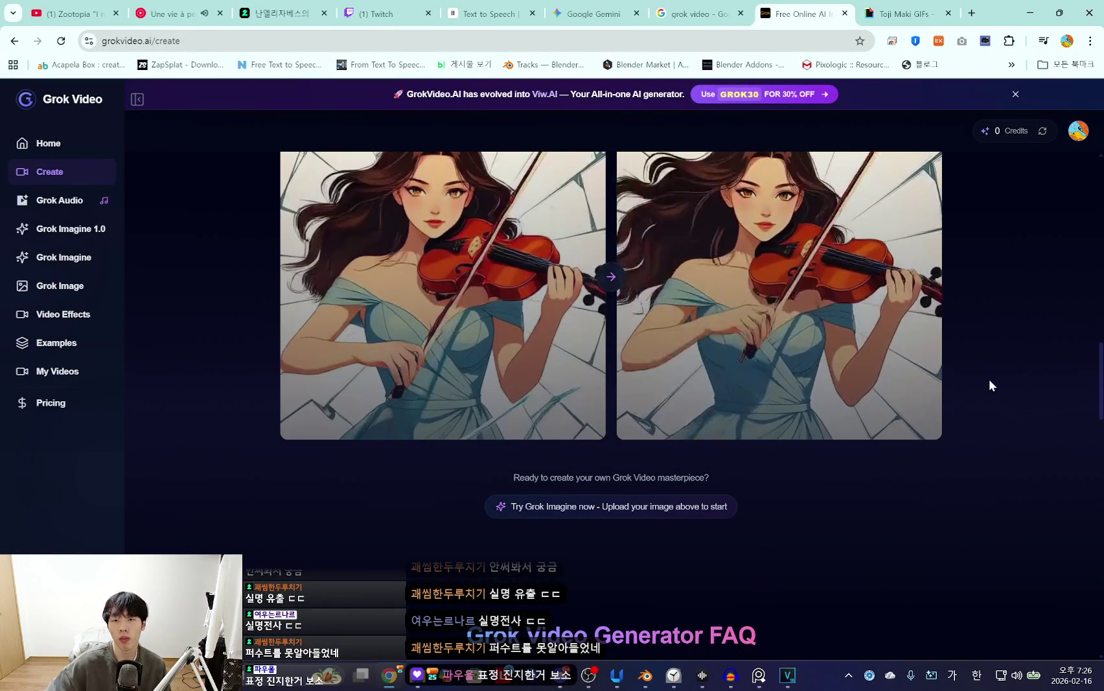
pyautogui.scroll(10, 989, 385)
pyautogui.scroll(5, 988, 385)
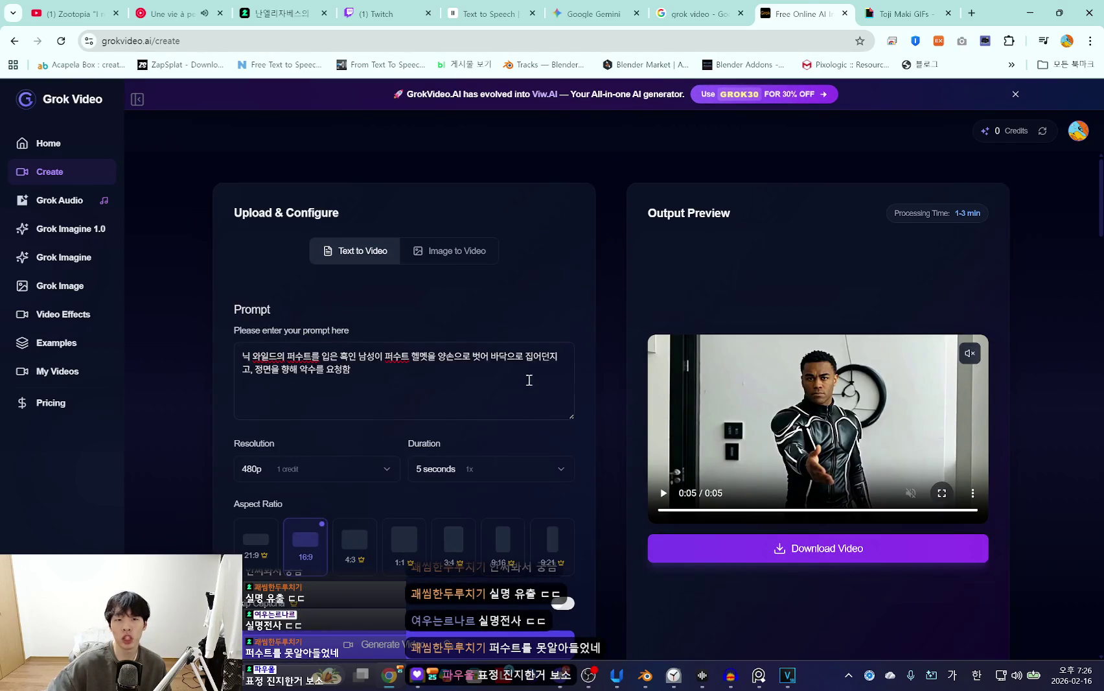
pyautogui.scroll(-8, 625, 371)
pyautogui.scroll(-2, 635, 382)
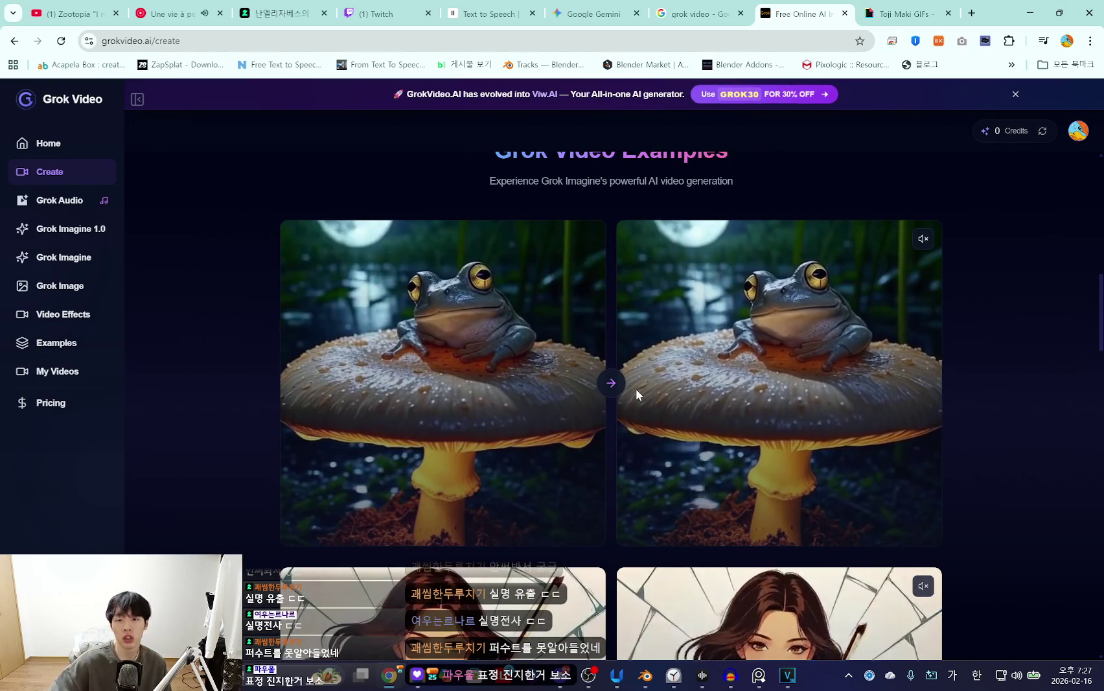
pyautogui.scroll(-5, 761, 421)
pyautogui.scroll(5, 759, 421)
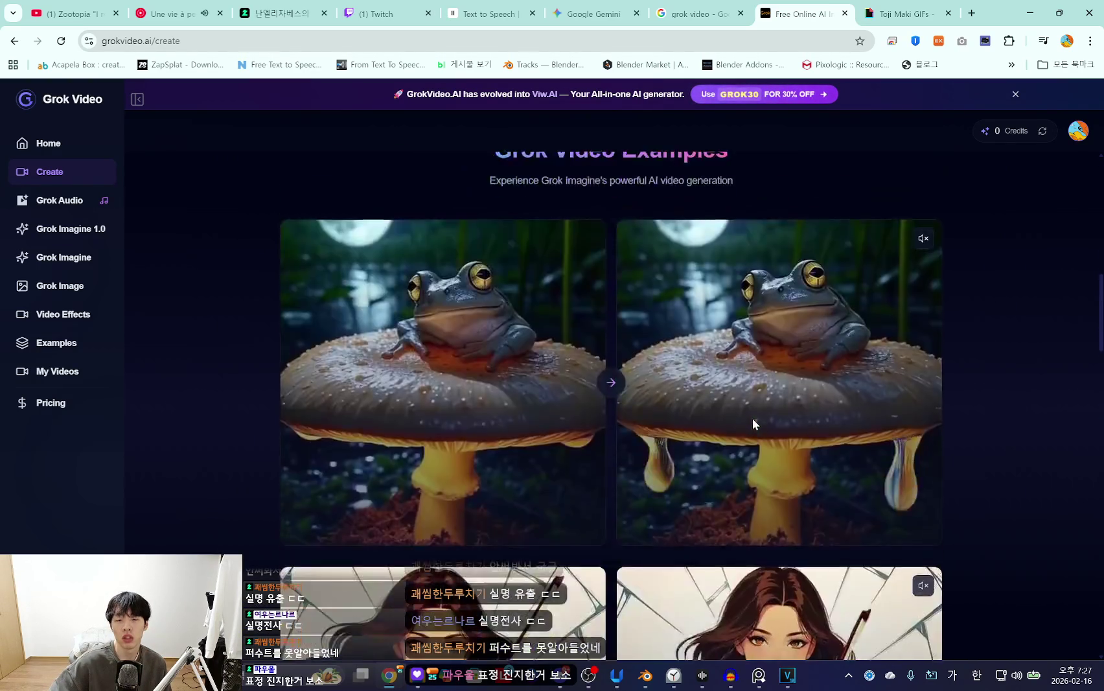
pyautogui.scroll(-8, 753, 419)
pyautogui.scroll(-5, 753, 419)
pyautogui.scroll(-5, 752, 419)
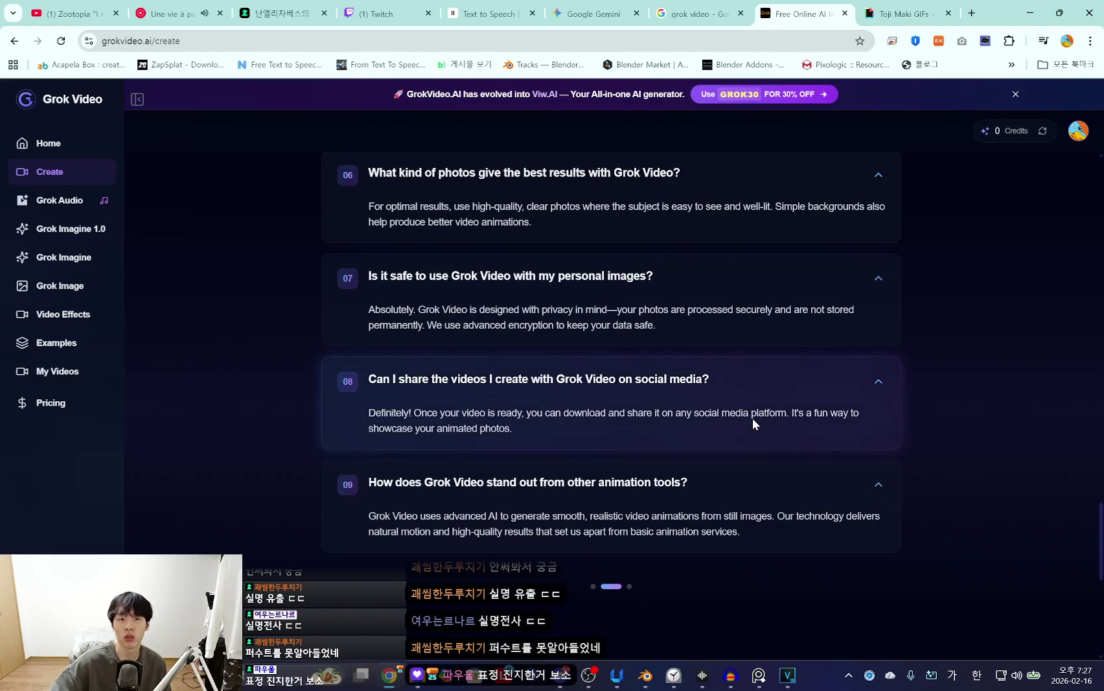
pyautogui.scroll(10, 763, 419)
pyautogui.scroll(10, 763, 419)
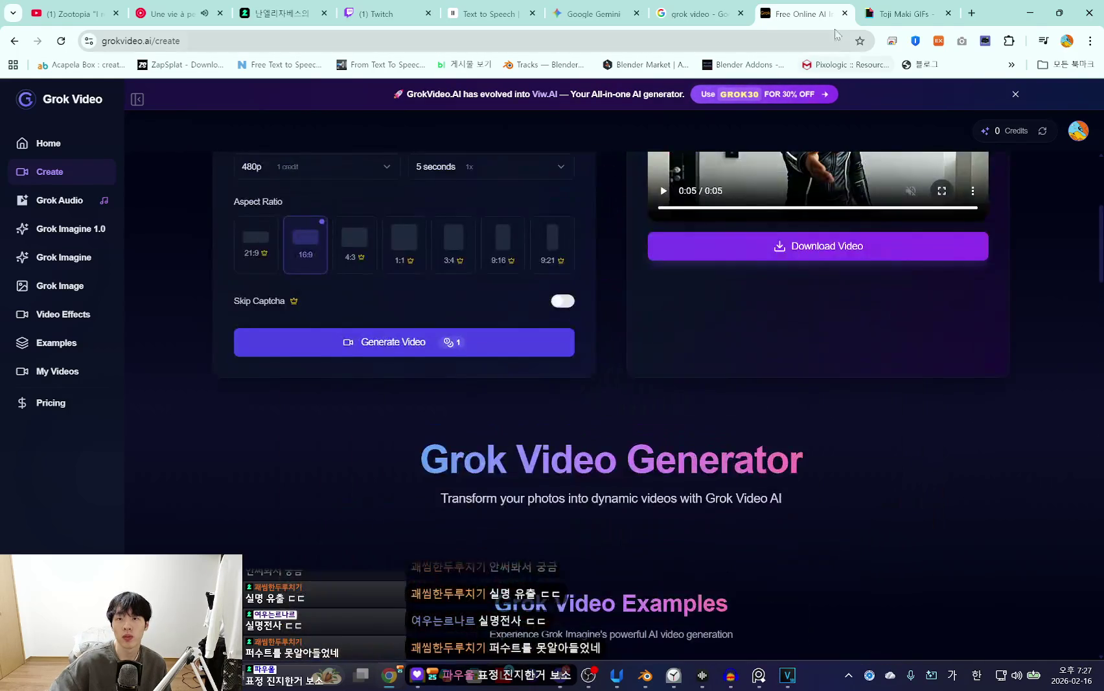
pyautogui.click(844, 13)
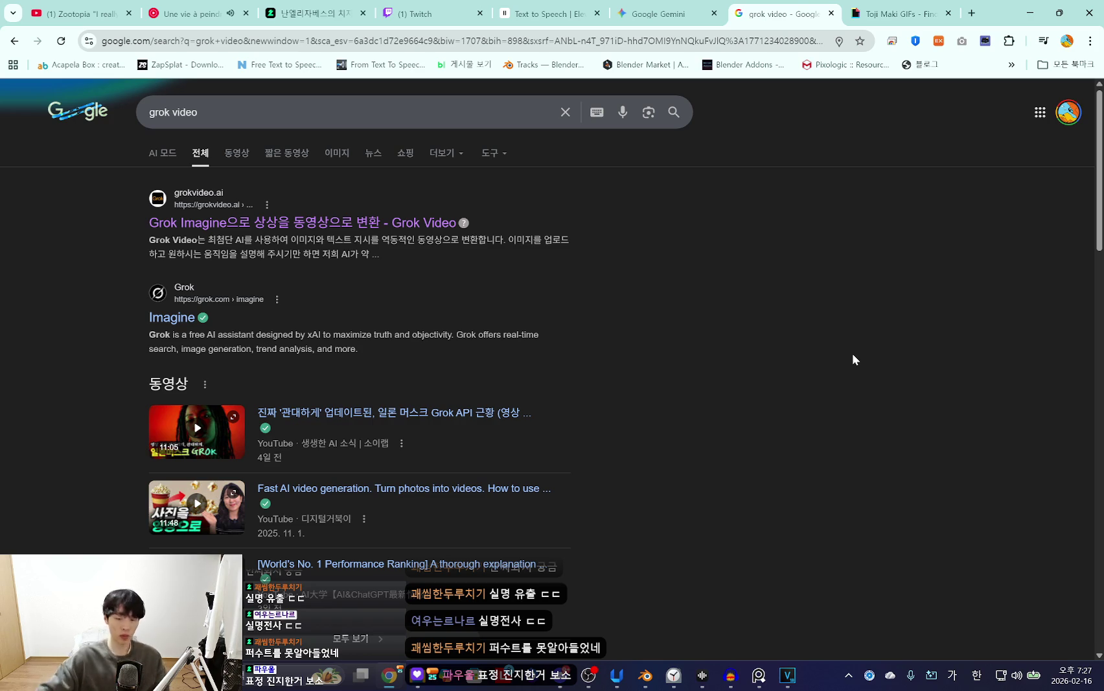
pyautogui.click(673, 675)
# Scroll the Clock timer list and dismiss the 5-minute timer-finished alert.
pyautogui.scroll(5, 207, 285)
pyautogui.scroll(-4, 237, 303)
pyautogui.scroll(1, 237, 302)
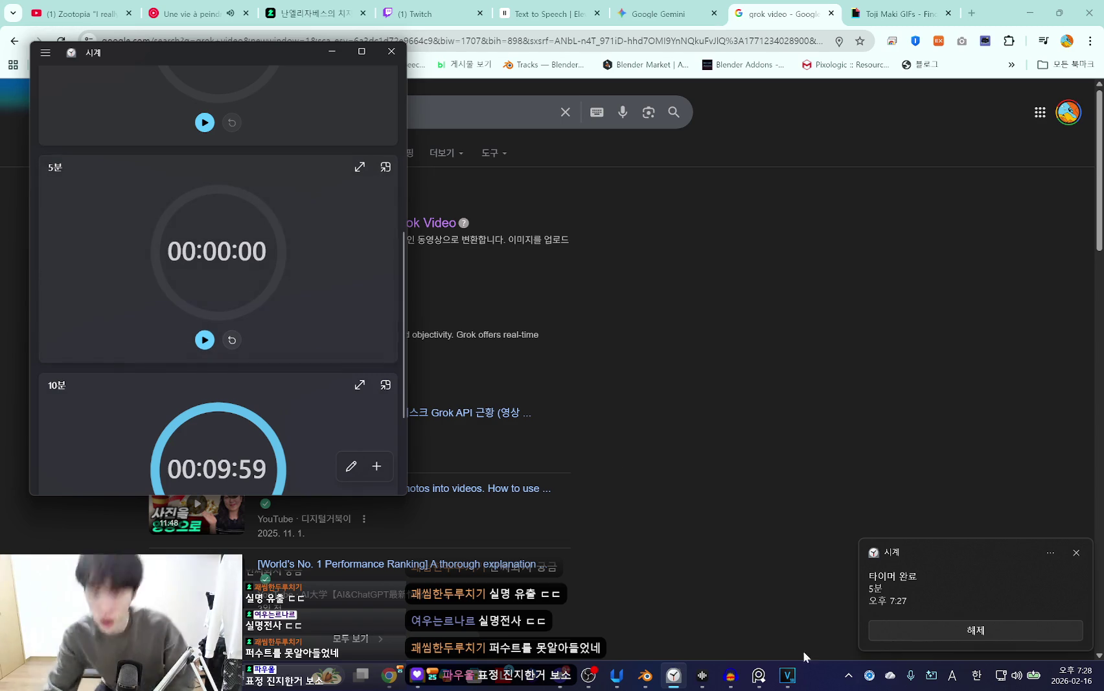
pyautogui.click(910, 630)
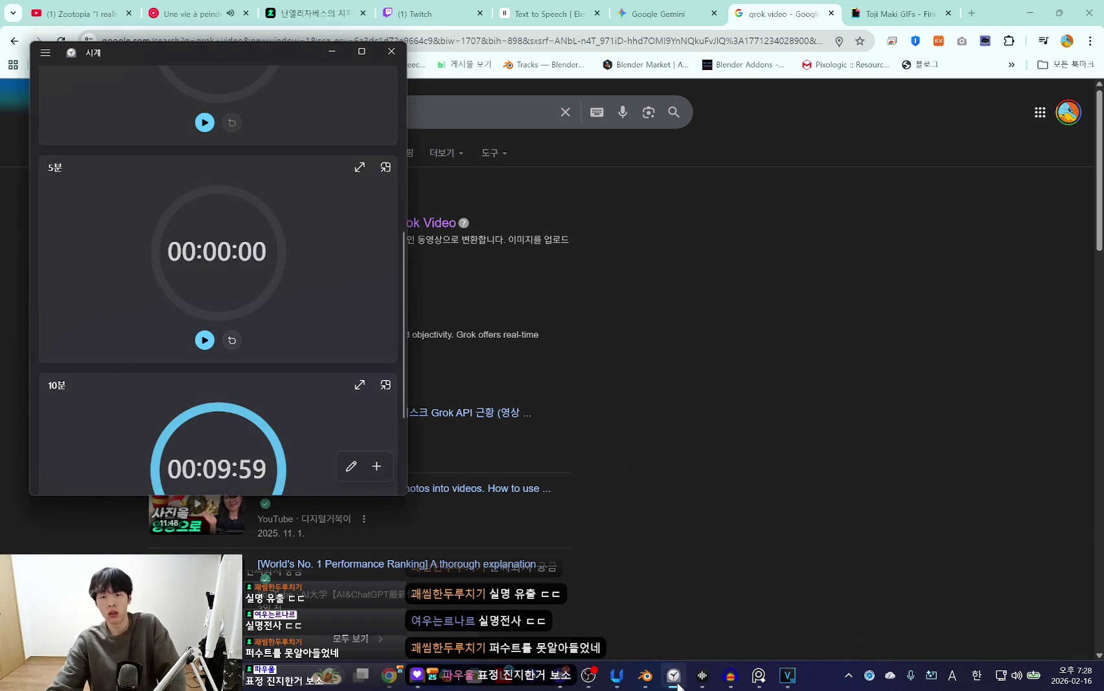
# Start a Clock focus session, then minimize Clock and hide the browser to reveal Blender.
pyautogui.click(677, 684)
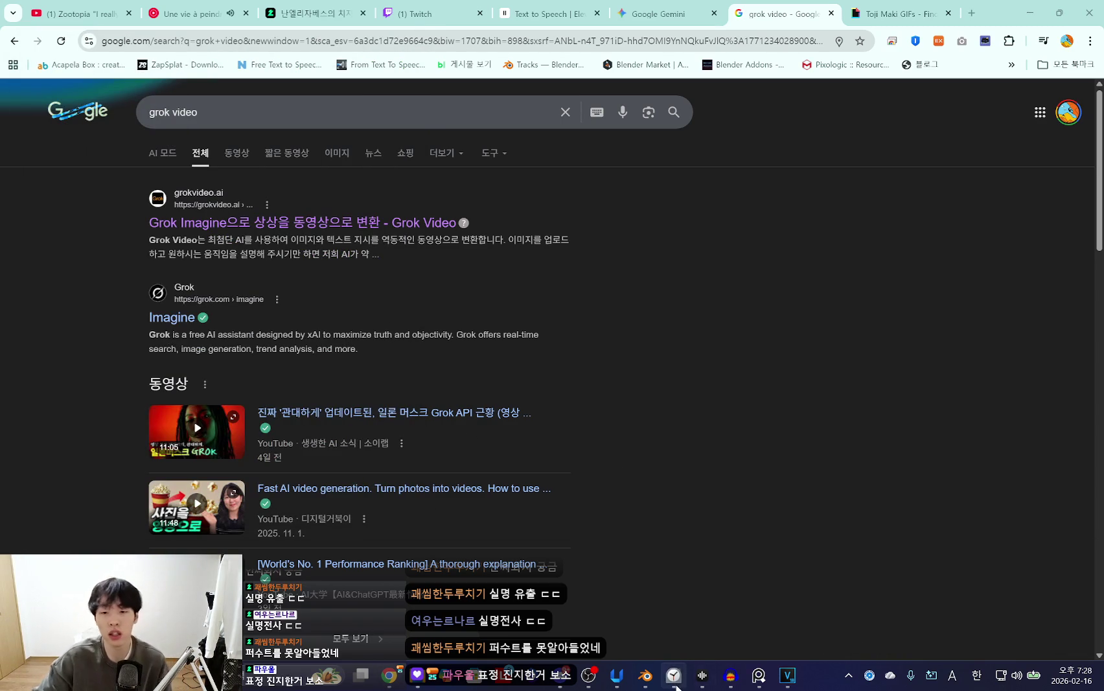
pyautogui.click(676, 685)
pyautogui.scroll(3, 217, 263)
pyautogui.click(45, 53)
pyautogui.click(78, 105)
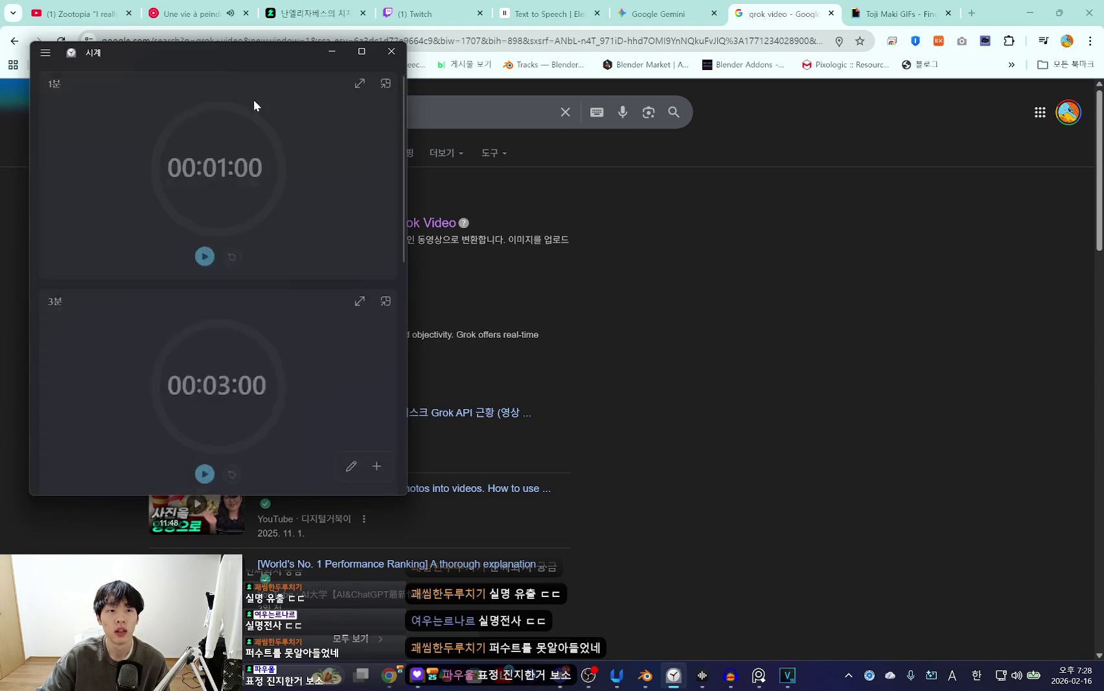
pyautogui.click(217, 279)
pyautogui.click(332, 51)
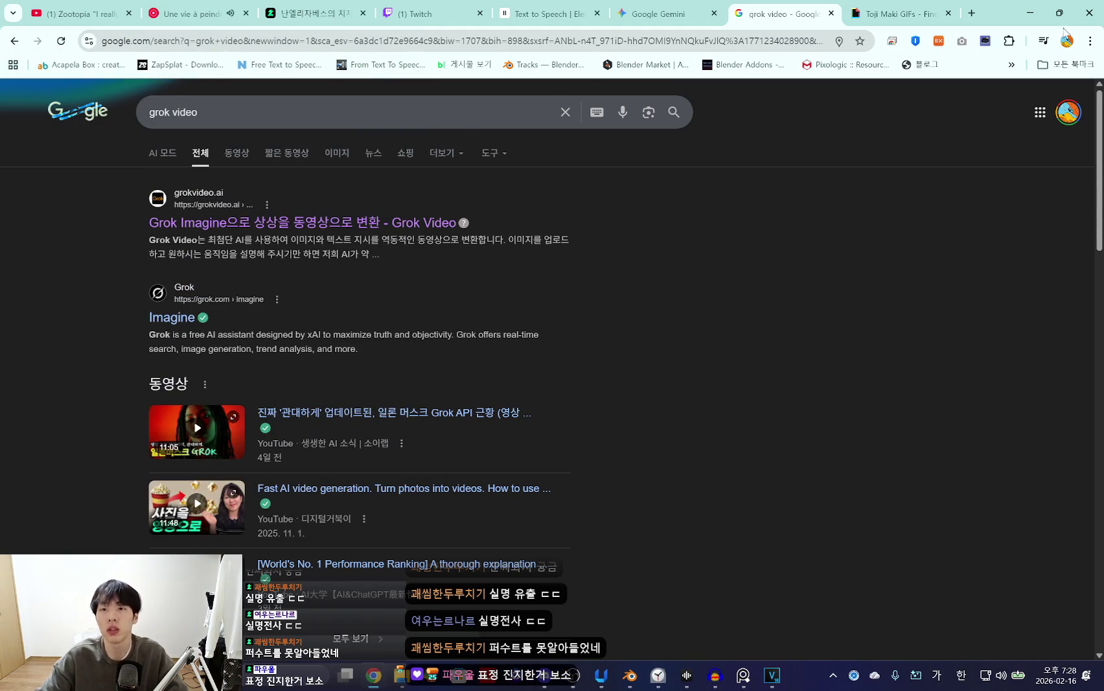
pyautogui.click(1029, 13)
# Play back the mask-removal animation through the scene camera, toggling rig overlays to inspect Nick's pose.
pyautogui.press('space')
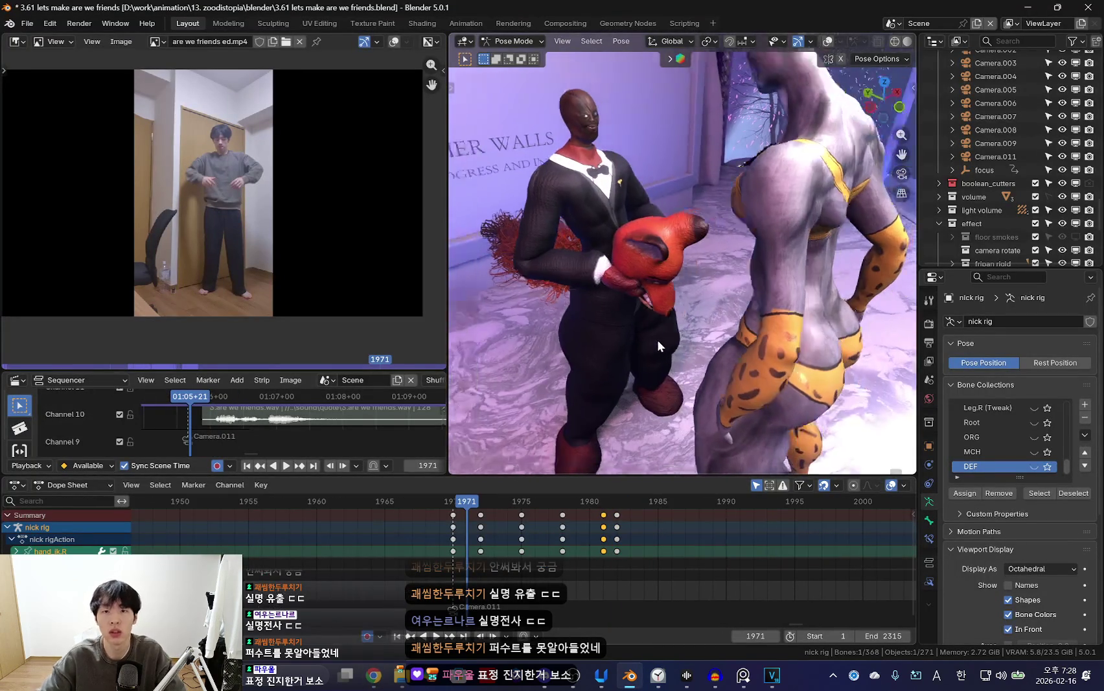
pyautogui.press('KP_0')
pyautogui.scroll(-3, 499, 570)
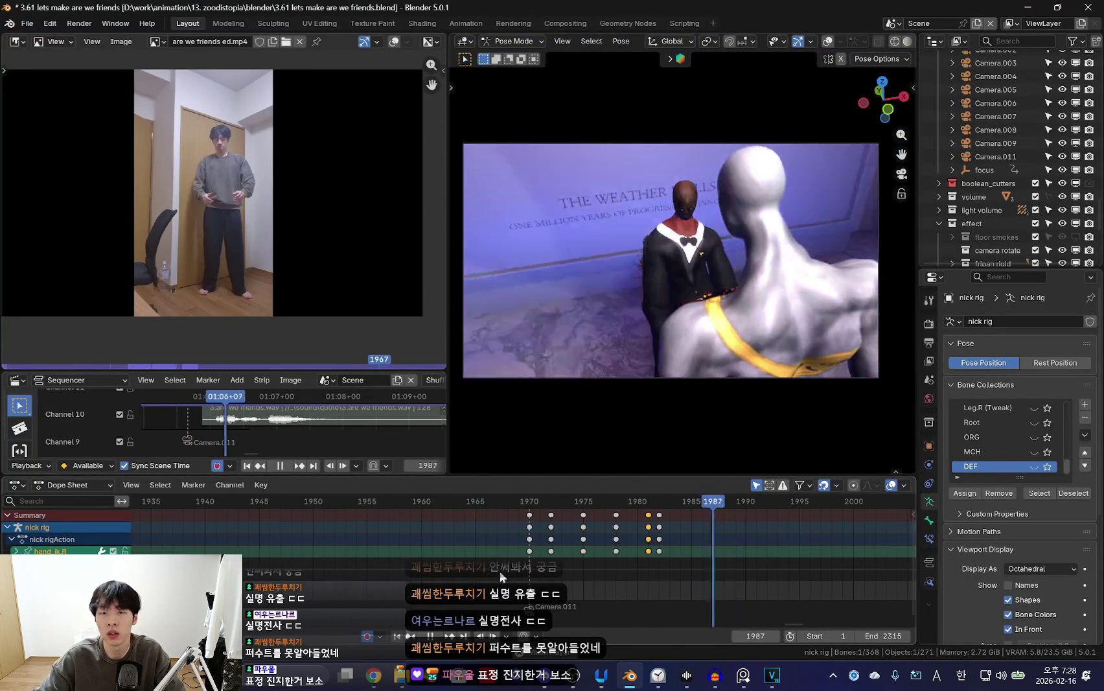
pyautogui.moveTo(600, 461); pyautogui.dragTo(692, 368, button='middle')
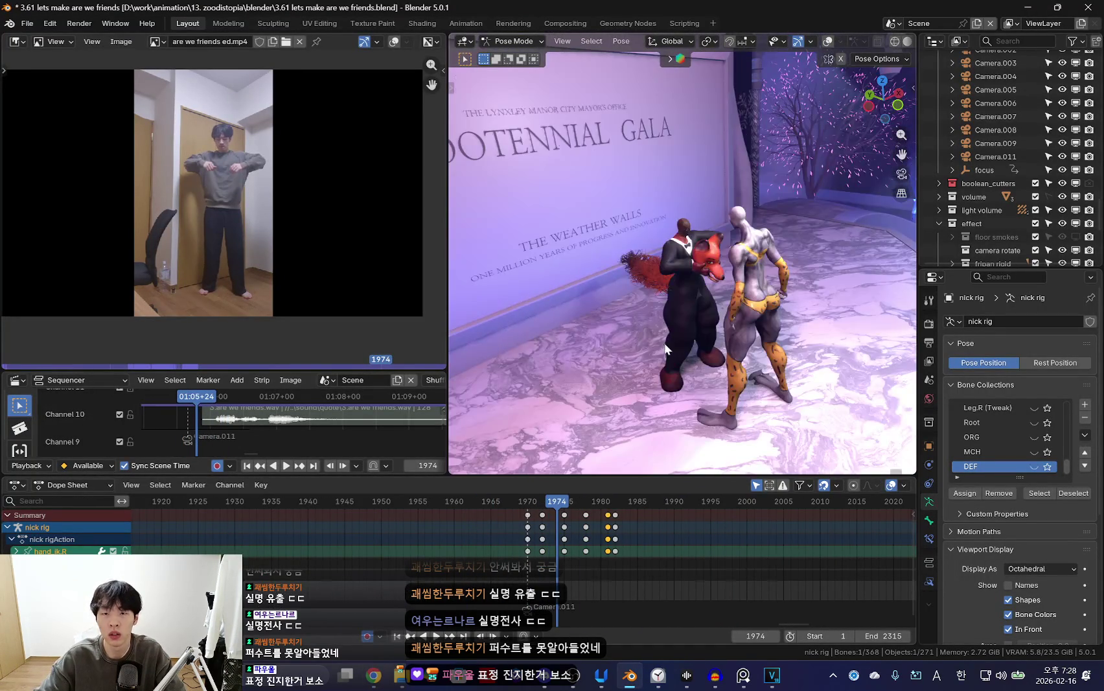
pyautogui.press('space')
pyautogui.hotkey('shift', 'alt', 'z')
pyautogui.press('a')
pyautogui.scroll(2, 546, 537)
pyautogui.hotkey('shift', 'alt', 'z')
pyautogui.press('KP_0')
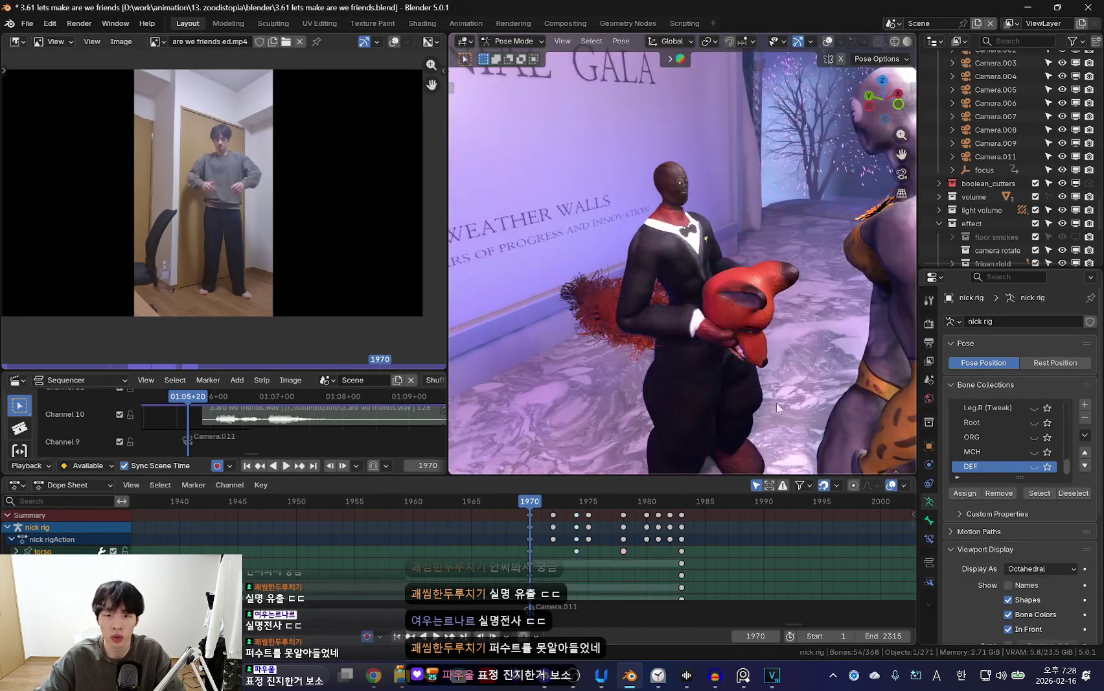
pyautogui.press('space')
pyautogui.press('space')
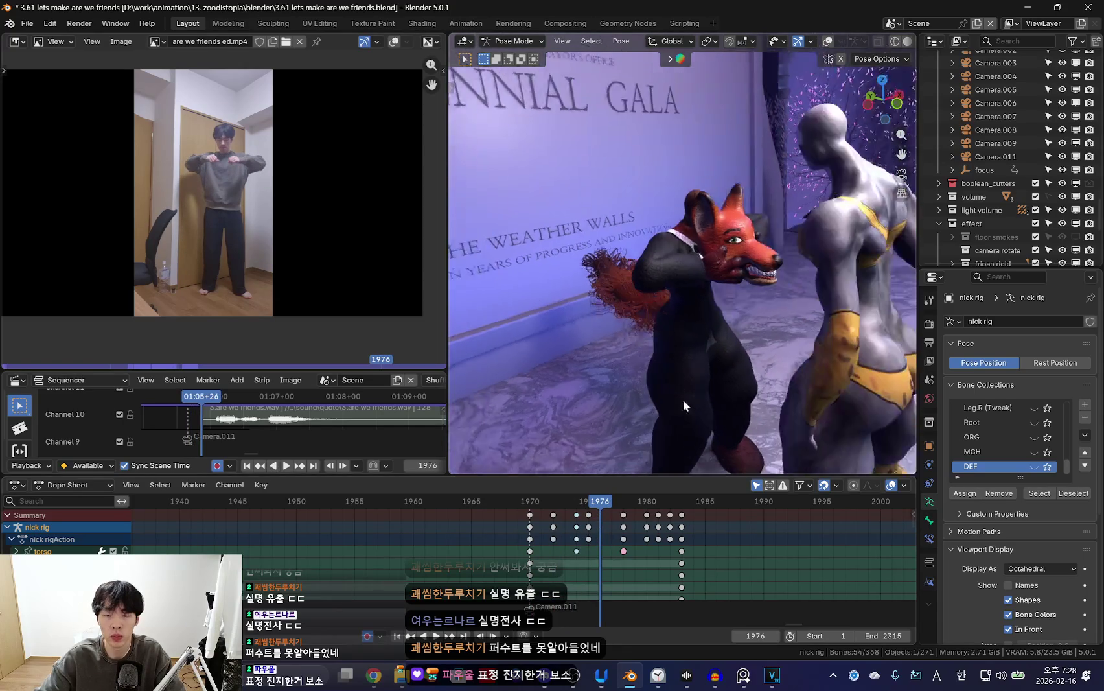
pyautogui.press('space')
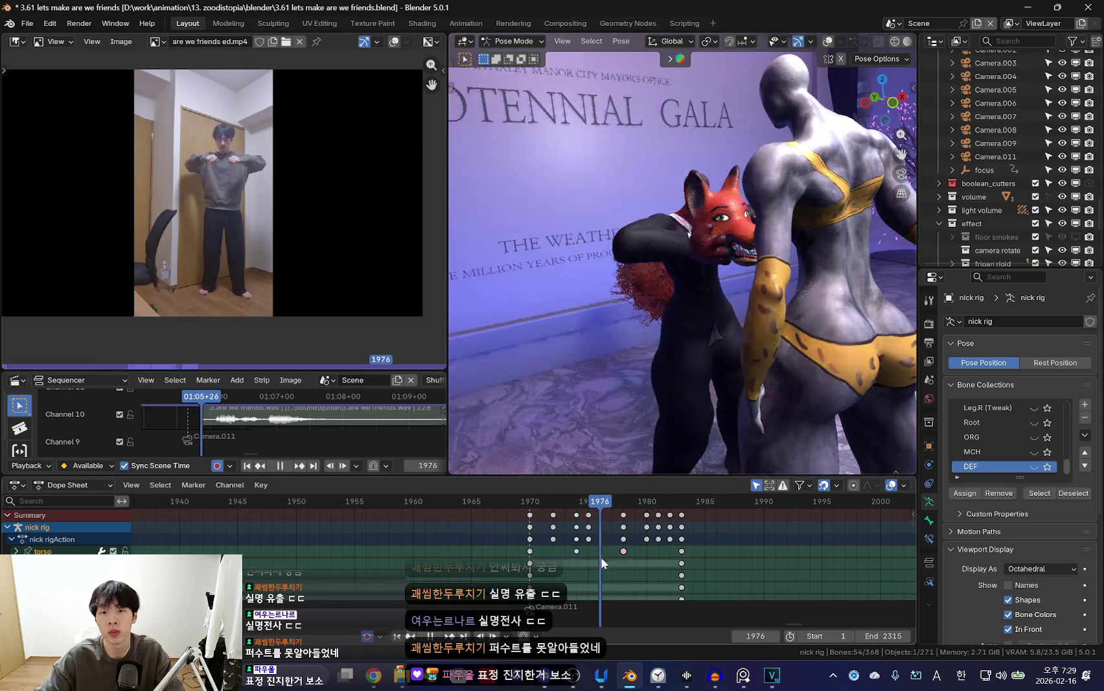
pyautogui.press('space')
# Select the torso control, replay the move from its start, and keyframe the pose at frame 1974.
pyautogui.hotkey('shift', 'alt', 'z')
pyautogui.moveTo(651, 389); pyautogui.dragTo(650, 234, button='middle')
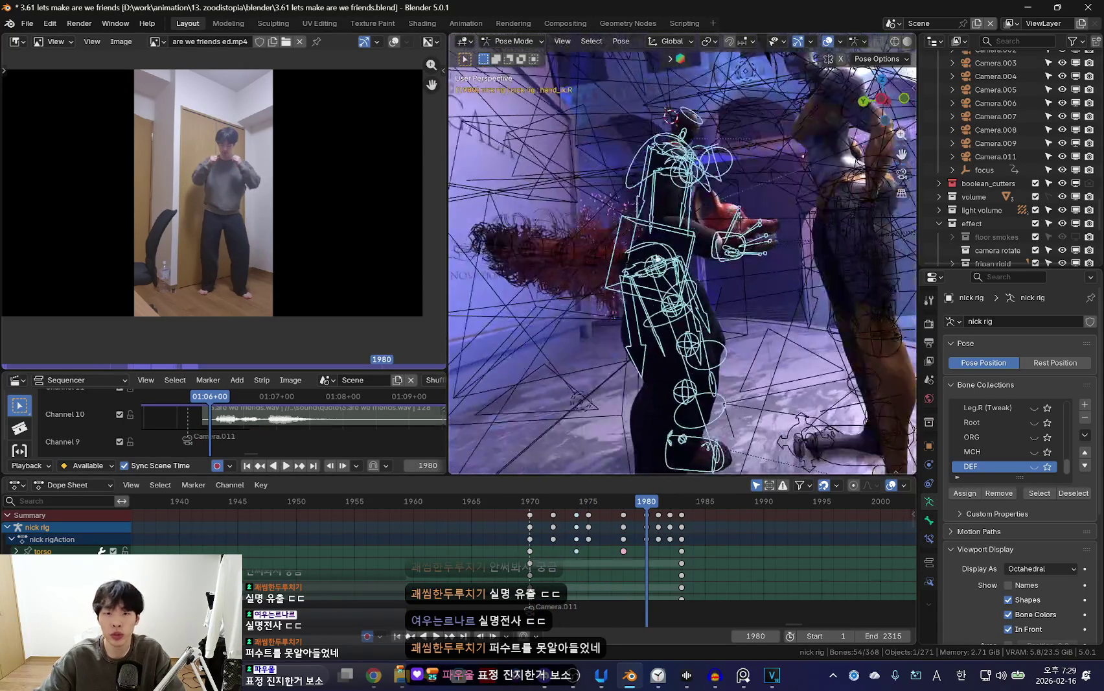
pyautogui.click(650, 228)
pyautogui.hotkey('shift', 'alt', 'z')
pyautogui.press('KP_0')
pyautogui.press('Down')
pyautogui.press('space')
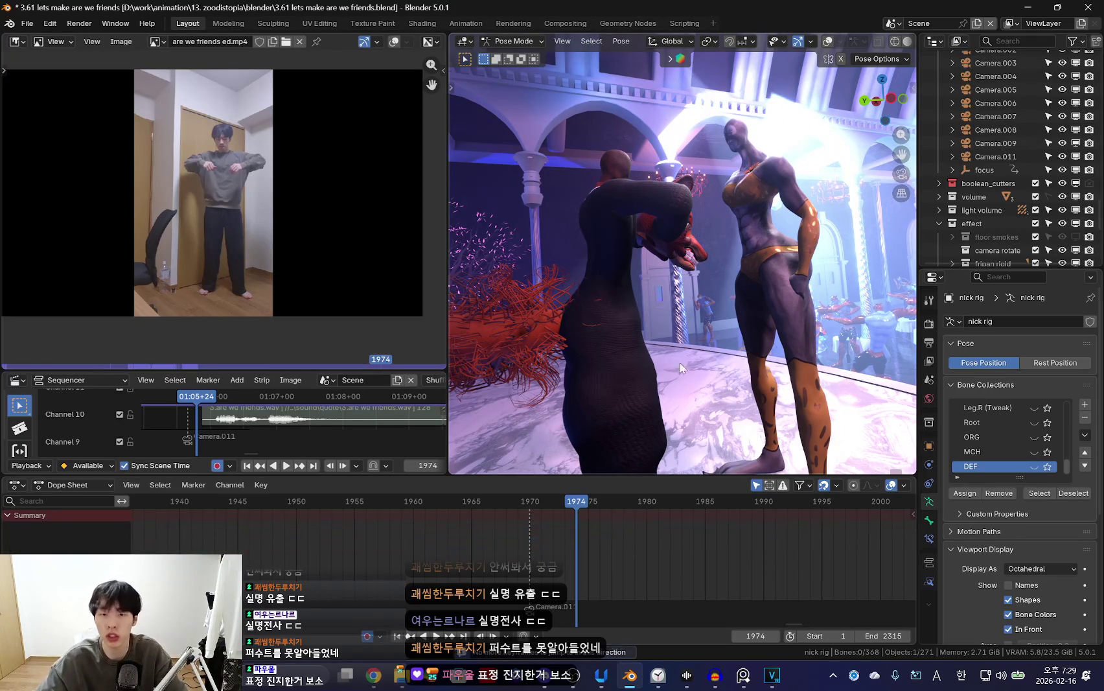
pyautogui.hotkey('shift', 'alt', 'z')
pyautogui.moveTo(679, 362); pyautogui.dragTo(581, 269, button='middle')
pyautogui.scroll(2, 550, 527)
pyautogui.press('i')
pyautogui.press('space')
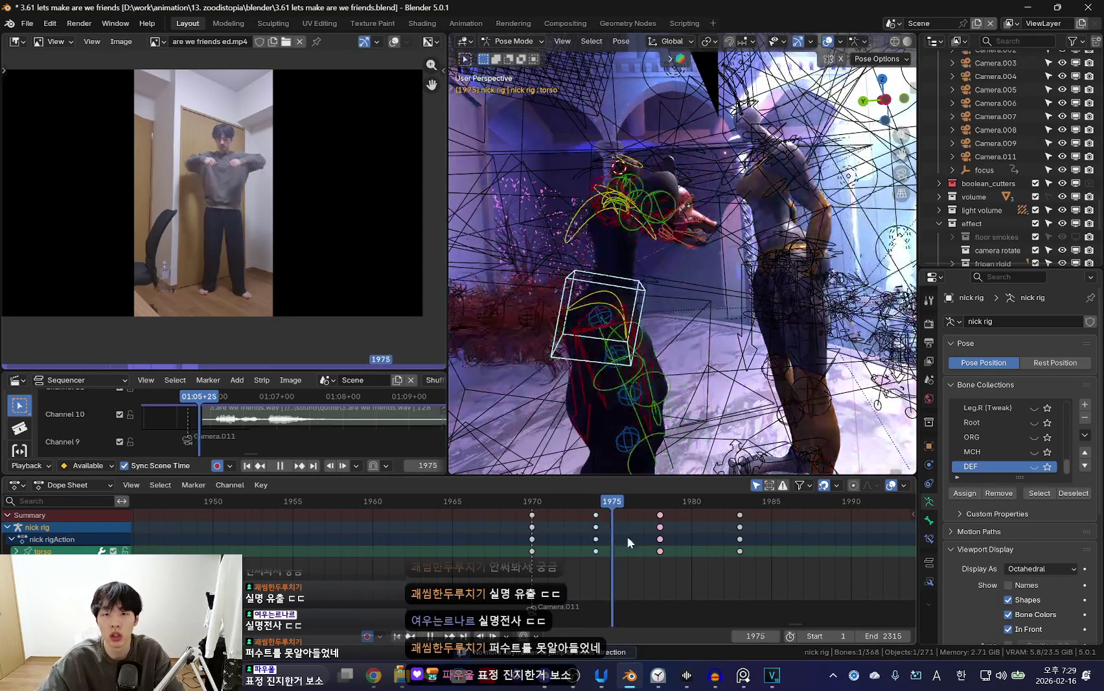
# Rotate the selected bone and re-keyframe the adjusted pose at frame 1974.
pyautogui.moveTo(542, 565)
pyautogui.mouseDown()
pyautogui.moveTo(804, 558)
pyautogui.moveTo(582, 557)
pyautogui.moveTo(650, 560)
pyautogui.mouseUp()
pyautogui.press('i')
pyautogui.hotkey('shift', 'alt', 'z')
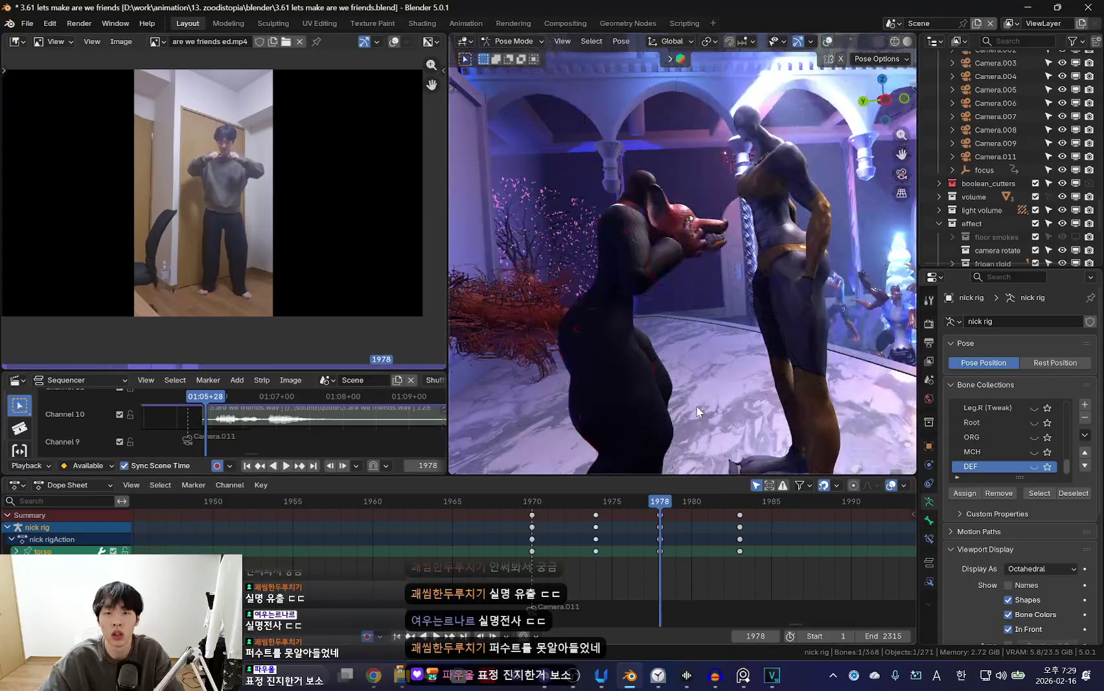
pyautogui.press('Down')
pyautogui.click(775, 344)
pyautogui.moveTo(506, 562); pyautogui.dragTo(662, 547)
pyautogui.press('i')
pyautogui.moveTo(581, 552)
pyautogui.mouseDown()
pyautogui.moveTo(627, 547)
pyautogui.moveTo(813, 578)
pyautogui.moveTo(753, 573)
pyautogui.mouseUp()
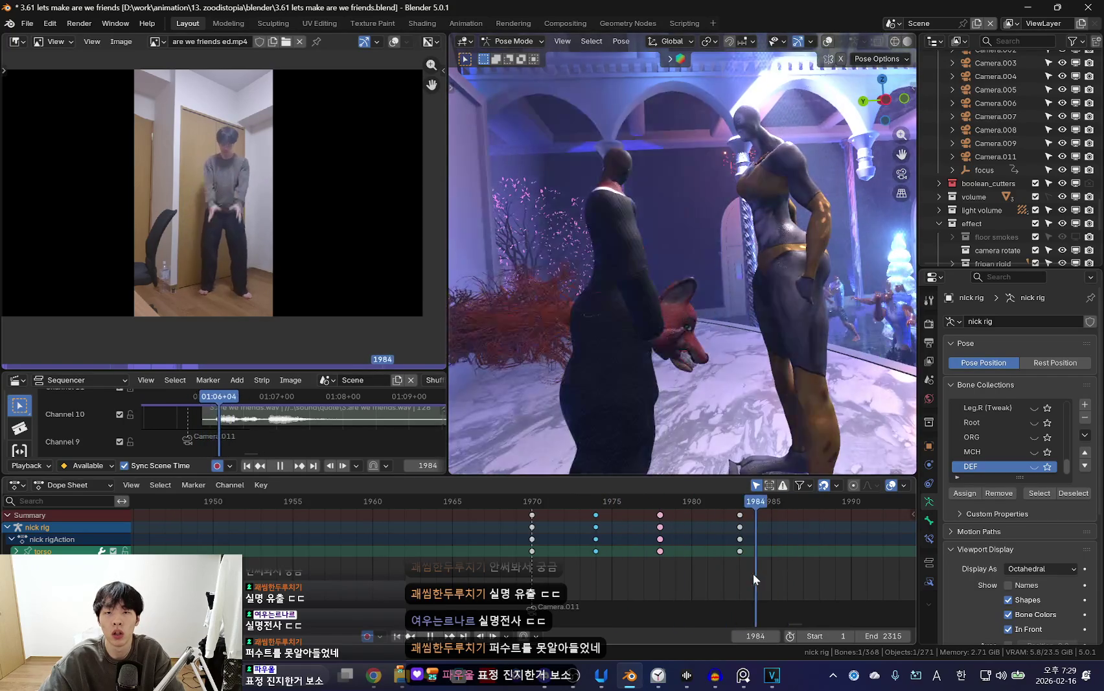
# Rotate the bone at frame 1975, keyframe the rotation, and review the change.
pyautogui.hotkey('shift', 'alt', 'z')
pyautogui.moveTo(699, 371); pyautogui.dragTo(648, 324, button='middle')
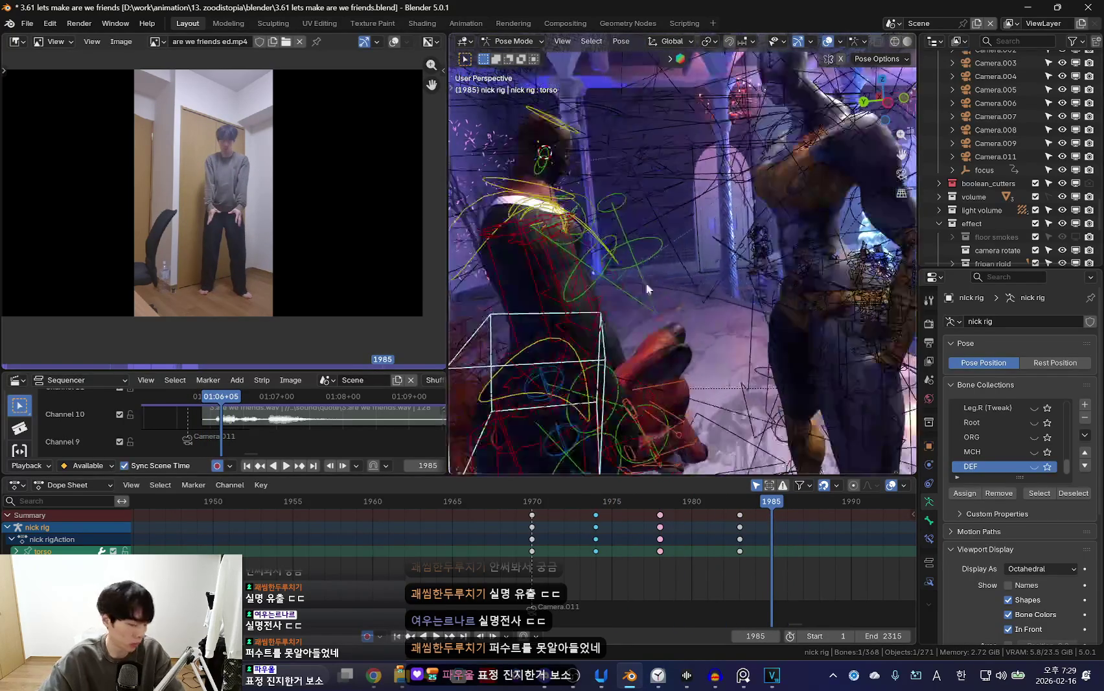
pyautogui.click(590, 553)
pyautogui.press('space')
pyautogui.hotkey('shift', 'alt', 'z')
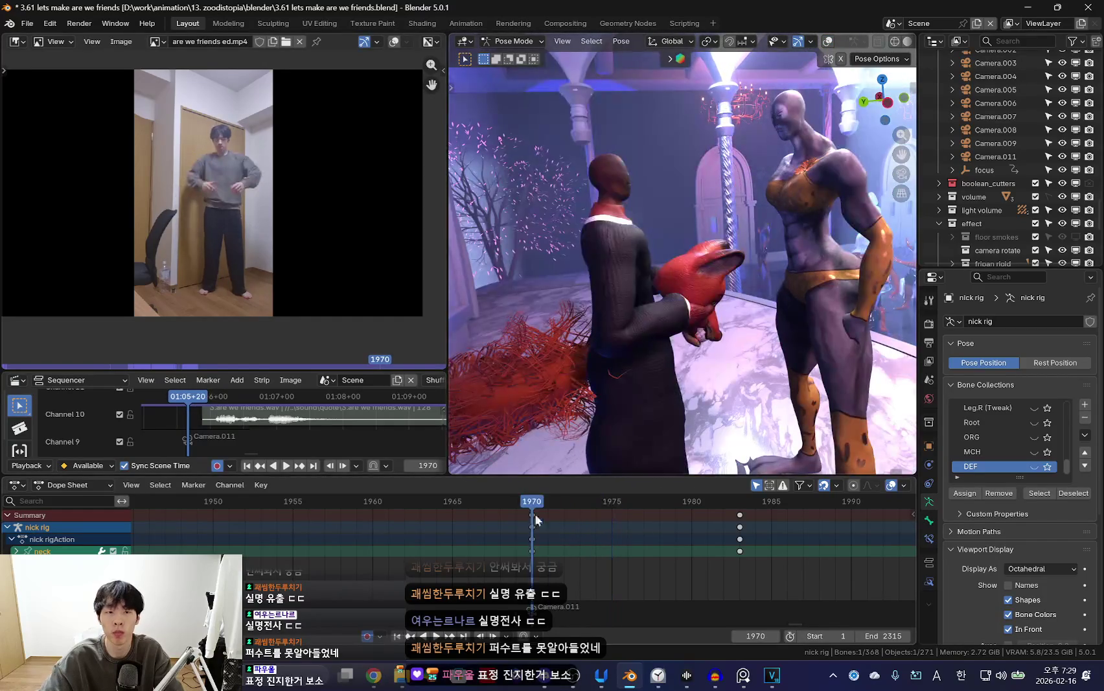
pyautogui.press('Escape')
pyautogui.click(781, 319)
pyautogui.press('space')
pyautogui.press('space')
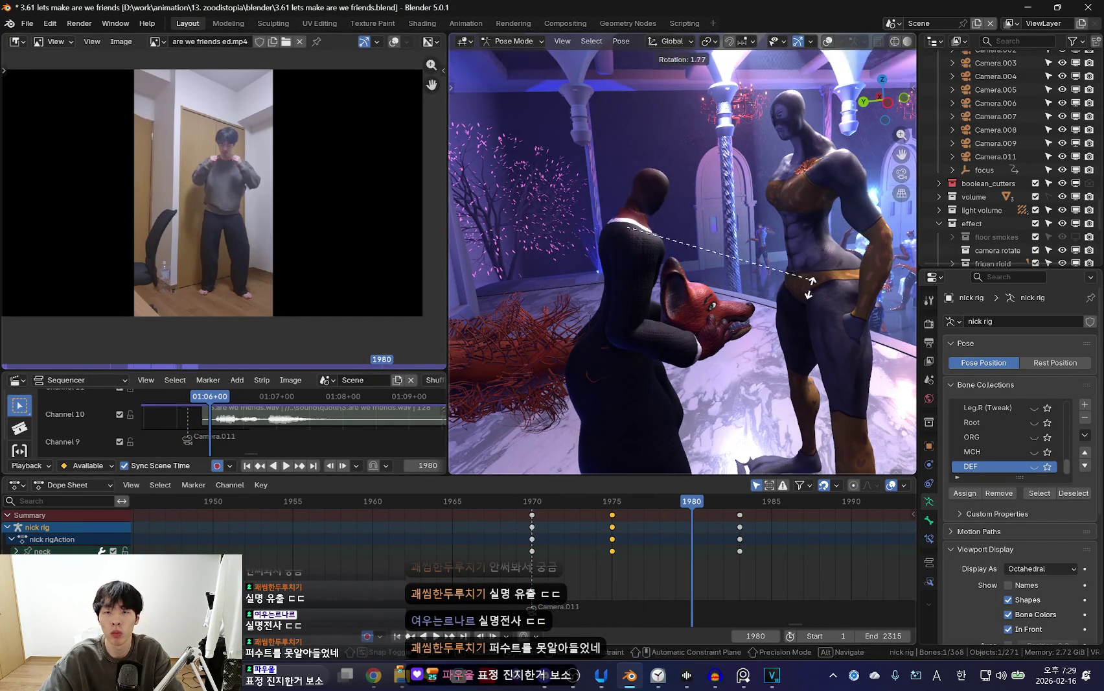
pyautogui.press('space')
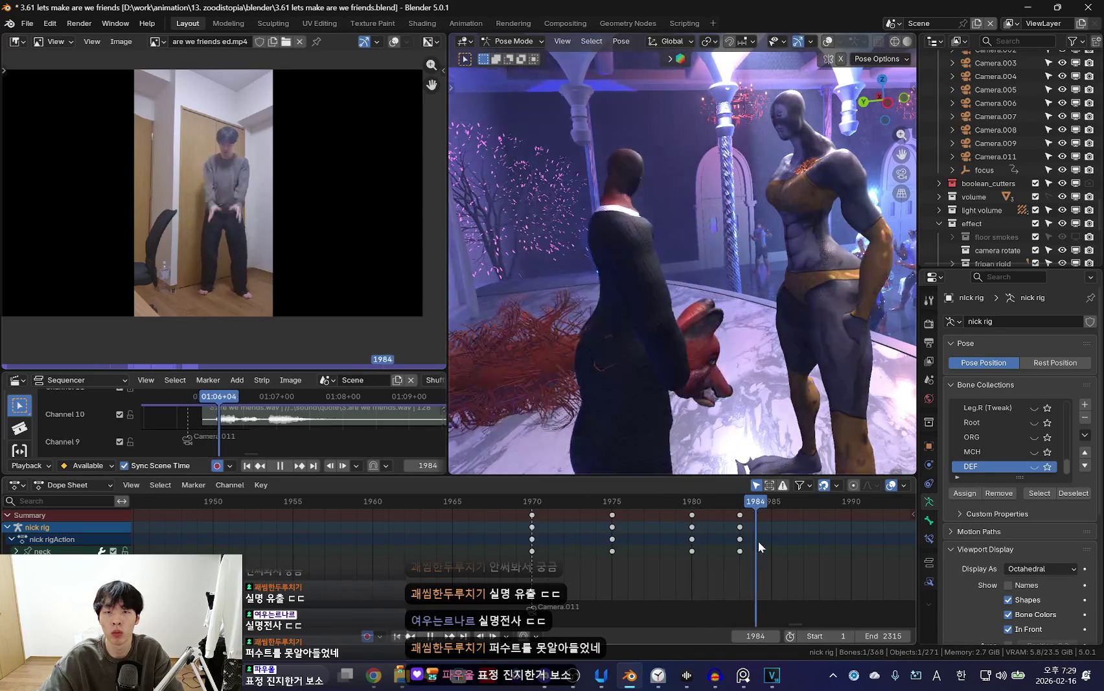
# Retime the frame-1984 keys, select the neck control, and replay the motion to frame 1983.
pyautogui.hotkey('ctrl', 'k')
pyautogui.press('g')
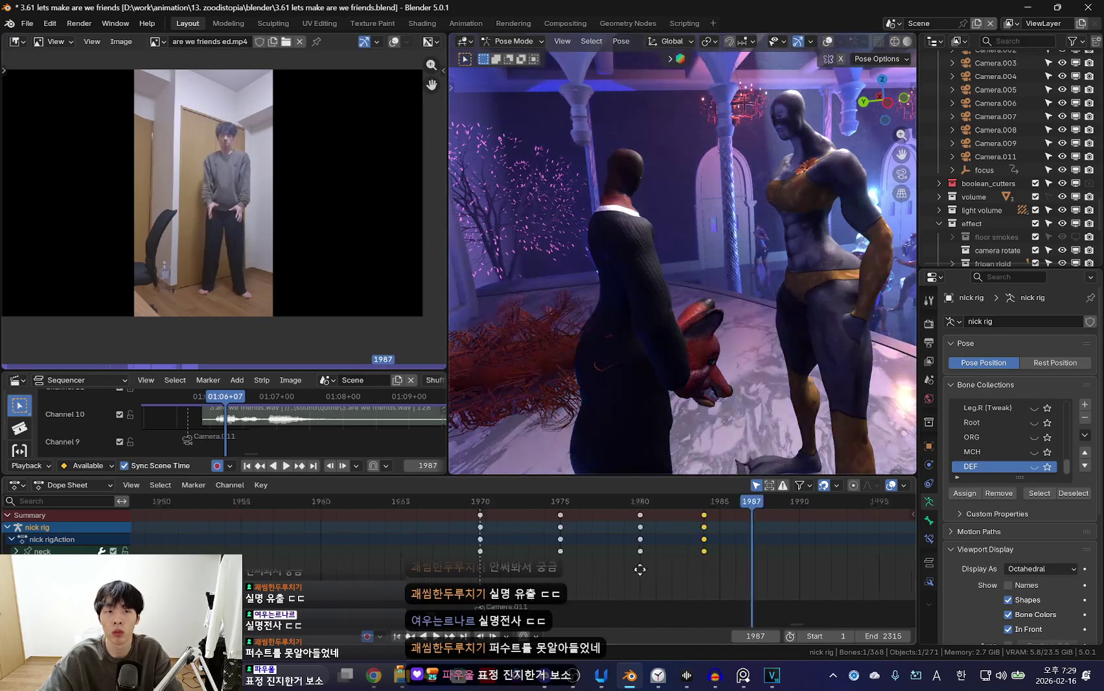
pyautogui.click(641, 391)
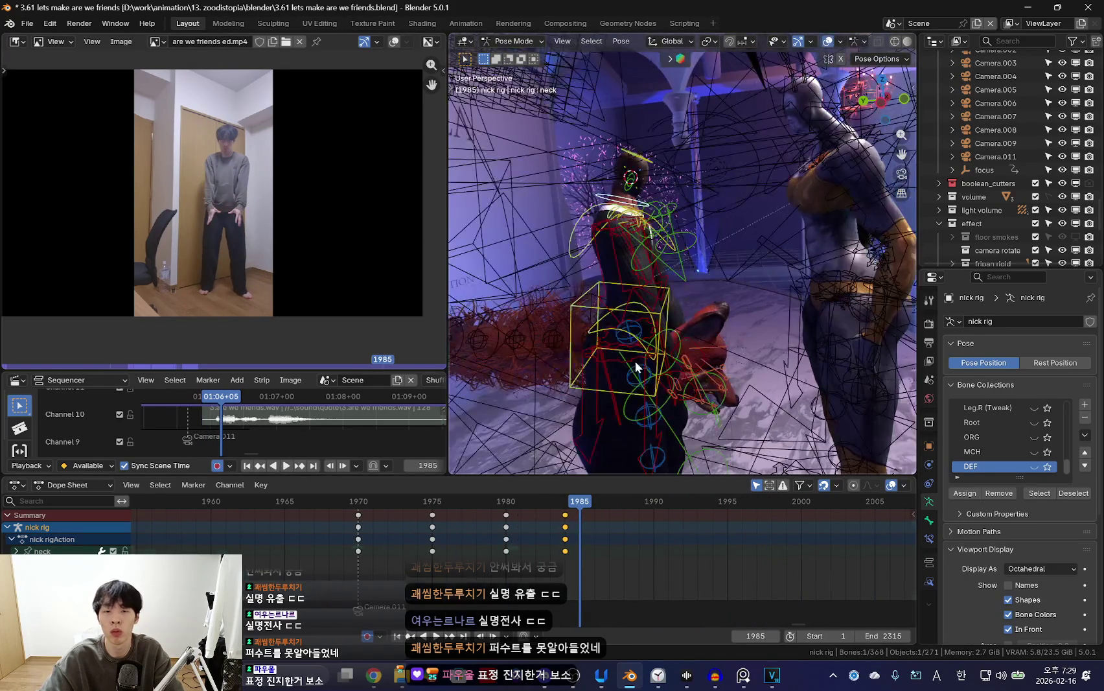
pyautogui.hotkey('shift', 'ctrl', 'space')
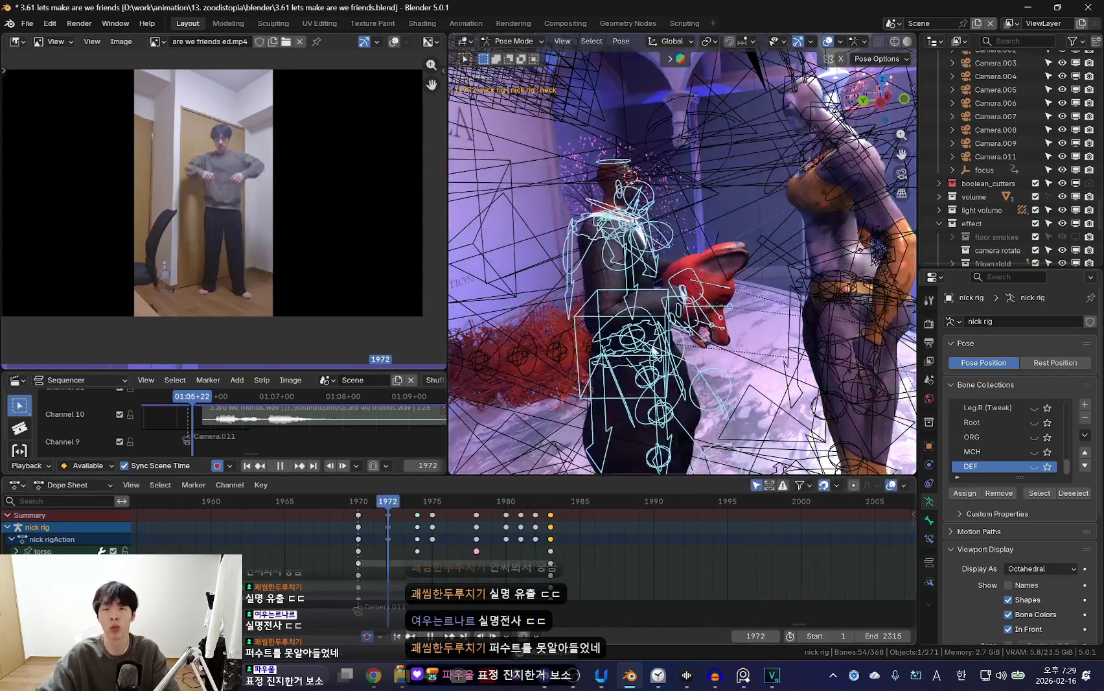
pyautogui.hotkey('shift', 'alt', 'z')
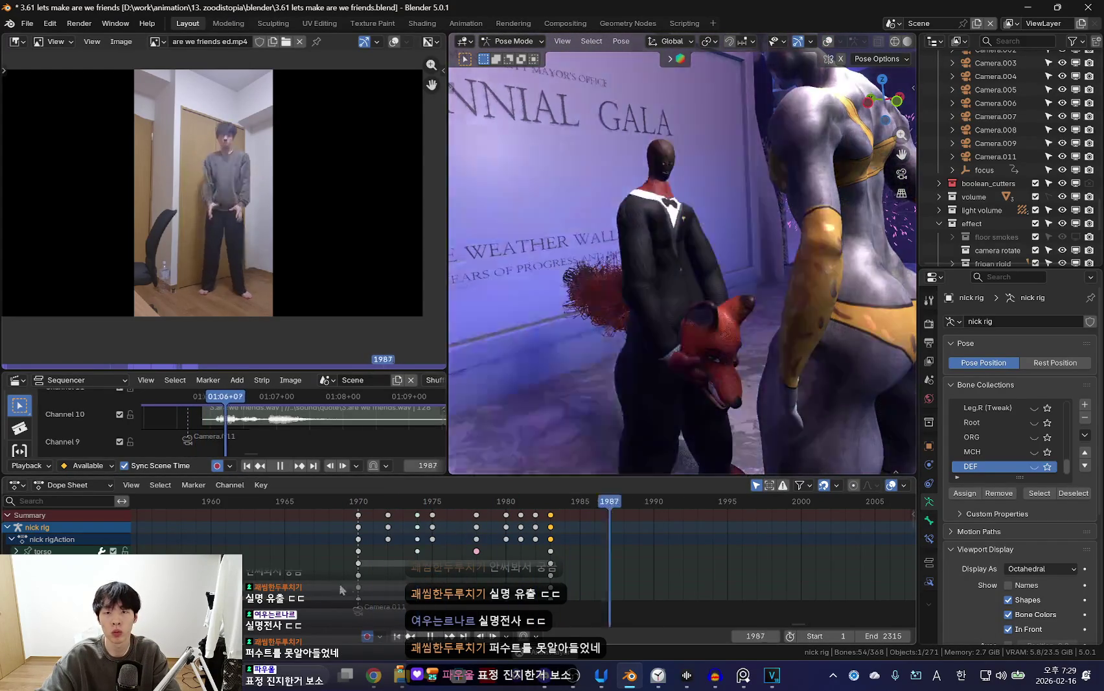
pyautogui.press('space')
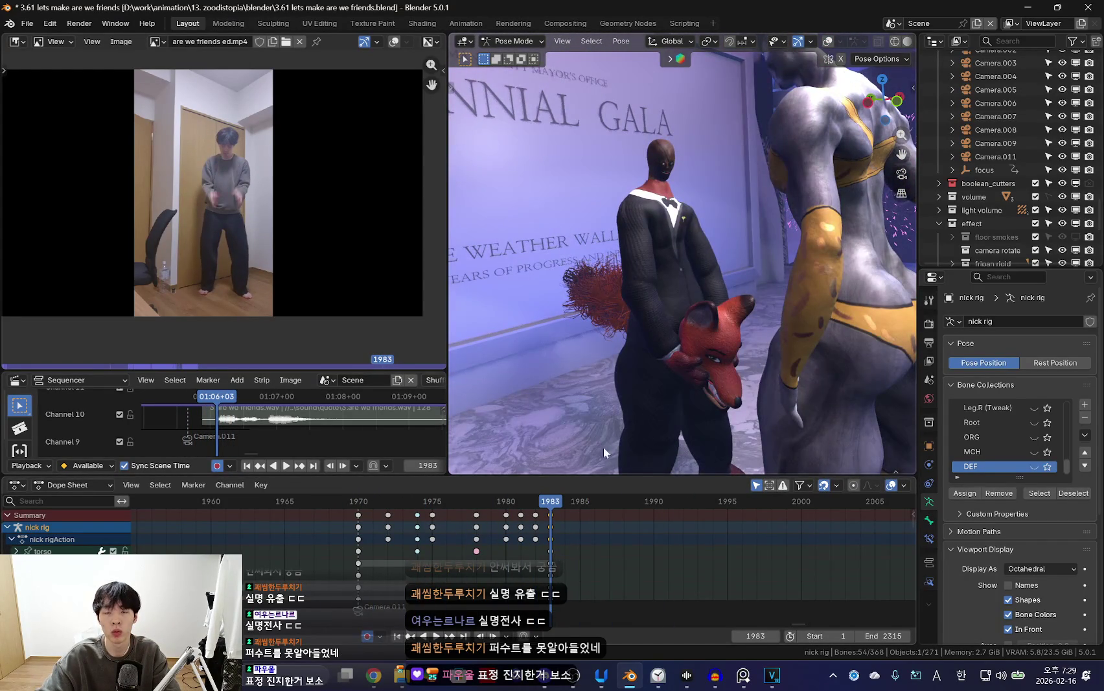
pyautogui.hotkey('shift', 'alt', 'z')
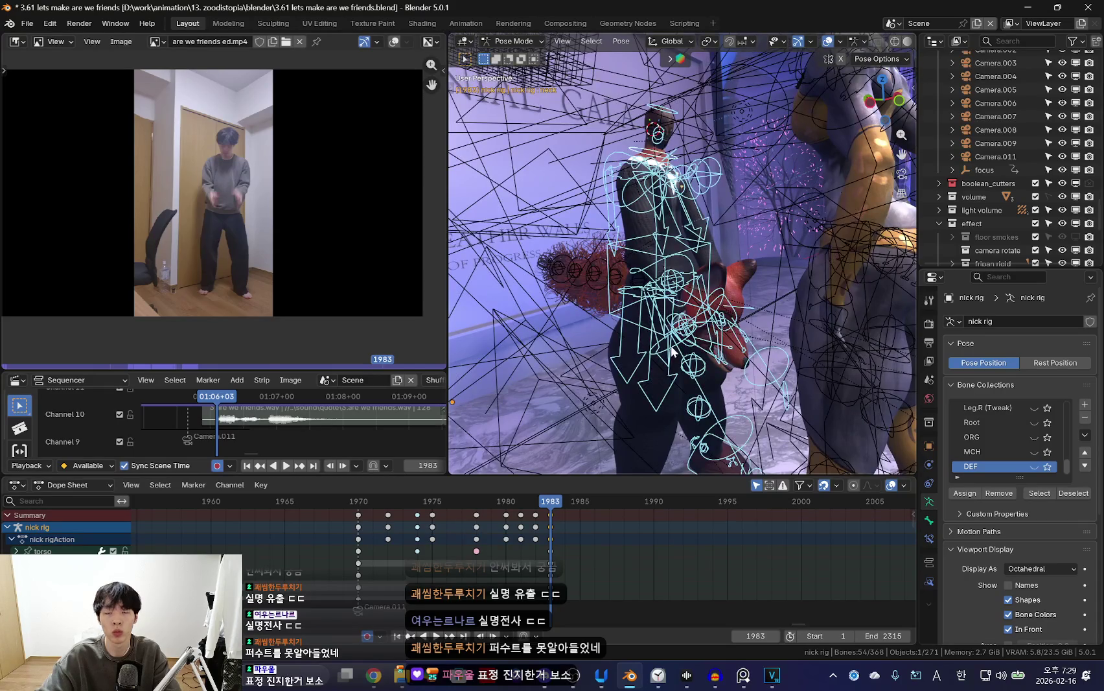
# Inspect hand_ik.R's transform at frame 1982, then select the torso, hand_ik.L and all bones.
pyautogui.click(680, 319)
pyautogui.press('n')
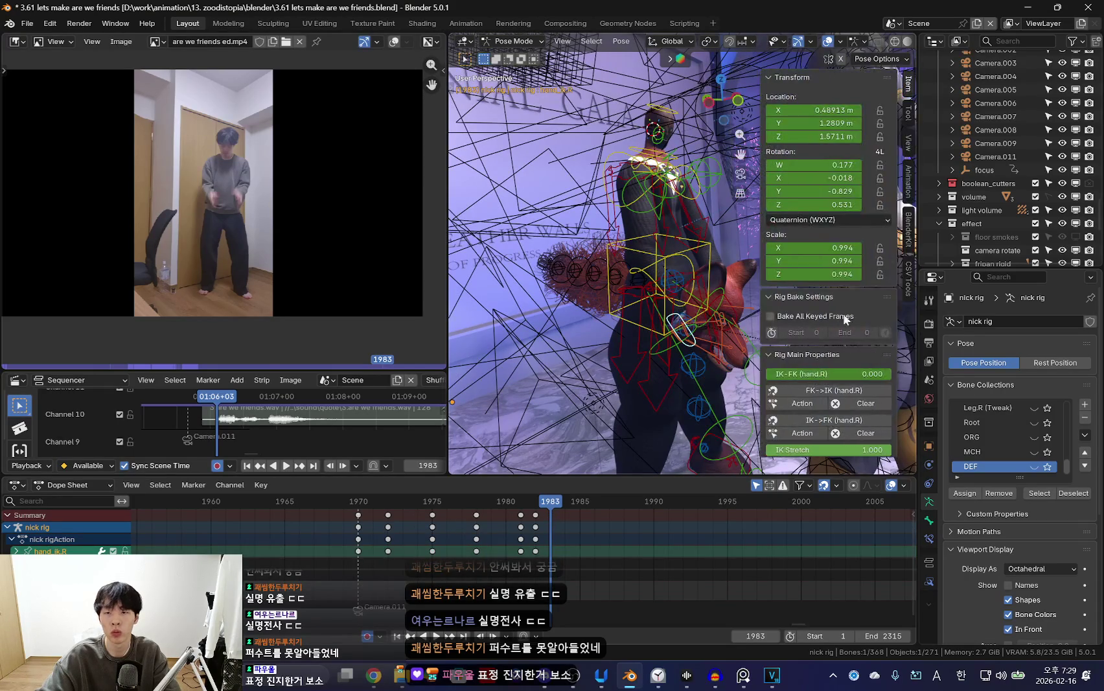
pyautogui.moveTo(674, 304)
pyautogui.mouseDown(button='middle')
pyautogui.moveTo(665, 340)
pyautogui.moveTo(658, 302)
pyautogui.mouseUp(button='middle')
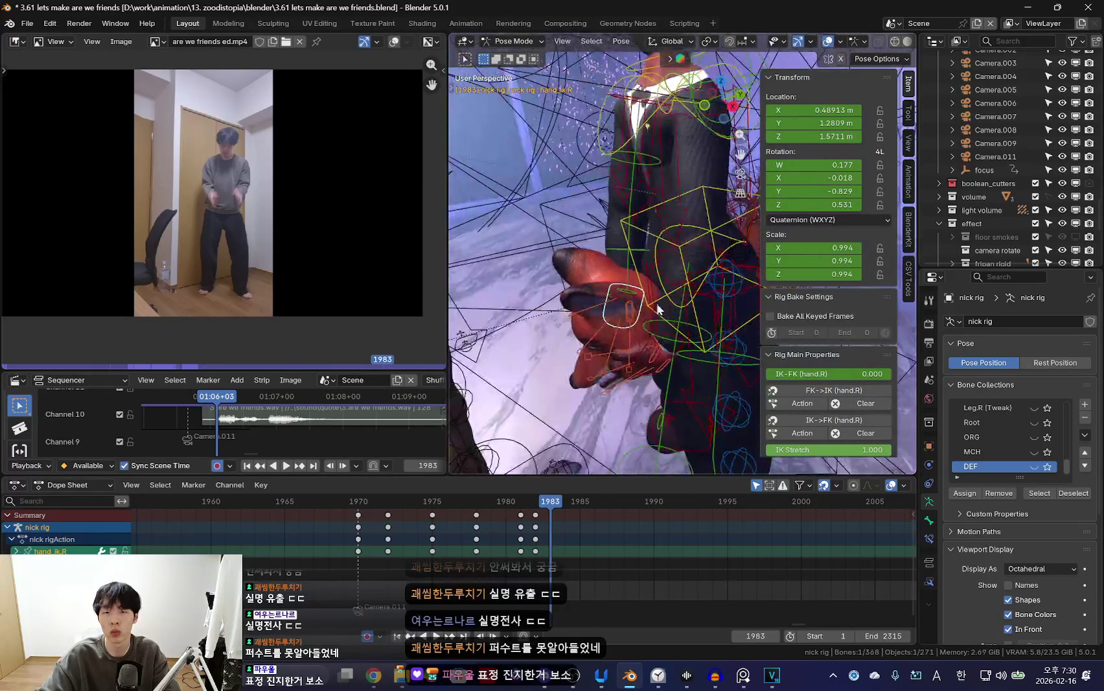
pyautogui.press('Left')
pyautogui.moveTo(726, 363); pyautogui.dragTo(629, 322, button='middle')
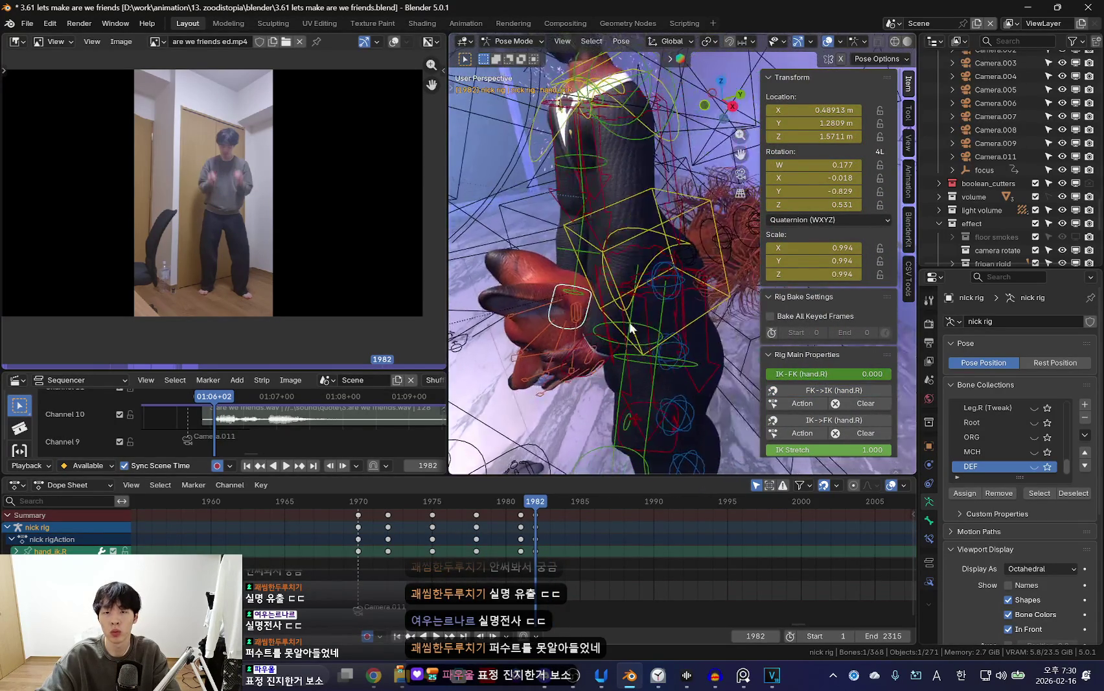
pyautogui.click(613, 341)
pyautogui.click(609, 350)
pyautogui.press('a')
pyautogui.hotkey('alt', 'a')
pyautogui.press('a')
pyautogui.scroll(4, 563, 376)
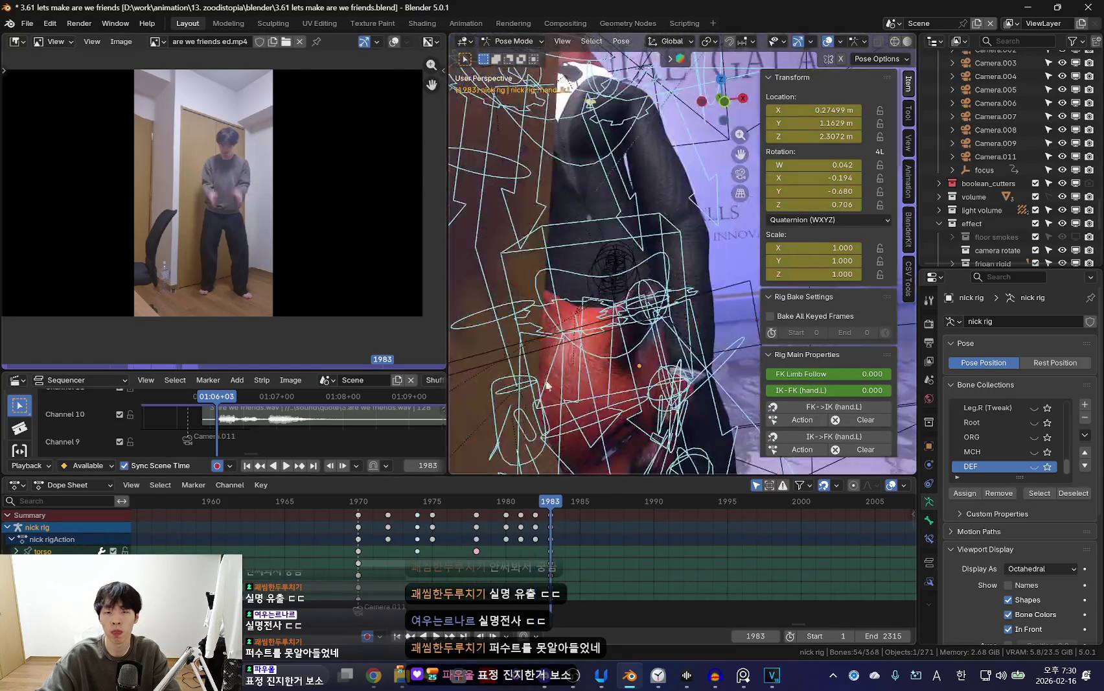
pyautogui.scroll(3, 561, 372)
# Keyframe all bones of the rig at frame 1983.
pyautogui.press('Right')
pyautogui.click(564, 371)
pyautogui.click(535, 516)
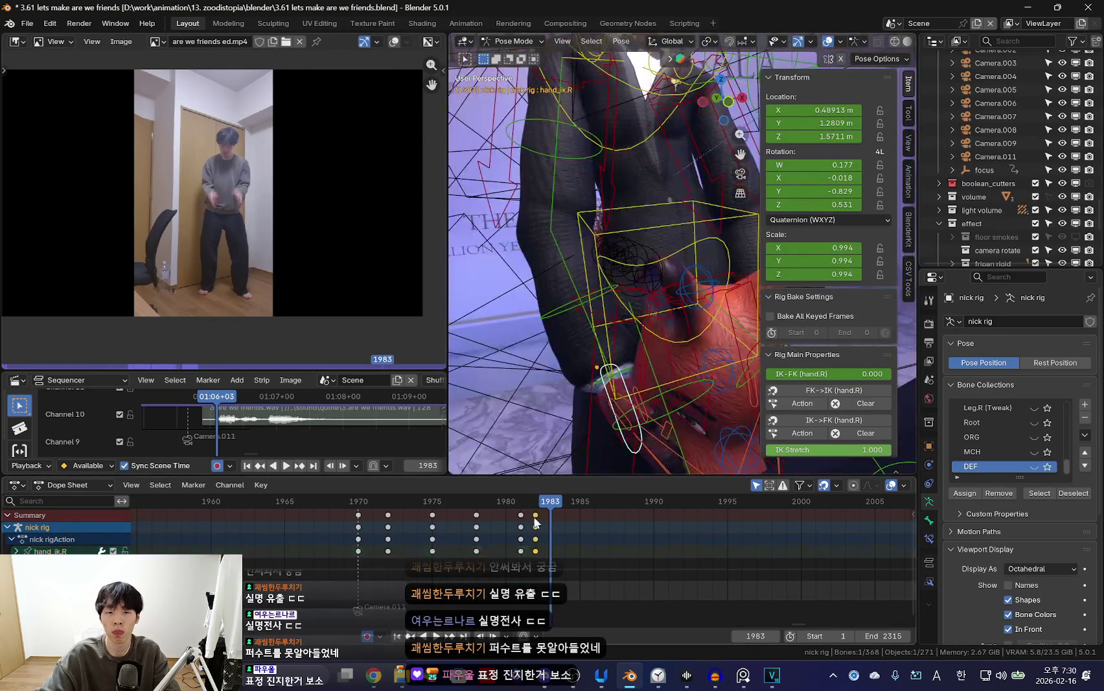
pyautogui.scroll(-3, 620, 354)
pyautogui.scroll(-2, 644, 342)
pyautogui.press('a')
pyautogui.press('k')
pyautogui.click(643, 344)
pyautogui.press('n')
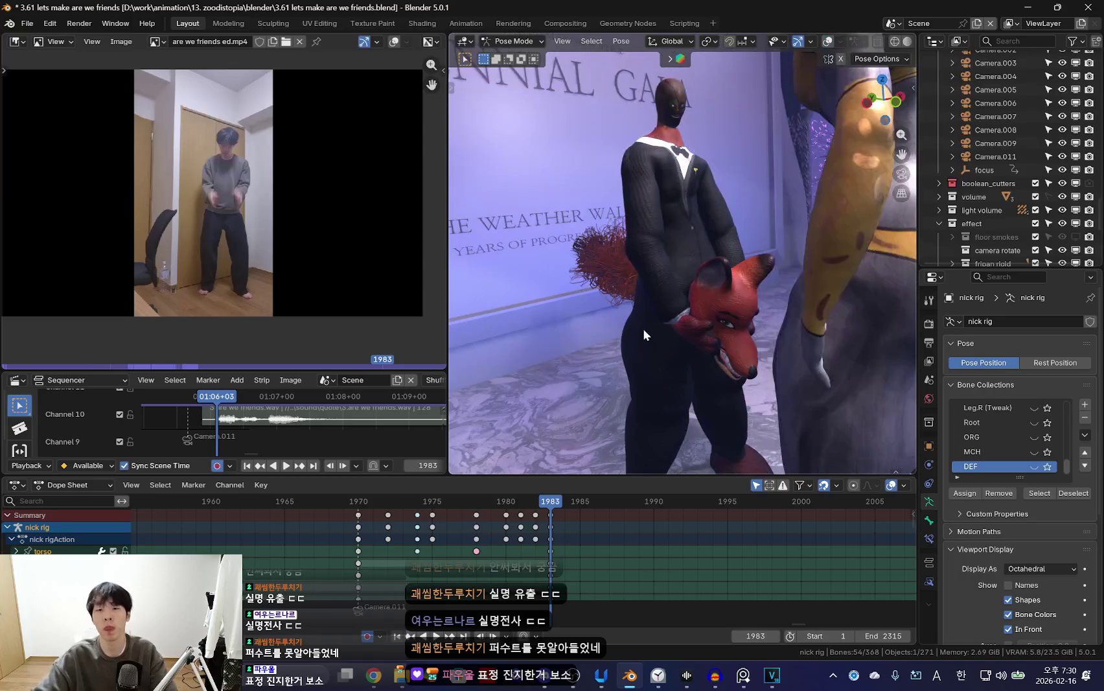
# Check the hand_ik.R and hand_ik.L controls in an enlarged 3D view of both characters.
pyautogui.scroll(4, 643, 329)
pyautogui.scroll(4, 655, 315)
pyautogui.click(679, 217)
pyautogui.press('n')
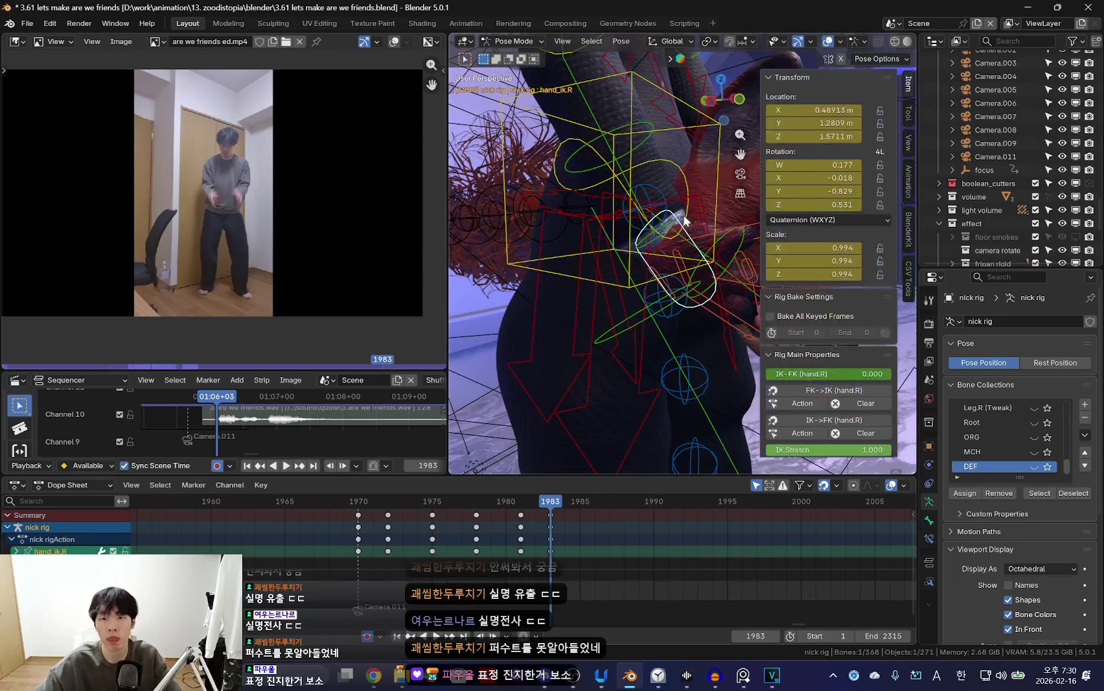
pyautogui.moveTo(620, 276)
pyautogui.mouseDown(button='middle')
pyautogui.moveTo(612, 351)
pyautogui.moveTo(648, 332)
pyautogui.moveTo(508, 270)
pyautogui.mouseUp(button='middle')
pyautogui.click(634, 339)
pyautogui.moveTo(448, 259); pyautogui.dragTo(356, 253)
pyautogui.scroll(-3, 520, 259)
pyautogui.press('n')
pyautogui.moveTo(556, 299); pyautogui.dragTo(672, 166, button='middle')
pyautogui.click(673, 165)
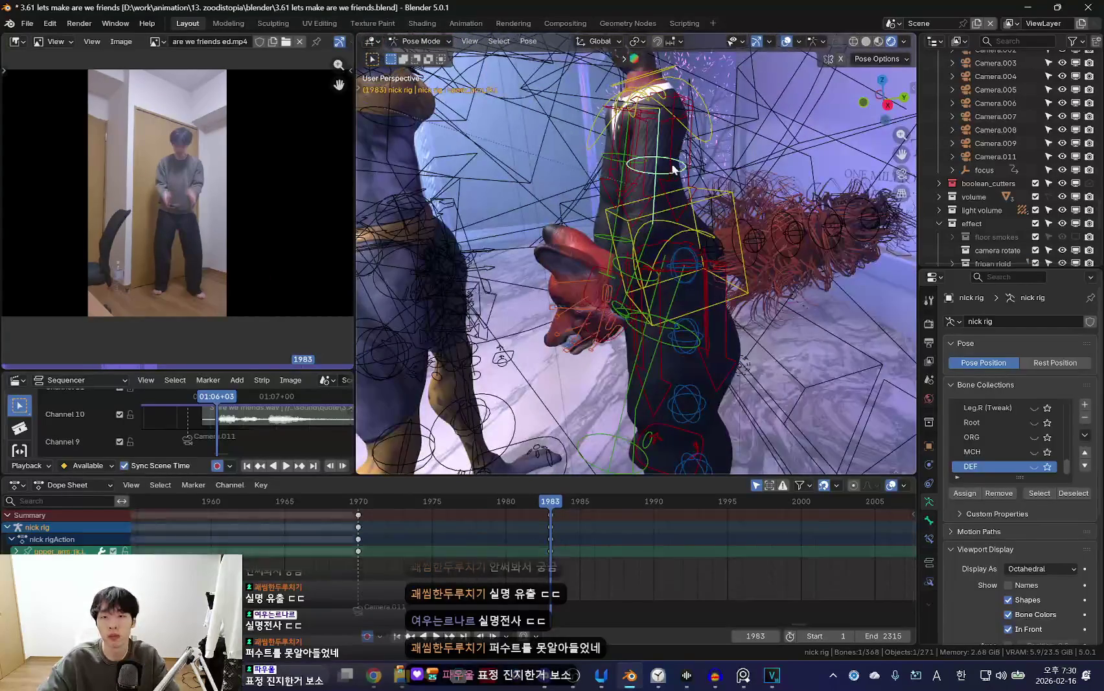
pyautogui.press('n')
pyautogui.scroll(-5, 572, 398)
pyautogui.scroll(-4, 851, 379)
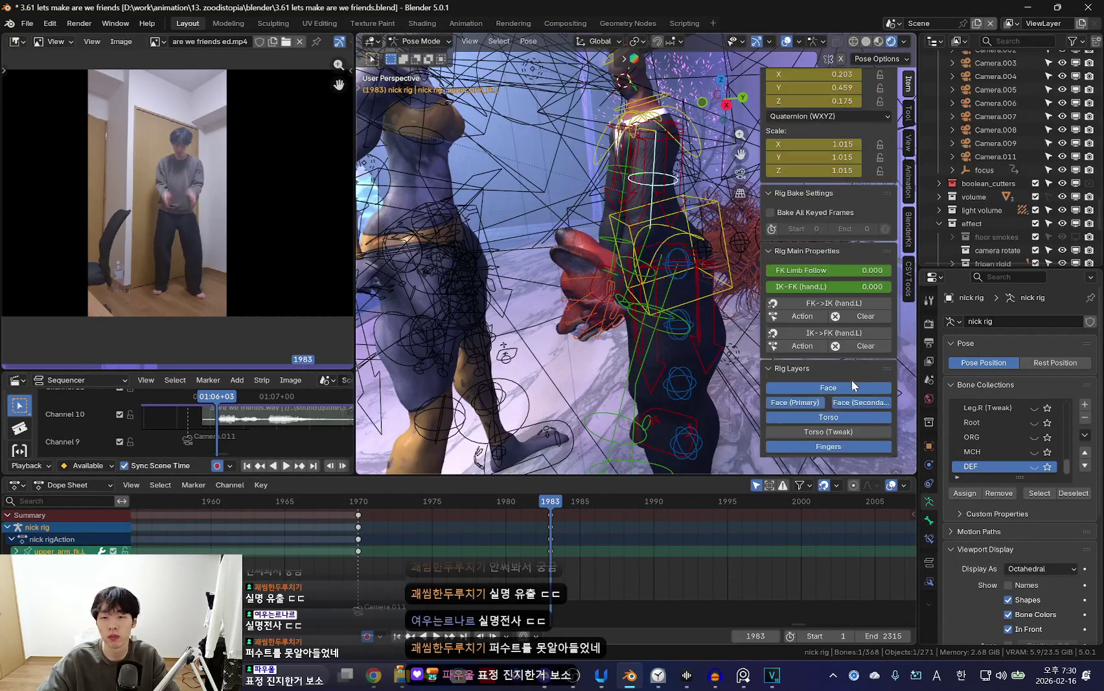
pyautogui.scroll(-4, 851, 379)
pyautogui.hotkey('shift', 'alt', 'z')
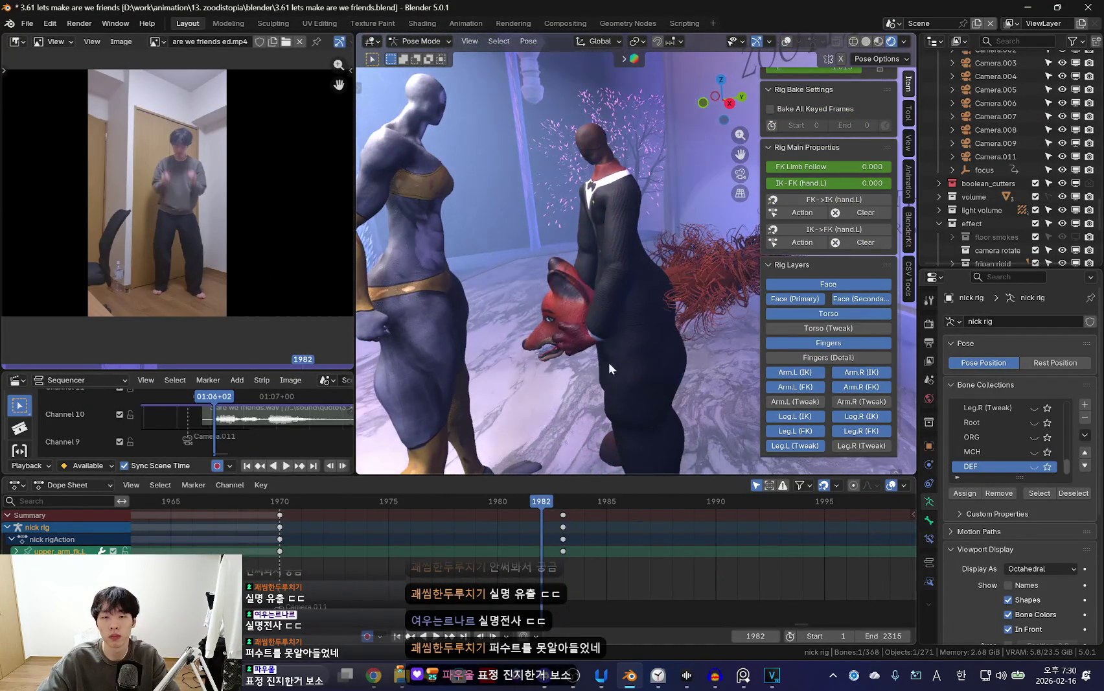
pyautogui.hotkey('shift', 'alt', 'z')
pyautogui.scroll(3, 667, 337)
pyautogui.scroll(2, 667, 337)
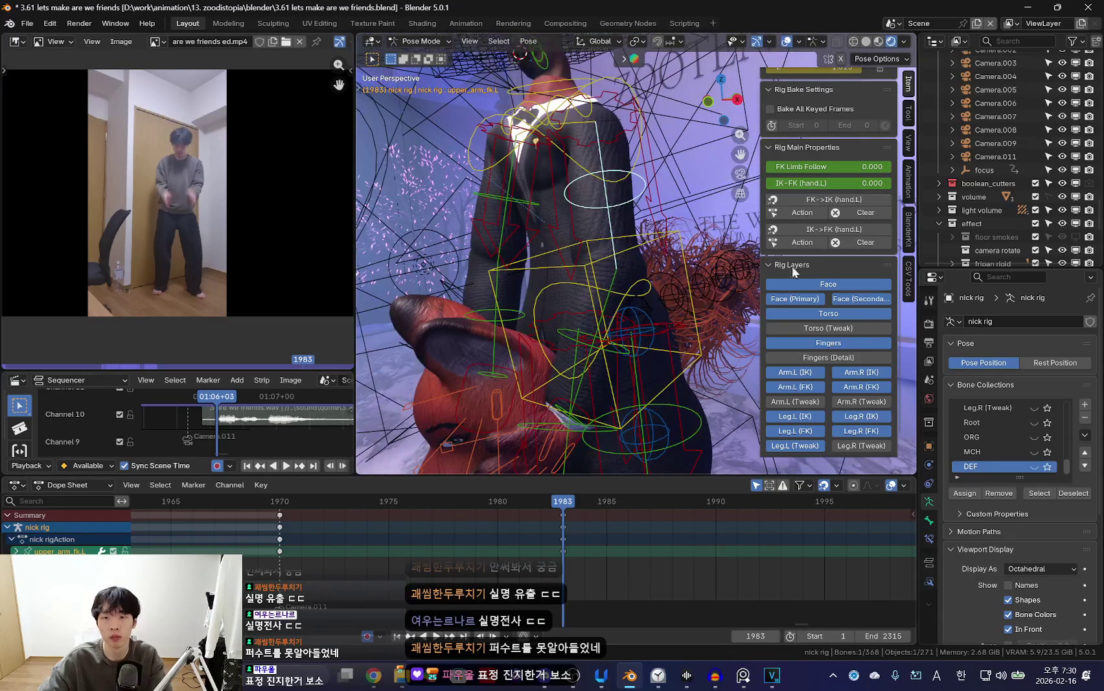
pyautogui.scroll(4, 836, 315)
pyautogui.press('Left')
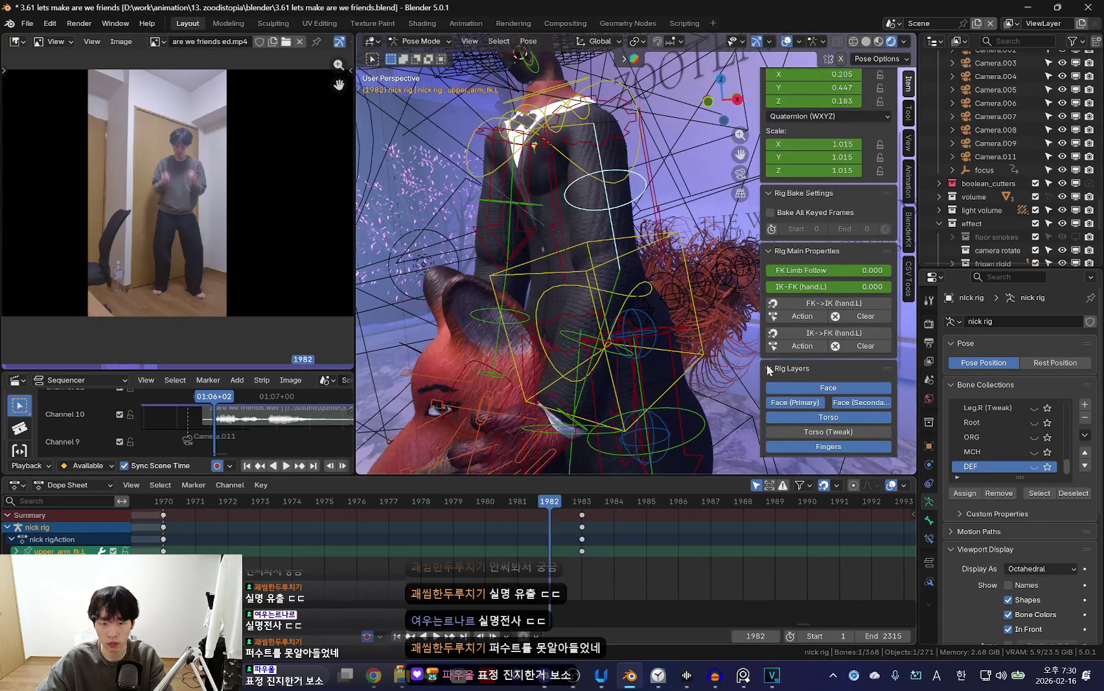
pyautogui.press('Right')
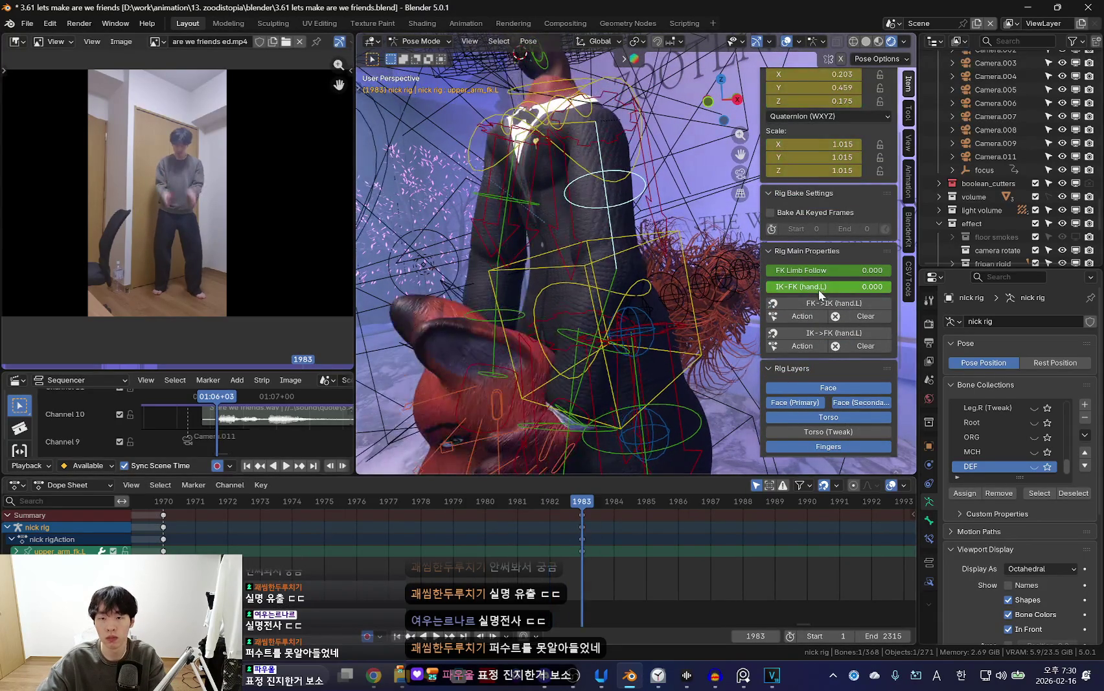
pyautogui.moveTo(534, 327); pyautogui.dragTo(615, 299, button='middle')
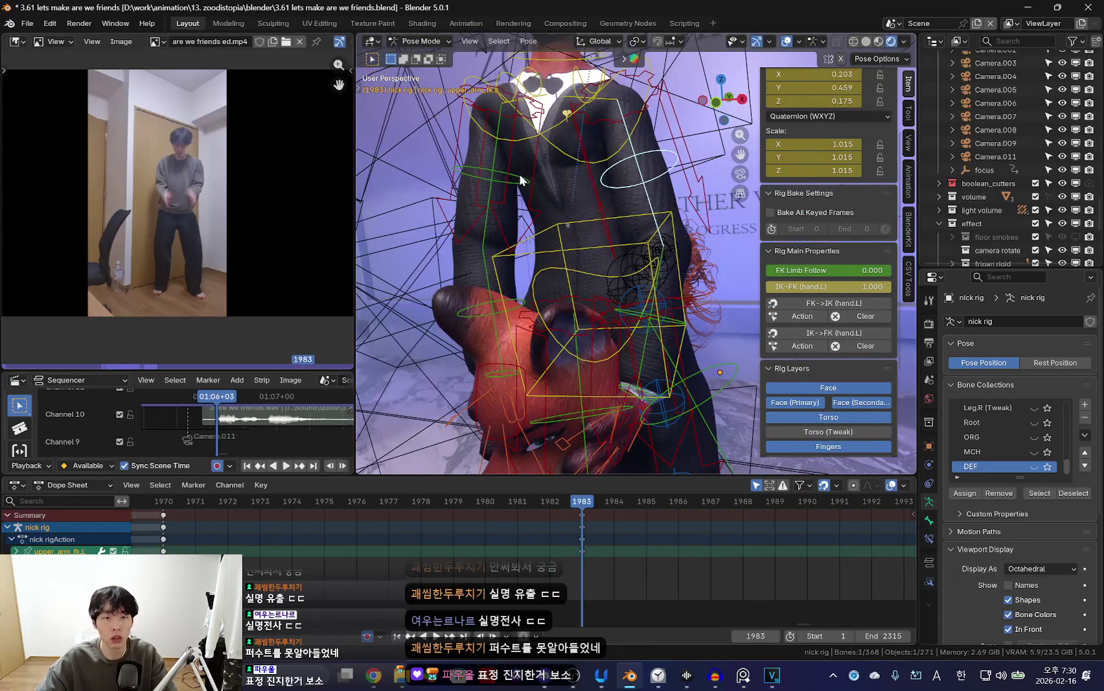
pyautogui.press('Left')
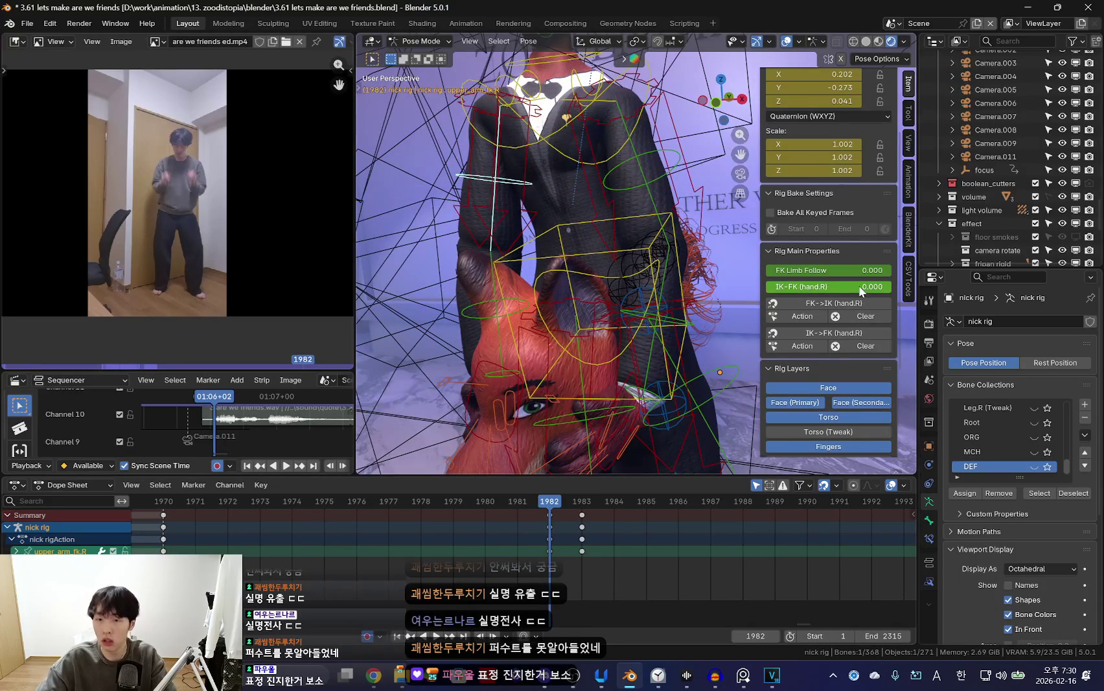
pyautogui.press('space')
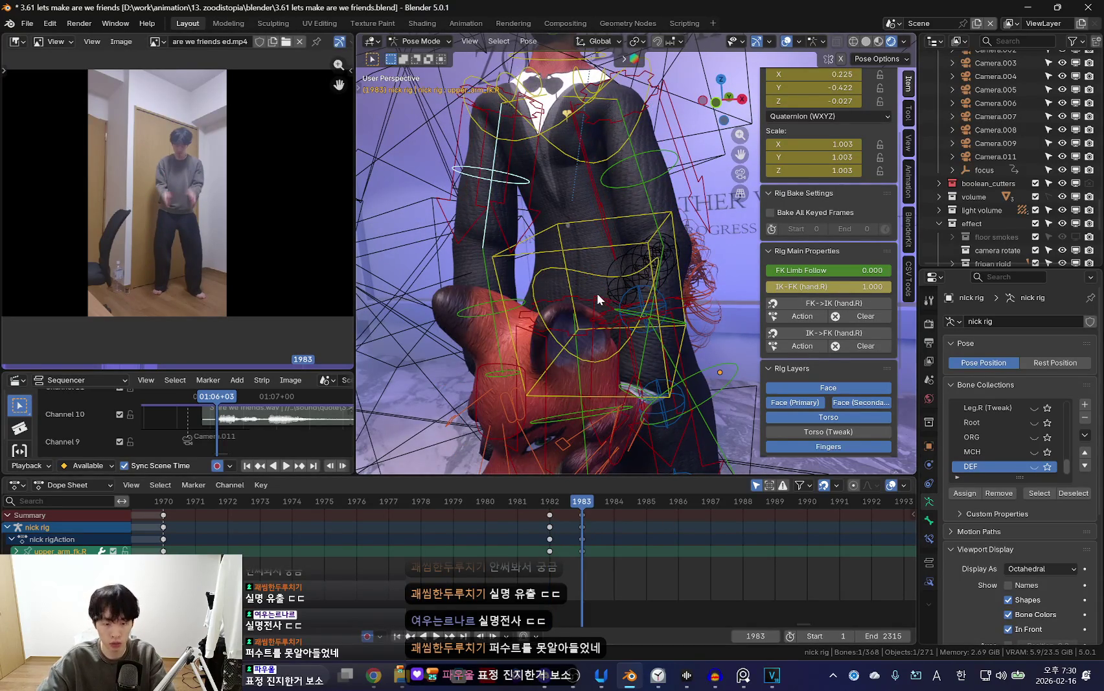
pyautogui.scroll(-3, 597, 293)
pyautogui.press('n')
pyautogui.moveTo(596, 296); pyautogui.dragTo(642, 331, button='middle')
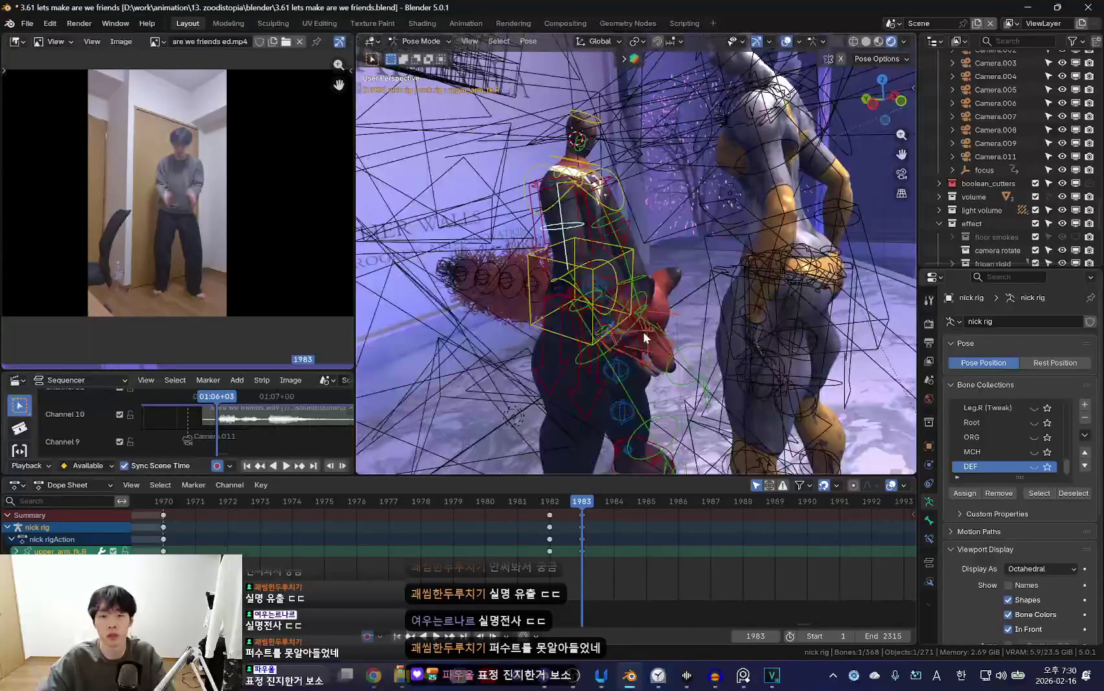
pyautogui.press('a')
pyautogui.press('KP_0')
pyautogui.hotkey('shift', 'alt', 'z')
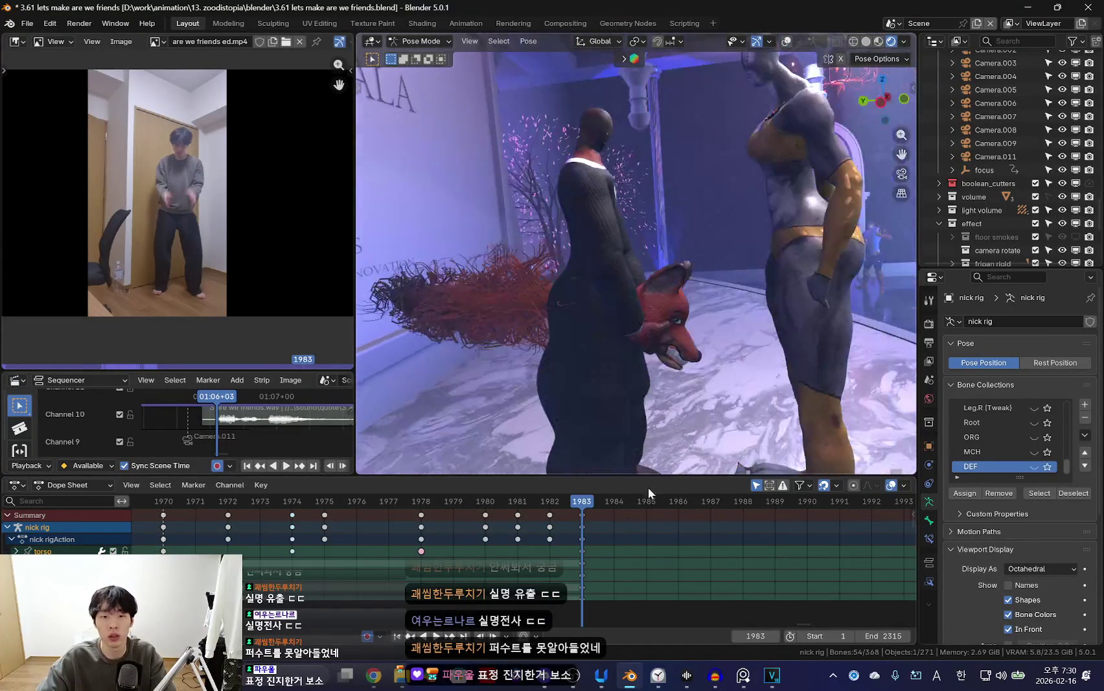
# Review the mask motion from frame 1978 and select the hand_ik.R bone.
pyautogui.press('space')
pyautogui.hotkey('shift', 'alt', 'z')
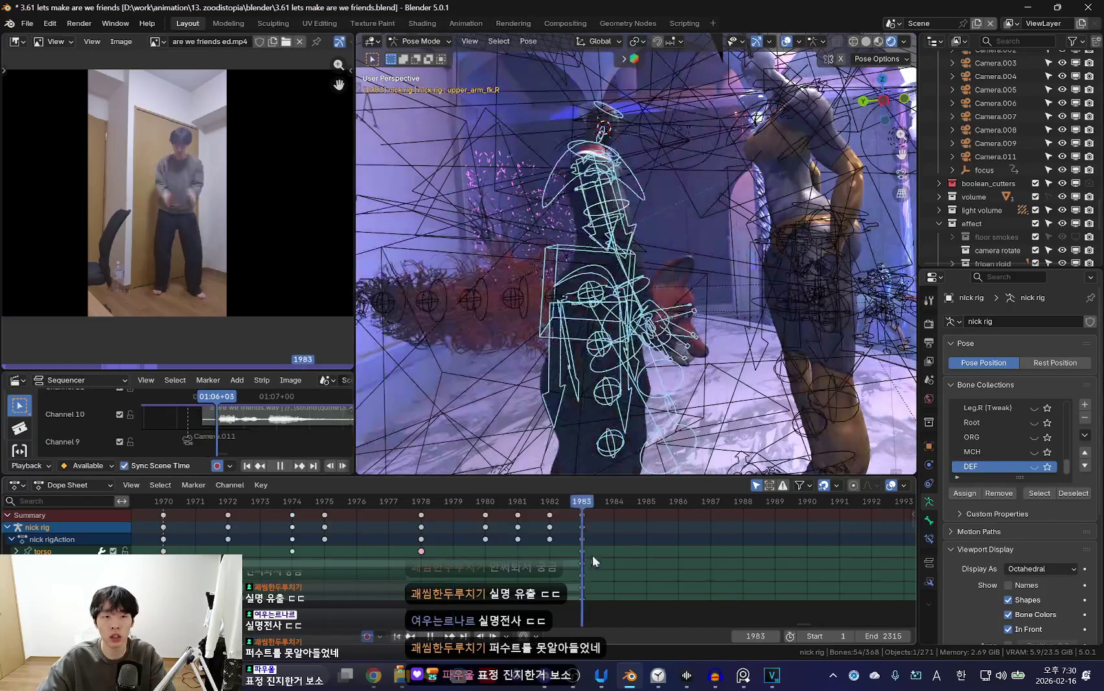
pyautogui.hotkey('shift', 'alt', 'z')
pyautogui.hotkey('shift', 'alt', 'z')
pyautogui.click(685, 346)
pyautogui.hotkey('shift', 'alt', 'z')
pyautogui.press('Escape')
pyautogui.press('space')
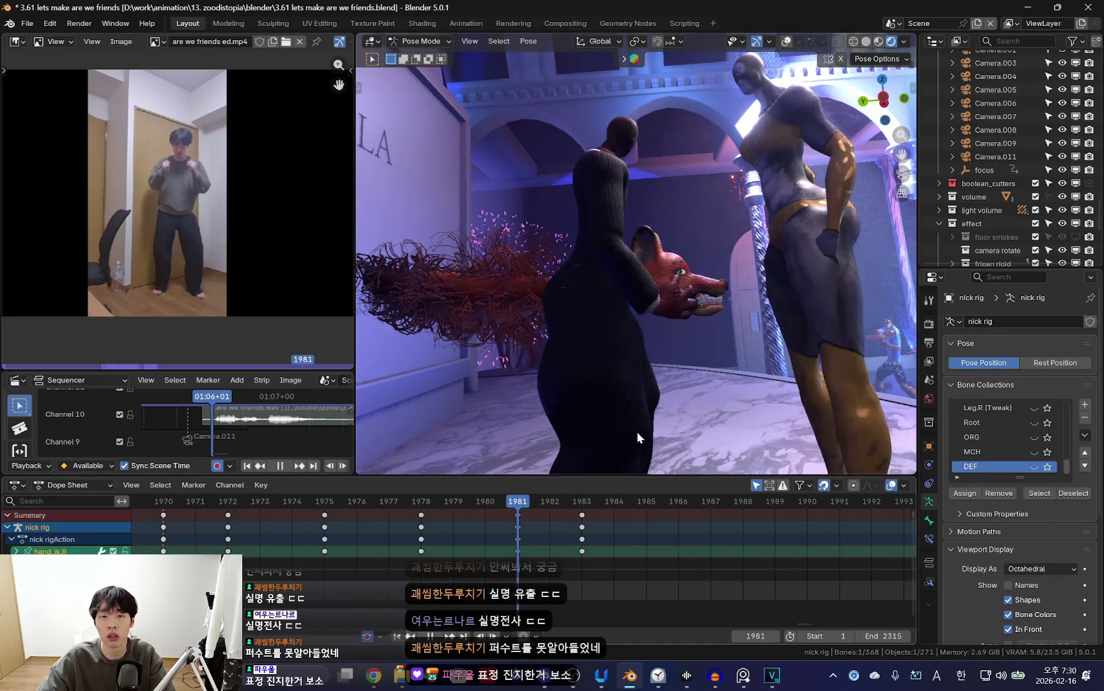
# Reposition the right hand and key its pose at frame 1981.
pyautogui.hotkey('shift', 'alt', 'z')
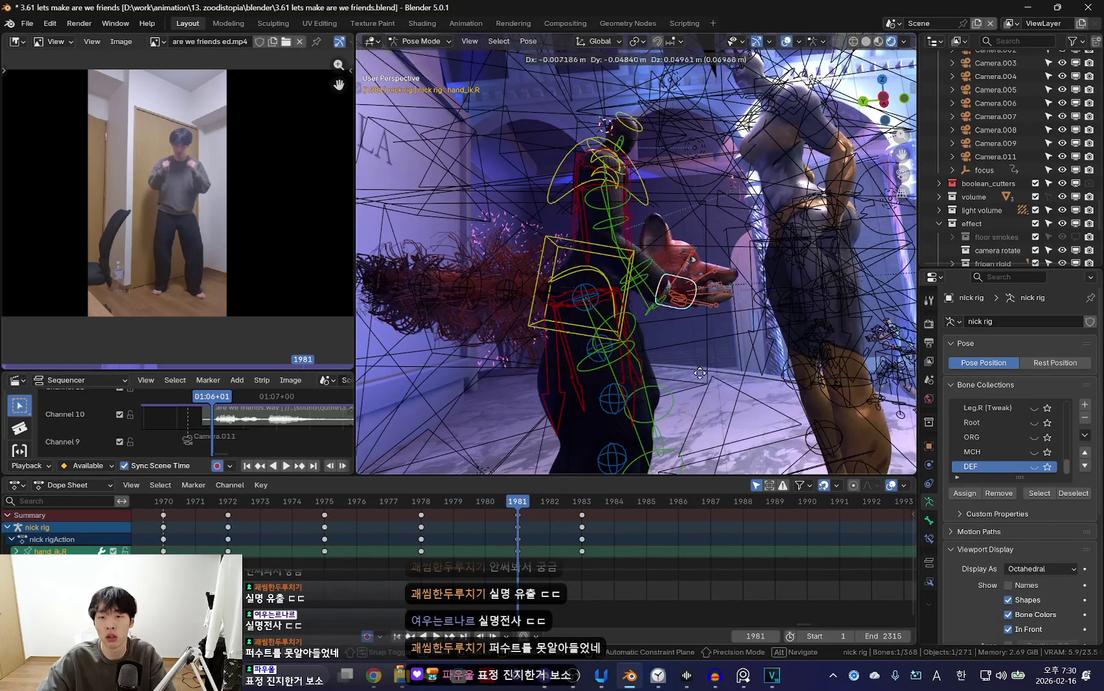
pyautogui.click(707, 352)
pyautogui.press('Up')
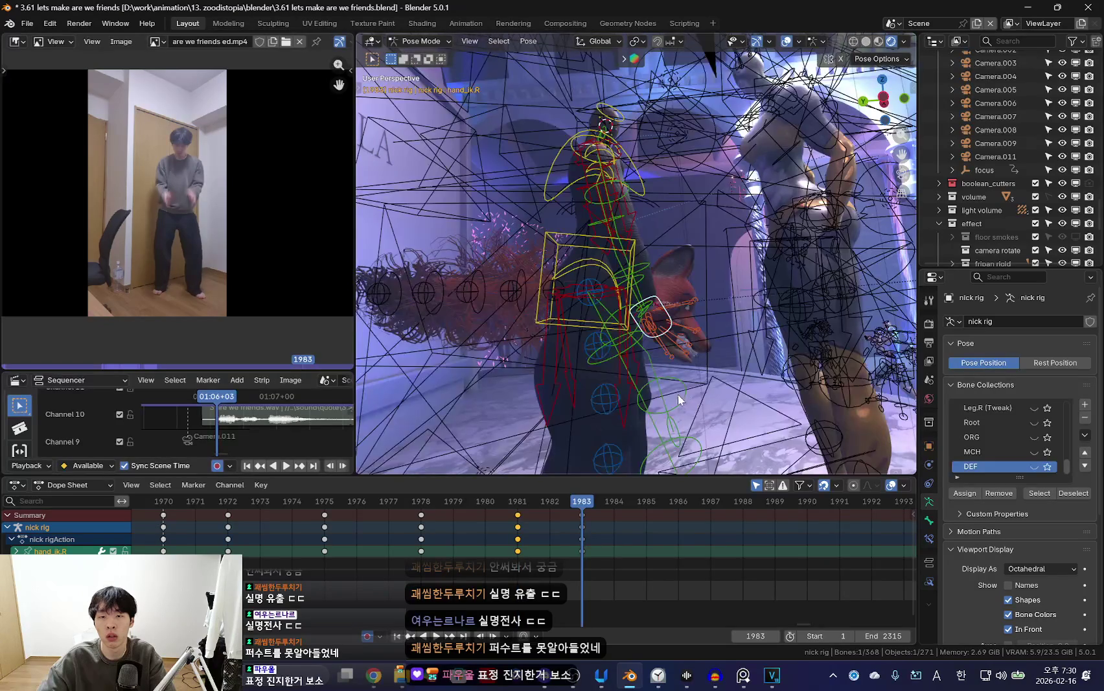
pyautogui.hotkey('shift', 'alt', 'z')
pyautogui.press('space')
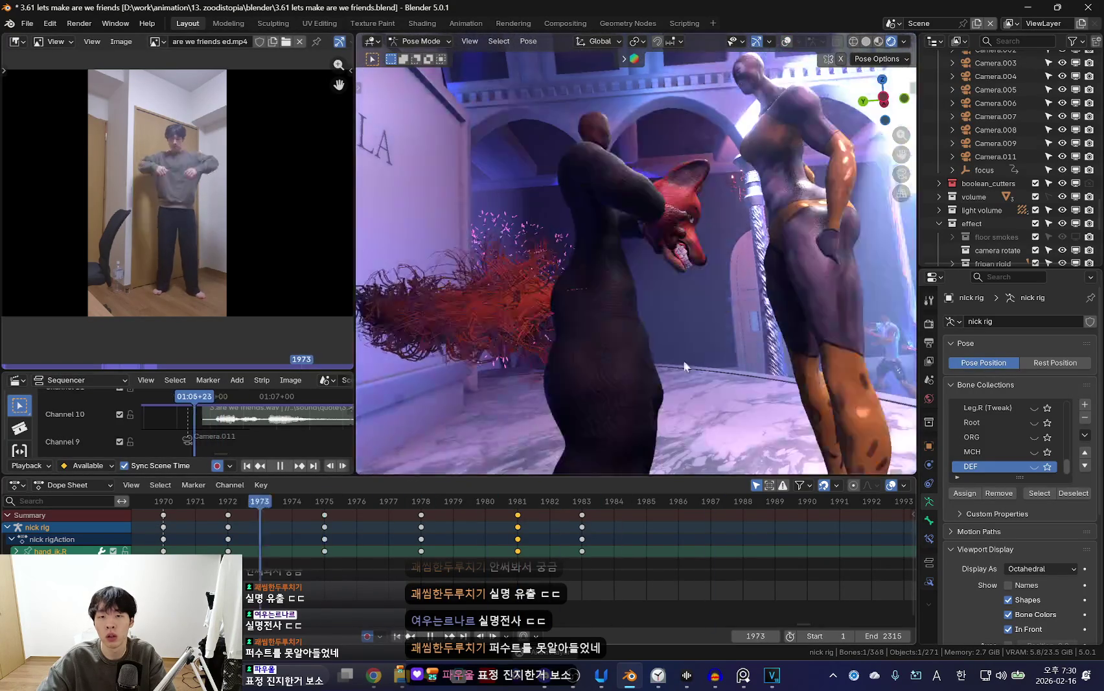
pyautogui.moveTo(424, 552); pyautogui.dragTo(732, 563, button='middle')
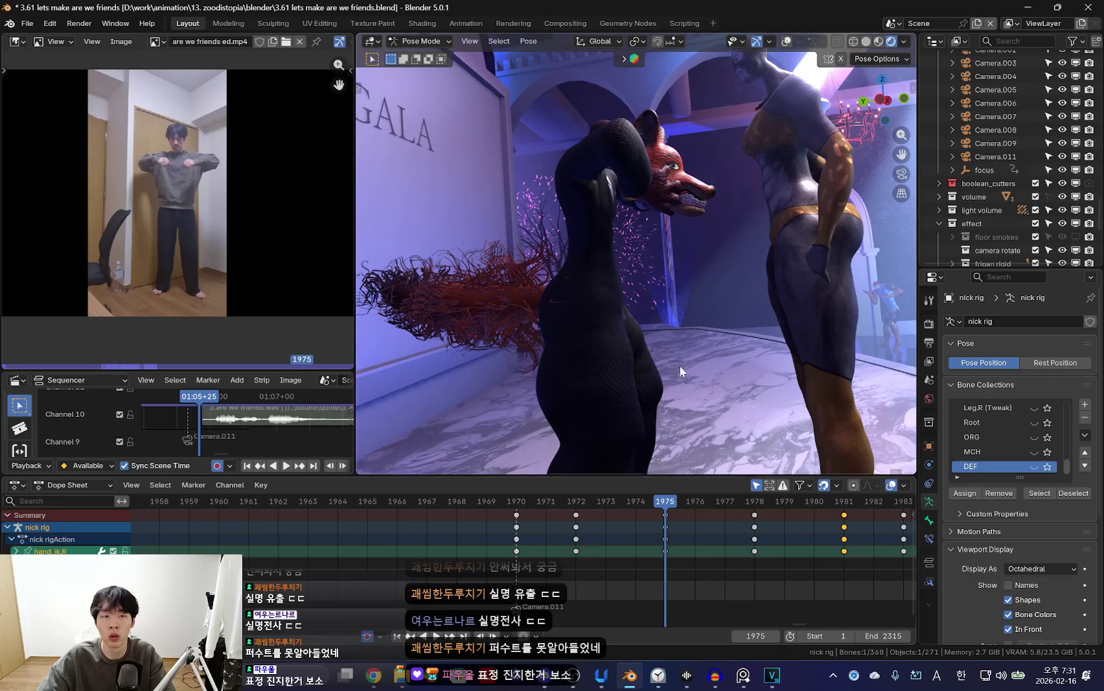
# Rotate the upper_arm_ik.R bone and check the arm through the camera.
pyautogui.moveTo(699, 361)
pyautogui.mouseDown(button='middle')
pyautogui.moveTo(609, 332)
pyautogui.moveTo(579, 274)
pyautogui.mouseUp(button='middle')
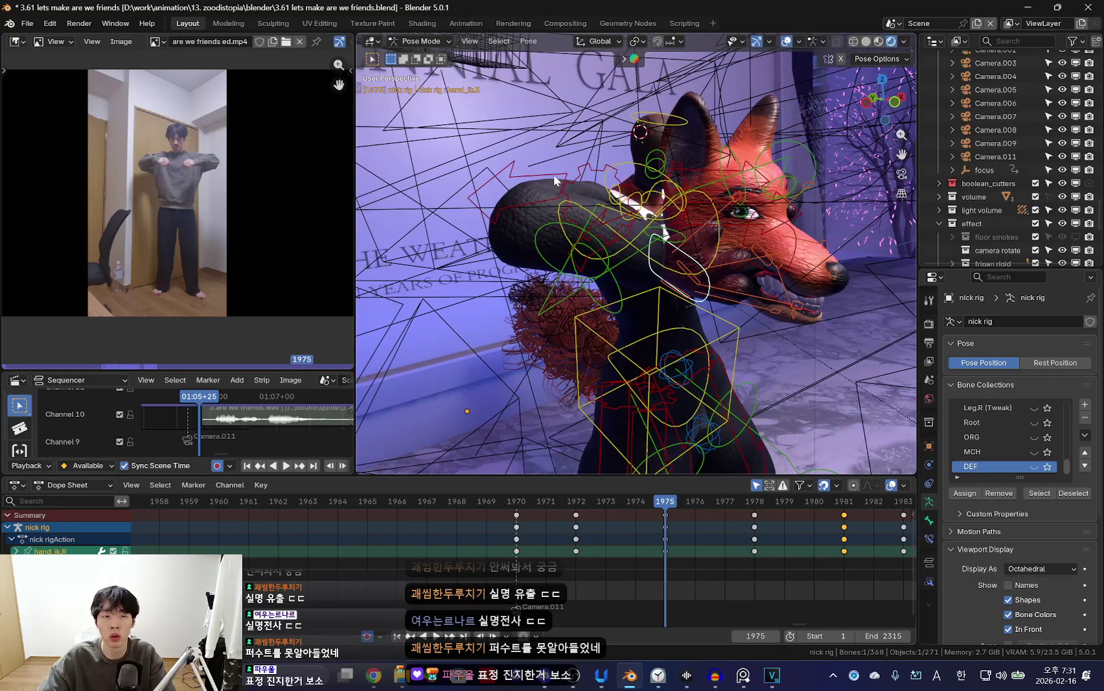
pyautogui.click(738, 329)
pyautogui.press('r')
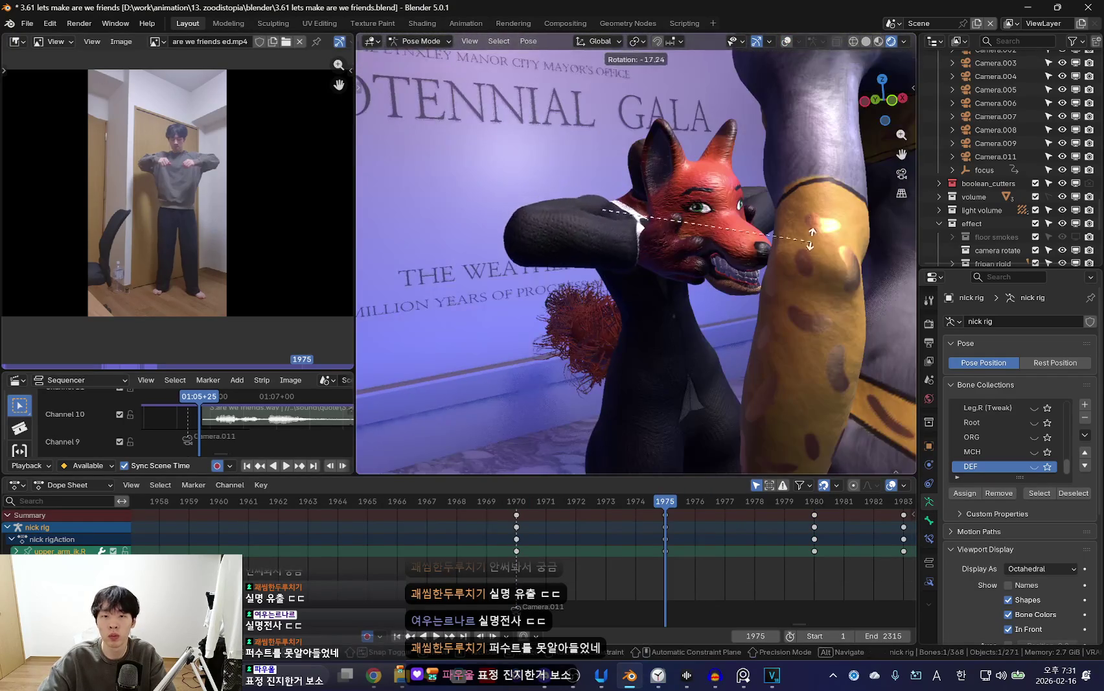
pyautogui.hotkey('shift', 'alt', 'z')
pyautogui.hotkey('shift', 'alt', 'z')
pyautogui.press('KP_0')
pyautogui.press('space')
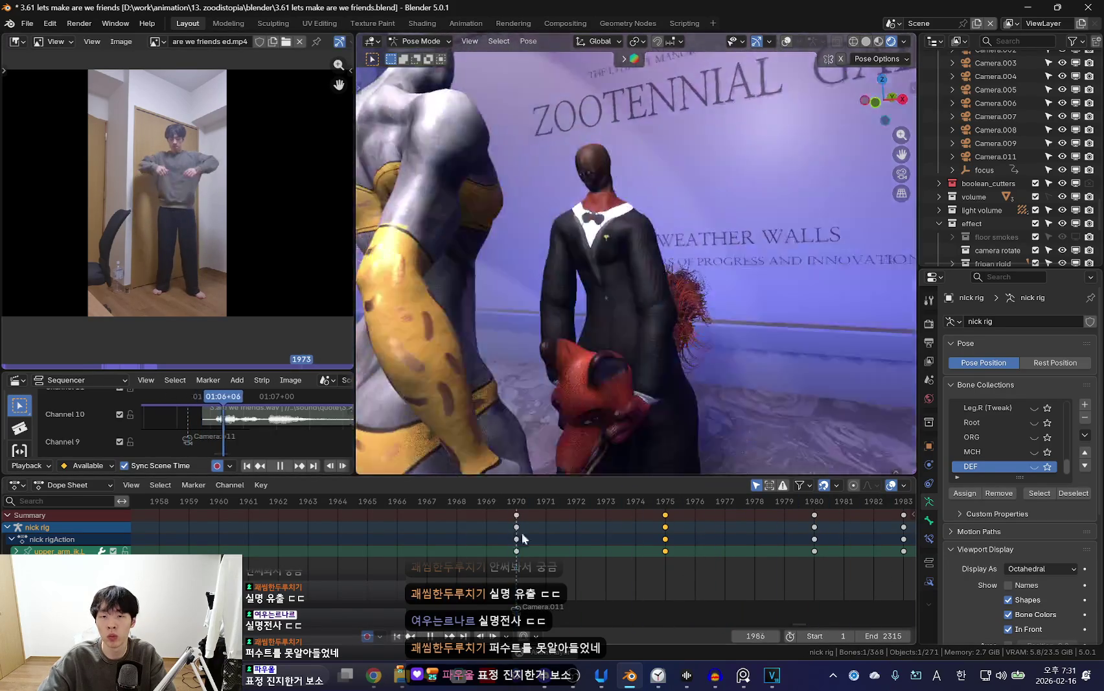
pyautogui.press('space')
# Replay around frame 1980, then jump to the 1983 keyframe and rotate the selected bone.
pyautogui.moveTo(803, 553); pyautogui.dragTo(670, 545, button='middle')
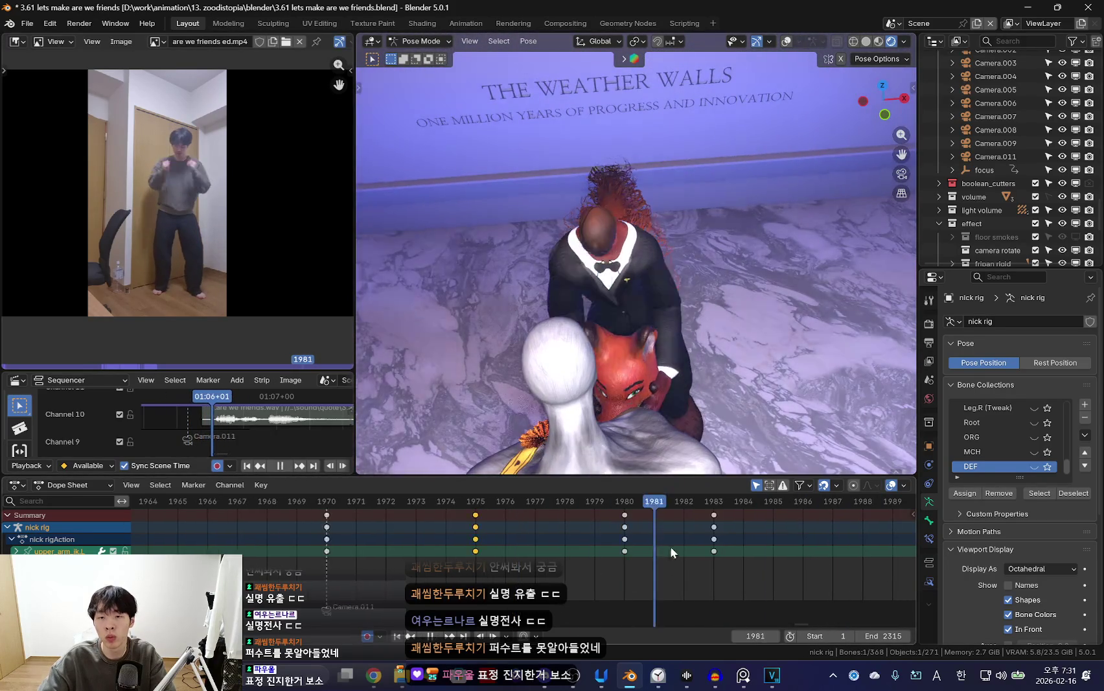
pyautogui.moveTo(693, 380); pyautogui.dragTo(680, 378, button='middle')
pyautogui.press('space')
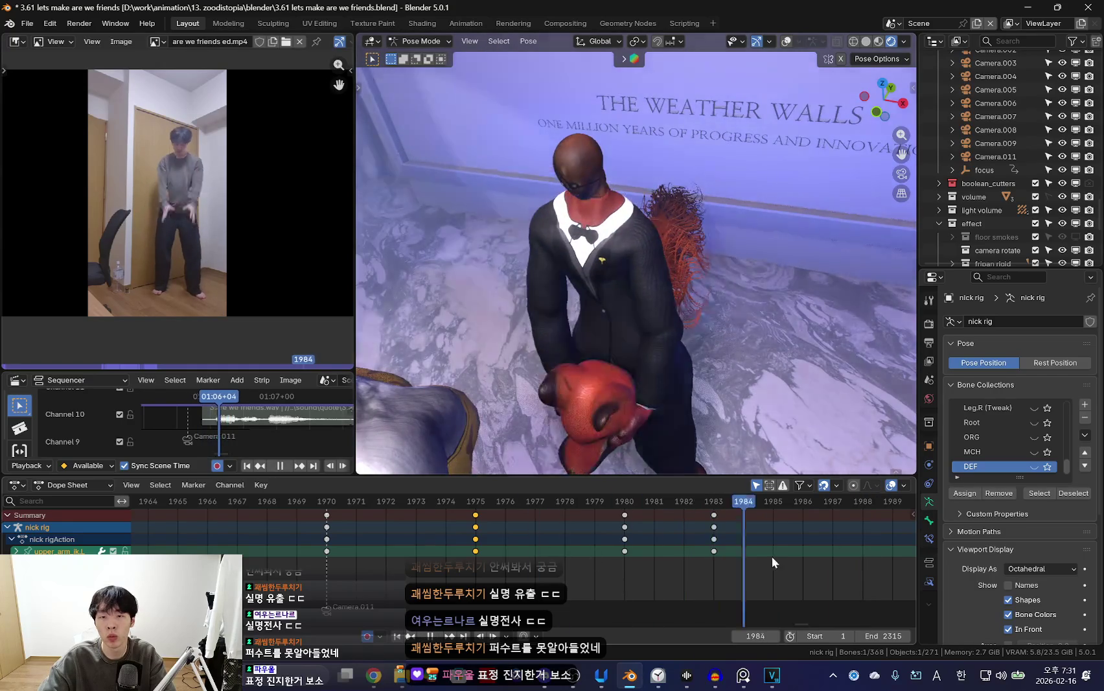
pyautogui.press('Escape')
pyautogui.moveTo(690, 435); pyautogui.dragTo(699, 346, button='middle')
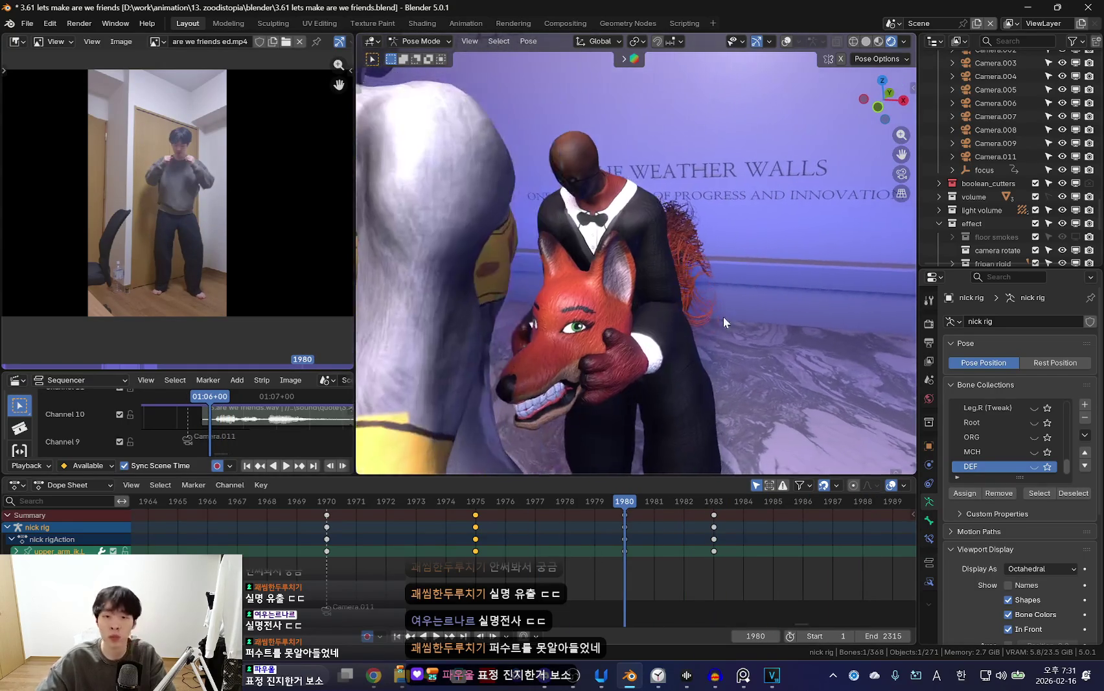
pyautogui.press('Up')
pyautogui.press('r')
pyautogui.hotkey('shift', 'alt', 'z')
# Snap the right arm from FK to IK at frame 1983 using the rig properties sidebar.
pyautogui.moveTo(755, 365); pyautogui.dragTo(611, 305, button='middle')
pyautogui.press('n')
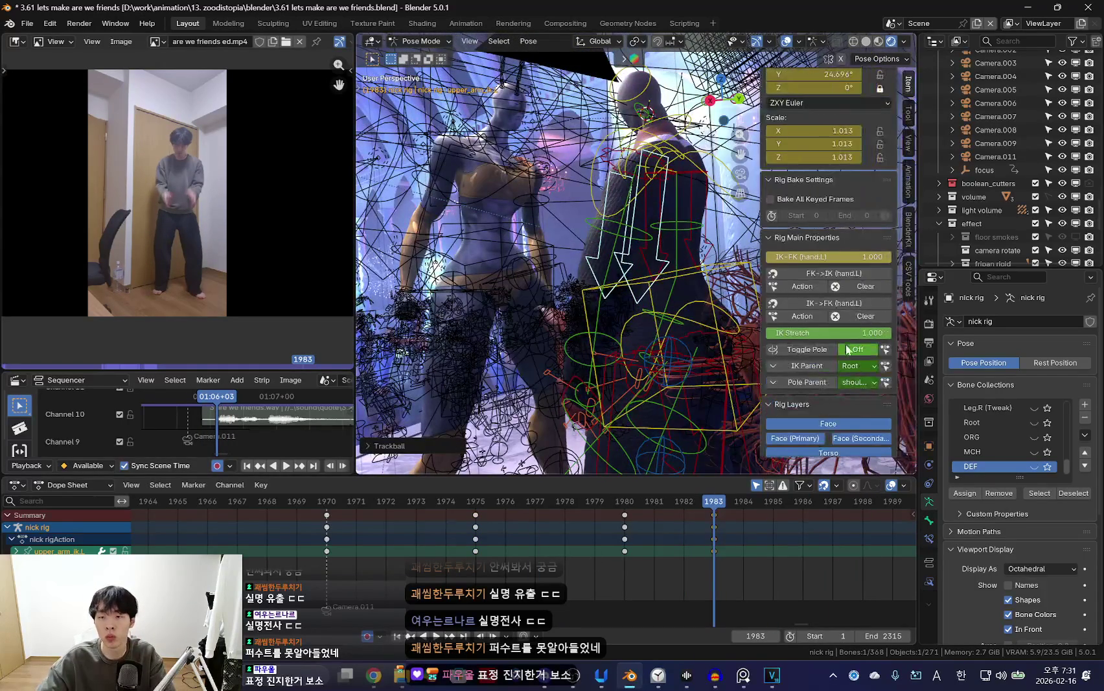
pyautogui.hotkey('shift', 'alt', 'z')
pyautogui.moveTo(826, 280)
pyautogui.mouseDown(button='middle')
pyautogui.moveTo(710, 325)
pyautogui.moveTo(629, 301)
pyautogui.mouseUp(button='middle')
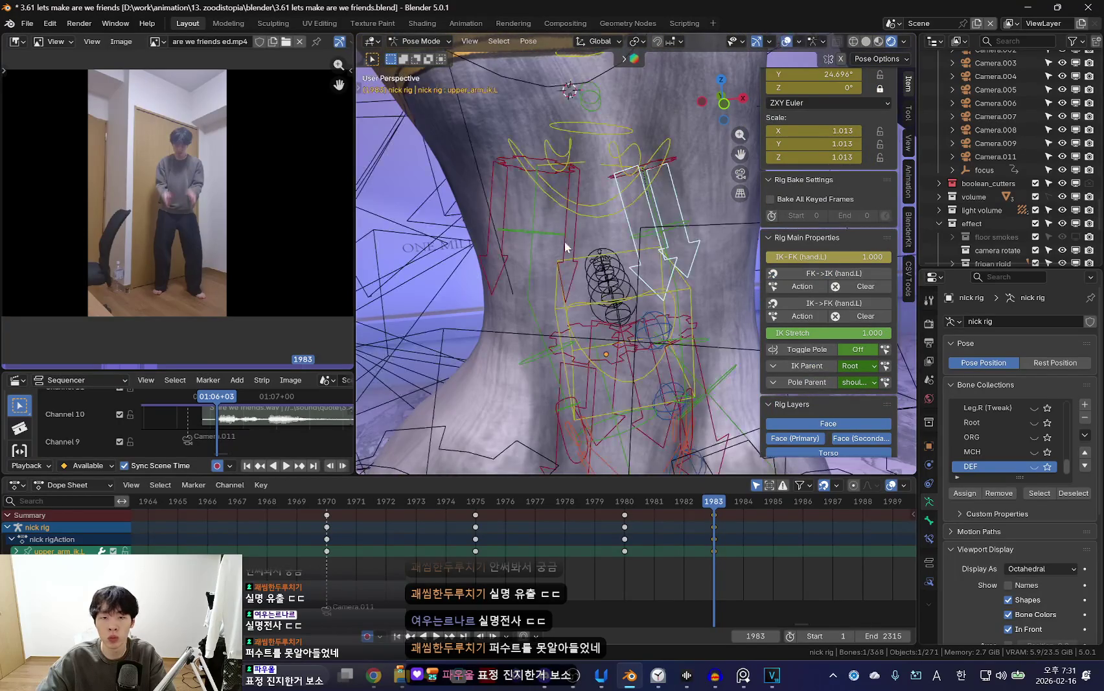
pyautogui.moveTo(566, 247); pyautogui.dragTo(585, 323, button='middle')
pyautogui.click(585, 324)
pyautogui.click(776, 285)
pyautogui.hotkey('shift', 'alt', 'z')
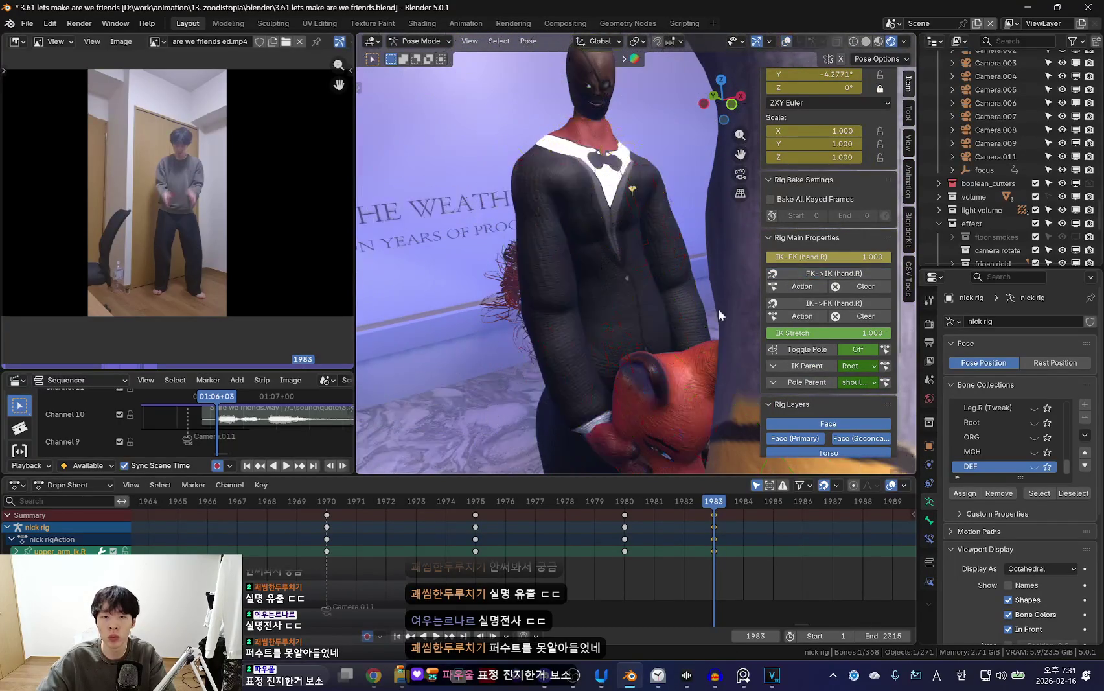
pyautogui.press('space')
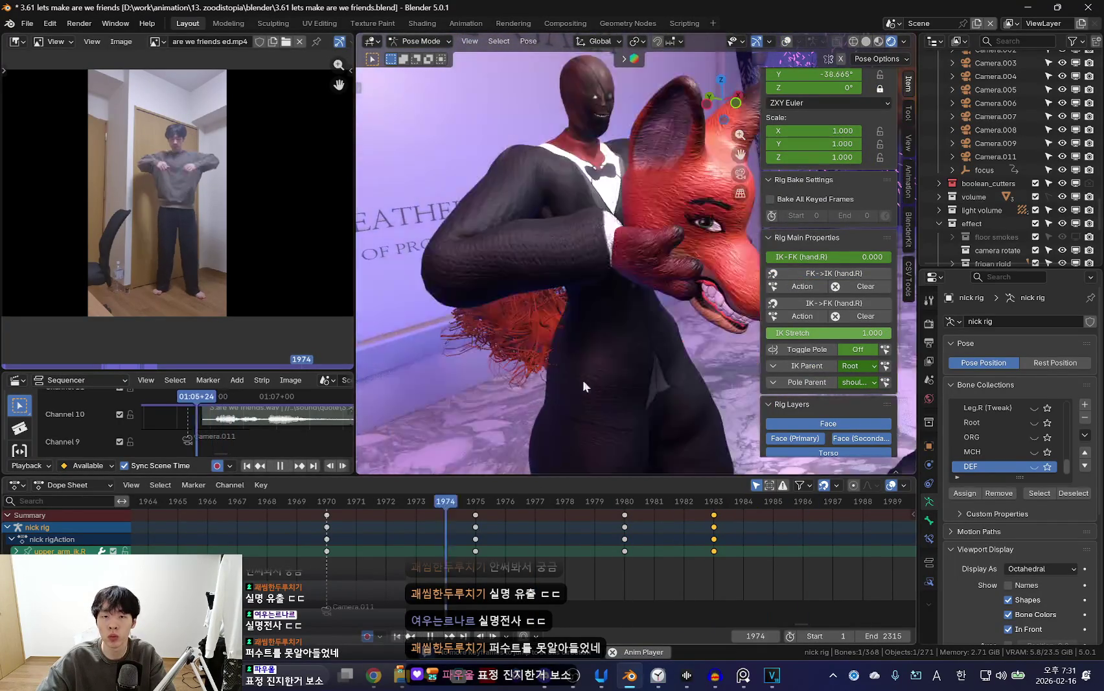
pyautogui.press('n')
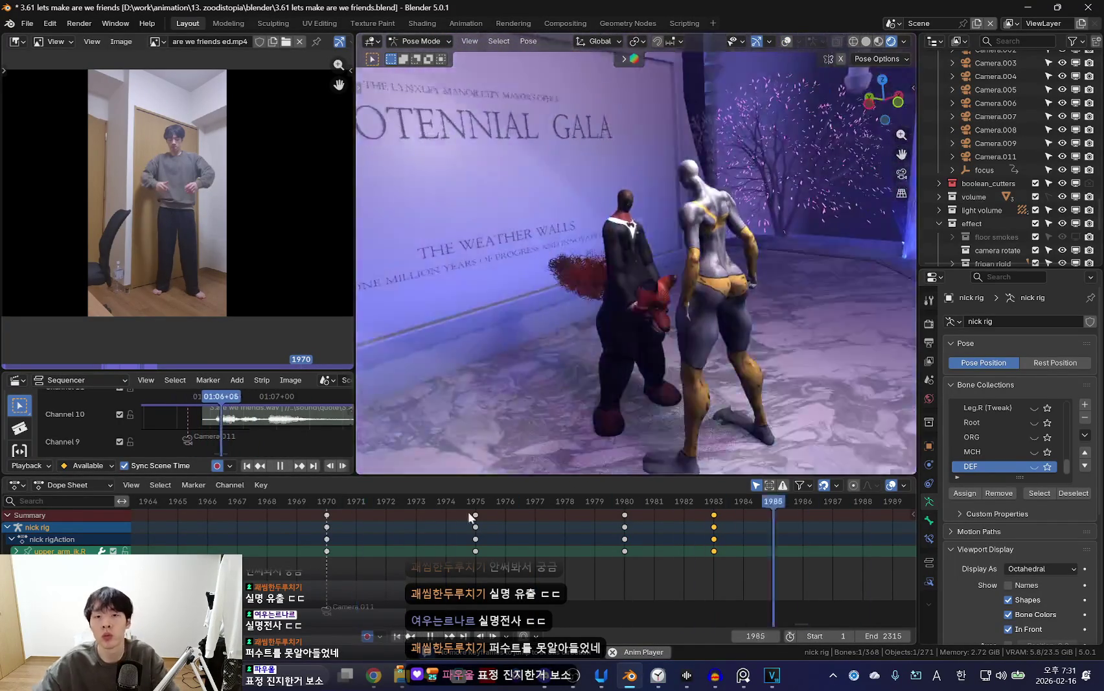
# Rotate the head bone and keyframe the head pose at frame 1983.
pyautogui.hotkey('shift', 'alt', 'z')
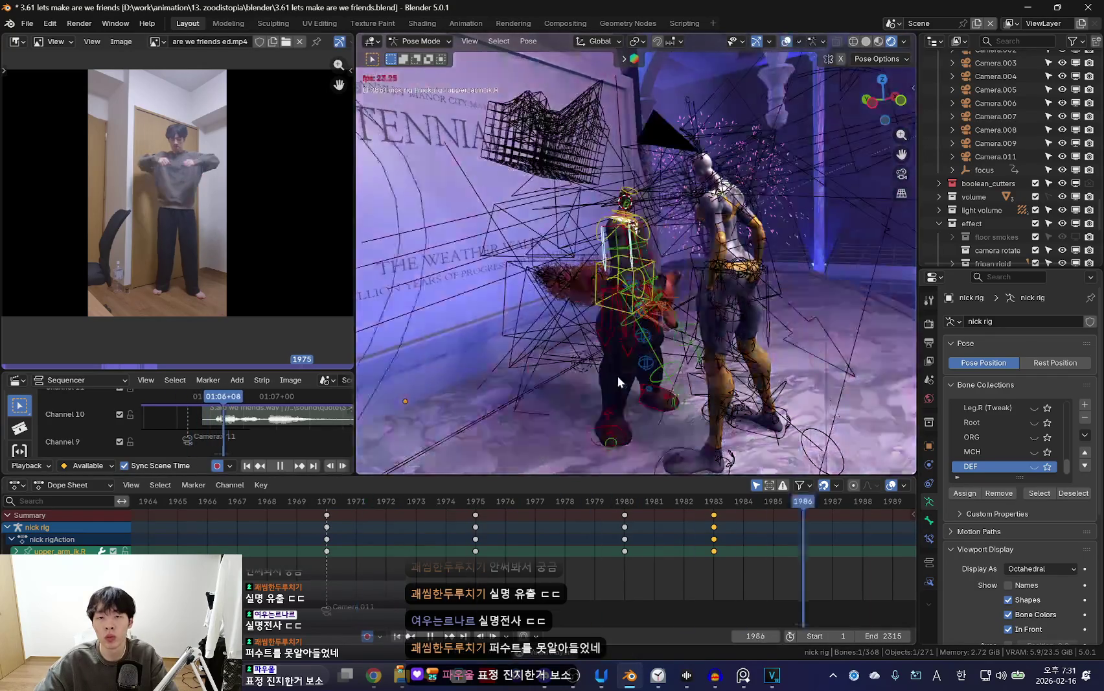
pyautogui.press('a')
pyautogui.hotkey('shift', 'alt', 'z')
pyautogui.press('space')
pyautogui.click(645, 180)
pyautogui.press('Down')
pyautogui.press('r')
pyautogui.press('r')
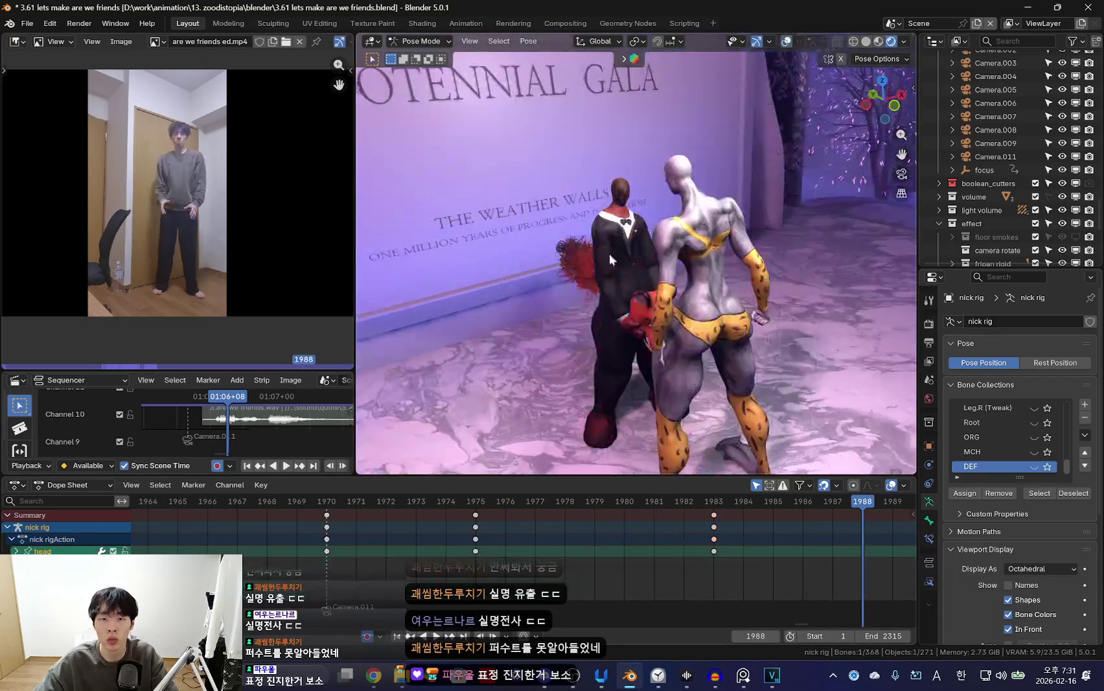
pyautogui.click(606, 376)
pyautogui.press('i')
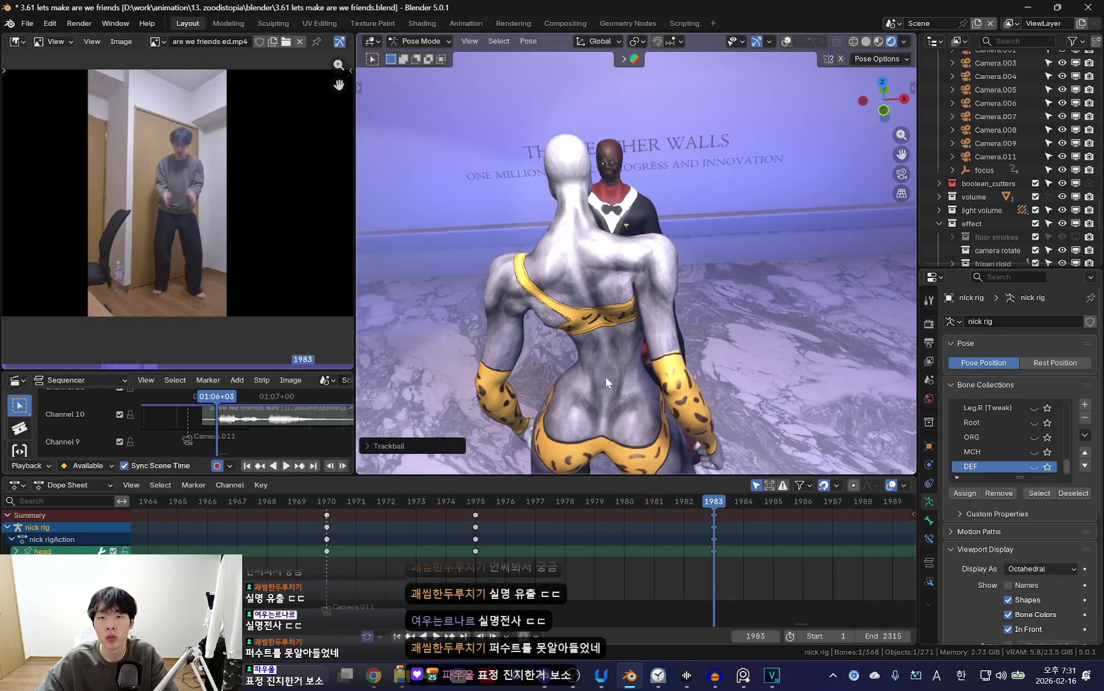
# Play back and check the lowered-mask pose at frame 1983.
pyautogui.press('space')
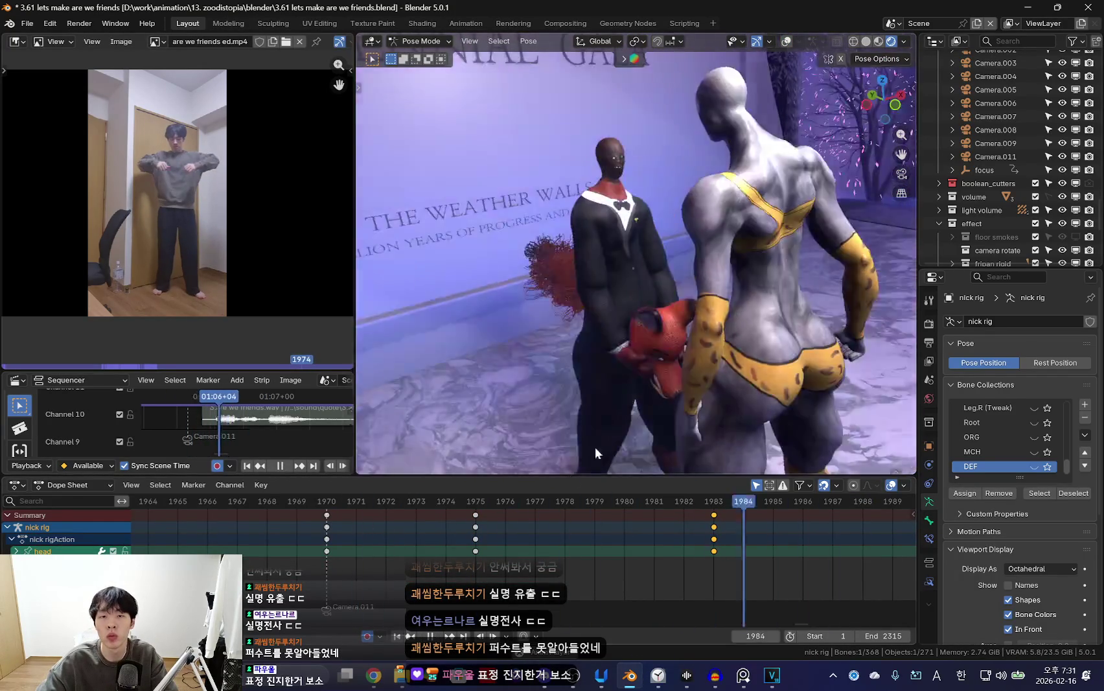
pyautogui.moveTo(443, 570); pyautogui.dragTo(721, 575)
pyautogui.press('Escape')
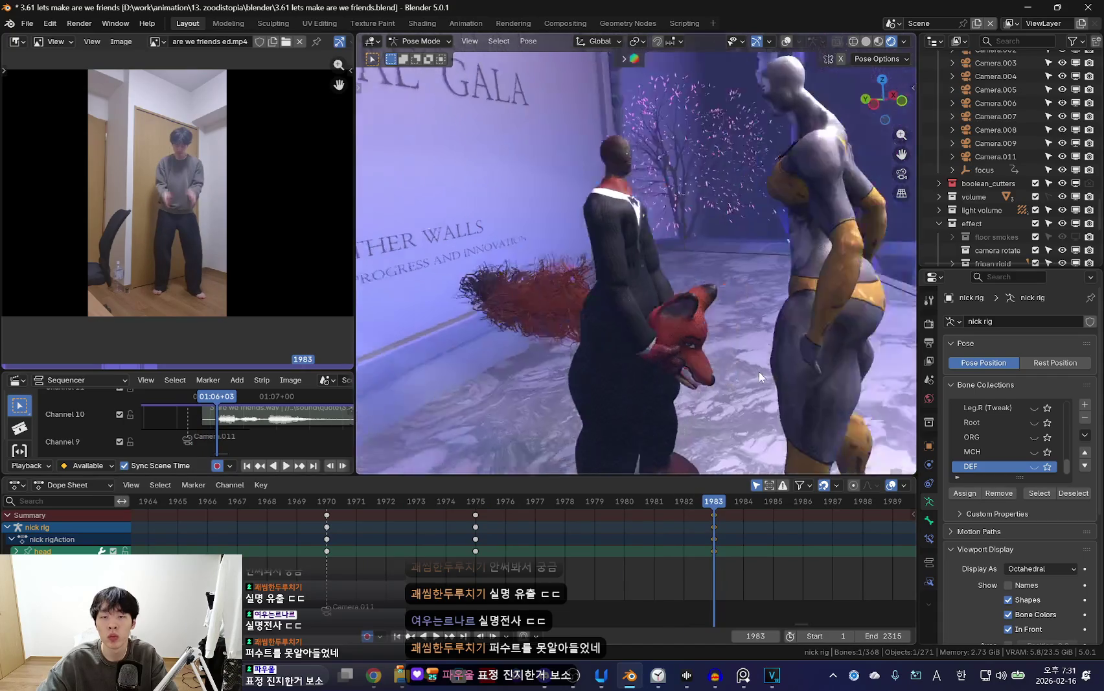
pyautogui.hotkey('shift', 'alt', 'z')
pyautogui.hotkey('shift', 'alt', 'z')
# Shift all the rig's frame 1983 keys later to frame 1986 and replay the motion.
pyautogui.press('a')
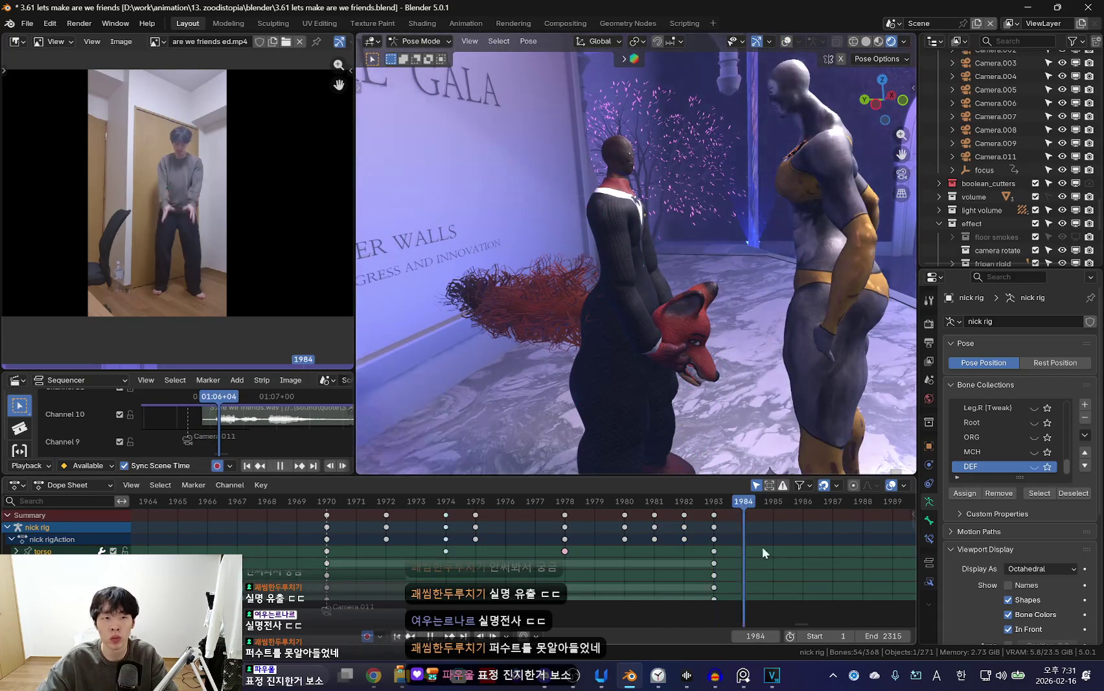
pyautogui.moveTo(715, 547); pyautogui.dragTo(831, 550)
pyautogui.scroll(-1, 673, 546)
pyautogui.moveTo(587, 522); pyautogui.dragTo(675, 539)
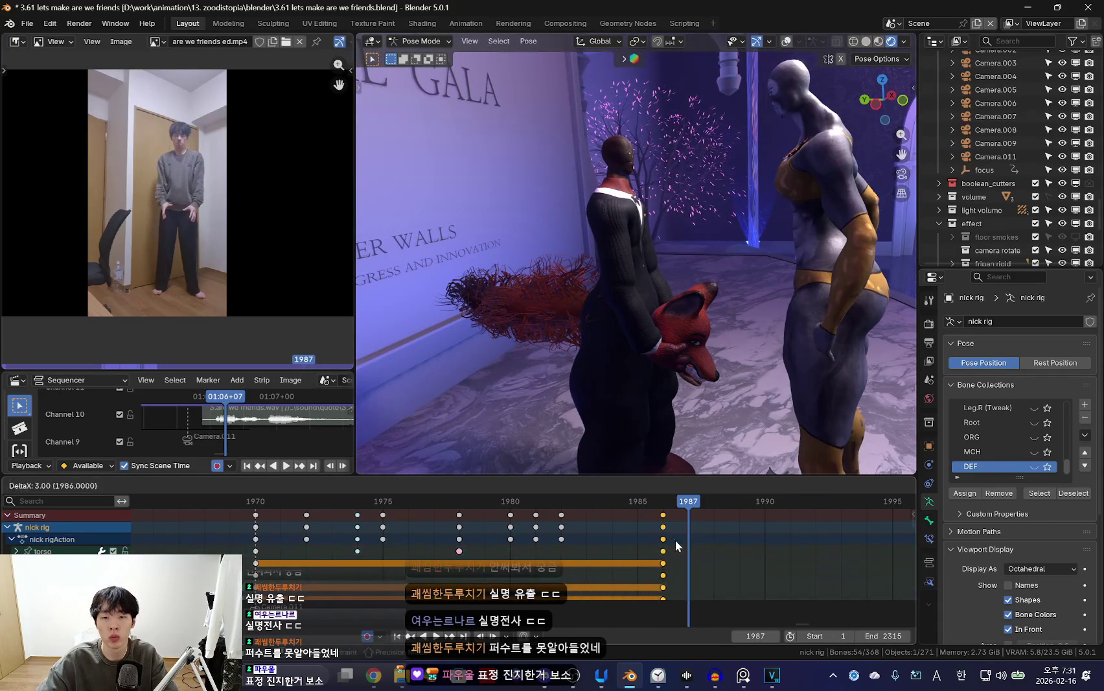
pyautogui.press('space')
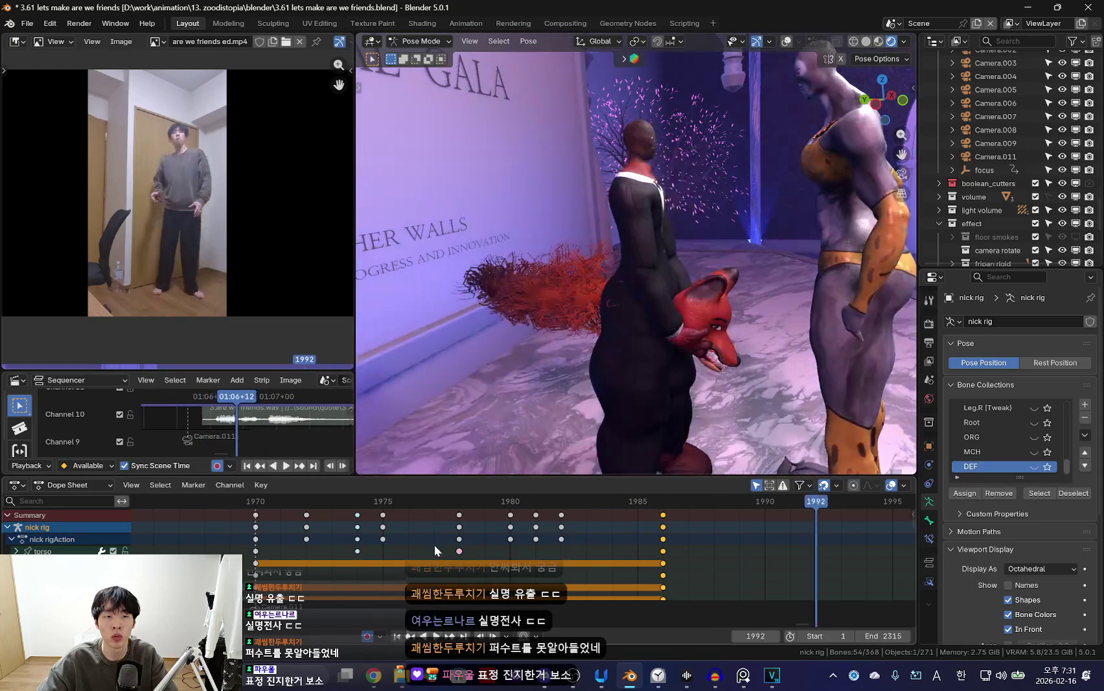
pyautogui.press('space')
# Select the mask-holding hand_ik.R control and move it to a new position at frame 1981.
pyautogui.hotkey('alt', 'z')
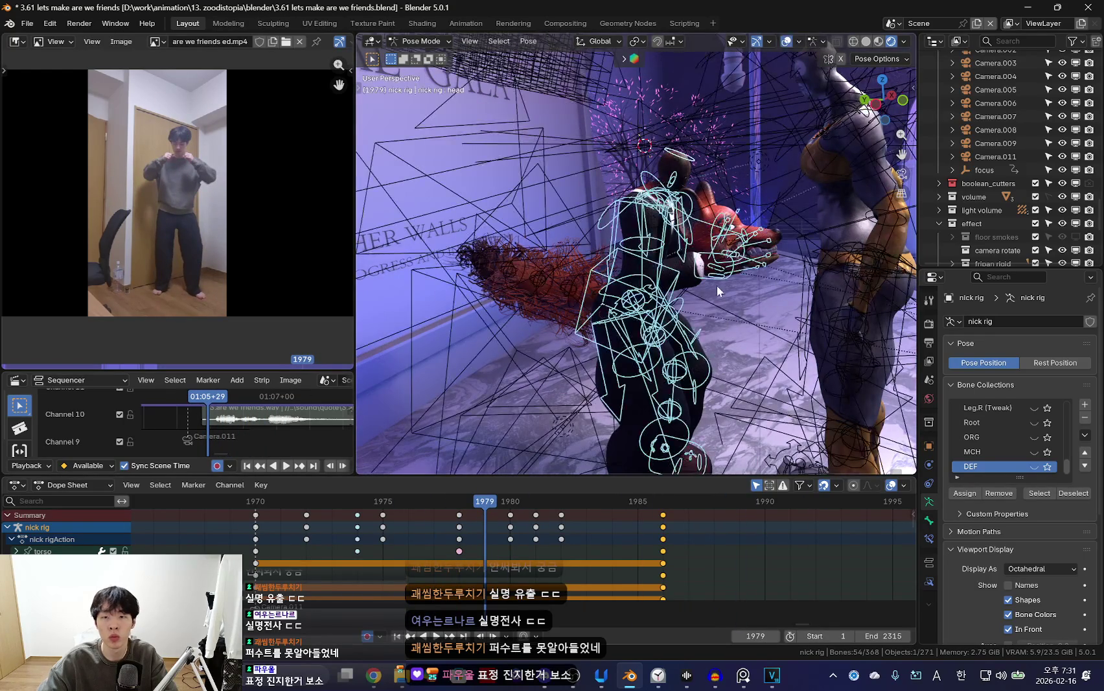
pyautogui.click(725, 281)
pyautogui.hotkey('alt', 'z')
pyautogui.press('Down')
pyautogui.press('Down')
pyautogui.moveTo(458, 501)
pyautogui.mouseDown()
pyautogui.moveTo(406, 538)
pyautogui.moveTo(509, 547)
pyautogui.mouseUp()
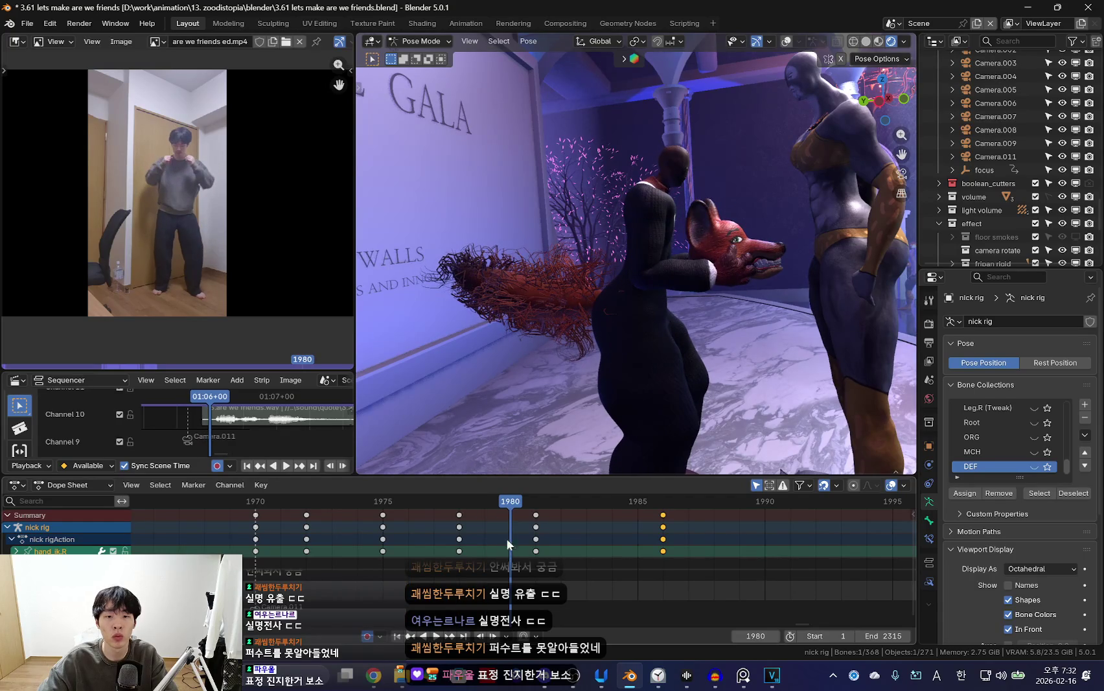
pyautogui.press('Up')
pyautogui.press('Down')
pyautogui.press('Up')
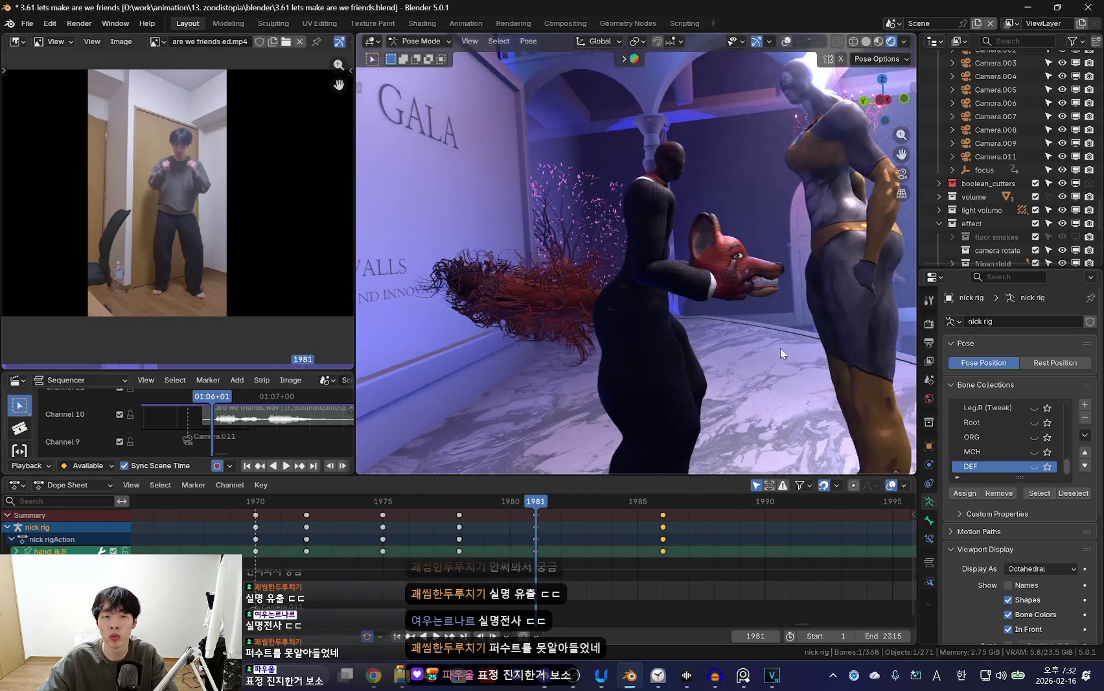
pyautogui.press('g')
pyautogui.click(746, 337)
# Move the hand's frame 1981 keys earlier to frame 1979.
pyautogui.moveTo(746, 334)
pyautogui.mouseDown(button='middle')
pyautogui.moveTo(569, 337)
pyautogui.moveTo(621, 361)
pyautogui.moveTo(577, 330)
pyautogui.moveTo(625, 384)
pyautogui.moveTo(561, 535)
pyautogui.moveTo(597, 544)
pyautogui.moveTo(671, 370)
pyautogui.moveTo(590, 456)
pyautogui.mouseUp(button='middle')
pyautogui.press('space')
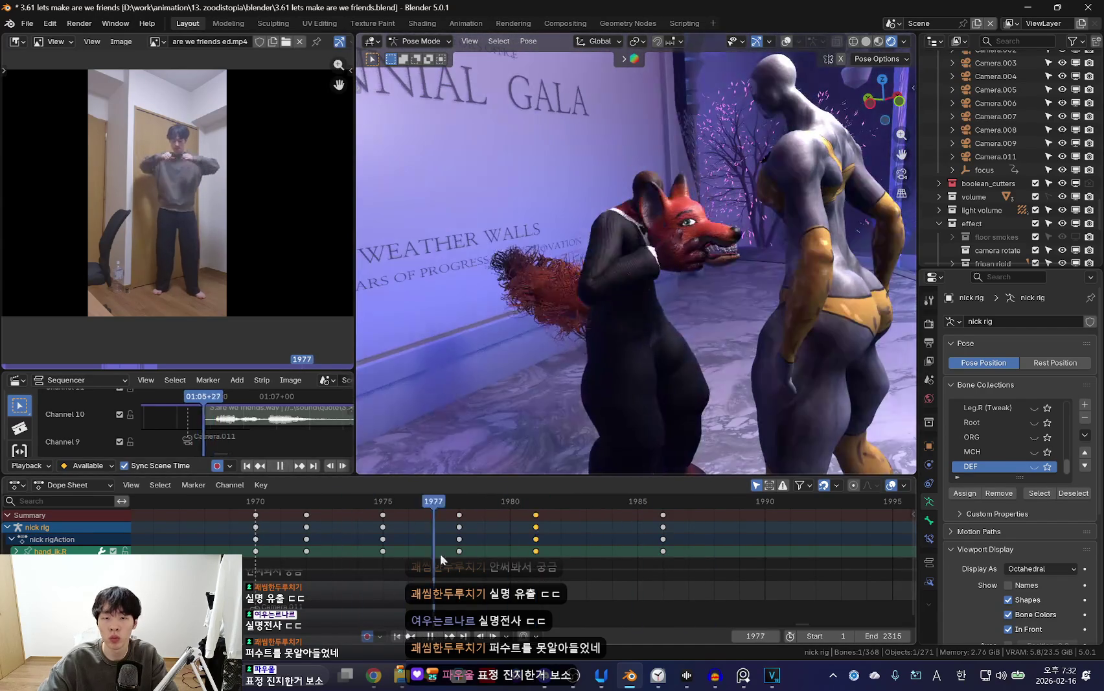
pyautogui.press('space')
pyautogui.press('space')
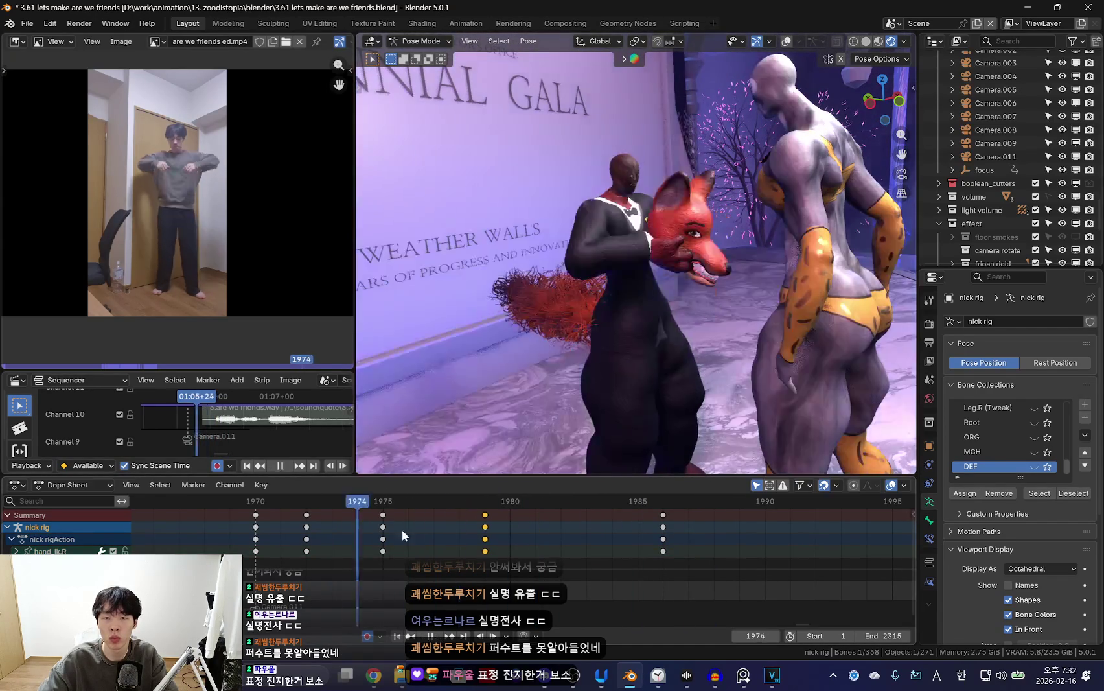
pyautogui.moveTo(536, 526); pyautogui.dragTo(482, 538)
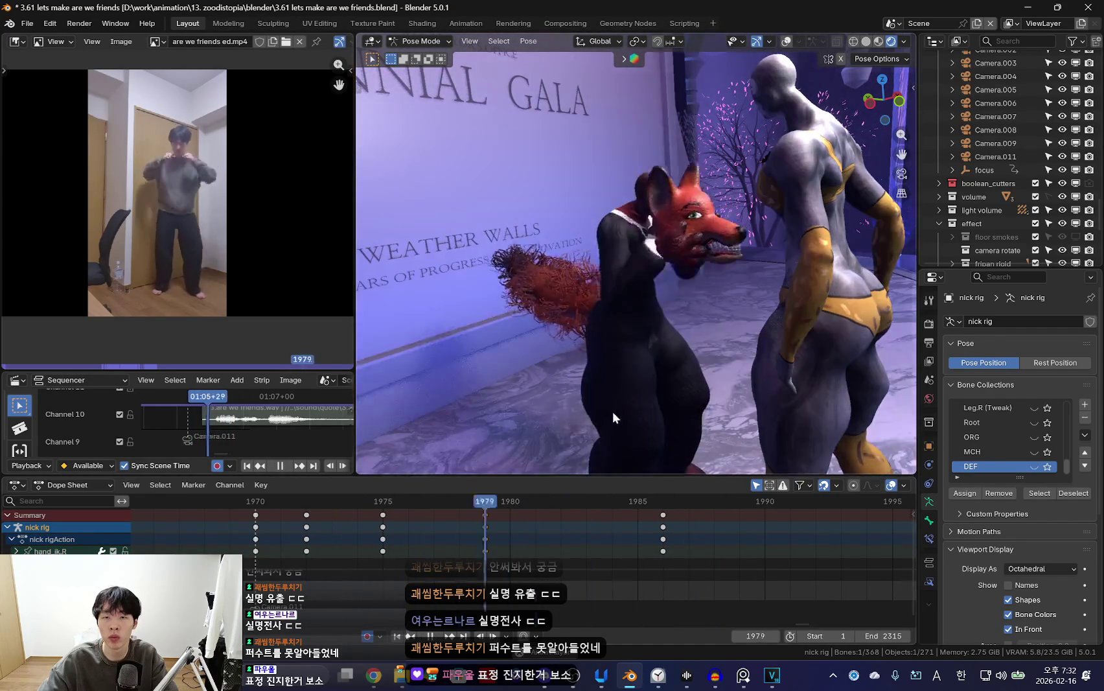
pyautogui.press('space')
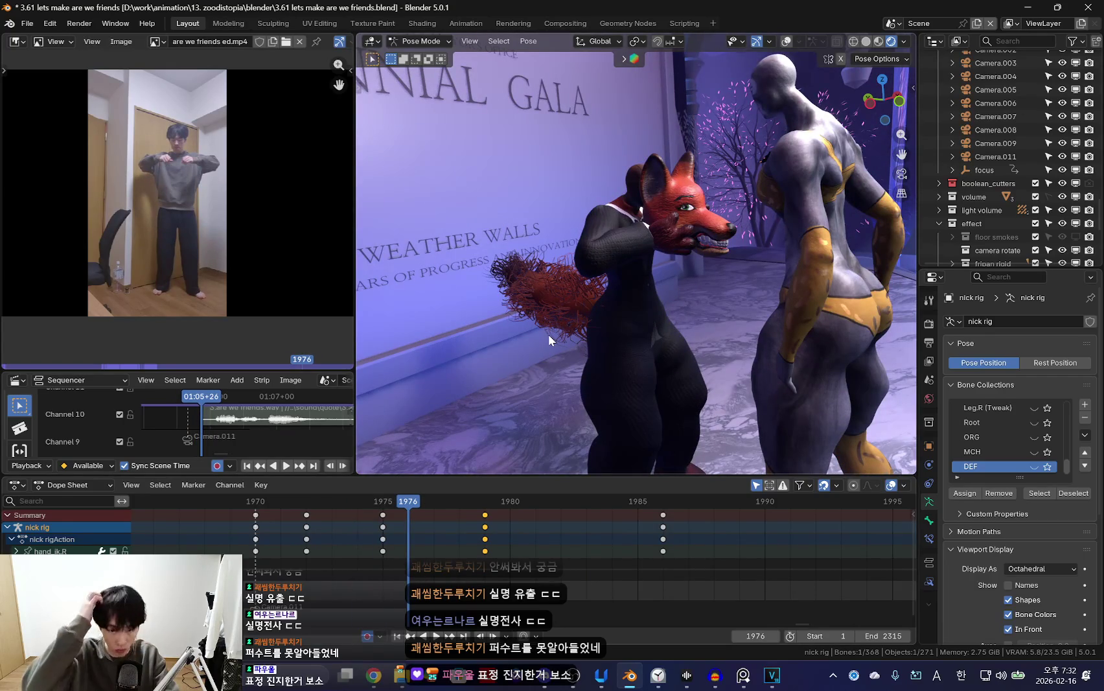
pyautogui.rightClick(554, 330)
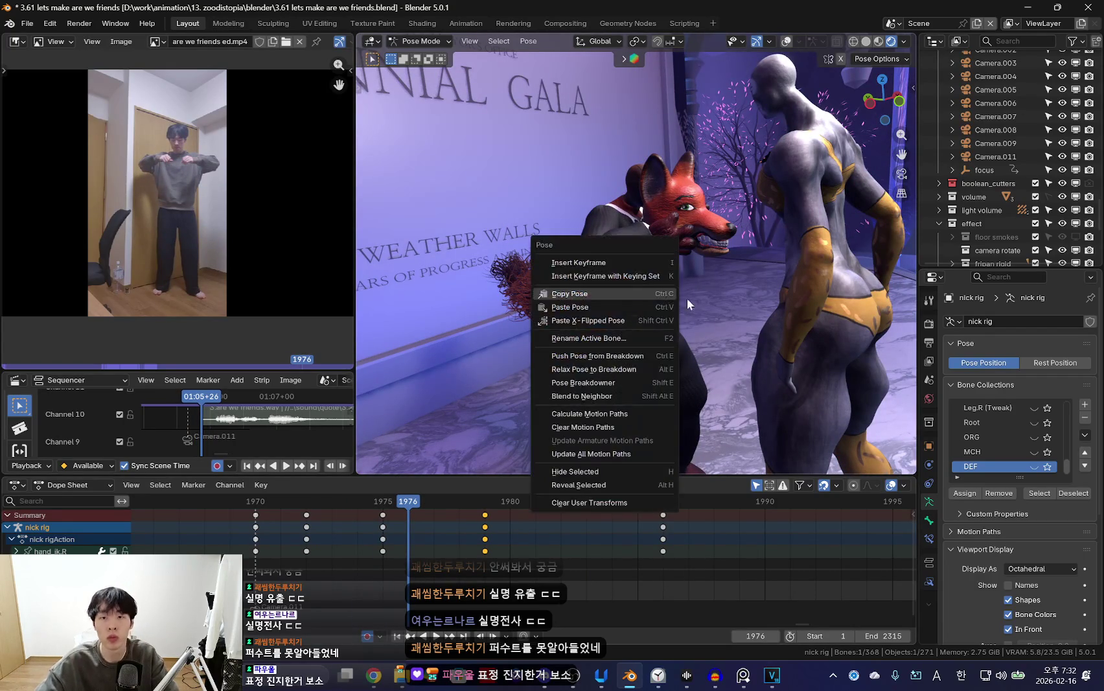
# Move the mask-holding hand to a new position at frame 1979.
pyautogui.press('space')
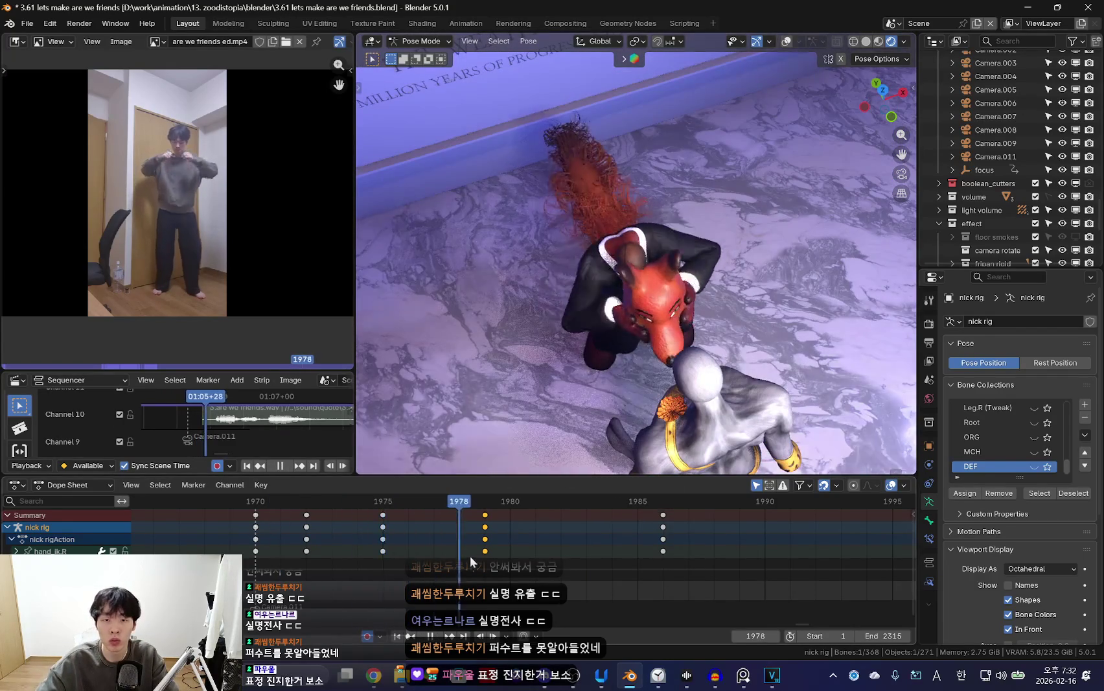
pyautogui.press('Escape')
pyautogui.press('space')
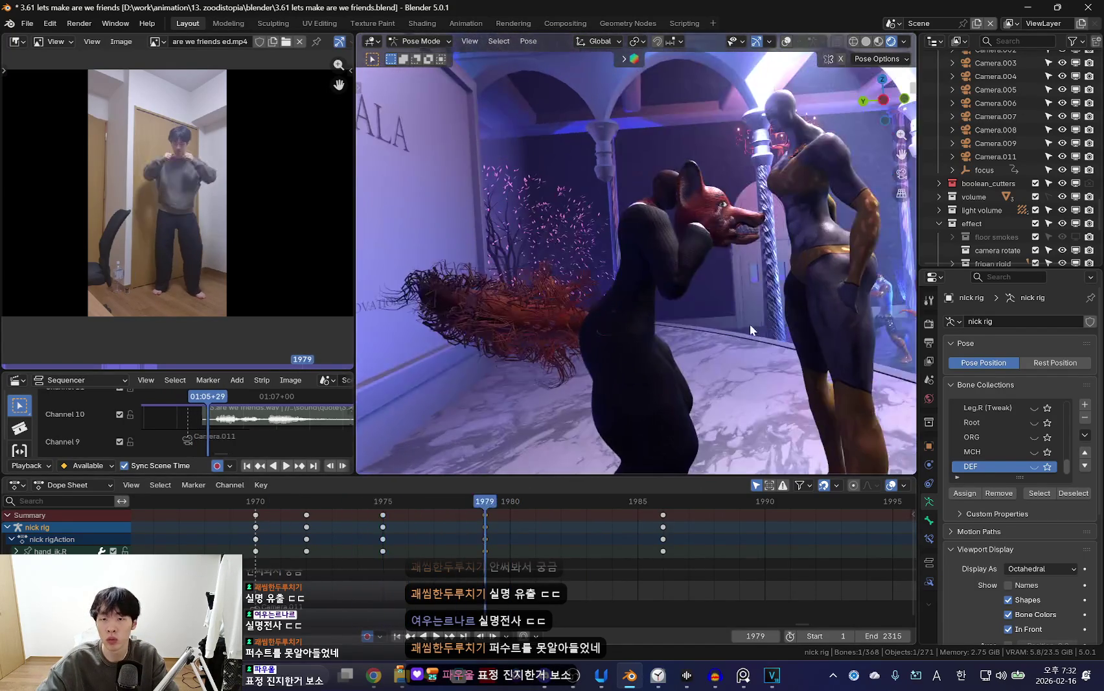
pyautogui.press('Escape')
pyautogui.press('space')
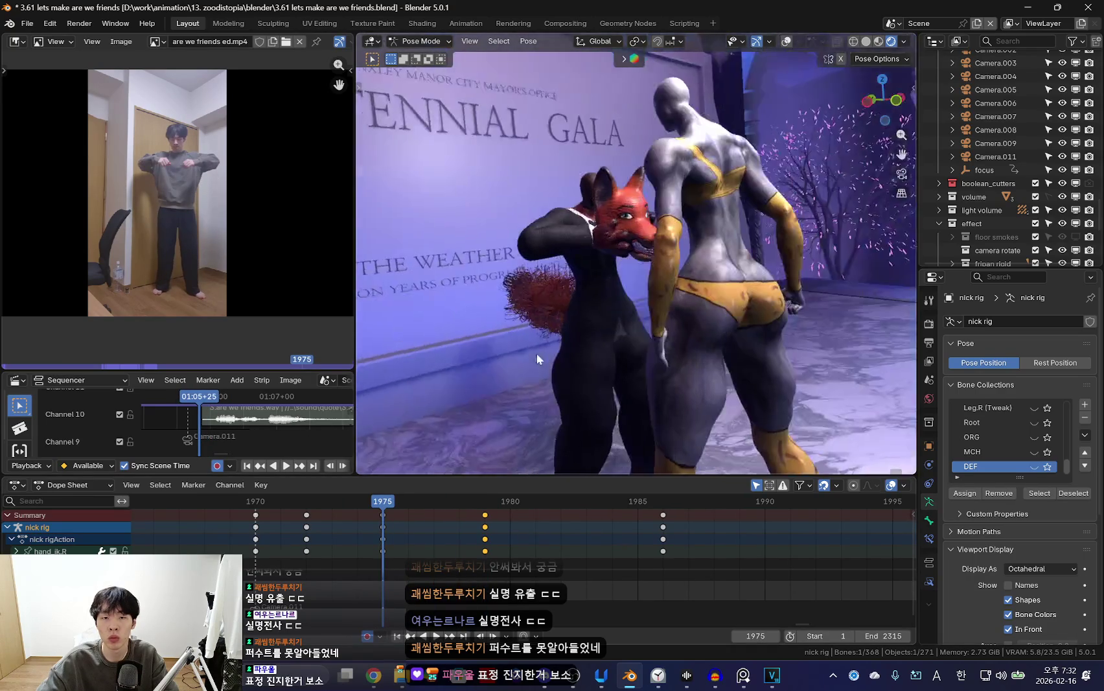
pyautogui.press('space')
pyautogui.press('g')
pyautogui.click(628, 362)
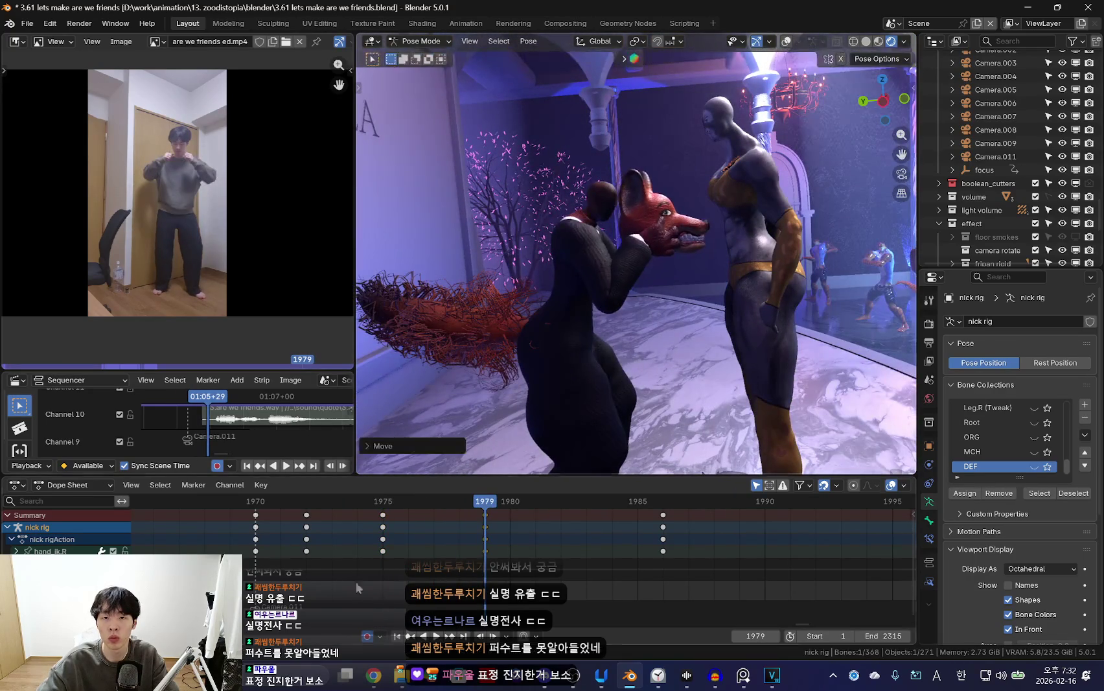
# Place the lowered-mask keys at frame 1984 and add a marker there.
pyautogui.press('space')
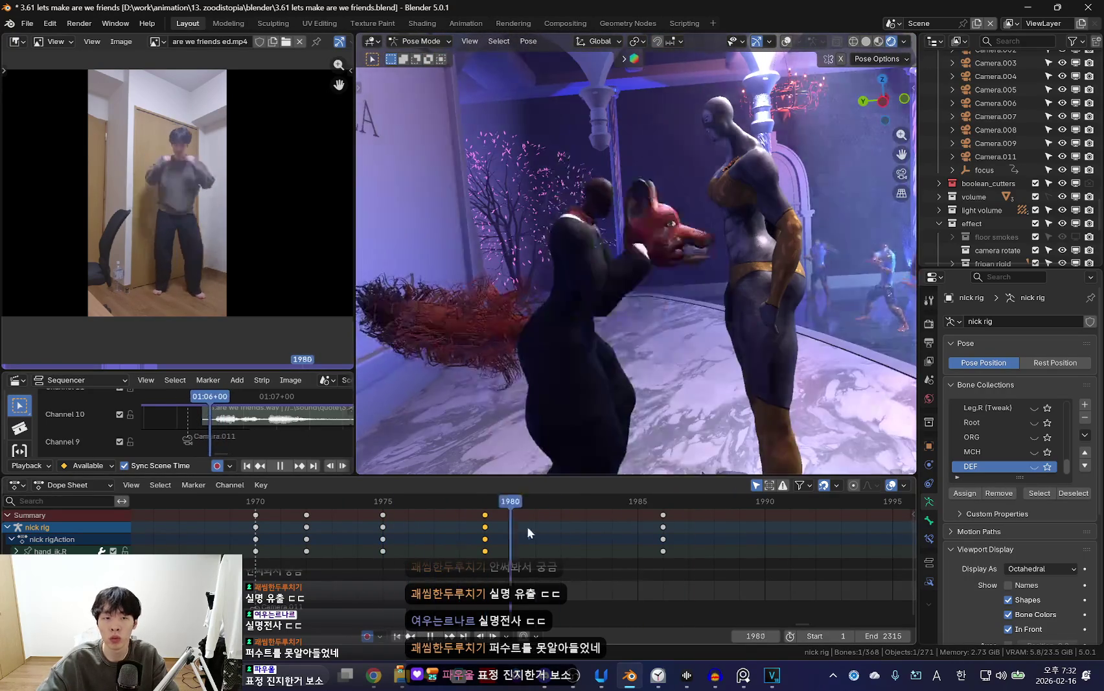
pyautogui.press('space')
pyautogui.click(661, 519)
pyautogui.press('i')
pyautogui.press('space')
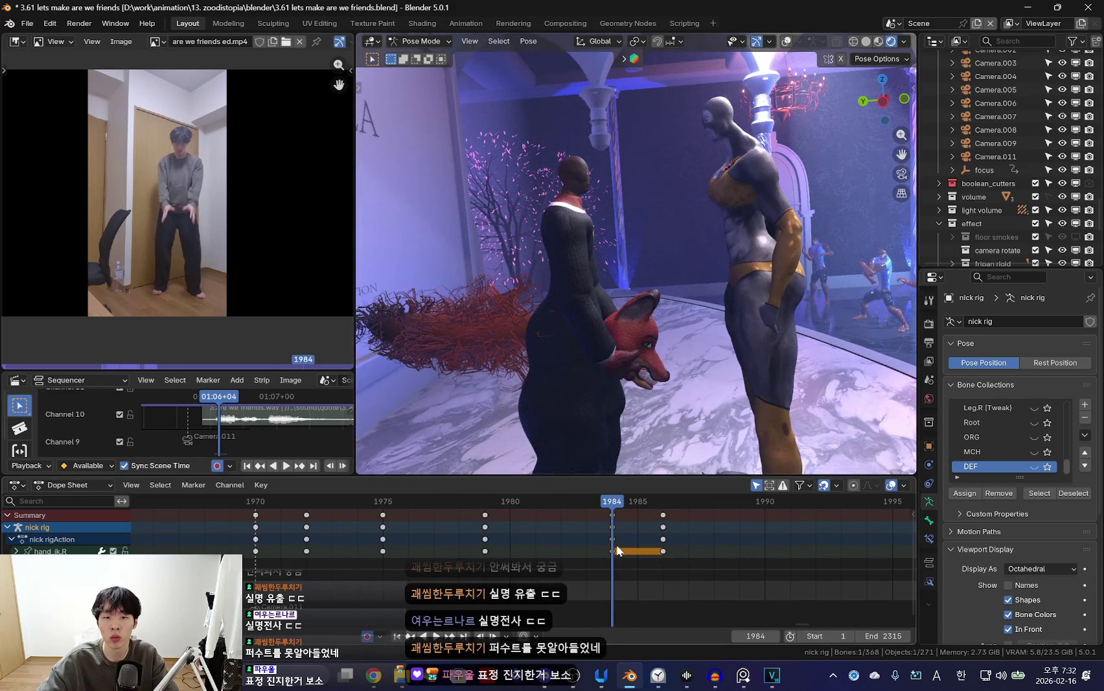
pyautogui.press('Escape')
pyautogui.press('m')
pyautogui.press('space')
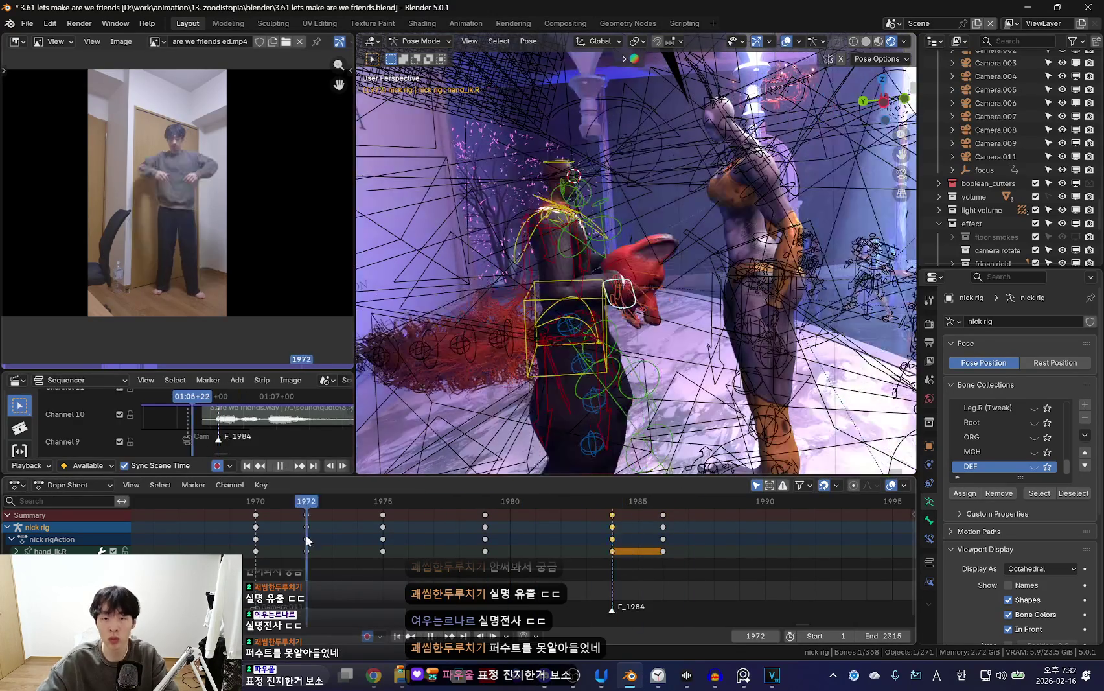
# Nudge the lowered-mask keys one frame earlier, from 1984 to 1983.
pyautogui.hotkey('shift', 'alt', 'z')
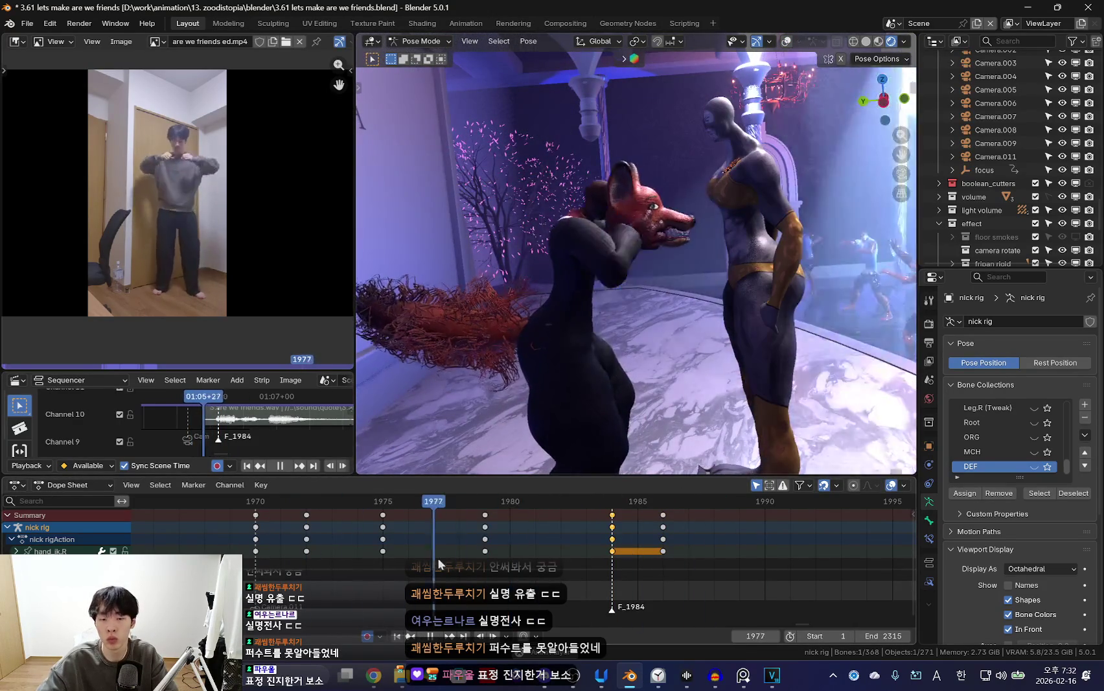
pyautogui.press('space')
pyautogui.press('space')
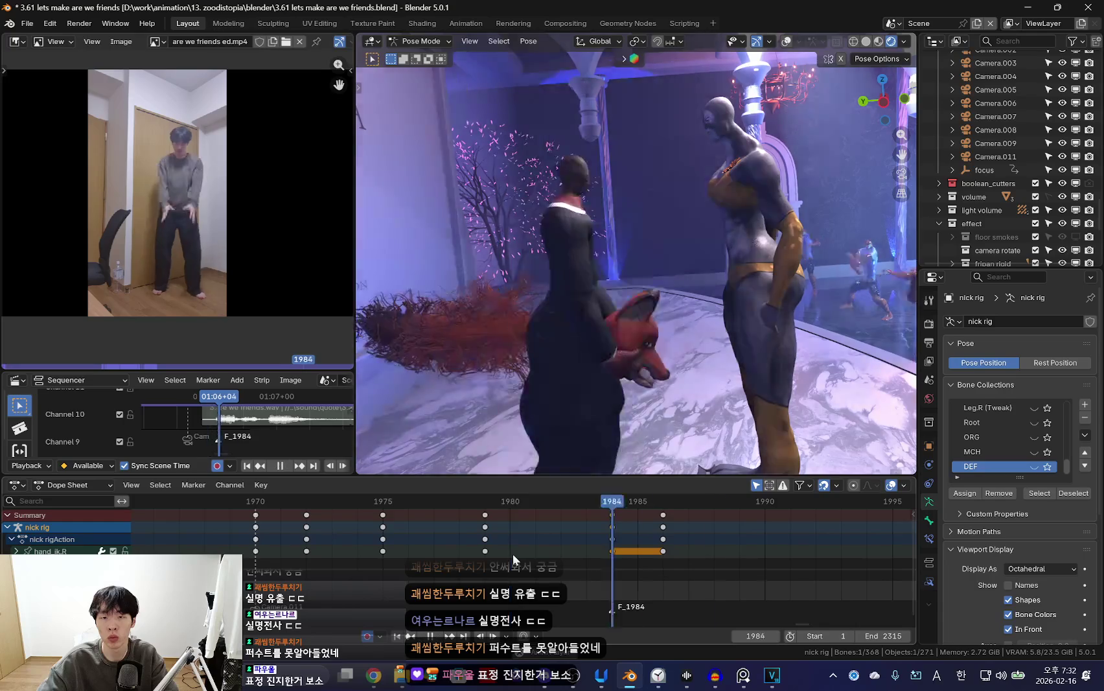
pyautogui.press('Escape')
pyautogui.press('g')
pyautogui.click(550, 548)
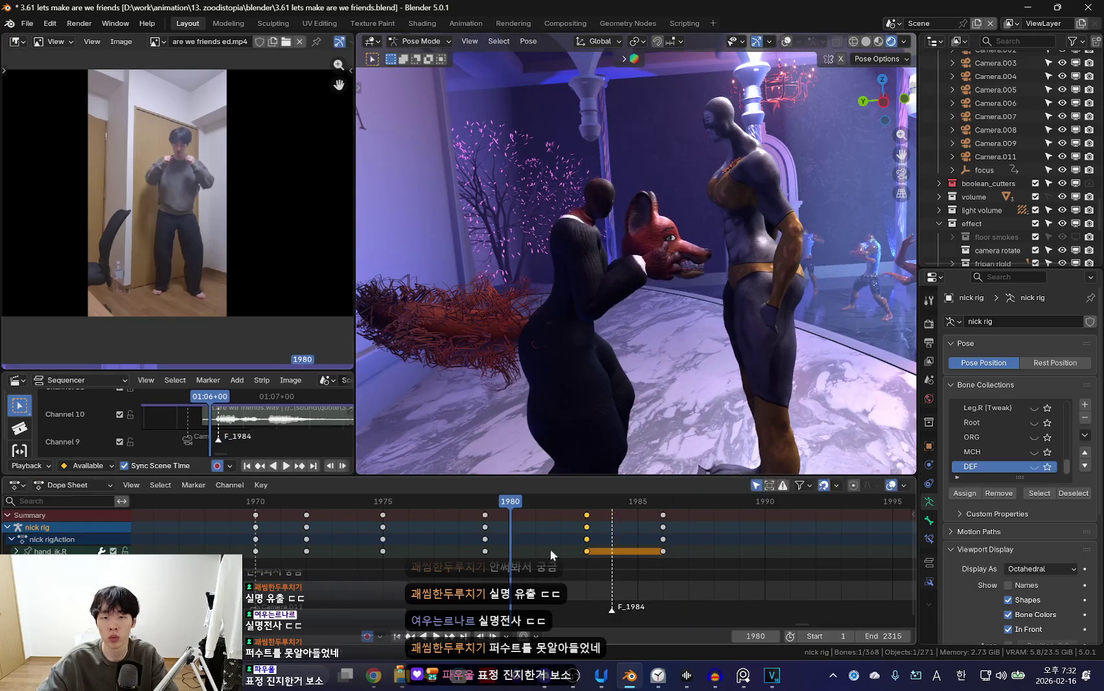
pyautogui.press('space')
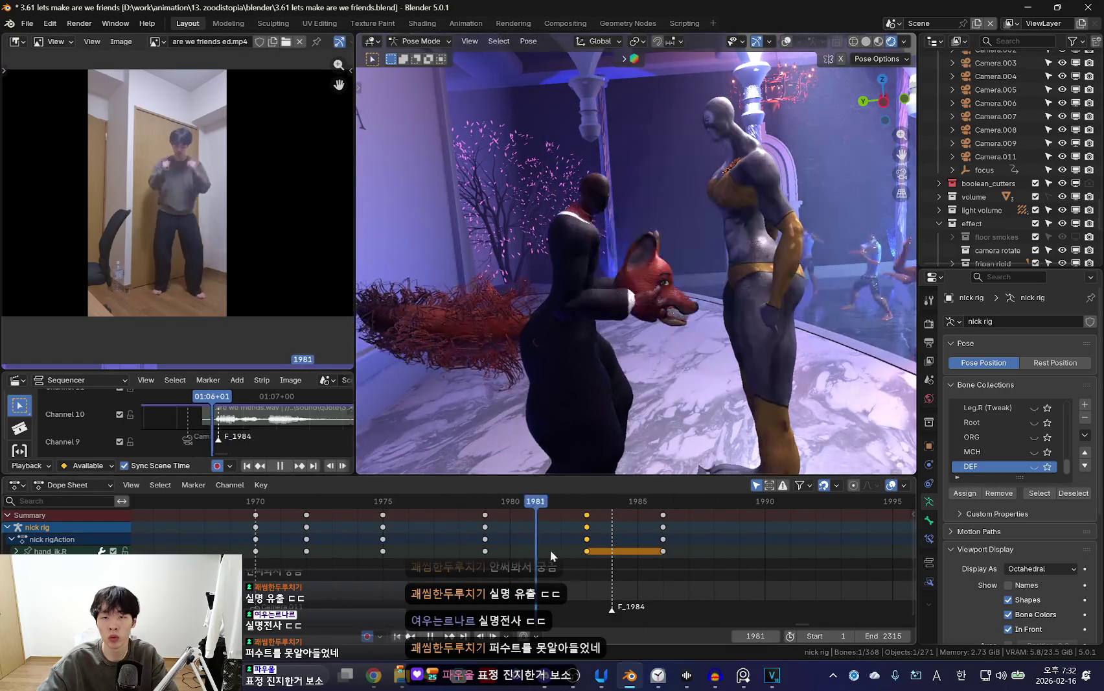
pyautogui.press('space')
pyautogui.moveTo(600, 362)
pyautogui.mouseDown(button='middle')
pyautogui.moveTo(607, 302)
pyautogui.moveTo(648, 310)
pyautogui.moveTo(648, 349)
pyautogui.mouseUp(button='middle')
pyautogui.press('n')
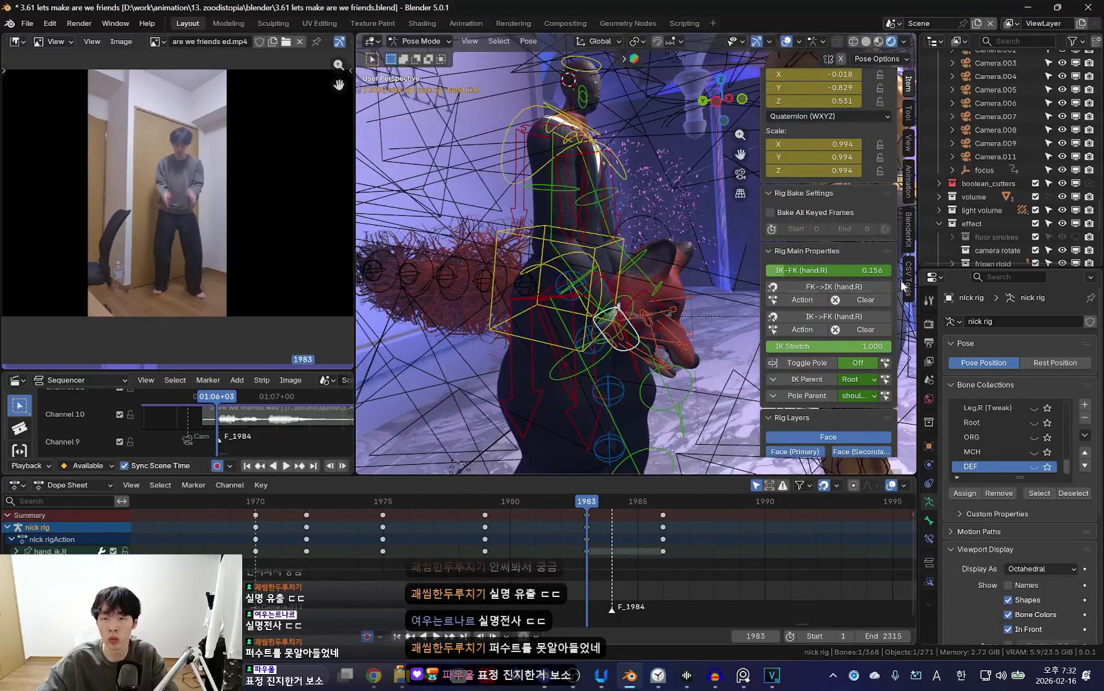
# Set the right hand fully to IK and snap its IK/FK poses at frames 1982 and 1983.
pyautogui.click(588, 540)
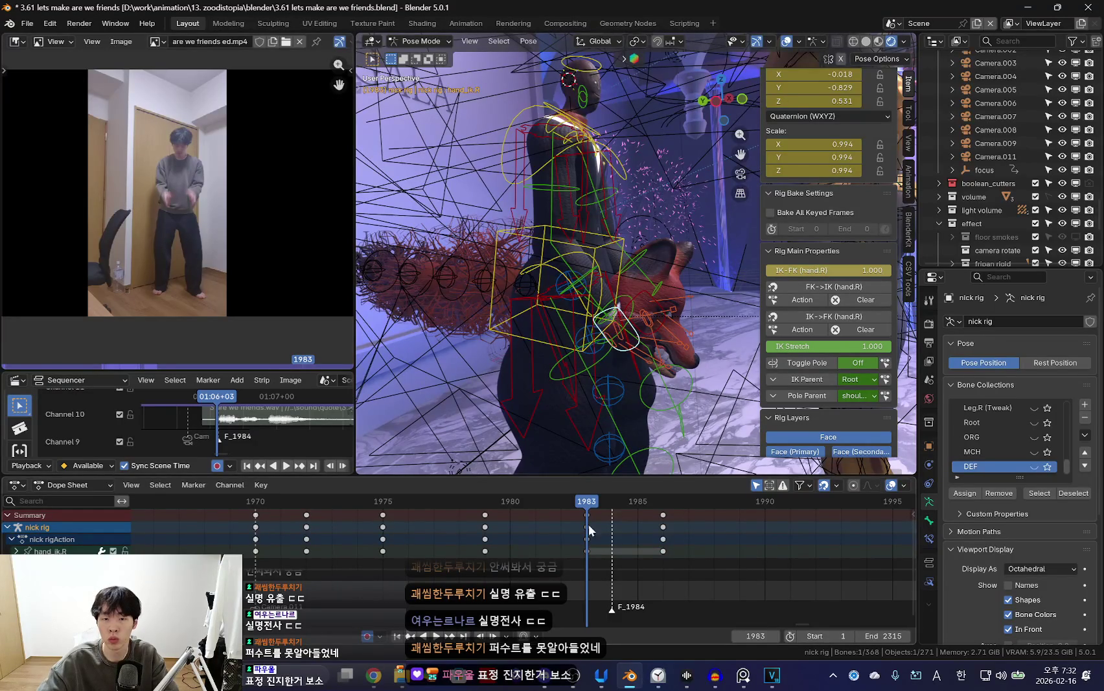
pyautogui.press('Left')
pyautogui.click(819, 286)
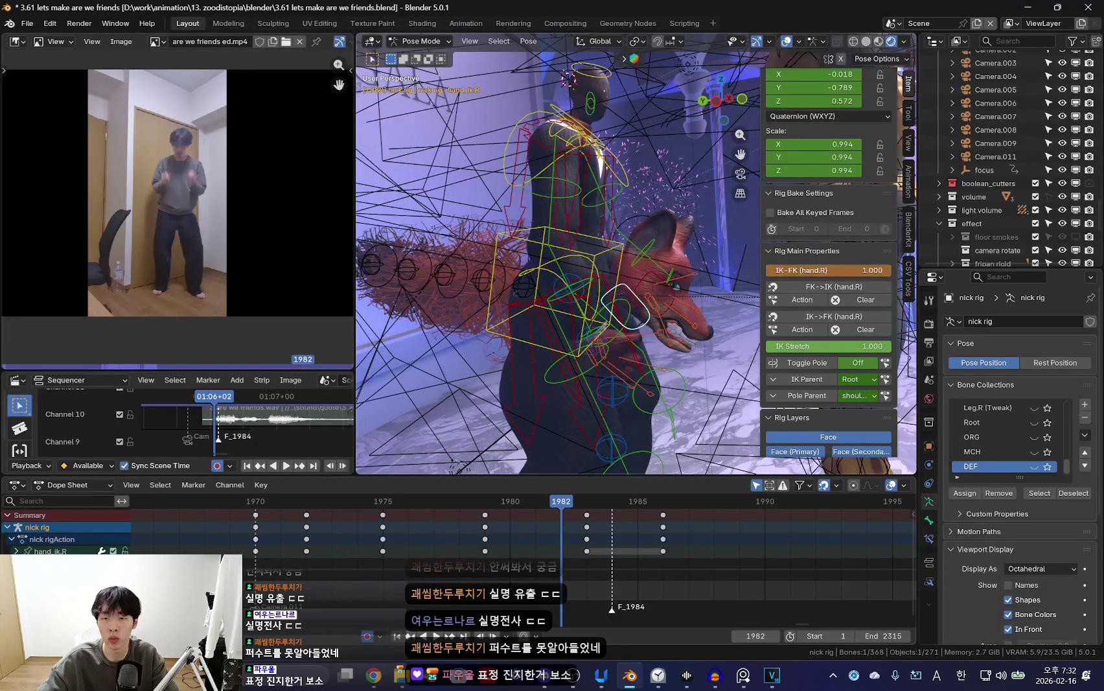
pyautogui.press('Right')
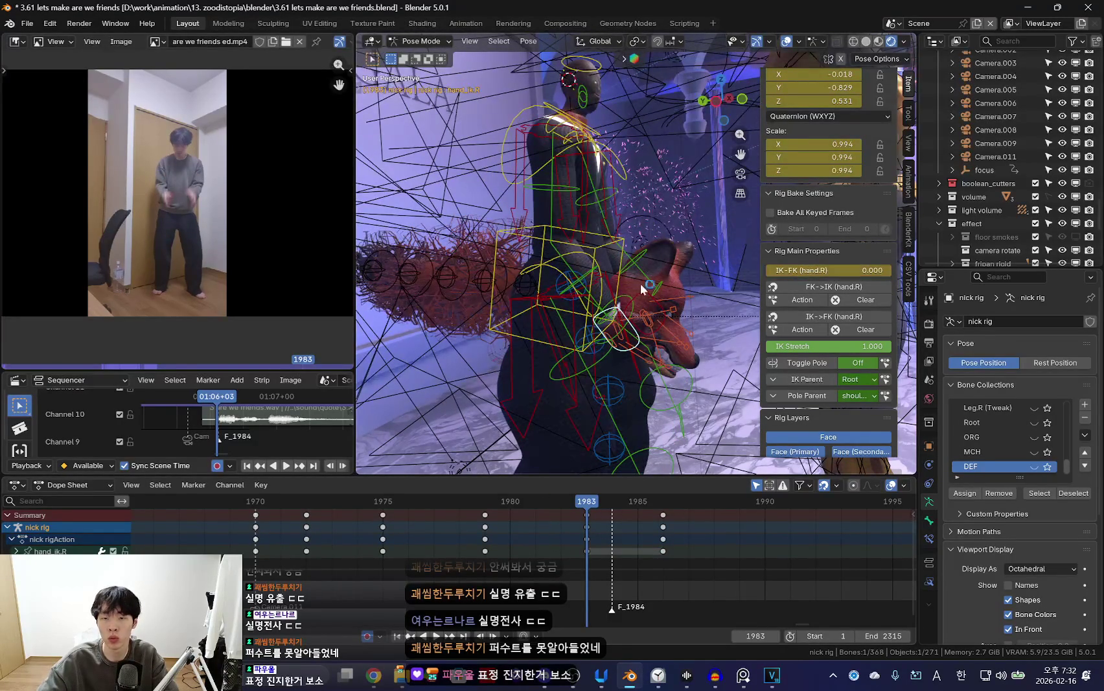
pyautogui.press('Down')
pyautogui.press('Up')
pyautogui.press('Left')
pyautogui.click(846, 315)
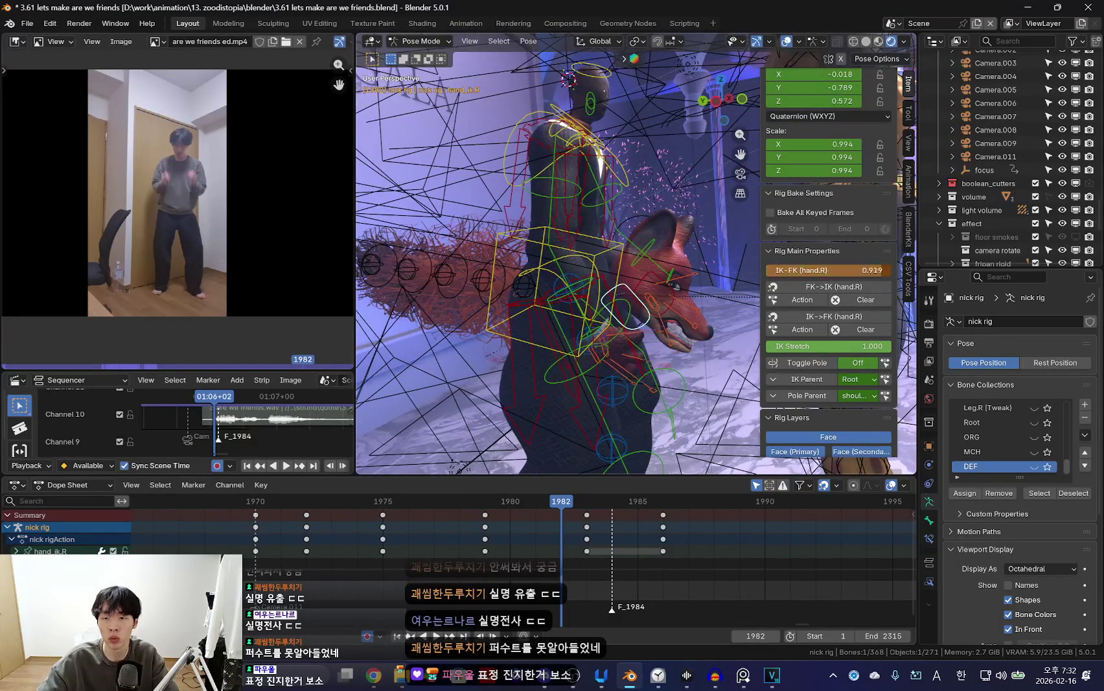
pyautogui.press('space')
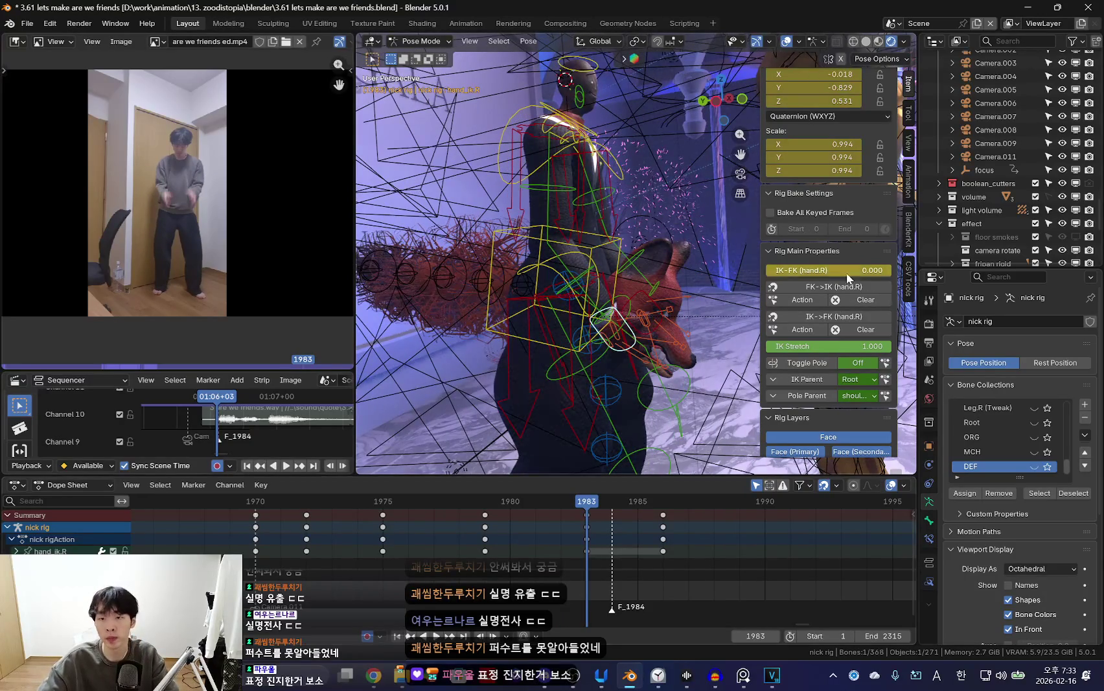
pyautogui.press('space')
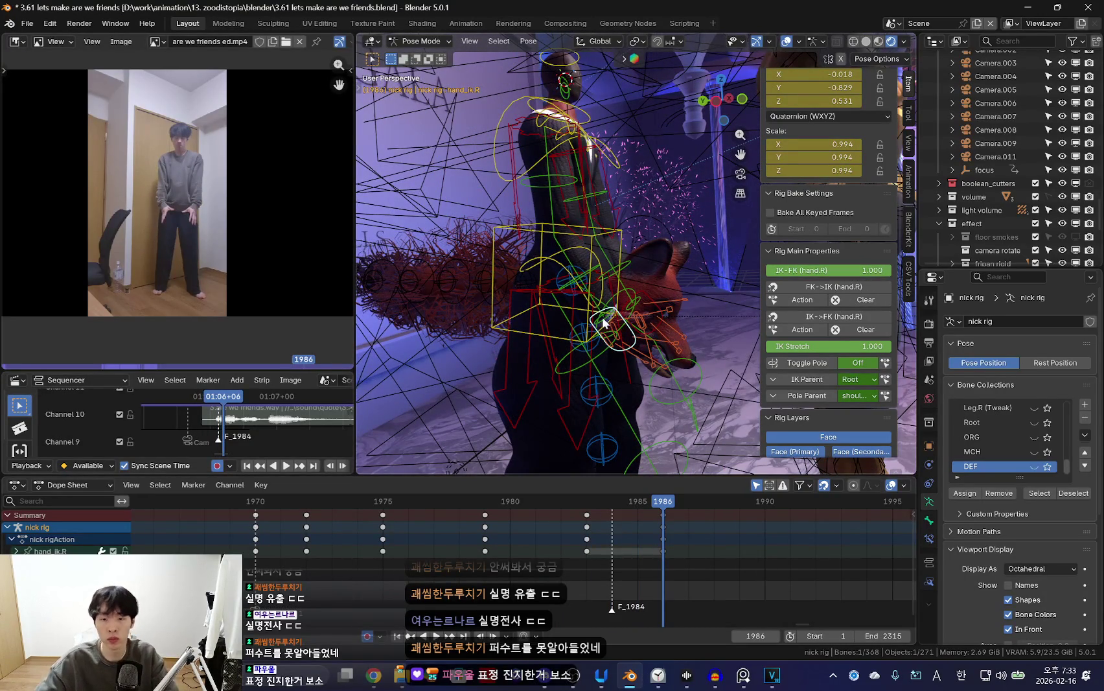
# Check the pose through the scene camera, cancelling the marker deletion prompt.
pyautogui.press('KP_0')
pyautogui.hotkey('shift', 'alt', 'z')
pyautogui.press('Down')
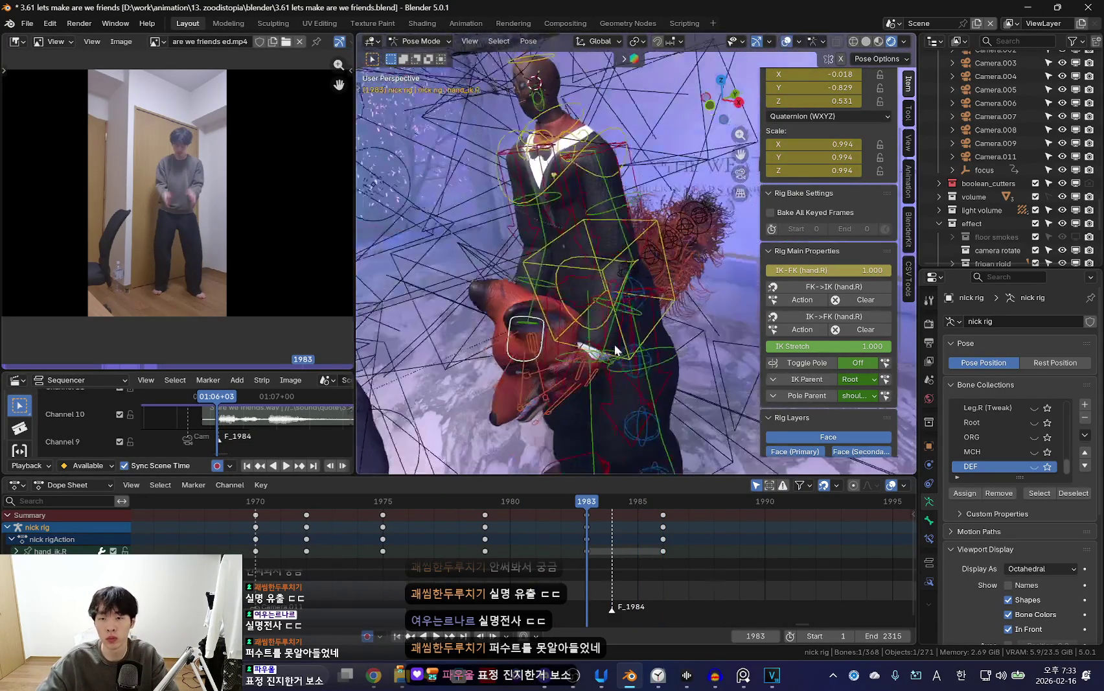
pyautogui.press('x')
pyautogui.click(583, 608)
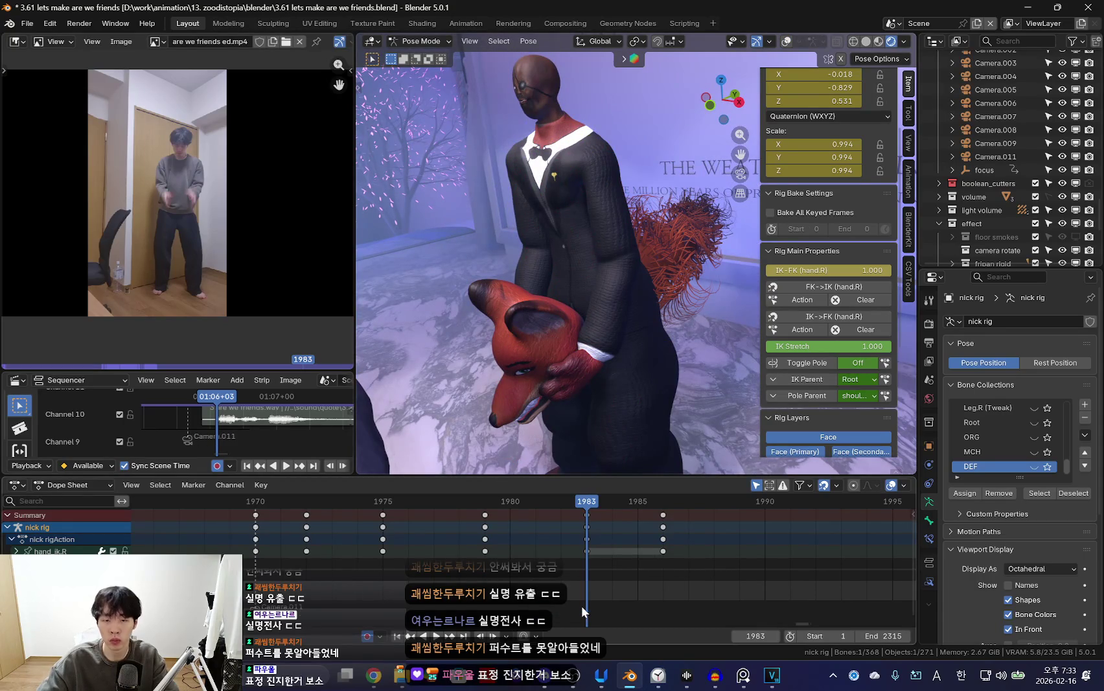
pyautogui.hotkey('shift', 'alt', 'z')
# Select hand_ik.L and drag its IK-FK (hand.L) slider to 1.0 at frame 1983.
pyautogui.click(600, 357)
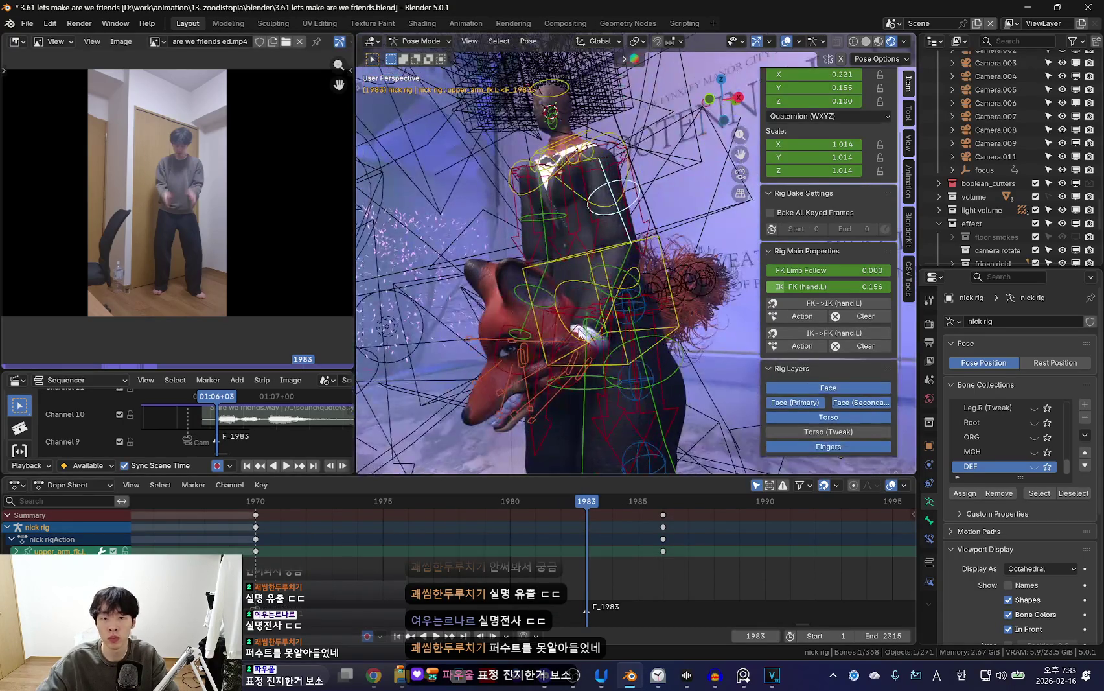
pyautogui.click(600, 357)
pyautogui.hotkey('shift', 'alt', 'z')
pyautogui.hotkey('shift', 'alt', 'z')
pyautogui.scroll(2, 636, 570)
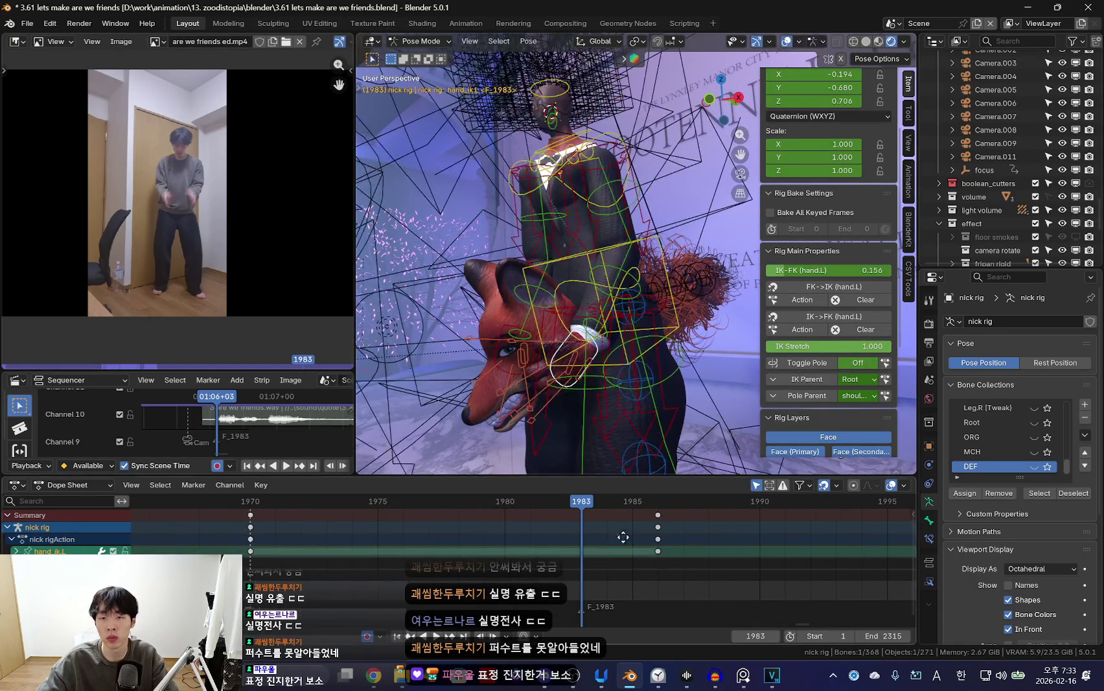
pyautogui.moveTo(863, 272); pyautogui.dragTo(892, 271)
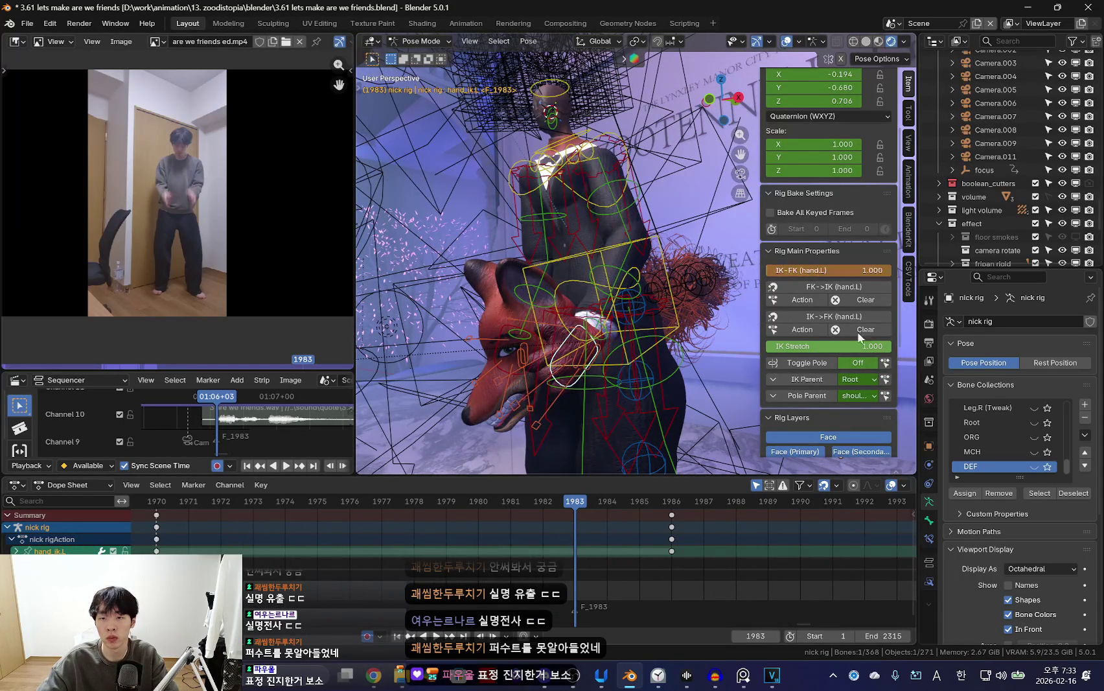
# Step through frames 1982 to 1986 to compare the left hand's pose.
pyautogui.press('Left')
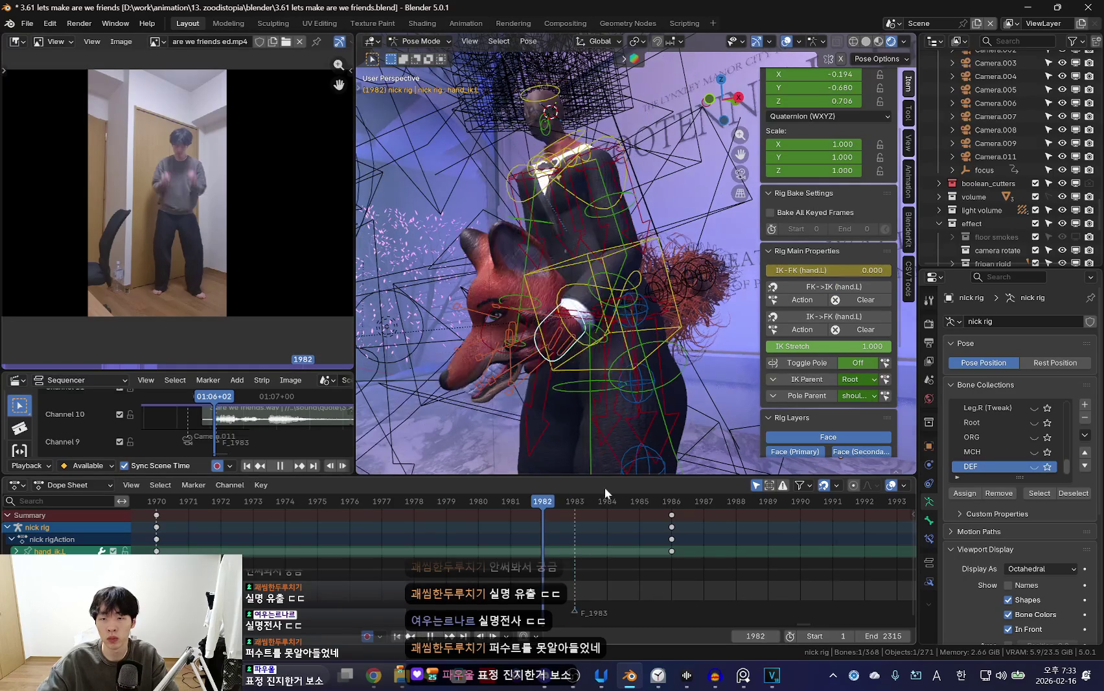
pyautogui.press('Right')
pyautogui.press('Right')
pyautogui.press('Right')
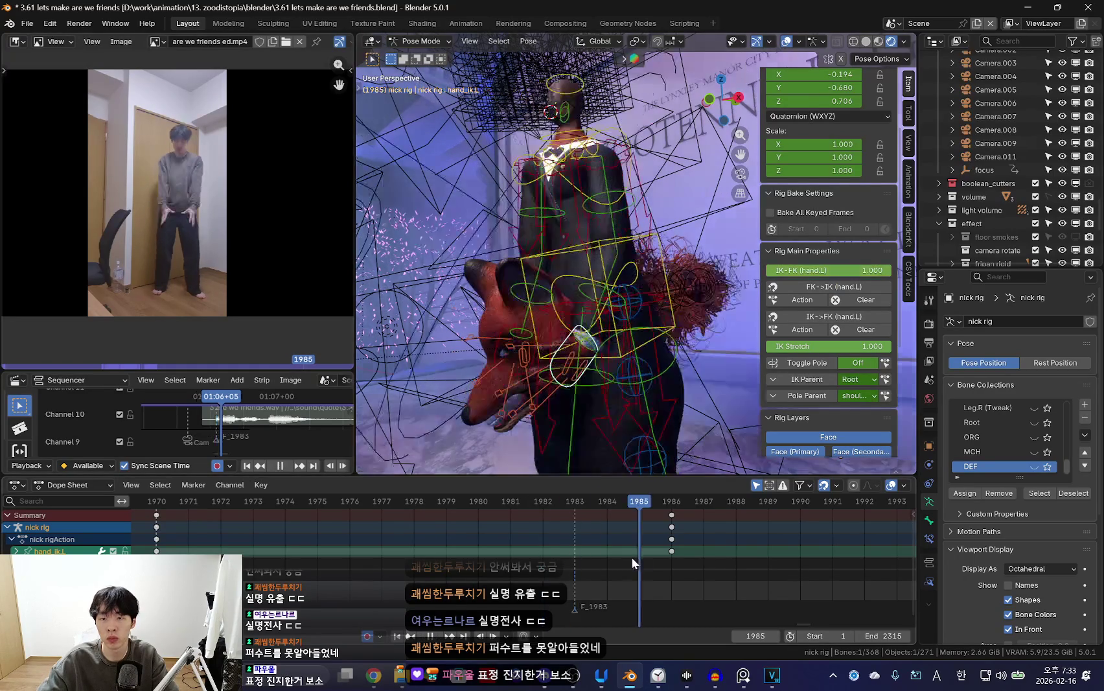
pyautogui.press('Right')
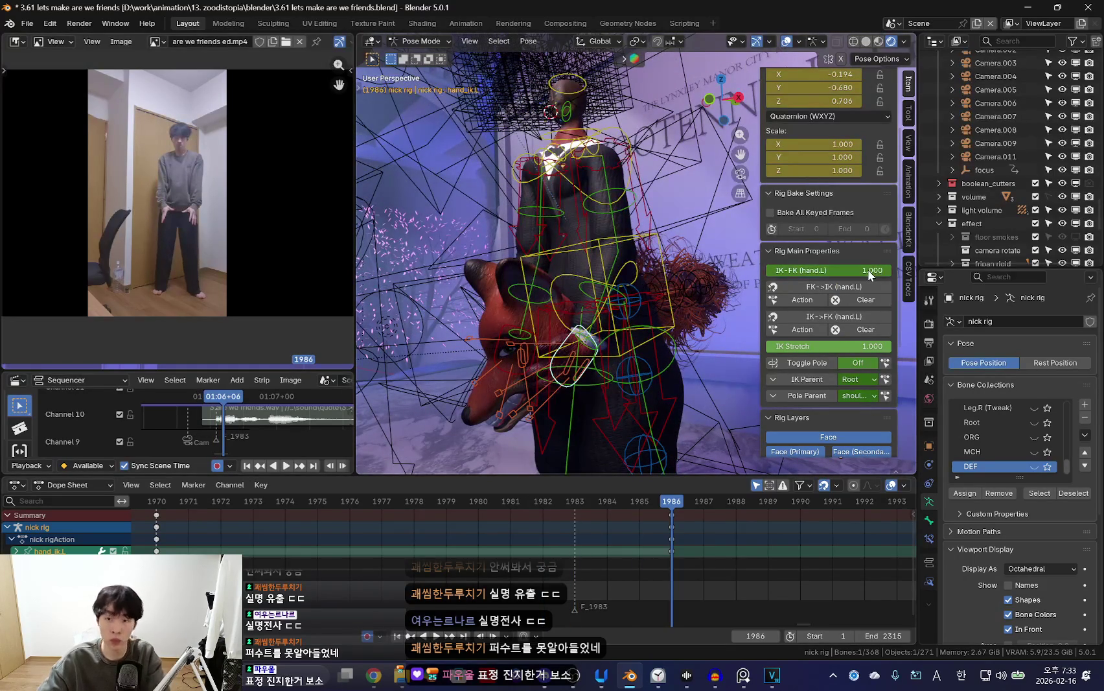
pyautogui.press('space')
pyautogui.press('n')
pyautogui.hotkey('shift', 'alt', 'z')
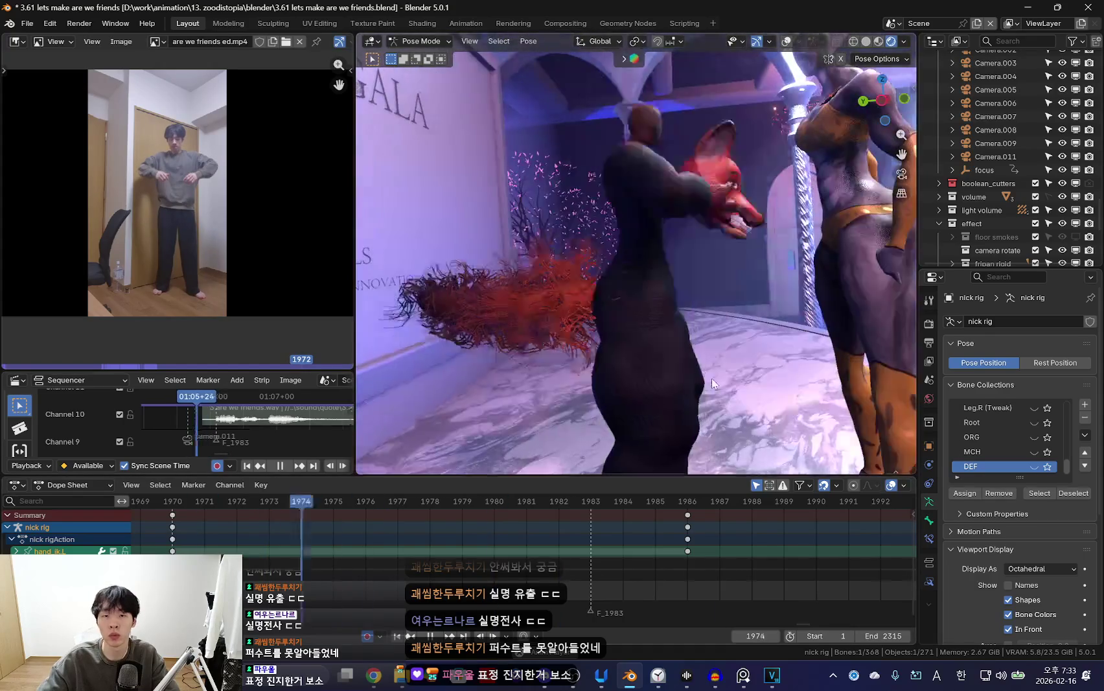
pyautogui.hotkey('shift', 'alt', 'z')
pyautogui.moveTo(337, 549); pyautogui.dragTo(633, 557)
pyautogui.hotkey('shift', 'alt', 'z')
pyautogui.moveTo(492, 545)
pyautogui.mouseDown()
pyautogui.moveTo(788, 554)
pyautogui.moveTo(572, 552)
pyautogui.moveTo(779, 538)
pyautogui.moveTo(472, 541)
pyautogui.mouseUp()
pyautogui.scroll(-2, 636, 544)
pyautogui.moveTo(636, 544)
pyautogui.mouseDown()
pyautogui.moveTo(578, 570)
pyautogui.moveTo(607, 557)
pyautogui.moveTo(401, 532)
pyautogui.moveTo(626, 541)
pyautogui.moveTo(370, 544)
pyautogui.moveTo(674, 550)
pyautogui.mouseUp()
pyautogui.click(421, 564)
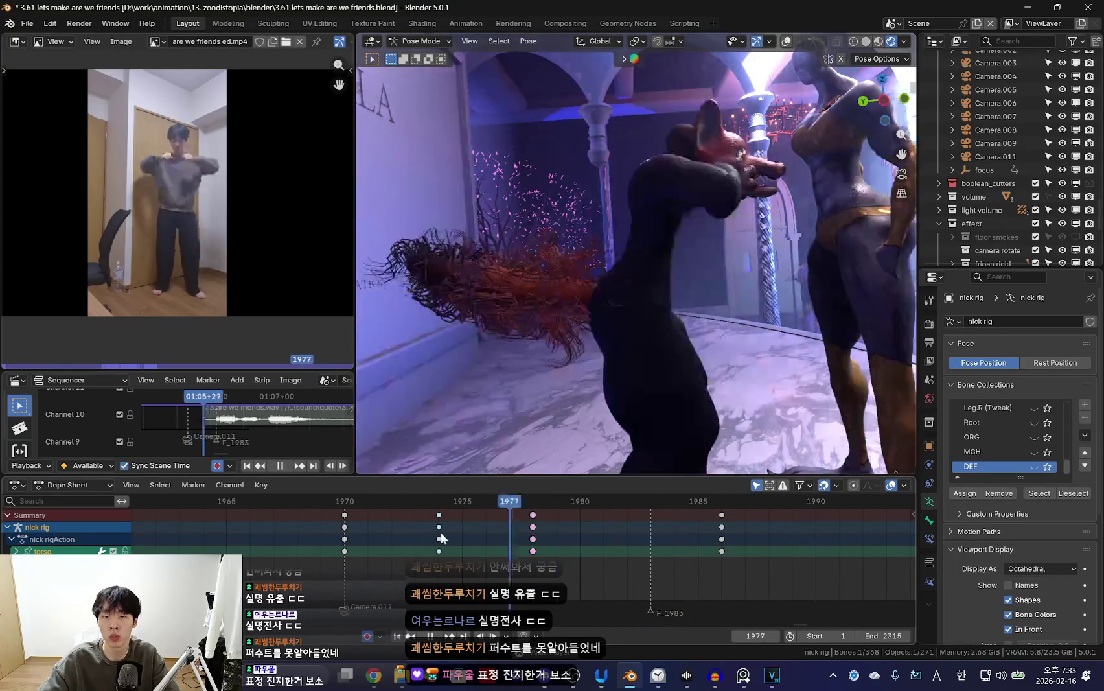
pyautogui.click(425, 547)
pyautogui.press('space')
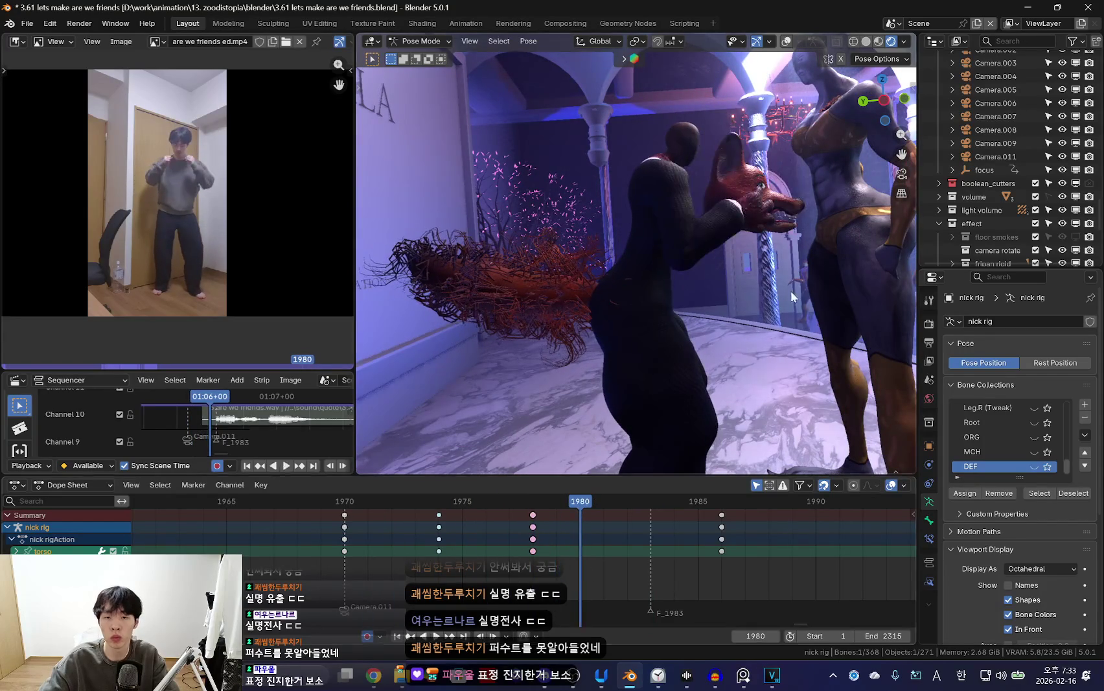
pyautogui.press('r')
pyautogui.click(779, 280)
pyautogui.press('g')
pyautogui.click(779, 280)
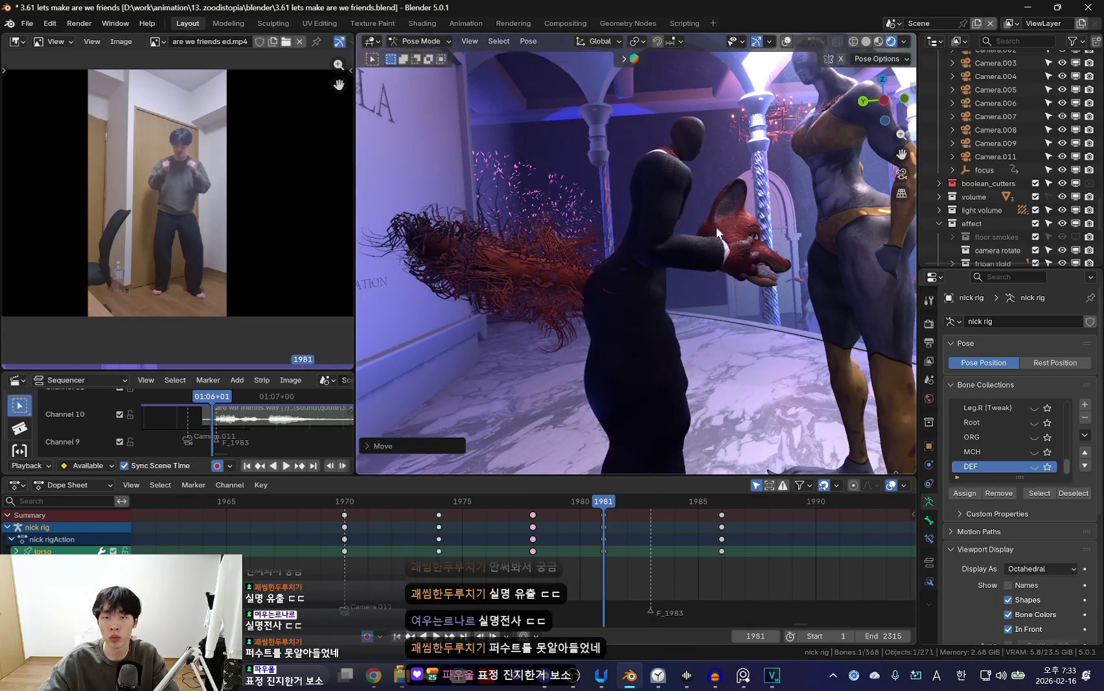
pyautogui.press('space')
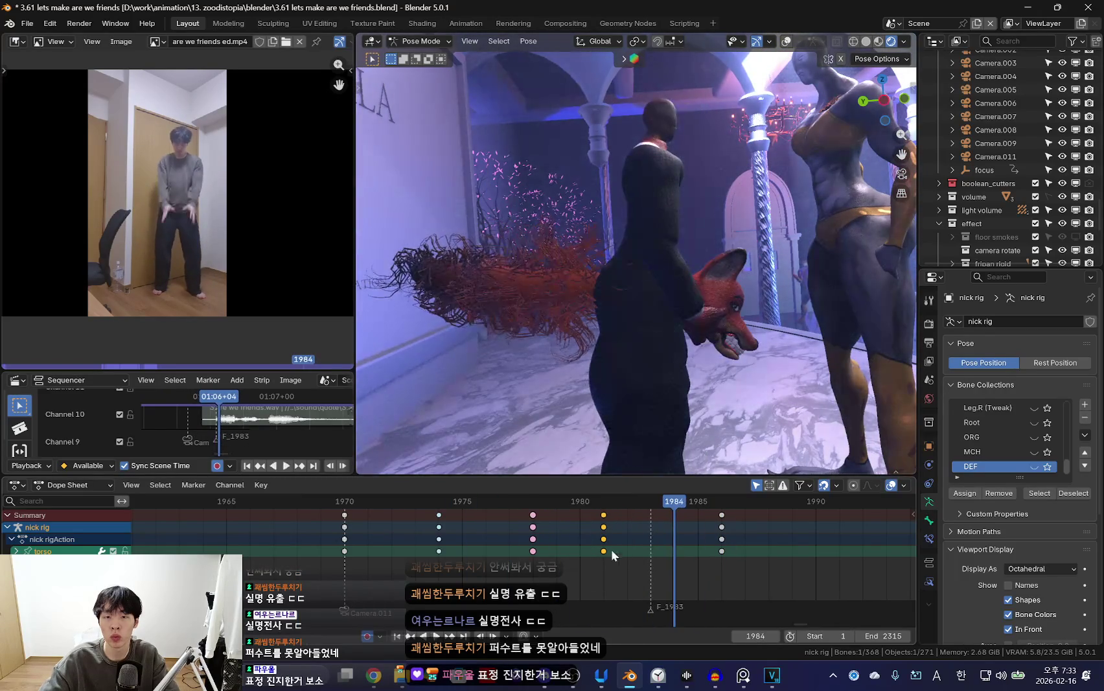
pyautogui.press('space')
pyautogui.press('r')
pyautogui.click(752, 389)
pyautogui.press('i')
pyautogui.press('space')
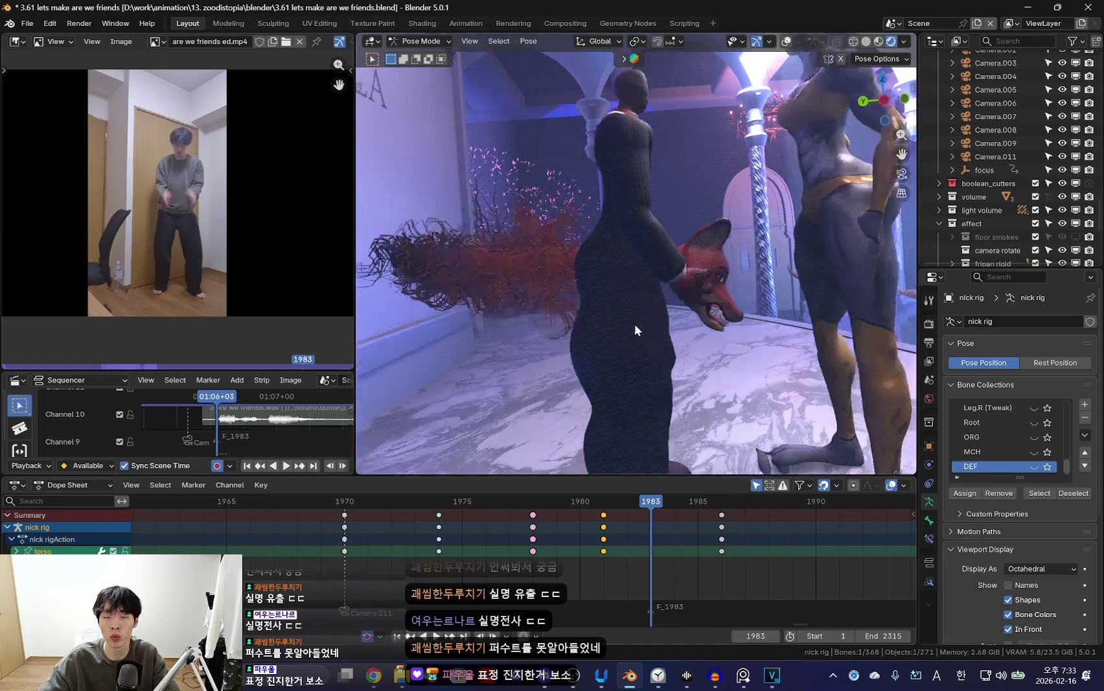
pyautogui.press('space')
pyautogui.press('x')
pyautogui.click(605, 530)
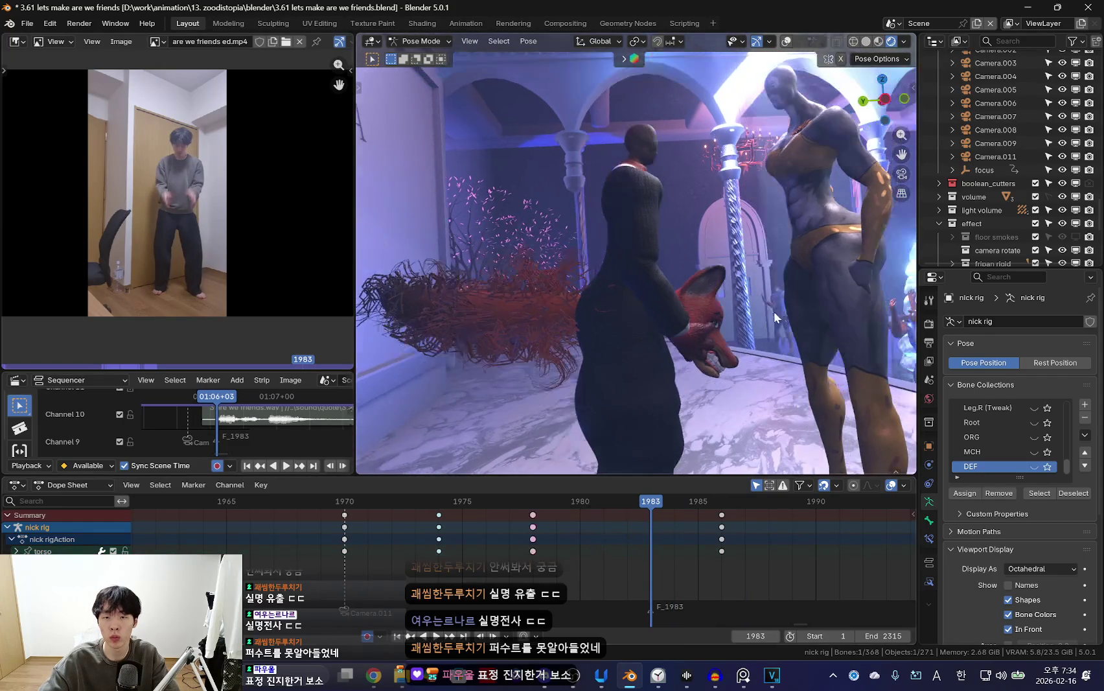
# Rotate and move the torso bone at frame 1983, then play back to review.
pyautogui.press('r')
pyautogui.click(717, 380)
pyautogui.press('g')
pyautogui.click(702, 332)
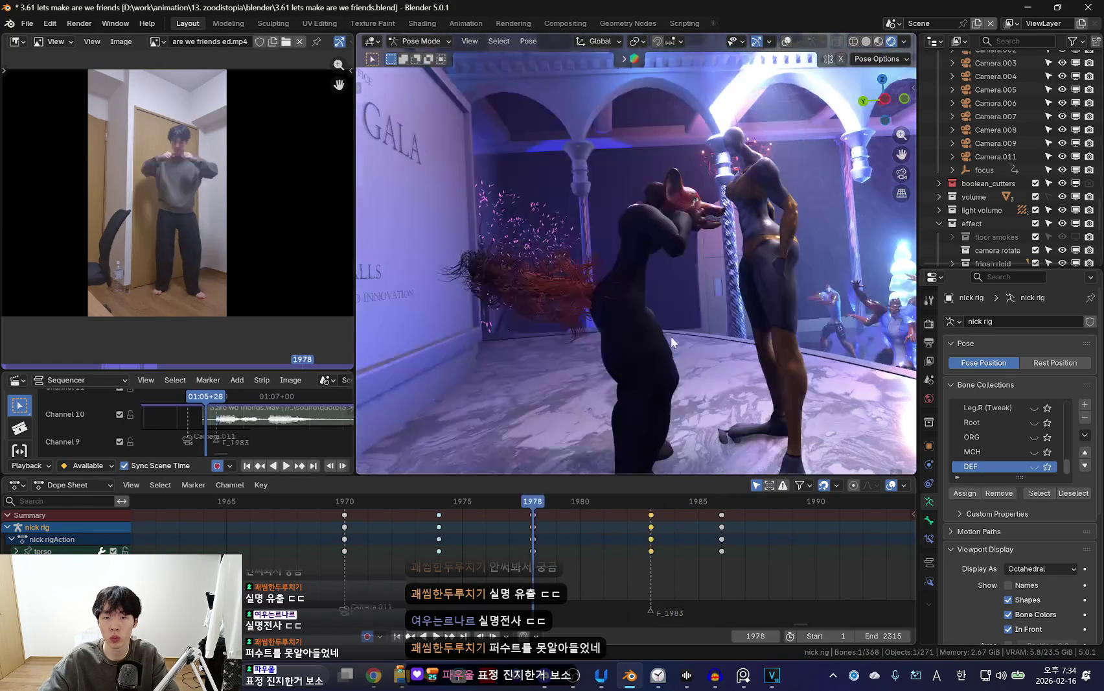
pyautogui.press('space')
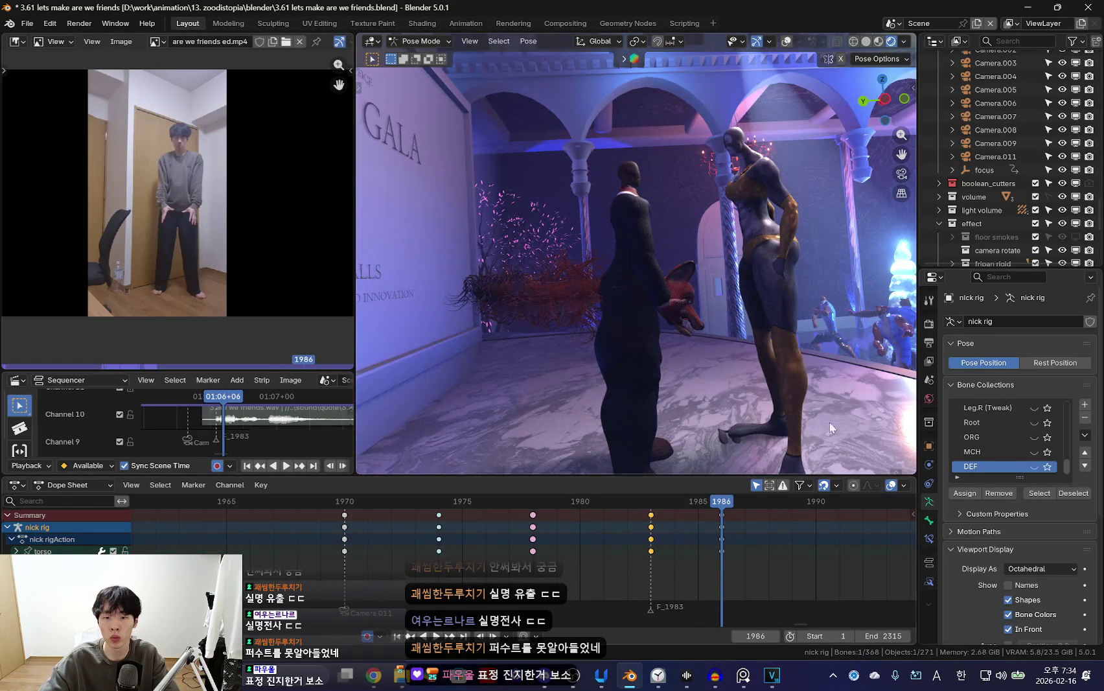
pyautogui.scroll(-2, 687, 551)
# Duplicate the torso keys from frame 1983 to frame 1989 and check the timing.
pyautogui.hotkey('shift', 'd')
pyautogui.click(766, 549)
pyautogui.click(488, 554)
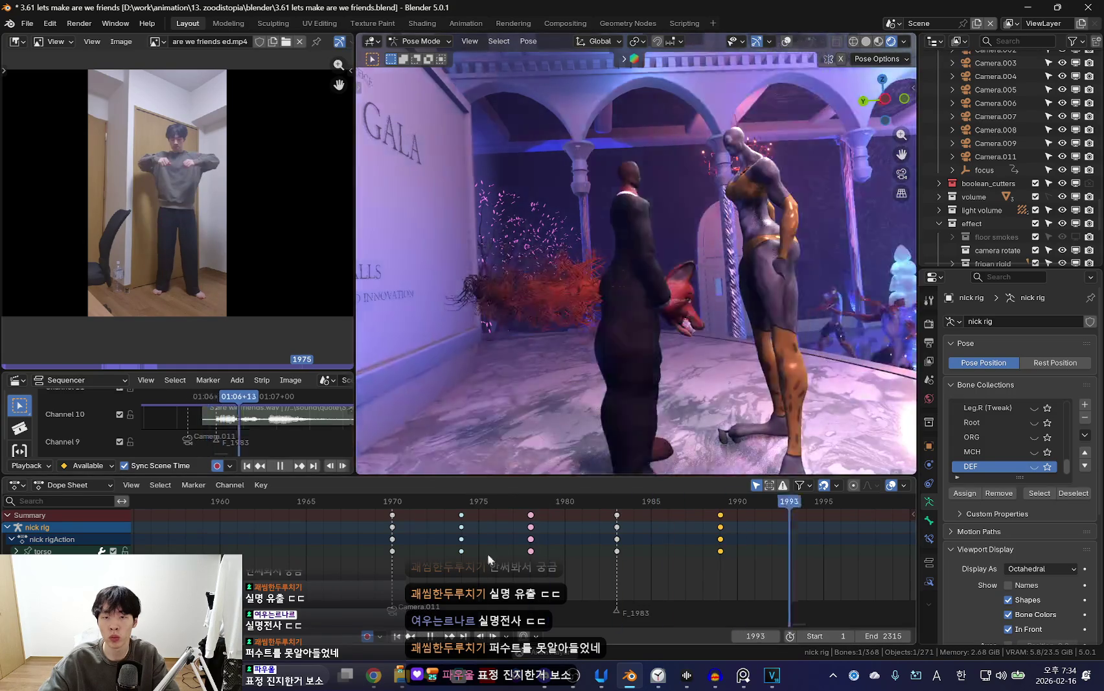
pyautogui.press('Escape')
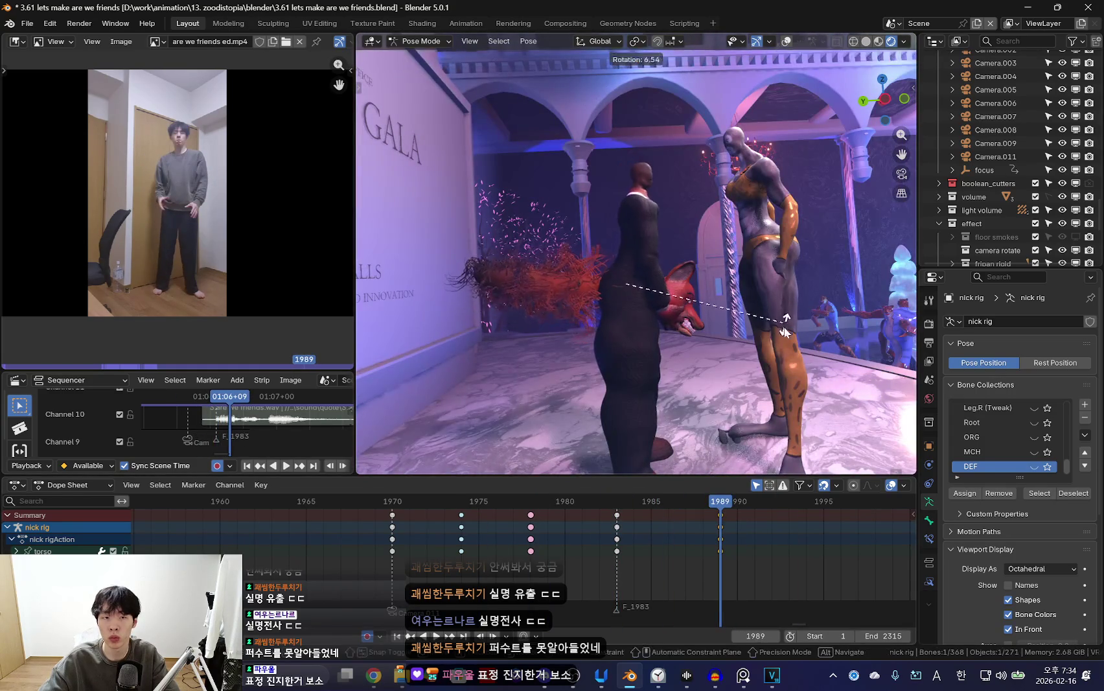
pyautogui.press('space')
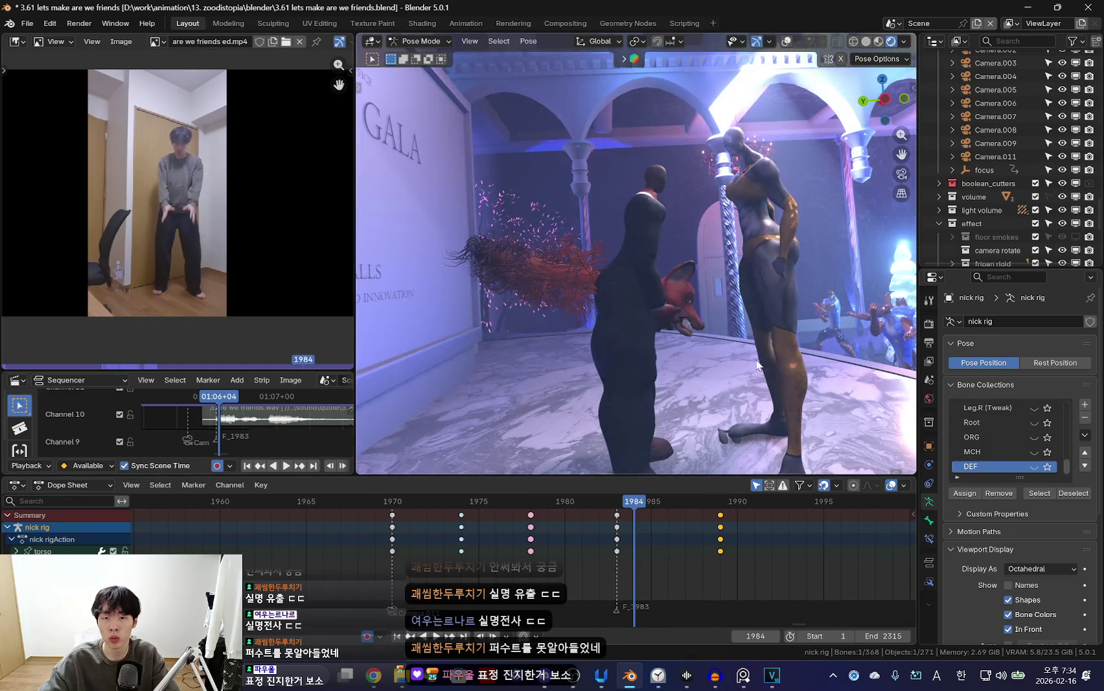
pyautogui.press('space')
# Refine the torso position, replay the motion, and return to the frame 1983 key.
pyautogui.press('g')
pyautogui.click(715, 364)
pyautogui.press('space')
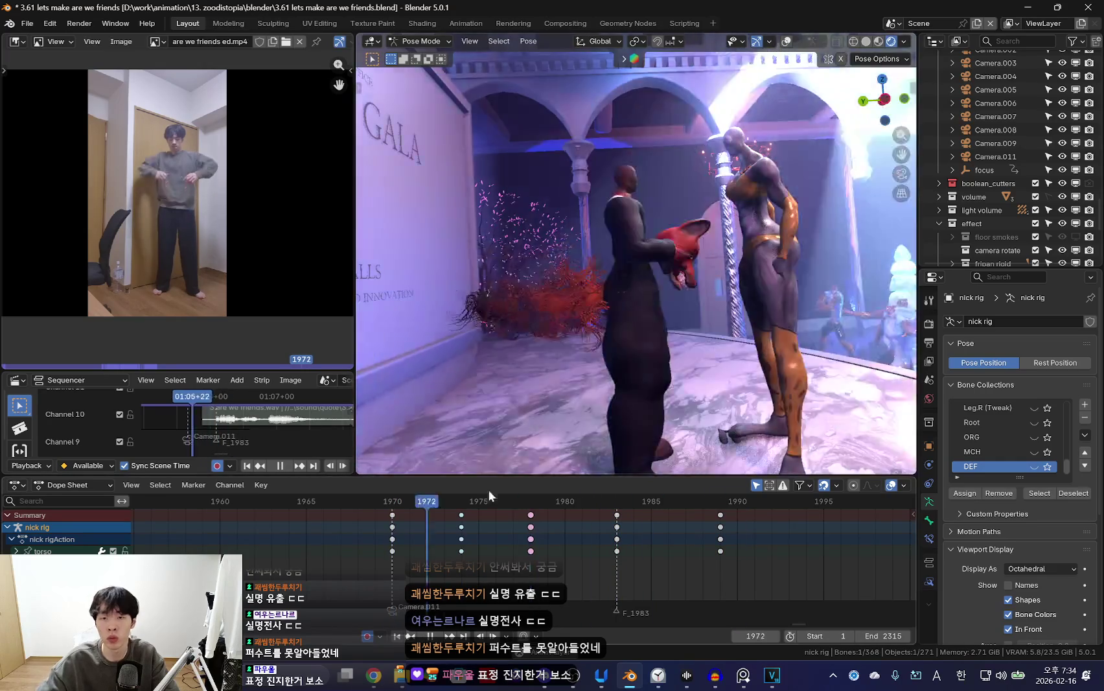
pyautogui.press('space')
pyautogui.press('Right')
pyautogui.press('Right')
pyautogui.press('Right')
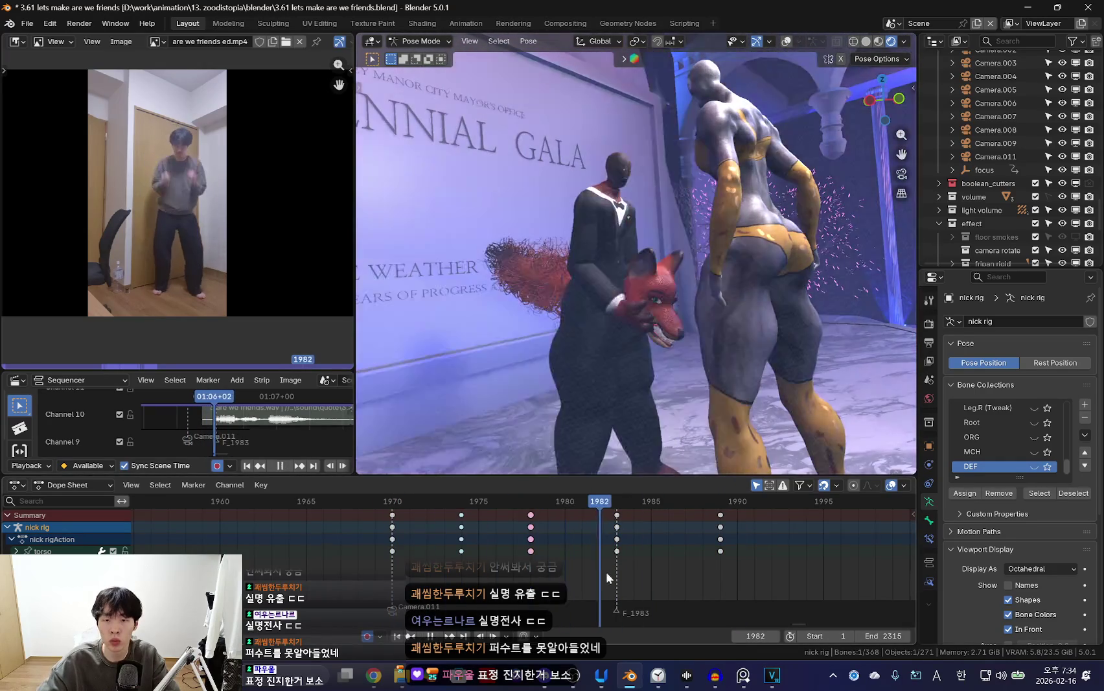
pyautogui.hotkey('ctrl', 'Tab')
# Select the fox head and bring up its Child Of constraint settings.
pyautogui.click(702, 238)
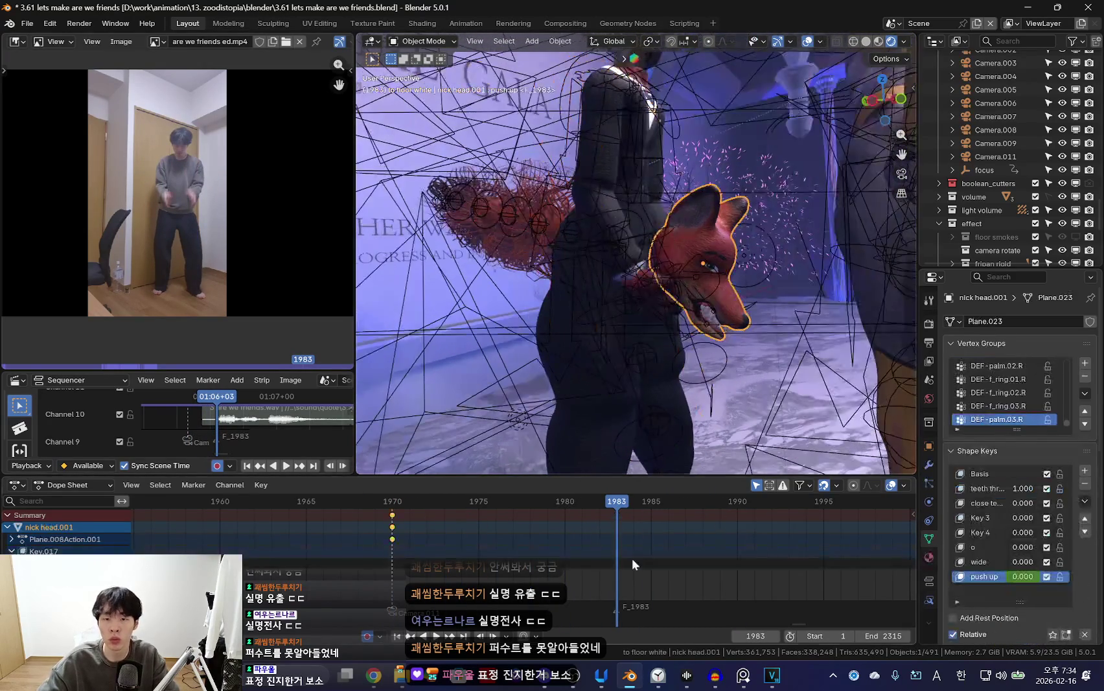
pyautogui.press('Left')
pyautogui.press('Left')
pyautogui.hotkey('shift', 'alt', 'z')
pyautogui.click(933, 526)
pyautogui.click(930, 538)
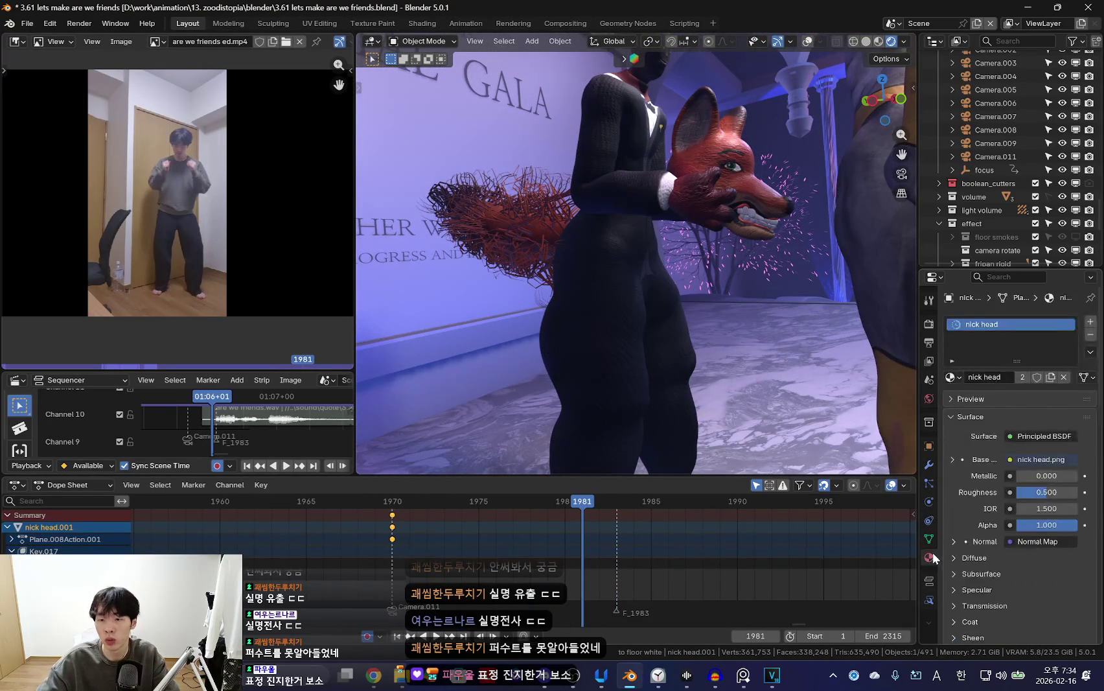
pyautogui.click(928, 502)
pyautogui.click(928, 518)
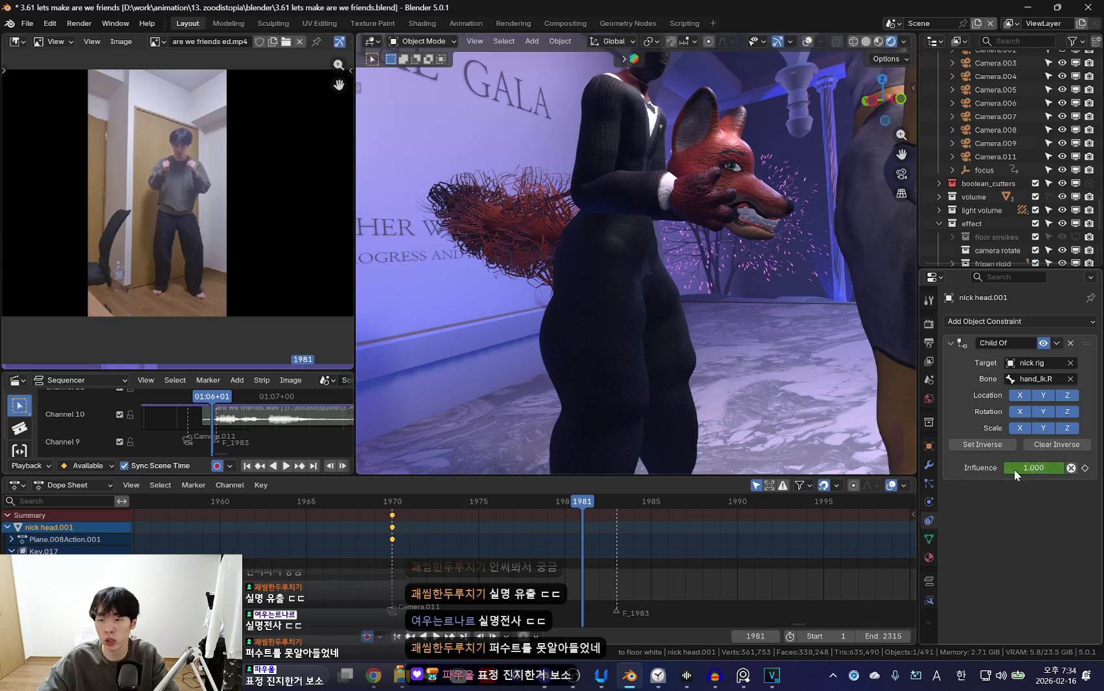
# Key the Child Of influence at 1.000 and the head's transform at frame 1982.
pyautogui.press('i')
pyautogui.scroll(3, 629, 542)
pyautogui.moveTo(598, 539); pyautogui.dragTo(625, 540)
pyautogui.press('Right')
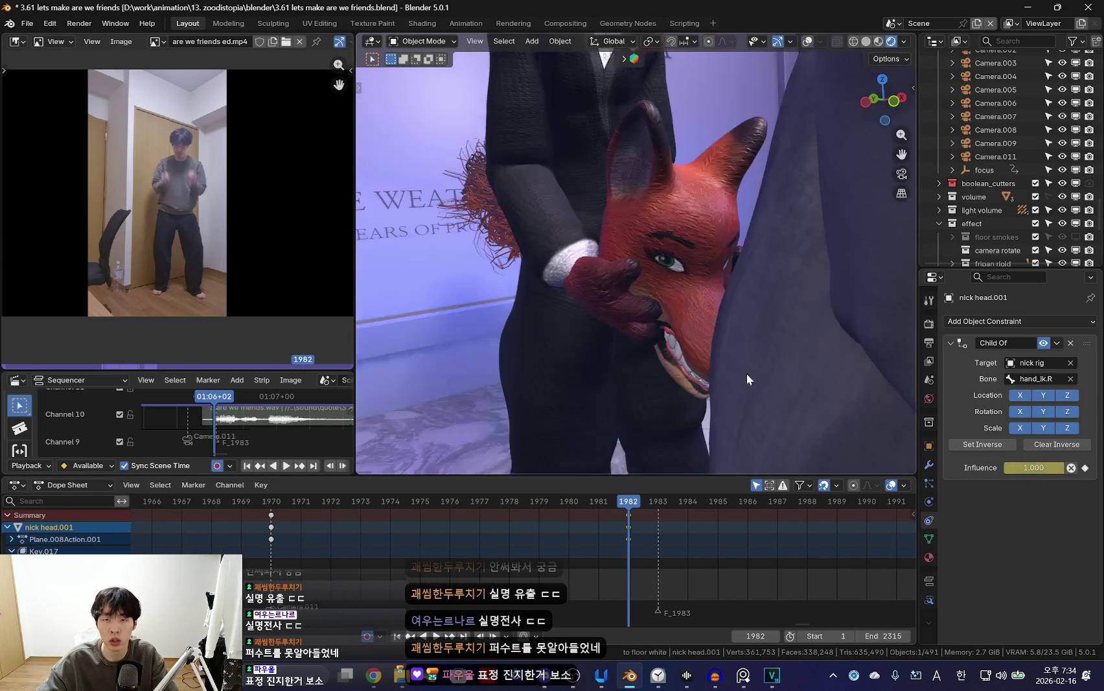
pyautogui.press('k')
pyautogui.click(708, 327)
# At frame 1983, set the Child Of influence to 0 and key it.
pyautogui.press('Right')
pyautogui.click(1033, 467)
pyautogui.write('0')
pyautogui.press('Return')
pyautogui.press('r')
pyautogui.click(670, 384)
# Rotate the fox head, key its new rotation, and orbit to the characters' side.
pyautogui.press('k')
pyautogui.click(674, 388)
pyautogui.press('r')
pyautogui.click(607, 279)
pyautogui.moveTo(607, 271)
pyautogui.mouseDown(button='middle')
pyautogui.moveTo(711, 362)
pyautogui.moveTo(723, 363)
pyautogui.moveTo(660, 344)
pyautogui.moveTo(593, 220)
pyautogui.moveTo(598, 339)
pyautogui.moveTo(731, 294)
pyautogui.mouseUp(button='middle')
pyautogui.hotkey('ctrl', 'z')
pyautogui.hotkey('ctrl', 'z')
# Return to posing Nick's rig, replay the mask pull-off, and select the right hand control.
pyautogui.click(593, 220)
pyautogui.hotkey('ctrl', 'Tab')
pyautogui.press('Left')
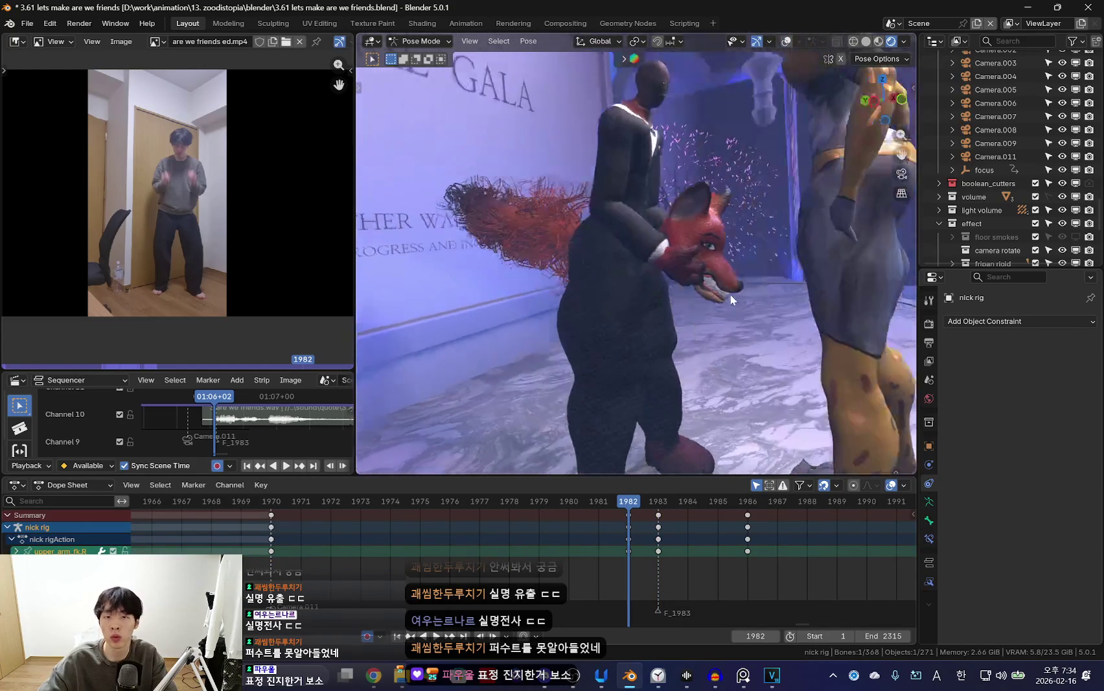
pyautogui.click(485, 549)
pyautogui.press('space')
pyautogui.hotkey('shift', 'alt', 'z')
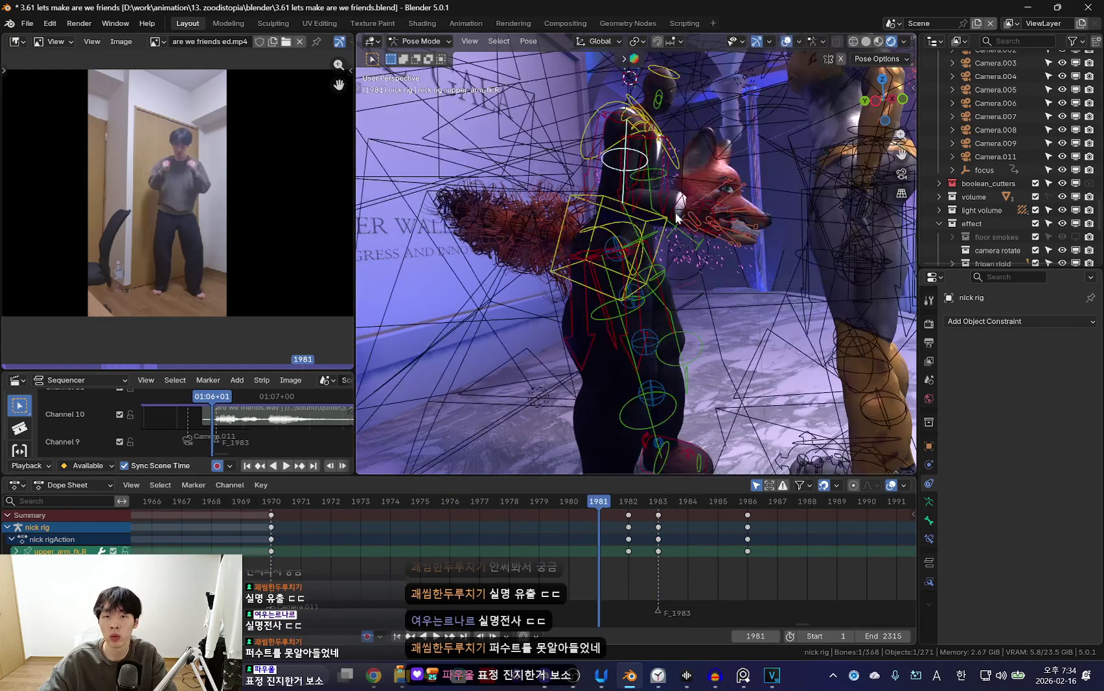
pyautogui.click(682, 165)
# Go back to around frame 1976 and orbit to view Nick from the side.
pyautogui.moveTo(369, 565); pyautogui.dragTo(444, 569)
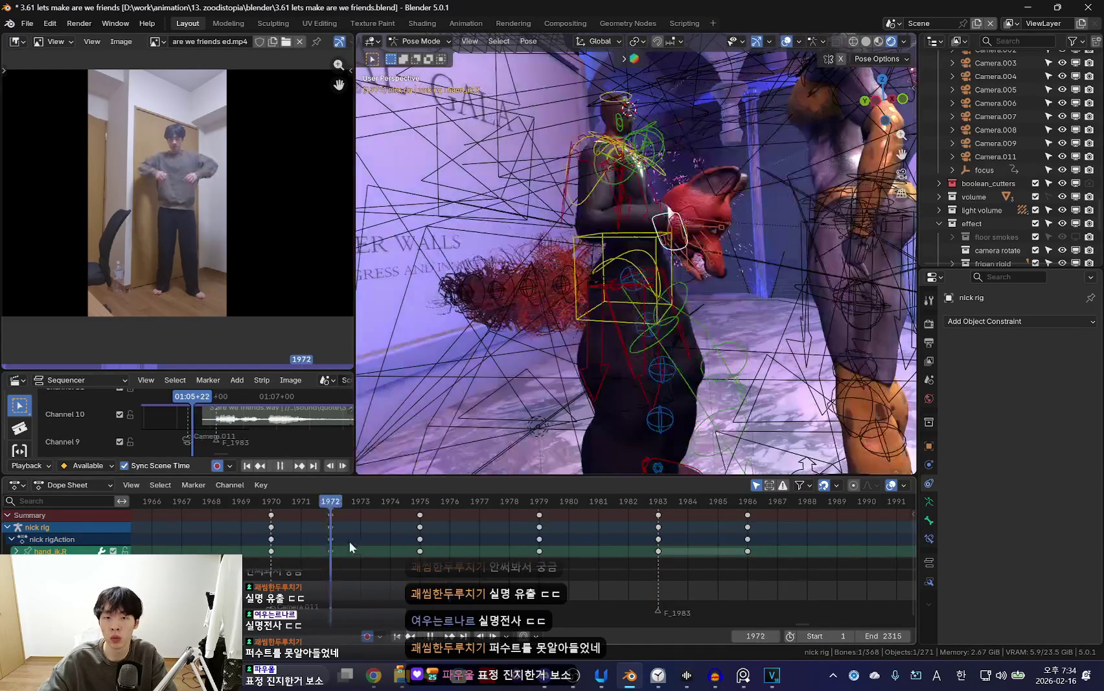
pyautogui.hotkey('shift', 'alt', 'z')
pyautogui.moveTo(671, 223); pyautogui.dragTo(434, 532, button='middle')
pyautogui.press('space')
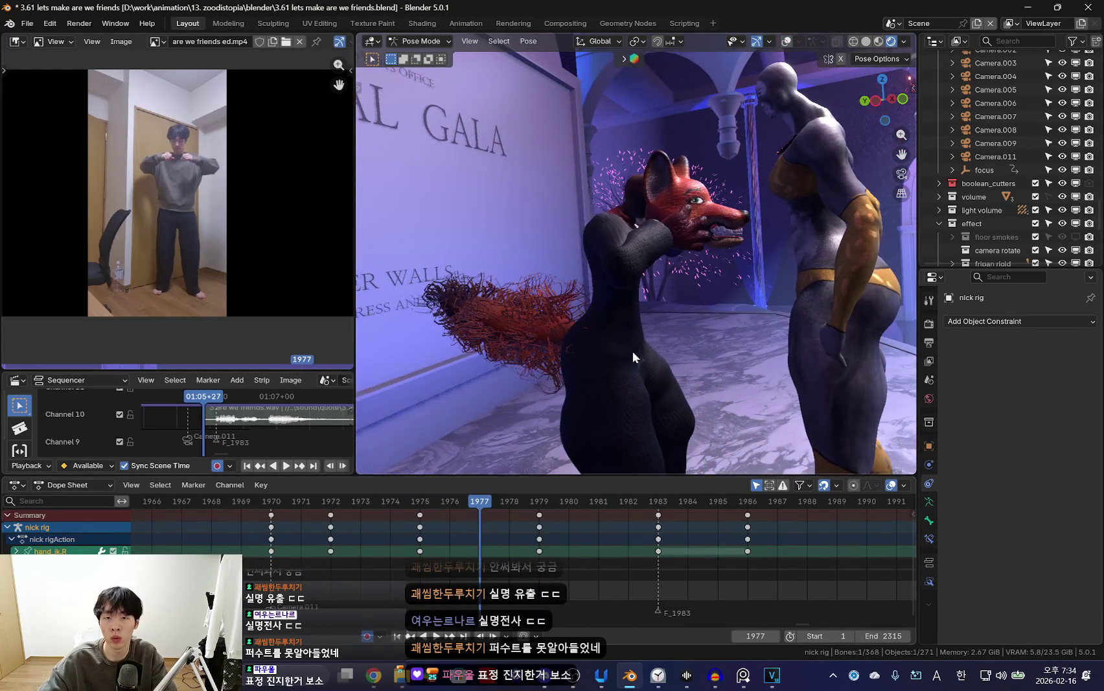
pyautogui.moveTo(632, 350); pyautogui.dragTo(670, 336, button='middle')
pyautogui.press('space')
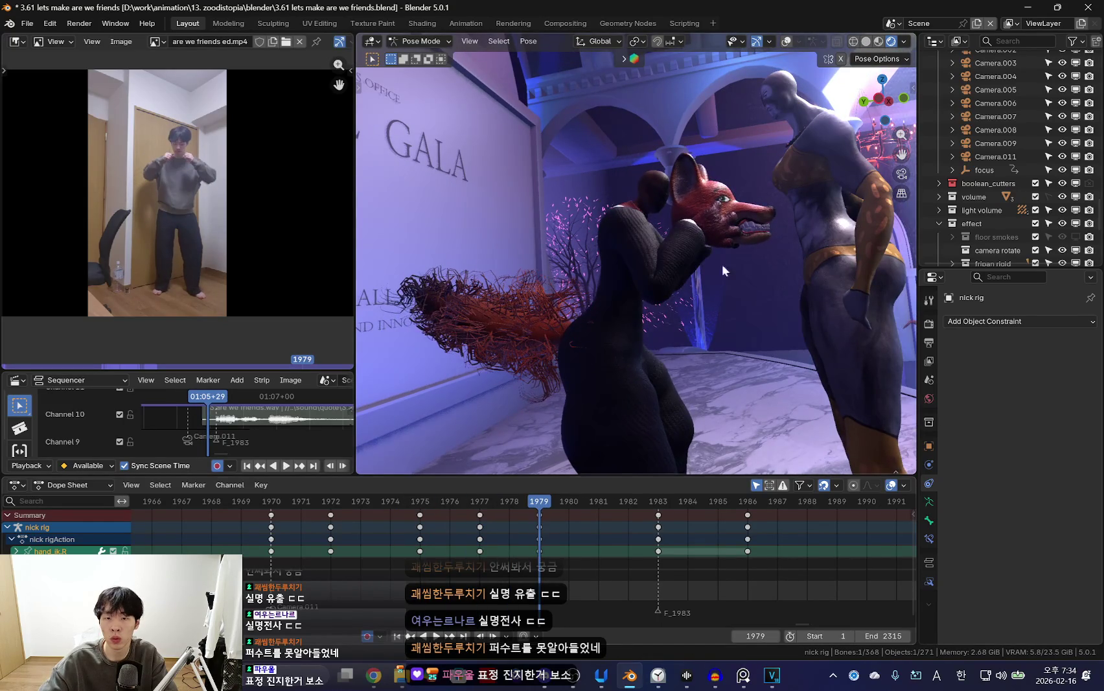
# Move and rotate the mask-holding hand at frame 1979, then replay the lowered mask.
pyautogui.moveTo(722, 264); pyautogui.dragTo(700, 272)
pyautogui.press('r')
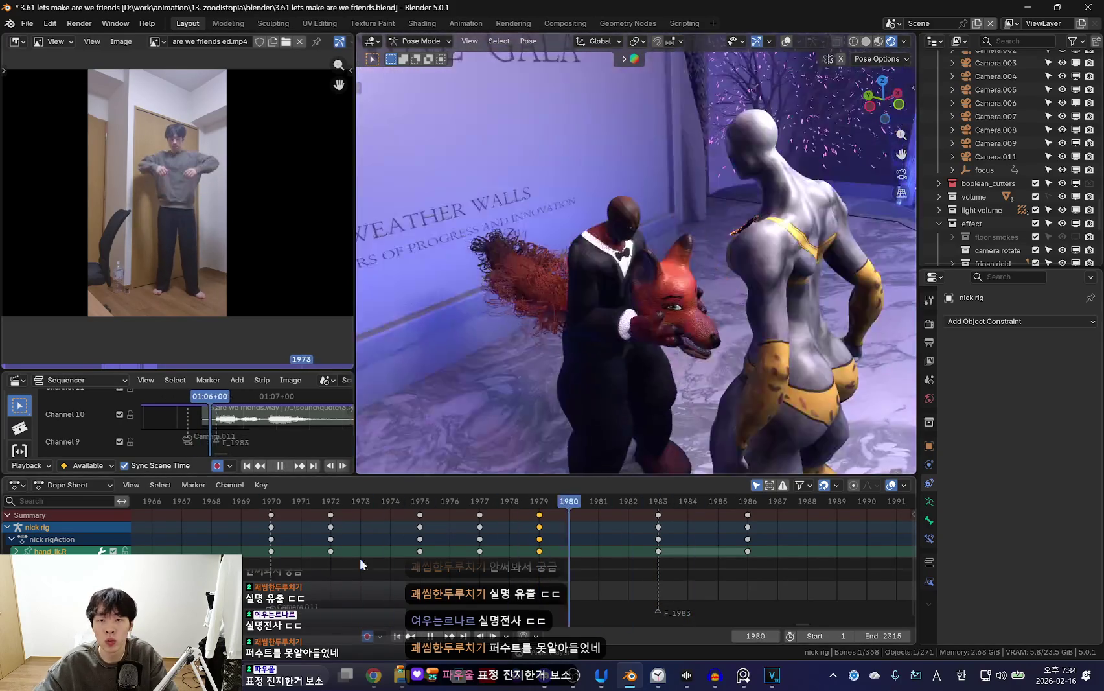
pyautogui.press('Escape')
pyautogui.press('space')
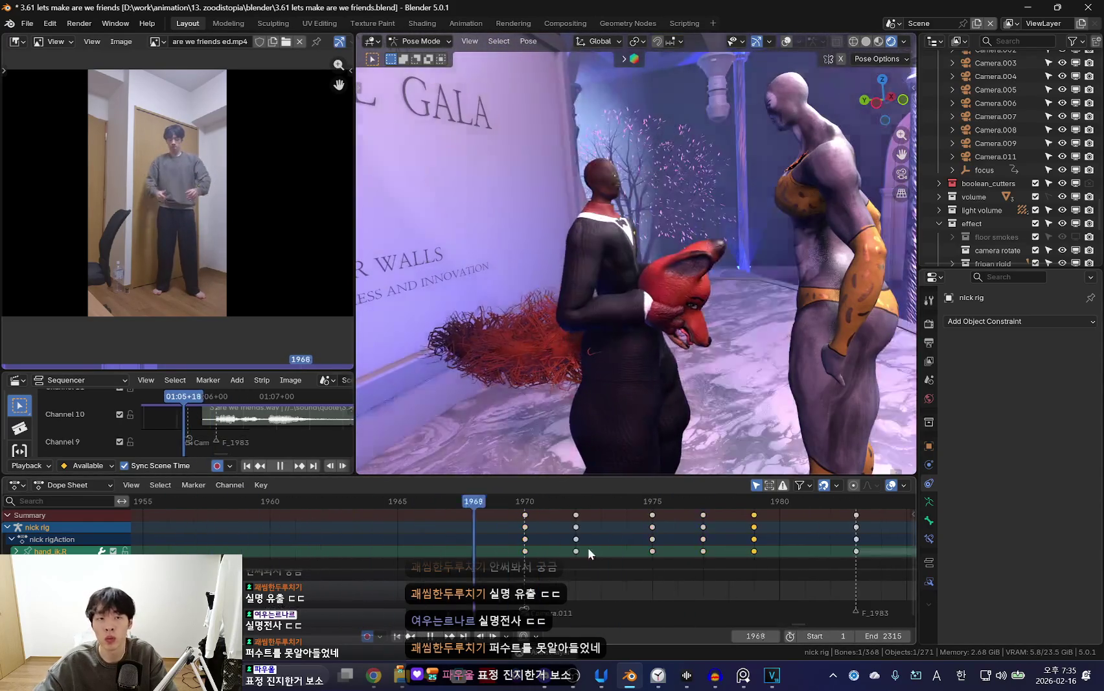
pyautogui.scroll(-3, 450, 542)
pyautogui.keyDown('ctrl'); pyautogui.scroll(-2, 498, 585); pyautogui.keyUp('ctrl')
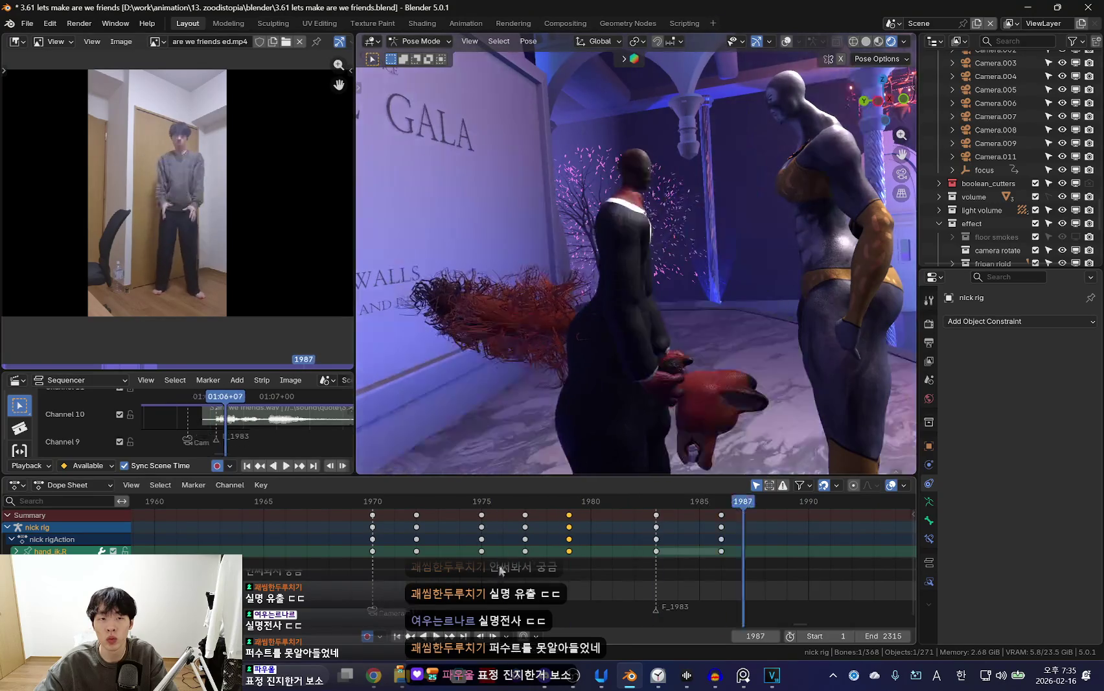
pyautogui.press('space')
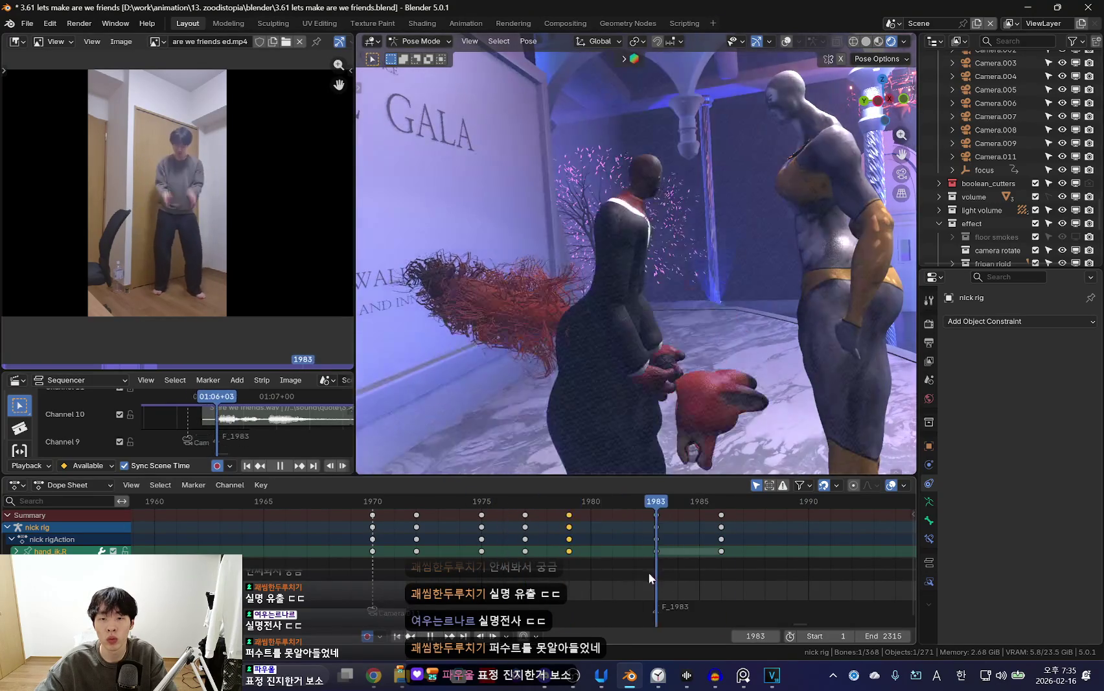
pyautogui.hotkey('shift', 'alt', 'z')
# At frame 1983, rotate the right upper arm bone around the X axis.
pyautogui.click(654, 253)
pyautogui.press('Left')
pyautogui.moveTo(654, 254); pyautogui.dragTo(641, 271, button='middle')
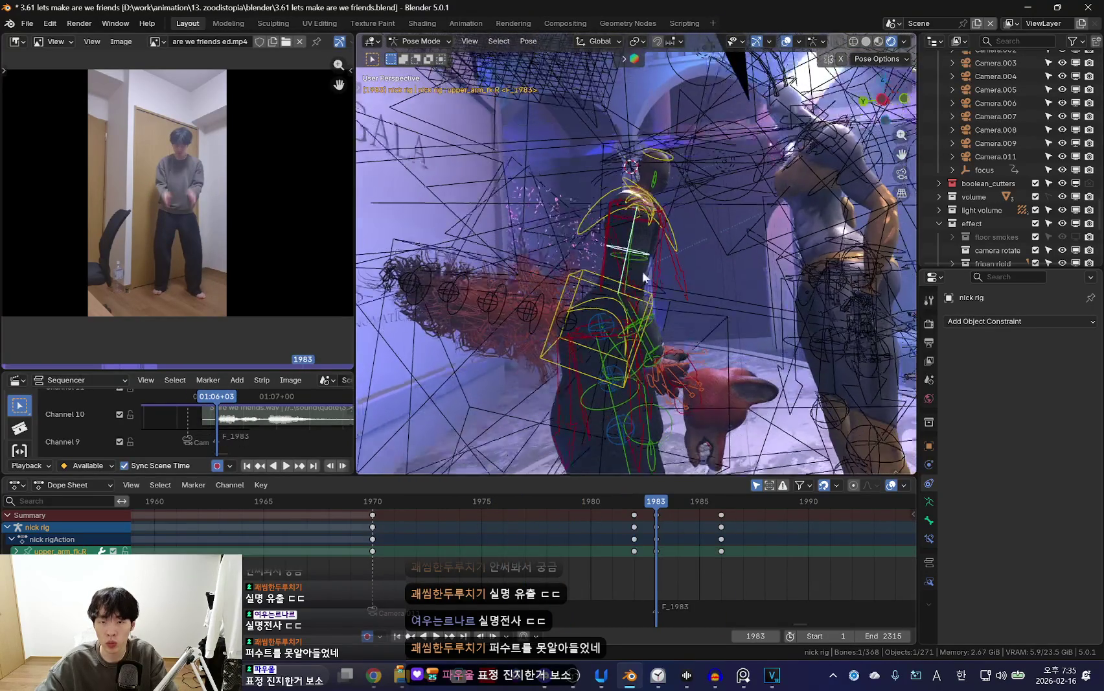
pyautogui.hotkey('shift', 'alt', 'z')
pyautogui.hotkey('shift', 'alt', 'z')
pyautogui.press('r')
pyautogui.click(685, 321)
pyautogui.hotkey('shift', 'alt', 'z')
pyautogui.press('r')
pyautogui.press('x')
pyautogui.press('x')
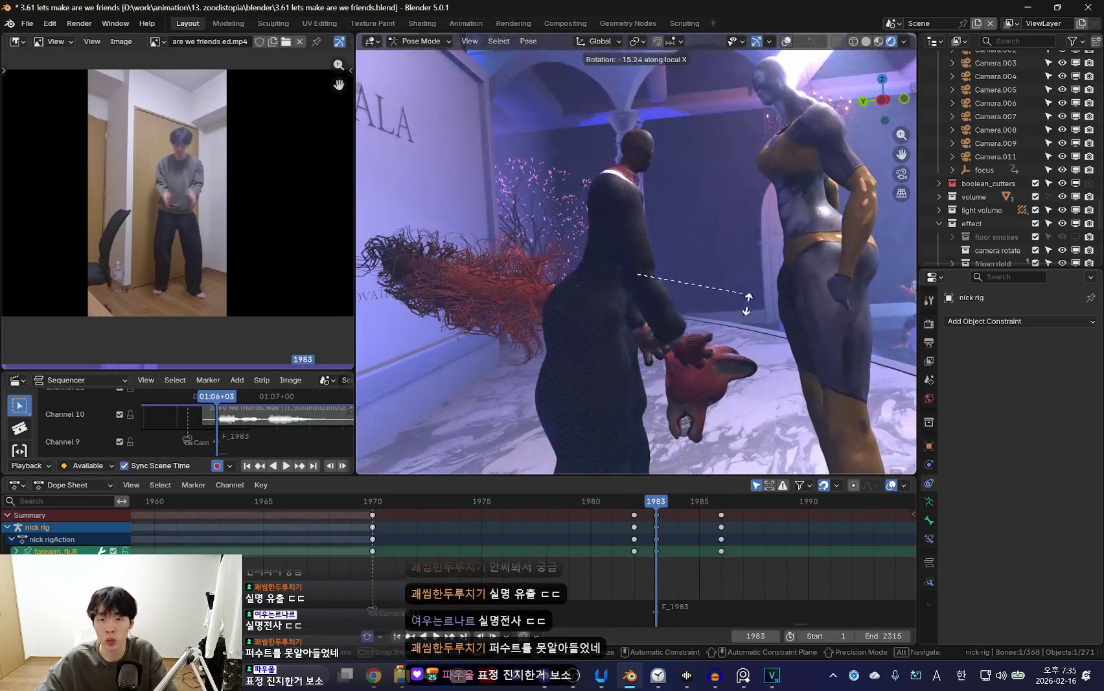
# Repose the right arm and hand bones to hold the lowered mask.
pyautogui.hotkey('shift', 'alt', 'z')
pyautogui.click(642, 226)
pyautogui.hotkey('shift', 'alt', 'z')
pyautogui.moveTo(643, 226)
pyautogui.mouseDown(button='middle')
pyautogui.moveTo(684, 344)
pyautogui.moveTo(746, 325)
pyautogui.moveTo(710, 320)
pyautogui.mouseUp(button='middle')
pyautogui.hotkey('shift', 'alt', 'z')
pyautogui.click(687, 312)
pyautogui.hotkey('shift', 'alt', 'z')
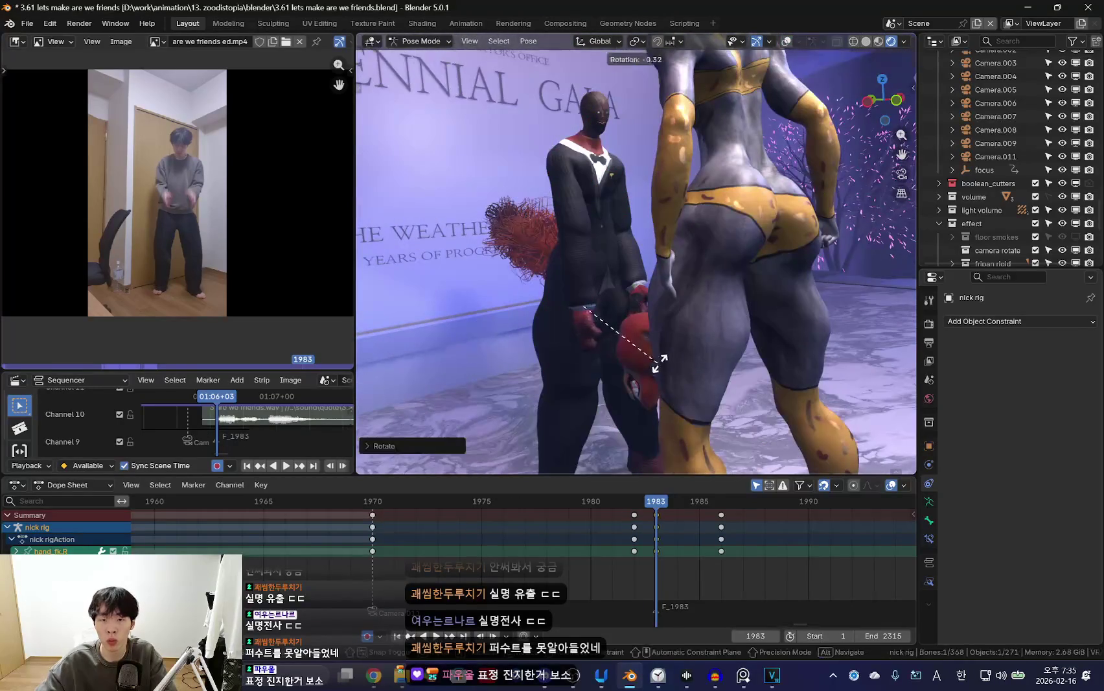
pyautogui.click(643, 393)
# From Nick's front, adjust and confirm the left upper arm bone's pose.
pyautogui.hotkey('shift', 'alt', 'z')
pyautogui.moveTo(643, 392)
pyautogui.mouseDown(button='middle')
pyautogui.moveTo(667, 212)
pyautogui.moveTo(567, 233)
pyautogui.mouseUp(button='middle')
pyautogui.hotkey('shift', 'alt', 'z')
pyautogui.moveTo(658, 149)
pyautogui.mouseDown(button='middle')
pyautogui.moveTo(732, 252)
pyautogui.moveTo(620, 276)
pyautogui.mouseUp(button='middle')
pyautogui.hotkey('shift', 'alt', 'z')
pyautogui.click(620, 277)
pyautogui.hotkey('shift', 'alt', 'z')
pyautogui.press('s')
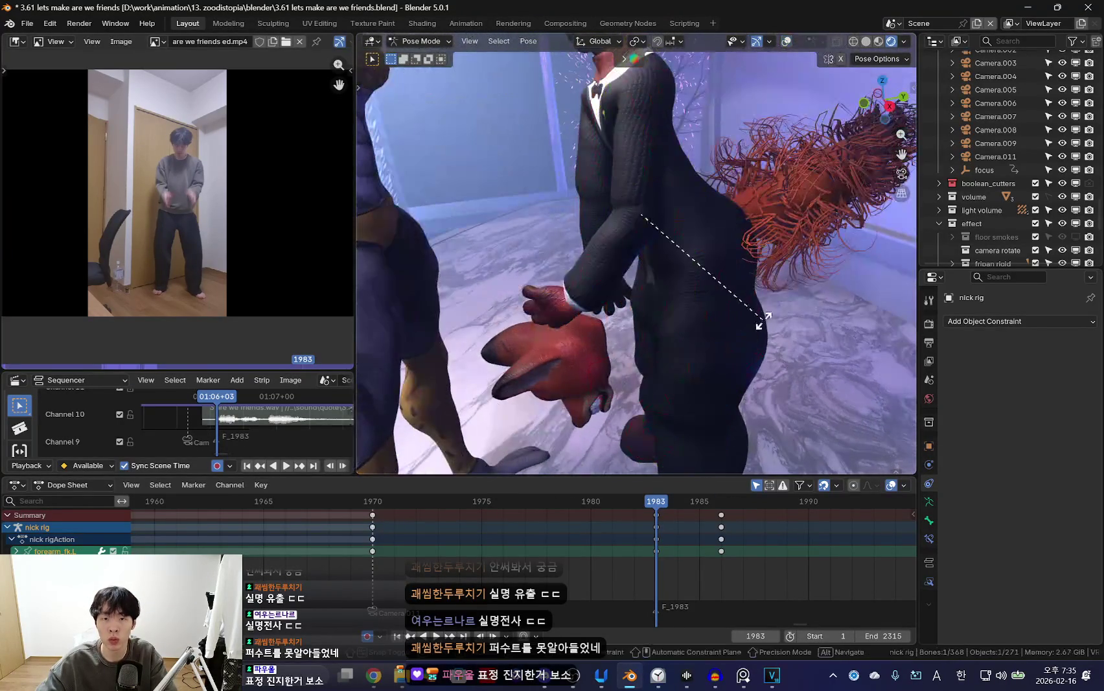
pyautogui.click(786, 258)
# Rotate another left arm bone to bring the arm down.
pyautogui.hotkey('shift', 'alt', 'z')
pyautogui.moveTo(667, 163)
pyautogui.mouseDown(button='middle')
pyautogui.moveTo(685, 164)
pyautogui.moveTo(663, 306)
pyautogui.moveTo(647, 336)
pyautogui.moveTo(560, 344)
pyautogui.mouseUp(button='middle')
pyautogui.hotkey('shift', 'alt', 'z')
pyautogui.press('r')
pyautogui.click(648, 313)
pyautogui.hotkey('shift', 'alt', 'z')
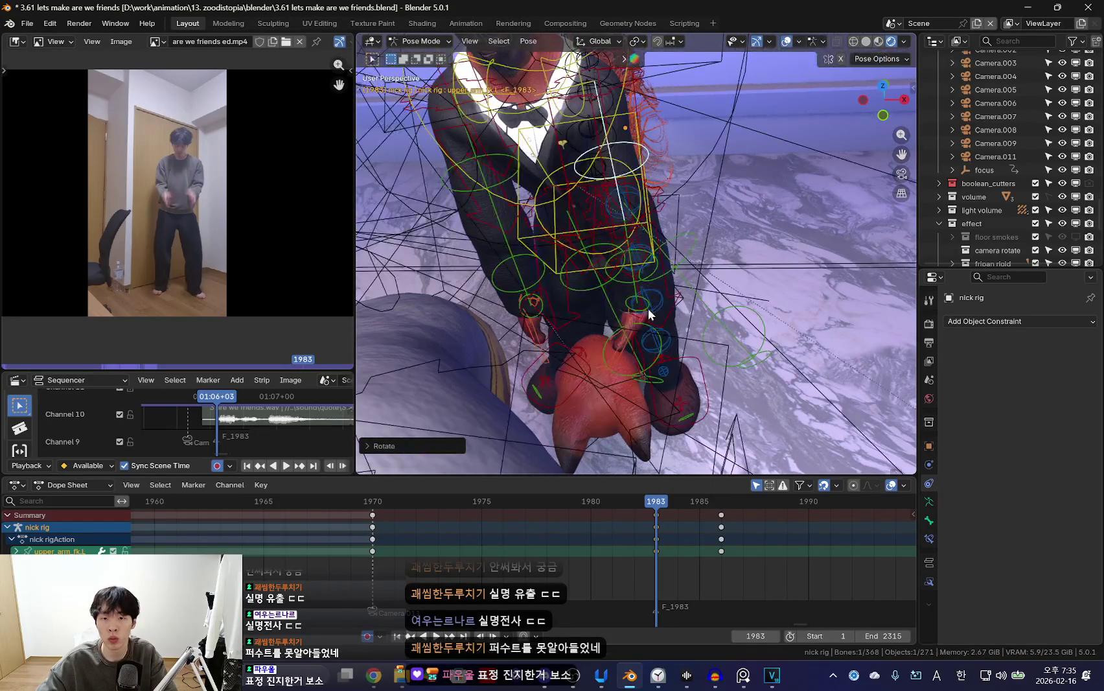
pyautogui.click(712, 350)
pyautogui.hotkey('shift', 'alt', 'z')
# Play back from around frame 1981 to review the reworked arm pose.
pyautogui.press('space')
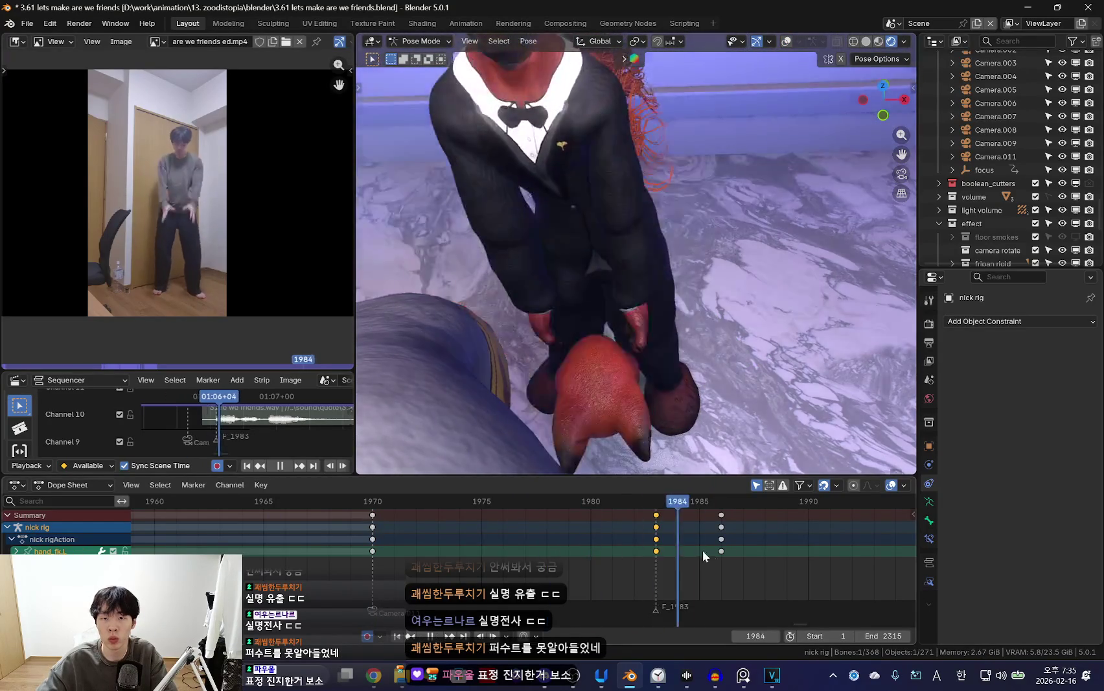
pyautogui.scroll(-1, 621, 553)
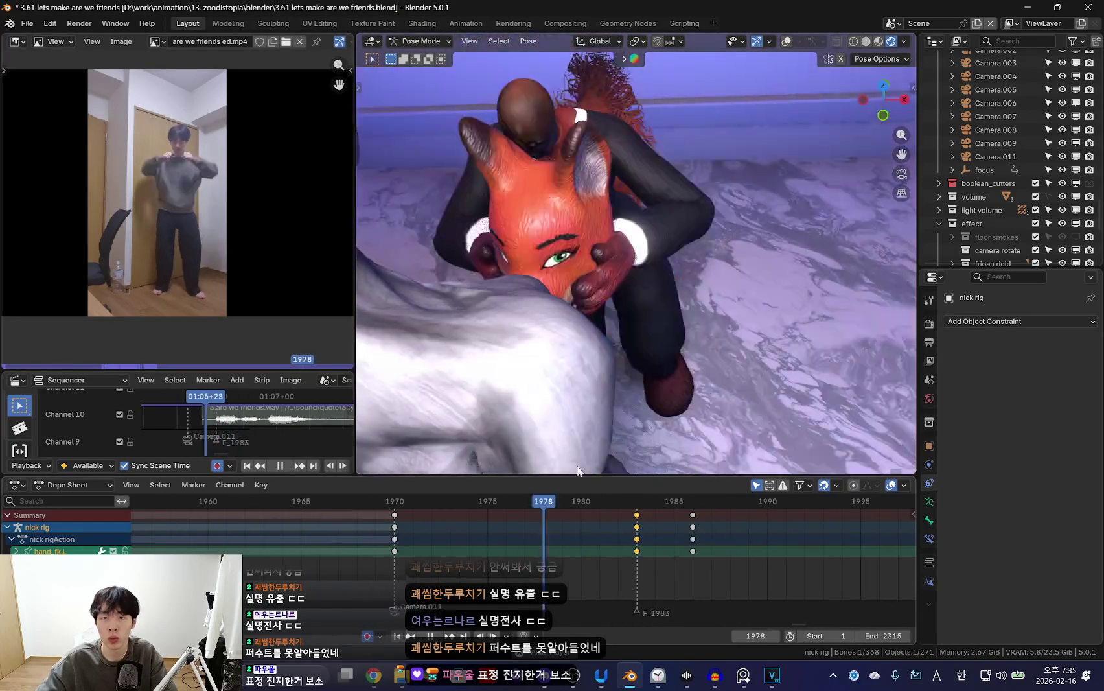
pyautogui.press('space')
pyautogui.press('space')
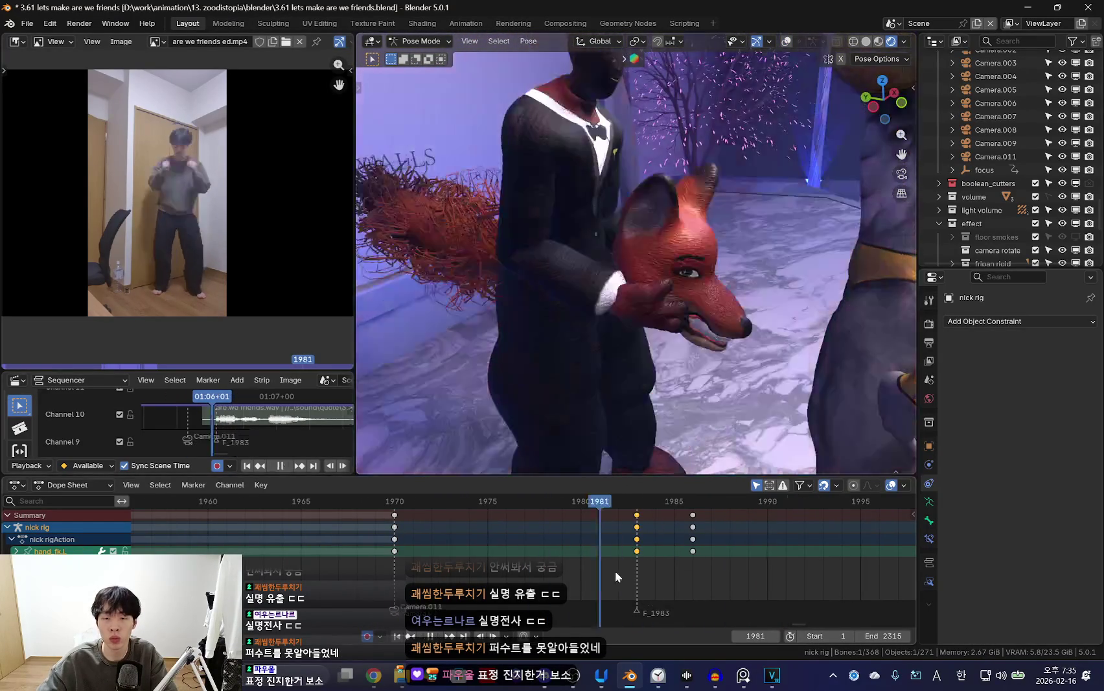
pyautogui.moveTo(615, 570); pyautogui.dragTo(703, 556)
pyautogui.press('space')
pyautogui.press('space')
pyautogui.moveTo(713, 336)
pyautogui.mouseDown(button='middle')
pyautogui.moveTo(674, 329)
pyautogui.moveTo(674, 316)
pyautogui.mouseUp(button='middle')
pyautogui.hotkey('shift', 'alt', 'z')
# Key all rig bones at frame 1993 and play back the hold pose from the camera view.
pyautogui.press('a')
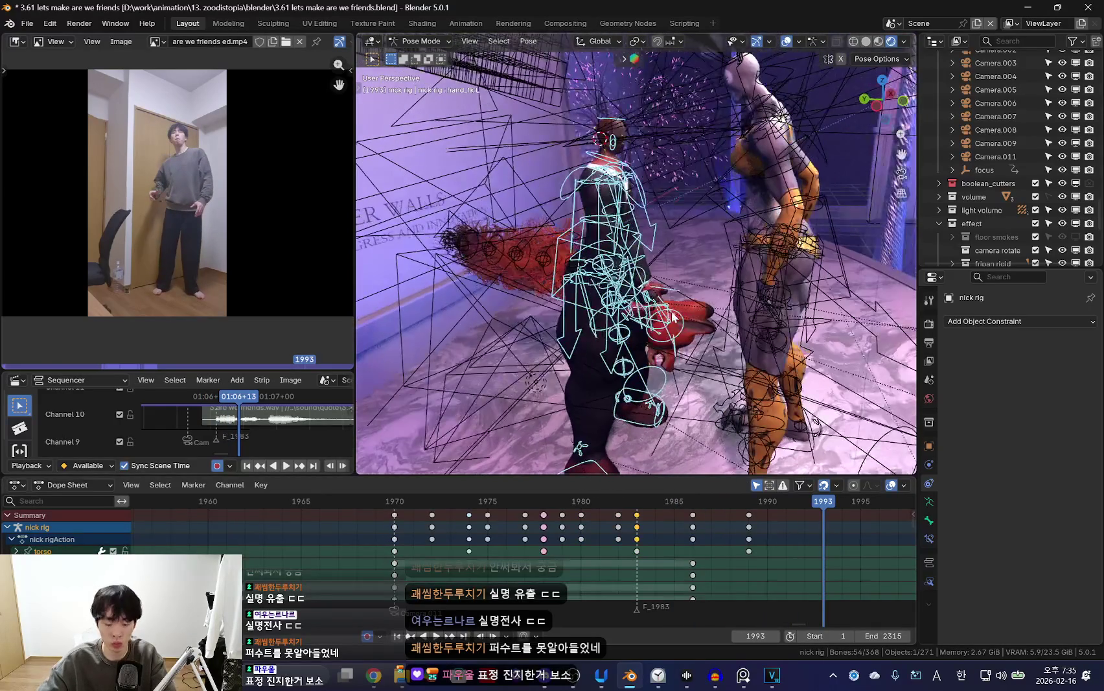
pyautogui.press('i')
pyautogui.hotkey('shift', 'alt', 'z')
pyautogui.press('KP_0')
pyautogui.press('Down')
pyautogui.press('Down')
pyautogui.press('Down')
pyautogui.press('space')
pyautogui.press('space')
# Select the torso control and try a rotation, then cancel it.
pyautogui.moveTo(646, 266); pyautogui.dragTo(518, 212, button='middle')
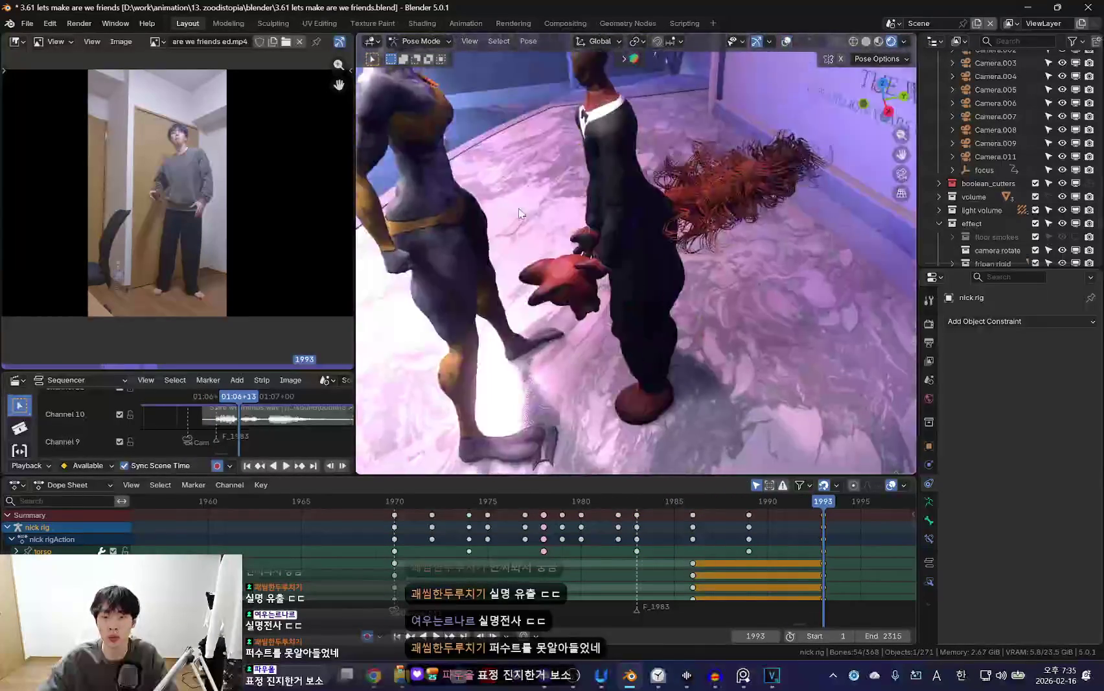
pyautogui.hotkey('shift', 'alt', 'z')
pyautogui.click(674, 185)
pyautogui.hotkey('shift', 'alt', 'z')
pyautogui.moveTo(674, 185); pyautogui.dragTo(773, 255, button='middle')
pyautogui.press('r')
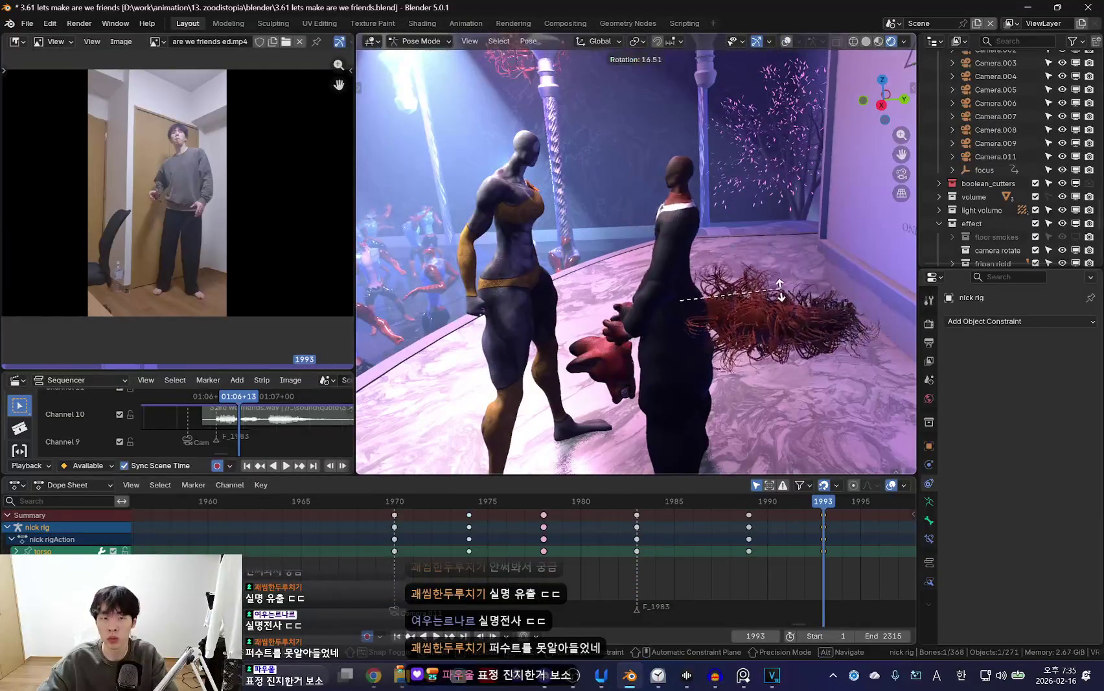
pyautogui.press('Escape')
pyautogui.hotkey('shift', 'alt', 'z')
# Rotate the left upper arm FK bone to repose Nick's free arm.
pyautogui.click(690, 311)
pyautogui.hotkey('shift', 'alt', 'z')
pyautogui.press('r')
pyautogui.click(739, 299)
pyautogui.hotkey('shift', 'alt', 'z')
pyautogui.hotkey('shift', 'alt', 'z')
pyautogui.moveTo(714, 325); pyautogui.dragTo(708, 257, button='middle')
pyautogui.hotkey('shift', 'alt', 'z')
pyautogui.click(709, 257)
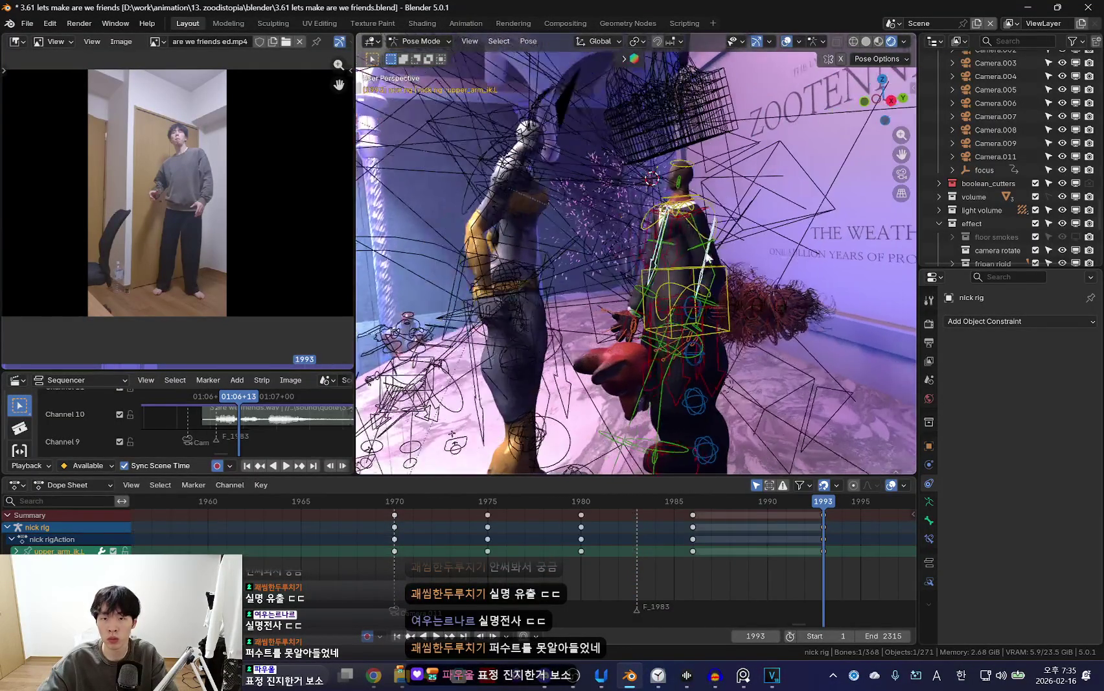
pyautogui.click(704, 248)
pyautogui.hotkey('shift', 'alt', 'z')
pyautogui.press('r')
pyautogui.press('r')
# Select the left hand bone and zoom in, looking down on Nick.
pyautogui.hotkey('shift', 'alt', 'z')
pyautogui.click(716, 327)
pyautogui.hotkey('shift', 'alt', 'z')
pyautogui.scroll(2, 754, 344)
pyautogui.scroll(3, 744, 322)
pyautogui.hotkey('shift', 'alt', 'z')
pyautogui.scroll(-3, 744, 322)
pyautogui.moveTo(744, 322)
pyautogui.mouseDown(button='middle')
pyautogui.moveTo(728, 194)
pyautogui.moveTo(658, 239)
pyautogui.moveTo(731, 359)
pyautogui.moveTo(674, 225)
pyautogui.mouseUp(button='middle')
# Rotate the right forearm bone to raise the open hand toward the tall character.
pyautogui.hotkey('shift', 'alt', 'z')
pyautogui.hotkey('shift', 'alt', 'z')
pyautogui.click(731, 358)
pyautogui.hotkey('shift', 'alt', 'z')
pyautogui.press('r')
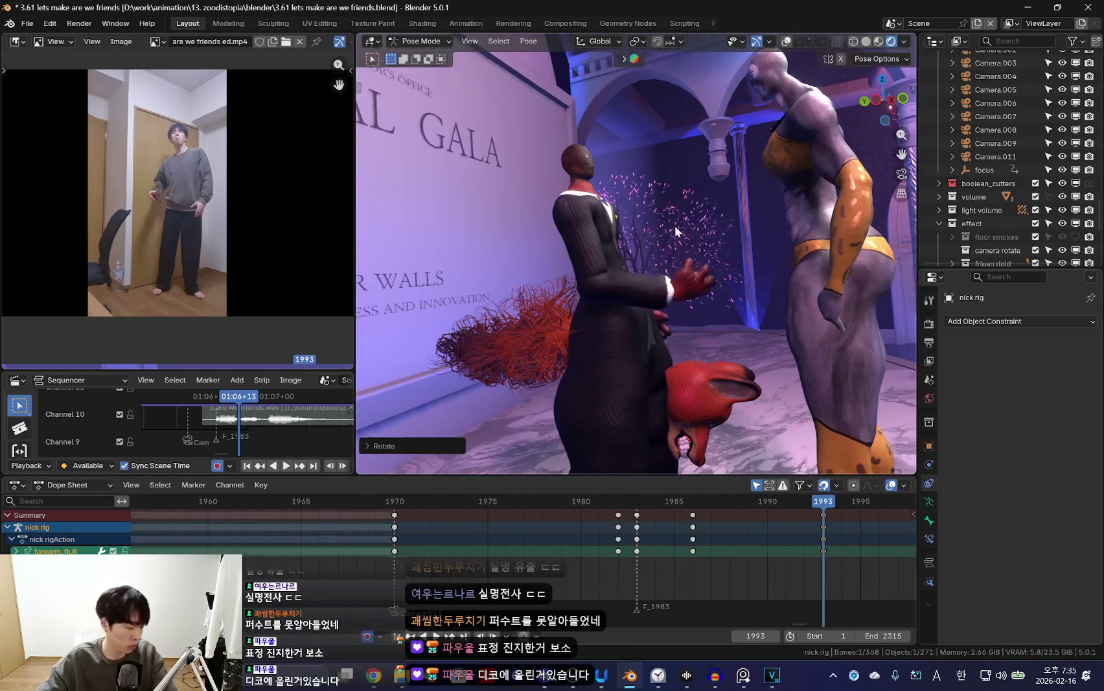
pyautogui.click(704, 283)
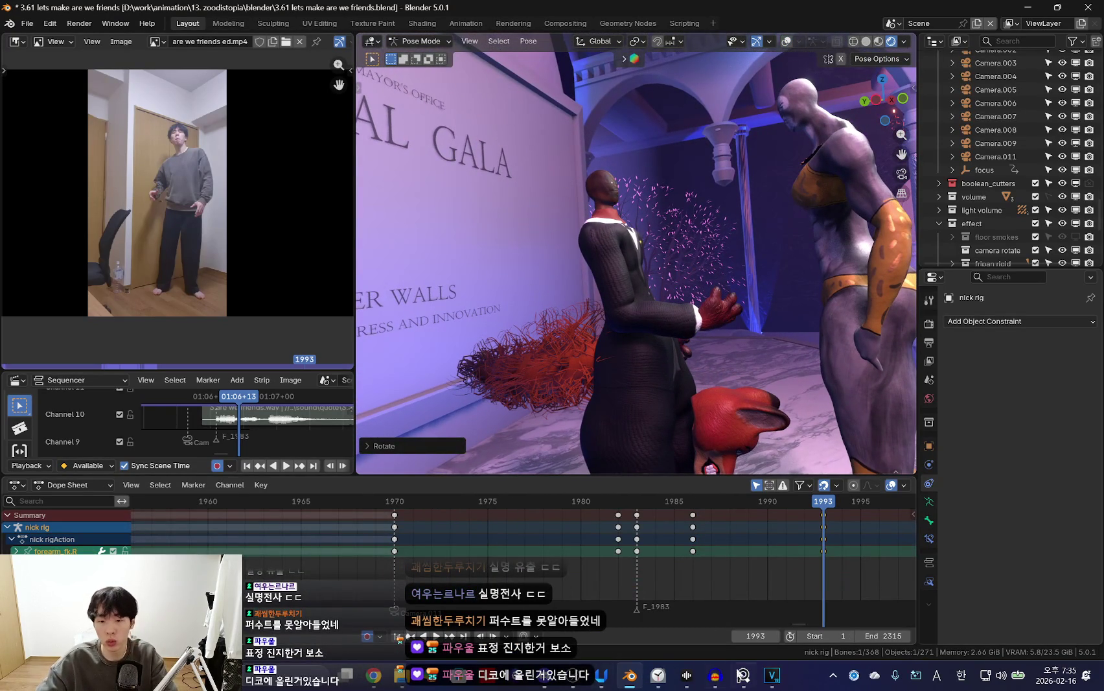
# Switch to Discord and open #general on the 블렌더 정보공유 server.
pyautogui.hotkey('alt', 'Tab')
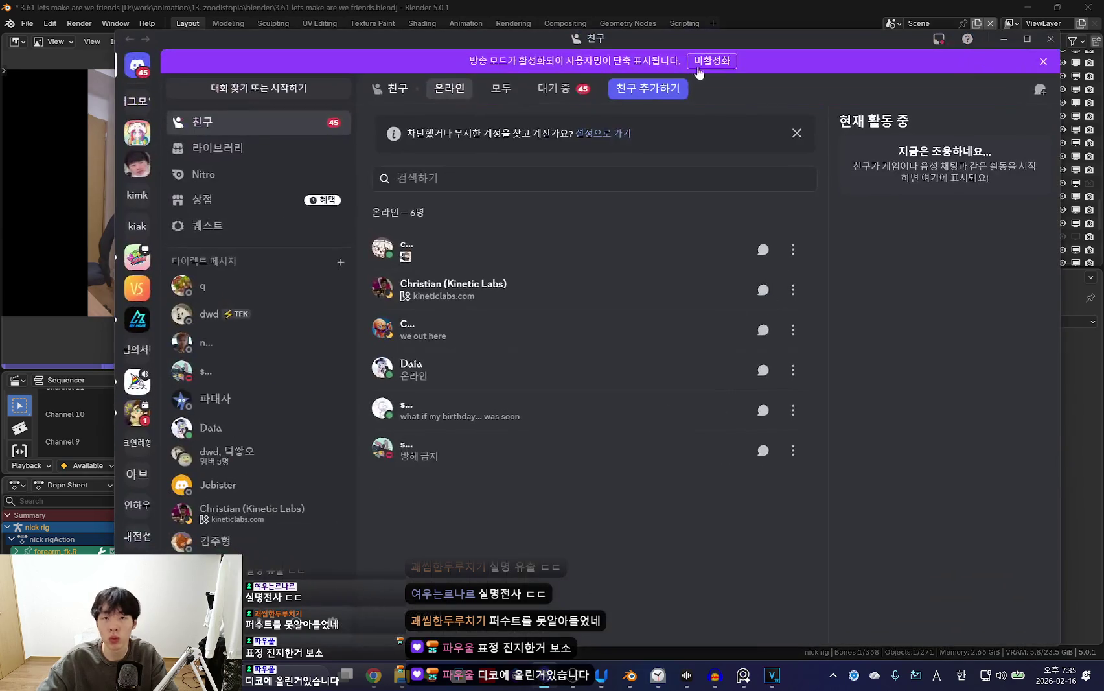
pyautogui.scroll(5, 143, 343)
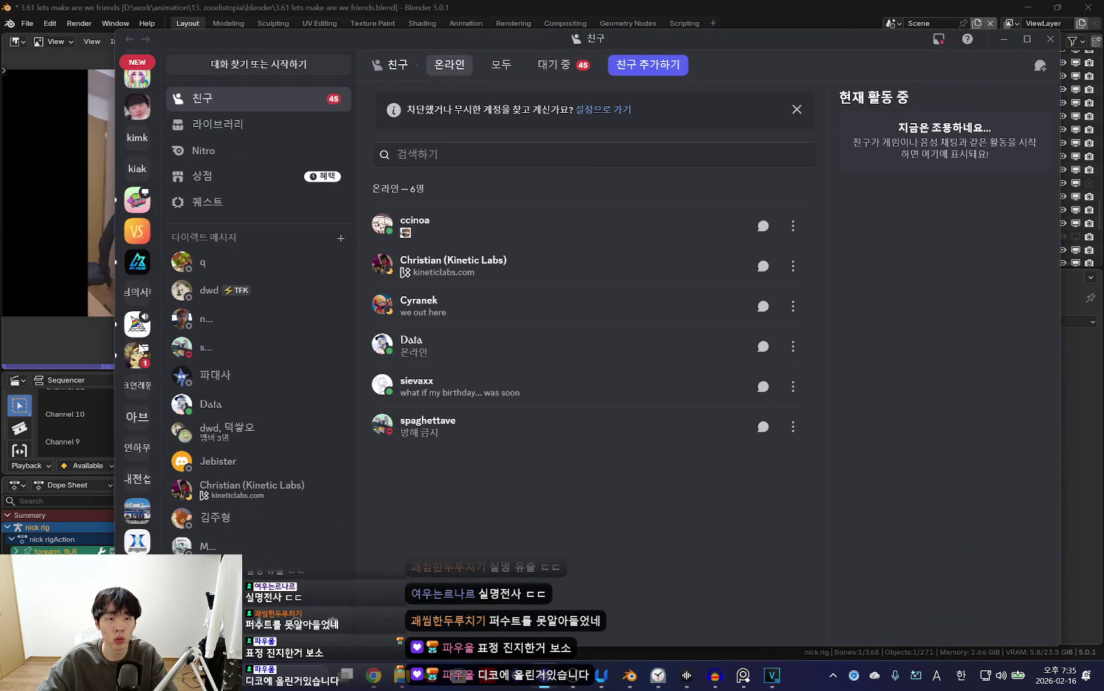
pyautogui.scroll(-2, 129, 483)
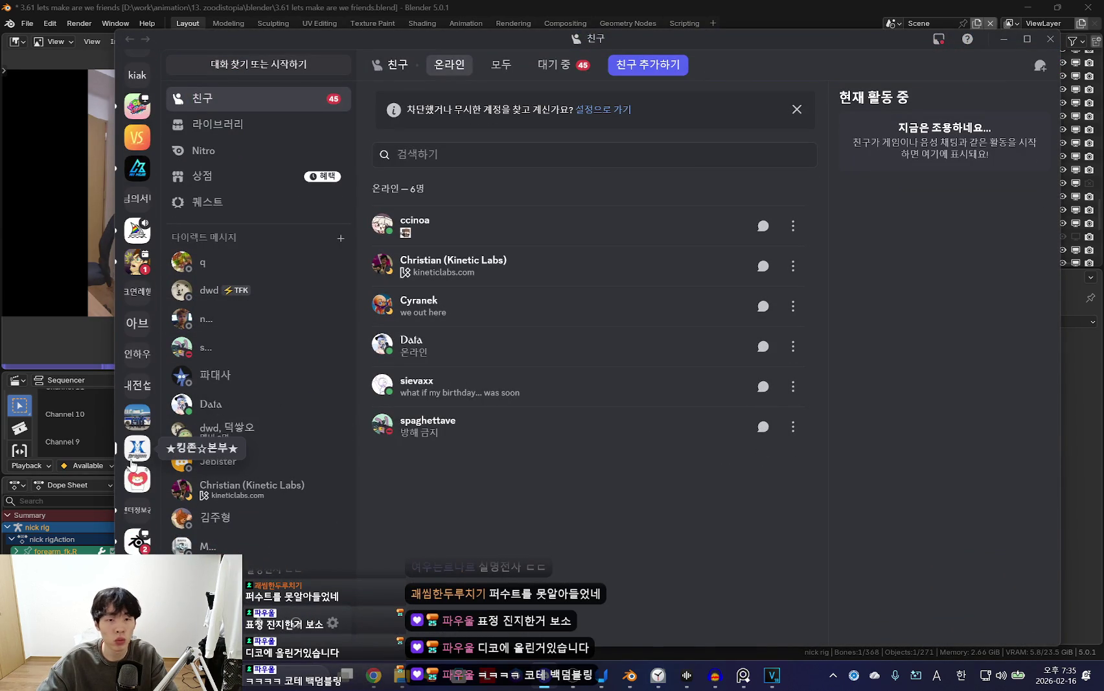
pyautogui.scroll(-3, 132, 464)
pyautogui.click(138, 367)
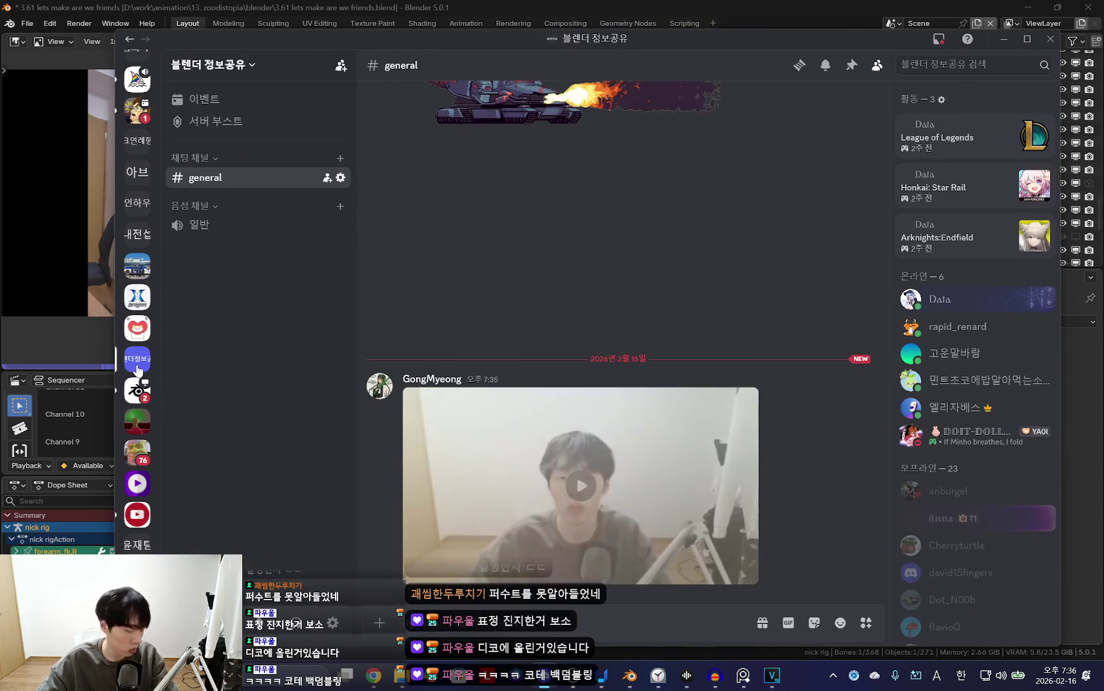
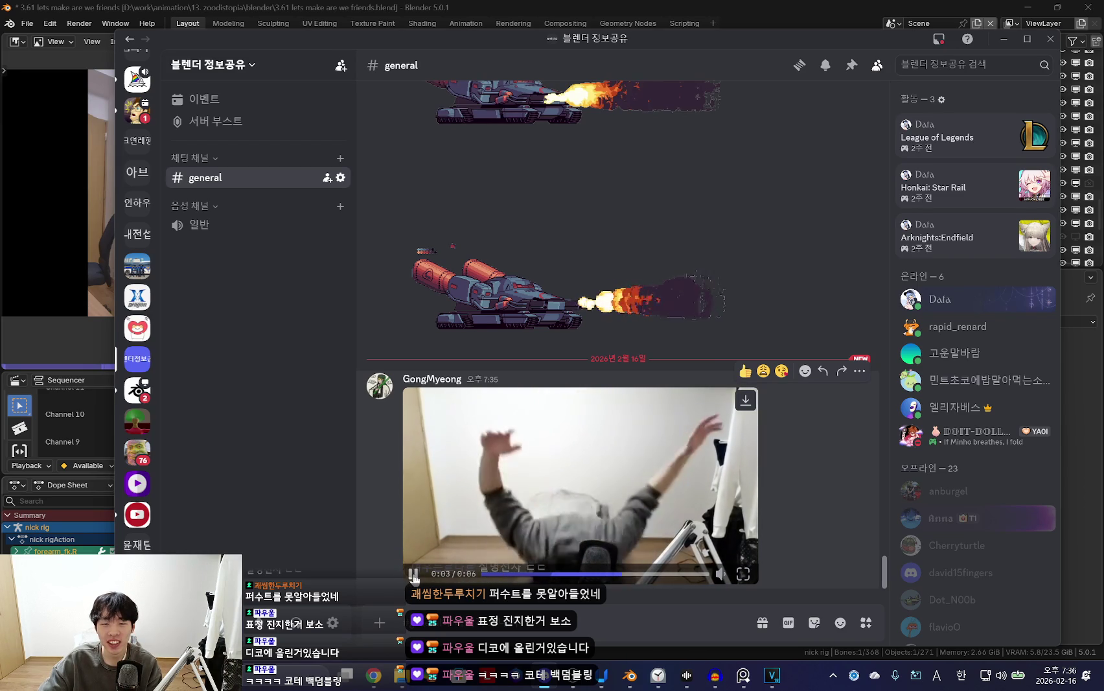
# Rewind and replay the head-pulling reference clip twice, then minimize Discord to compare the Blender pose.
pyautogui.click(513, 574)
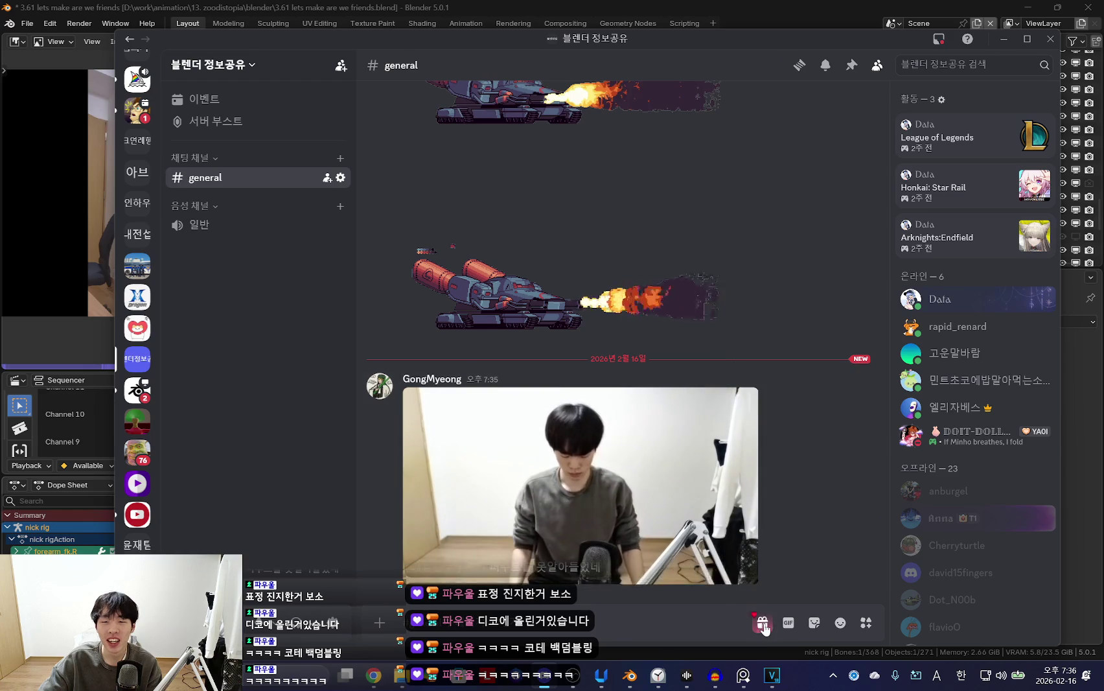
pyautogui.click(409, 575)
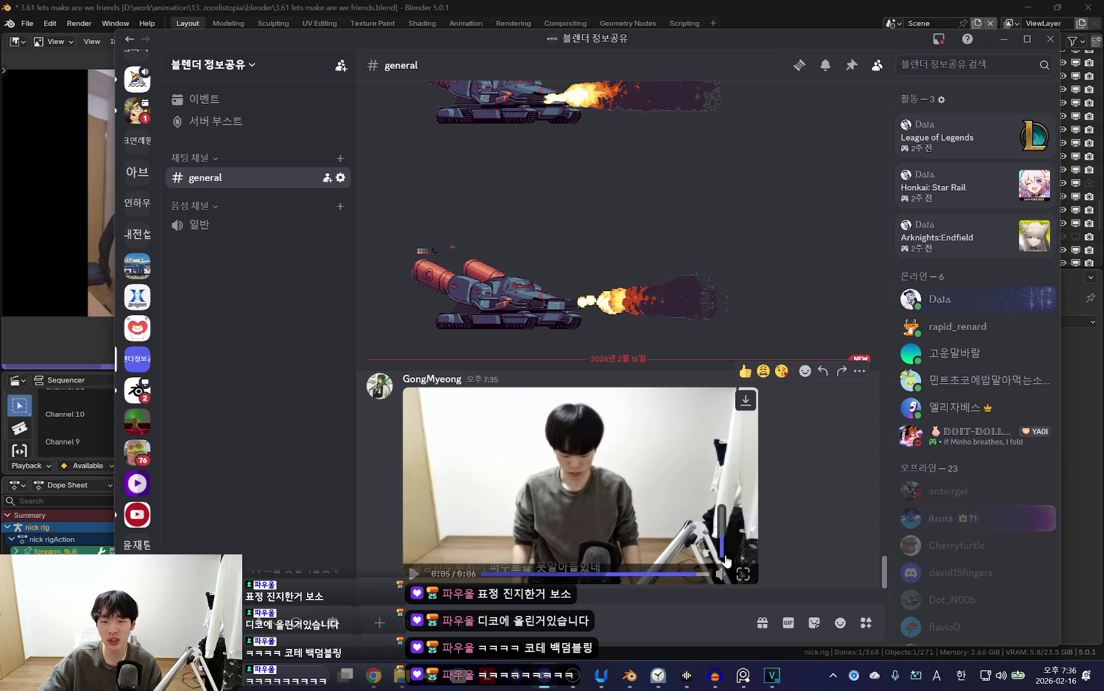
pyautogui.click(414, 573)
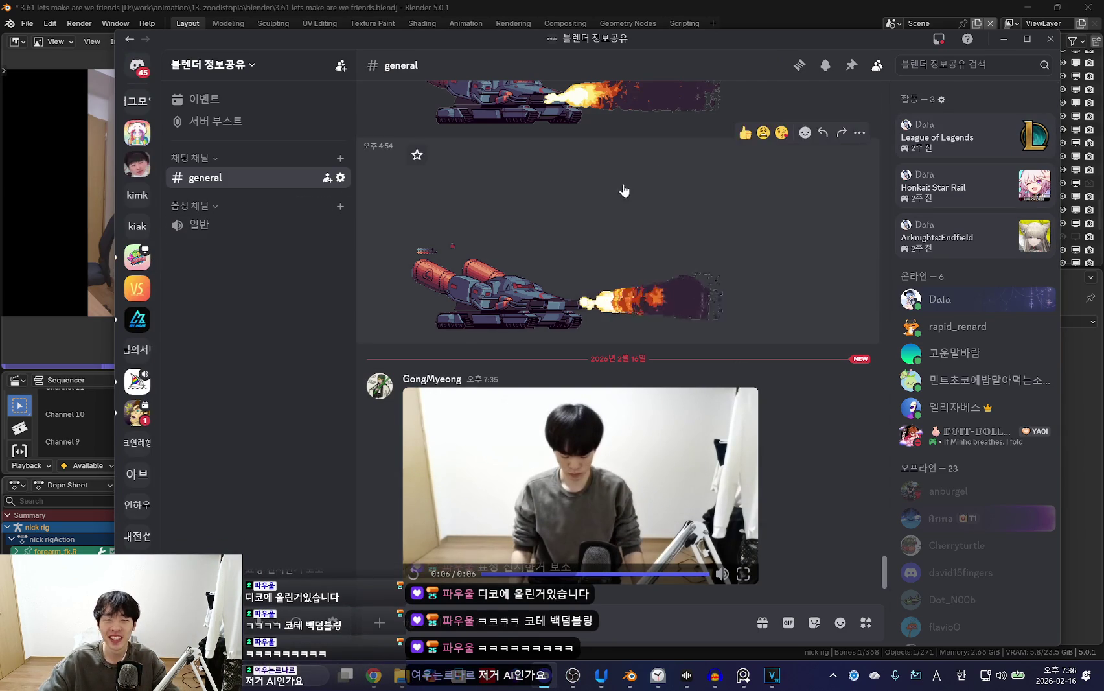
pyautogui.click(1004, 40)
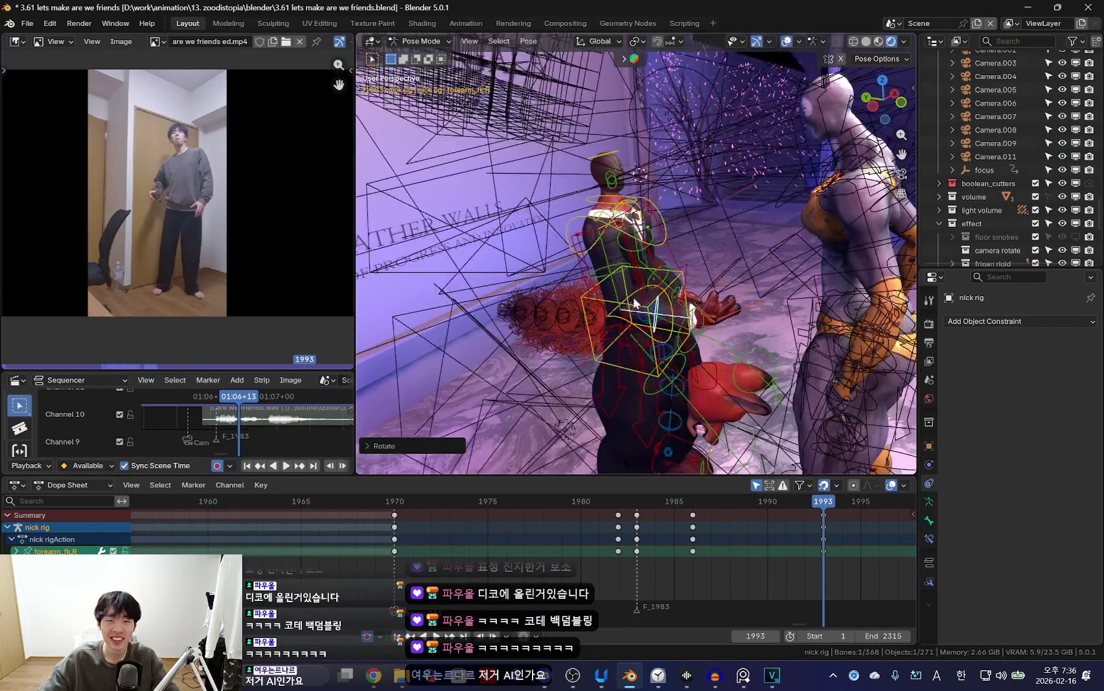
pyautogui.hotkey('shift', 'alt', 'z')
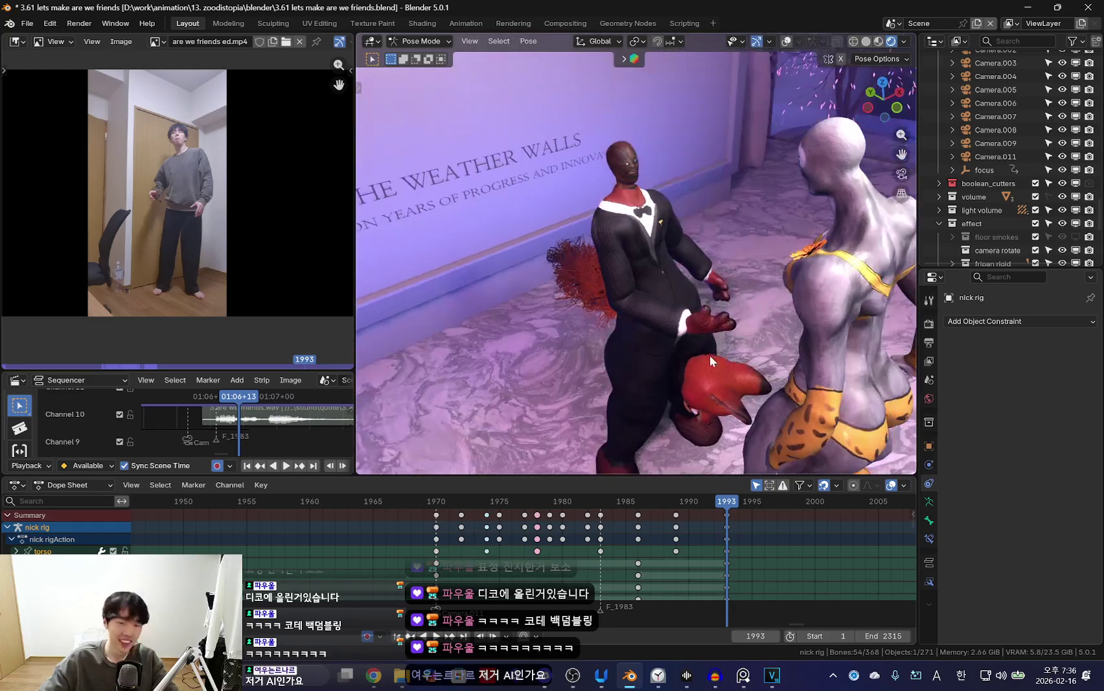
# Bring Discord back, watch the reference clip fullscreen, exit fullscreen, and minimize Discord again.
pyautogui.click(552, 674)
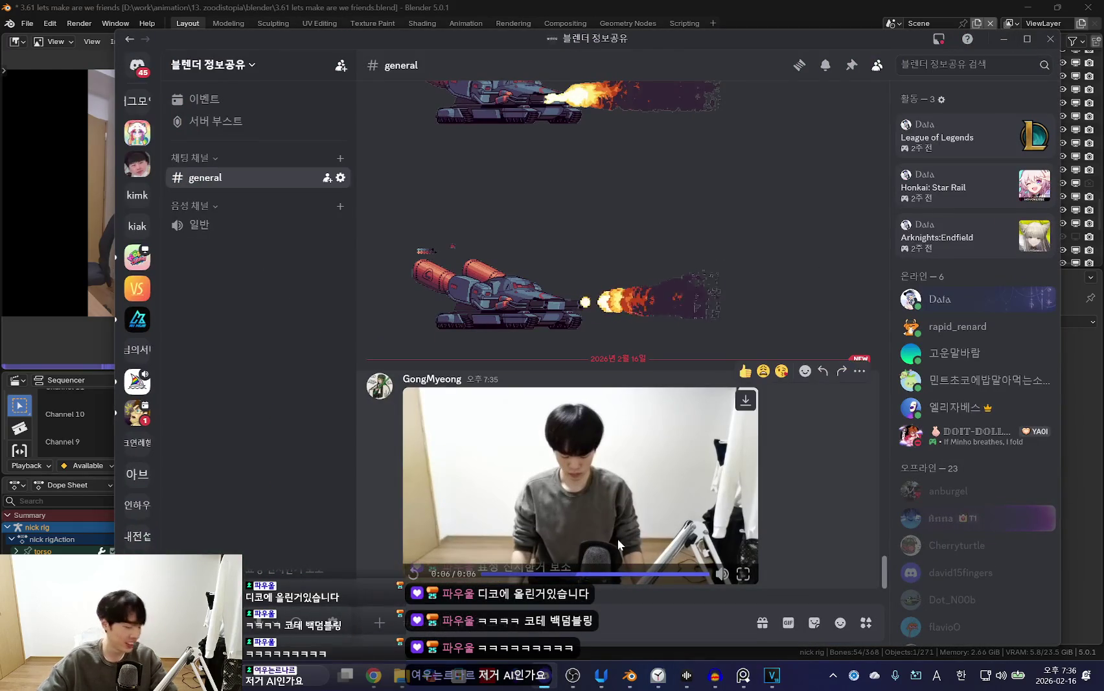
pyautogui.click(583, 523)
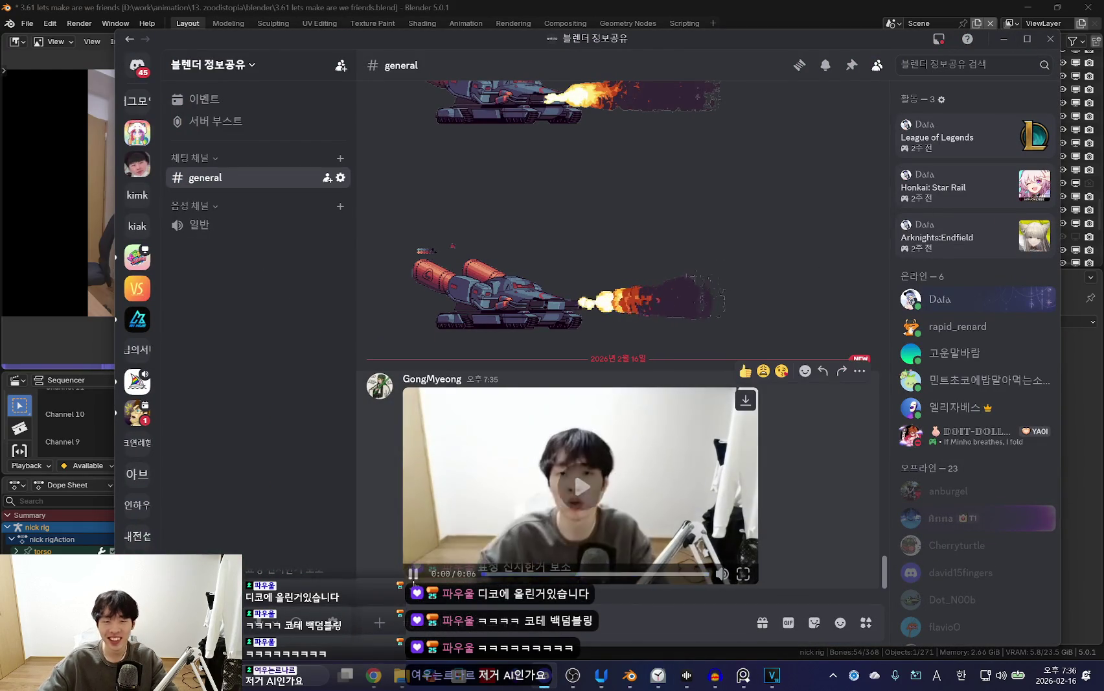
pyautogui.click(743, 573)
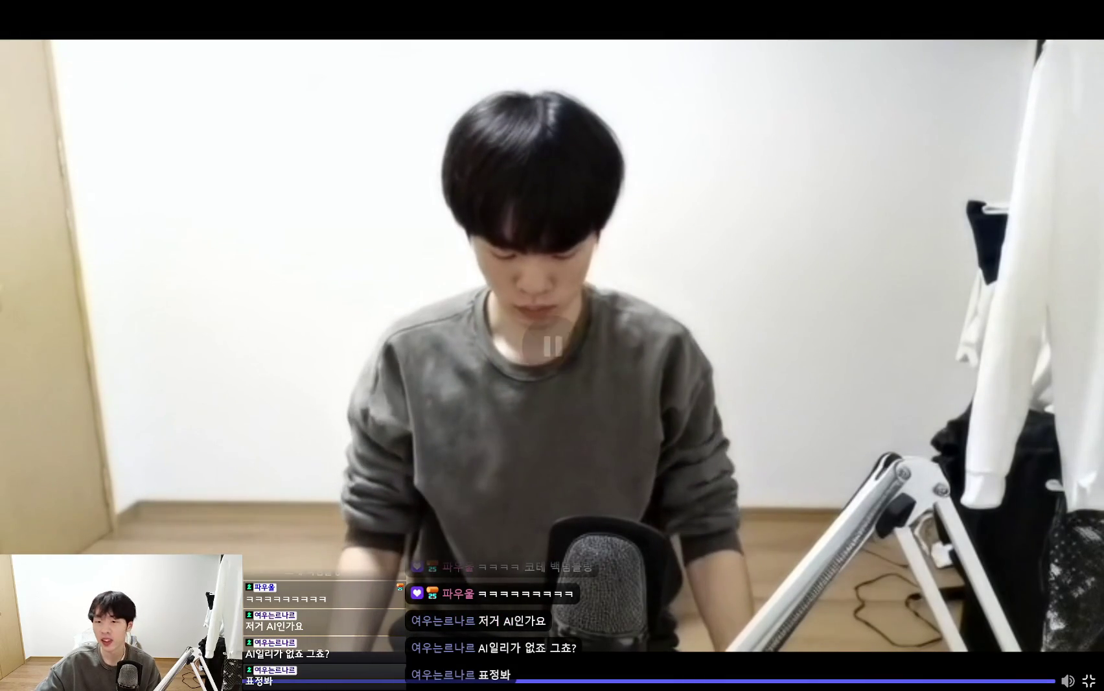
pyautogui.click(1088, 680)
pyautogui.click(1003, 39)
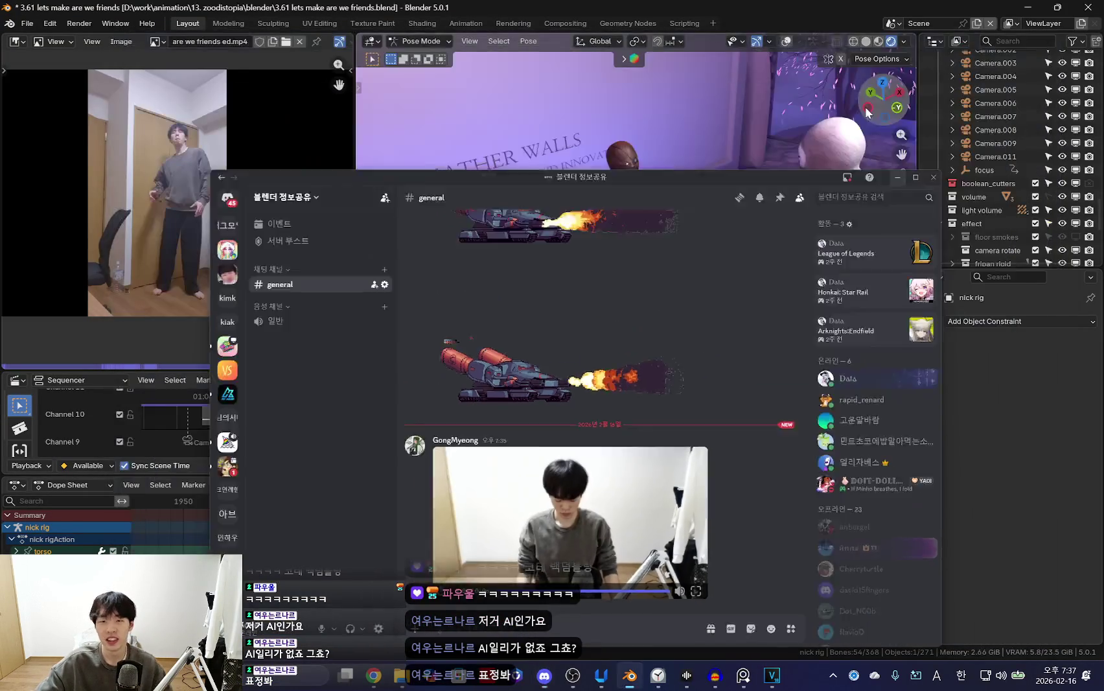
# Play and scrub the head-removal animation, stopping at frame 1976 with the rig bones shown.
pyautogui.press('space')
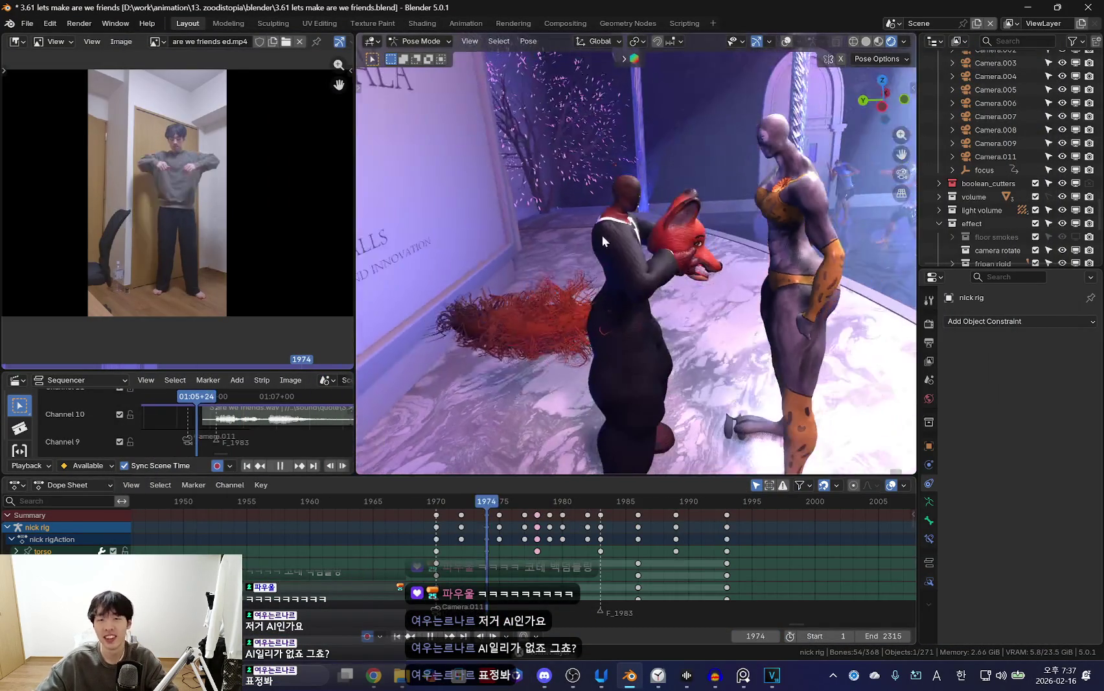
pyautogui.moveTo(660, 542)
pyautogui.mouseDown()
pyautogui.moveTo(641, 564)
pyautogui.moveTo(764, 561)
pyautogui.mouseUp()
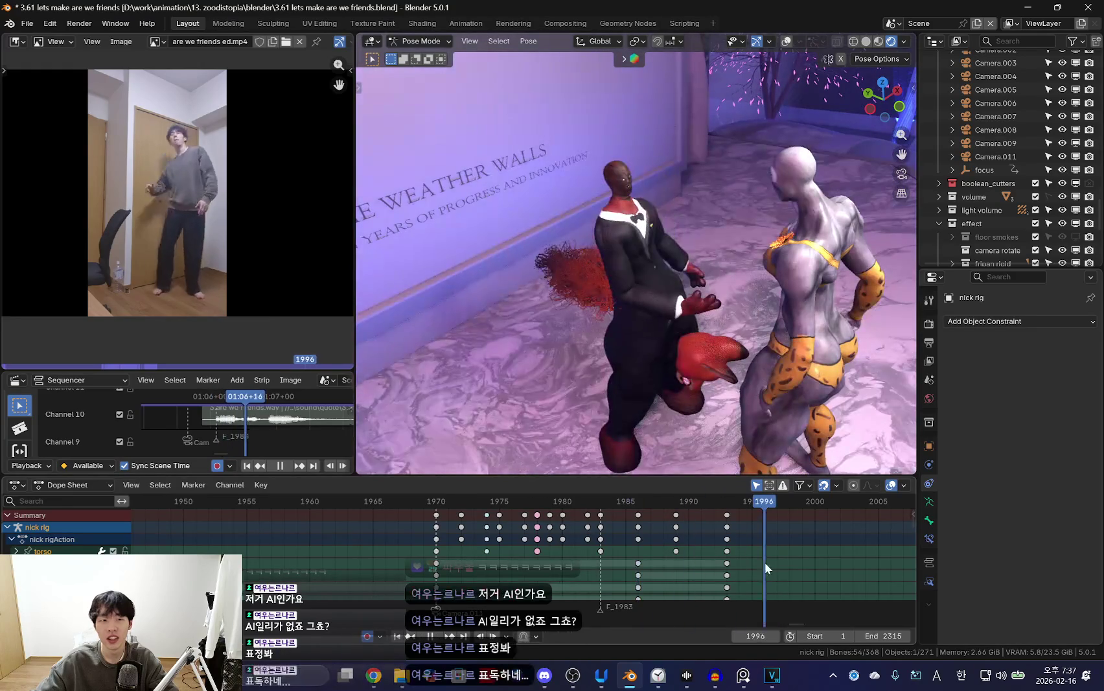
pyautogui.click(470, 551)
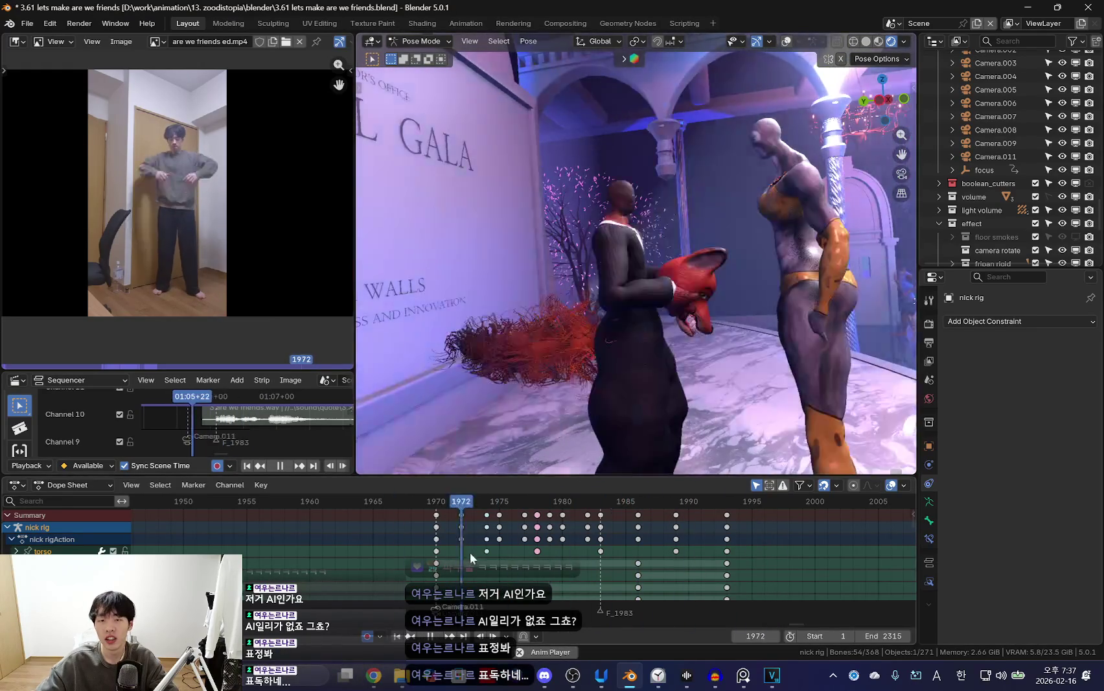
pyautogui.click(492, 569)
pyautogui.press('space')
pyautogui.hotkey('shift', 'alt', 'z')
# Select the hips bone and key a rotation on it at frame 1977.
pyautogui.hotkey('shift', 'alt', 'z')
pyautogui.hotkey('shift', 'alt', 'z')
pyautogui.moveTo(692, 399); pyautogui.dragTo(648, 298, button='middle')
pyautogui.click(643, 286)
pyautogui.press('KP_0')
pyautogui.hotkey('shift', 'alt', 'z')
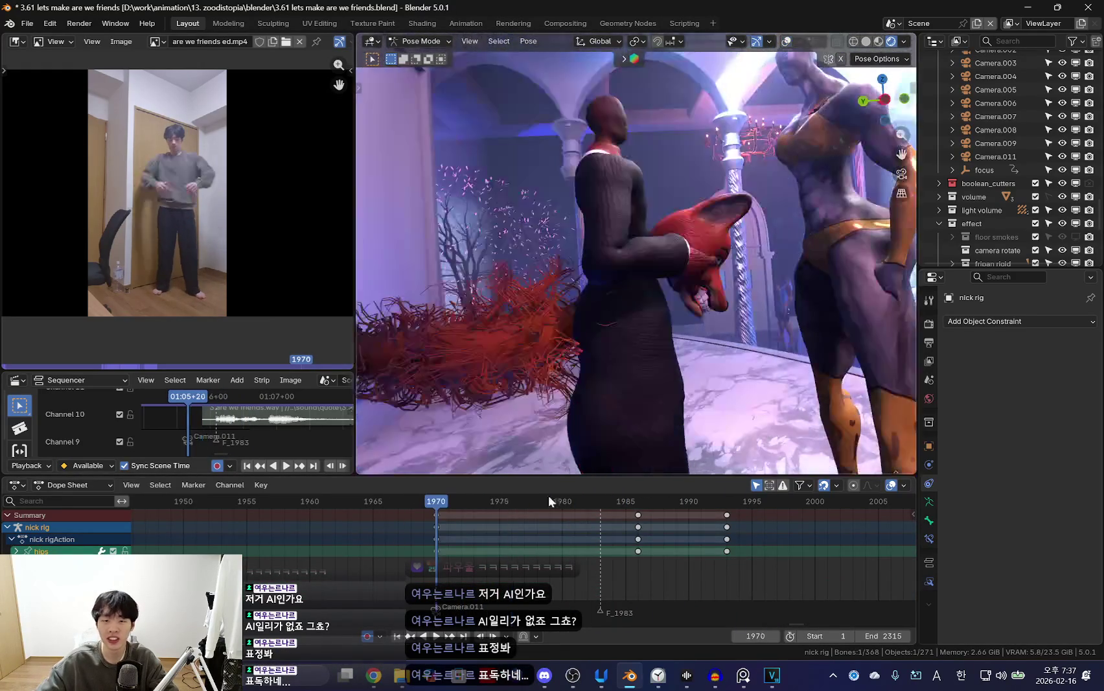
pyautogui.press('Right')
pyautogui.press('r')
pyautogui.click(734, 371)
pyautogui.hotkey('shift', 'alt', 'z')
# Play back to frame 1986 to review, then undo the hips rotation keys.
pyautogui.moveTo(436, 576); pyautogui.dragTo(689, 542)
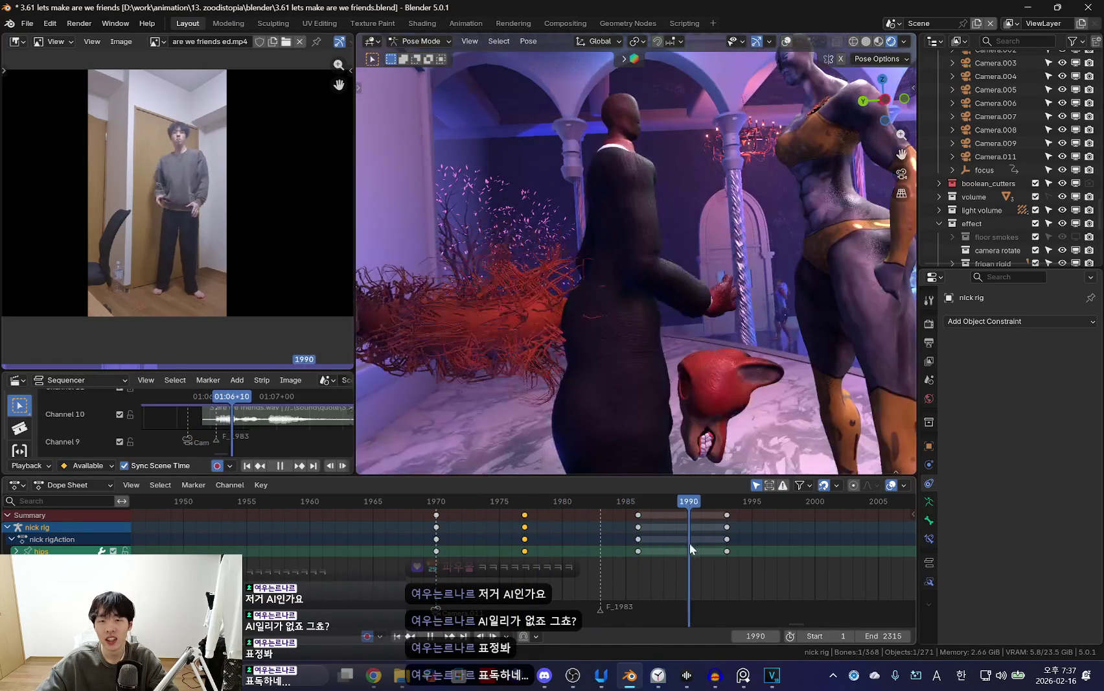
pyautogui.press('space')
pyautogui.press('space')
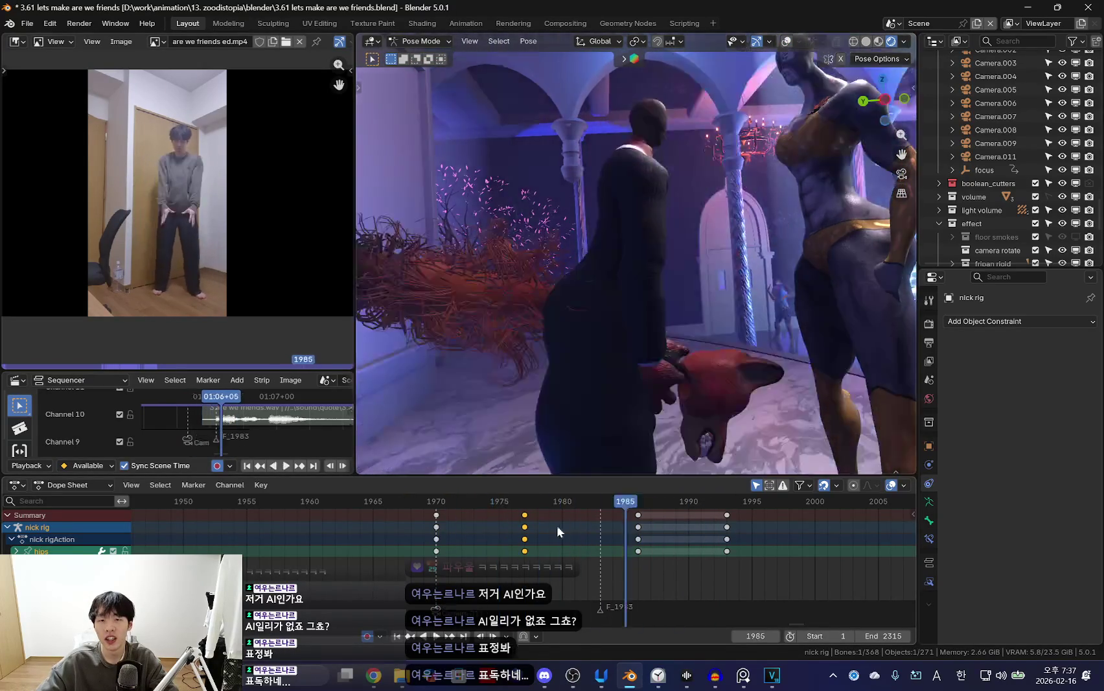
pyautogui.press('KP_0')
pyautogui.hotkey('shift', 'alt', 'z')
pyautogui.hotkey('ctrl', 'z')
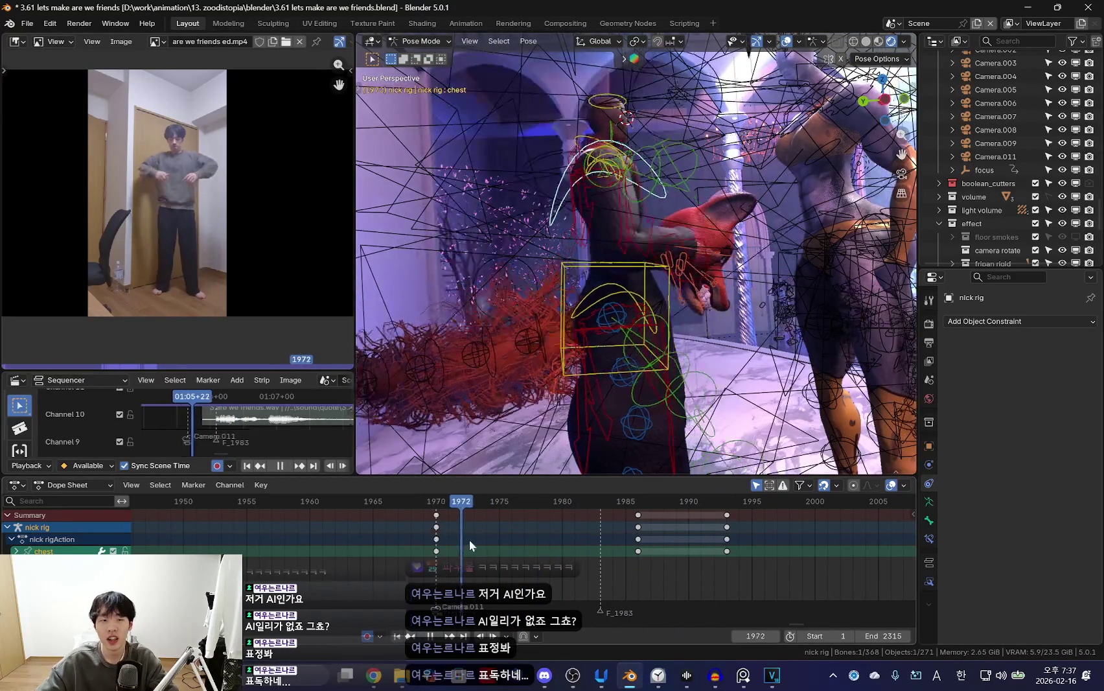
# Review the pose from around frame 1971 through frame 1983 in the camera view.
pyautogui.moveTo(419, 524); pyautogui.dragTo(516, 554)
pyautogui.press('KP_0')
pyautogui.hotkey('shift', 'alt', 'z')
pyautogui.click(465, 532)
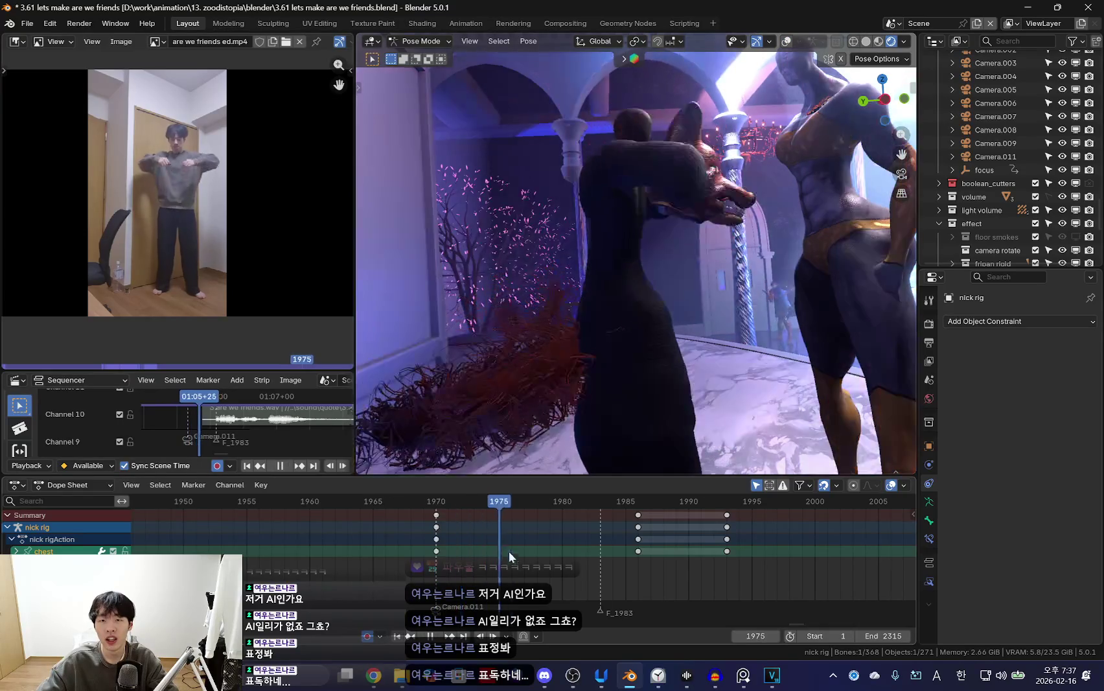
pyautogui.press('space')
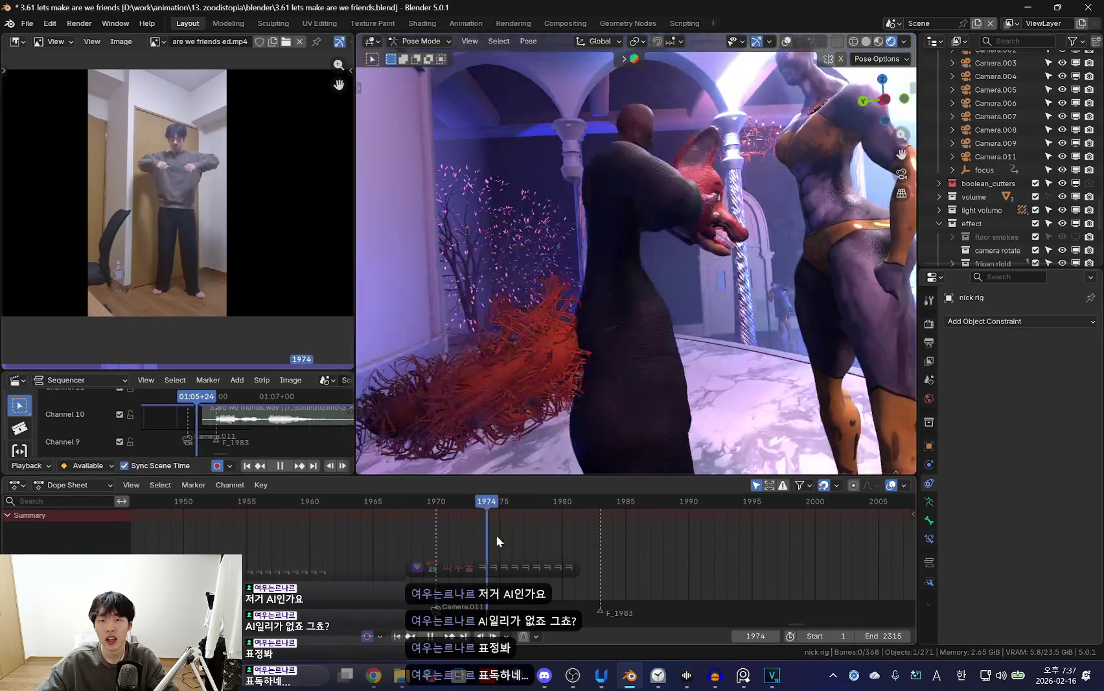
pyautogui.moveTo(496, 534); pyautogui.dragTo(588, 550)
pyautogui.press('KP_0')
pyautogui.hotkey('shift', 'alt', 'z')
# Select the chest bone, rotate it, and key the rotation at frame 1982.
pyautogui.rightClick(601, 159)
pyautogui.moveTo(508, 539); pyautogui.dragTo(585, 555)
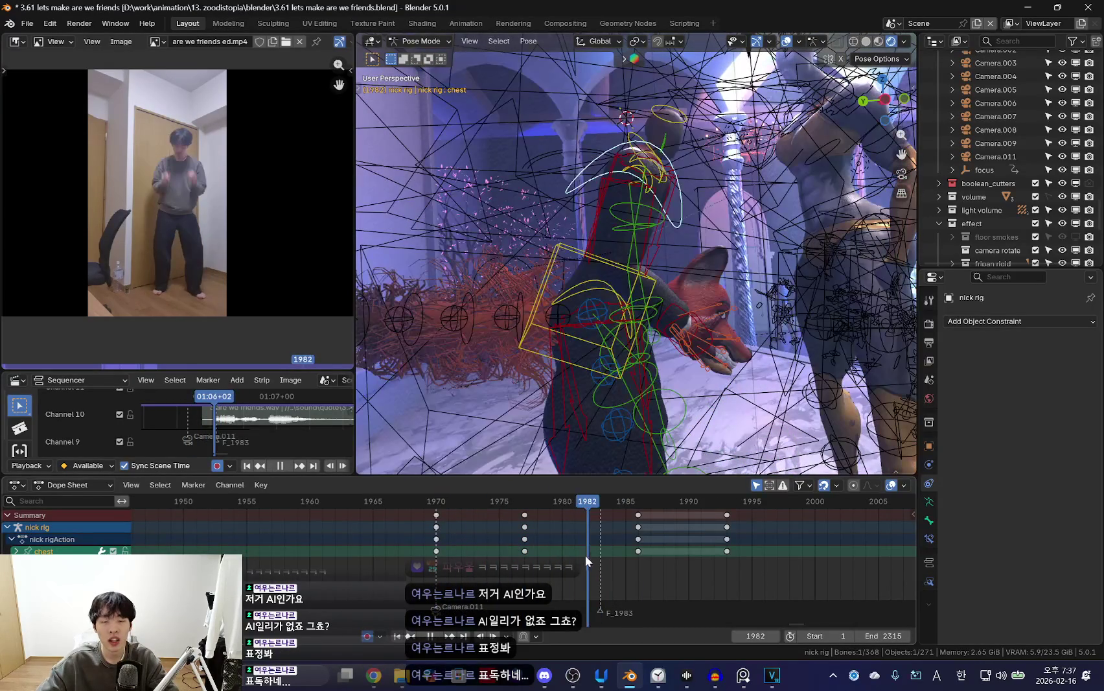
pyautogui.hotkey('shift', 'alt', 'z')
pyautogui.press('r')
pyautogui.click(780, 267)
pyautogui.press('i')
pyautogui.press('space')
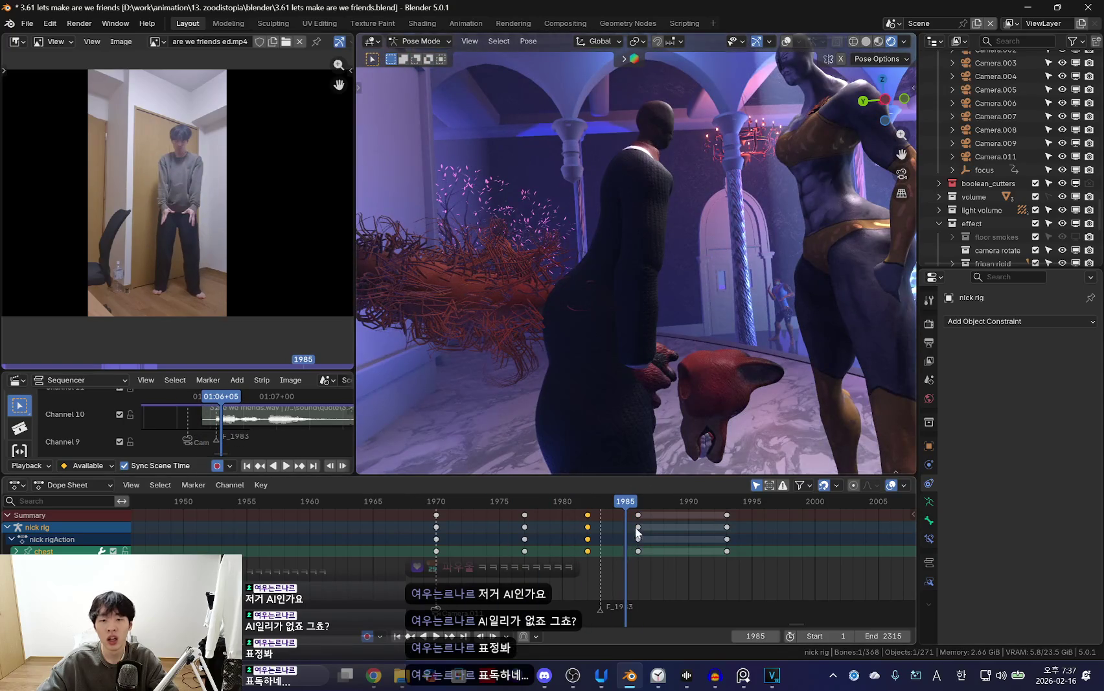
# Key another chest rotation at frame 1988 and play back, stopping at frame 1993.
pyautogui.click(663, 532)
pyautogui.click(758, 321)
pyautogui.press('i')
pyautogui.press('space')
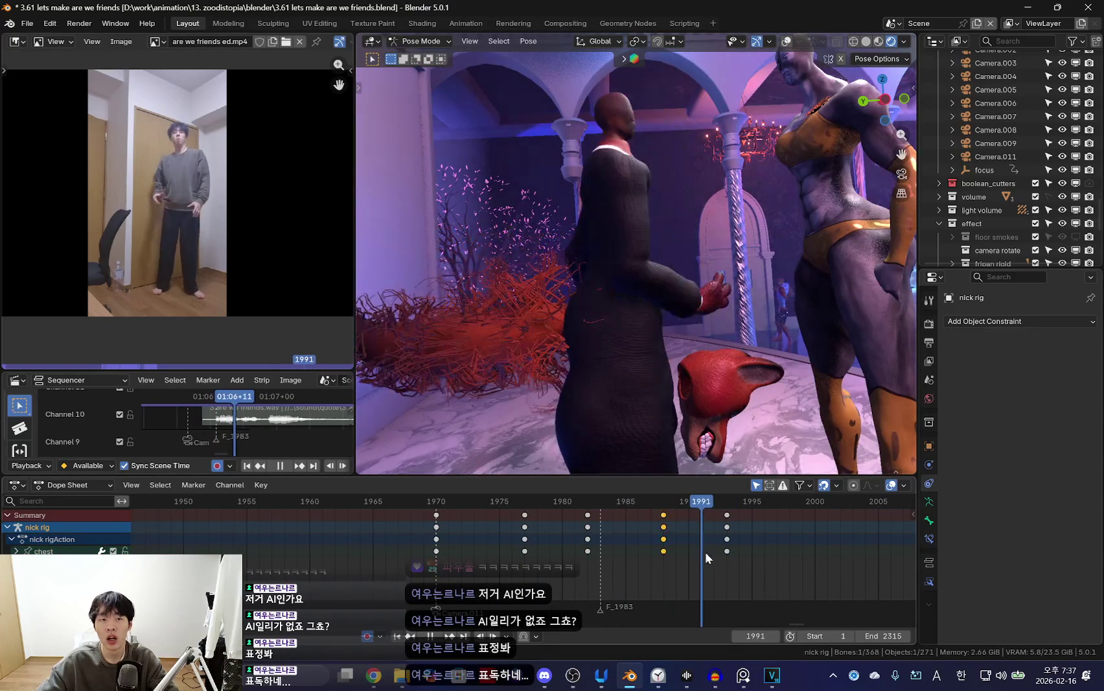
pyautogui.press('space')
pyautogui.moveTo(777, 297); pyautogui.dragTo(687, 287, button='middle')
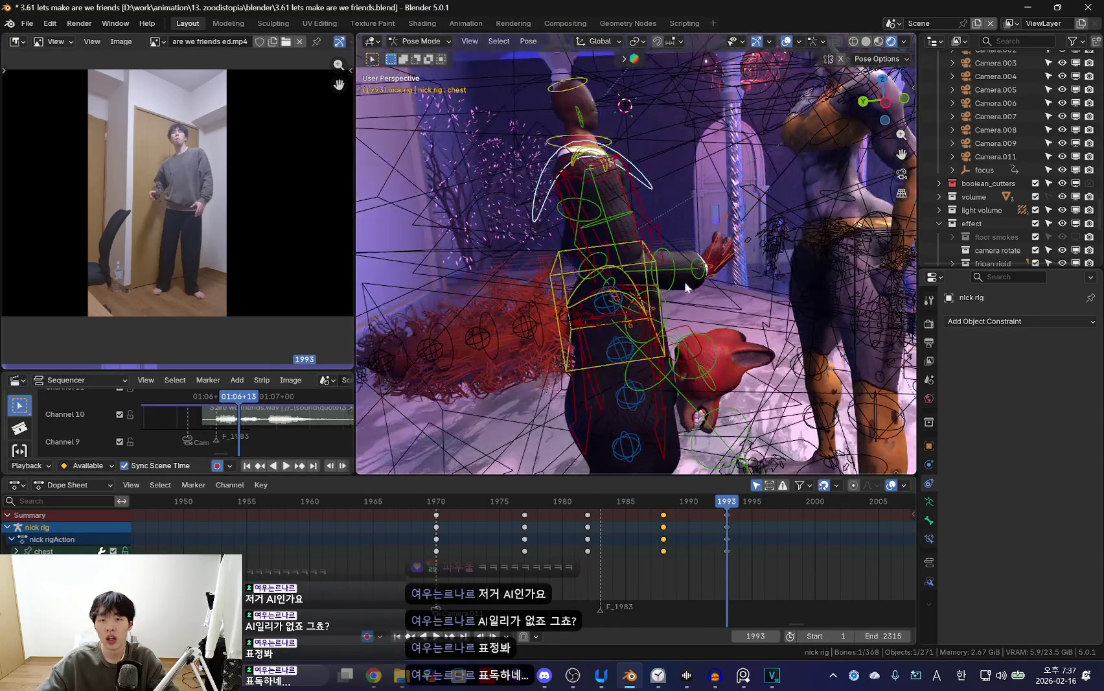
# Key a rotation on the selected bone at frame 1993, then replay from about frame 1972.
pyautogui.press('r')
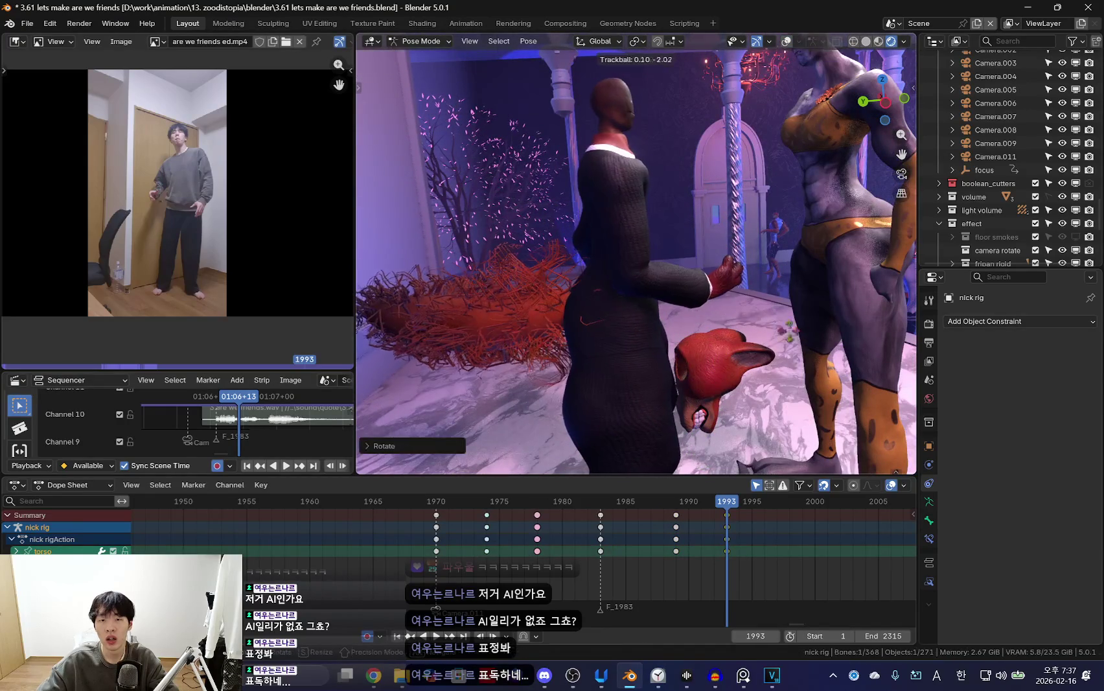
pyautogui.click(550, 389)
pyautogui.press('space')
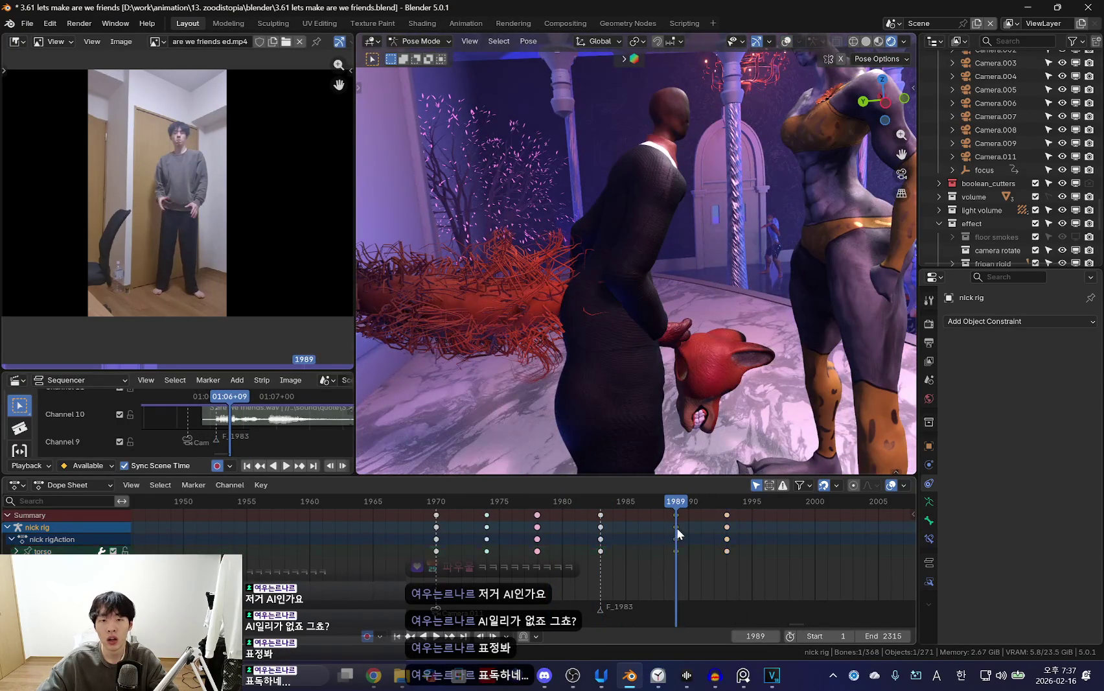
pyautogui.moveTo(677, 533); pyautogui.dragTo(595, 532)
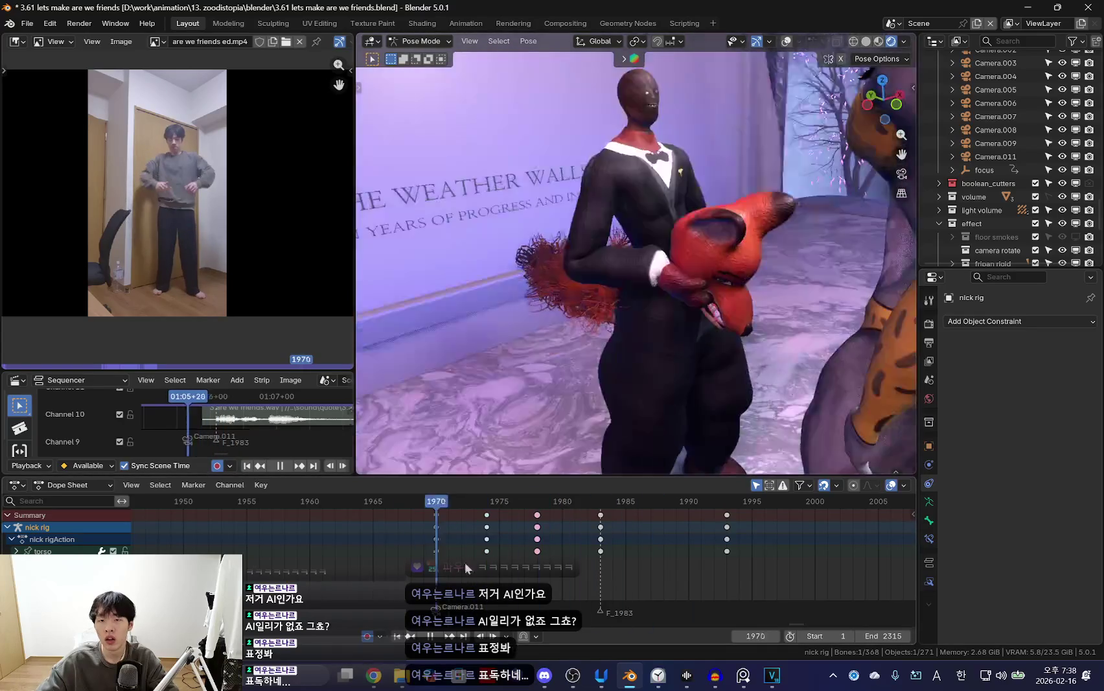
pyautogui.press('space')
# Select the hand_ik.R control, delete its keys at frame 1977, and play back.
pyautogui.hotkey('shift', 'alt', 'z')
pyautogui.click(750, 223)
pyautogui.hotkey('shift', 'alt', 'z')
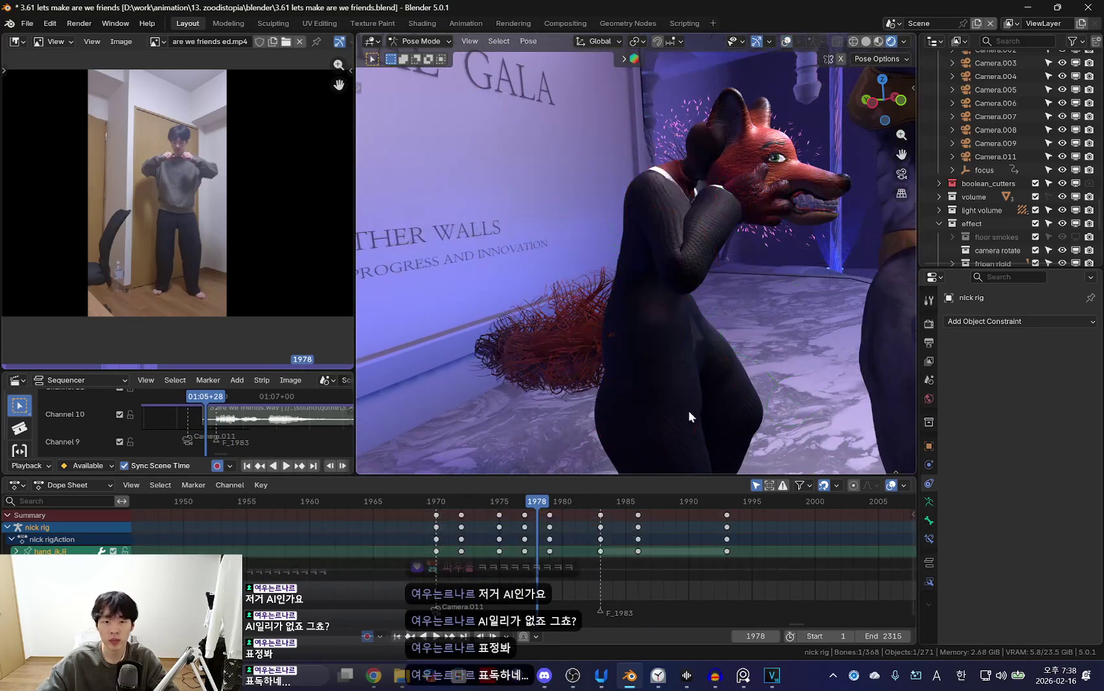
pyautogui.press('space')
pyautogui.moveTo(601, 549); pyautogui.dragTo(554, 542)
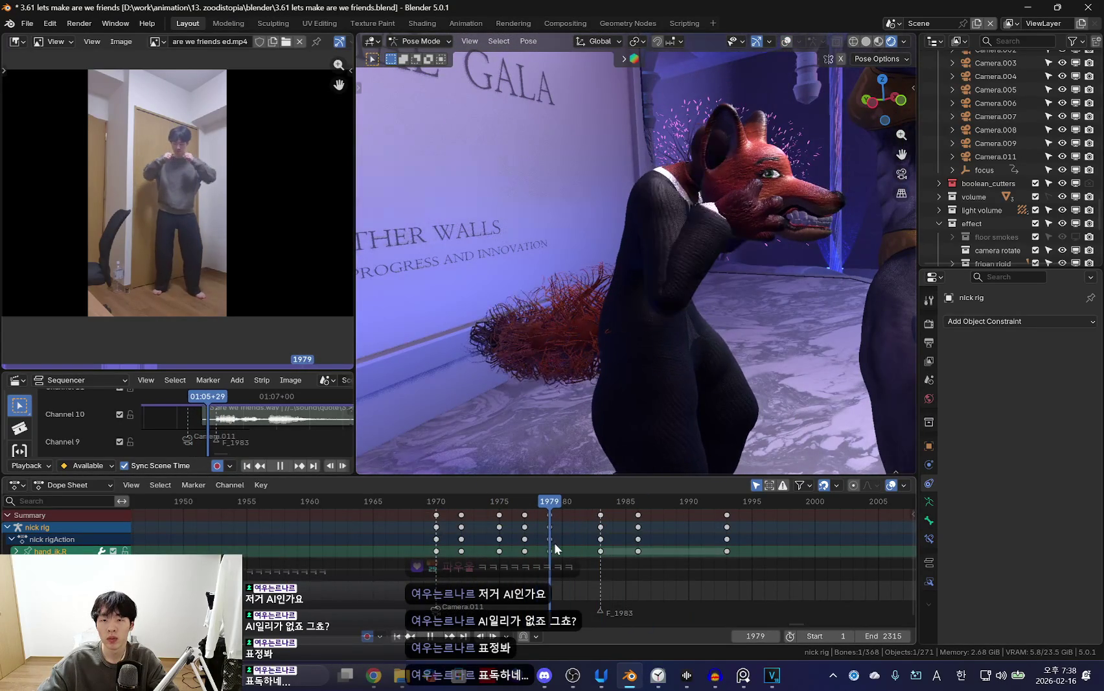
pyautogui.click(529, 526)
pyautogui.press('x')
pyautogui.click(530, 526)
pyautogui.press('space')
pyautogui.press('space')
# At frame 1983, select upper_arm_ik.R and rotate the right upper arm.
pyautogui.moveTo(443, 550); pyautogui.dragTo(601, 533)
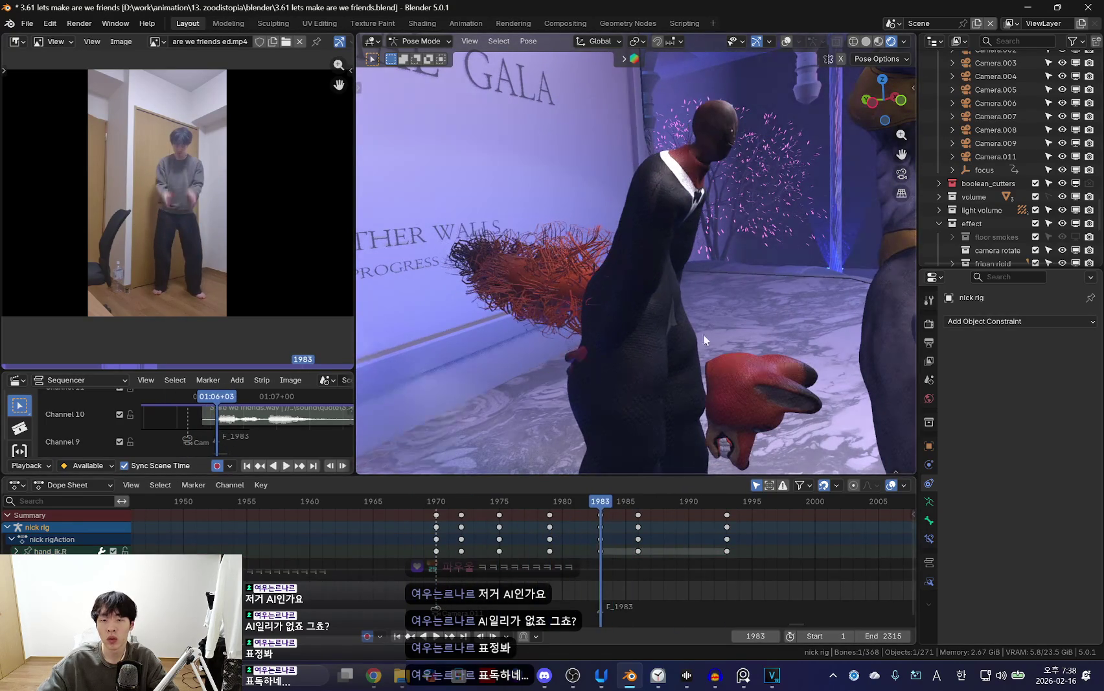
pyautogui.hotkey('shift', 'alt', 'z')
pyautogui.click(666, 263)
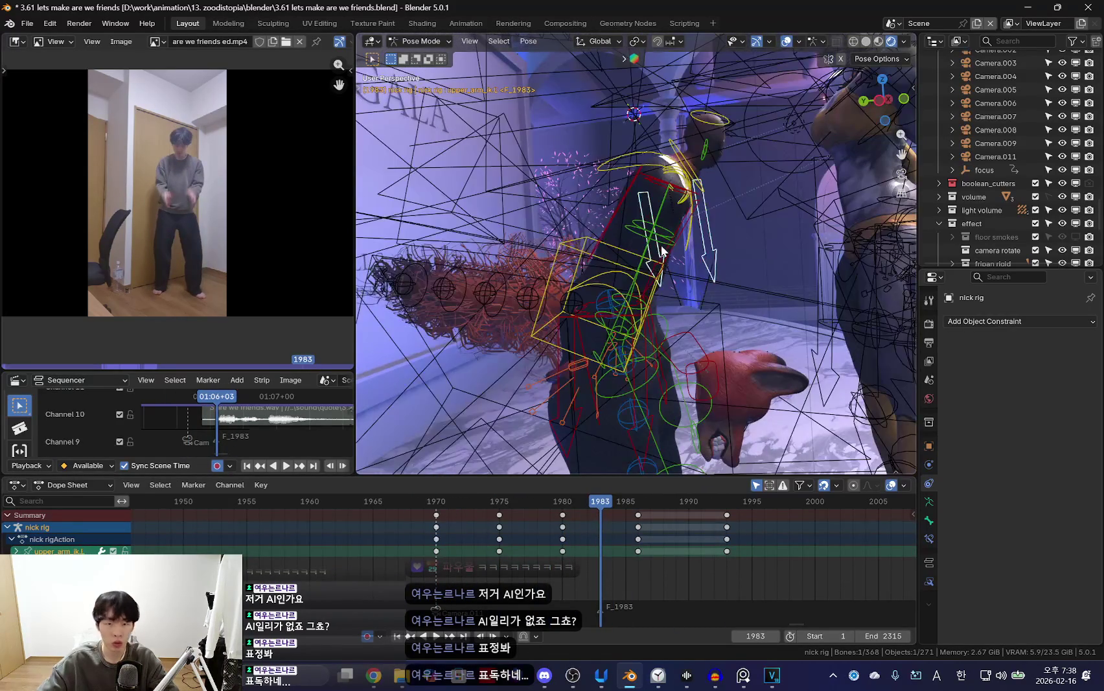
pyautogui.press('r')
pyautogui.hotkey('shift', 'alt', 'z')
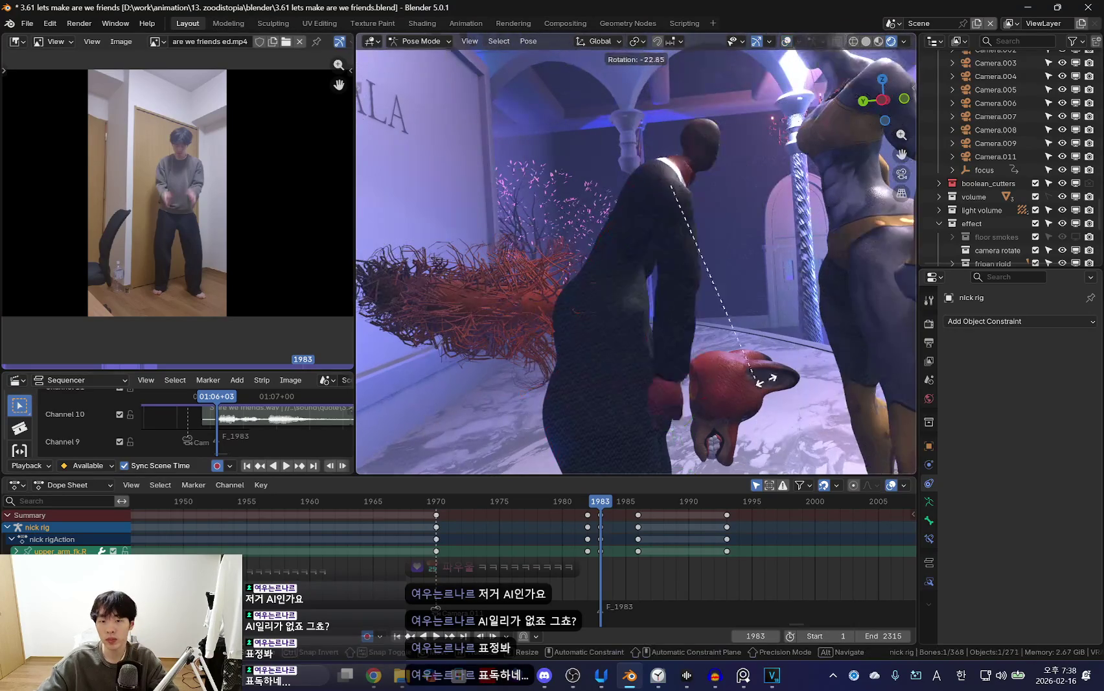
pyautogui.moveTo(783, 354); pyautogui.dragTo(786, 356, button='middle')
# Select the right forearm bone and key a rotation on it.
pyautogui.click(756, 376)
pyautogui.moveTo(756, 376); pyautogui.dragTo(780, 387, button='middle')
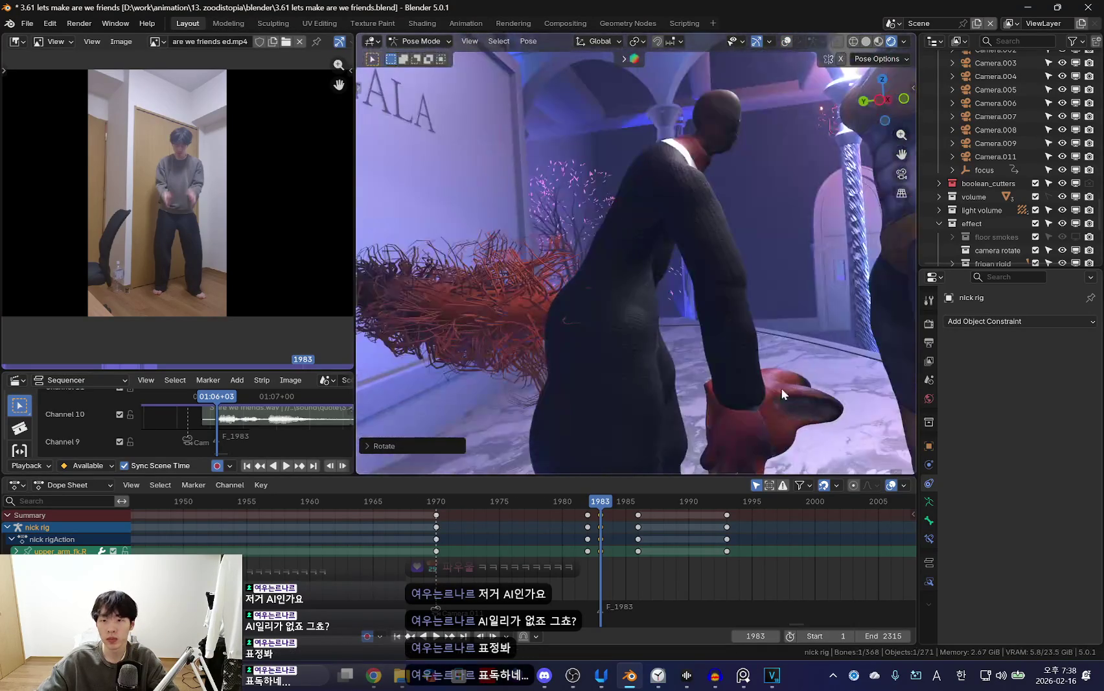
pyautogui.click(803, 407)
pyautogui.press('r')
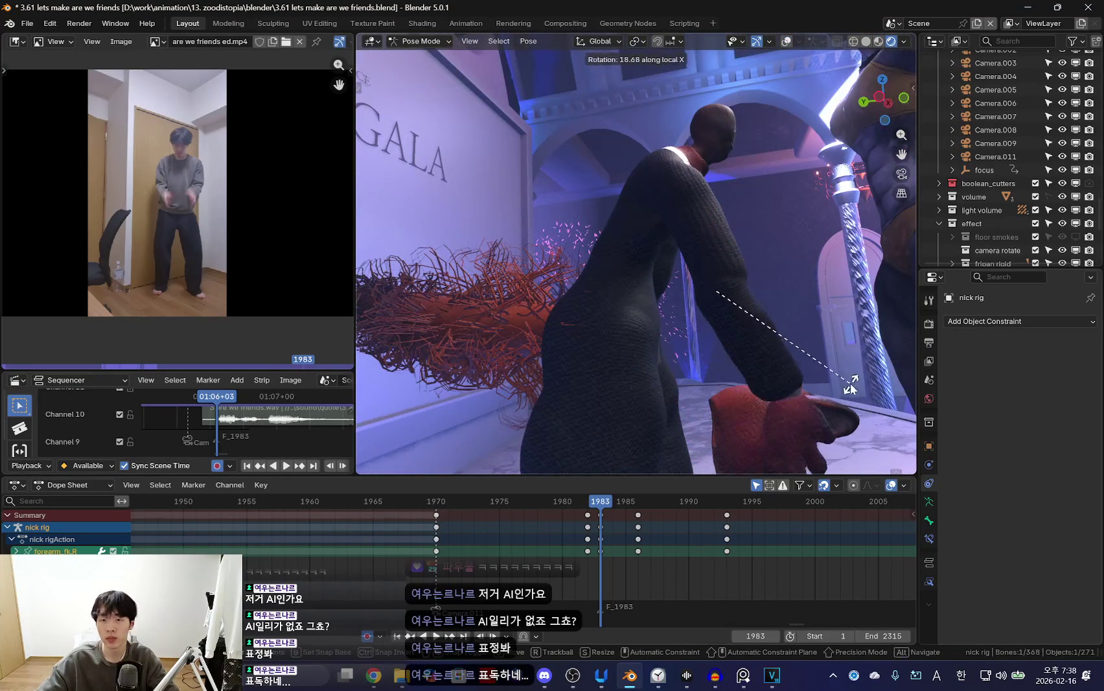
pyautogui.click(851, 387)
pyautogui.moveTo(736, 221)
pyautogui.mouseDown(button='middle')
pyautogui.moveTo(756, 381)
pyautogui.moveTo(730, 212)
pyautogui.moveTo(656, 227)
pyautogui.mouseUp(button='middle')
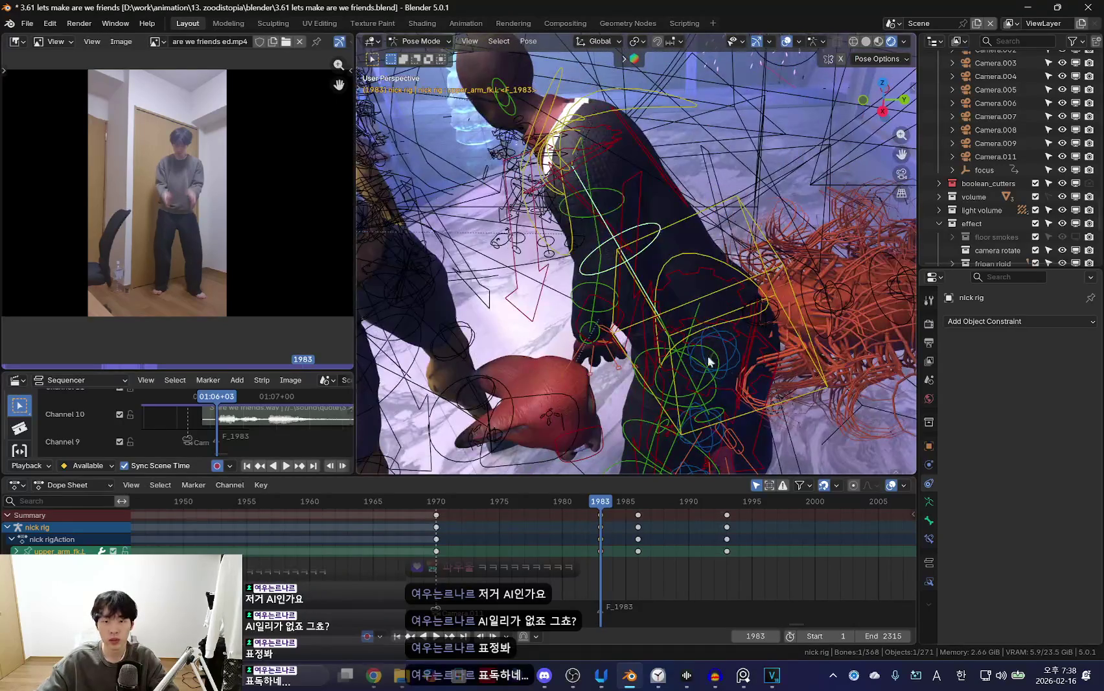
pyautogui.moveTo(707, 355)
pyautogui.mouseDown(button='middle')
pyautogui.moveTo(753, 349)
pyautogui.moveTo(743, 323)
pyautogui.moveTo(711, 340)
pyautogui.moveTo(723, 330)
pyautogui.mouseUp(button='middle')
# Play to frame 1986 and rotate the right forearm again there.
pyautogui.press('space')
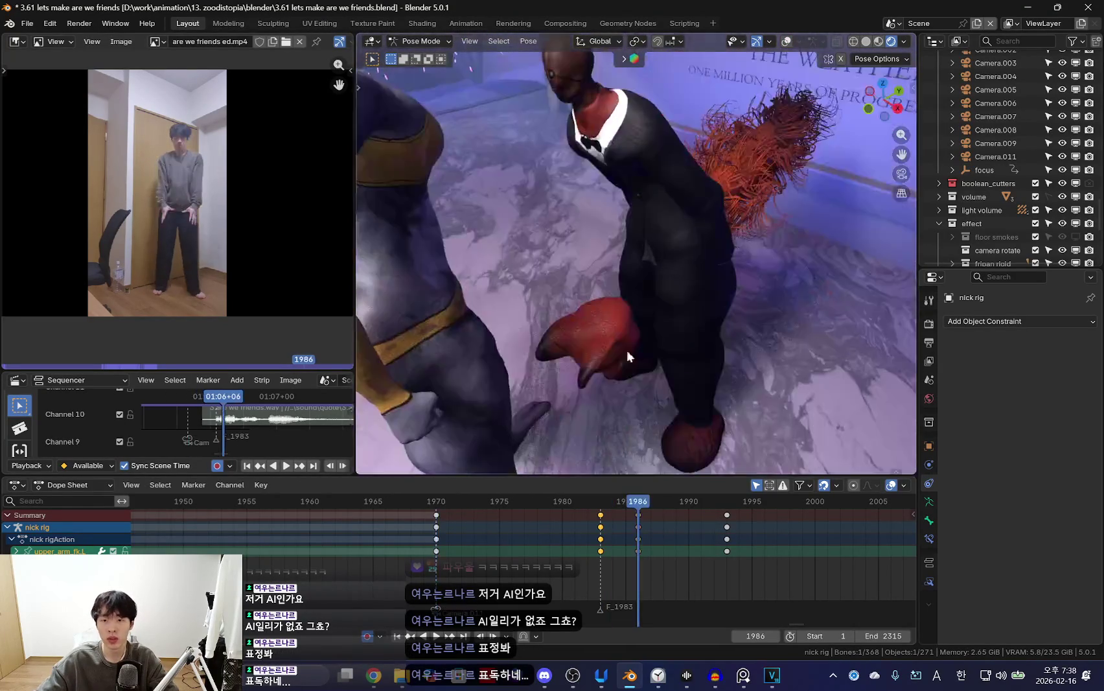
pyautogui.press('space')
pyautogui.hotkey('shift', 'alt', 'z')
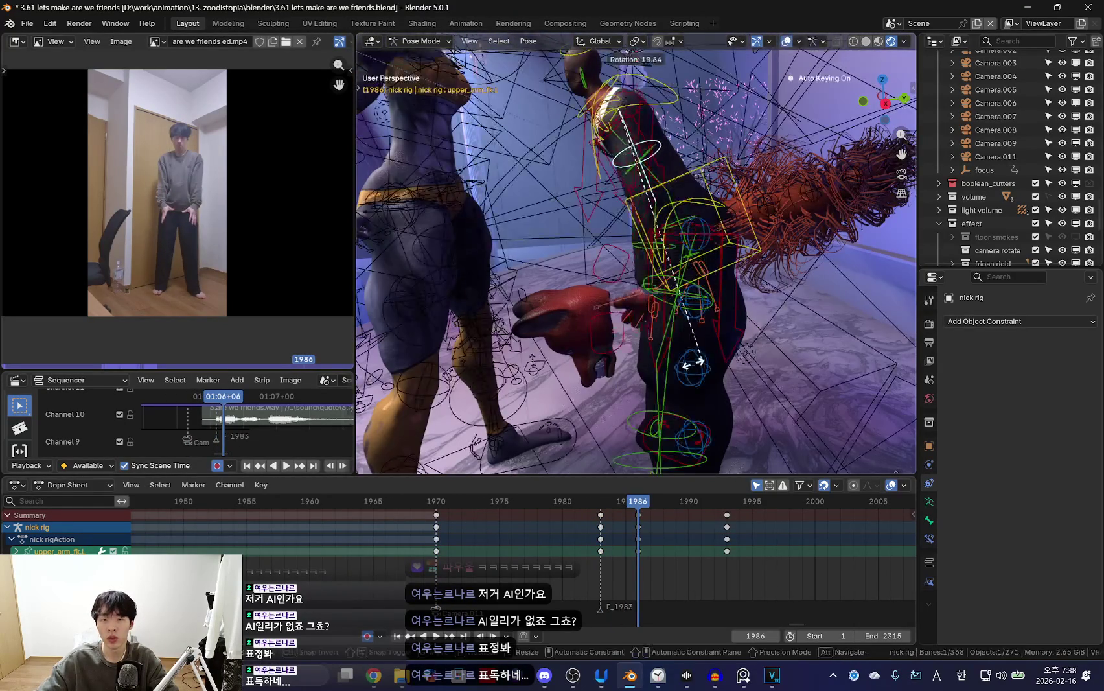
pyautogui.click(823, 233)
pyautogui.hotkey('shift', 'alt', 'z')
# Rotate the left upper arm on its local X axis and key it.
pyautogui.hotkey('shift', 'alt', 'z')
pyautogui.click(653, 155)
pyautogui.press('r')
pyautogui.hotkey('shift', 'alt', 'z')
pyautogui.click(762, 282)
pyautogui.moveTo(761, 282)
pyautogui.mouseDown(button='middle')
pyautogui.moveTo(807, 346)
pyautogui.moveTo(678, 241)
pyautogui.mouseUp(button='middle')
pyautogui.hotkey('shift', 'alt', 'z')
# Select the torso control, then re-rotate the right forearm on a locked axis.
pyautogui.click(611, 174)
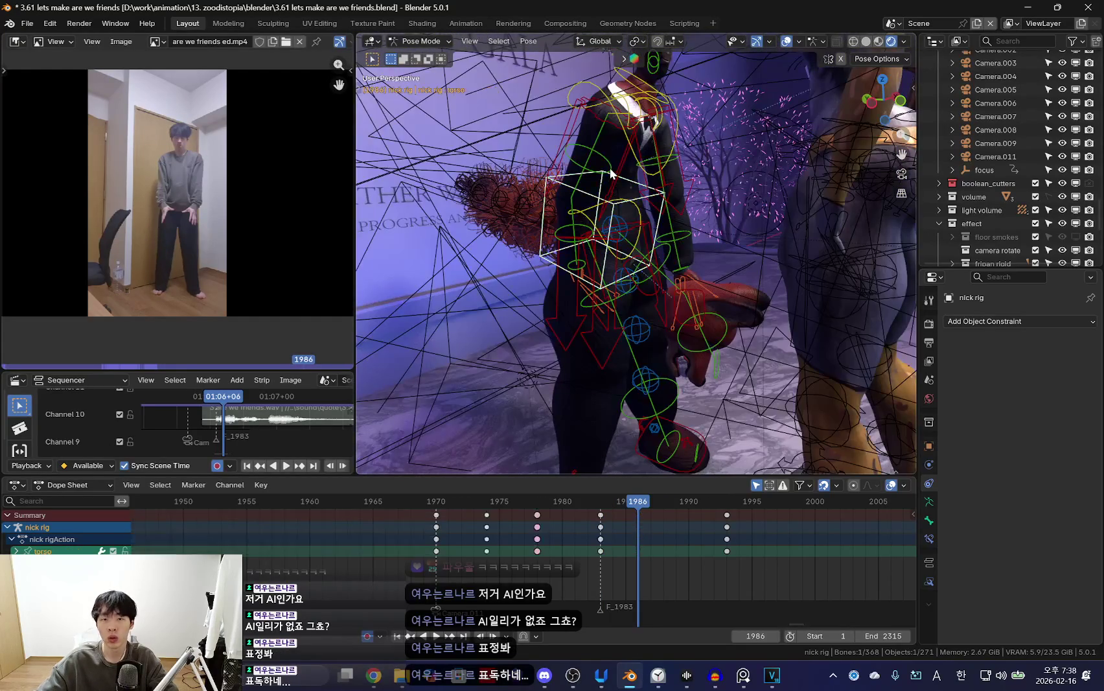
pyautogui.hotkey('shift', 'alt', 'z')
pyautogui.moveTo(618, 172); pyautogui.dragTo(696, 241, button='middle')
pyautogui.hotkey('shift', 'alt', 'z')
pyautogui.click(696, 242)
pyautogui.press('r')
pyautogui.hotkey('shift', 'alt', 'z')
pyautogui.click(697, 207)
# Select the right upper arm bone and replay the animation to review the arm pose.
pyautogui.hotkey('shift', 'alt', 'z')
pyautogui.click(690, 162)
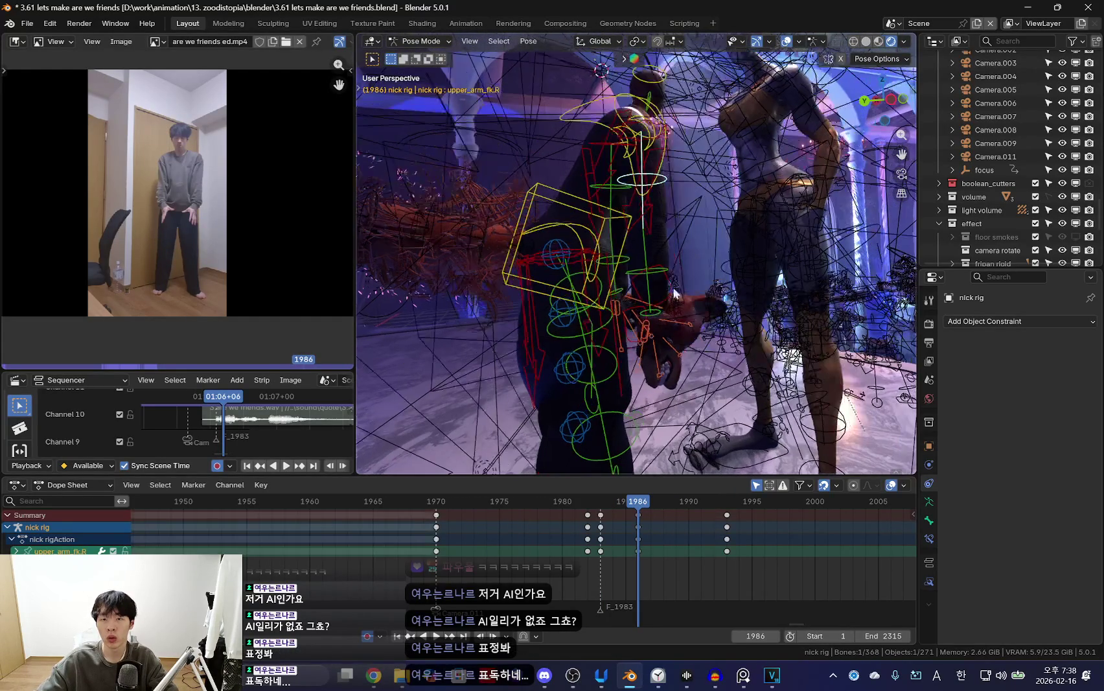
pyautogui.press('Left')
pyautogui.press('Left')
pyautogui.press('Left')
pyautogui.press('space')
pyautogui.hotkey('shift', 'alt', 'z')
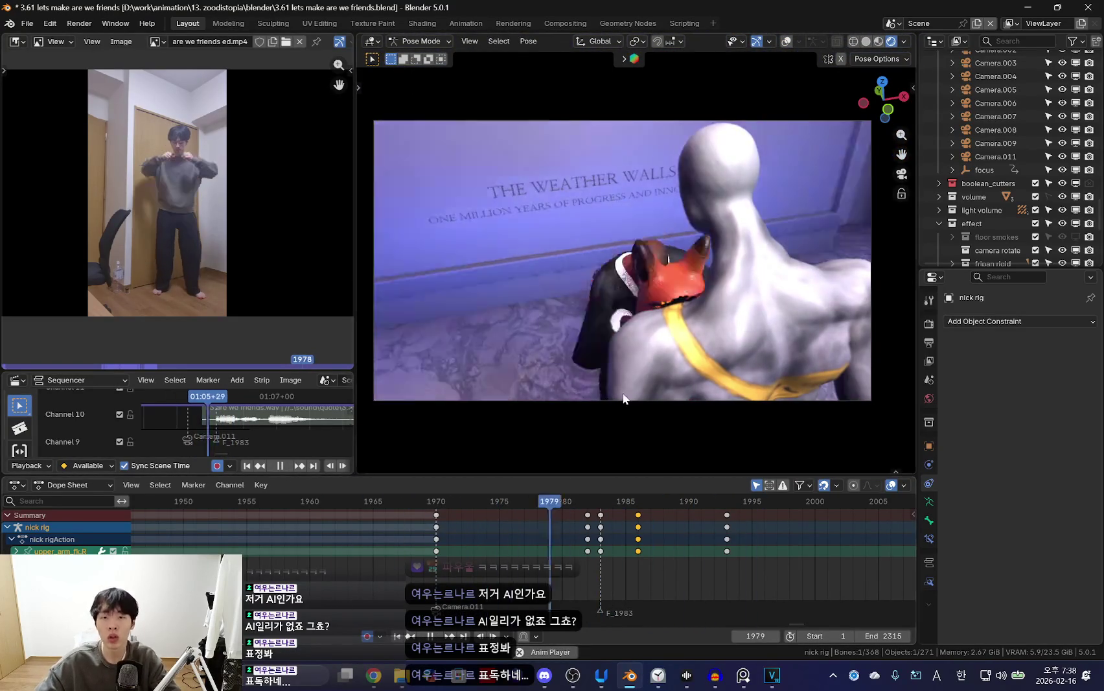
# Stop playback, select Camera.011, and jump to its keyframe at frame 1970.
pyautogui.press('space')
pyautogui.hotkey('shift', 'alt', 'z')
pyautogui.click(548, 399)
pyautogui.hotkey('shift', 'alt', 'z')
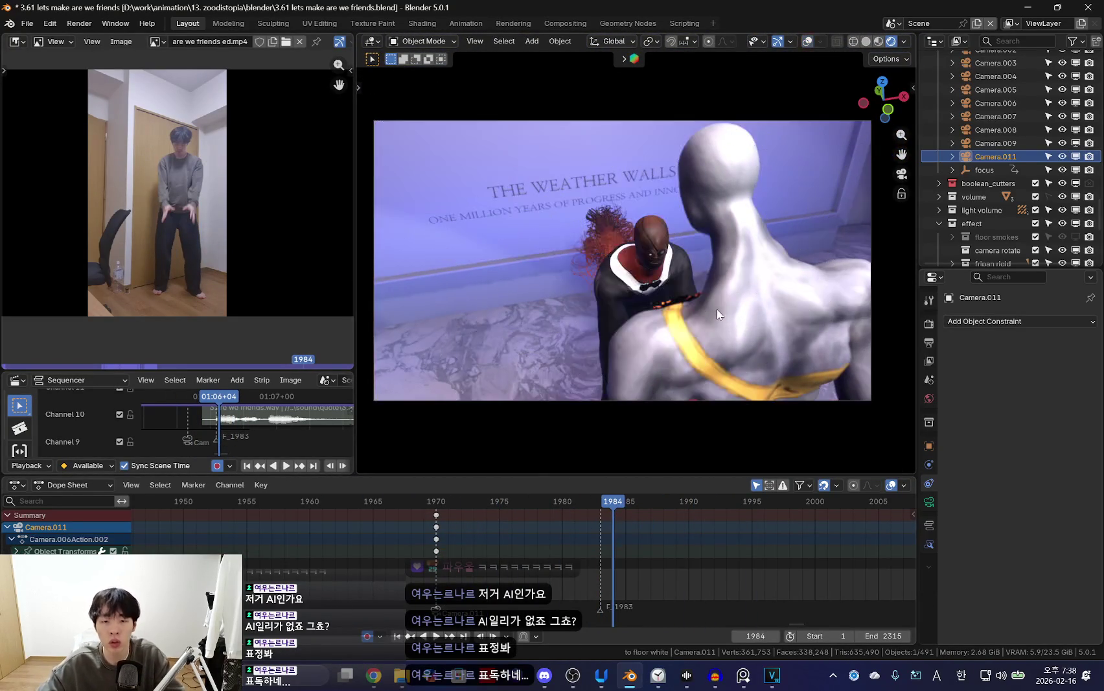
pyautogui.press('Down')
# Walk-navigate Camera.011 back to frame both characters at frame 1970.
pyautogui.hotkey('shift', '`')
pyautogui.press('s')
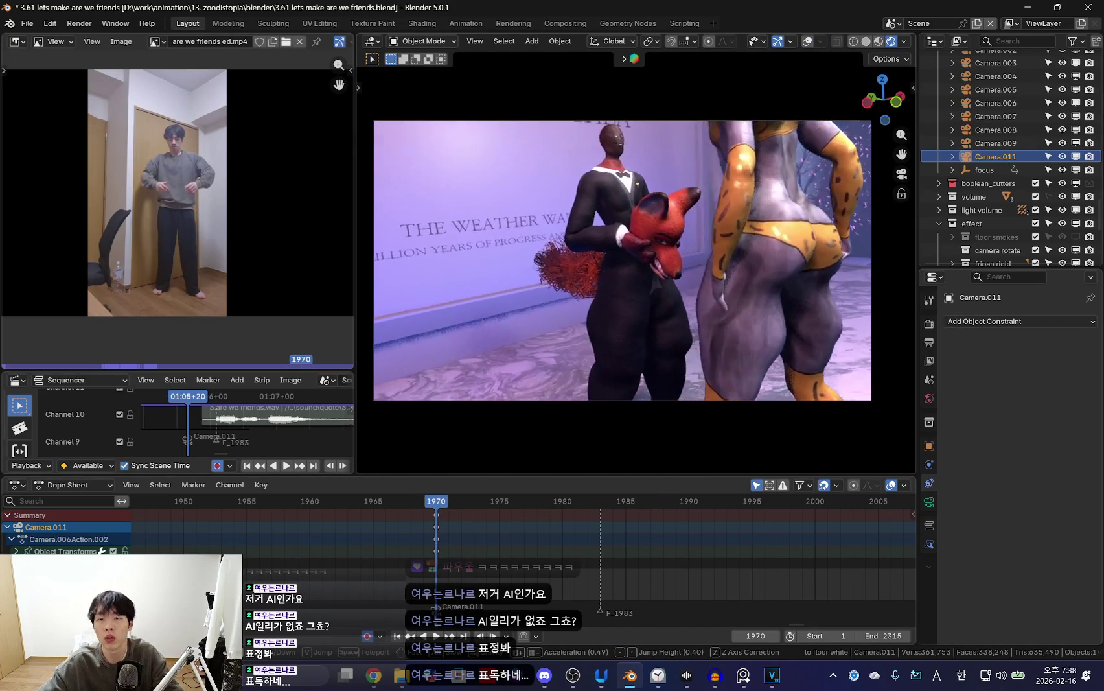
pyautogui.press('w')
pyautogui.press('Up')
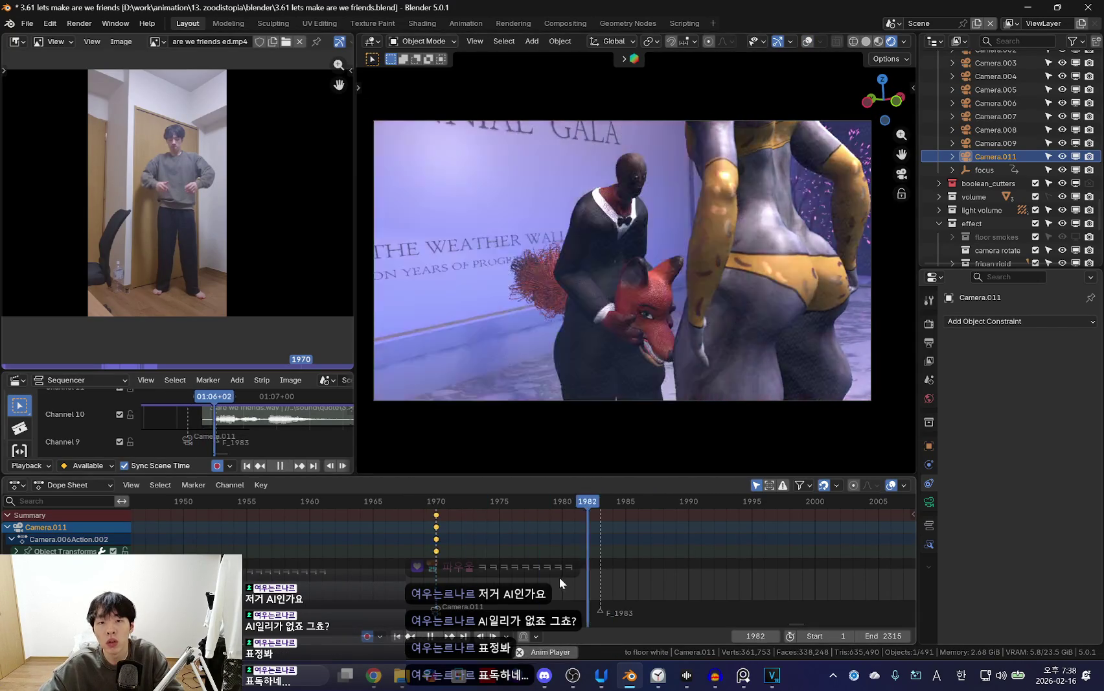
pyautogui.keyDown('ctrl'); pyautogui.scroll(1, 447, 557); pyautogui.keyUp('ctrl')
pyautogui.press('Down')
pyautogui.scroll(-1, 462, 552)
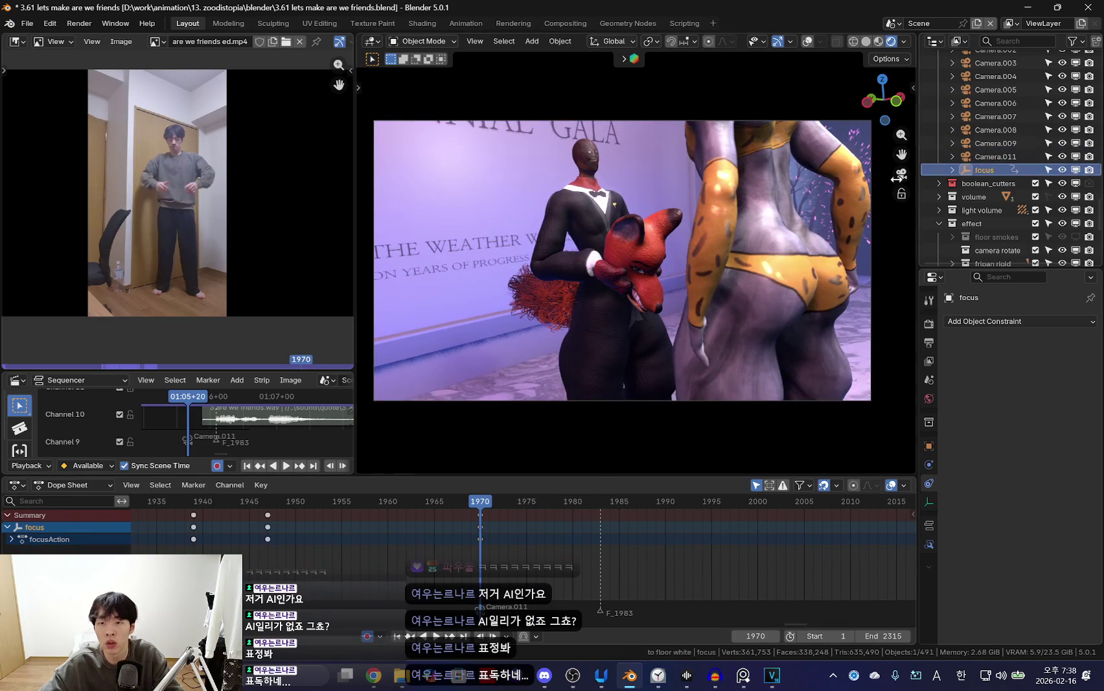
pyautogui.click(896, 179)
# At frame 1969, snap the camera focus target to the 3D cursor and play back the shot.
pyautogui.hotkey('shift', 'ctrl', 'space')
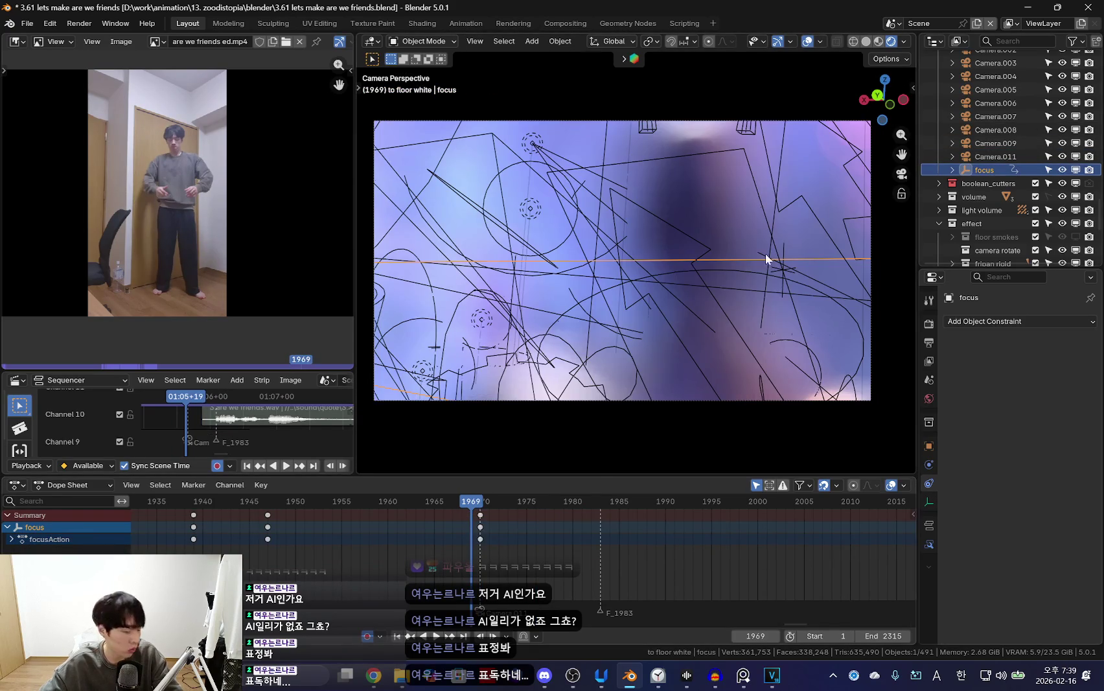
pyautogui.hotkey('shift', 'alt', 'z')
pyautogui.hotkey('shift', 's')
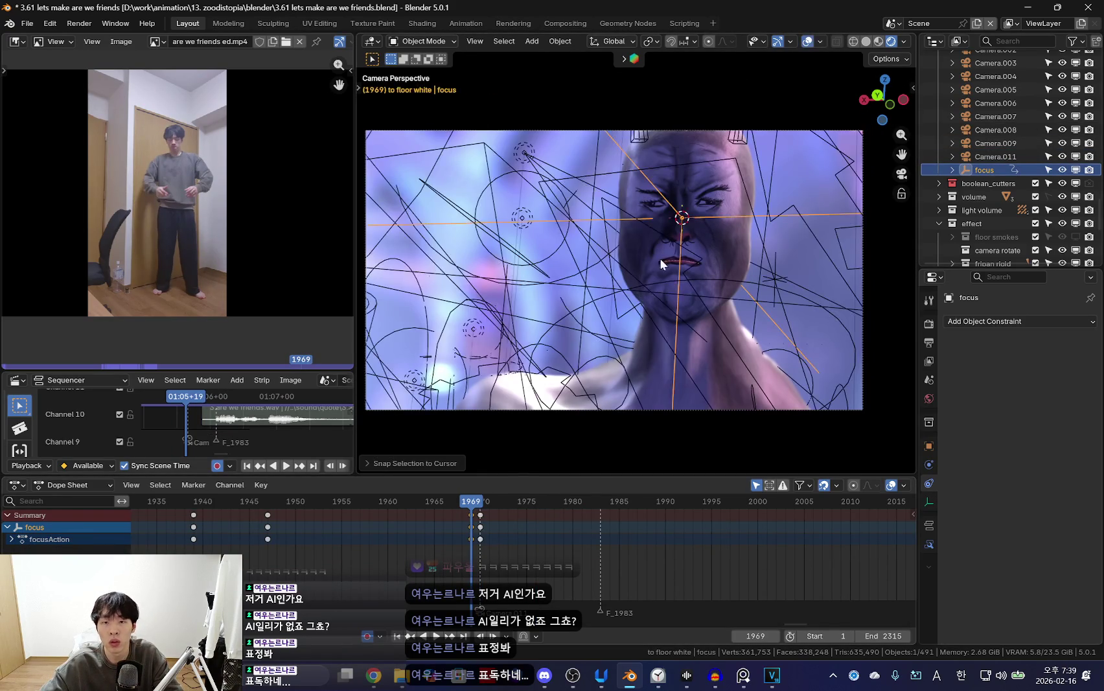
pyautogui.hotkey('shift', 'ctrl', 'space')
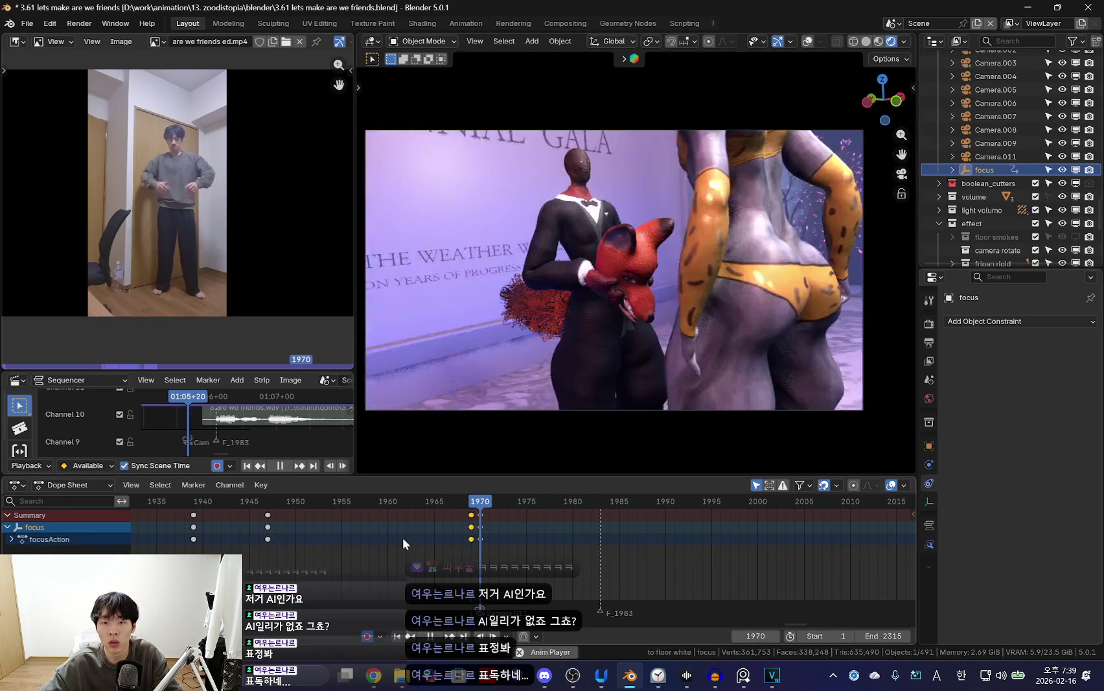
pyautogui.scroll(-3, 373, 534)
pyautogui.scroll(-2, 426, 541)
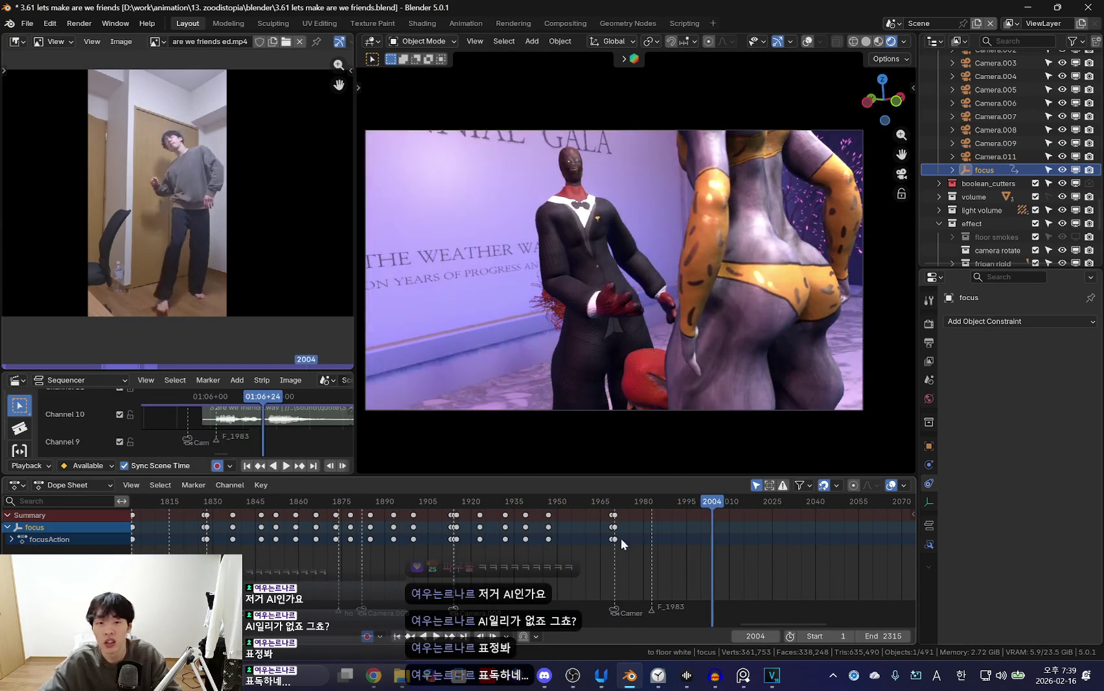
pyautogui.press('Escape')
pyautogui.moveTo(573, 304); pyautogui.dragTo(726, 265, button='middle')
# Put the nick rig in Pose Mode and view frame 1970 through the scene camera.
pyautogui.click(653, 191)
pyautogui.click(659, 234)
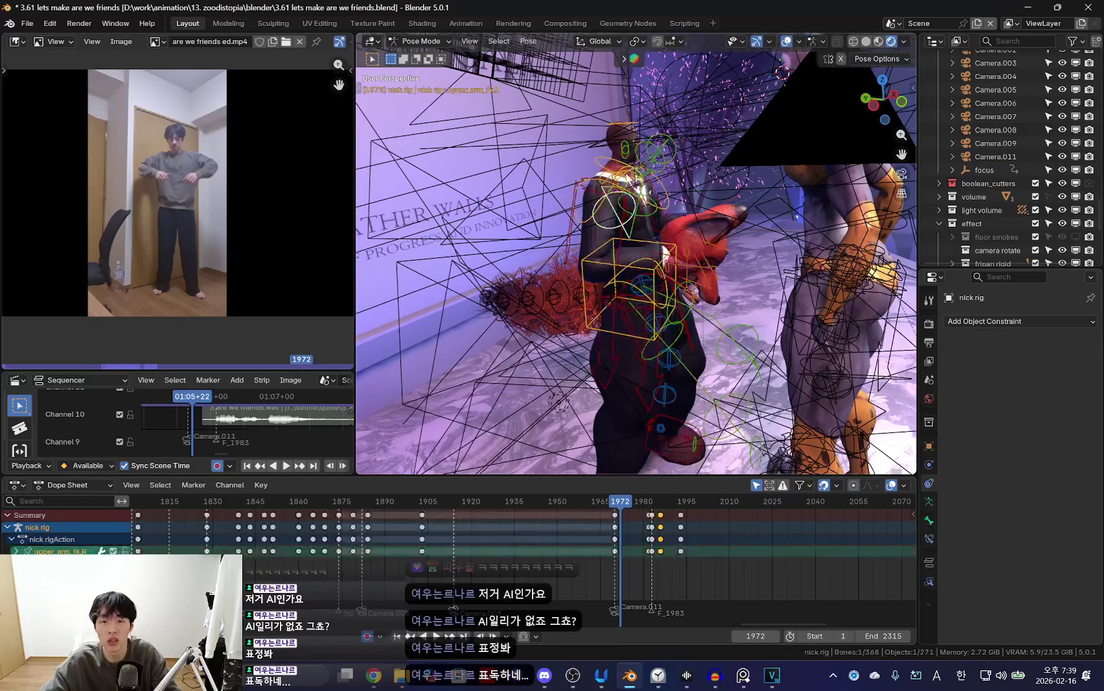
pyautogui.hotkey('ctrl', 'Tab')
pyautogui.press('KP_0')
pyautogui.hotkey('shift', 'alt', 'z')
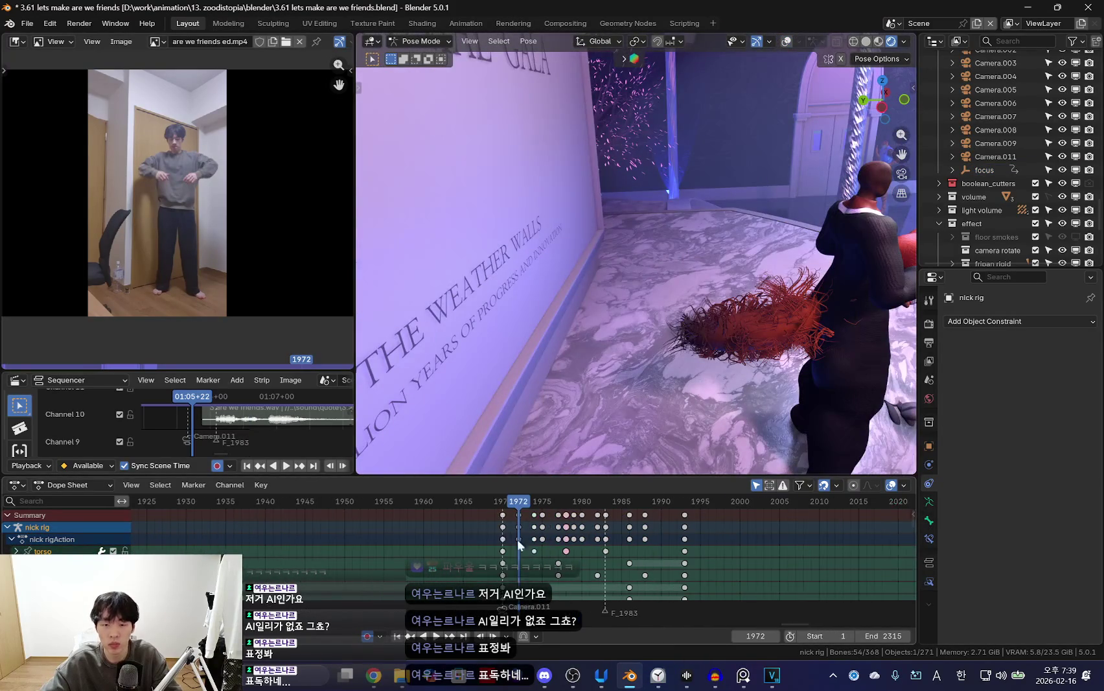
pyautogui.press('Left')
pyautogui.press('Left')
pyautogui.moveTo(646, 347)
pyautogui.mouseDown(button='middle')
pyautogui.moveTo(722, 304)
pyautogui.moveTo(740, 374)
pyautogui.mouseUp(button='middle')
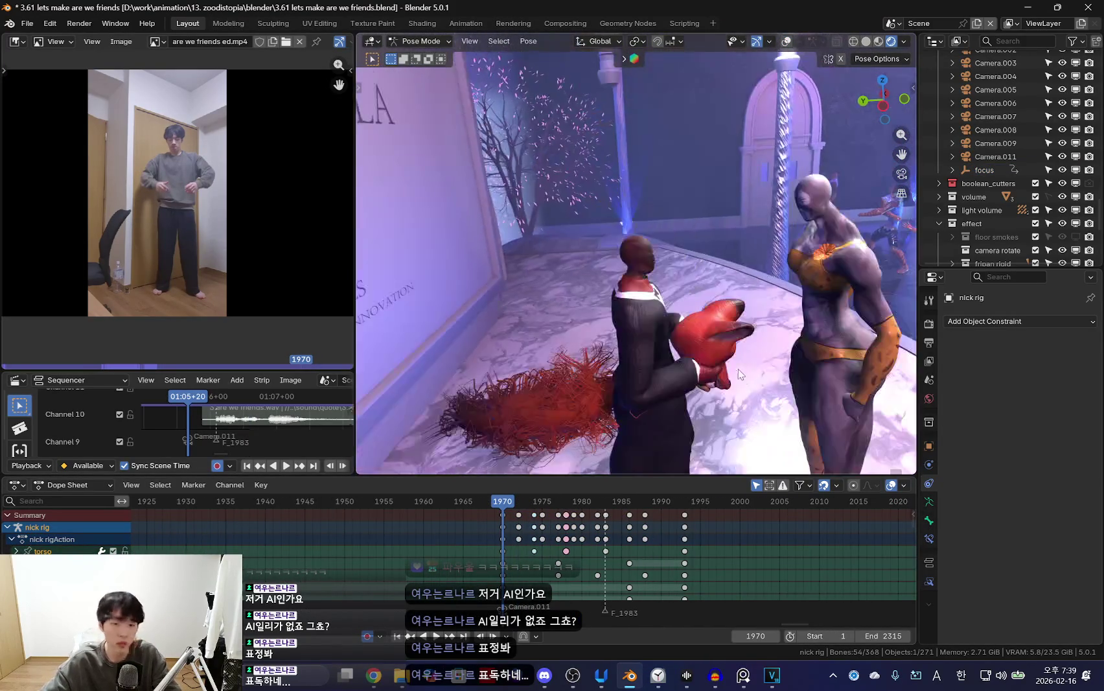
pyautogui.press('KP_0')
# Select the right arm IK control and loop playback from frame 1970.
pyautogui.click(657, 674)
pyautogui.click(658, 674)
pyautogui.scroll(2, 631, 587)
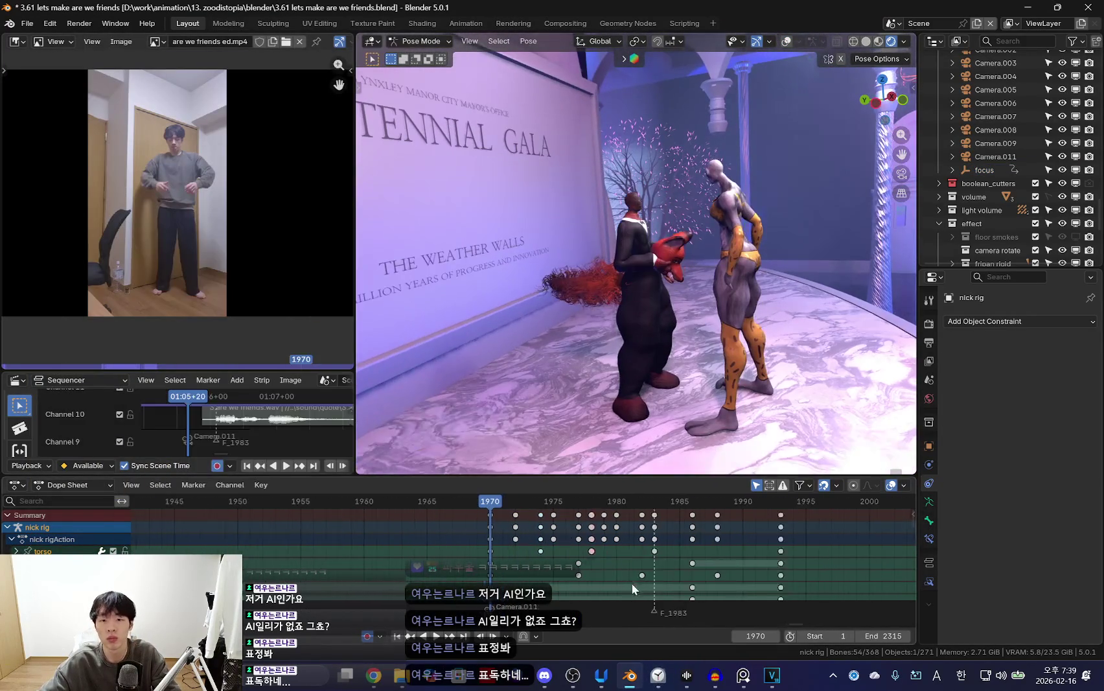
pyautogui.press('space')
pyautogui.scroll(2, 514, 539)
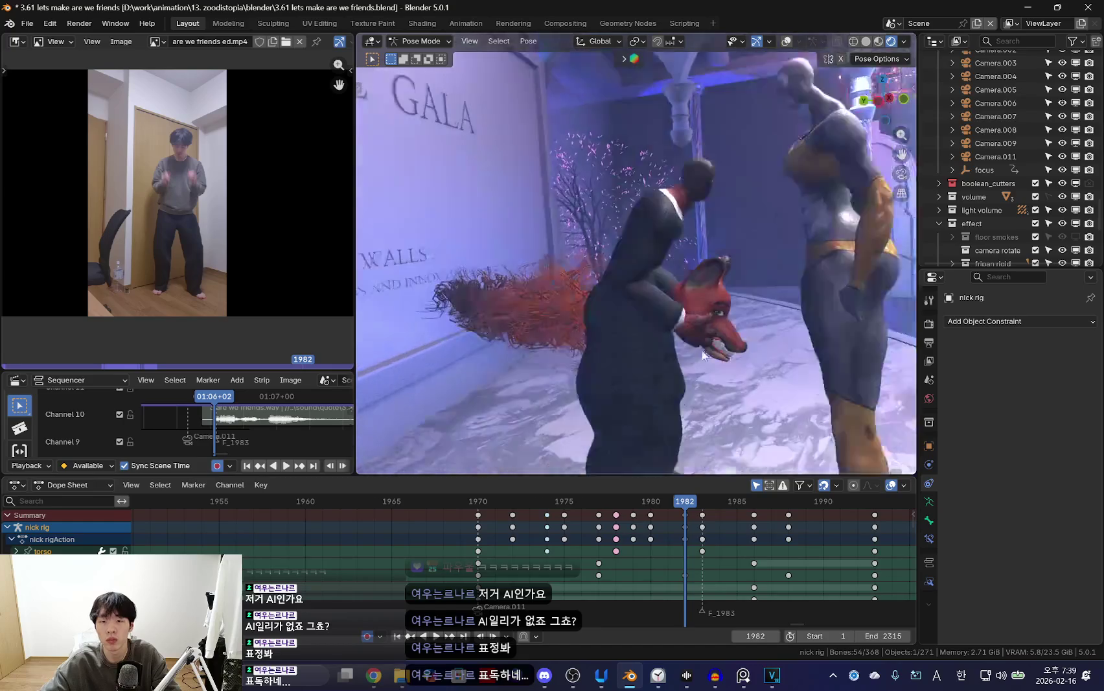
pyautogui.hotkey('shift', 'alt', 'z')
pyautogui.moveTo(702, 350); pyautogui.dragTo(665, 283, button='middle')
pyautogui.click(658, 289)
pyautogui.hotkey('shift', 'alt', 'z')
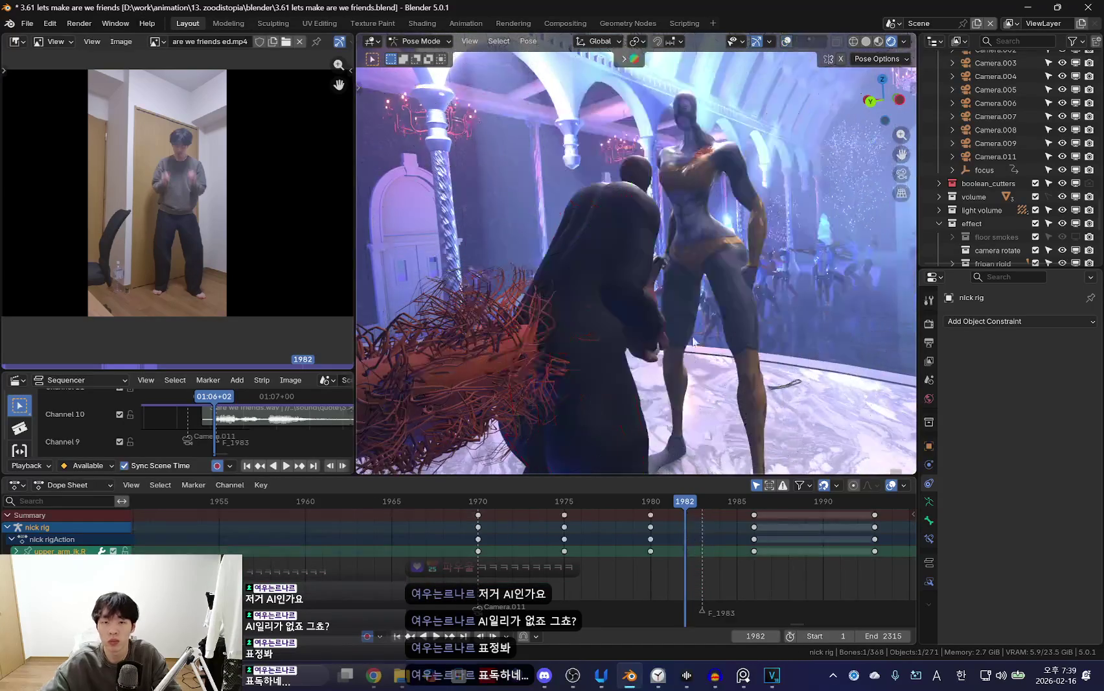
pyautogui.press('space')
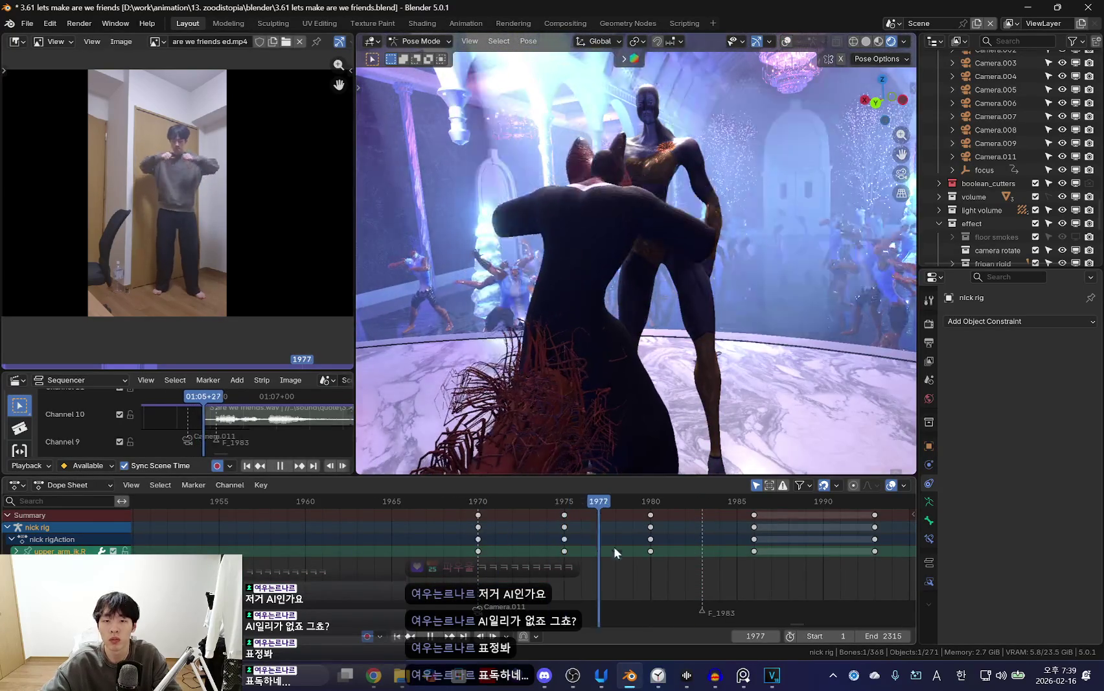
pyautogui.press('Escape')
pyautogui.press('space')
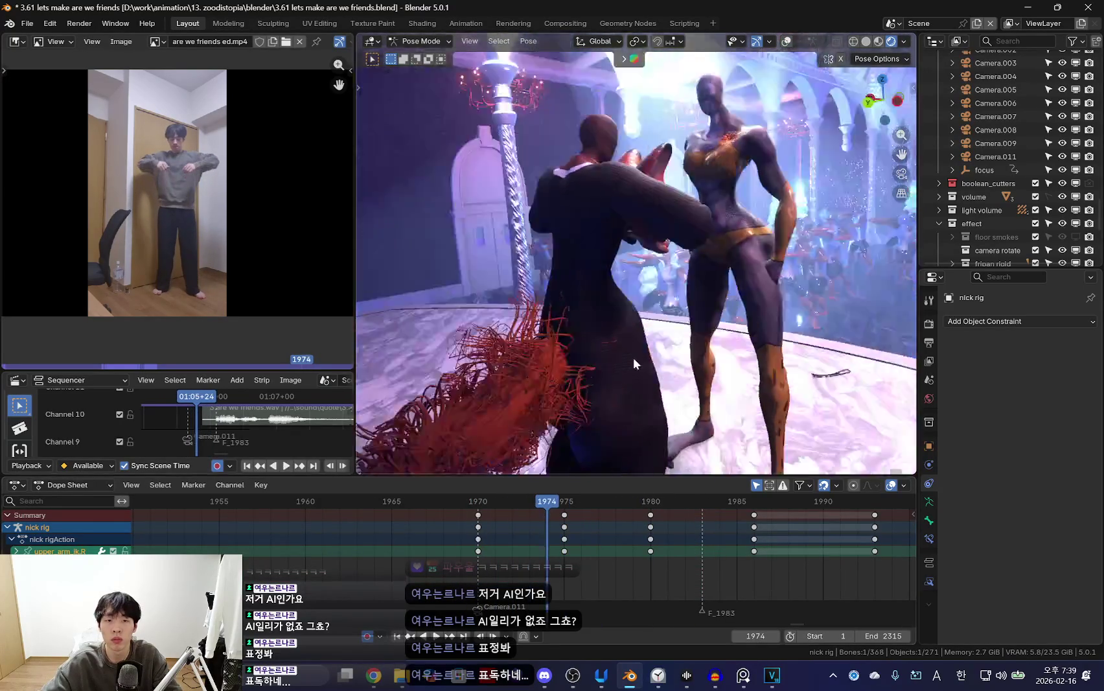
# Rotate the right arm at frame 1978 and shift its keys one frame later.
pyautogui.click(564, 550)
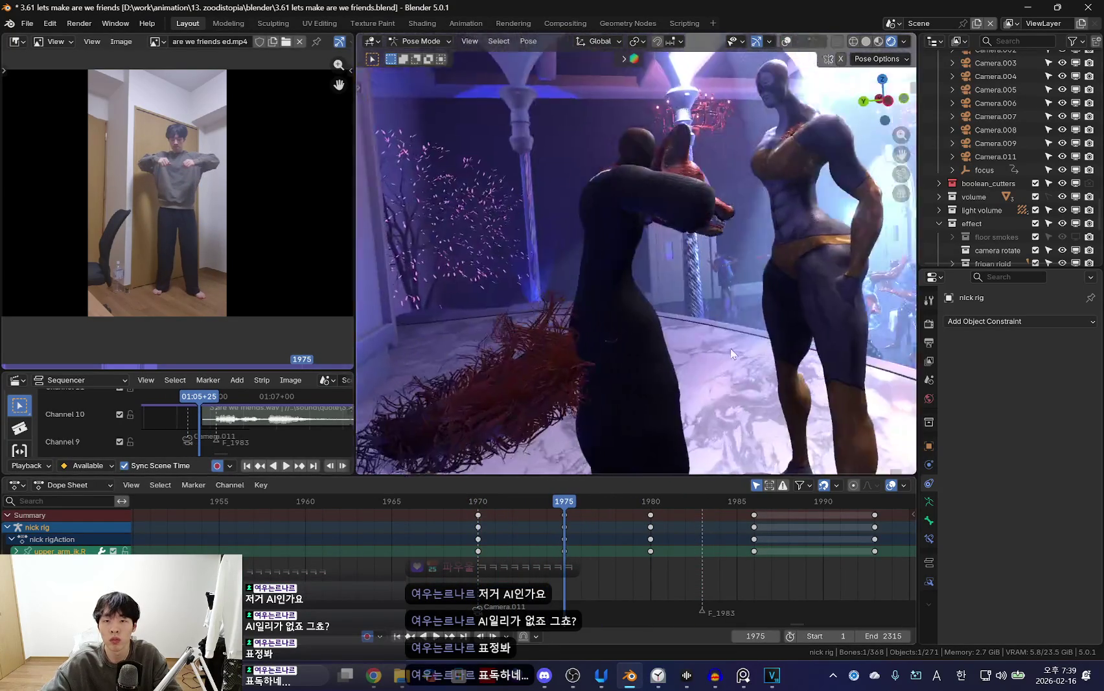
pyautogui.press('Escape')
pyautogui.click(529, 545)
pyautogui.press('space')
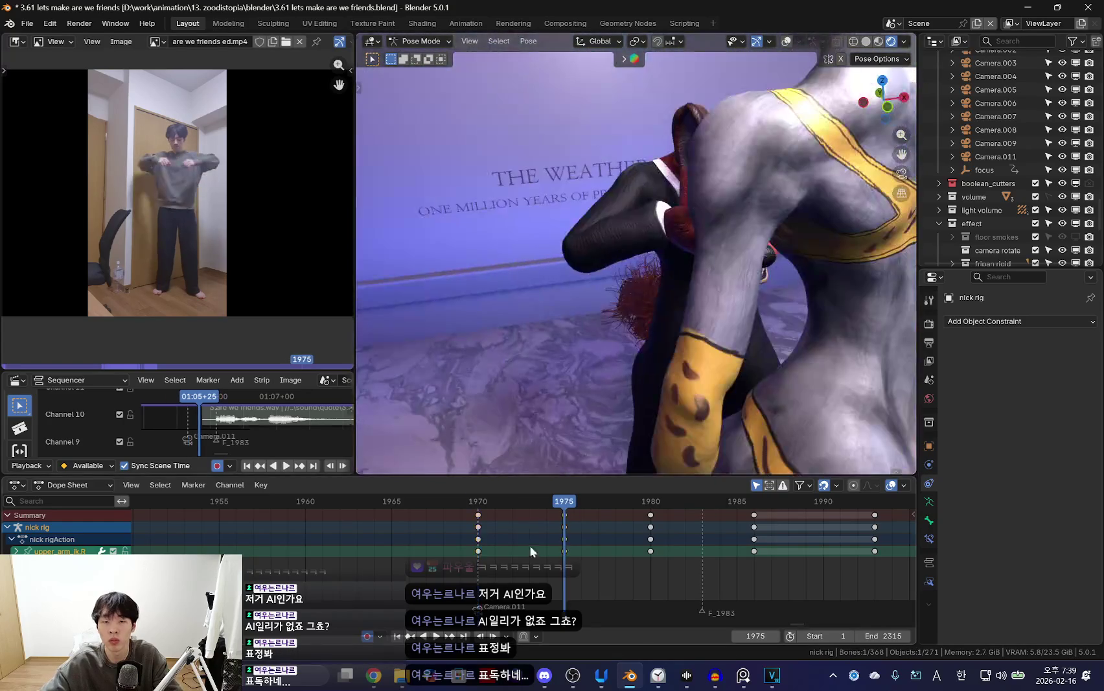
pyautogui.moveTo(572, 539); pyautogui.dragTo(615, 545)
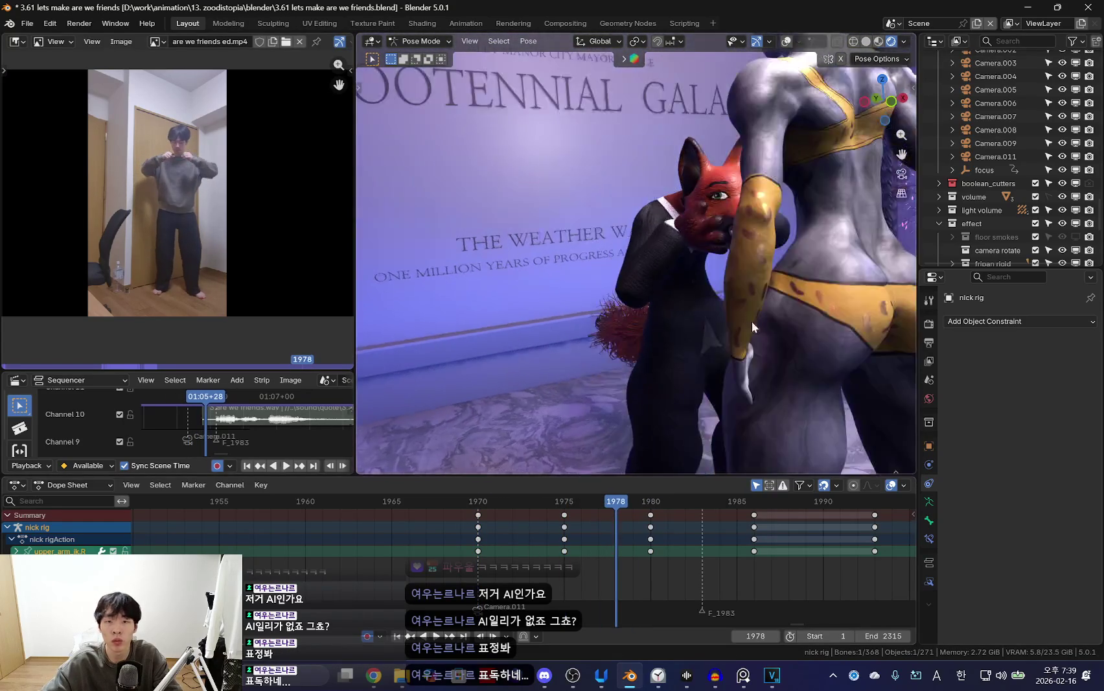
pyautogui.press('r')
pyautogui.click(716, 342)
pyautogui.press('space')
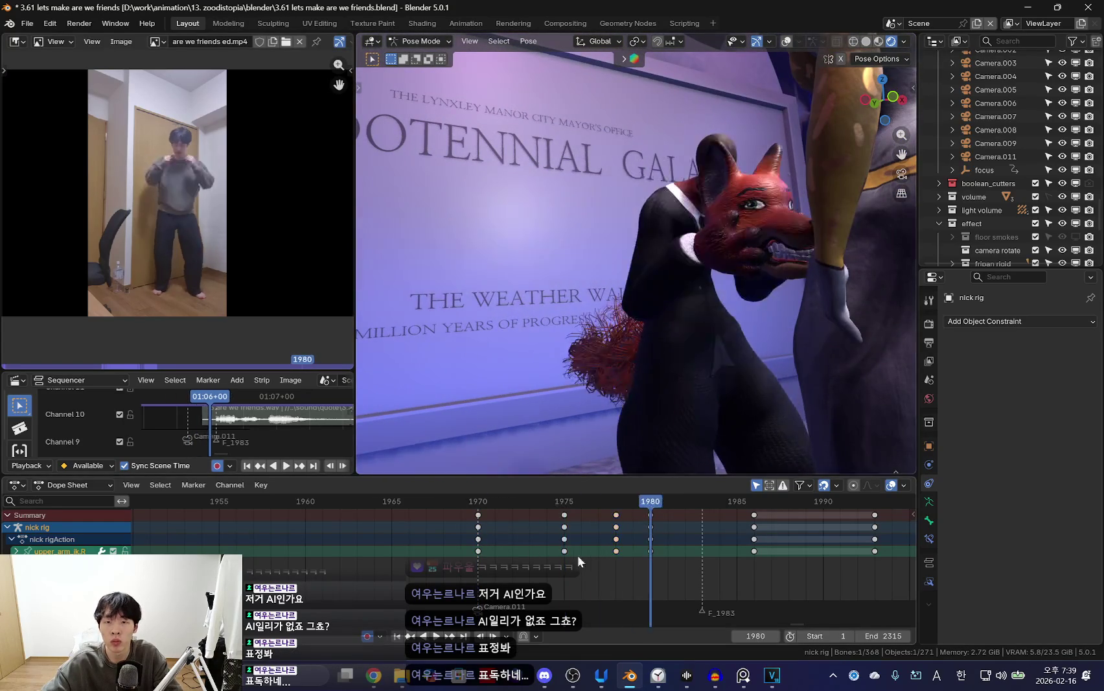
pyautogui.click(700, 551)
pyautogui.press('space')
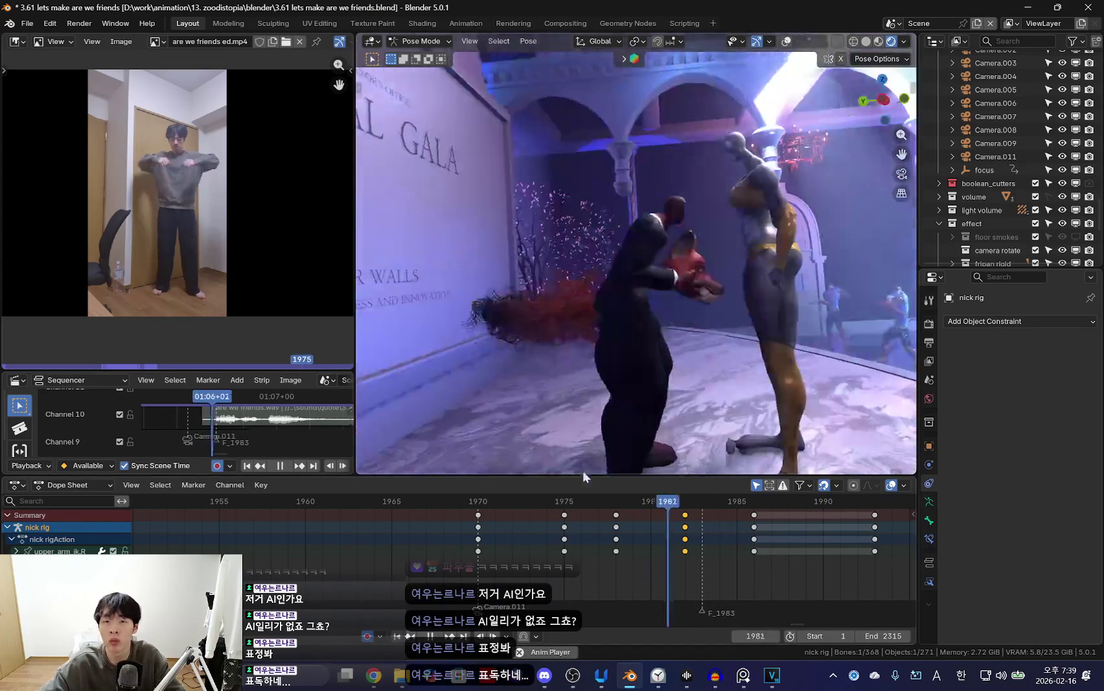
pyautogui.hotkey('shift', 'alt', 'z')
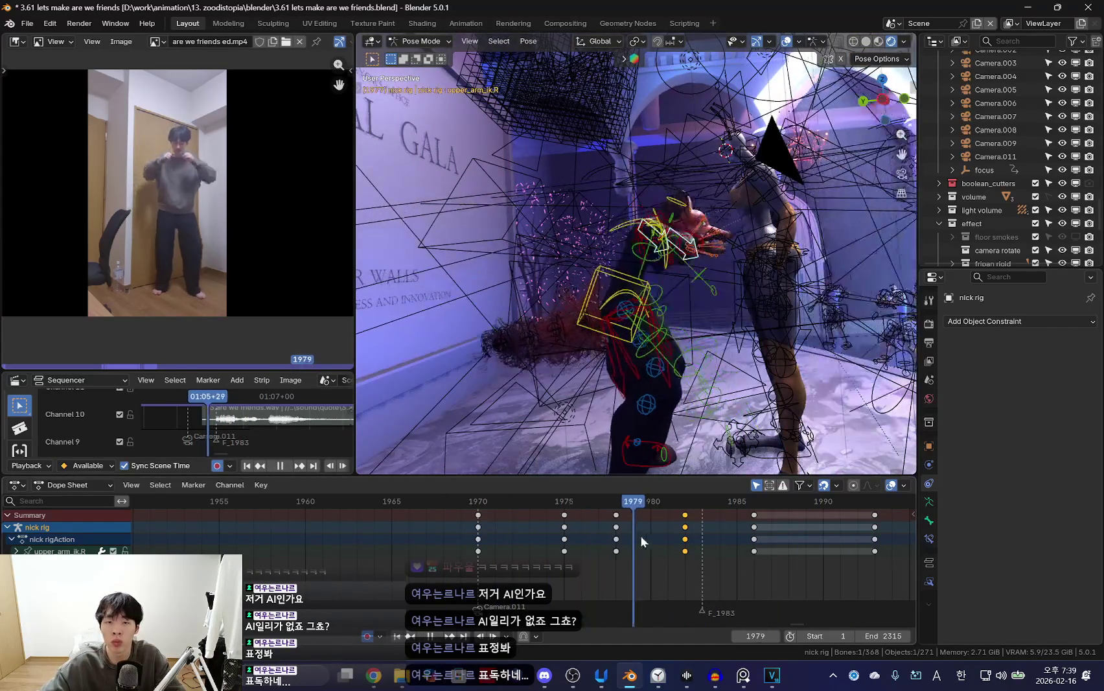
# Make the torso the active bone and slide its frame-1978 keys back two frames to 1976.
pyautogui.click(601, 265)
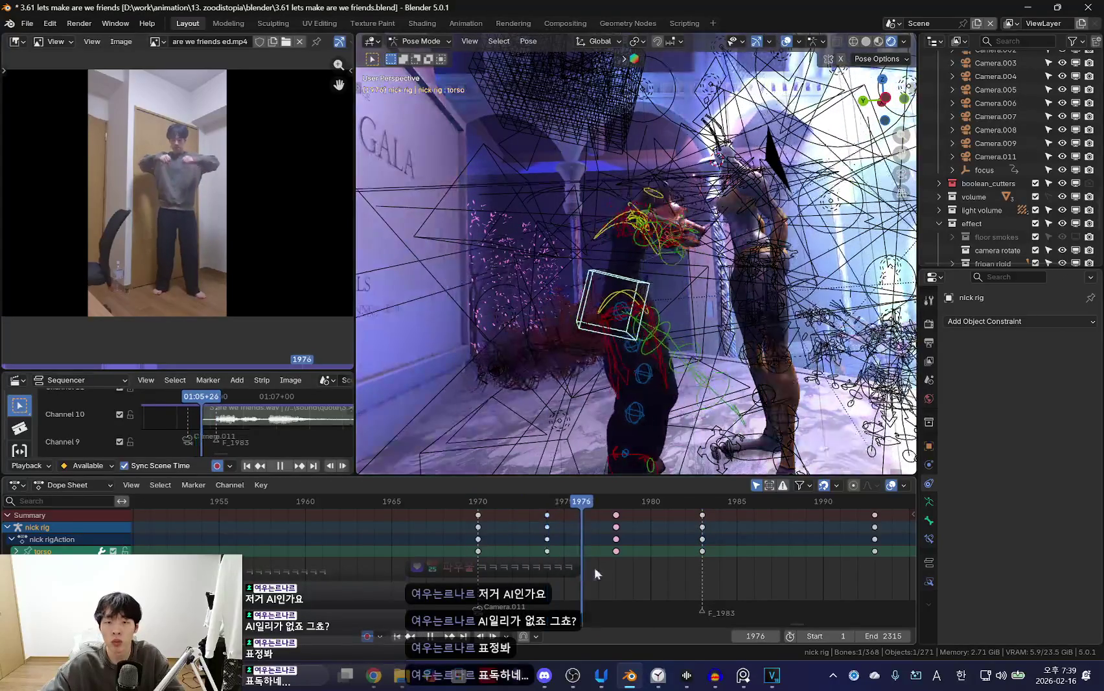
pyautogui.press('space')
pyautogui.hotkey('shift', 'alt', 'z')
pyautogui.press('Up')
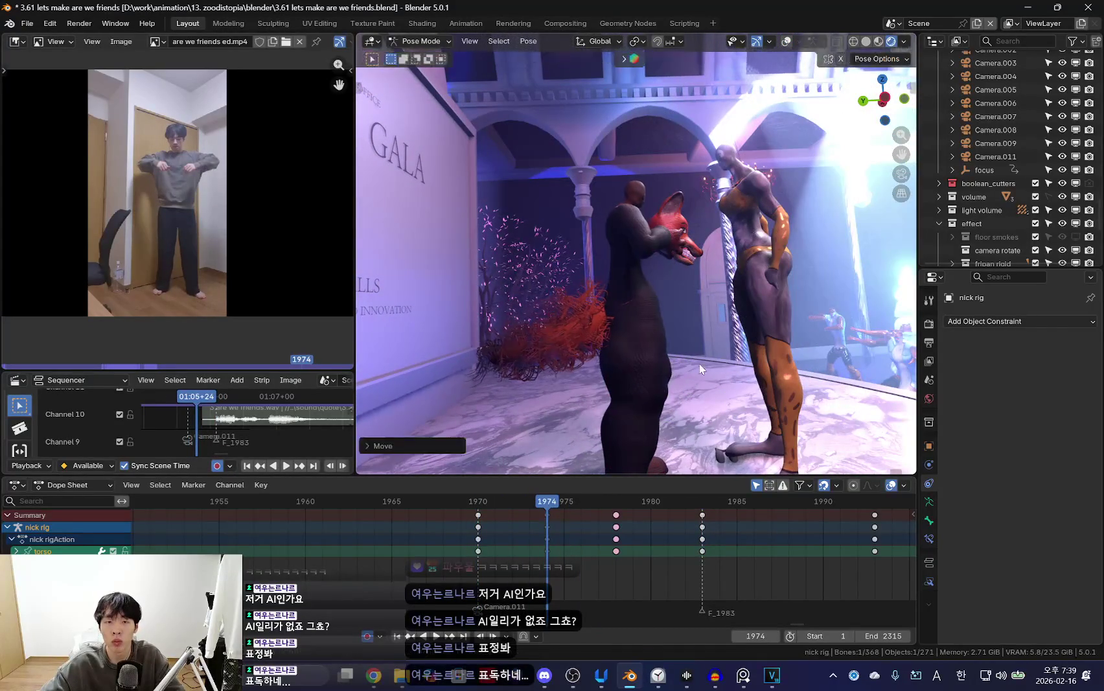
pyautogui.moveTo(519, 537); pyautogui.dragTo(607, 546)
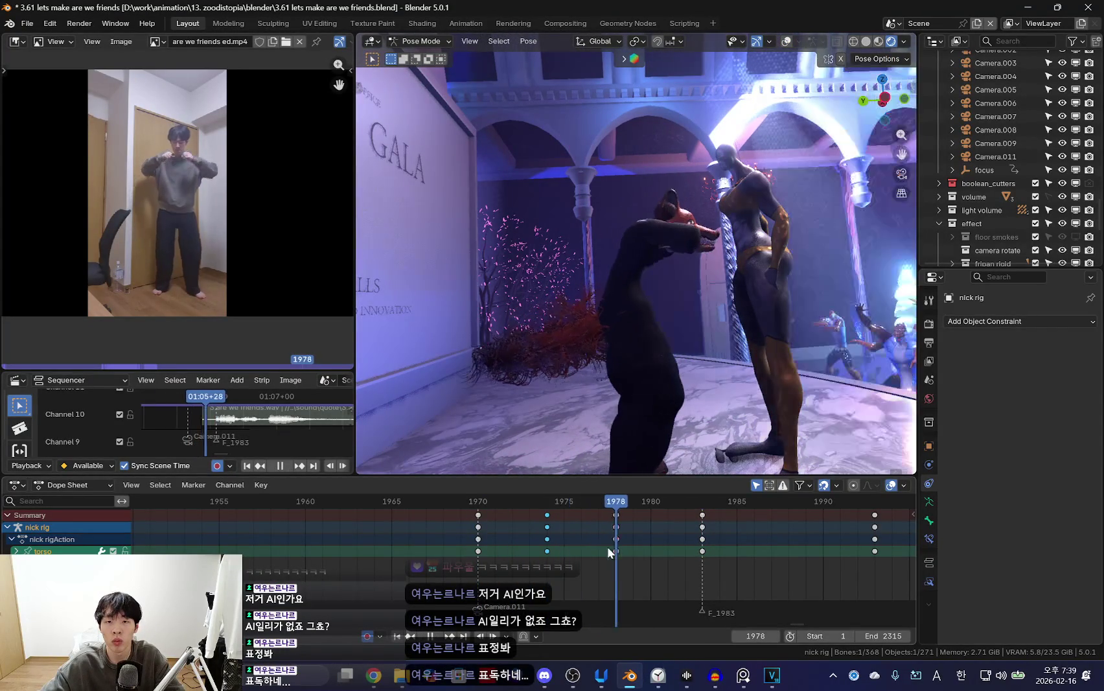
pyautogui.press('g')
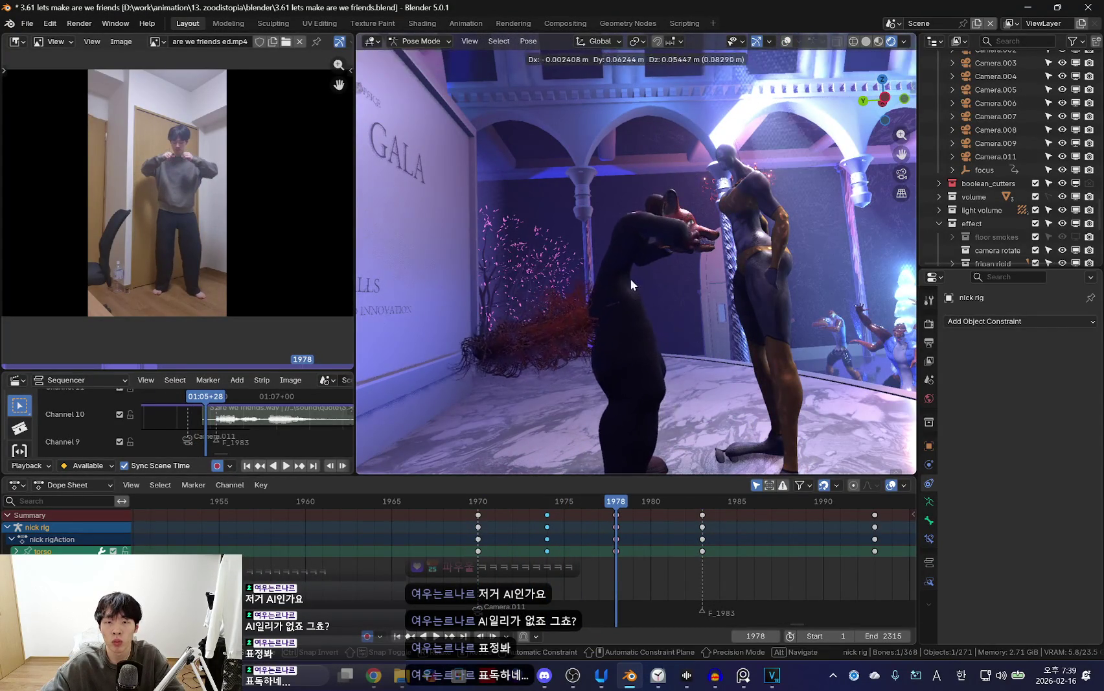
pyautogui.moveTo(577, 576); pyautogui.dragTo(702, 570)
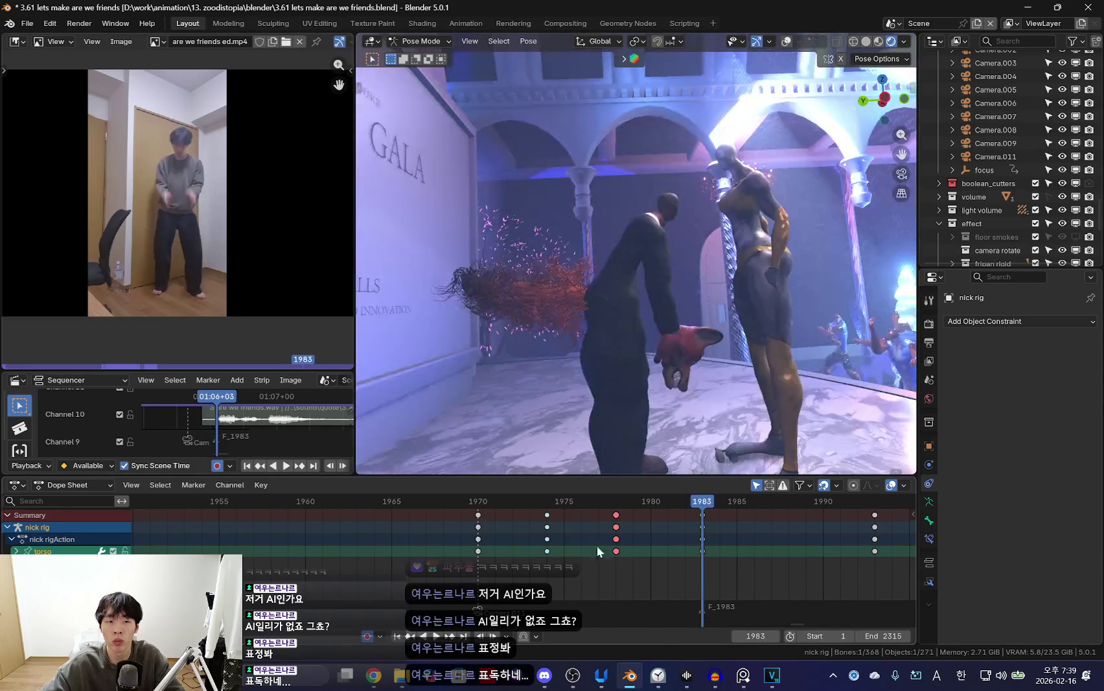
pyautogui.moveTo(597, 545); pyautogui.dragTo(599, 557)
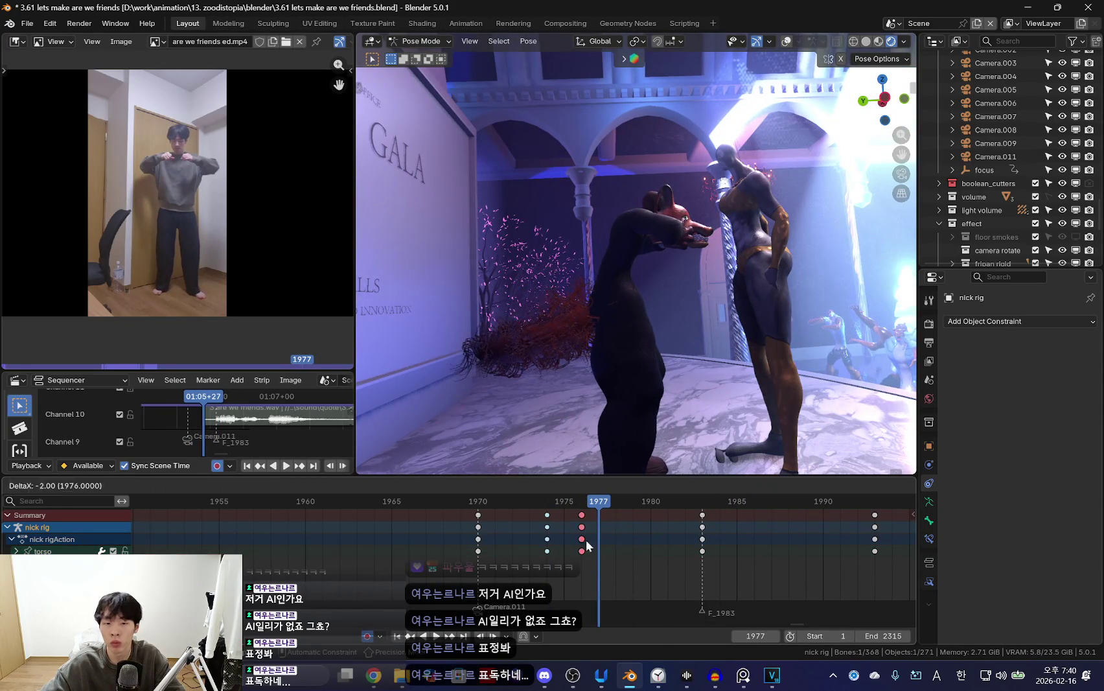
pyautogui.click(555, 688)
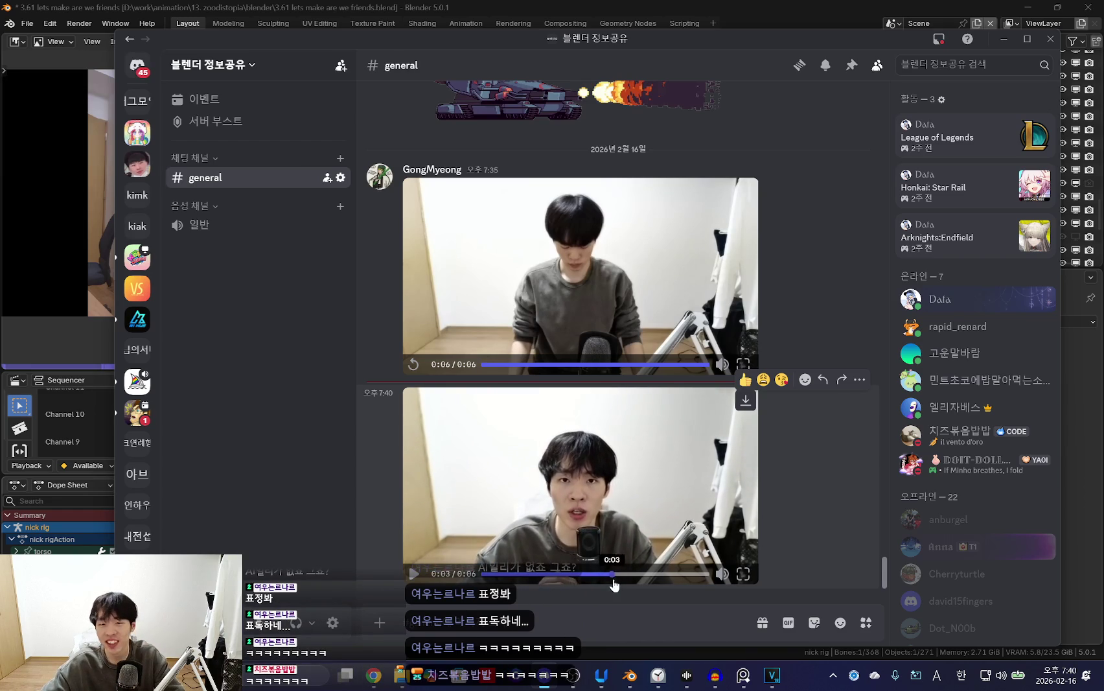
# Replay the second reference clip from 0:00, then minimise Discord.
pyautogui.click(500, 574)
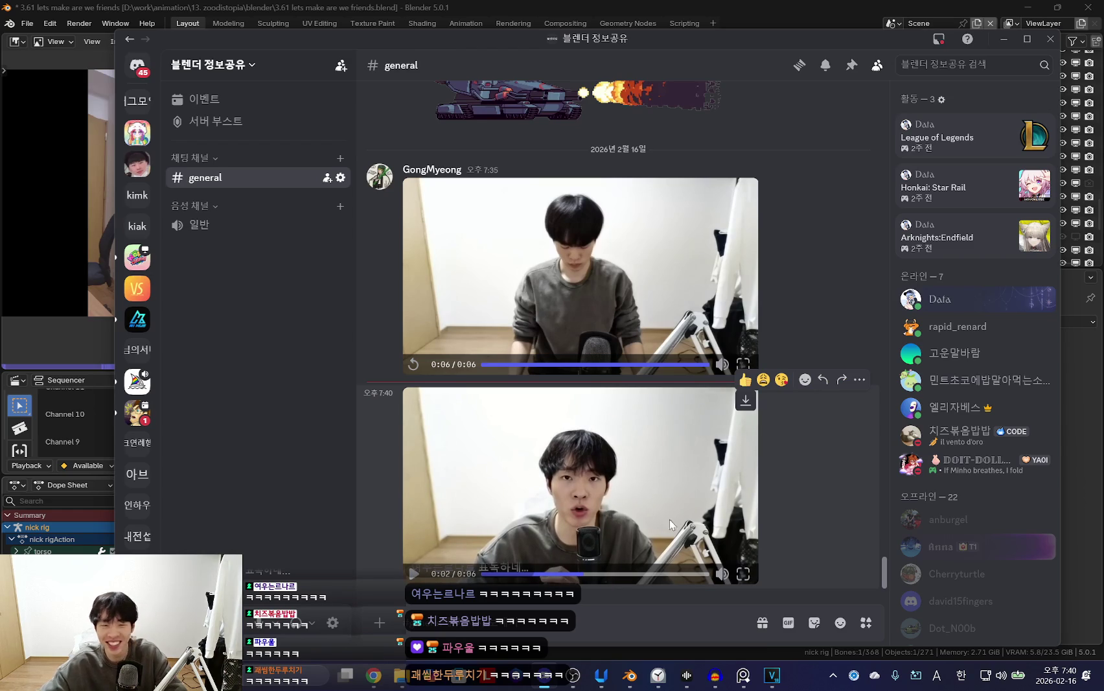
pyautogui.click(1003, 39)
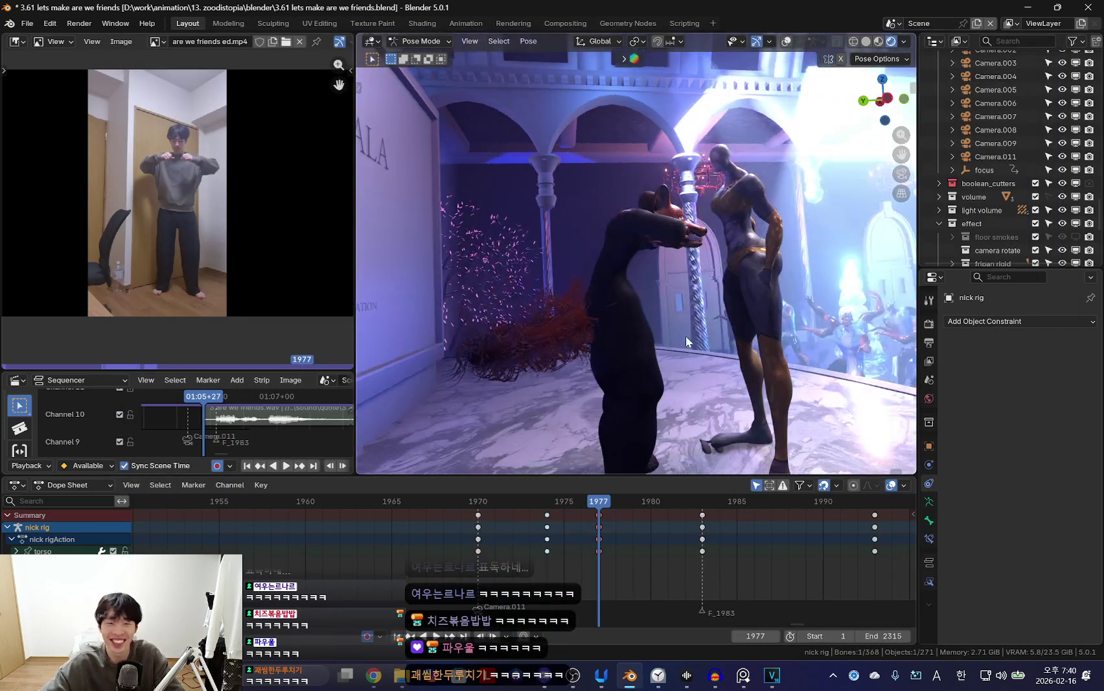
# Check the Discord reference and loop playback, stopping at frame 1983.
pyautogui.hotkey('shift', 'alt', 'z')
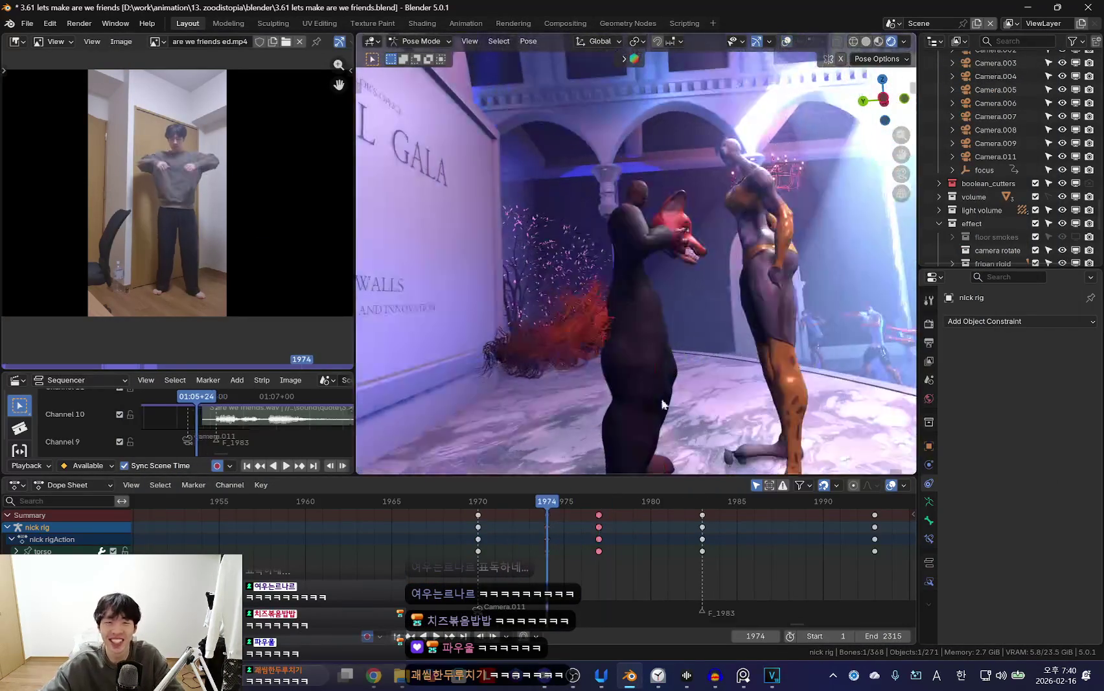
pyautogui.click(701, 542)
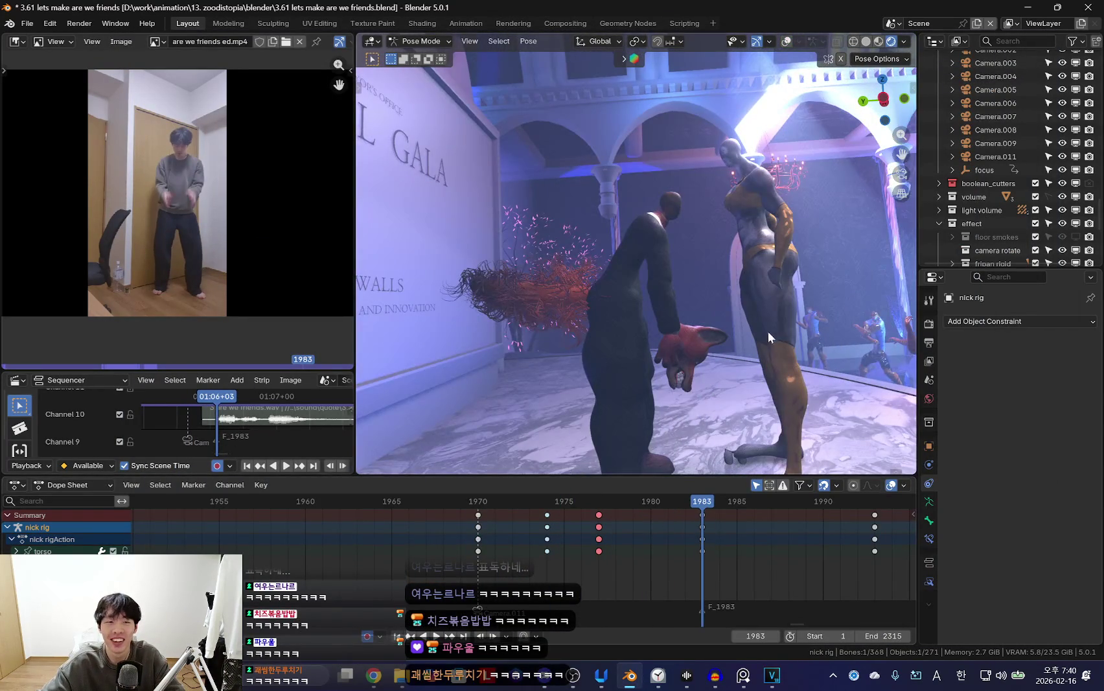
pyautogui.click(544, 675)
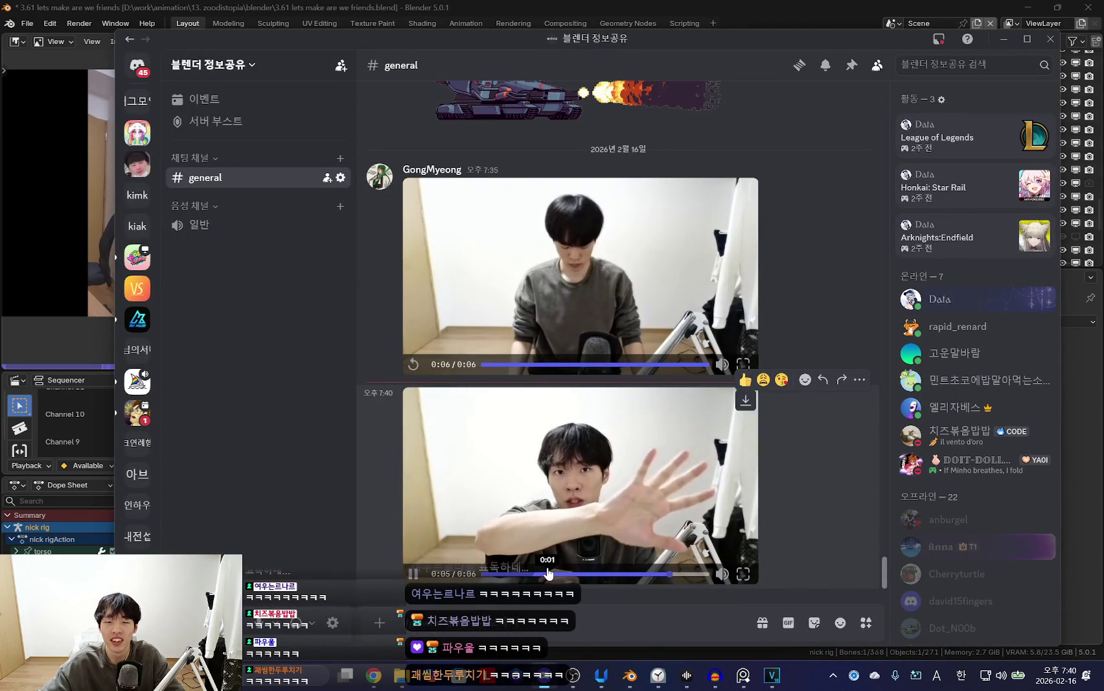
pyautogui.click(1004, 39)
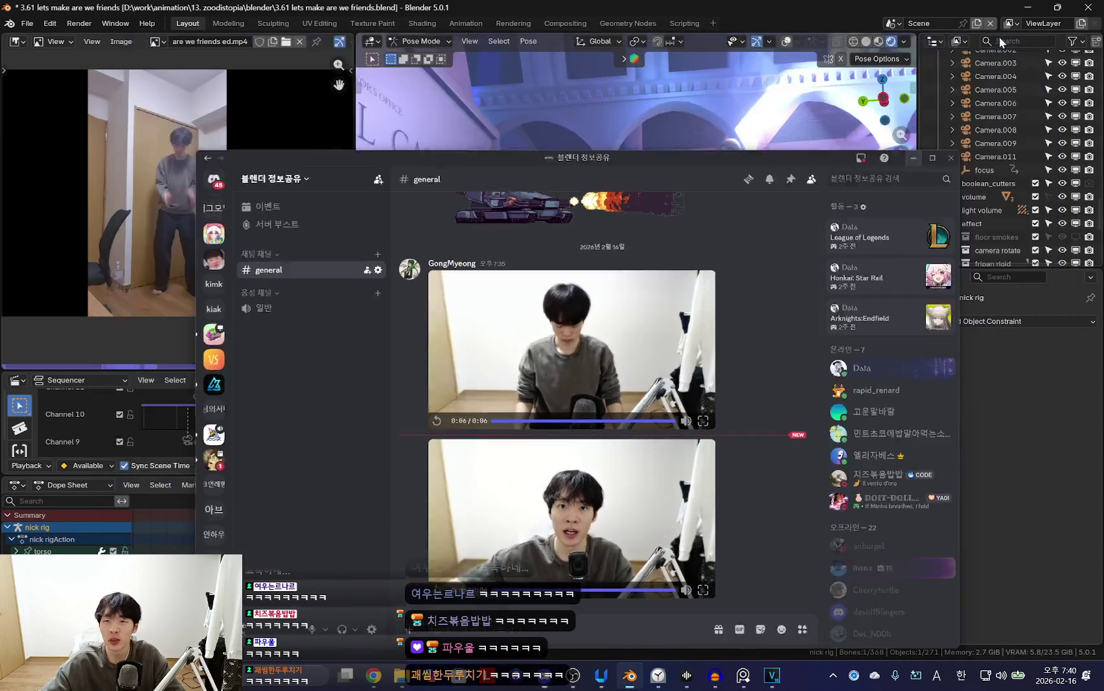
pyautogui.hotkey('ctrl', 'shift', 'space')
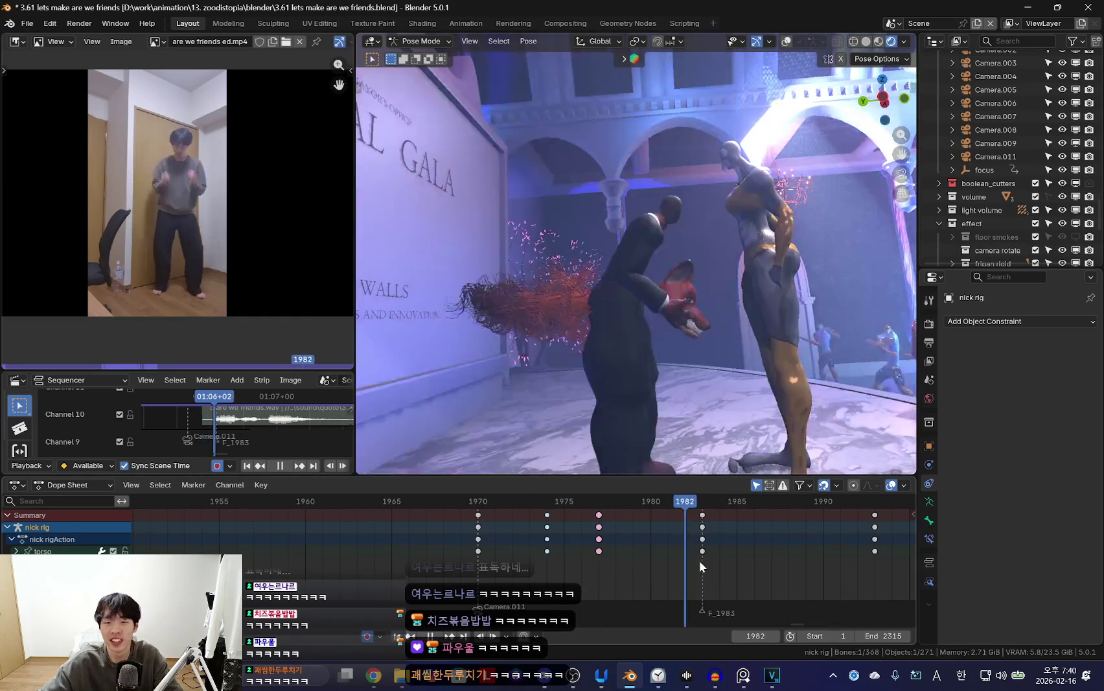
pyautogui.press('Escape')
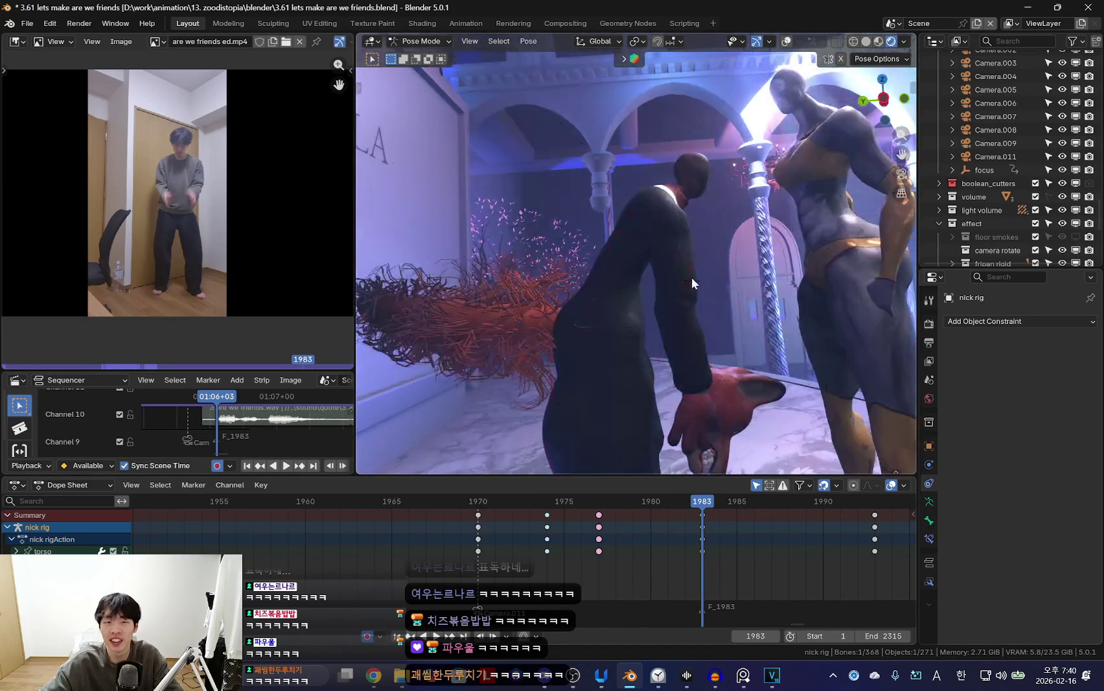
pyautogui.hotkey('ctrl', 'shift', 'space')
pyautogui.press('Escape')
# Rotate and move the hand bone and key the lowered pose at frame 1983.
pyautogui.press('r')
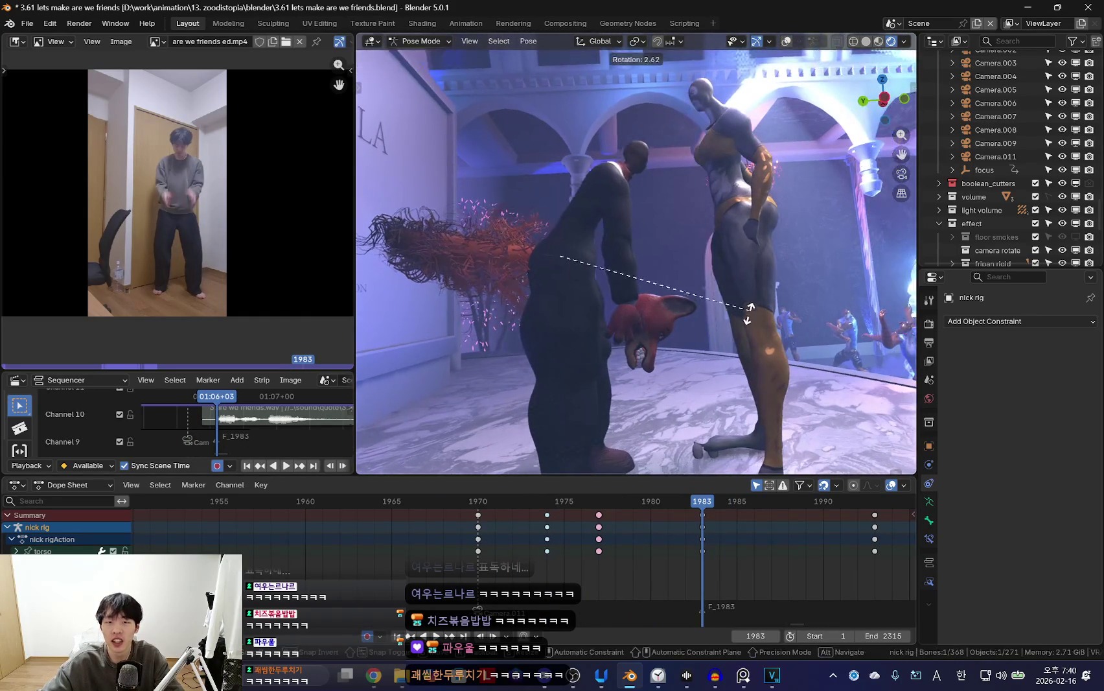
pyautogui.click(729, 303)
pyautogui.press('g')
pyautogui.click(735, 332)
pyautogui.press('i')
pyautogui.moveTo(490, 572)
pyautogui.mouseDown()
pyautogui.moveTo(783, 565)
pyautogui.moveTo(581, 573)
pyautogui.moveTo(560, 552)
pyautogui.moveTo(580, 559)
pyautogui.mouseUp()
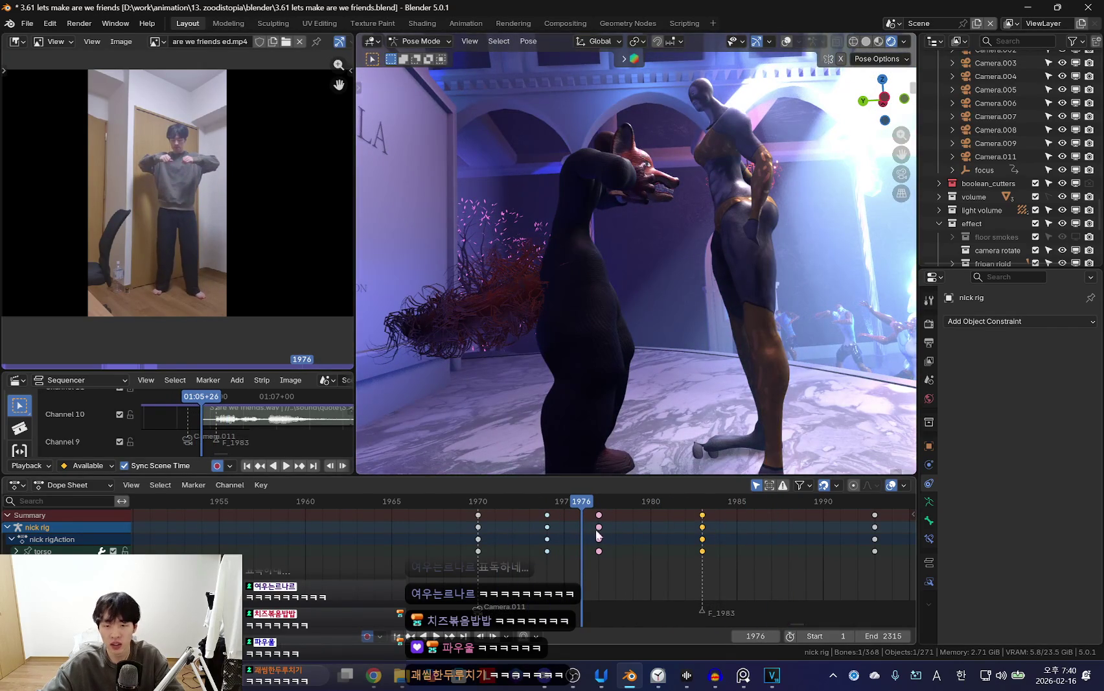
# Pose and key the hand bone at frame 1981, then select nick head.001 in Object Mode.
pyautogui.click(720, 291)
pyautogui.press('space')
pyautogui.moveTo(602, 574); pyautogui.dragTo(662, 577)
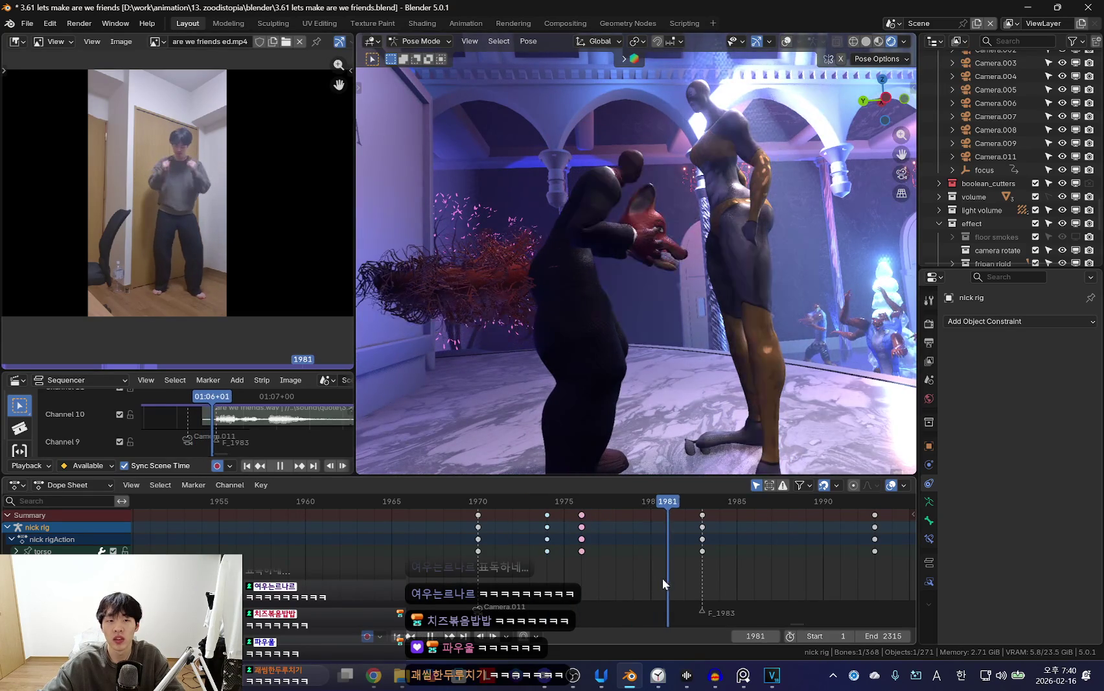
pyautogui.press('r')
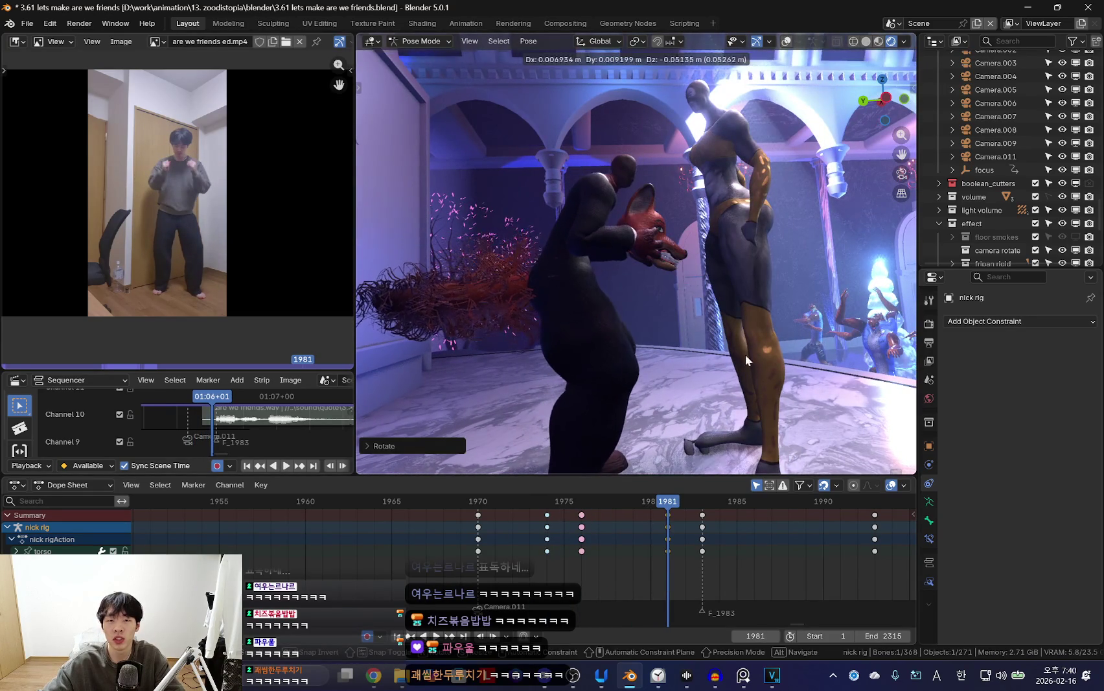
pyautogui.click(745, 355)
pyautogui.press('Down')
pyautogui.press('Up')
pyautogui.moveTo(616, 578); pyautogui.dragTo(760, 563)
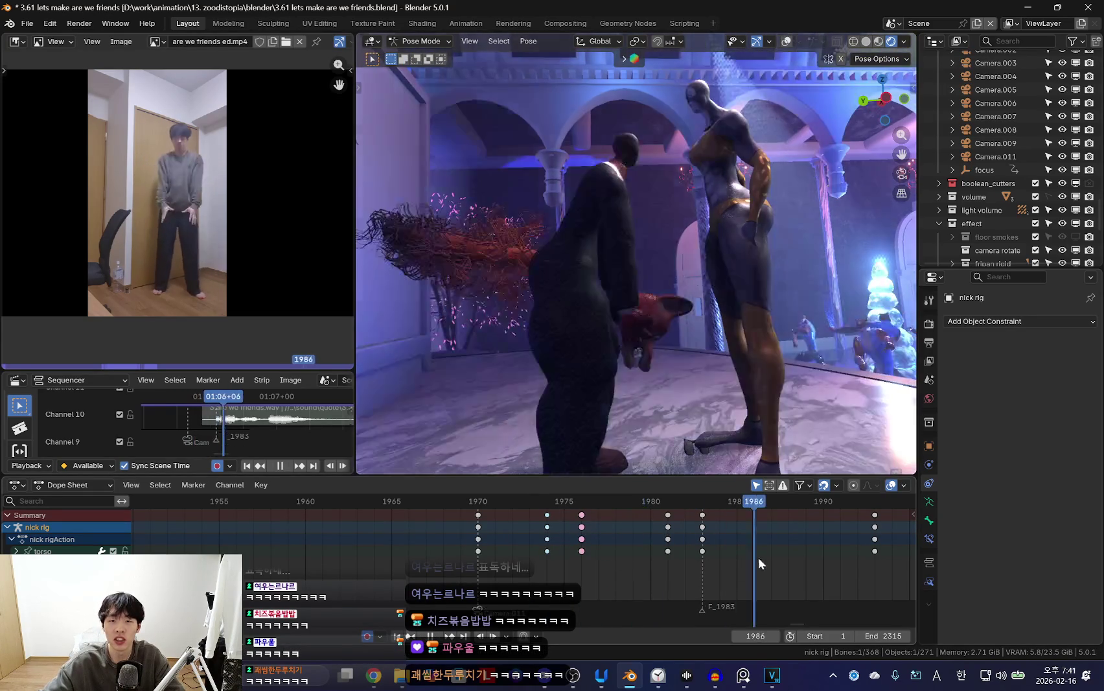
pyautogui.hotkey('ctrl', 'z')
pyautogui.hotkey('ctrl', 'z')
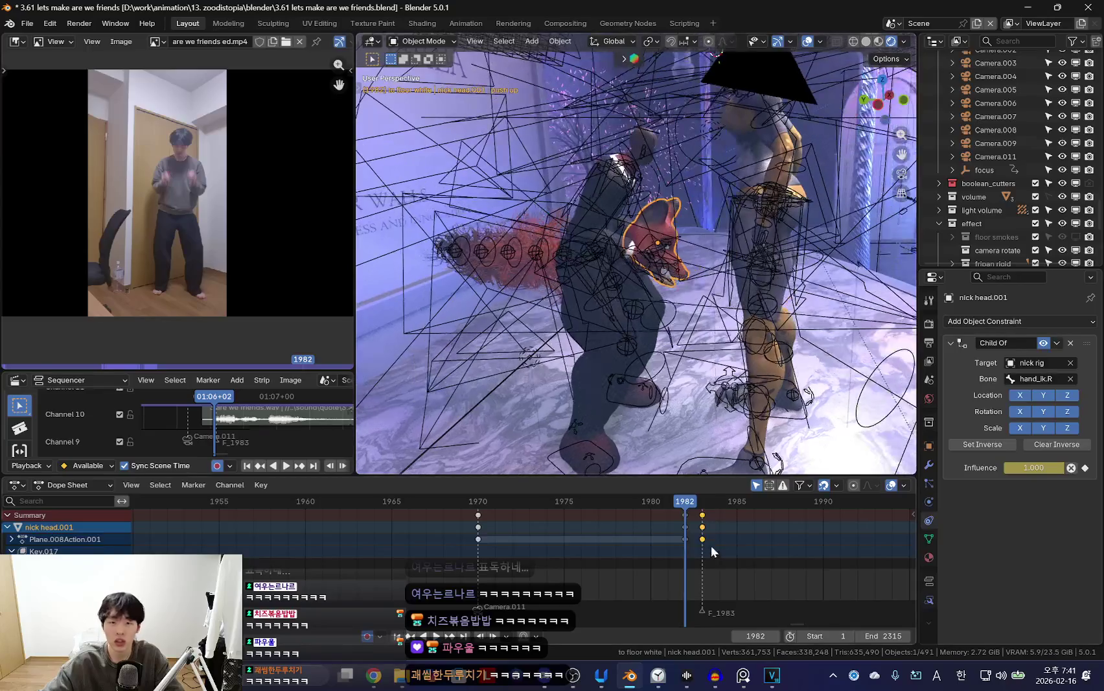
pyautogui.hotkey('ctrl', 'z')
# Position the fox head and keyframe it at frames 1985 and 1986.
pyautogui.press('Left')
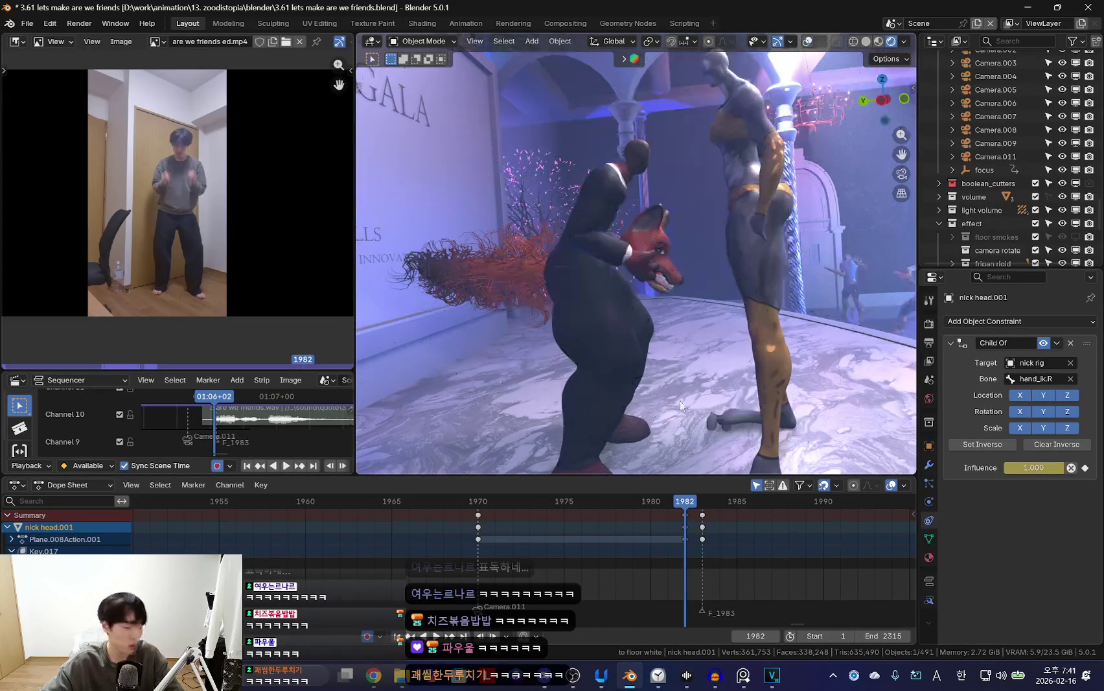
pyautogui.press('Right')
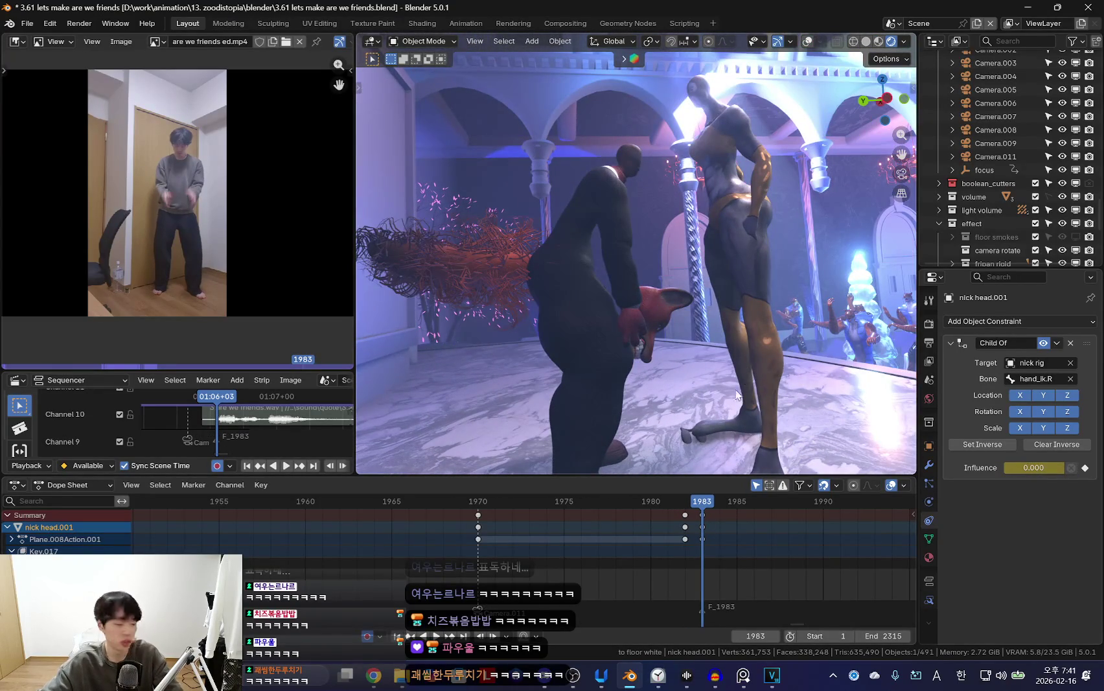
pyautogui.moveTo(736, 394); pyautogui.dragTo(718, 423, button='middle')
pyautogui.moveTo(766, 334)
pyautogui.mouseDown(button='middle')
pyautogui.moveTo(741, 391)
pyautogui.moveTo(644, 398)
pyautogui.moveTo(734, 381)
pyautogui.mouseUp(button='middle')
pyautogui.moveTo(749, 460)
pyautogui.mouseDown(button='middle')
pyautogui.moveTo(732, 399)
pyautogui.moveTo(733, 276)
pyautogui.mouseUp(button='middle')
pyautogui.press('space')
pyautogui.press('space')
pyautogui.click(770, 376)
pyautogui.moveTo(770, 376)
pyautogui.mouseDown(button='middle')
pyautogui.moveTo(753, 355)
pyautogui.moveTo(764, 340)
pyautogui.mouseUp(button='middle')
pyautogui.press('i')
pyautogui.press('space')
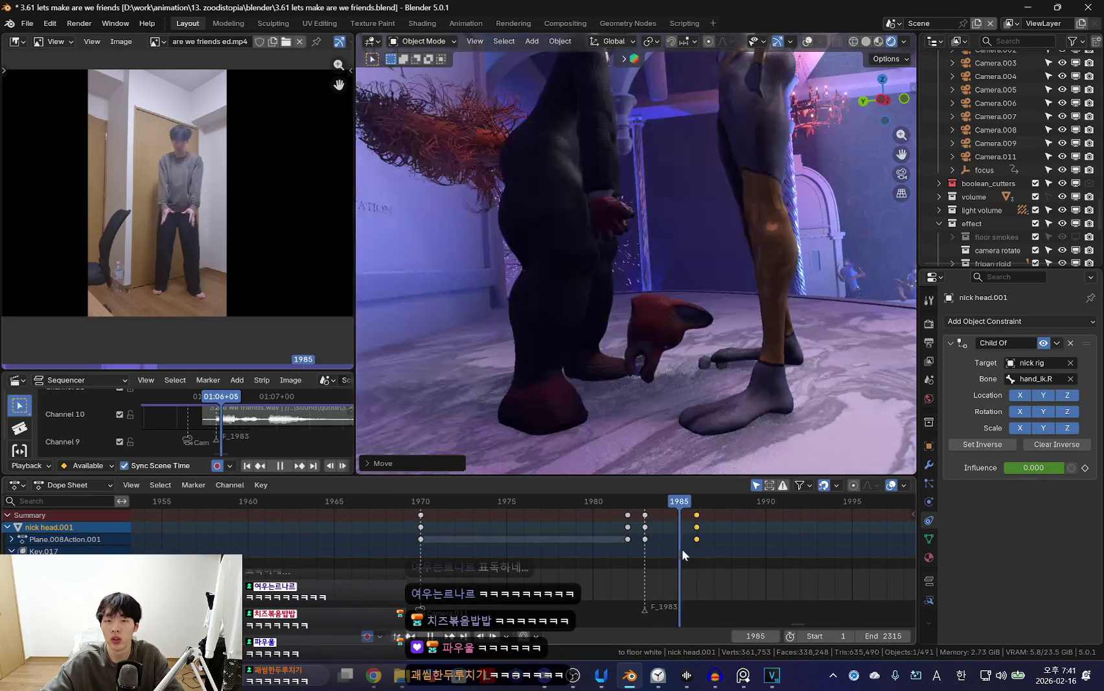
pyautogui.moveTo(701, 527)
pyautogui.mouseDown()
pyautogui.moveTo(641, 536)
pyautogui.moveTo(678, 547)
pyautogui.mouseUp()
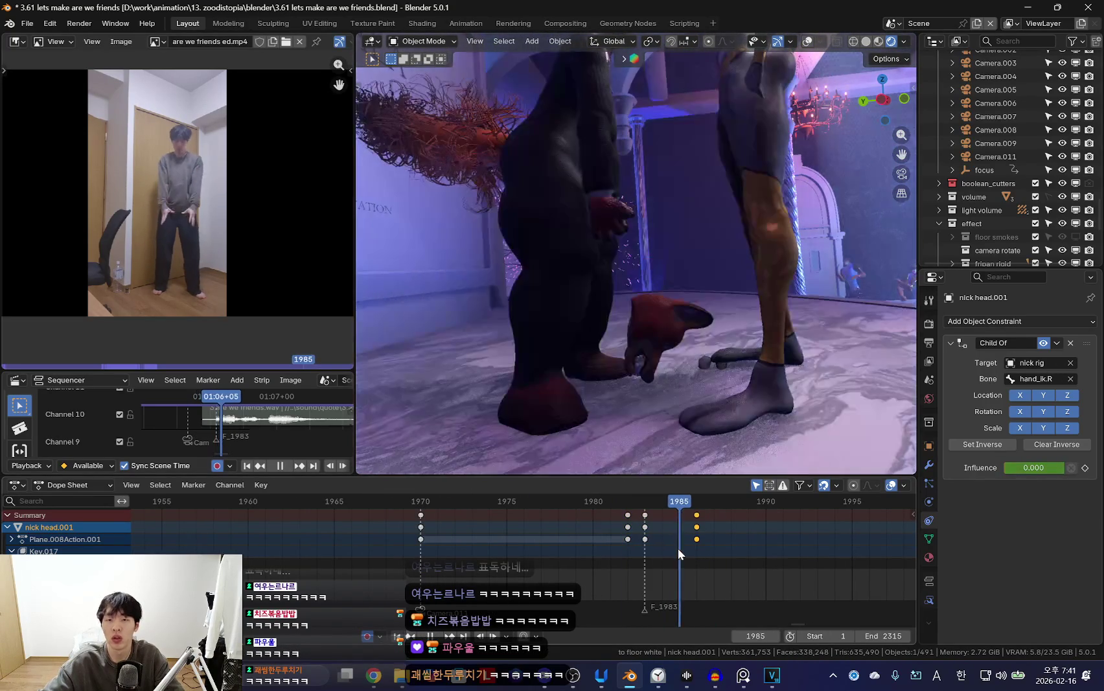
pyautogui.press('i')
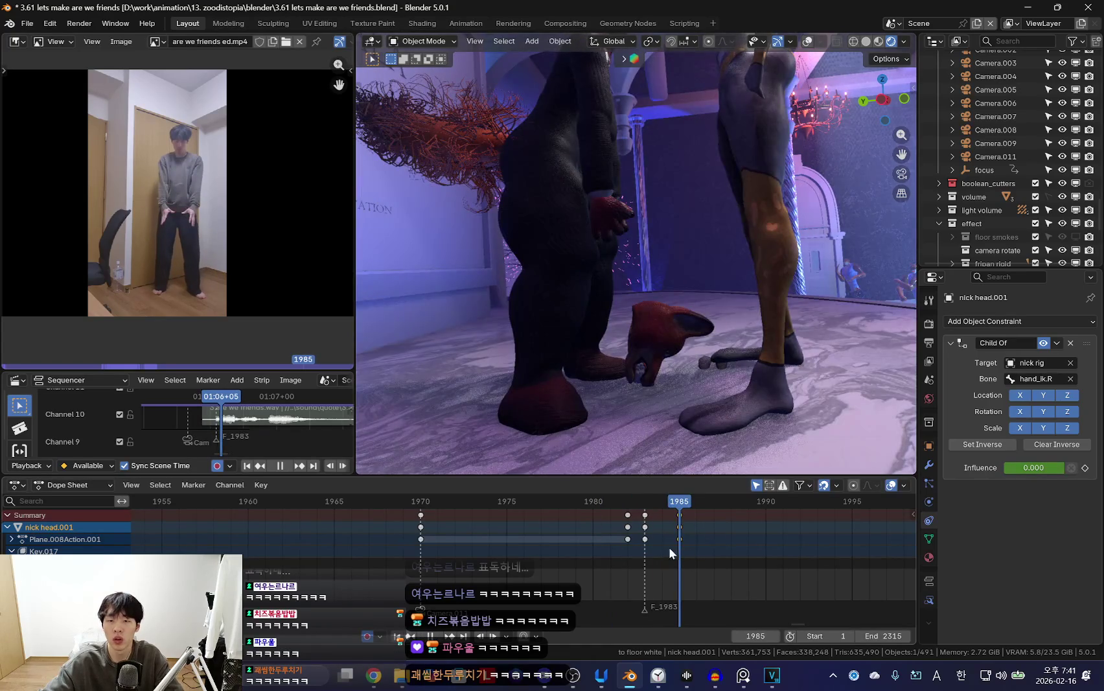
# Tilt the fox head and key its pose at frame 1993, then preview the fall.
pyautogui.press('Left')
pyautogui.click(663, 252)
pyautogui.moveTo(642, 564); pyautogui.dragTo(726, 570)
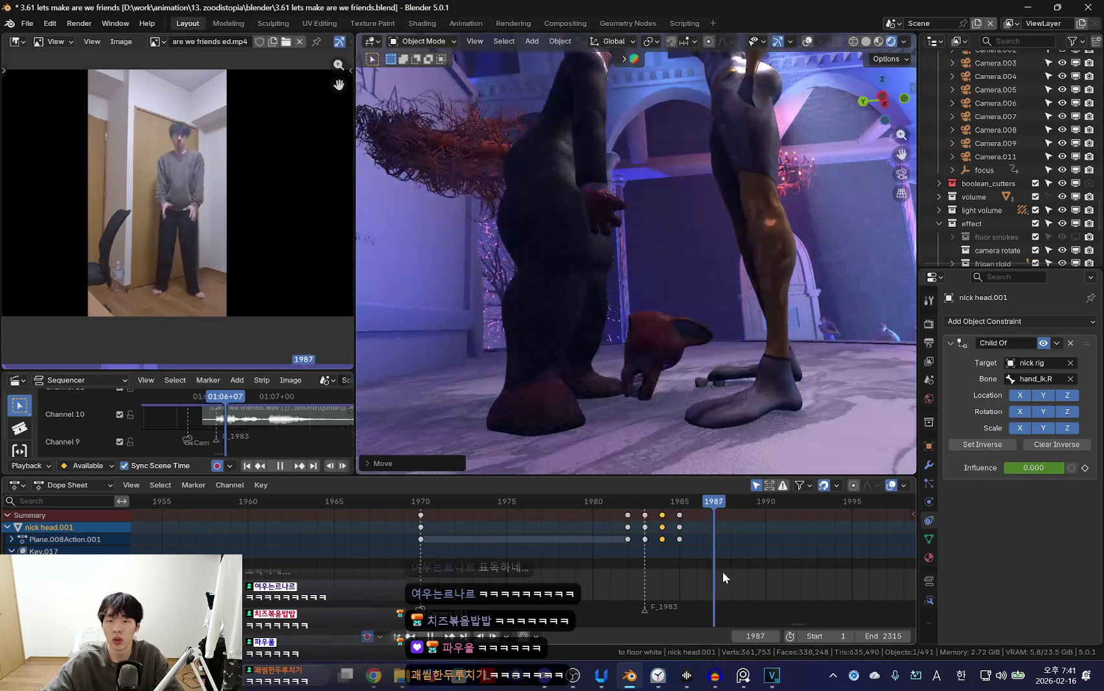
pyautogui.press('r')
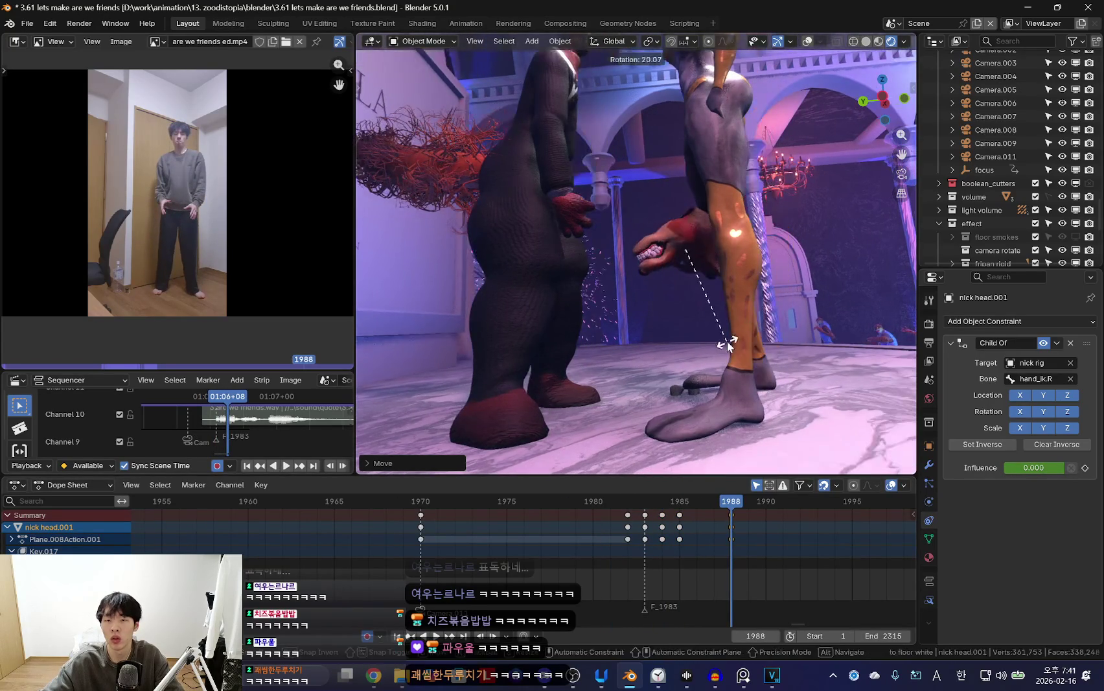
pyautogui.moveTo(623, 550); pyautogui.dragTo(757, 562)
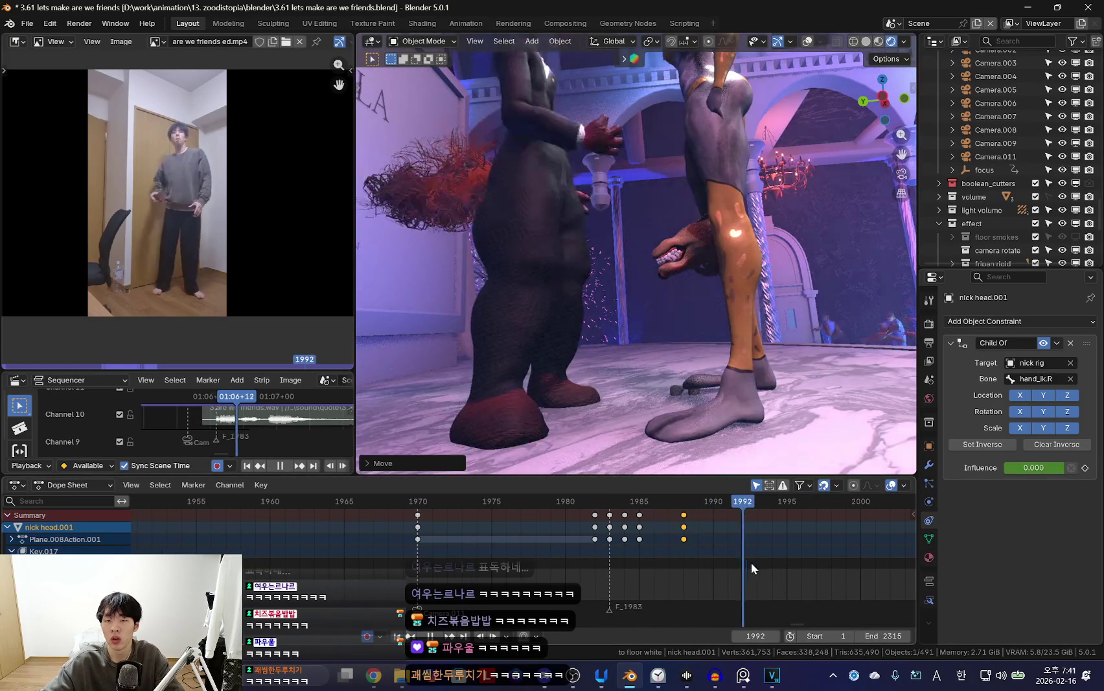
pyautogui.press('r')
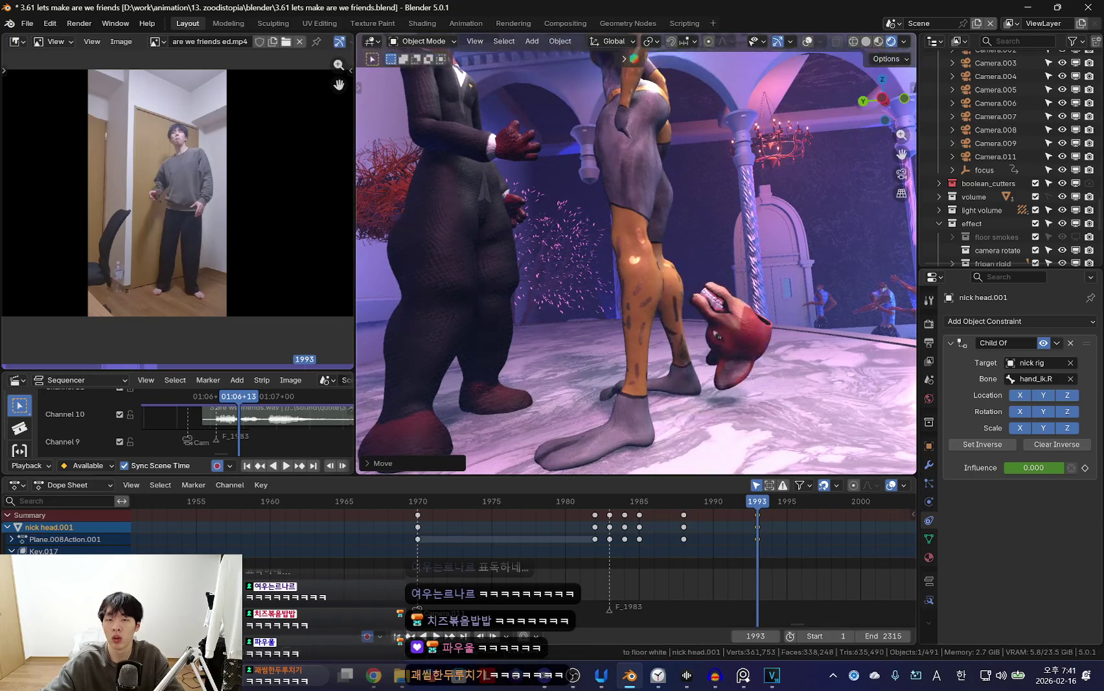
pyautogui.press('i')
pyautogui.press('Down')
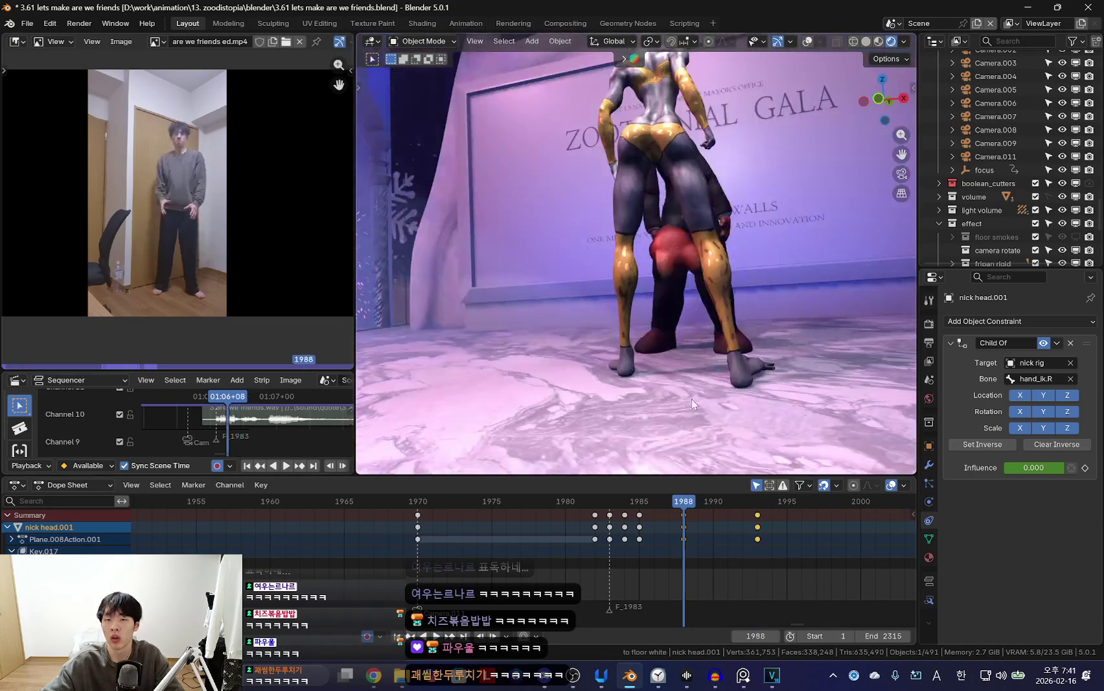
pyautogui.press('Up')
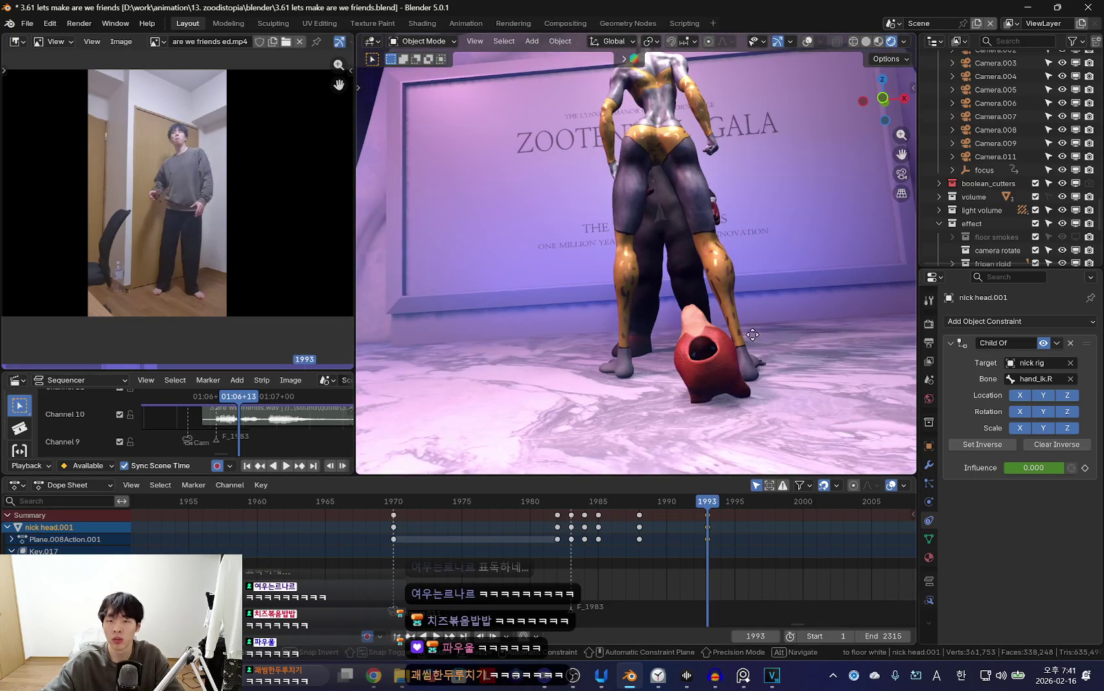
pyautogui.press('space')
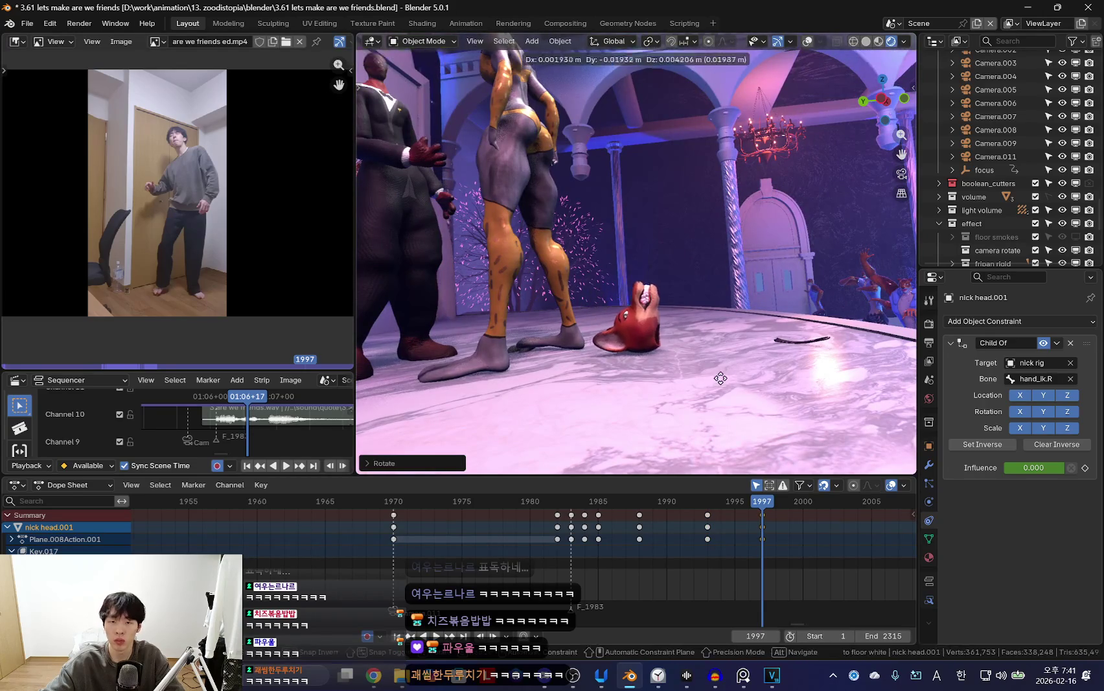
pyautogui.press('Escape')
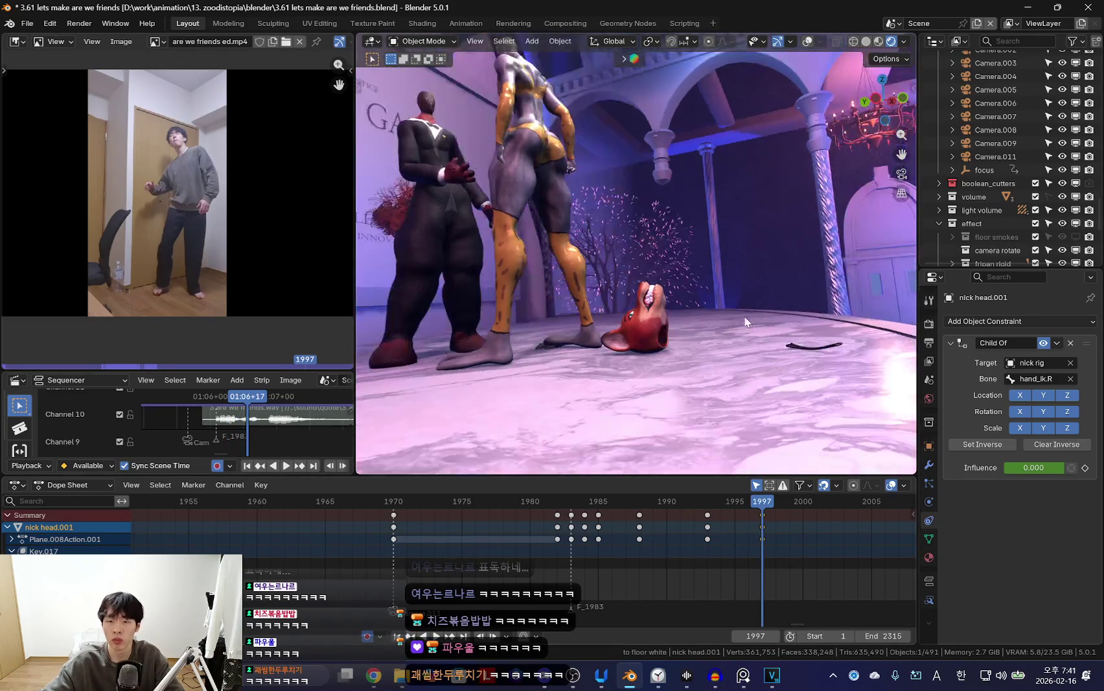
# Rotate the fox head at frame 2001 and key that pose.
pyautogui.moveTo(765, 539); pyautogui.dragTo(729, 539, button='middle')
pyautogui.press('Right')
pyautogui.press('Right')
pyautogui.press('Right')
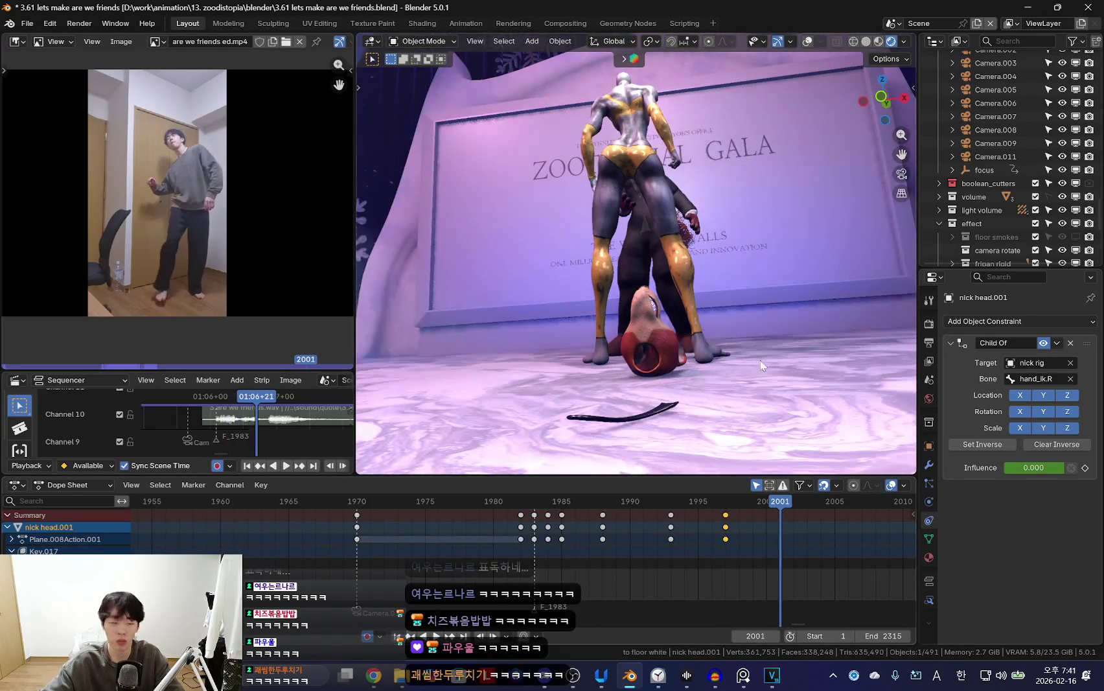
pyautogui.press('r')
pyautogui.click(652, 432)
pyautogui.press('i')
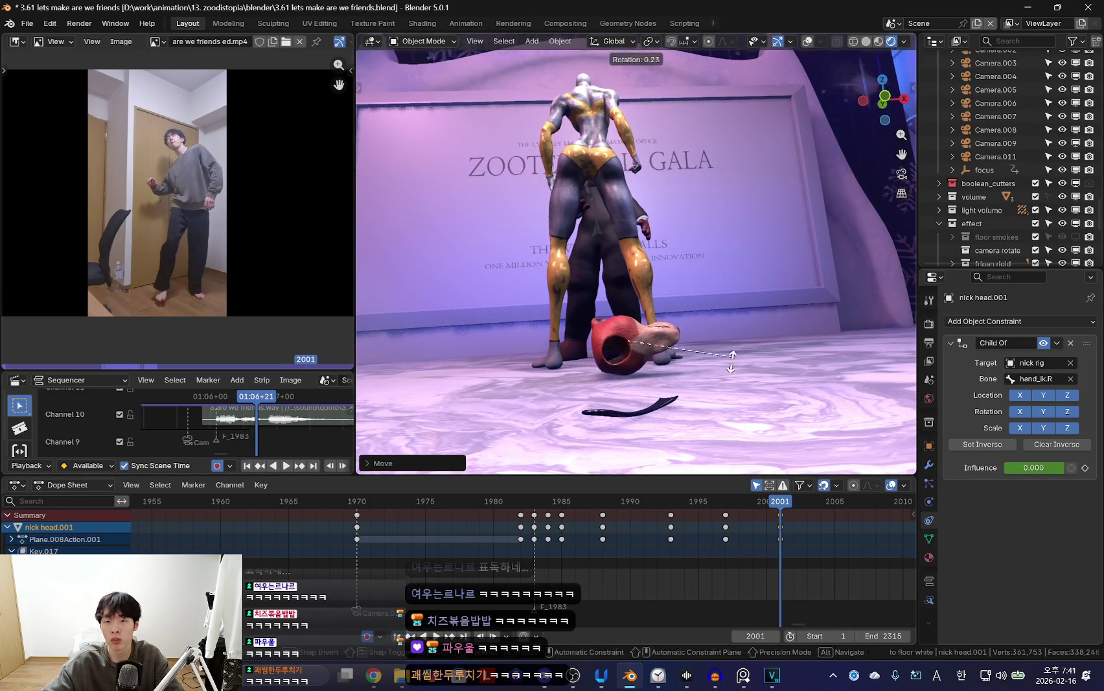
pyautogui.press('Left')
pyautogui.press('Left')
pyautogui.press('Left')
pyautogui.press('space')
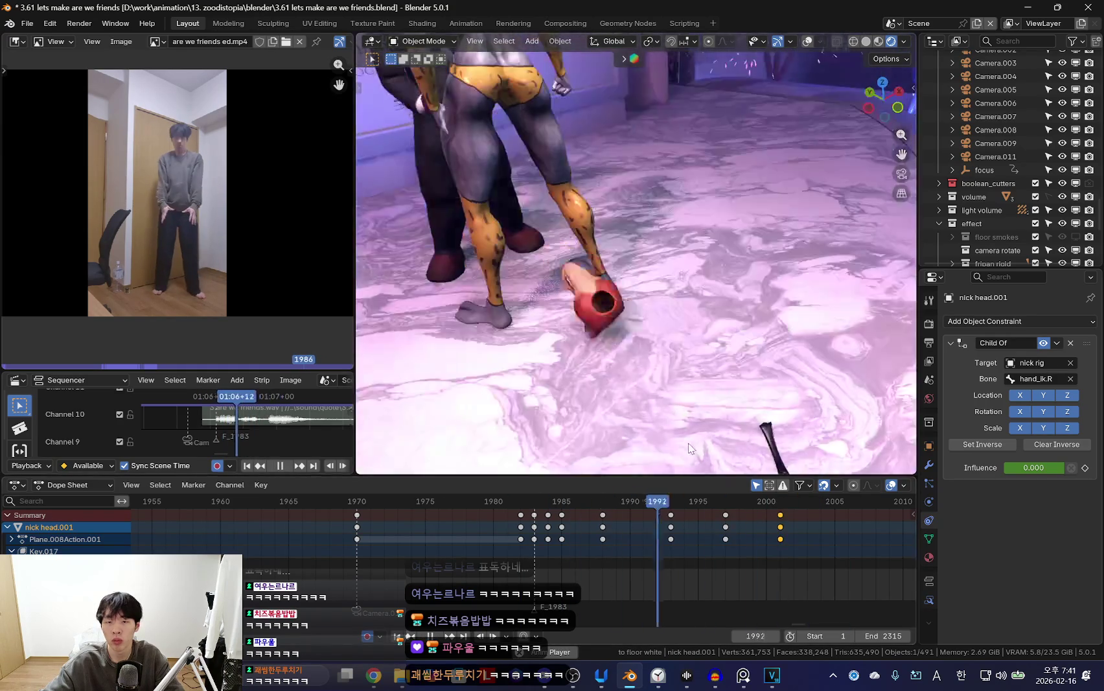
pyautogui.press('space')
# Slide the frame-2001 key to 2004, key the pose at 1999, and review the bounce.
pyautogui.press('b')
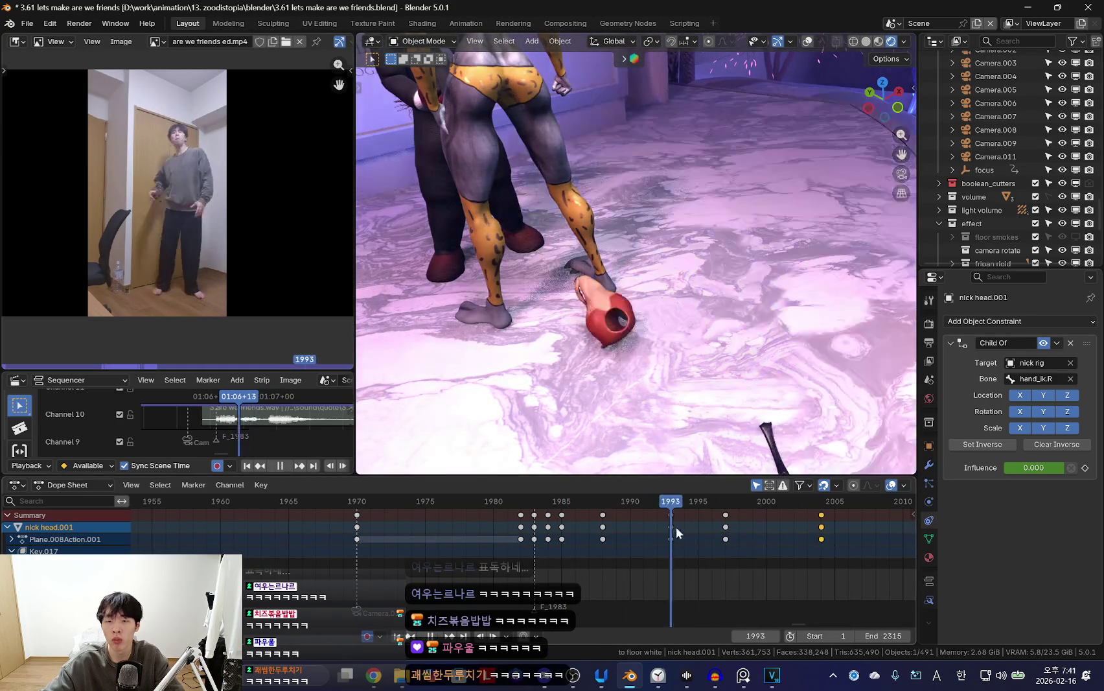
pyautogui.click(821, 527)
pyautogui.press('i')
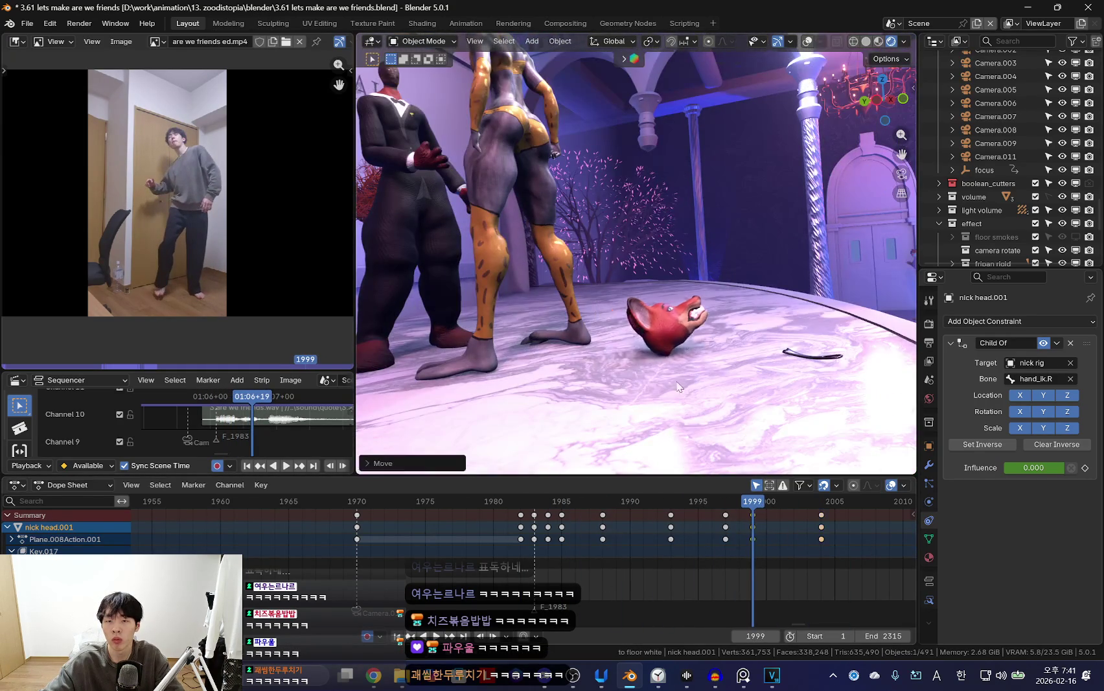
pyautogui.press('Up')
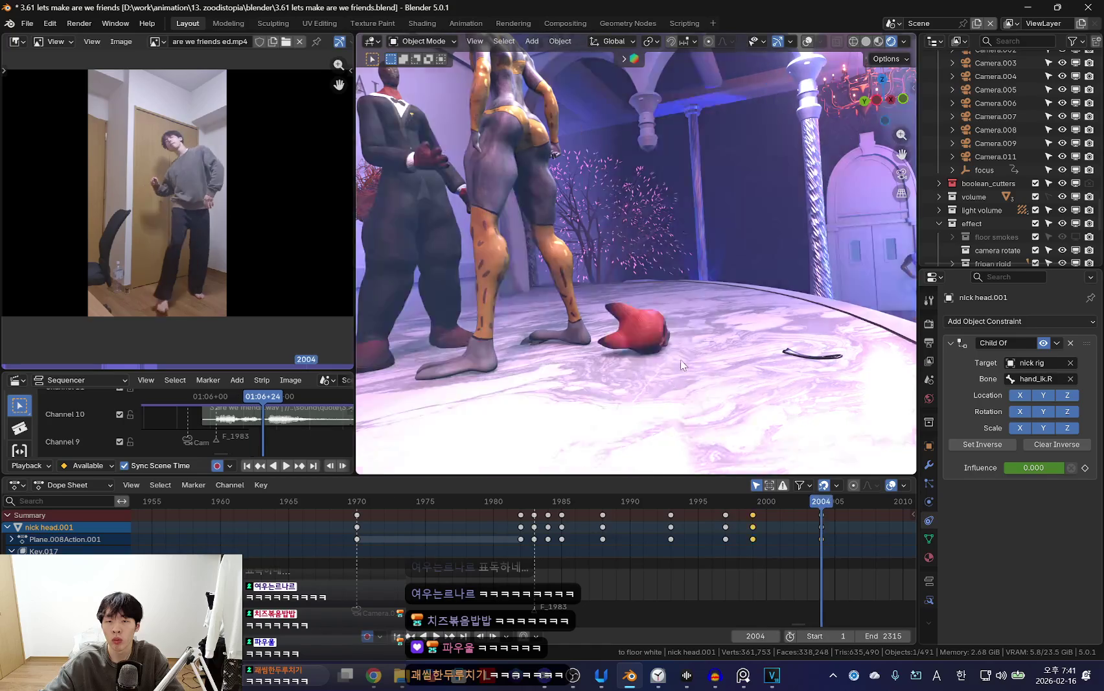
pyautogui.press('Down')
pyautogui.press('Up')
pyautogui.press('space')
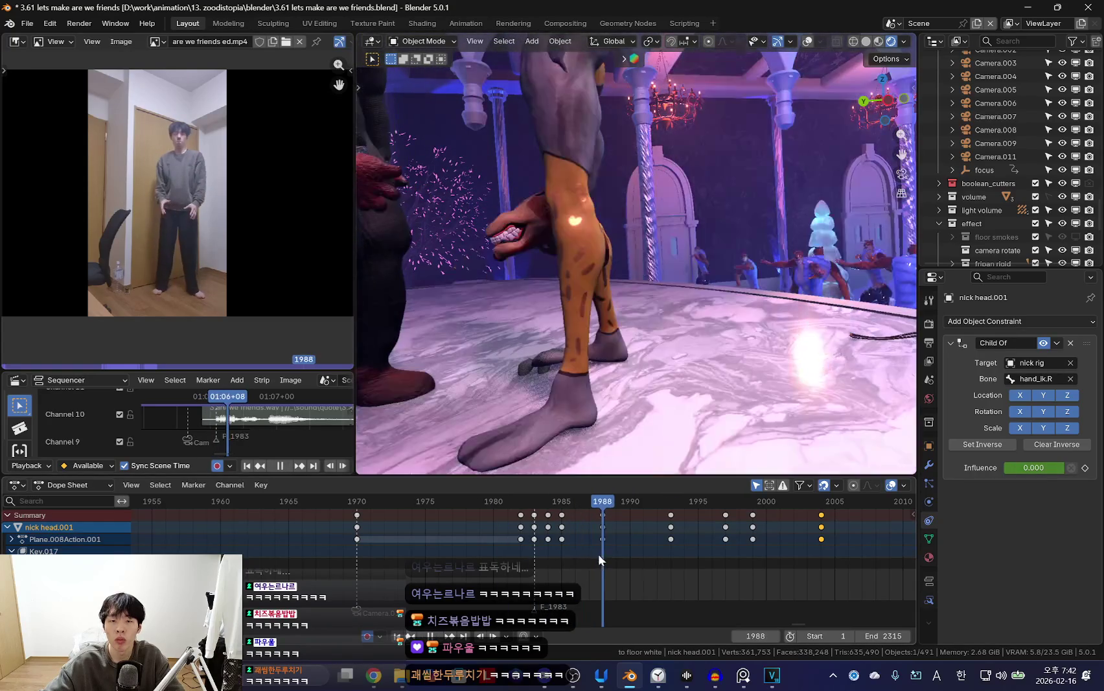
# Key the fox head's pose at frame 1986 and play back the bounce.
pyautogui.scroll(2, 561, 537)
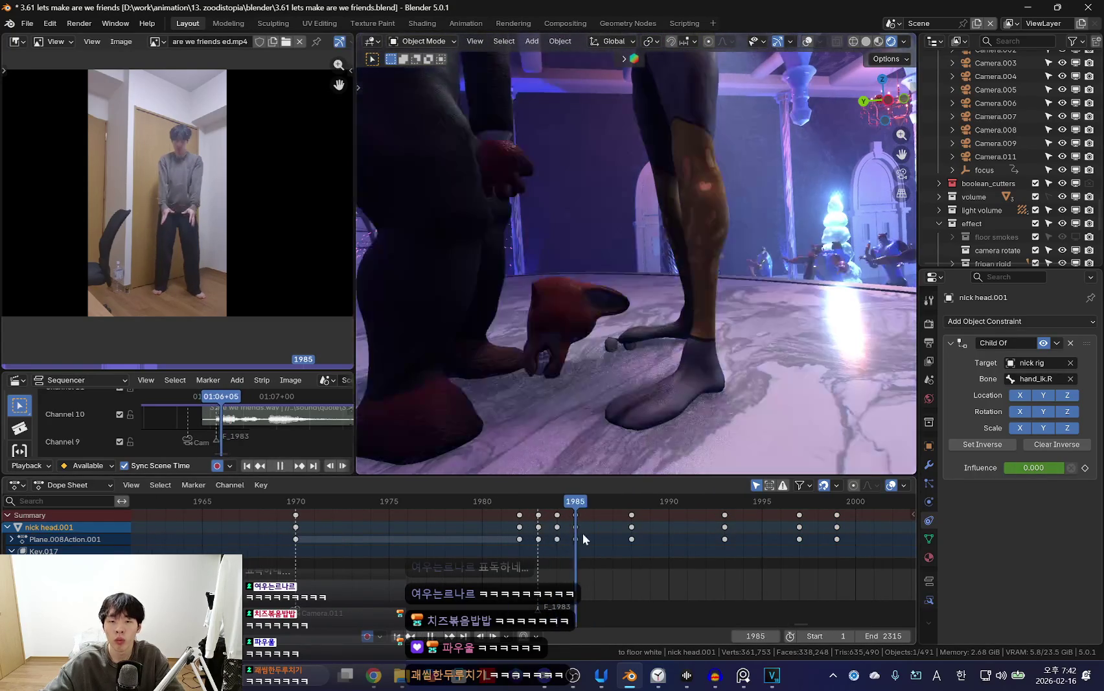
pyautogui.press('i')
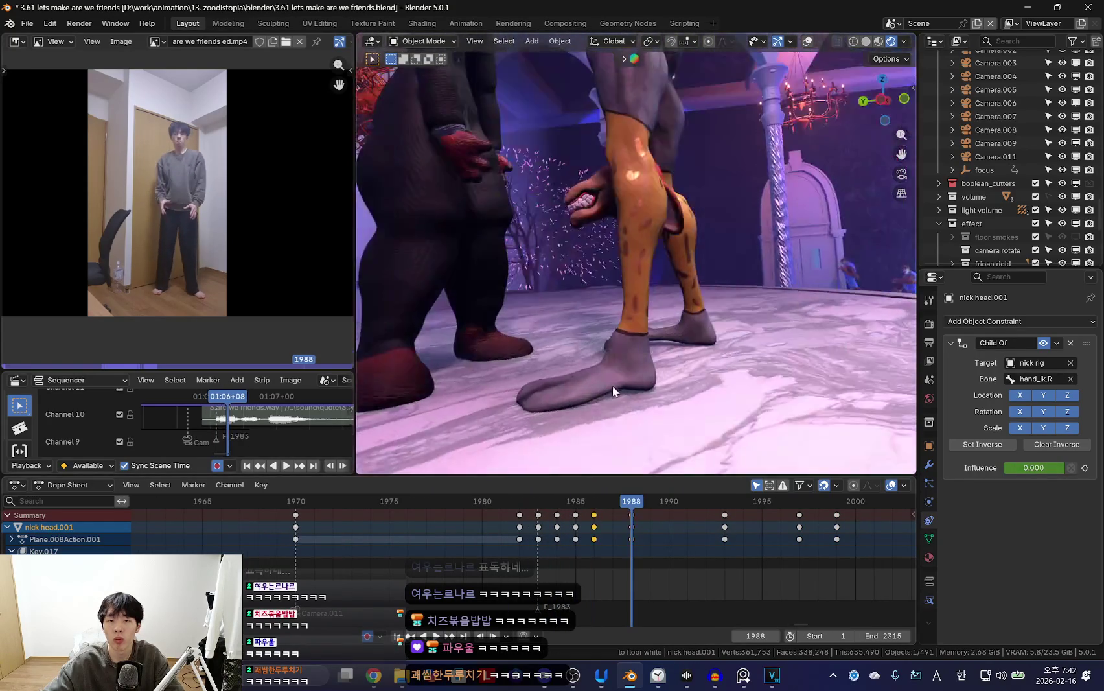
pyautogui.press(']')
pyautogui.scroll(-2, 737, 515)
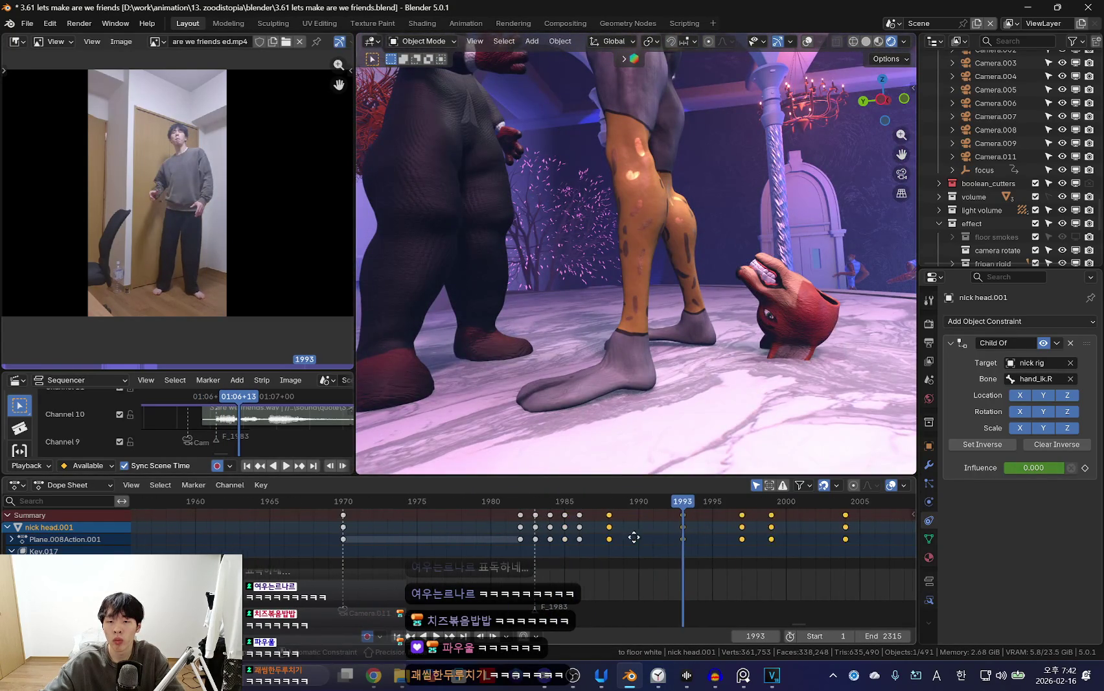
pyautogui.press('space')
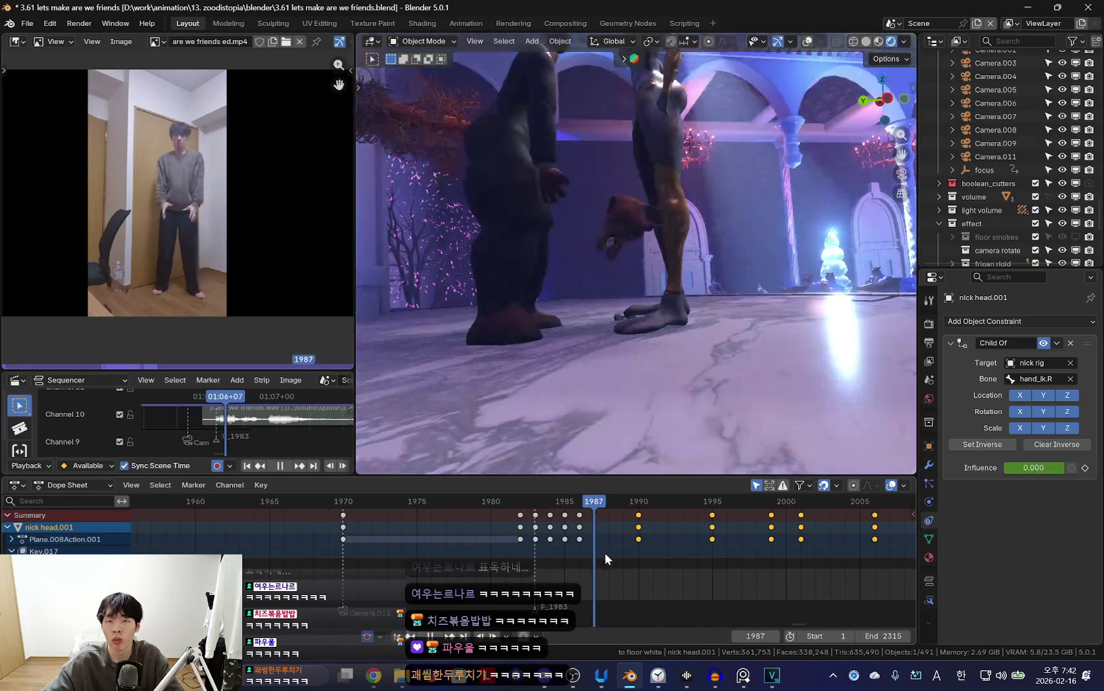
pyautogui.press('Escape')
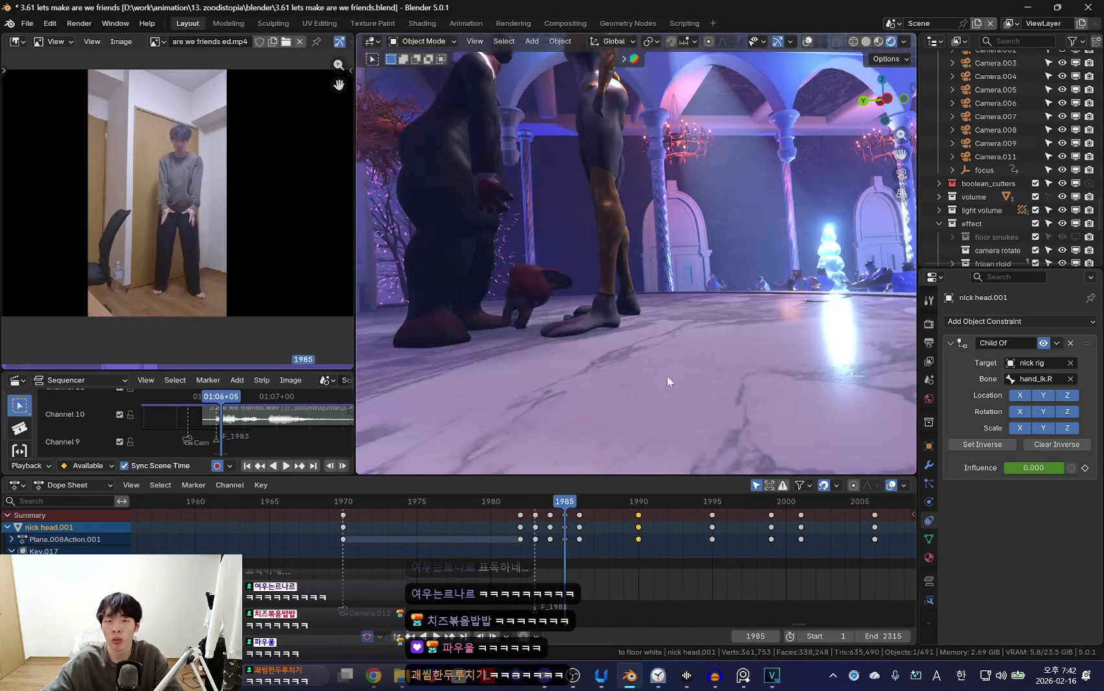
# Move the fox head to a new position at frame 1994 and replay the bounce.
pyautogui.press('Up')
pyautogui.press('Left')
pyautogui.press('g')
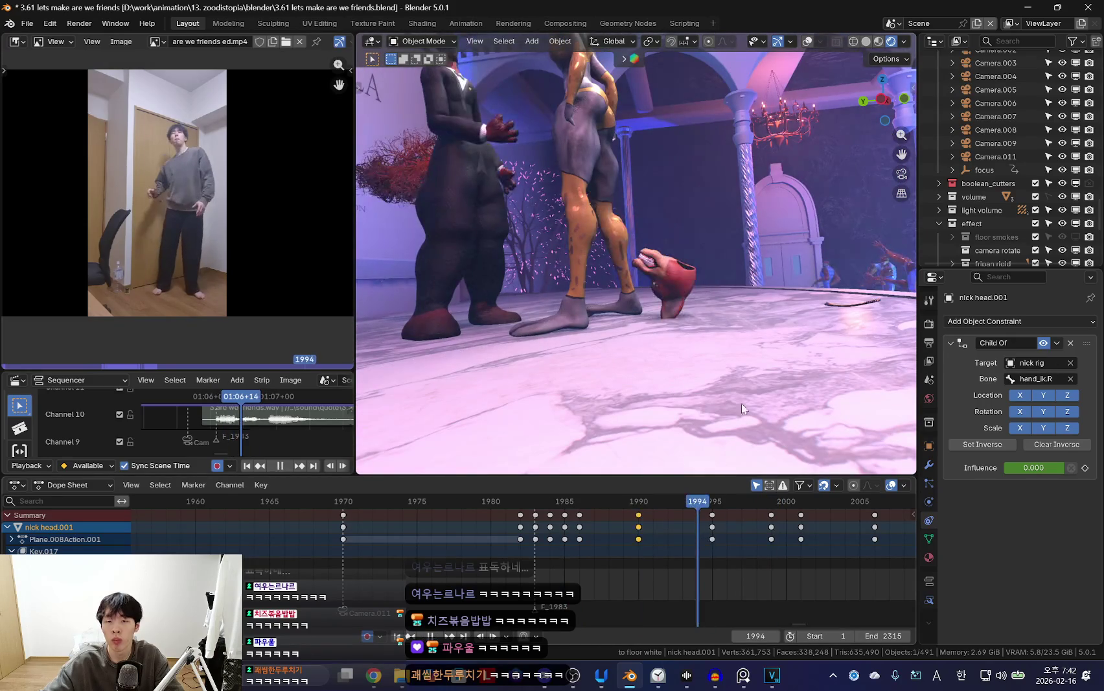
pyautogui.click(733, 364)
pyautogui.press('space')
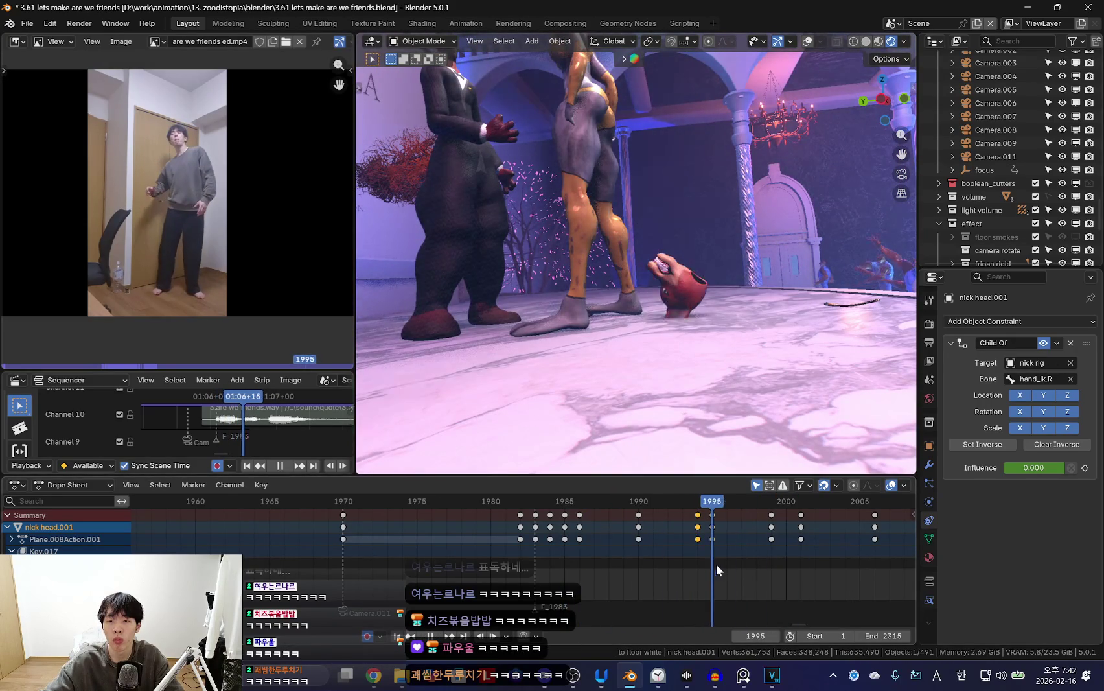
pyautogui.press('space')
# Rotate and nudge the head at frame 1996, then key its pose at frame 1999.
pyautogui.press('r')
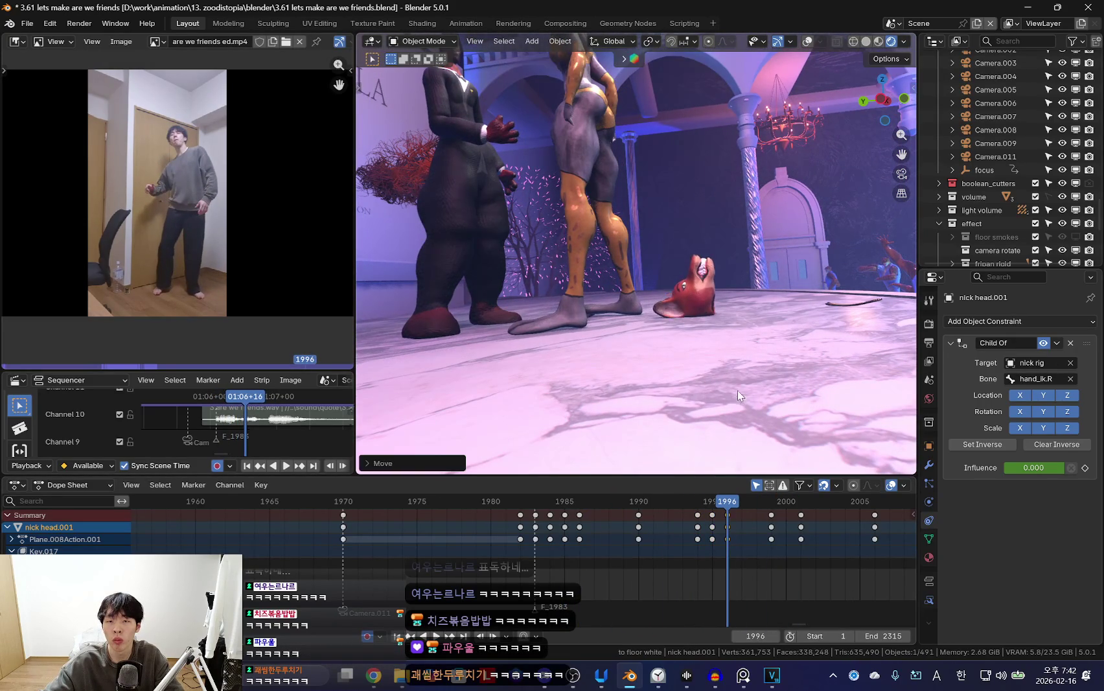
pyautogui.click(733, 408)
pyautogui.press('g')
pyautogui.click(719, 400)
pyautogui.moveTo(659, 541); pyautogui.dragTo(772, 567)
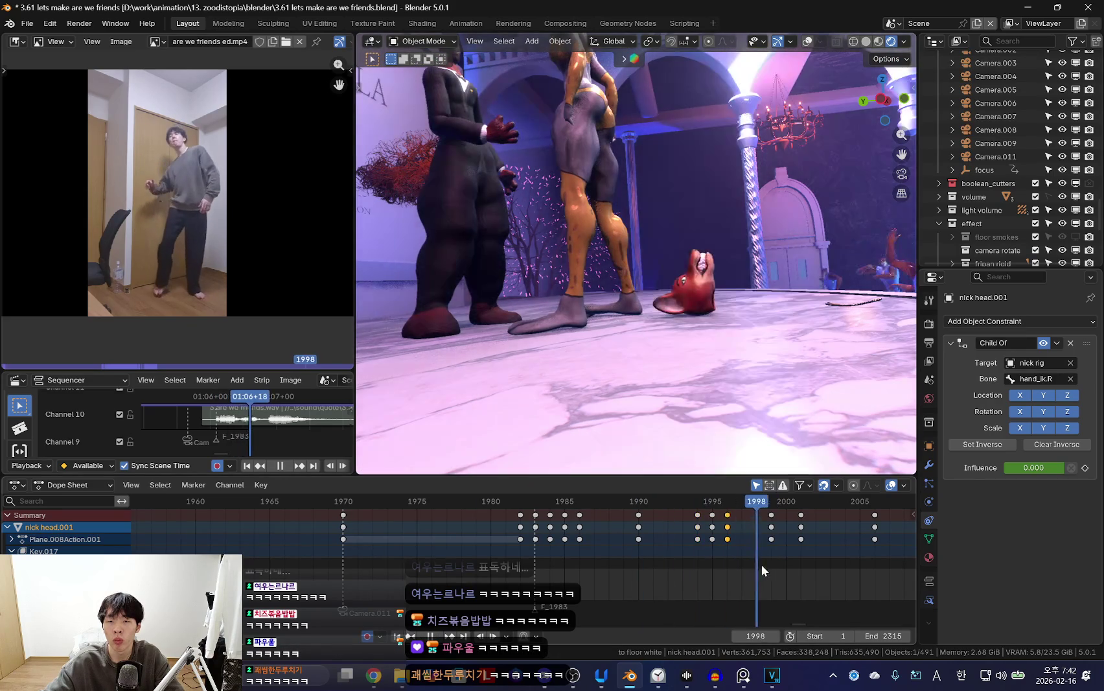
pyautogui.press('i')
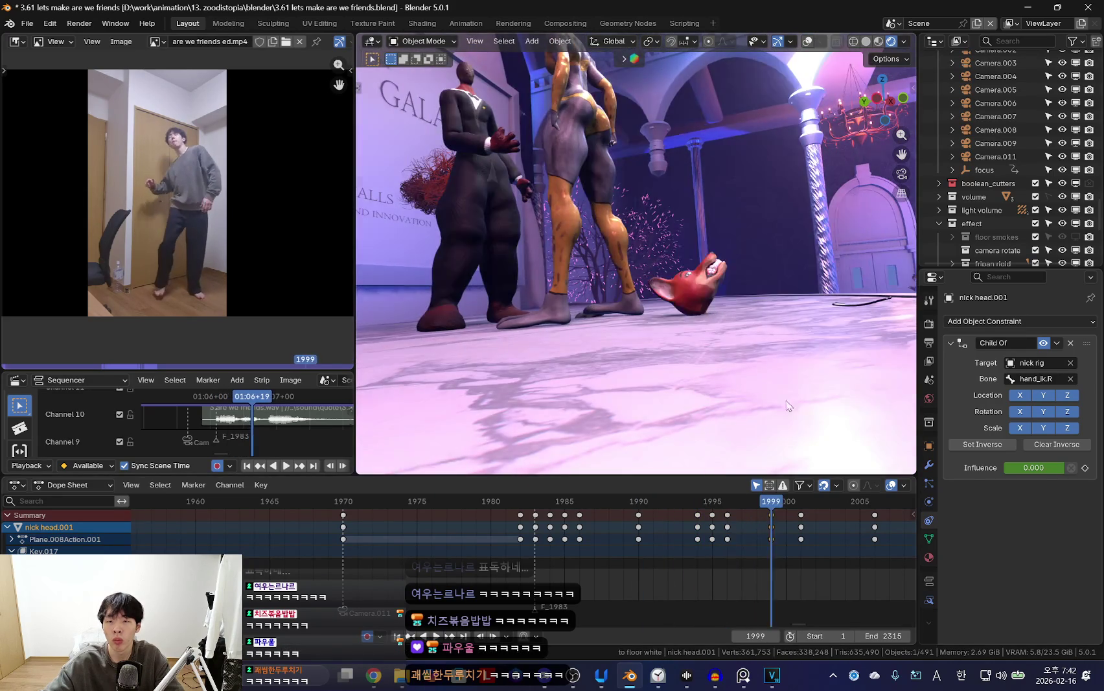
pyautogui.click(714, 549)
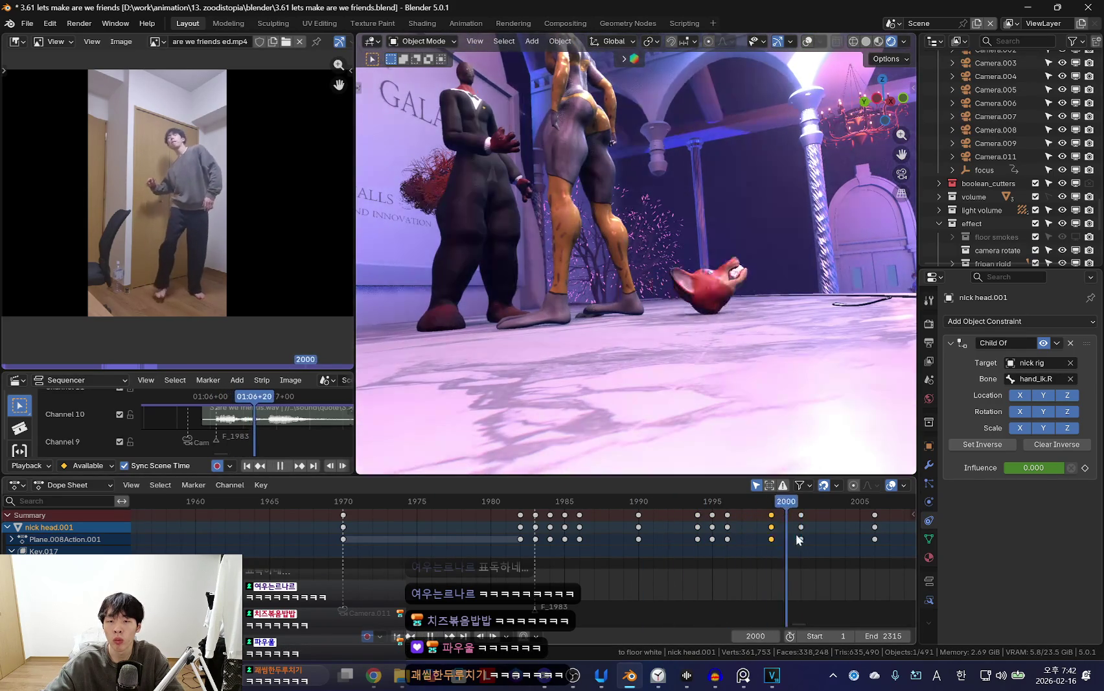
pyautogui.press('space')
# Slide the head keys at 2001 and 2006 later to frames 2004 and 2009.
pyautogui.moveTo(683, 513); pyautogui.dragTo(839, 536)
pyautogui.press('g')
pyautogui.click(880, 536)
pyautogui.press('space')
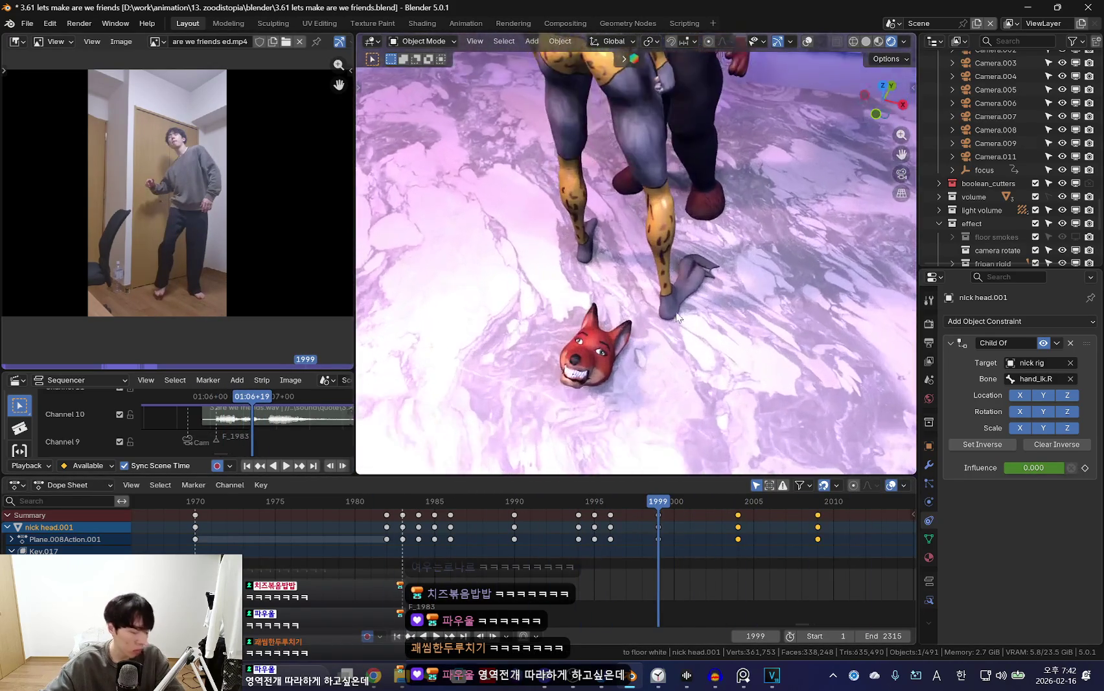
pyautogui.press('space')
pyautogui.press('space')
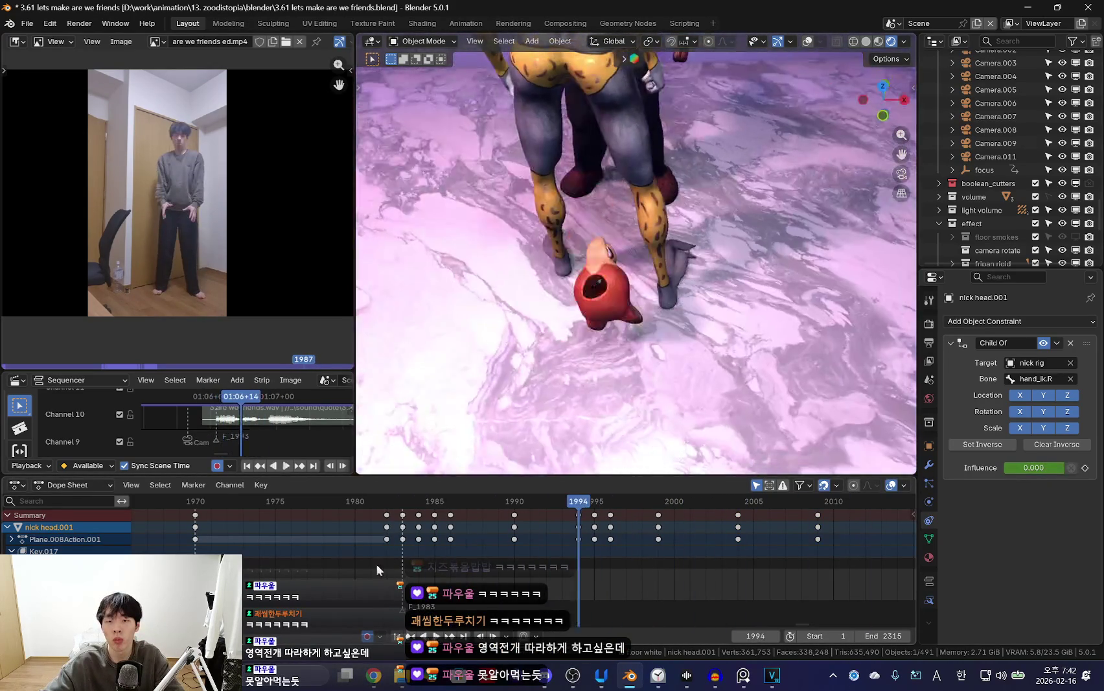
# With the view lowered to floor level, adjust the head's rotation and position at frame 1996.
pyautogui.moveTo(495, 562)
pyautogui.mouseDown()
pyautogui.moveTo(651, 578)
pyautogui.moveTo(594, 539)
pyautogui.mouseUp()
pyautogui.moveTo(635, 463); pyautogui.dragTo(729, 340, button='middle')
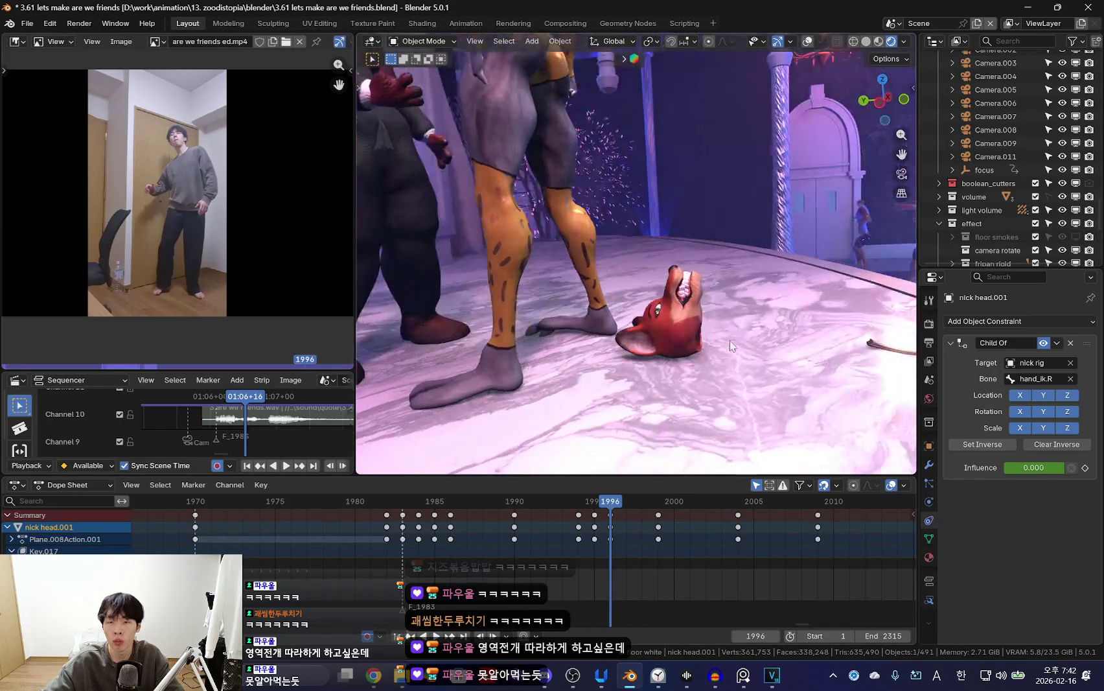
pyautogui.moveTo(779, 391); pyautogui.dragTo(805, 304, button='middle')
pyautogui.press('Left')
pyautogui.press('Right')
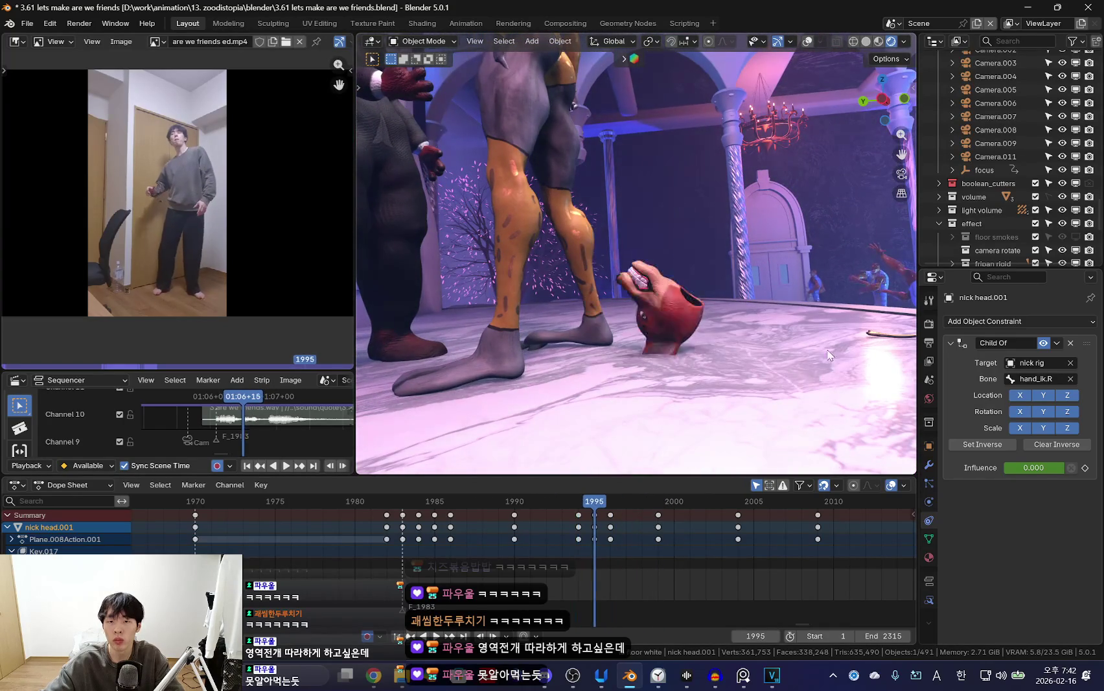
pyautogui.press('Right')
pyautogui.press('r')
pyautogui.press('g')
pyautogui.press('Return')
# Review the fall between frames 1996 and 2001 through the scene camera.
pyautogui.hotkey('shift', 'ctrl', 'space')
pyautogui.moveTo(567, 561); pyautogui.dragTo(688, 575)
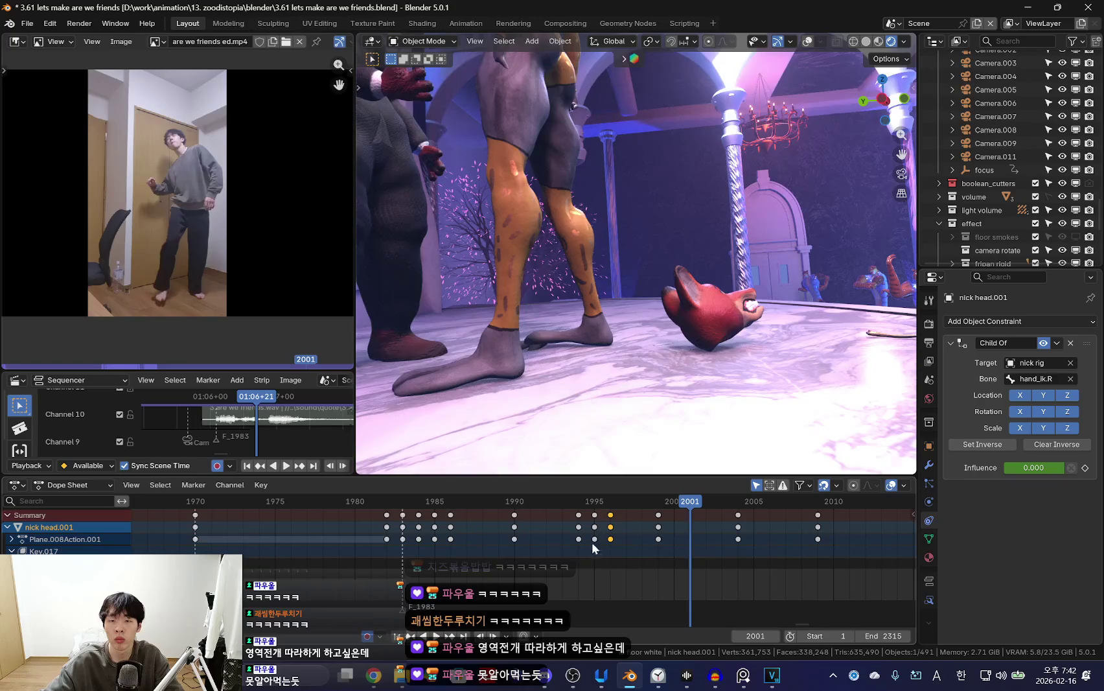
pyautogui.moveTo(602, 454); pyautogui.dragTo(645, 367, button='middle')
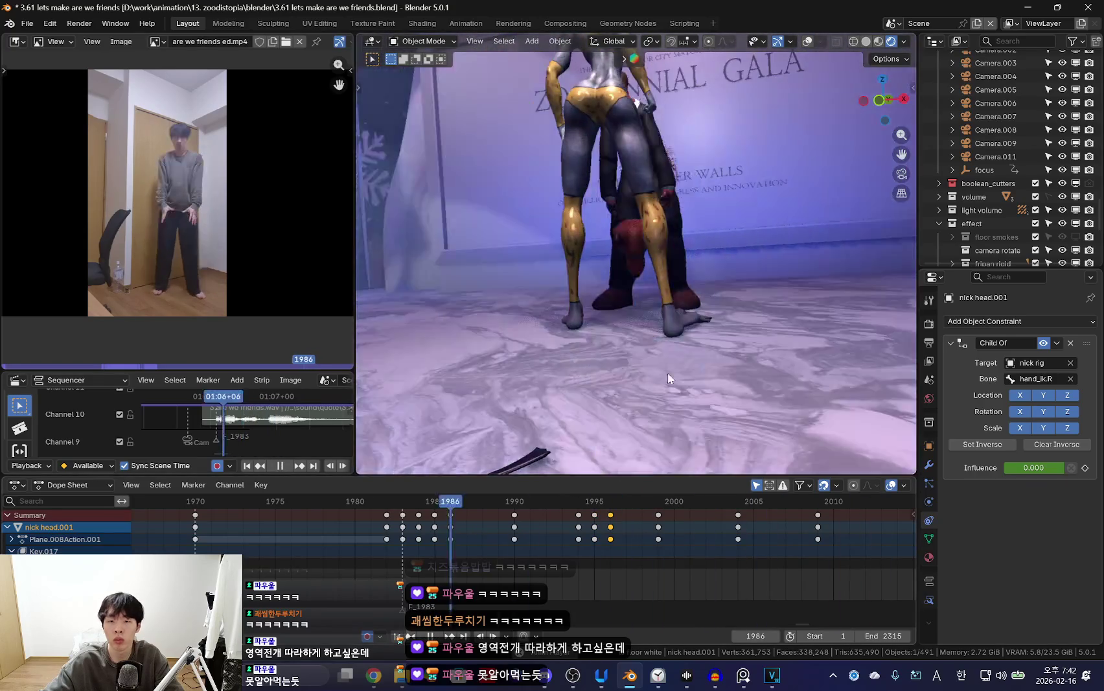
pyautogui.press('KP_0')
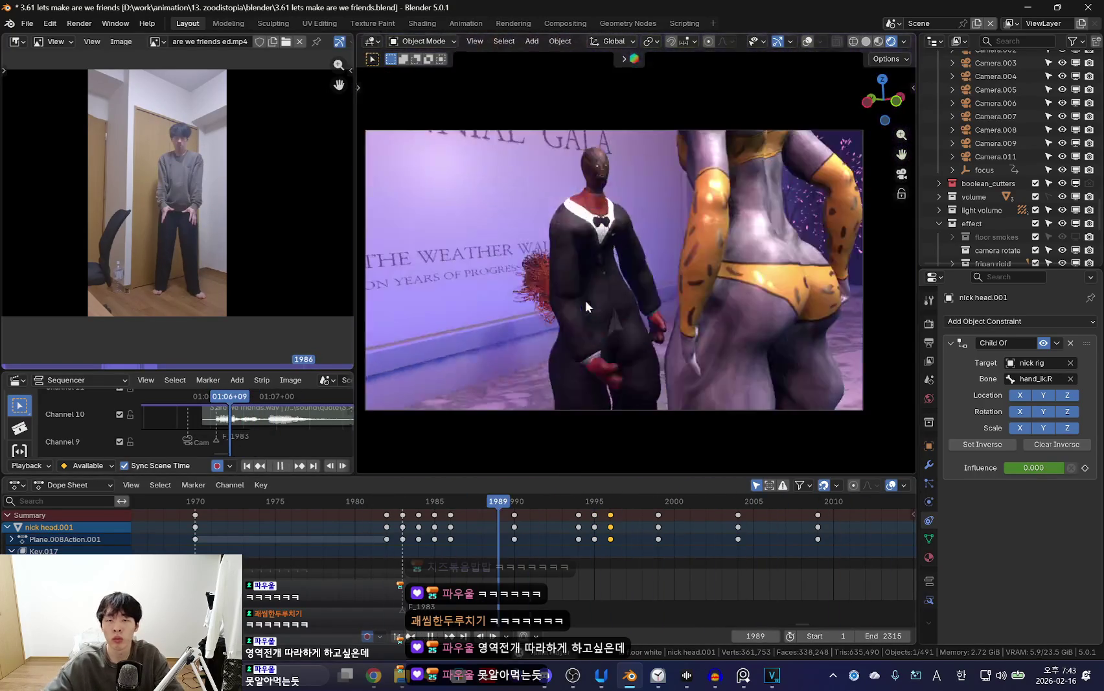
# Reframe Camera.011 on the fox and tall dancer at frame 1970 using walk navigation.
pyautogui.scroll(-3, 376, 559)
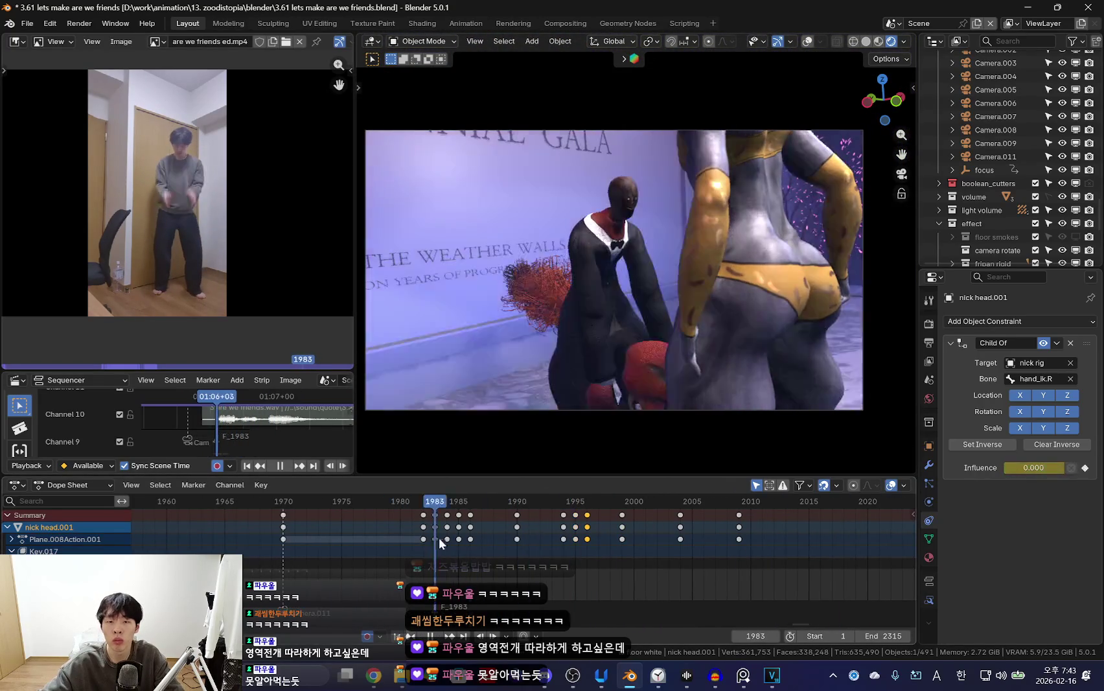
pyautogui.press('Escape')
pyautogui.scroll(1, 489, 553)
pyautogui.click(318, 528)
pyautogui.hotkey('shift', 'alt', 'z')
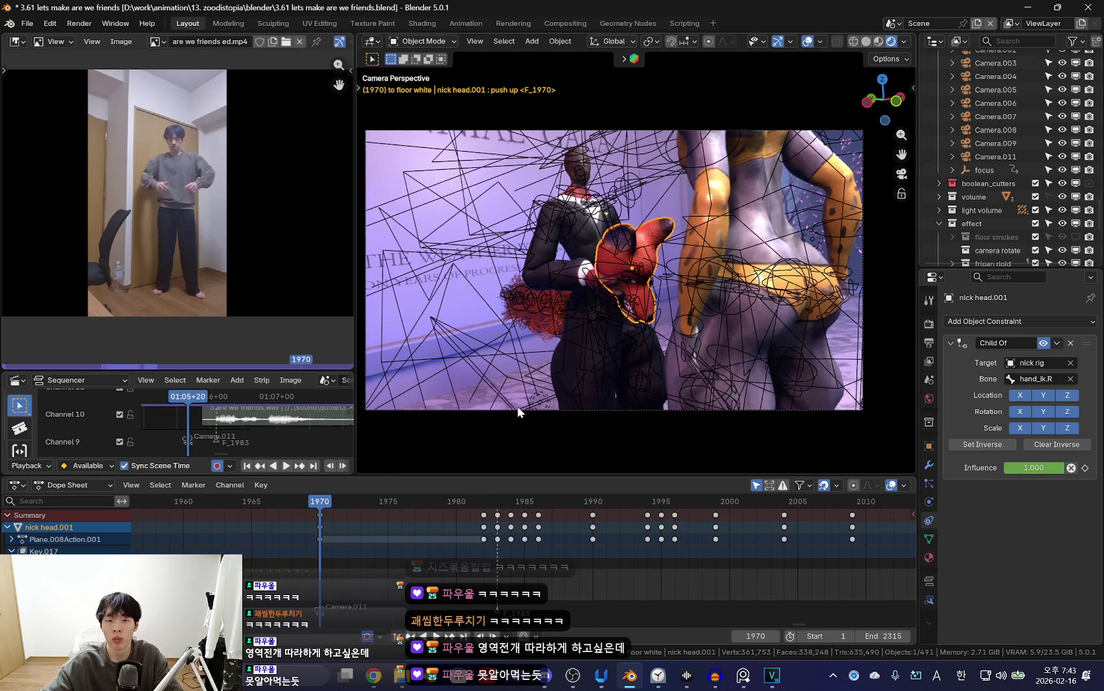
pyautogui.click(488, 409)
pyautogui.click(488, 409)
pyautogui.hotkey('shift', 'alt', 'z')
pyautogui.hotkey('shift', '`')
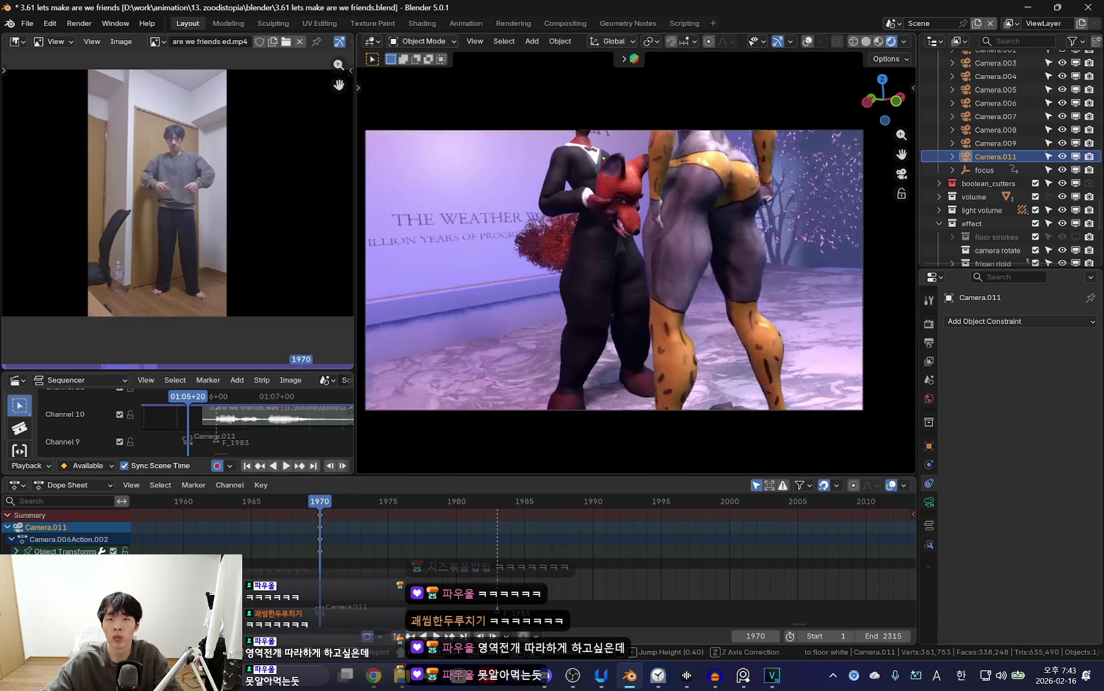
pyautogui.click(710, 296)
# Play back and scrub the shot to review the new camera framing, returning to frame 1970.
pyautogui.press('space')
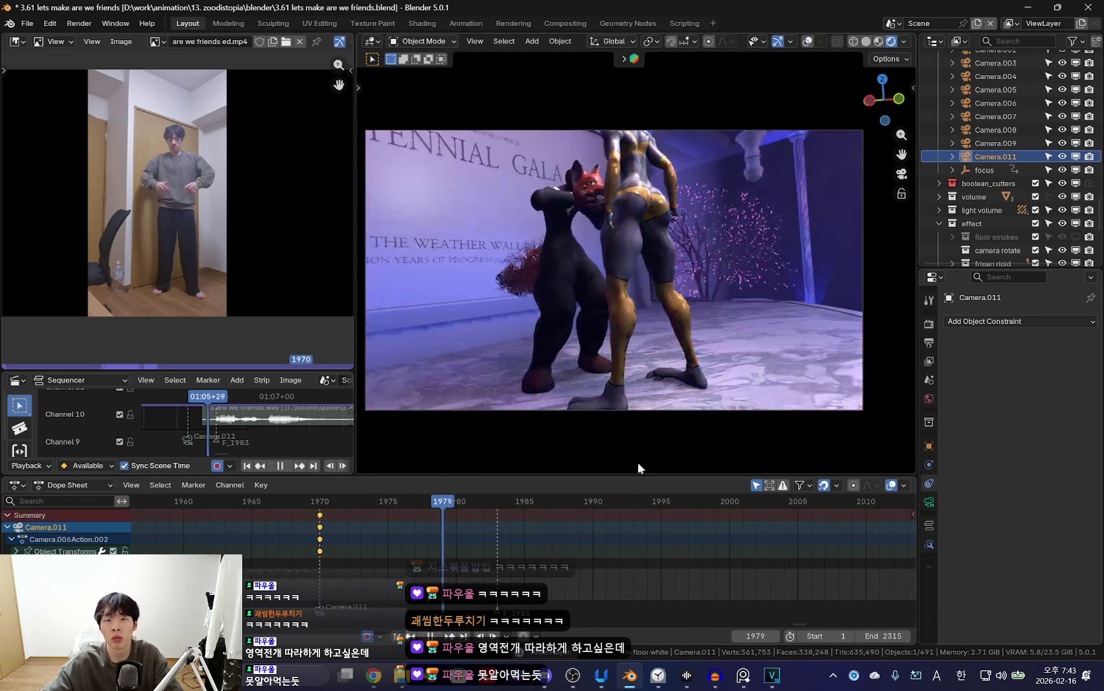
pyautogui.click(424, 522)
pyautogui.scroll(-2, 436, 520)
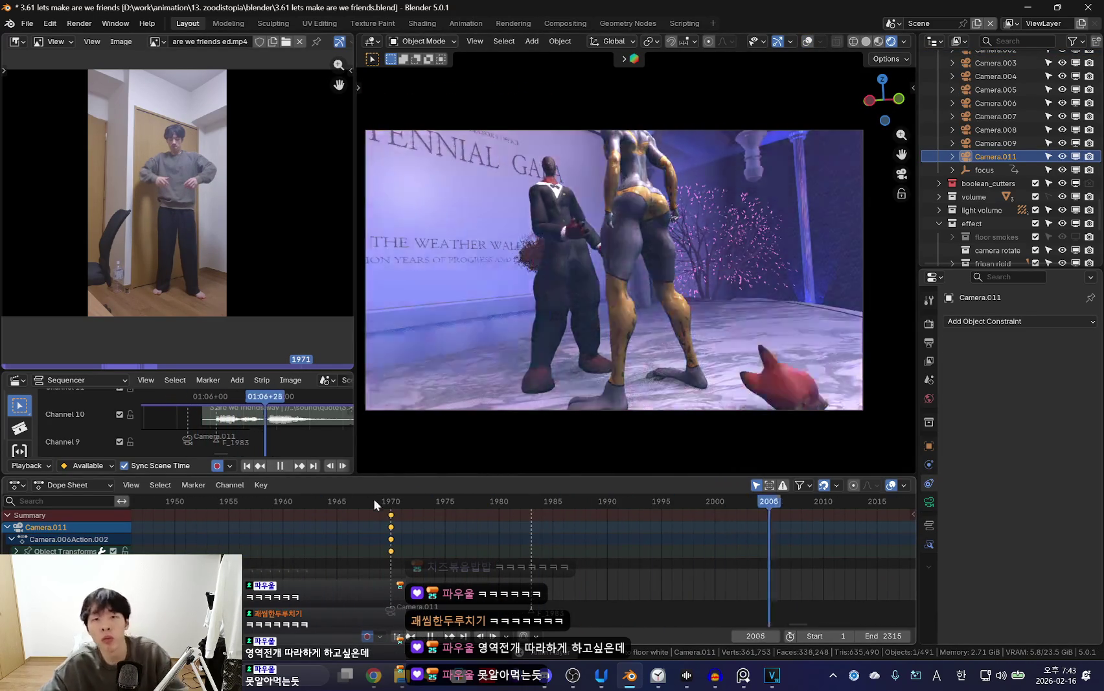
pyautogui.click(370, 508)
pyautogui.click(408, 528)
pyautogui.scroll(-2, 479, 531)
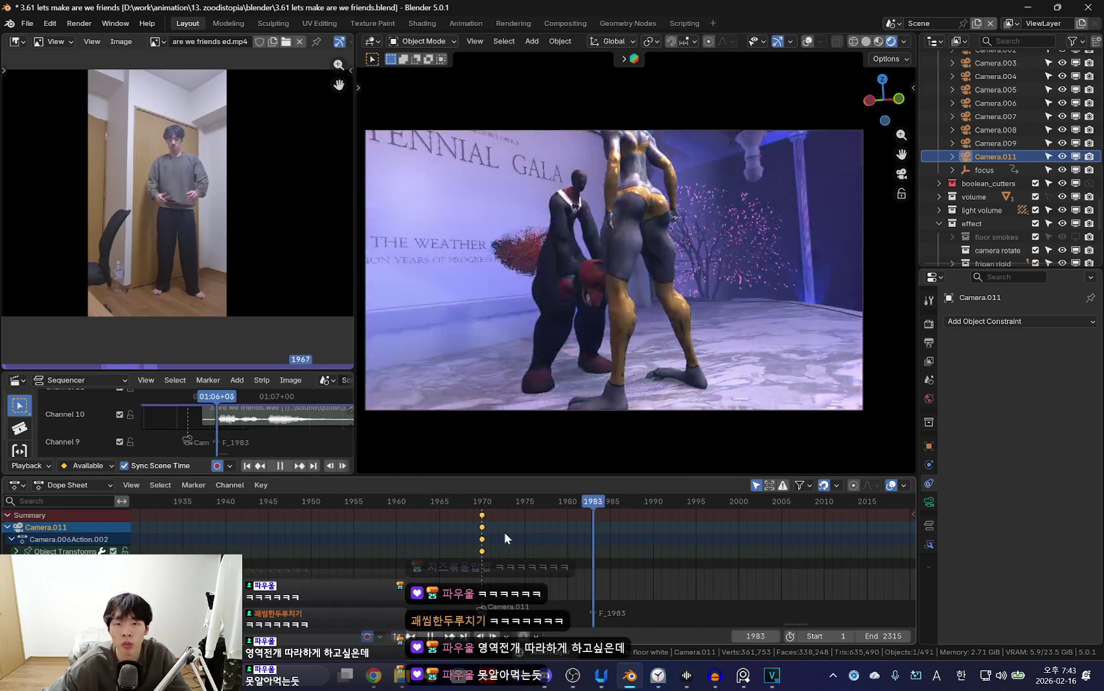
pyautogui.click(443, 526)
pyautogui.scroll(2, 603, 546)
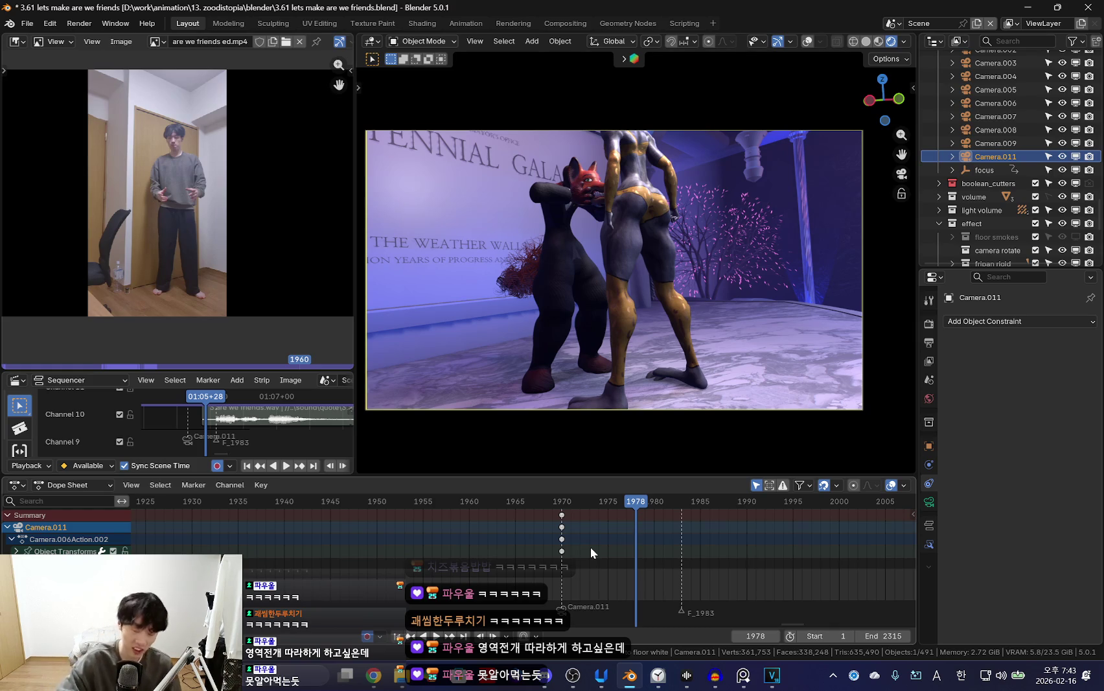
pyautogui.scroll(2, 580, 579)
pyautogui.hotkey('shift', 'ctrl', 'space')
pyautogui.scroll(-2, 547, 555)
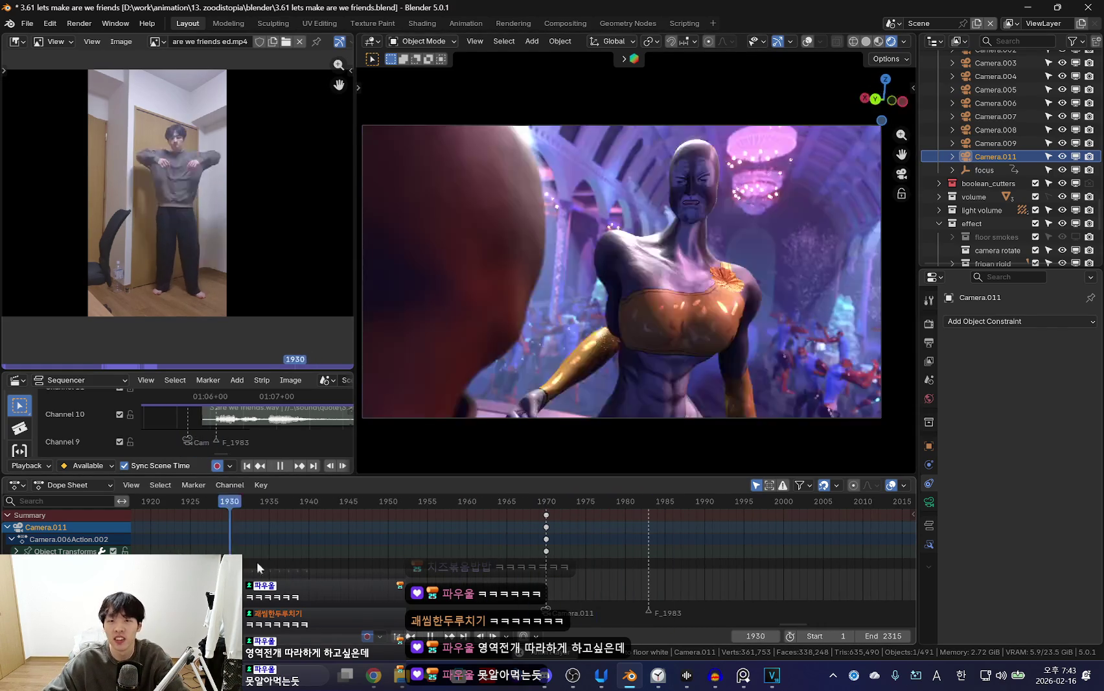
pyautogui.scroll(-4, 503, 564)
pyautogui.scroll(-3, 492, 570)
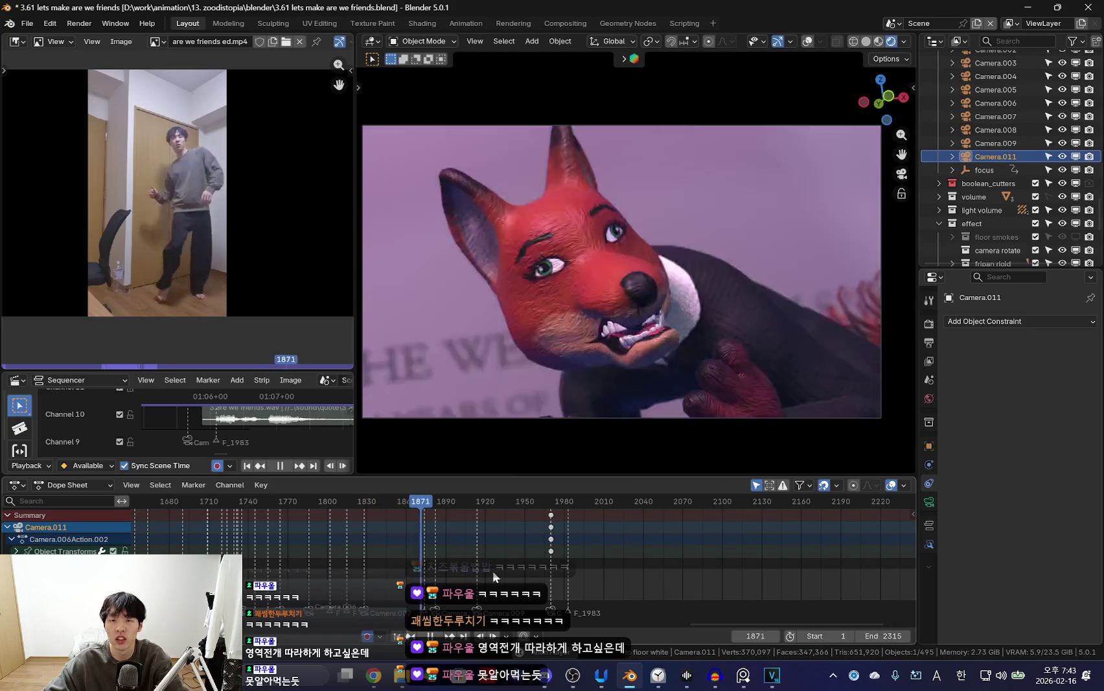
pyautogui.keyDown('ctrl'); pyautogui.scroll(-1, 550, 575); pyautogui.keyUp('ctrl')
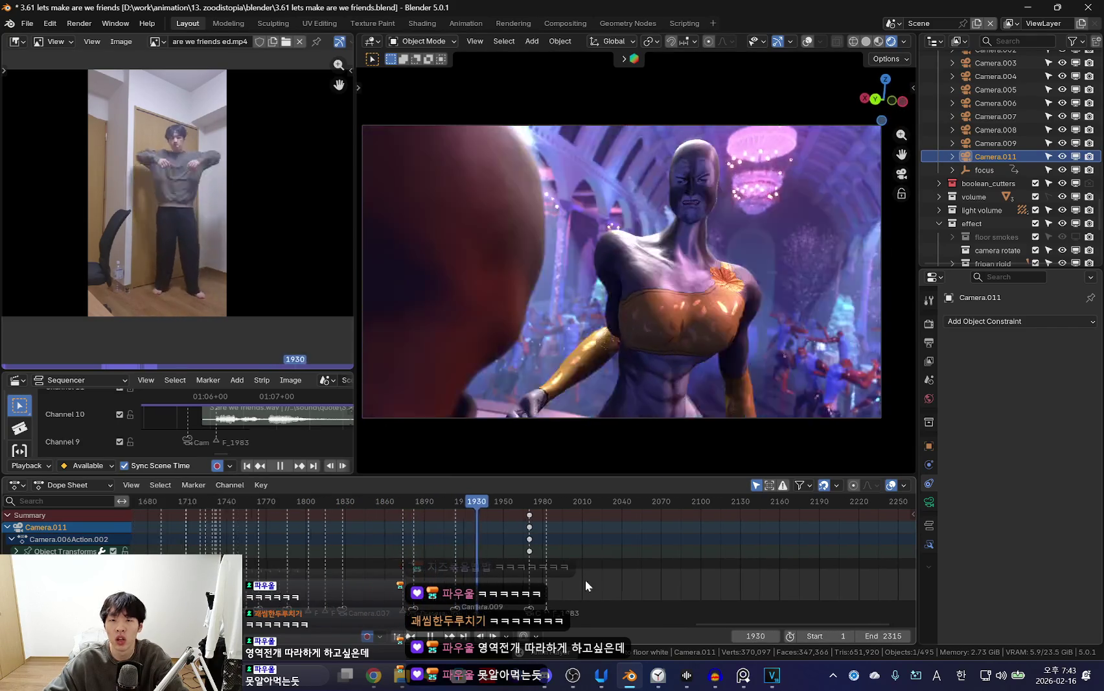
pyautogui.scroll(7, 616, 559)
pyautogui.press('Down')
pyautogui.press('space')
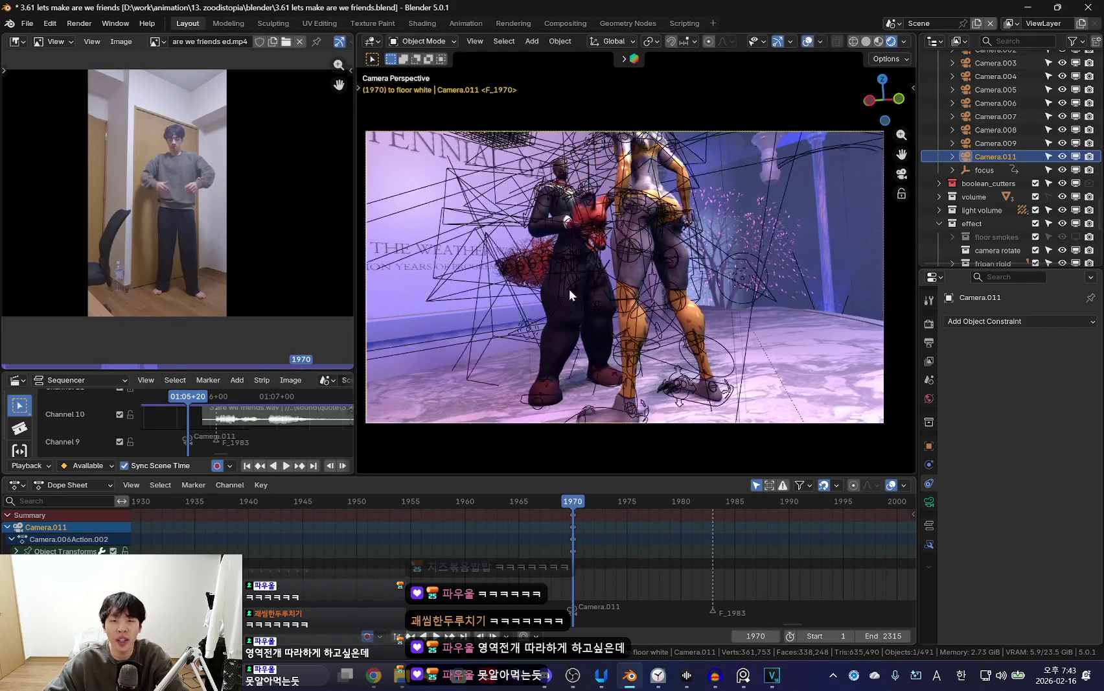
pyautogui.press('KP_0')
# Put the fox rig in Pose Mode and review the shot from frame 1970 to 1979.
pyautogui.click(658, 443)
pyautogui.hotkey('ctrl', 'Tab')
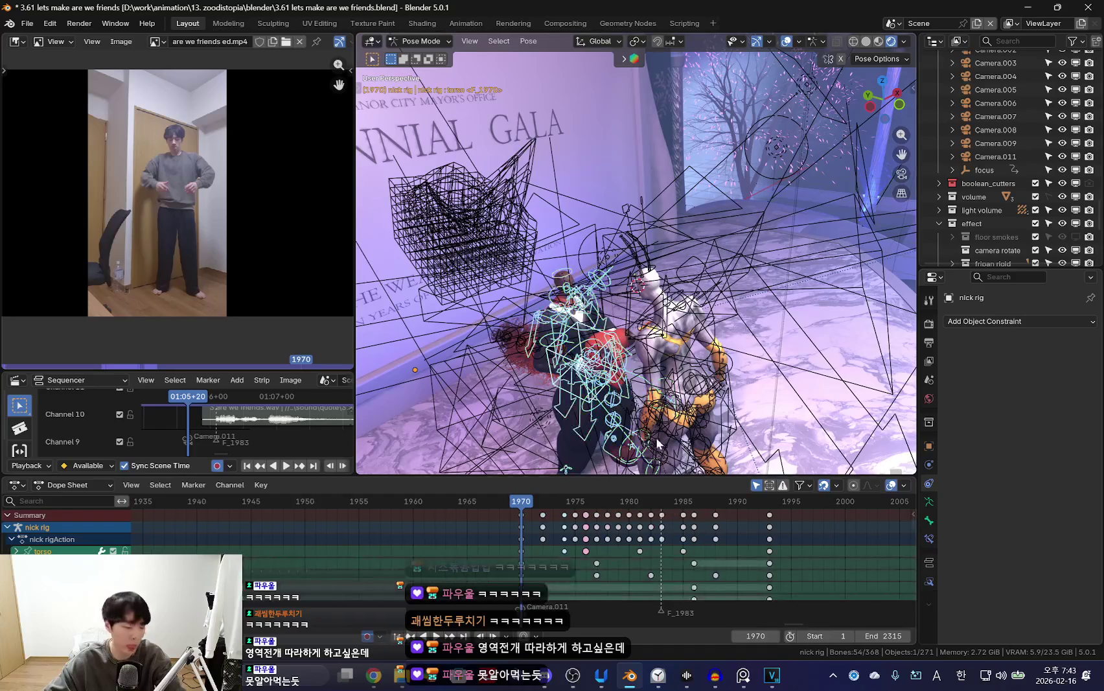
pyautogui.hotkey('shift', 'alt', 'z')
pyautogui.press('KP_0')
pyautogui.scroll(2, 692, 581)
pyautogui.press('space')
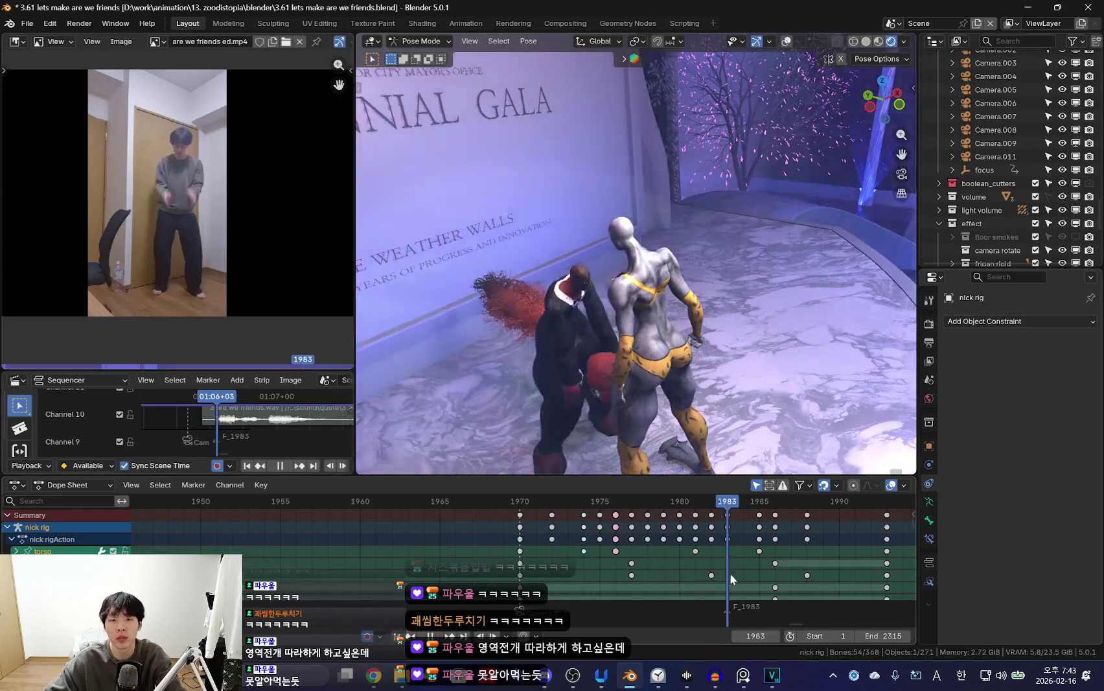
pyautogui.press('space')
pyautogui.moveTo(730, 573); pyautogui.dragTo(662, 532)
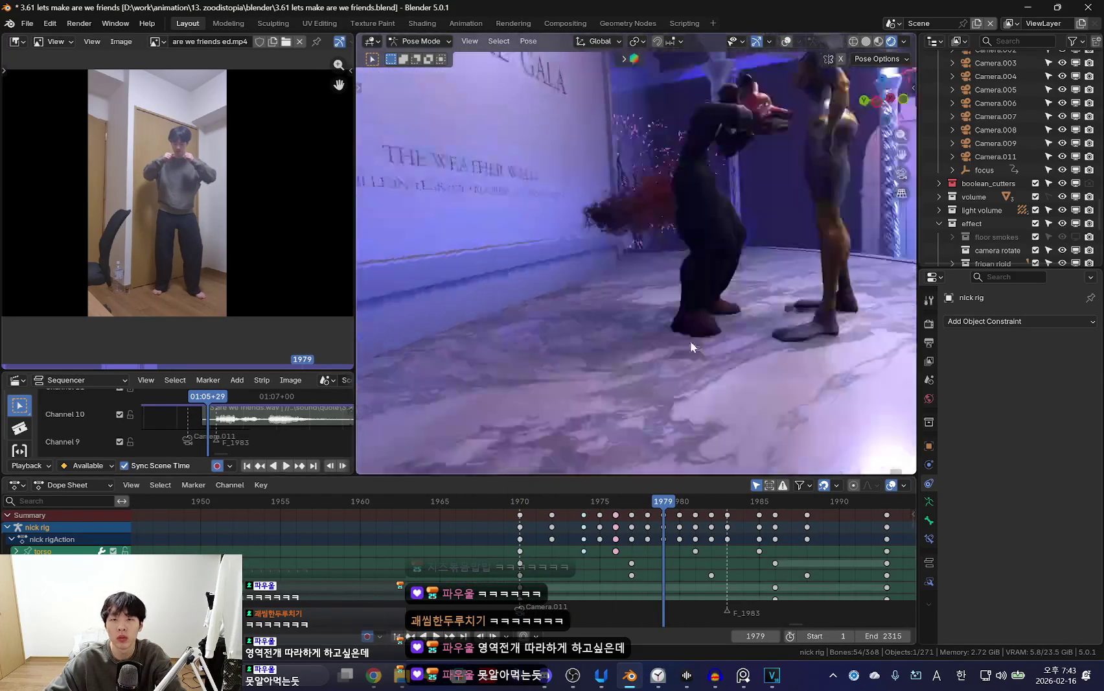
pyautogui.press('KP_0')
pyautogui.hotkey('shift', 'alt', 'z')
pyautogui.press('KP_Decimal')
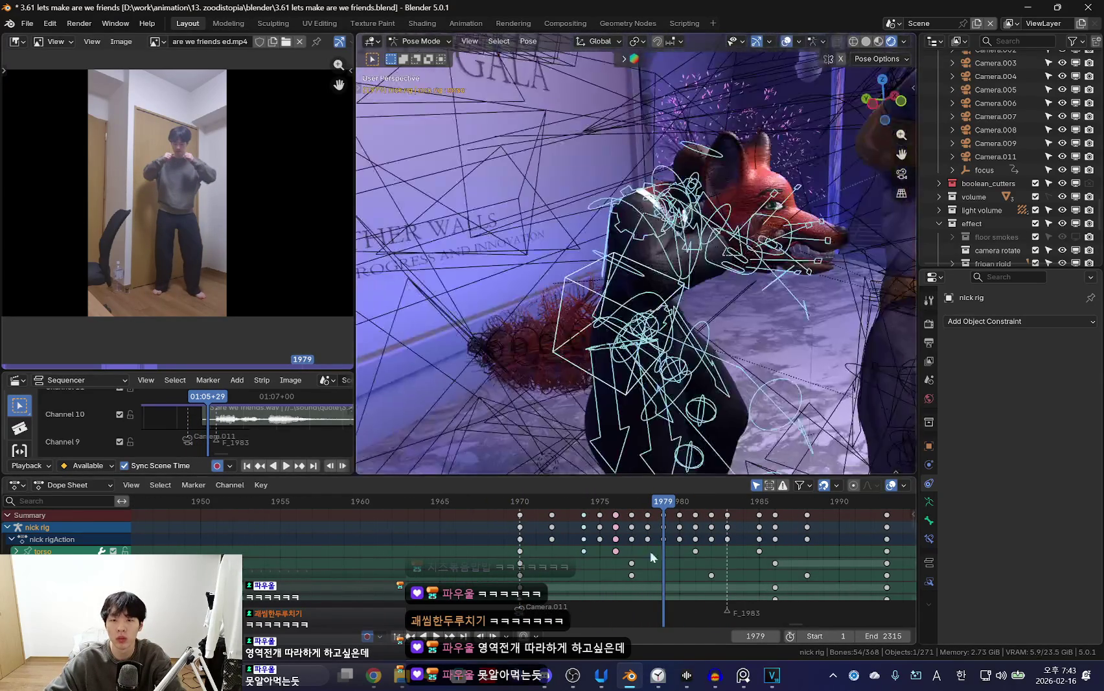
# Select the fox rig's chest bone around frame 1978.
pyautogui.moveTo(649, 550); pyautogui.dragTo(643, 562)
pyautogui.hotkey('shift', 'alt', 'z')
pyautogui.press('KP_0')
pyautogui.scroll(2, 640, 549)
pyautogui.press('space')
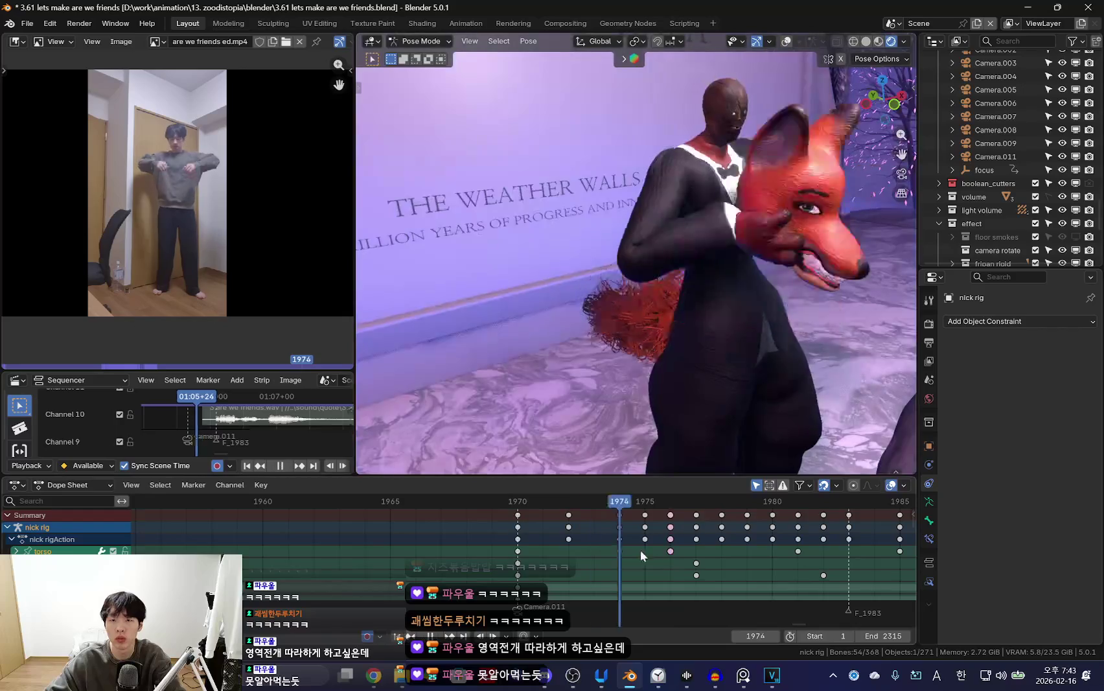
pyautogui.press('space')
pyautogui.hotkey('shift', 'alt', 'z')
pyautogui.moveTo(633, 373); pyautogui.dragTo(586, 301, button='middle')
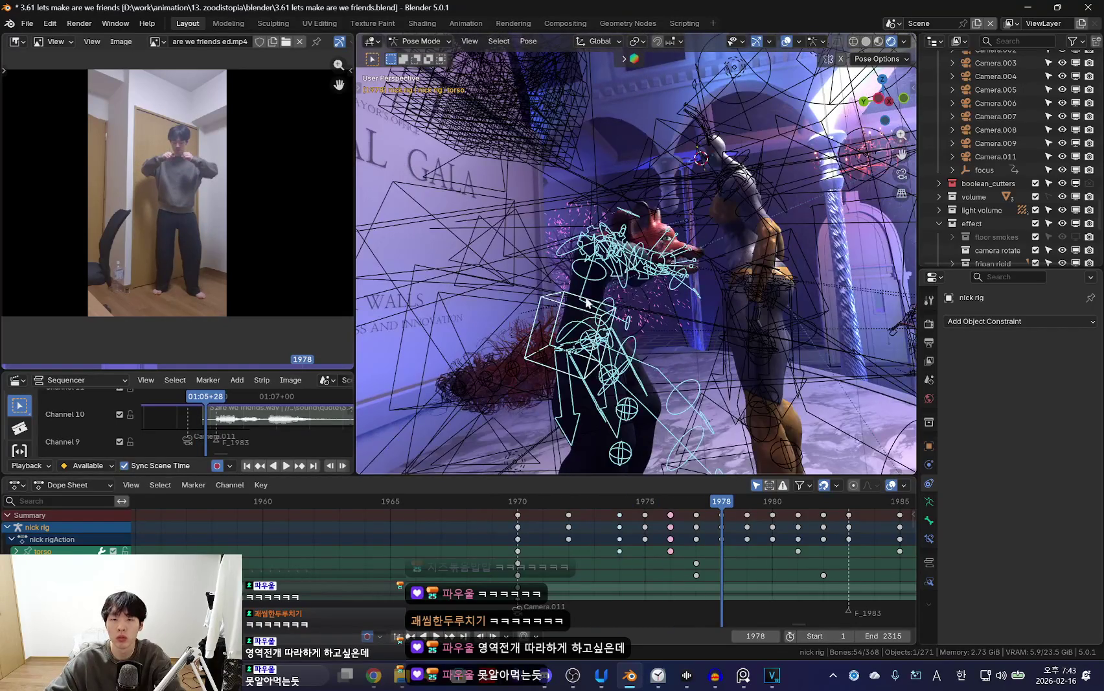
pyautogui.click(586, 301)
pyautogui.click(625, 541)
# Rotate the chest bone at frame 1984 to bend the body as the head comes off.
pyautogui.press('space')
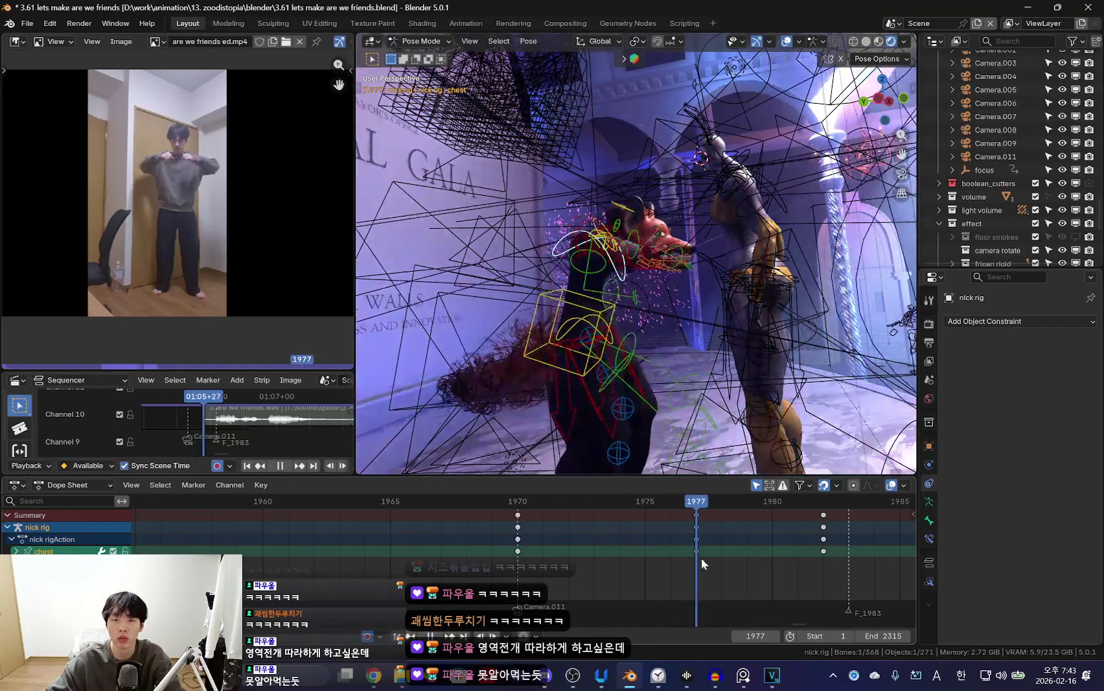
pyautogui.moveTo(701, 557); pyautogui.dragTo(852, 575)
pyautogui.hotkey('shift', 'alt', 'z')
pyautogui.moveTo(732, 552); pyautogui.dragTo(675, 585)
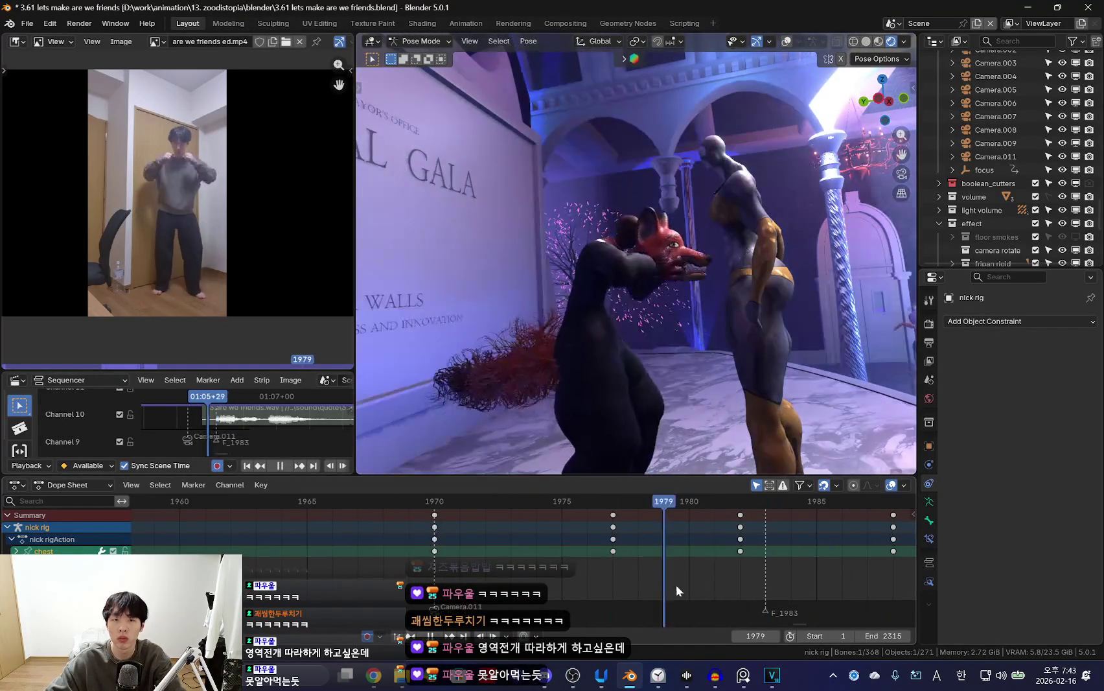
pyautogui.click(689, 538)
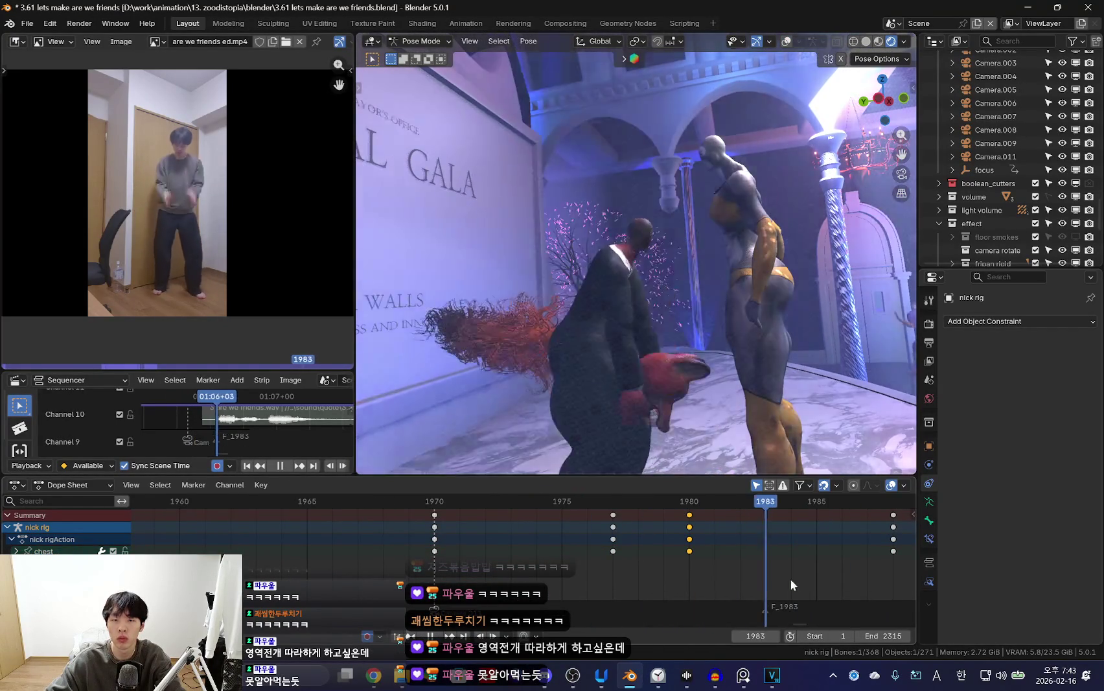
pyautogui.press('space')
pyautogui.press('r')
pyautogui.click(765, 285)
# Replay the bow, then select the torso bone and return to frame 1974.
pyautogui.click(441, 557)
pyautogui.press('space')
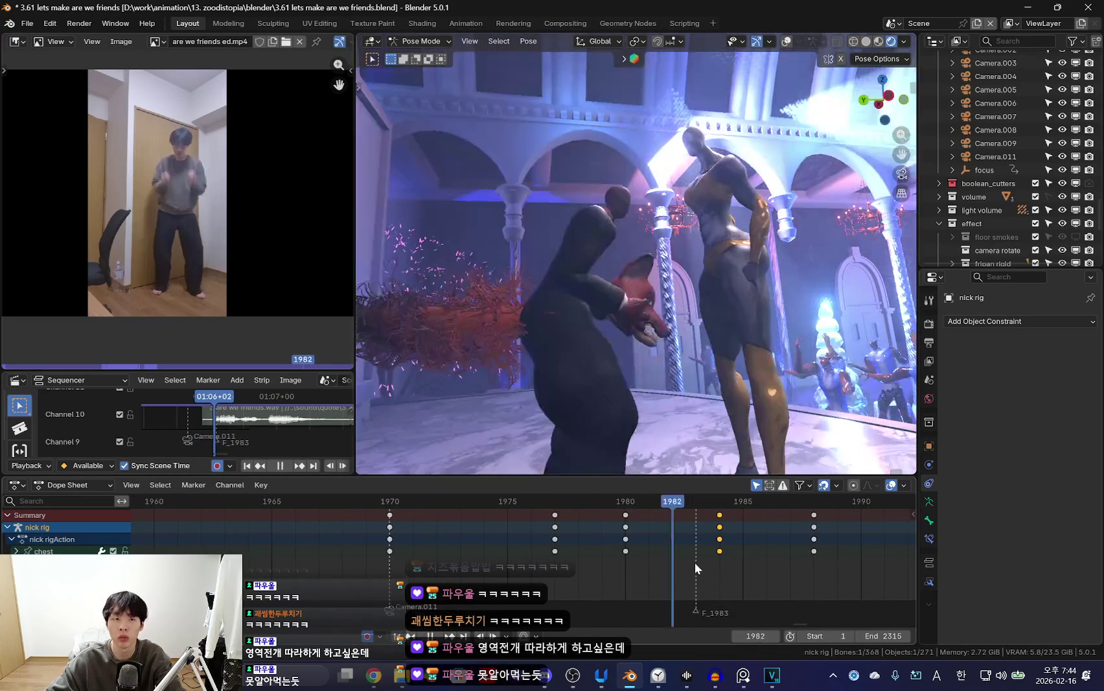
pyautogui.moveTo(694, 562); pyautogui.dragTo(726, 562)
pyautogui.moveTo(511, 537)
pyautogui.mouseDown()
pyautogui.moveTo(749, 562)
pyautogui.moveTo(539, 532)
pyautogui.mouseUp()
pyautogui.press('space')
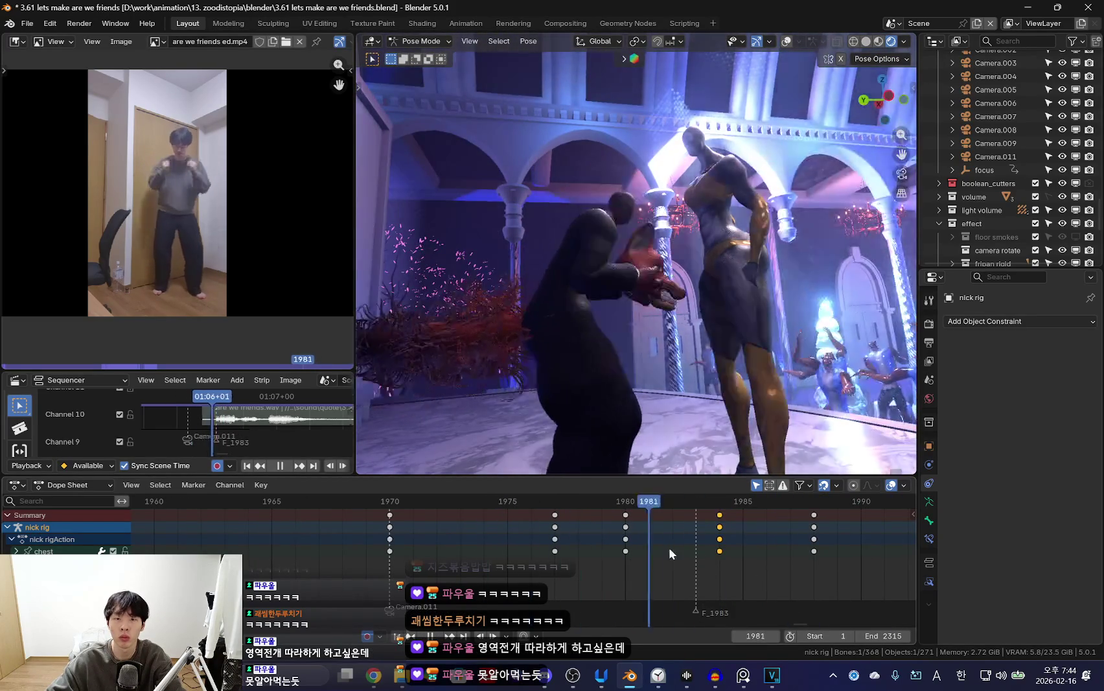
pyautogui.press('space')
pyautogui.click(550, 266)
pyautogui.moveTo(460, 550); pyautogui.dragTo(518, 534)
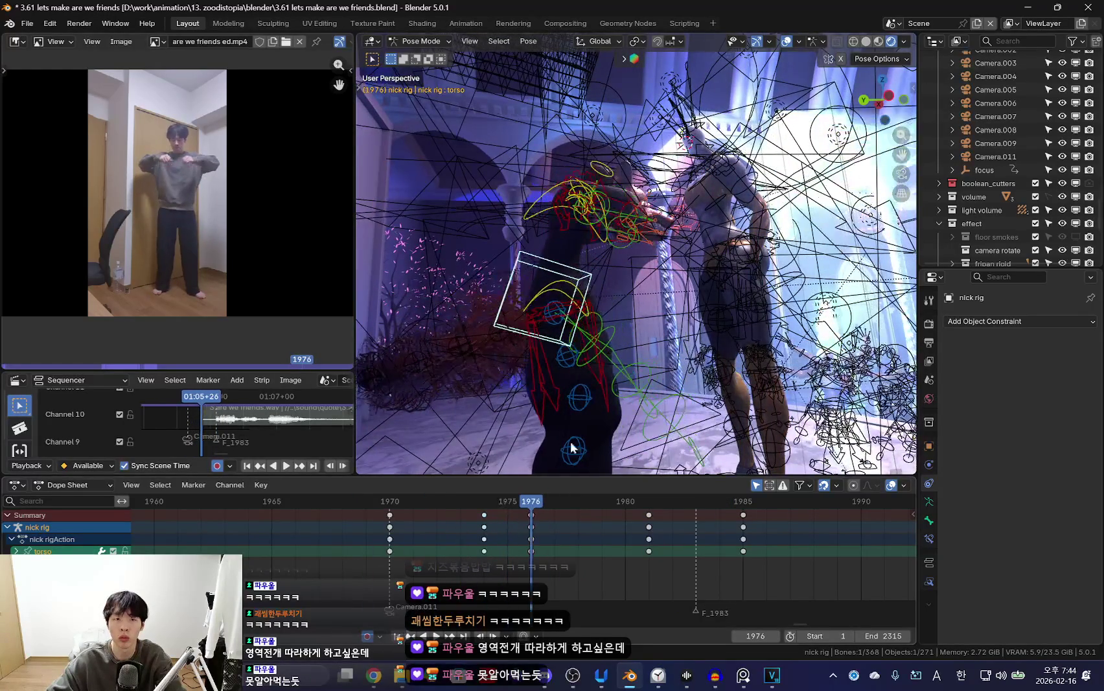
# Move the torso bone to a new position keyed at frame 1984.
pyautogui.hotkey('shift', 'alt', 'z')
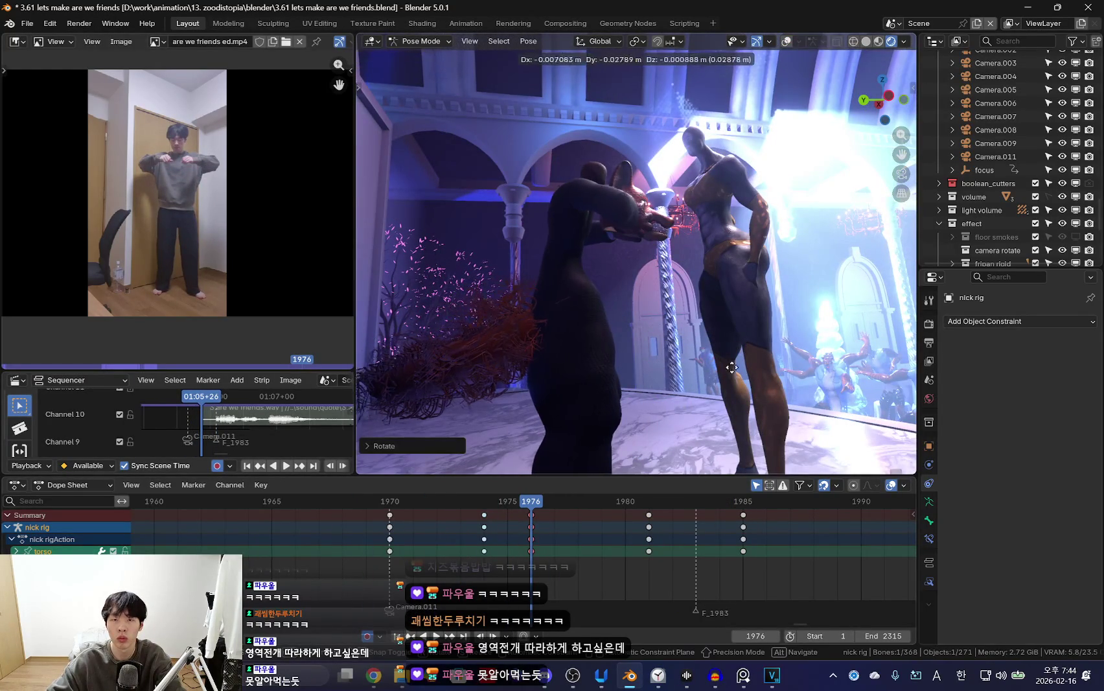
pyautogui.press('Up')
pyautogui.moveTo(443, 533)
pyautogui.mouseDown()
pyautogui.moveTo(753, 546)
pyautogui.moveTo(662, 542)
pyautogui.moveTo(729, 551)
pyautogui.mouseUp()
pyautogui.press('g')
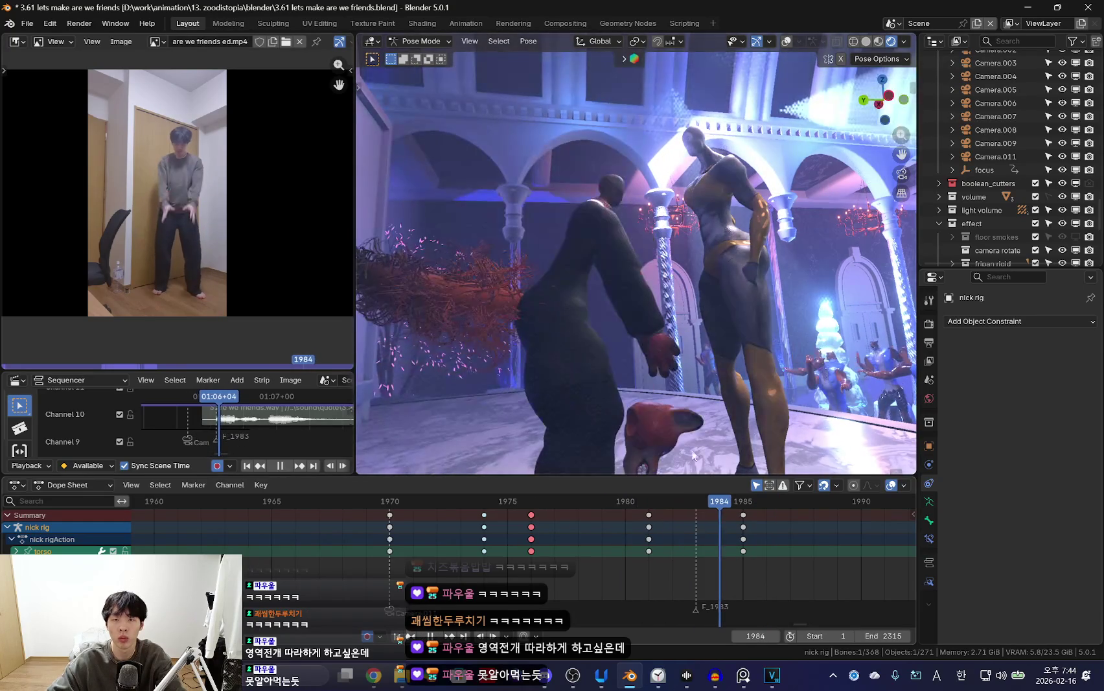
pyautogui.click(703, 285)
pyautogui.click(702, 285)
# Freely rotate the torso at frame 1988, key the pose and loop playback.
pyautogui.moveTo(739, 551)
pyautogui.mouseDown()
pyautogui.moveTo(666, 569)
pyautogui.moveTo(760, 557)
pyautogui.moveTo(578, 550)
pyautogui.mouseUp()
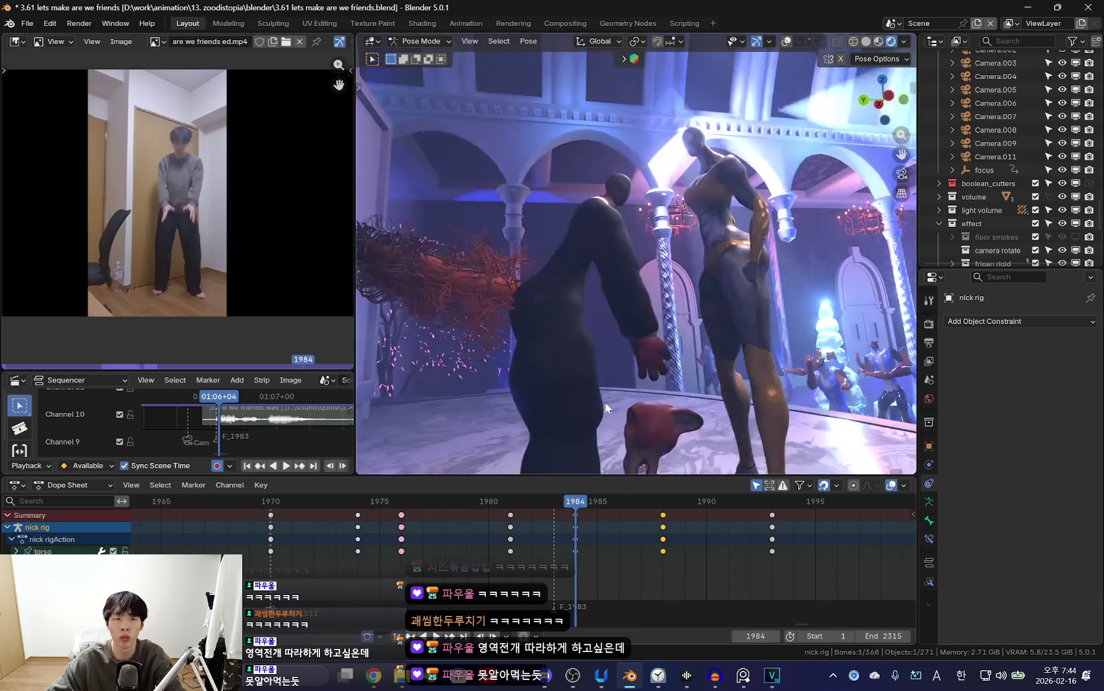
pyautogui.press('space')
pyautogui.press('r')
pyautogui.press('r')
pyautogui.click(647, 382)
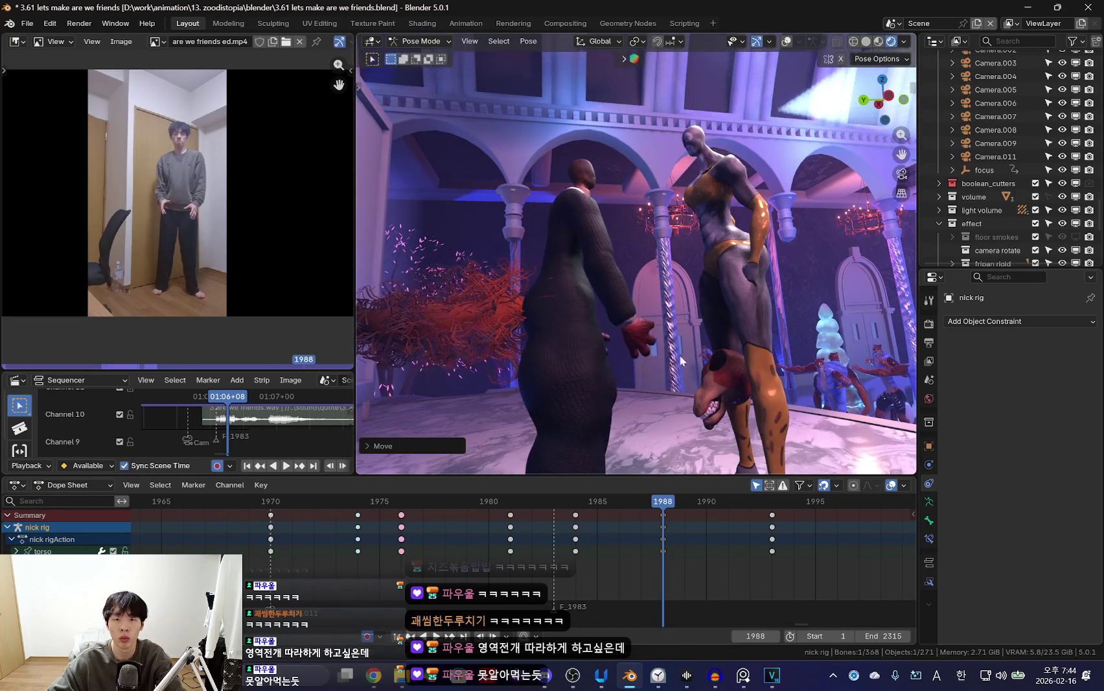
pyautogui.press('i')
pyautogui.press('space')
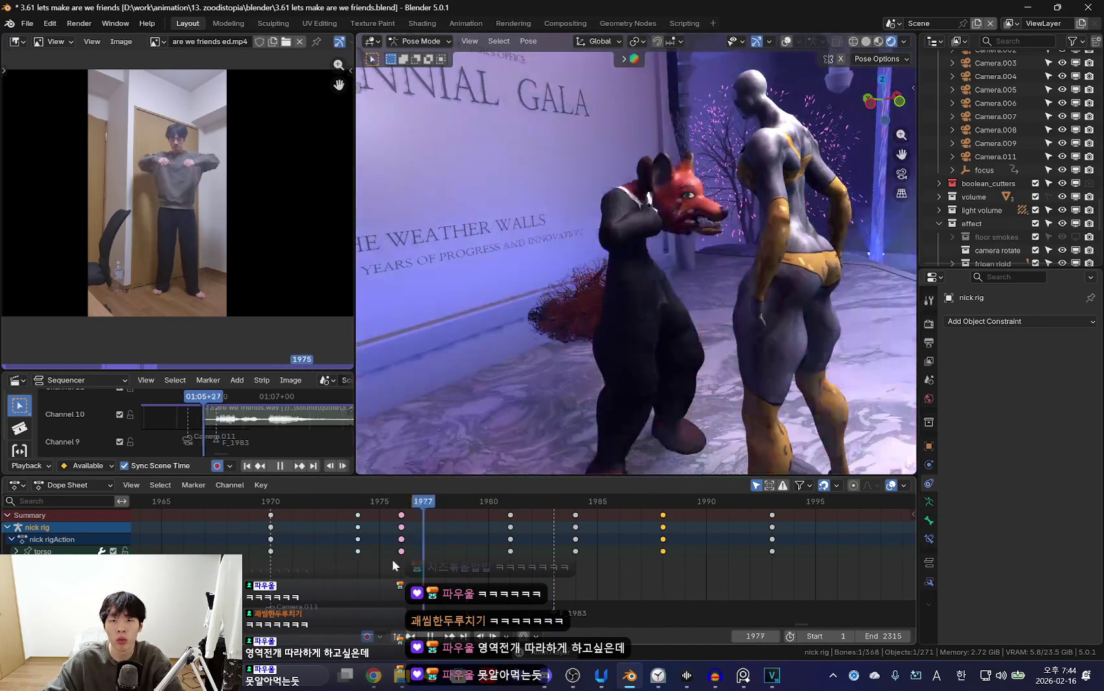
# Stop at frame 1975 and select the right hand IK control hand_ik.R.
pyautogui.press('space')
pyautogui.hotkey('shift', 'alt', 'z')
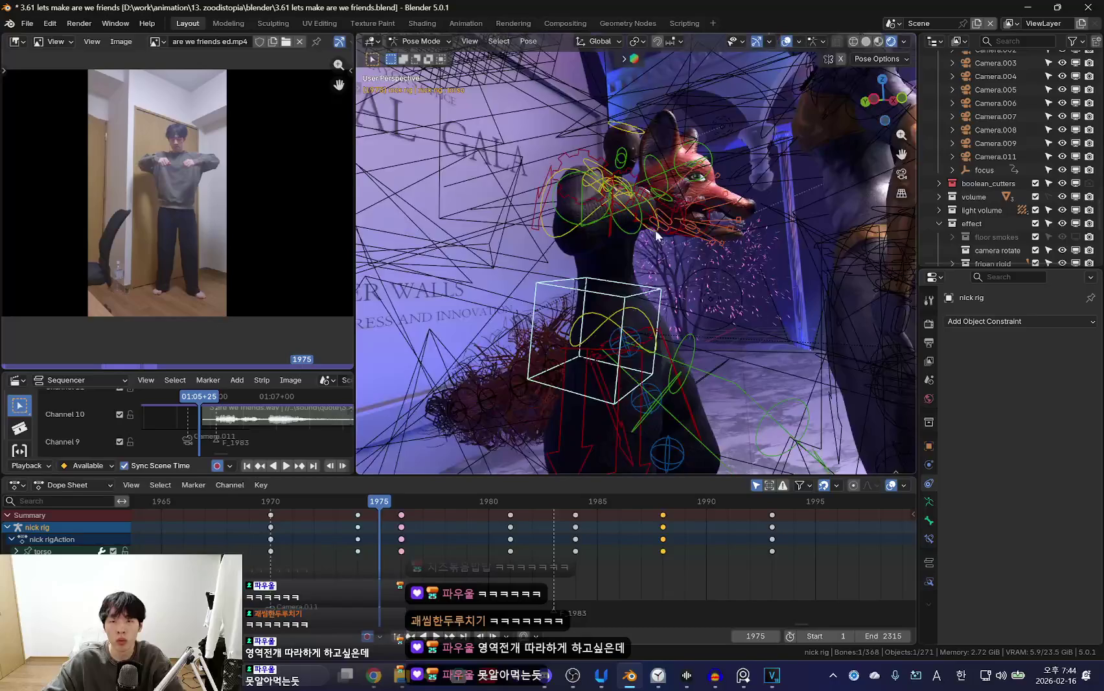
pyautogui.click(557, 362)
pyautogui.press('space')
pyautogui.hotkey('shift', 'alt', 'z')
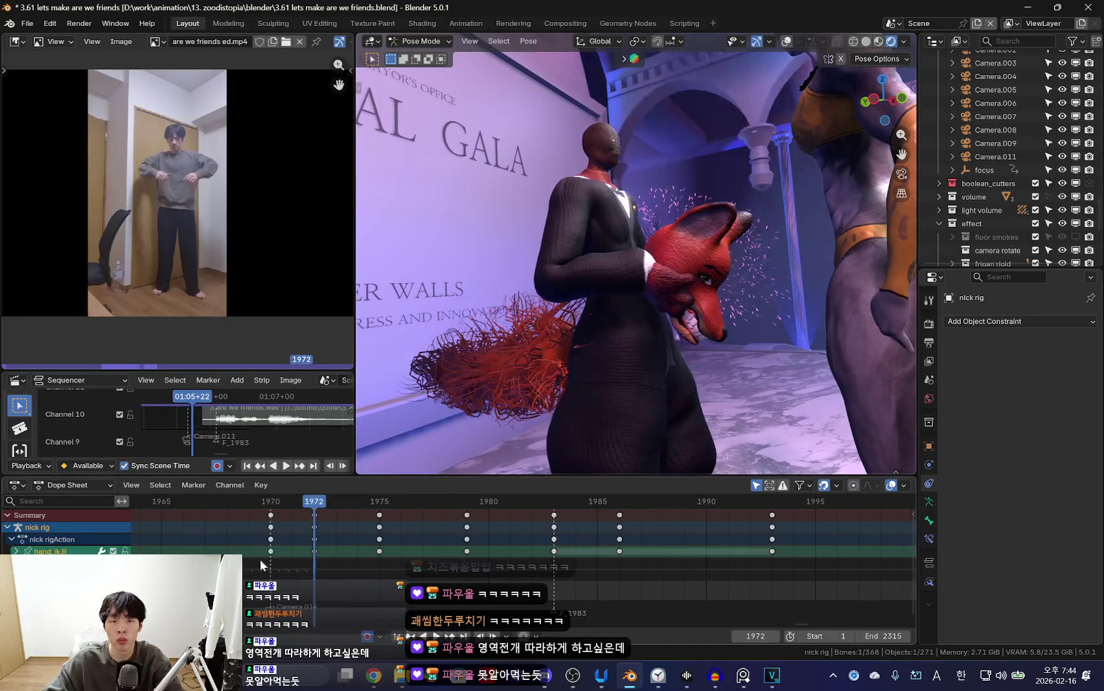
pyautogui.press('space')
# Rotate and move the hand IK control, keying the new grip at frame 1975.
pyautogui.moveTo(540, 381); pyautogui.dragTo(713, 287, button='middle')
pyautogui.press('r')
pyautogui.click(715, 313)
pyautogui.press('g')
pyautogui.click(685, 373)
# Review the playback, then select the right upper arm bone.
pyautogui.press('space')
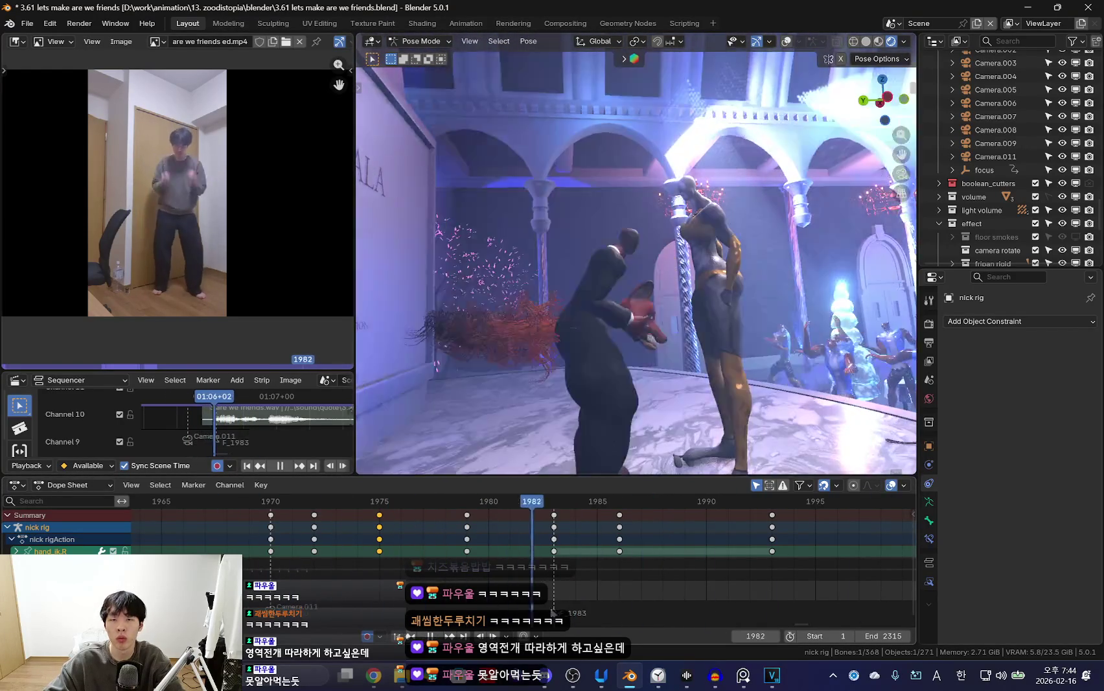
pyautogui.press('space')
pyautogui.hotkey('shift', 'alt', 'z')
pyautogui.click(628, 258)
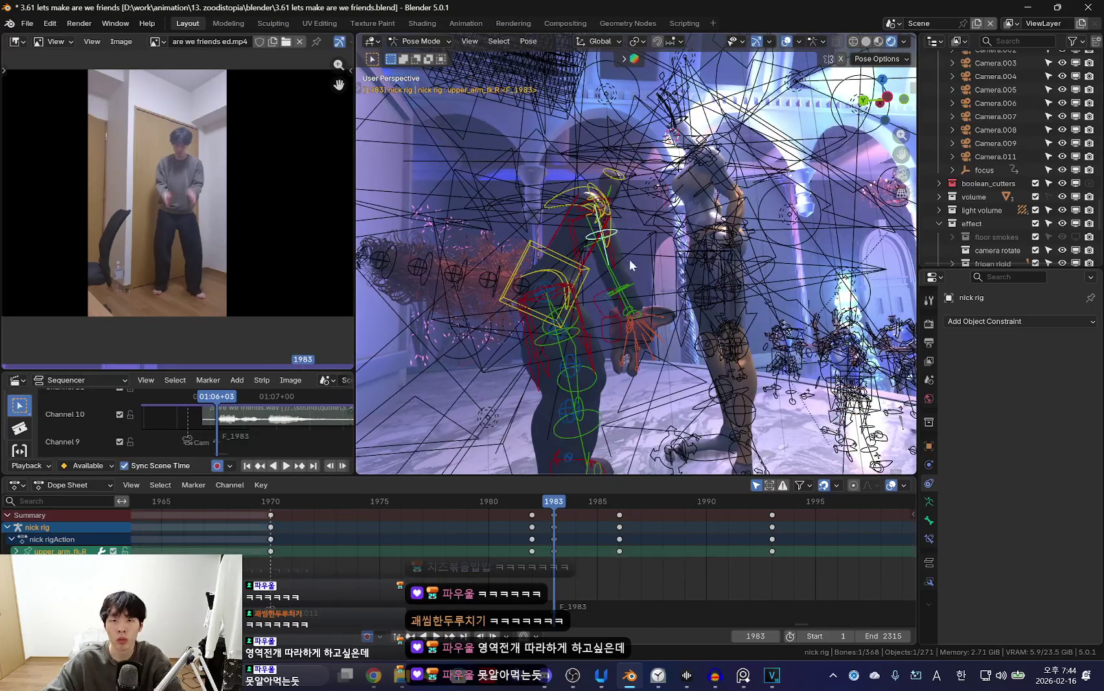
# Rotate the right arm into a new pose and play back from frame 1980.
pyautogui.hotkey('shift', 'alt', 'z')
pyautogui.press('r')
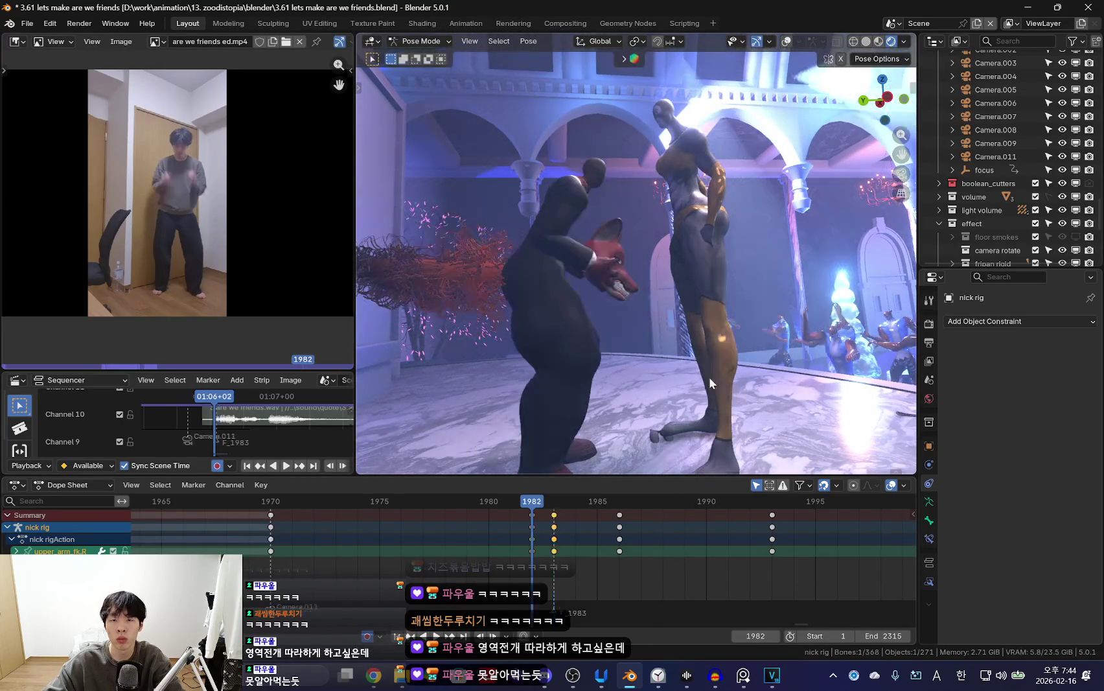
pyautogui.click(606, 242)
pyautogui.hotkey('shift', 'alt', 'z')
pyautogui.hotkey('shift', 'alt', 'z')
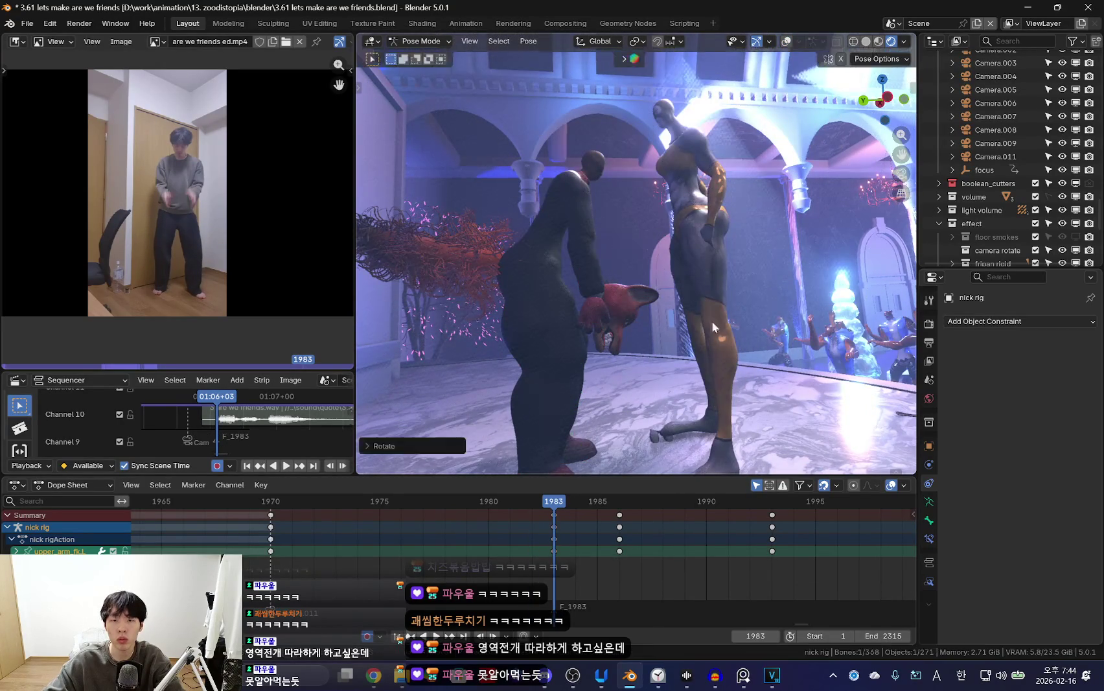
pyautogui.press('space')
pyautogui.click(498, 541)
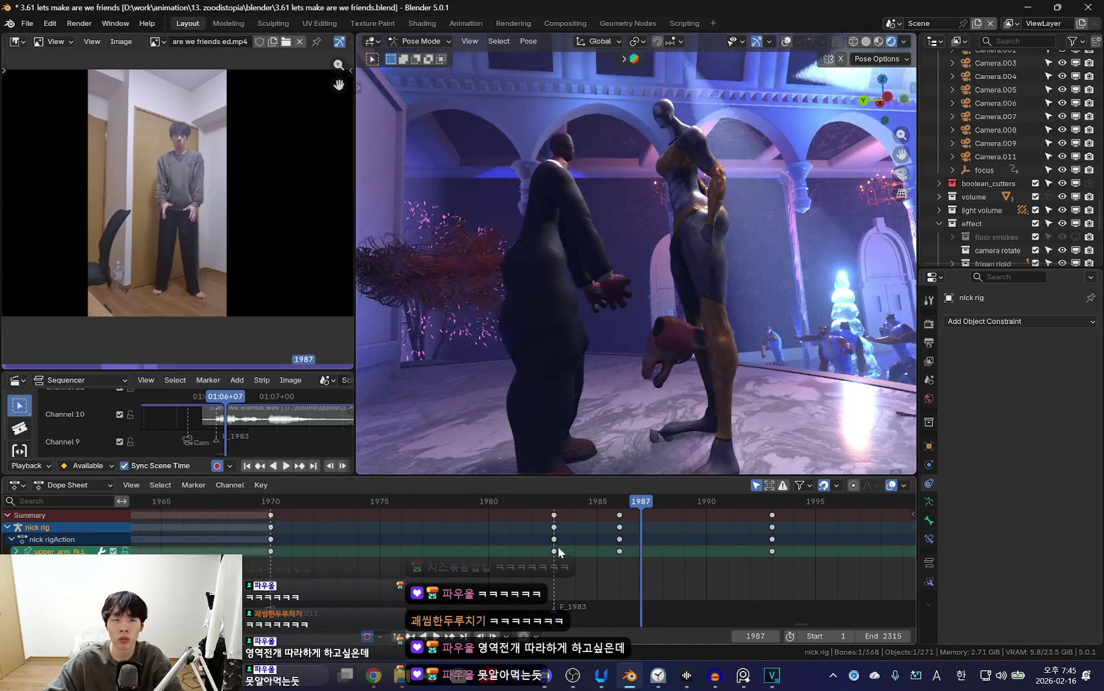
pyautogui.press('space')
# Remove the right upper arm keys at 1975 and 1978, then check the pose at 1983.
pyautogui.hotkey('shift', 'alt', 'z')
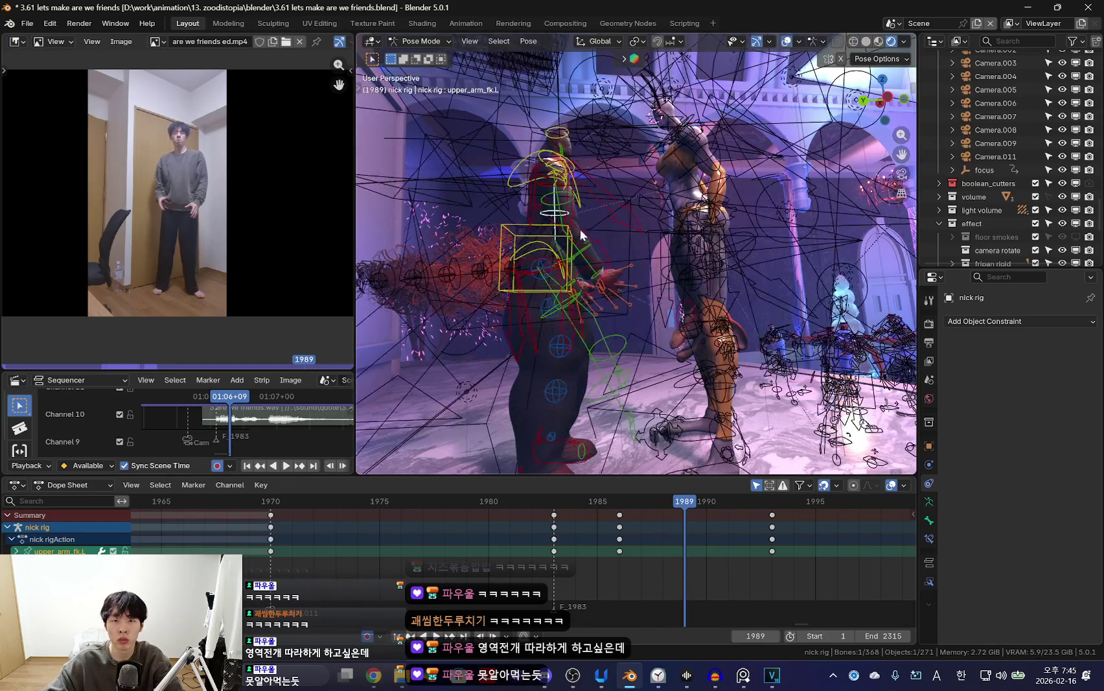
pyautogui.click(573, 198)
pyautogui.hotkey('ctrl', 'z')
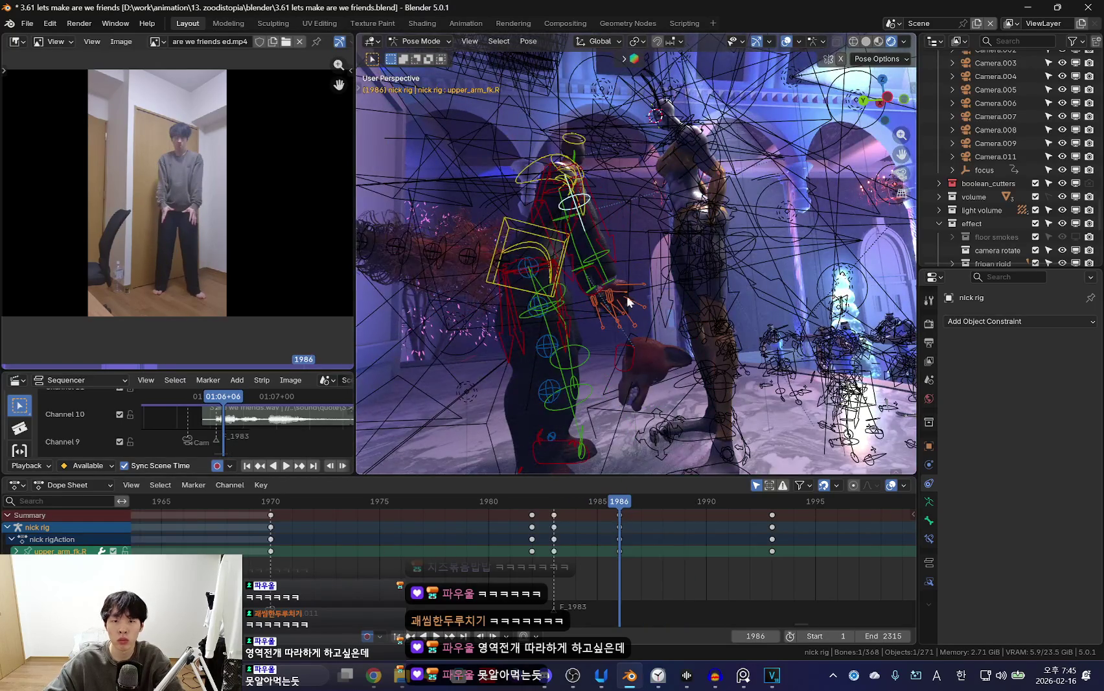
pyautogui.hotkey('shift', 'alt', 'z')
pyautogui.moveTo(524, 558)
pyautogui.mouseDown()
pyautogui.moveTo(544, 549)
pyautogui.moveTo(662, 568)
pyautogui.mouseUp()
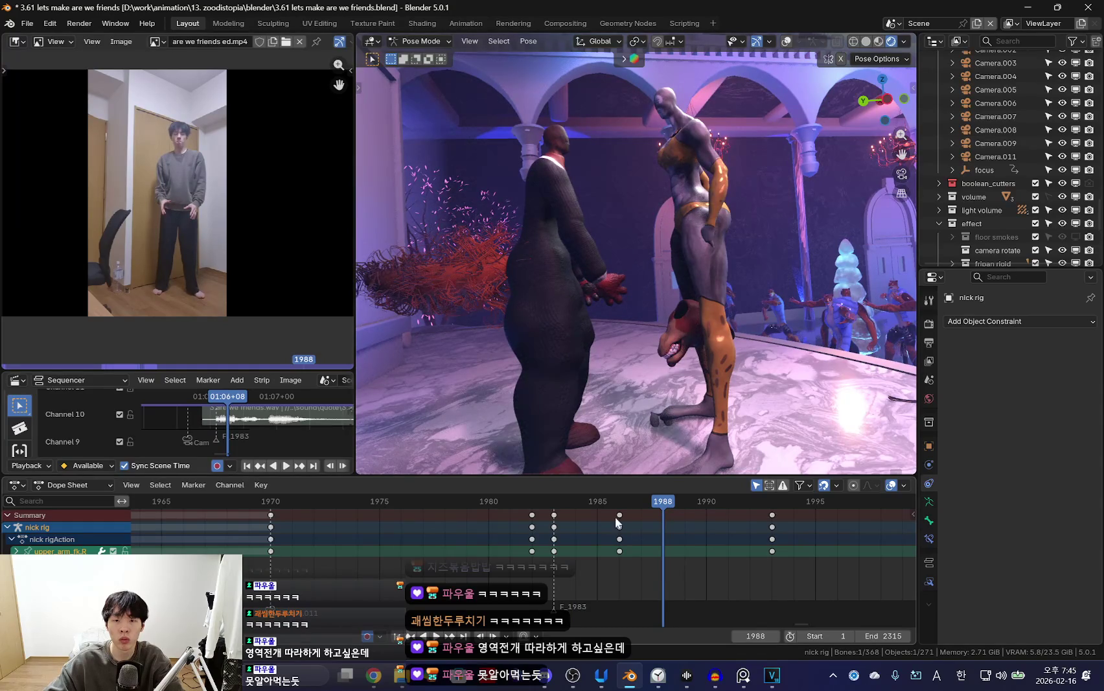
# At frame 1988, lower the right arm to his side and rotate the forearm to raise the hand.
pyautogui.press('r')
pyautogui.click(641, 425)
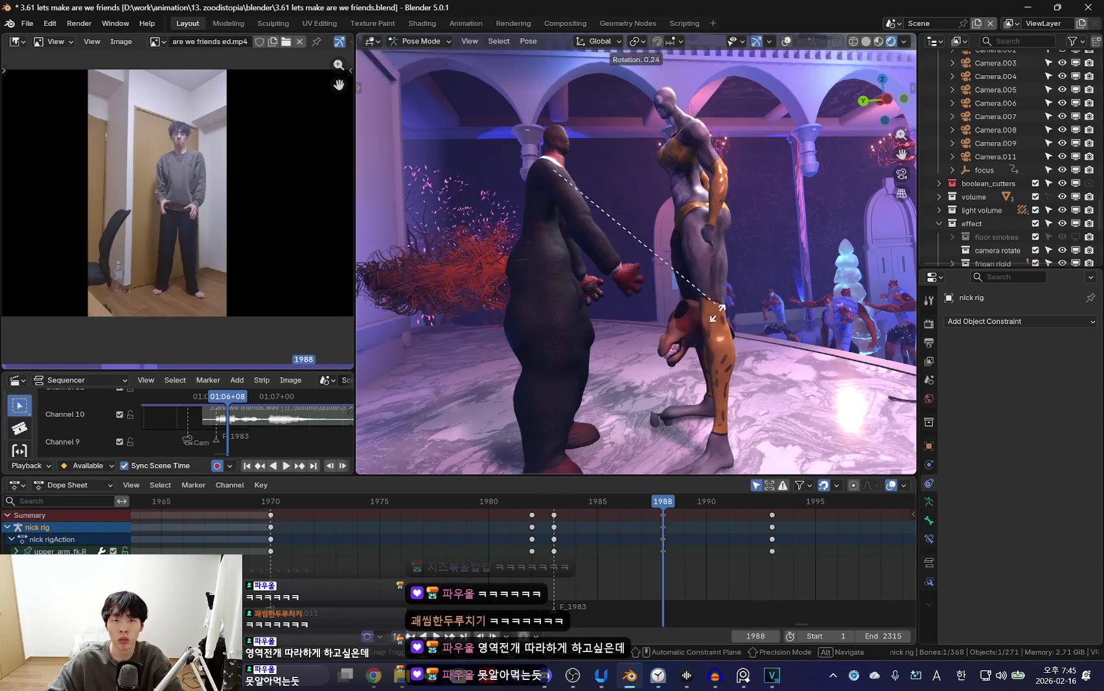
pyautogui.press('r')
pyautogui.press('r')
pyautogui.click(556, 266)
pyautogui.click(556, 266)
pyautogui.press('r')
pyautogui.click(620, 533)
# Delete the trial keys at 1986, key the arm pose at 1988, and review up to frame 1993.
pyautogui.press('Delete')
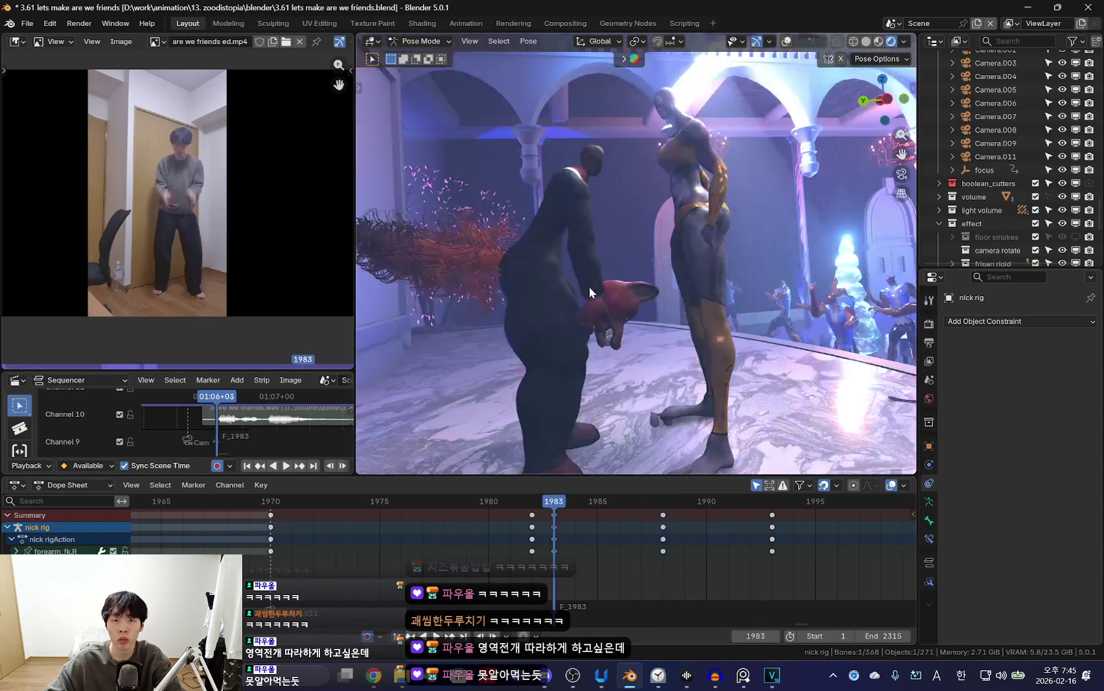
pyautogui.click(559, 203)
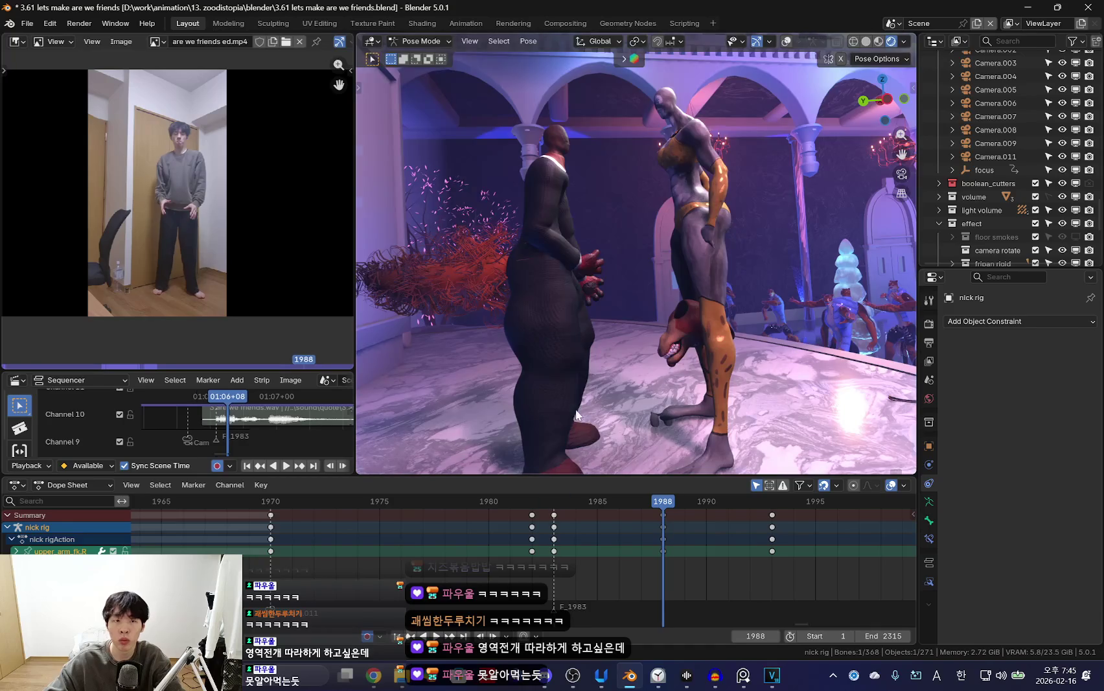
pyautogui.press('i')
pyautogui.press('space')
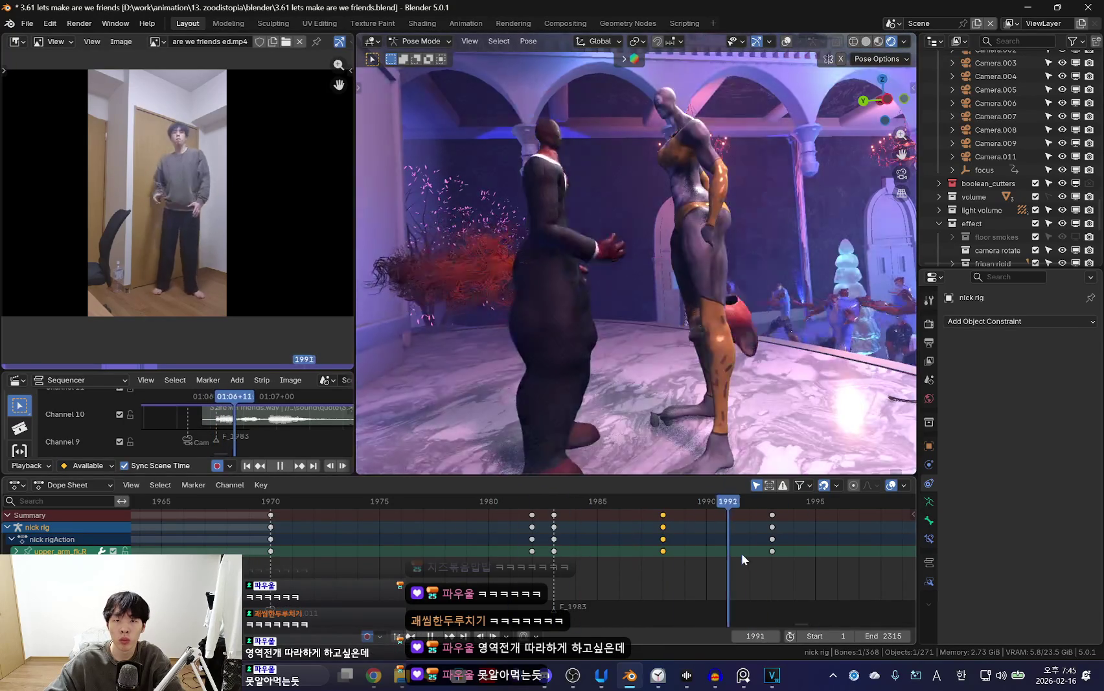
pyautogui.press('space')
pyautogui.hotkey('shift', 'alt', 'z')
pyautogui.press('Right')
# Rotate the right upper arm FK bone and key the pose at frame 1993.
pyautogui.click(569, 280)
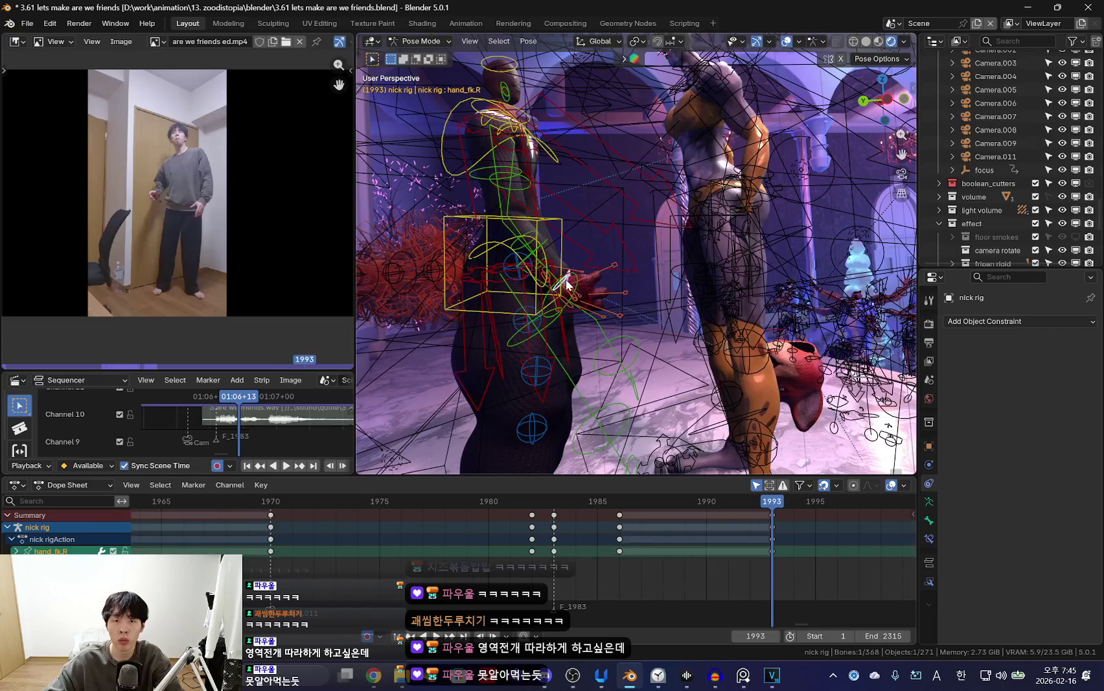
pyautogui.click(570, 280)
pyautogui.hotkey('shift', 'alt', 'z')
pyautogui.moveTo(570, 280); pyautogui.dragTo(521, 261, button='middle')
pyautogui.hotkey('shift', 'alt', 'z')
pyautogui.click(522, 261)
pyautogui.hotkey('shift', 'alt', 'z')
pyautogui.moveTo(654, 345); pyautogui.dragTo(712, 324, button='middle')
pyautogui.press('r')
pyautogui.press('r')
pyautogui.press('Return')
pyautogui.press('i')
# Play back from frame 1983 to review, stopping at frame 1988.
pyautogui.hotkey('shift', 'alt', 'z')
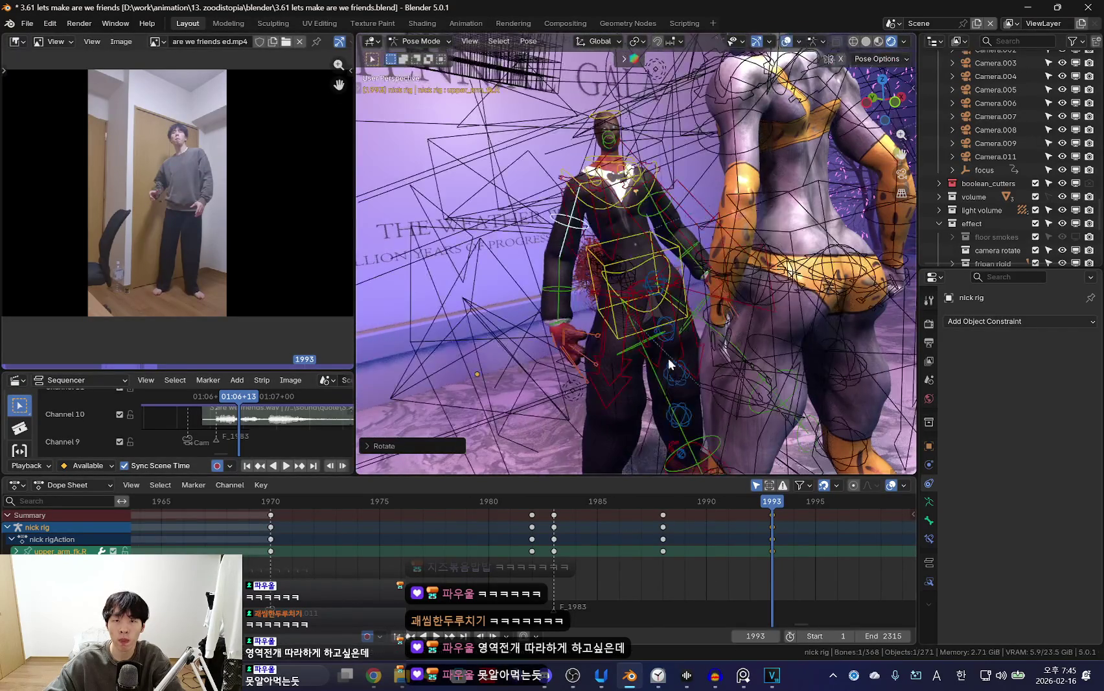
pyautogui.press('Down')
pyautogui.press('Down')
pyautogui.hotkey('shift', 'alt', 'z')
pyautogui.press('space')
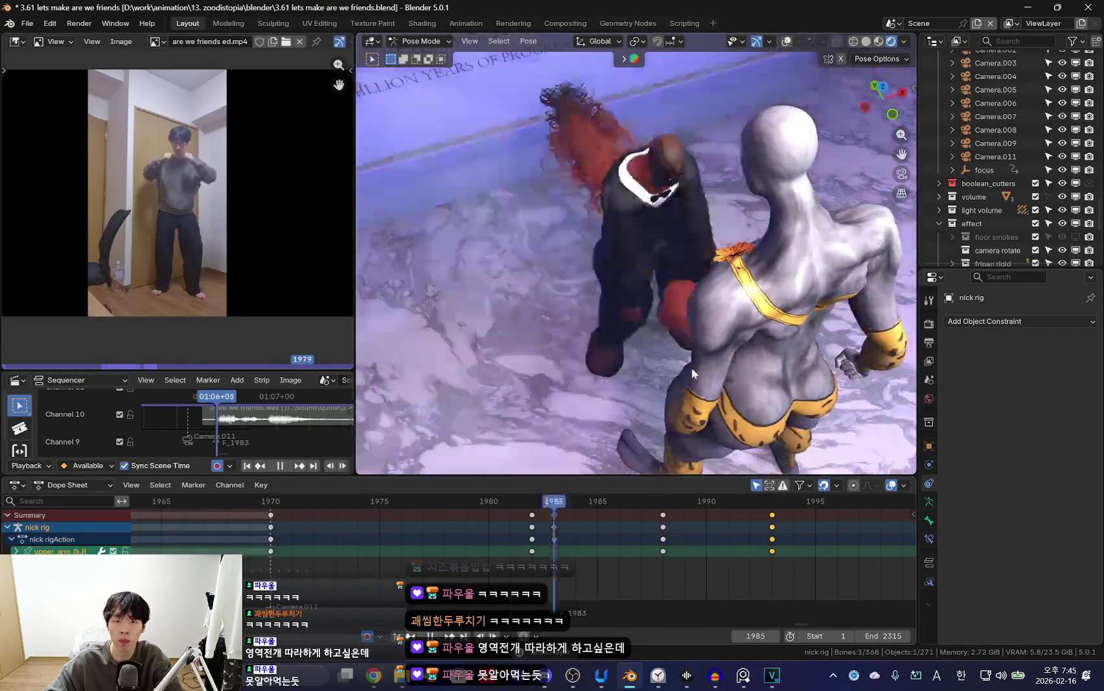
pyautogui.moveTo(721, 386); pyautogui.dragTo(656, 454, button='middle')
pyautogui.press('space')
pyautogui.press('Left')
# At frame 1988, rotate the right hand FK bone and the forearm around X.
pyautogui.hotkey('shift', 'alt', 'z')
pyautogui.click(627, 280)
pyautogui.hotkey('shift', 'alt', 'z')
pyautogui.press('r')
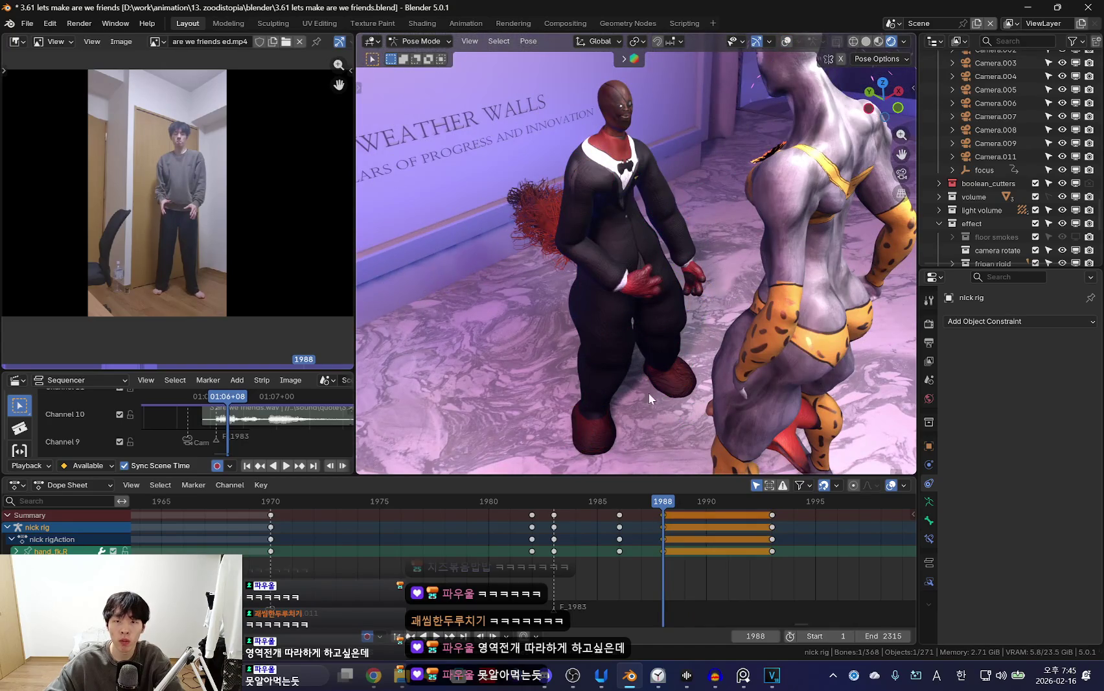
pyautogui.click(649, 393)
pyautogui.moveTo(648, 393); pyautogui.dragTo(739, 316, button='middle')
pyautogui.hotkey('shift', 'alt', 'z')
pyautogui.hotkey('shift', 'alt', 'z')
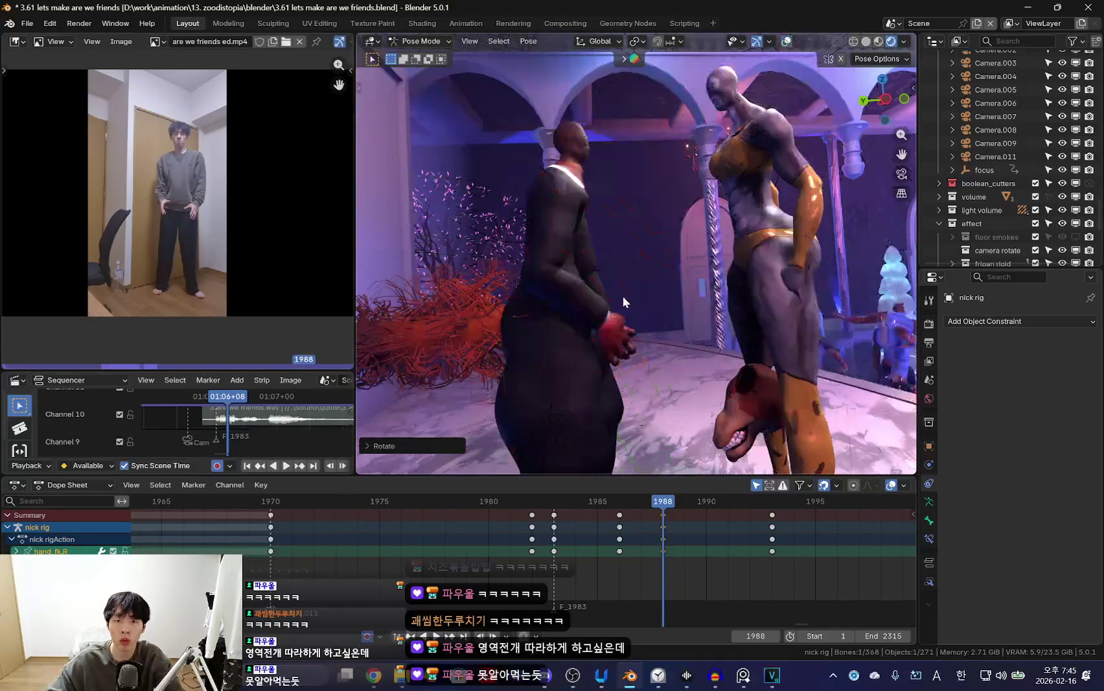
pyautogui.hotkey('shift', 'alt', 'z')
pyautogui.click(622, 296)
pyautogui.hotkey('shift', 'alt', 'z')
pyautogui.press('r')
pyautogui.click(648, 329)
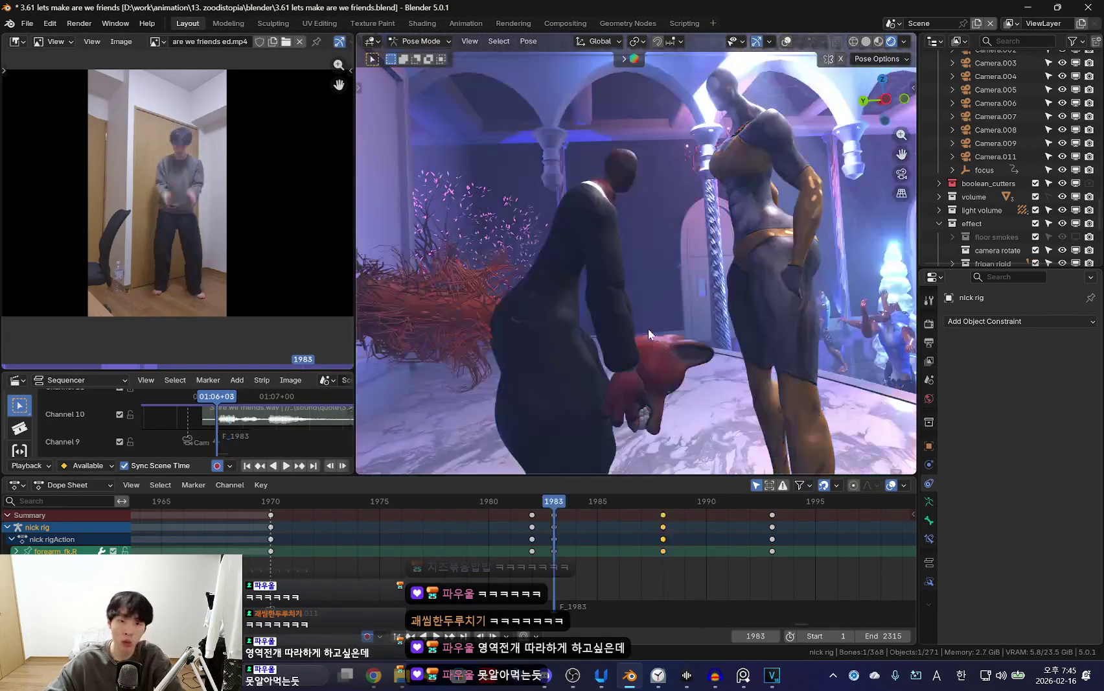
# Select the left forearm FK bone and shift its 1986 keys to frame 1988.
pyautogui.hotkey('shift', 'alt', 'z')
pyautogui.click(534, 232)
pyautogui.hotkey('shift', 'alt', 'z')
pyautogui.moveTo(535, 232)
pyautogui.mouseDown(button='middle')
pyautogui.moveTo(583, 259)
pyautogui.moveTo(649, 374)
pyautogui.mouseUp(button='middle')
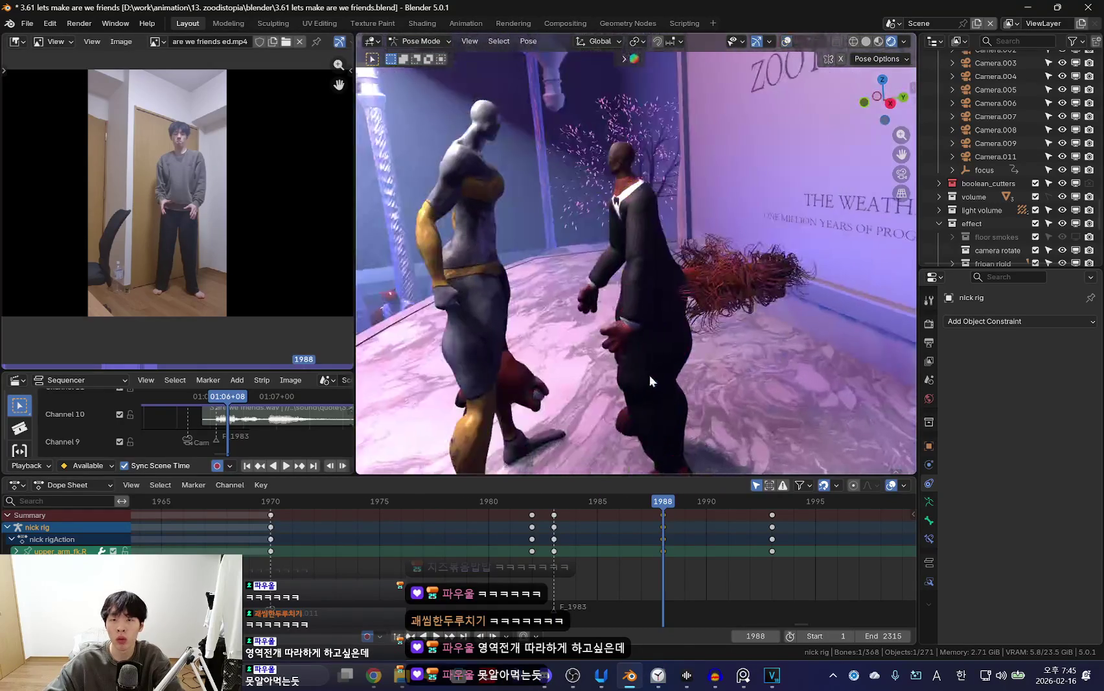
pyautogui.hotkey('shift', 'alt', 'z')
pyautogui.click(640, 283)
pyautogui.hotkey('shift', 'alt', 'z')
pyautogui.moveTo(619, 514); pyautogui.dragTo(663, 514)
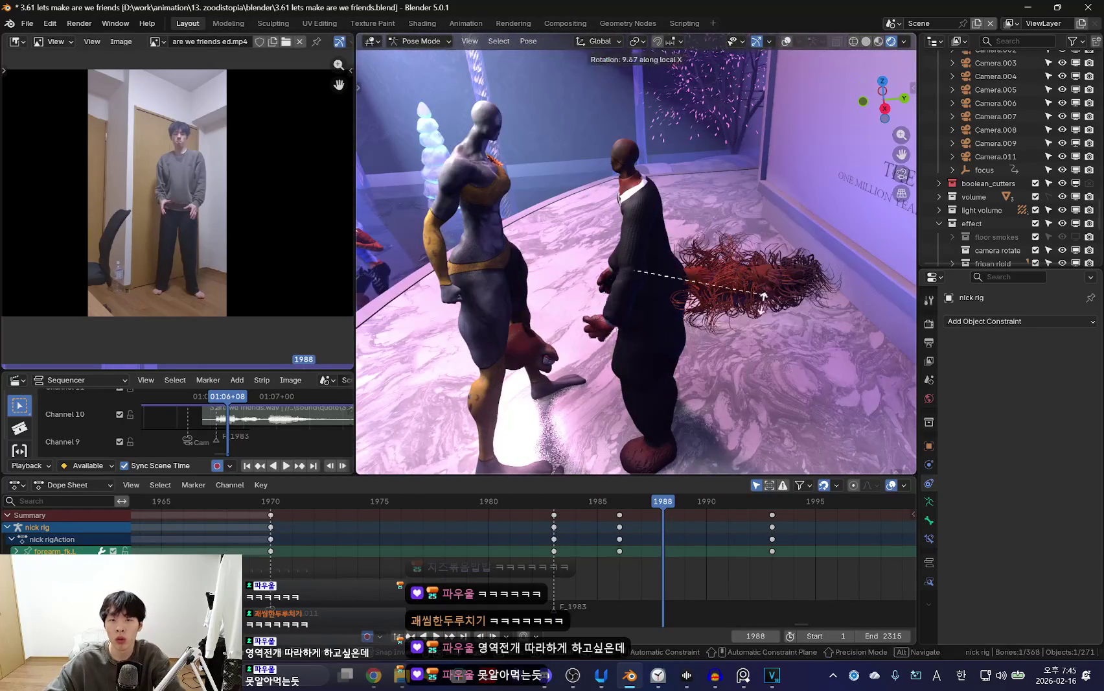
# Move the left upper arm FK bone's 1986 keys to frame 1988.
pyautogui.rightClick(553, 518)
pyautogui.click(557, 526)
pyautogui.hotkey('shift', 'alt', 'z')
pyautogui.press('Up')
pyautogui.moveTo(670, 363)
pyautogui.mouseDown(button='middle')
pyautogui.moveTo(668, 235)
pyautogui.moveTo(643, 238)
pyautogui.moveTo(686, 361)
pyautogui.moveTo(670, 544)
pyautogui.moveTo(719, 364)
pyautogui.mouseUp(button='middle')
pyautogui.click(643, 238)
pyautogui.click(644, 239)
pyautogui.hotkey('shift', 'alt', 'z')
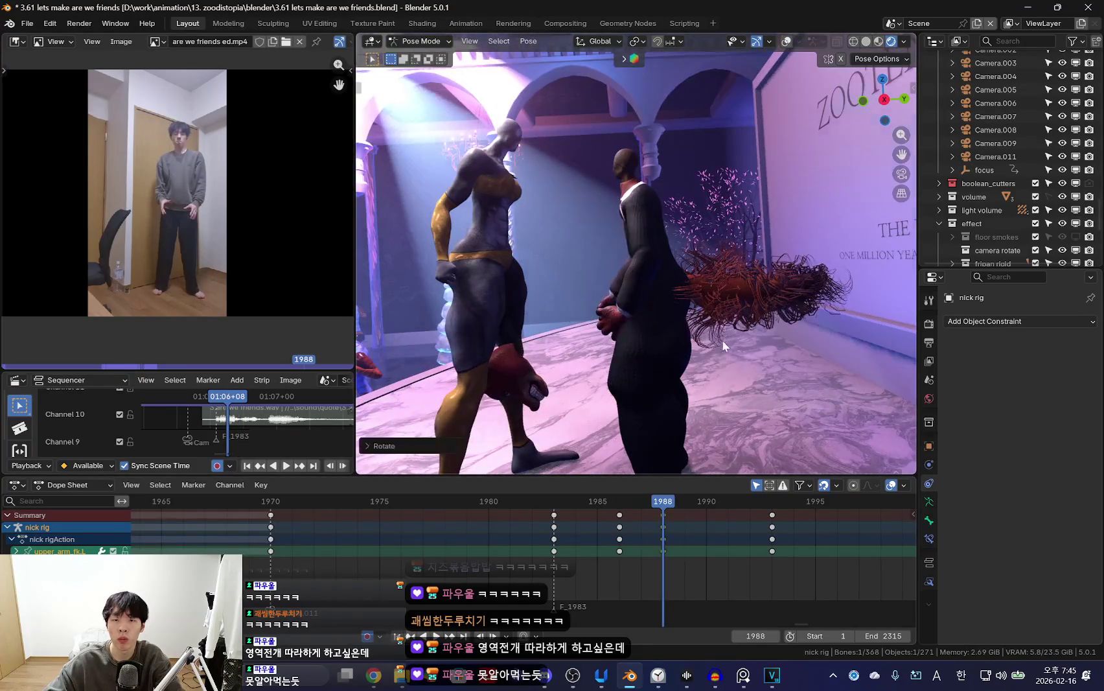
pyautogui.moveTo(620, 526); pyautogui.dragTo(663, 526)
# Play from 1983 and step through the keyframes, stopping at frame 1993.
pyautogui.press('Down')
pyautogui.press('space')
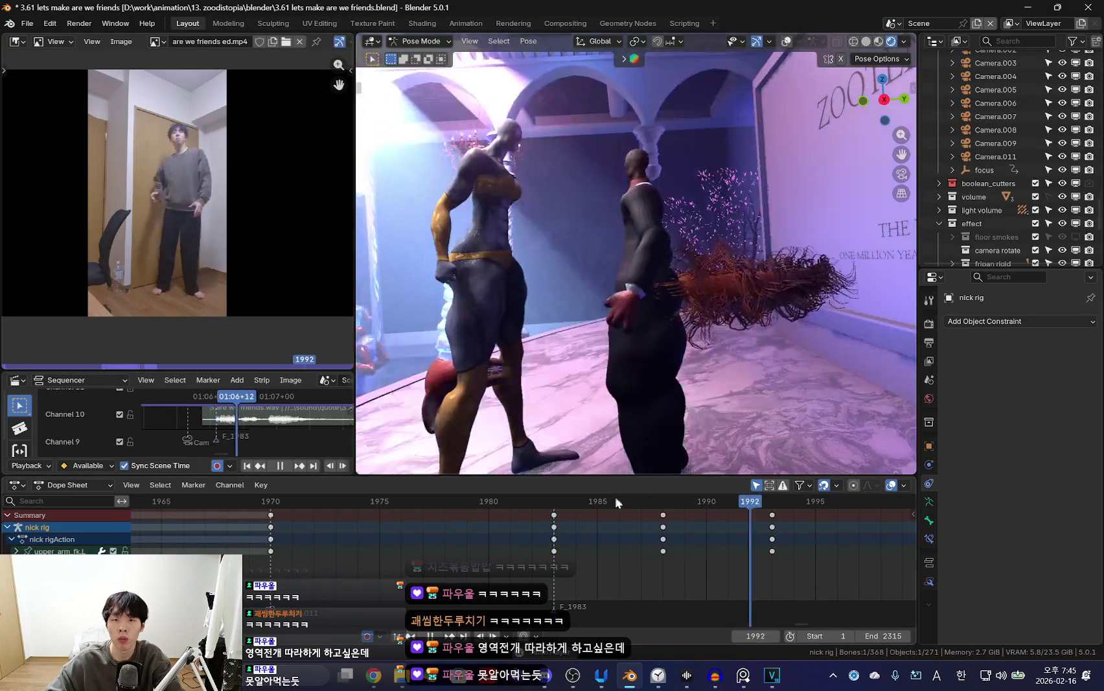
pyautogui.press('space')
pyautogui.press('Down')
pyautogui.press('Down')
pyautogui.press('Left')
pyautogui.press('Up')
pyautogui.press('Up')
pyautogui.press('Up')
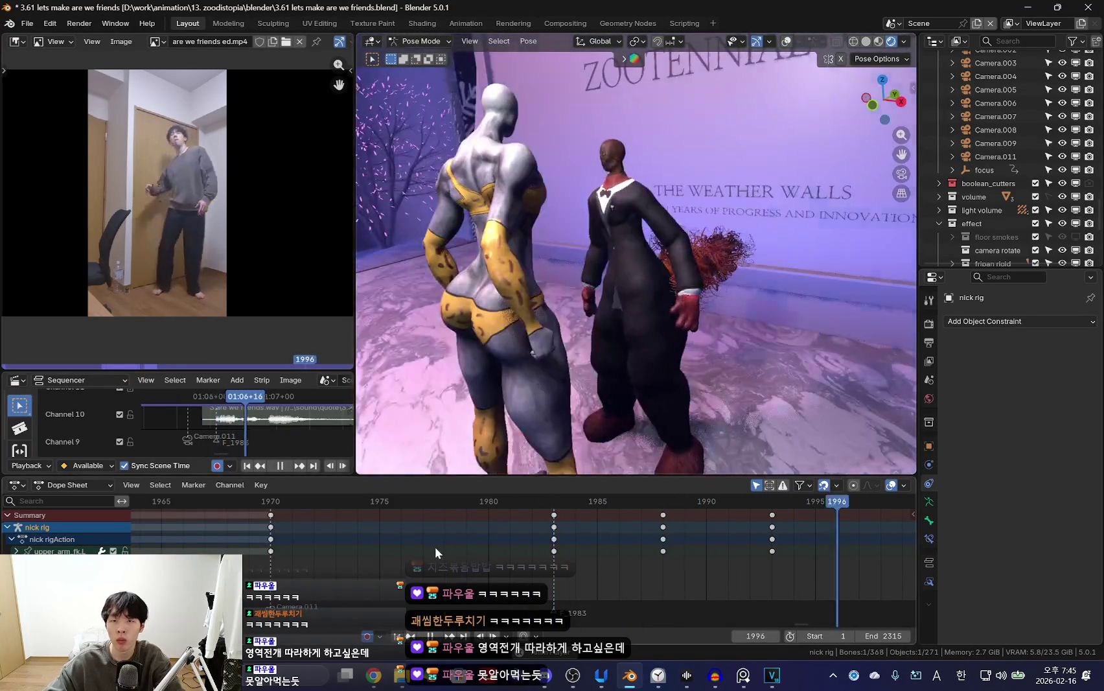
pyautogui.press('Down')
pyautogui.press('Down')
pyautogui.press('Down')
pyautogui.press('Right')
pyautogui.press('Up')
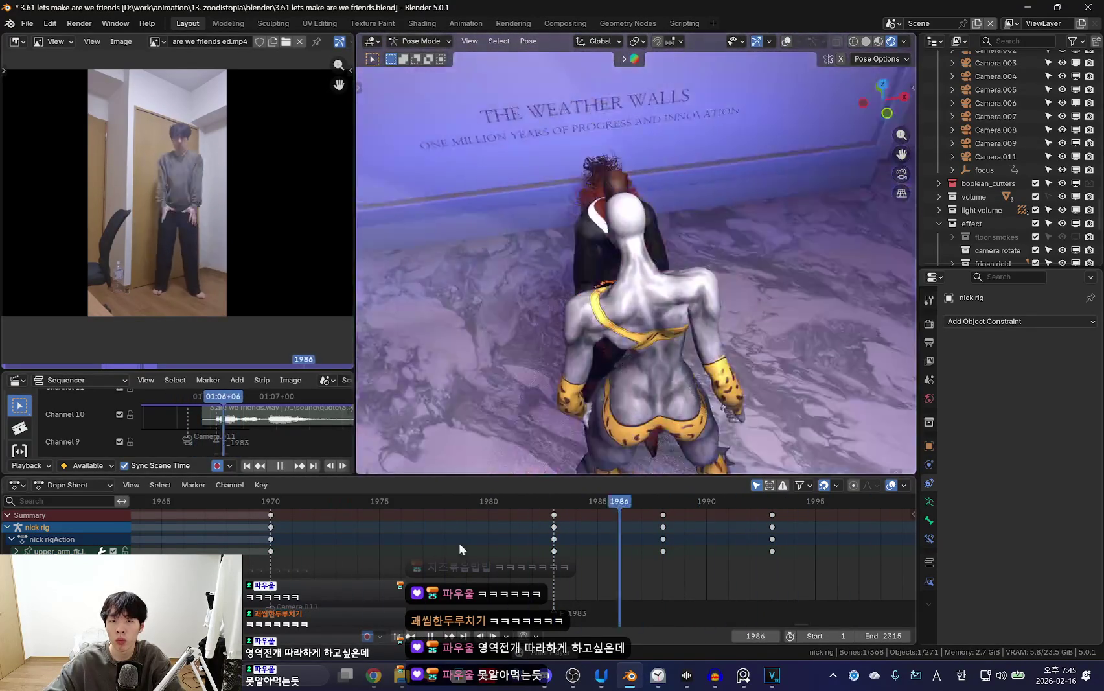
pyautogui.press('Down')
pyautogui.press('Up')
pyautogui.press('Down')
pyautogui.press('space')
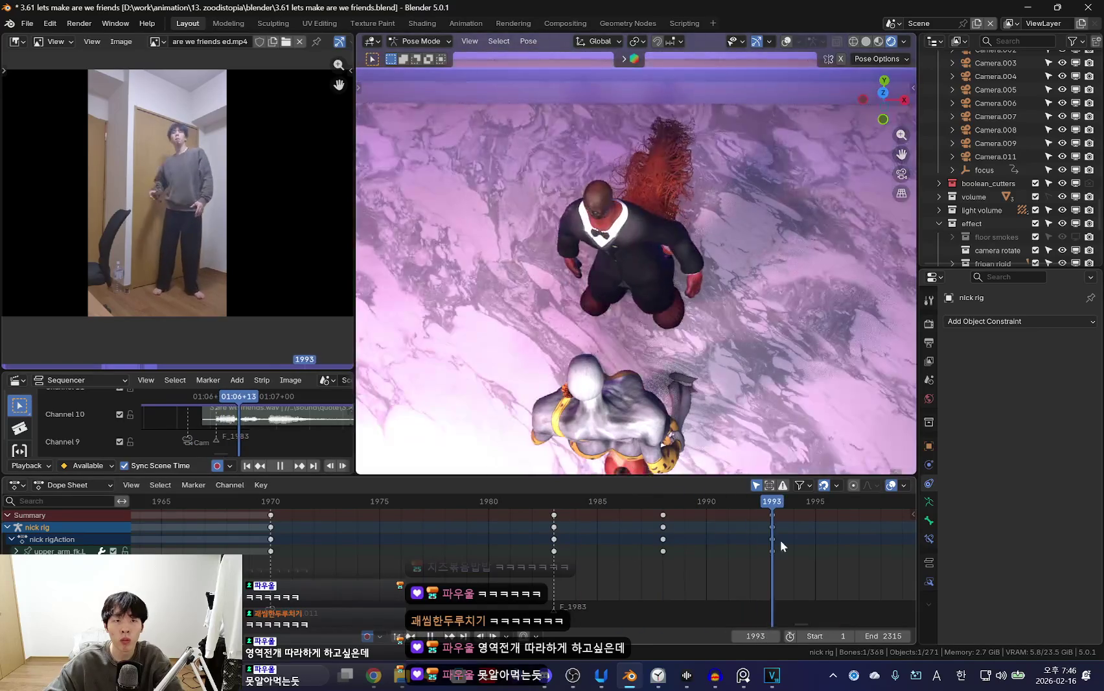
# Rotate the chest bone at frame 1993 to re-pose the upper body.
pyautogui.hotkey('shift', 'alt', 'z')
pyautogui.moveTo(713, 316); pyautogui.dragTo(663, 248, button='middle')
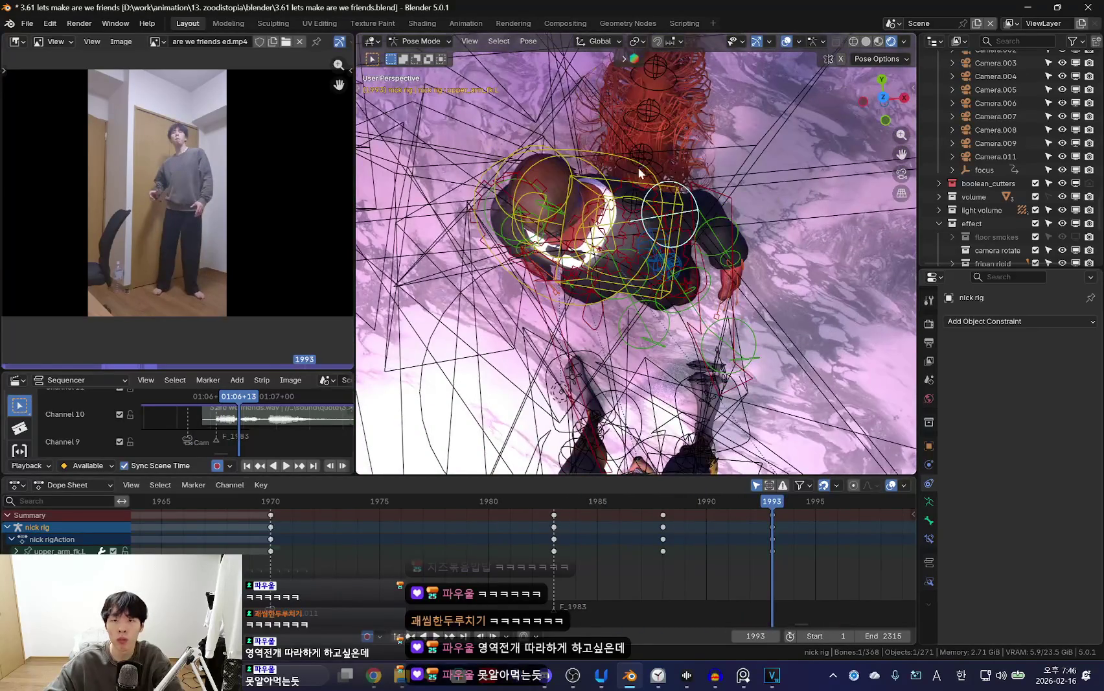
pyautogui.click(642, 173)
pyautogui.hotkey('shift', 'alt', 'z')
pyautogui.moveTo(642, 173)
pyautogui.mouseDown(button='middle')
pyautogui.moveTo(743, 317)
pyautogui.moveTo(785, 274)
pyautogui.moveTo(648, 169)
pyautogui.moveTo(635, 227)
pyautogui.moveTo(760, 265)
pyautogui.moveTo(648, 259)
pyautogui.mouseUp(button='middle')
pyautogui.hotkey('shift', 'alt', 'z')
pyautogui.click(635, 226)
pyautogui.hotkey('shift', 'alt', 'z')
pyautogui.hotkey('shift', 'alt', 'z')
pyautogui.click(619, 212)
pyautogui.hotkey('shift', 'alt', 'z')
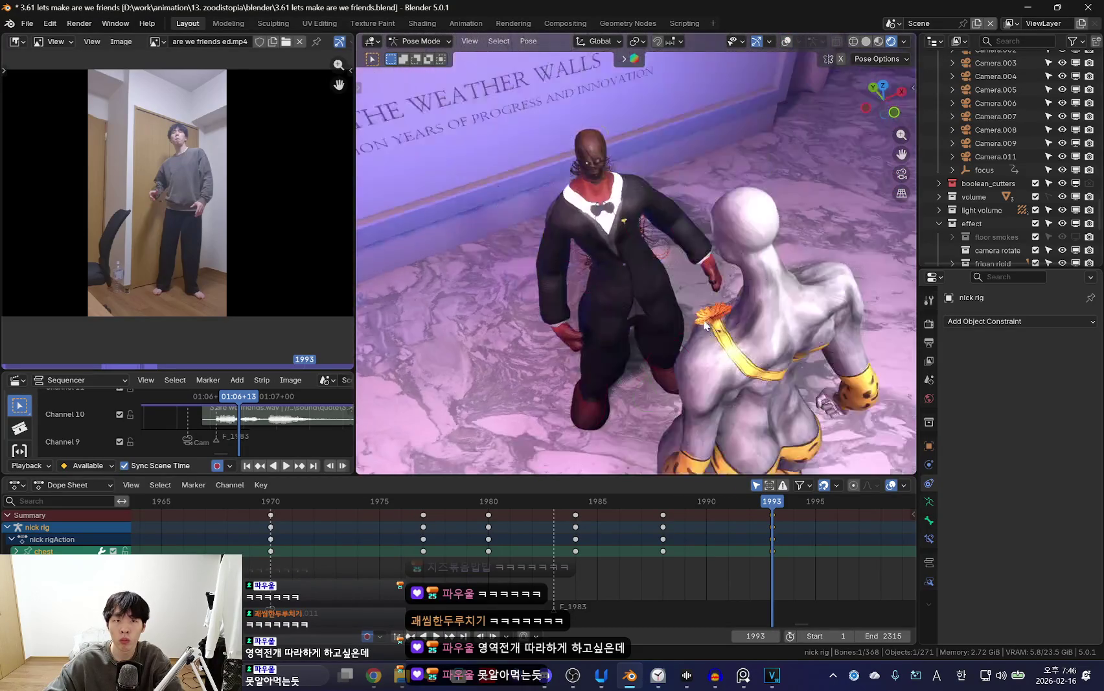
pyautogui.hotkey('shift', 'alt', 'z')
pyautogui.click(589, 234)
pyautogui.hotkey('shift', 'alt', 'z')
pyautogui.hotkey('shift', 'ctrl', 'space')
pyautogui.press('space')
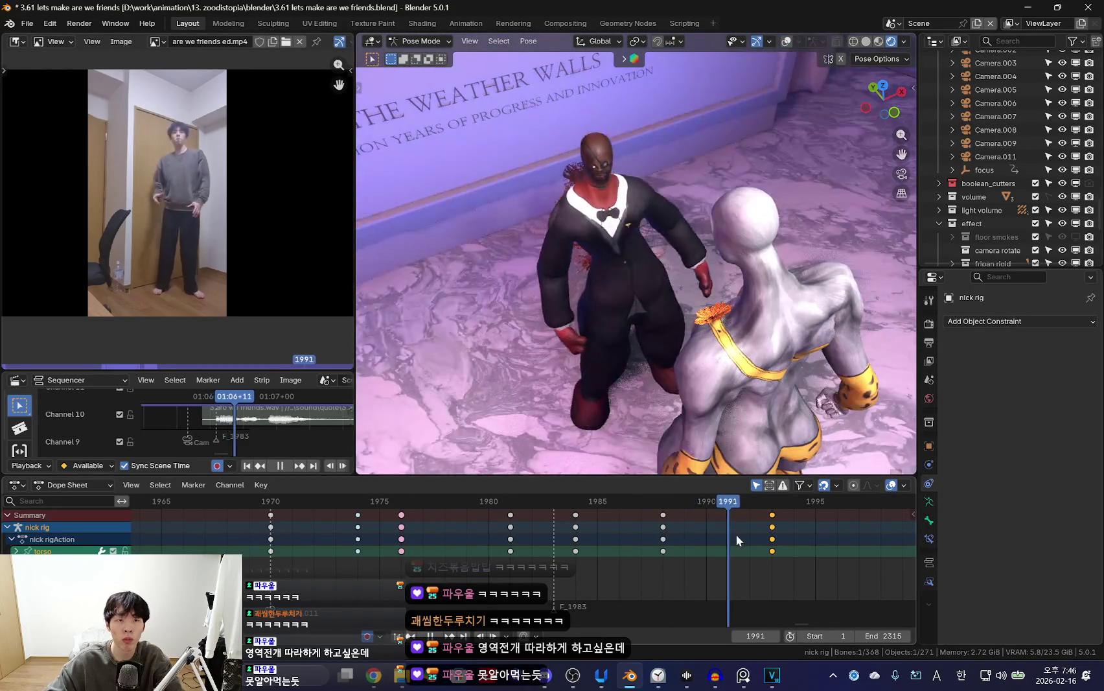
pyautogui.moveTo(719, 363); pyautogui.dragTo(706, 414, button='middle')
pyautogui.press('g')
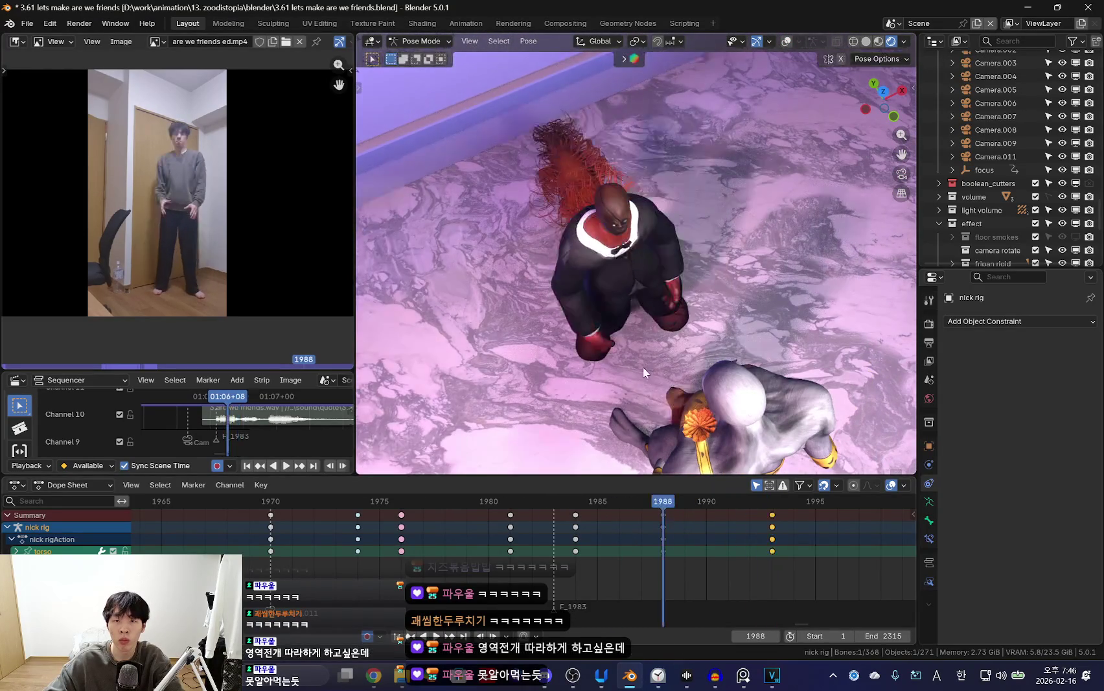
pyautogui.moveTo(646, 368); pyautogui.dragTo(696, 300, button='middle')
pyautogui.click(696, 300)
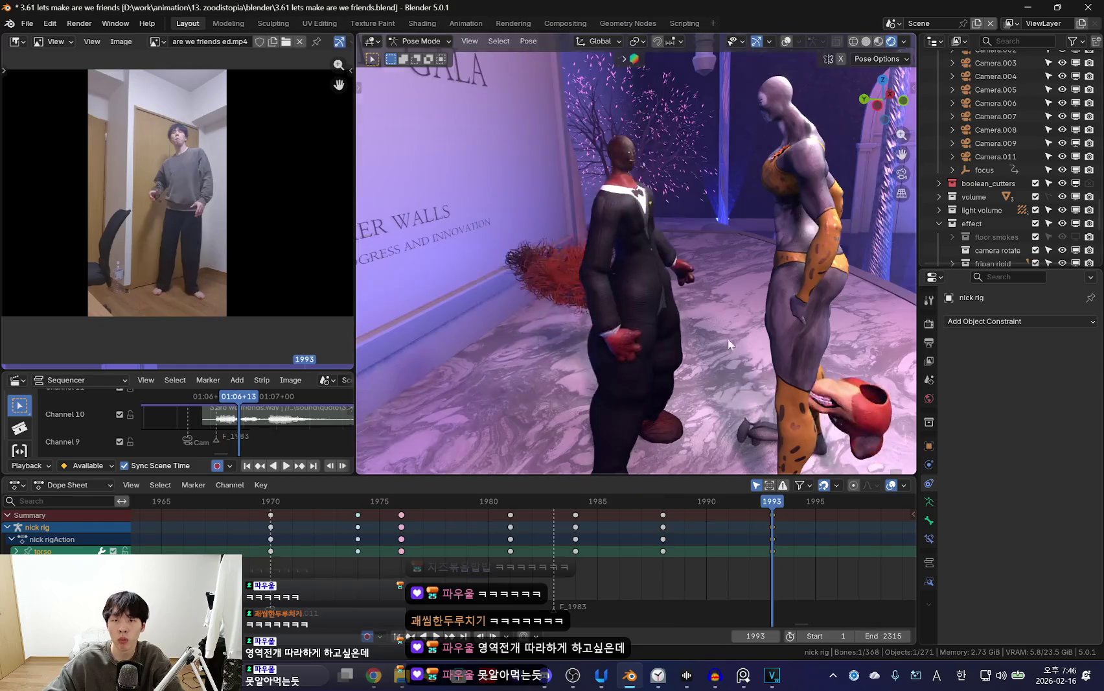
pyautogui.moveTo(713, 501); pyautogui.dragTo(663, 500)
pyautogui.press('space')
pyautogui.press('Escape')
pyautogui.press('space')
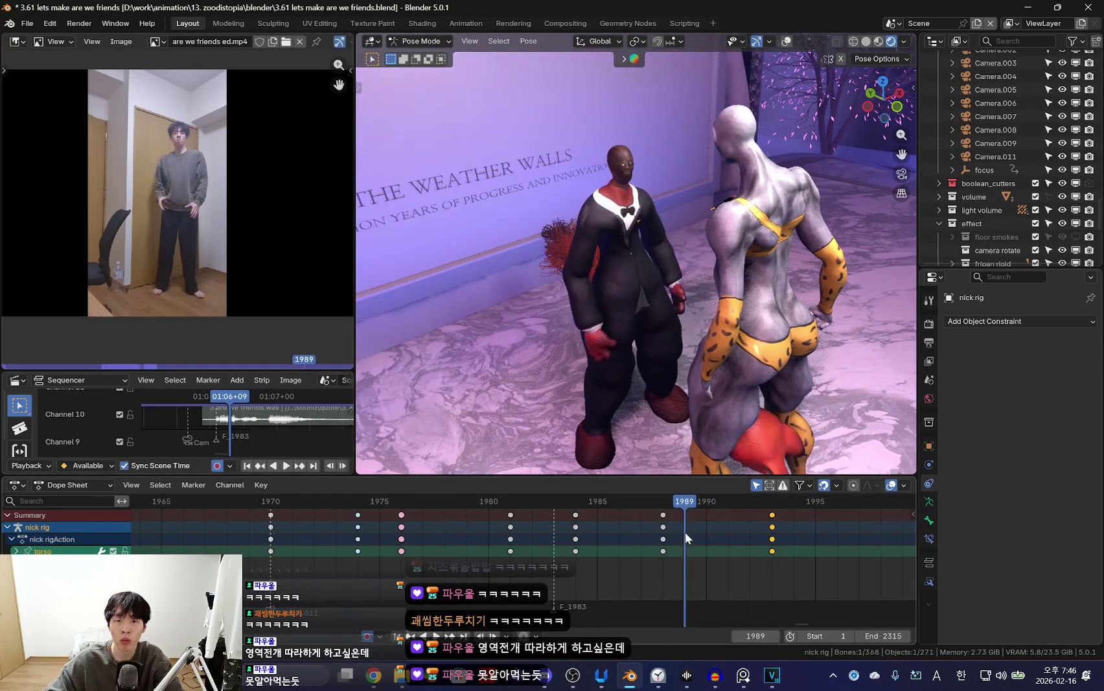
pyautogui.click(663, 515)
pyautogui.press('x')
pyautogui.click(661, 524)
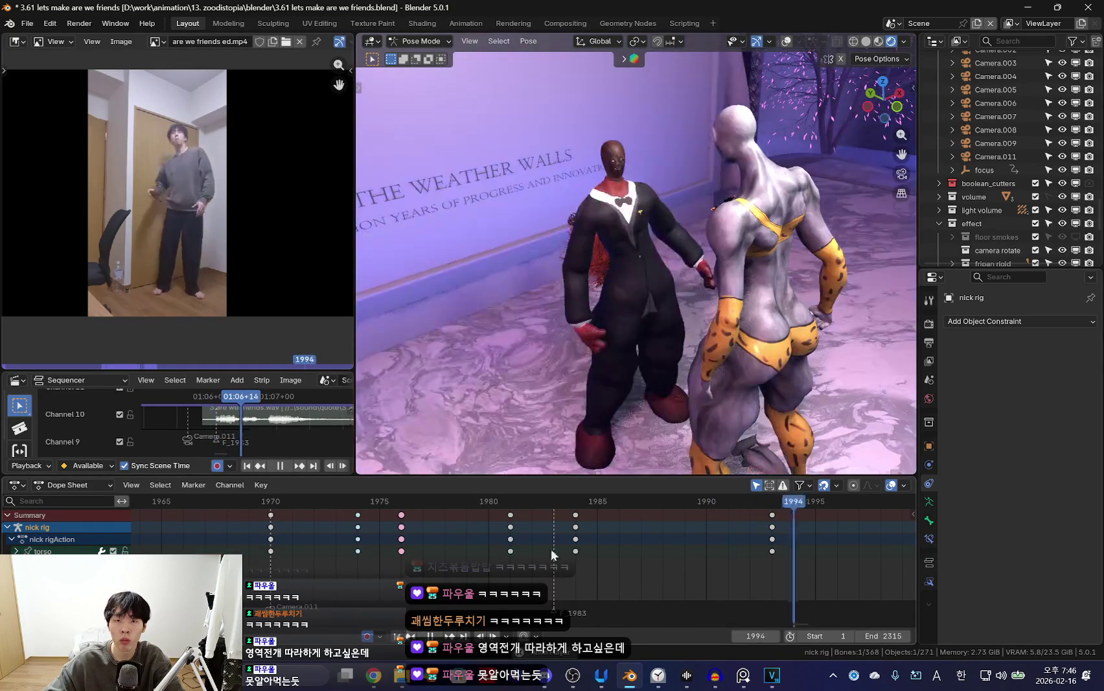
pyautogui.press('space')
pyautogui.hotkey('ctrl', 'z')
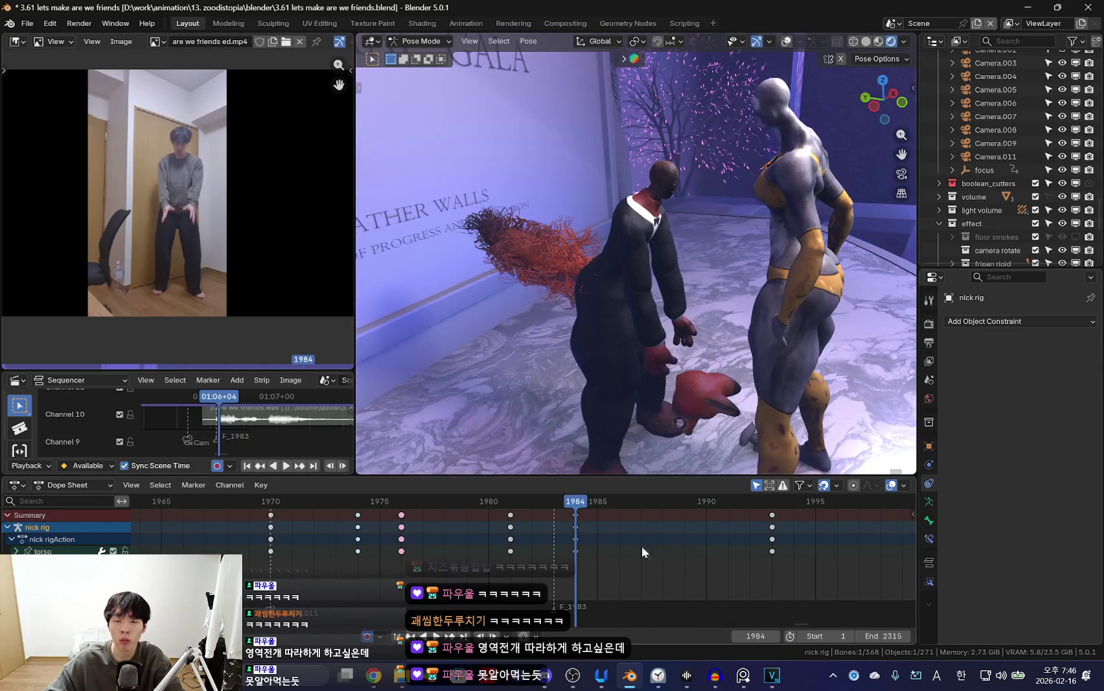
pyautogui.press('space')
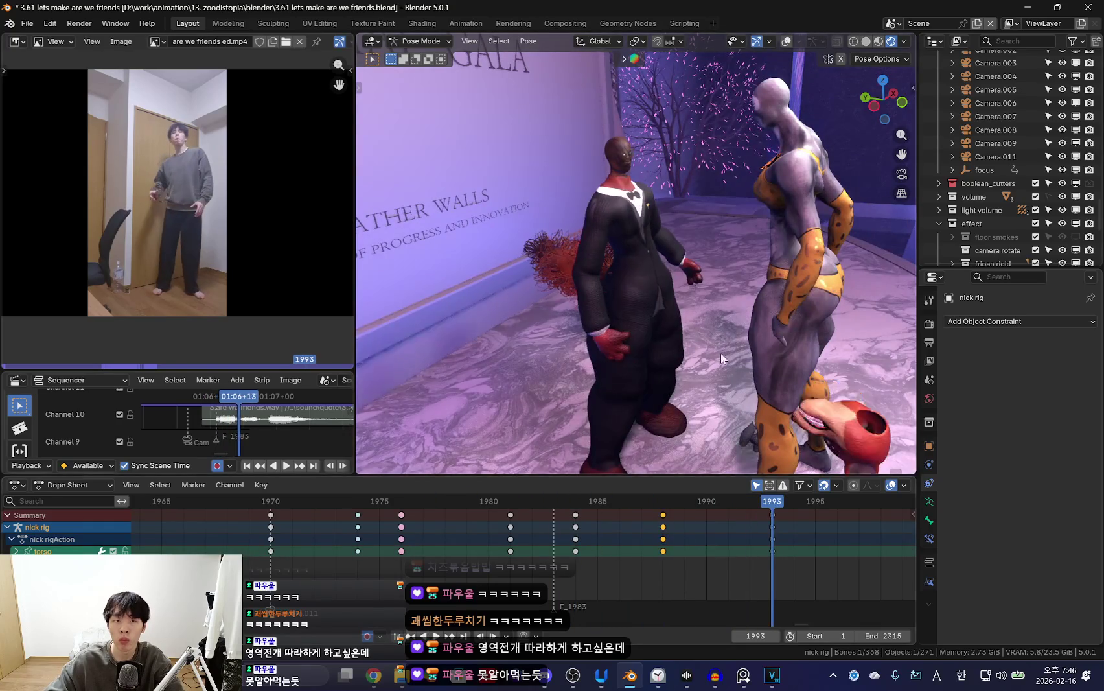
pyautogui.press('space')
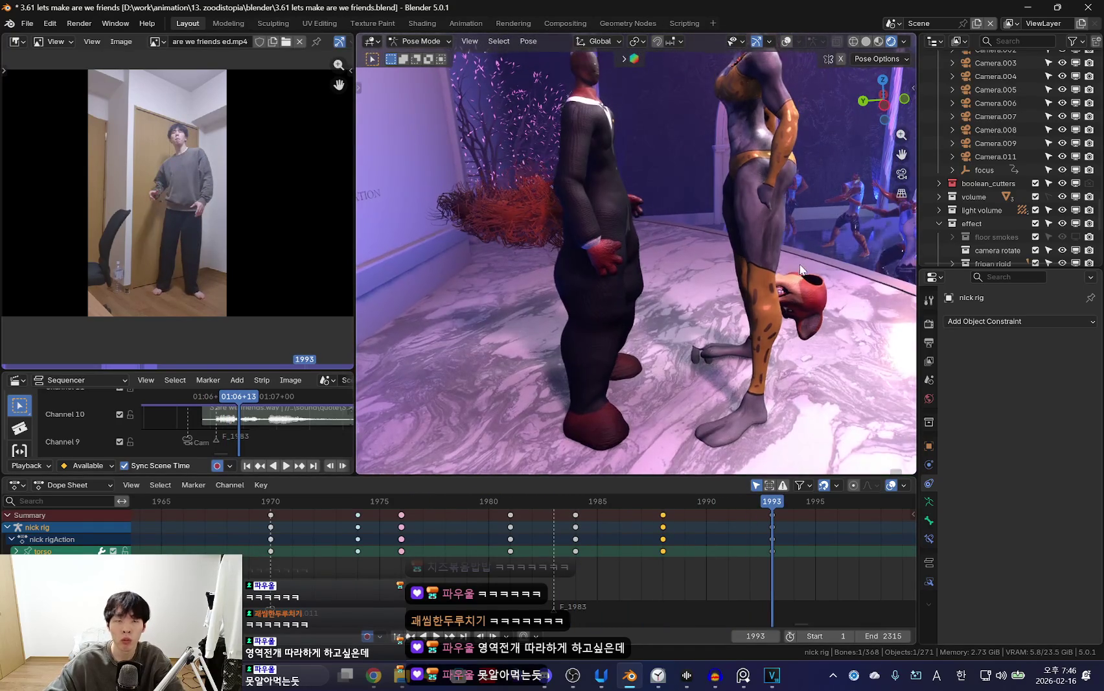
pyautogui.moveTo(796, 261); pyautogui.dragTo(653, 225, button='middle')
pyautogui.hotkey('shift', 'alt', 'z')
pyautogui.click(640, 131)
pyautogui.hotkey('shift', 'alt', 'z')
pyautogui.moveTo(639, 131)
pyautogui.mouseDown(button='middle')
pyautogui.moveTo(675, 275)
pyautogui.moveTo(601, 308)
pyautogui.moveTo(677, 352)
pyautogui.moveTo(720, 360)
pyautogui.moveTo(654, 294)
pyautogui.mouseUp(button='middle')
pyautogui.hotkey('shift', 'alt', 'z')
pyautogui.click(655, 294)
# Rotate the left forearm FK bone around its local X axis.
pyautogui.hotkey('shift', 'alt', 'z')
pyautogui.hotkey('shift', 'alt', 'z')
pyautogui.click(631, 305)
pyautogui.hotkey('shift', 'alt', 'z')
pyautogui.press('z')
pyautogui.click(768, 324)
pyautogui.press('z')
pyautogui.click(842, 301)
pyautogui.press('z')
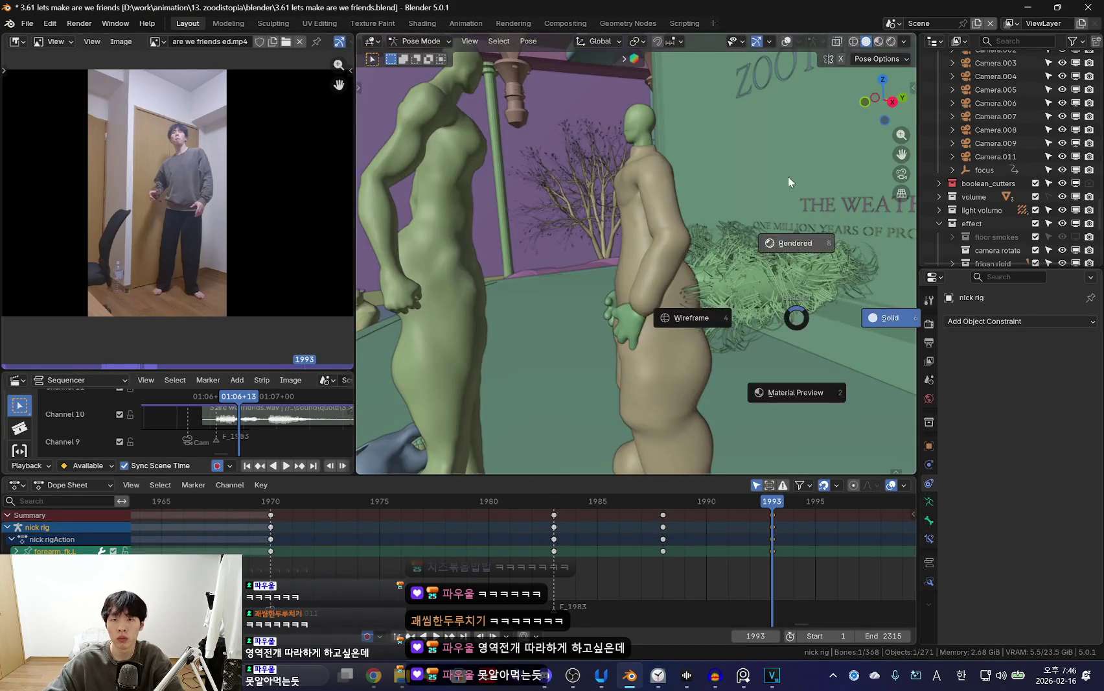
pyautogui.click(795, 253)
pyautogui.press('r')
pyautogui.press('x')
pyautogui.press('x')
pyautogui.click(782, 323)
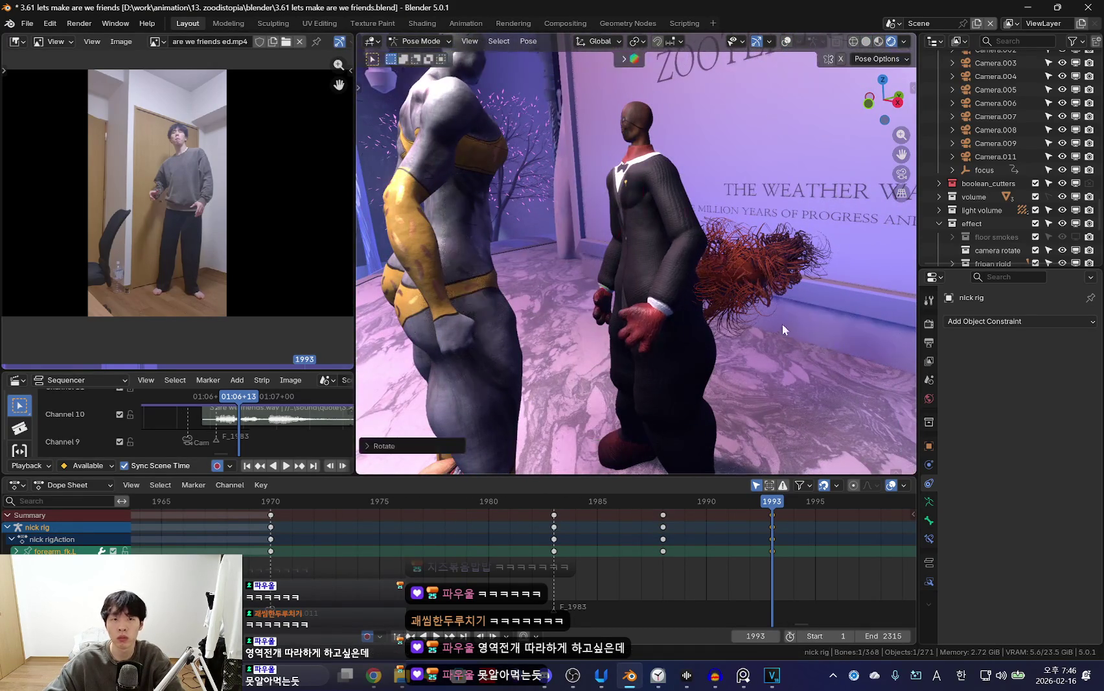
# Try a trackball rotation on the chest and left upper arm FK bones, then select the neck.
pyautogui.hotkey('shift', 'alt', 'z')
pyautogui.click(675, 235)
pyautogui.click(678, 209)
pyautogui.hotkey('shift', 'alt', 'z')
pyautogui.moveTo(677, 225)
pyautogui.mouseDown(button='middle')
pyautogui.moveTo(612, 287)
pyautogui.moveTo(692, 177)
pyautogui.moveTo(634, 219)
pyautogui.moveTo(767, 314)
pyautogui.moveTo(638, 370)
pyautogui.moveTo(654, 372)
pyautogui.mouseUp(button='middle')
pyautogui.press('r')
pyautogui.press('r')
pyautogui.press('Escape')
pyautogui.hotkey('shift', 'alt', 'z')
pyautogui.click(692, 177)
pyautogui.click(692, 177)
pyautogui.hotkey('shift', 'alt', 'z')
# Rotate the left shoulder and left upper arm FK bones into the pulling pose.
pyautogui.hotkey('shift', 'alt', 'z')
pyautogui.hotkey('shift', 'alt', 'z')
pyautogui.hotkey('shift', 'alt', 'z')
pyautogui.click(634, 219)
pyautogui.hotkey('shift', 'alt', 'z')
pyautogui.press('r')
pyautogui.click(753, 289)
pyautogui.click(757, 299)
# Select the right arm's upper arm and forearm FK bones for posing.
pyautogui.hotkey('shift', 'alt', 'z')
pyautogui.hotkey('shift', 'alt', 'z')
pyautogui.press('r')
pyautogui.click(768, 314)
pyautogui.hotkey('shift', 'alt', 'z')
pyautogui.press('r')
pyautogui.press('r')
pyautogui.click(710, 333)
pyautogui.hotkey('shift', 'alt', 'z')
pyautogui.moveTo(710, 332)
pyautogui.mouseDown(button='middle')
pyautogui.moveTo(674, 347)
pyautogui.moveTo(724, 386)
pyautogui.moveTo(651, 358)
pyautogui.mouseUp(button='middle')
pyautogui.hotkey('shift', 'alt', 'z')
pyautogui.click(596, 270)
pyautogui.click(596, 271)
pyautogui.hotkey('shift', 'alt', 'z')
pyautogui.moveTo(596, 271)
pyautogui.mouseDown(button='middle')
pyautogui.moveTo(679, 344)
pyautogui.moveTo(609, 307)
pyautogui.mouseUp(button='middle')
pyautogui.hotkey('shift', 'alt', 'z')
pyautogui.click(688, 304)
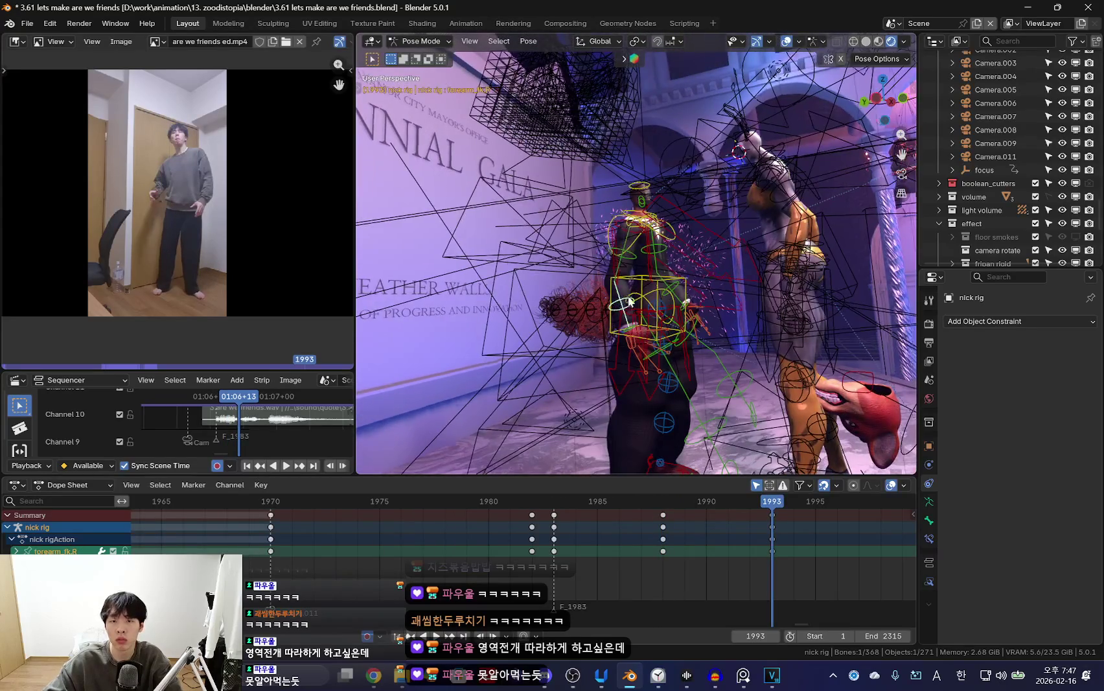
# Rotate the right upper arm FK bone and key the pose at frame 1993.
pyautogui.hotkey('shift', 'alt', 'z')
pyautogui.moveTo(688, 305); pyautogui.dragTo(723, 322, button='middle')
pyautogui.press('Left')
pyautogui.press('Left')
pyautogui.press('Left')
pyautogui.hotkey('shift', 'alt', 'z')
pyautogui.click(640, 251)
pyautogui.hotkey('shift', 'alt', 'z')
pyautogui.moveTo(640, 251)
pyautogui.mouseDown(button='middle')
pyautogui.moveTo(807, 335)
pyautogui.moveTo(710, 358)
pyautogui.moveTo(692, 384)
pyautogui.moveTo(745, 373)
pyautogui.mouseUp(button='middle')
pyautogui.press('Right')
pyautogui.press('Right')
pyautogui.press('Right')
pyautogui.press('r')
pyautogui.press('r')
pyautogui.click(752, 371)
pyautogui.press('i')
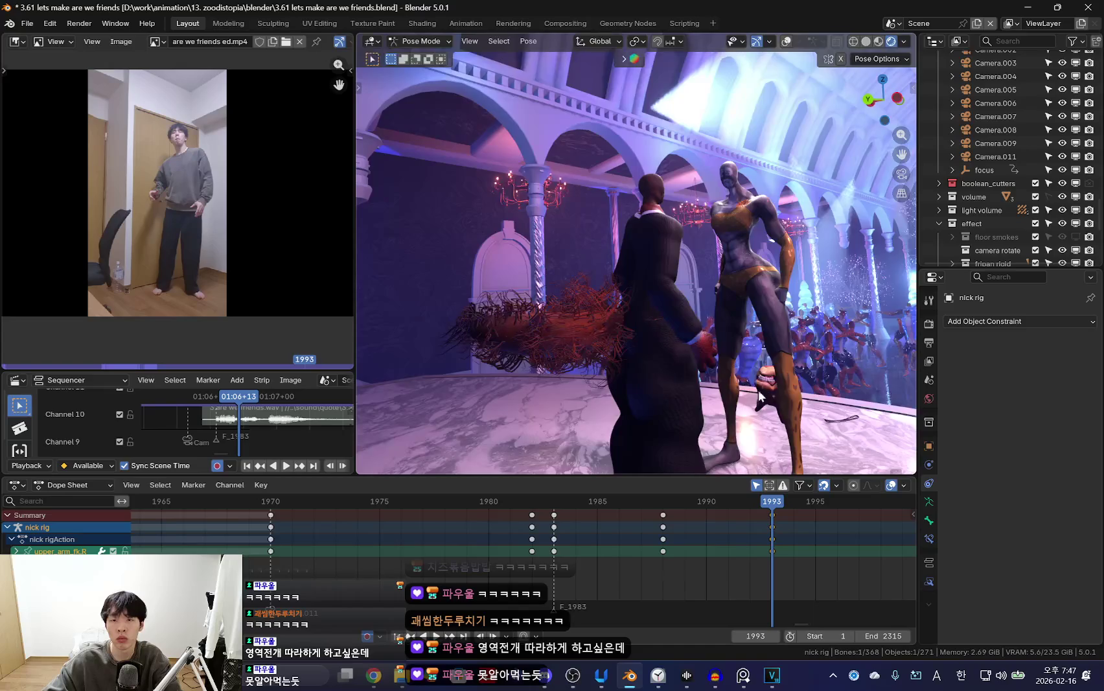
# Play back the head pull through the scene camera, stopping at frame 1970.
pyautogui.press('space')
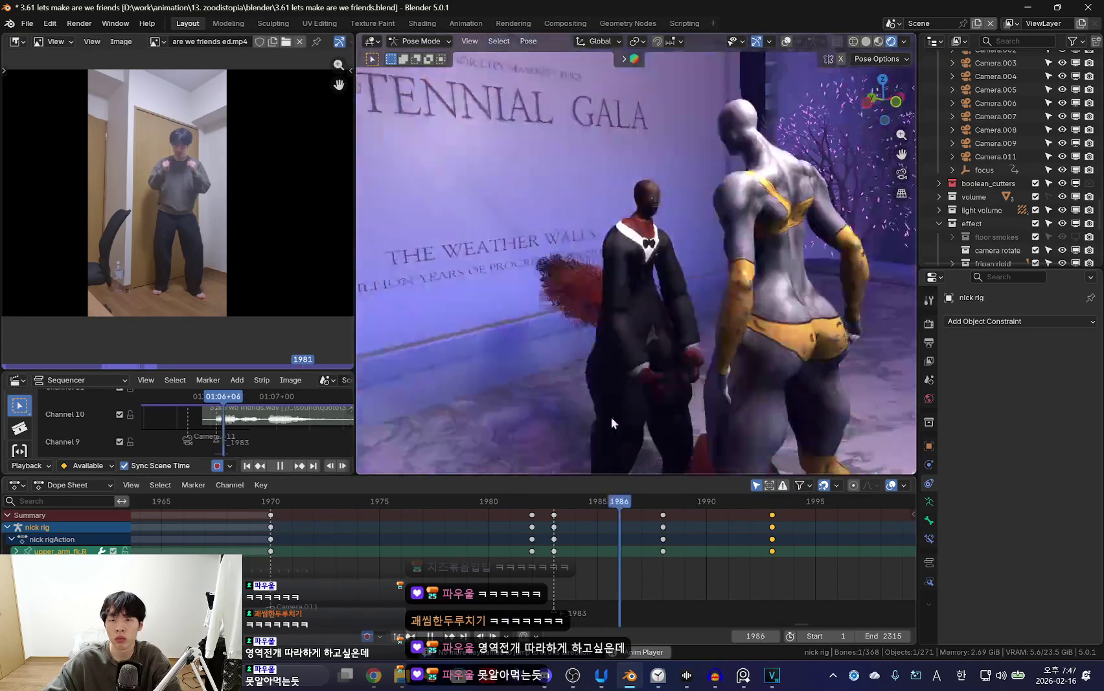
pyautogui.scroll(-2, 385, 564)
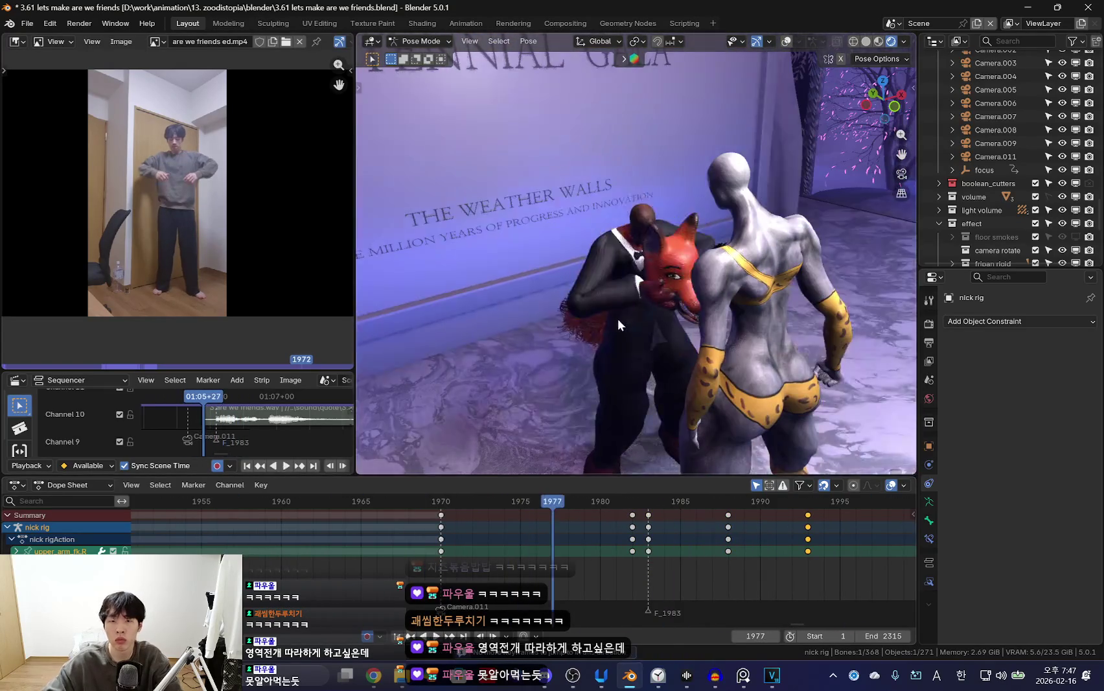
pyautogui.press('KP_0')
pyautogui.scroll(-2, 454, 531)
pyautogui.press('space')
# Walk Camera.011 toward the character and key it at frame 1970.
pyautogui.click(541, 426)
pyautogui.hotkey('shift', '`')
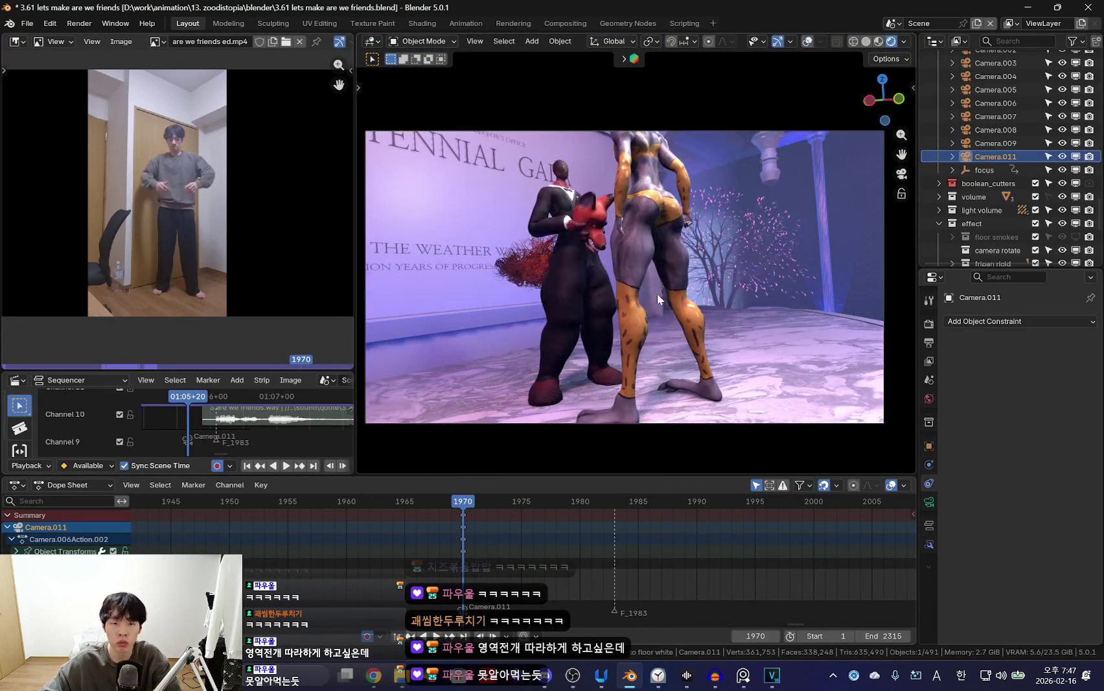
pyautogui.press('w')
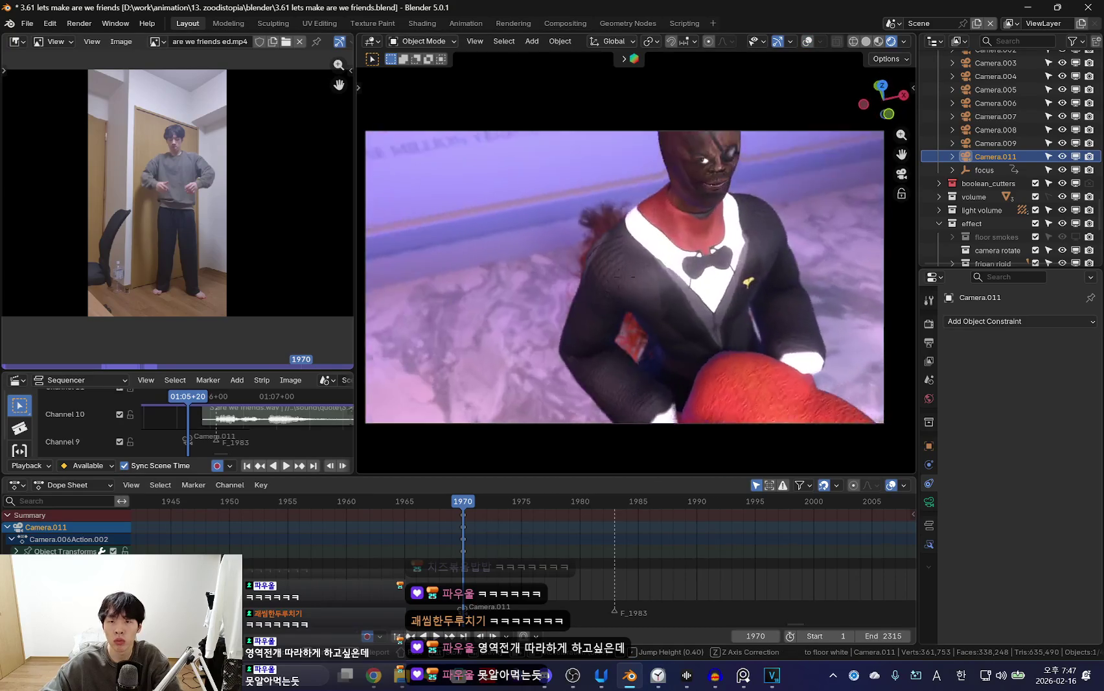
pyautogui.press('Return')
pyautogui.press('space')
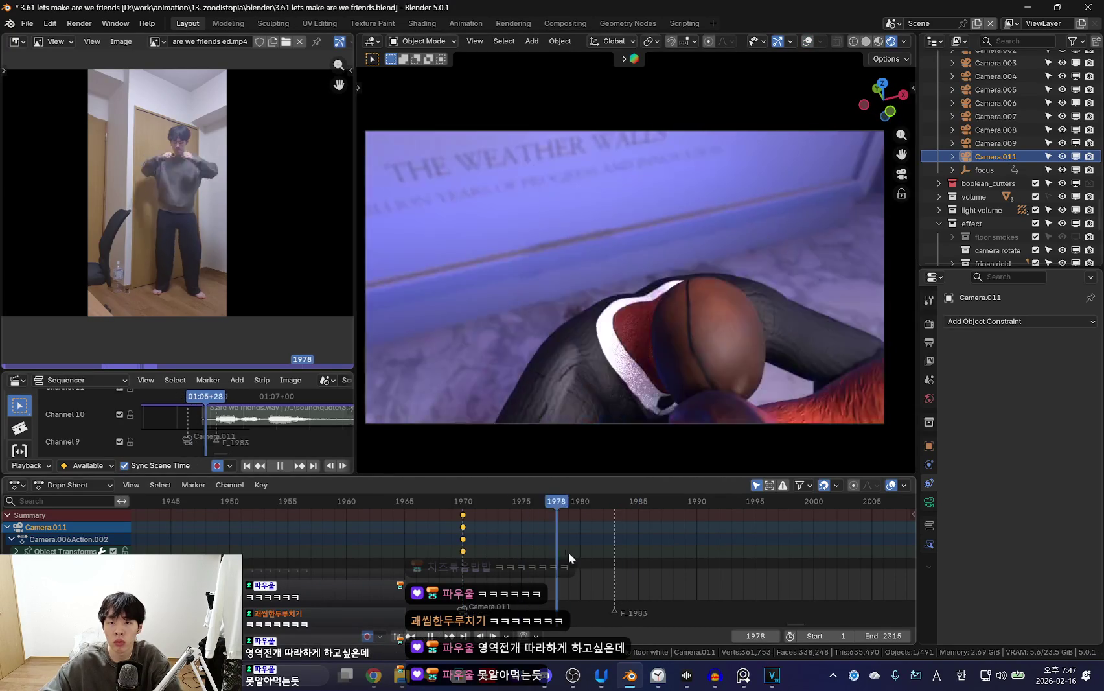
pyautogui.hotkey('shift', '`')
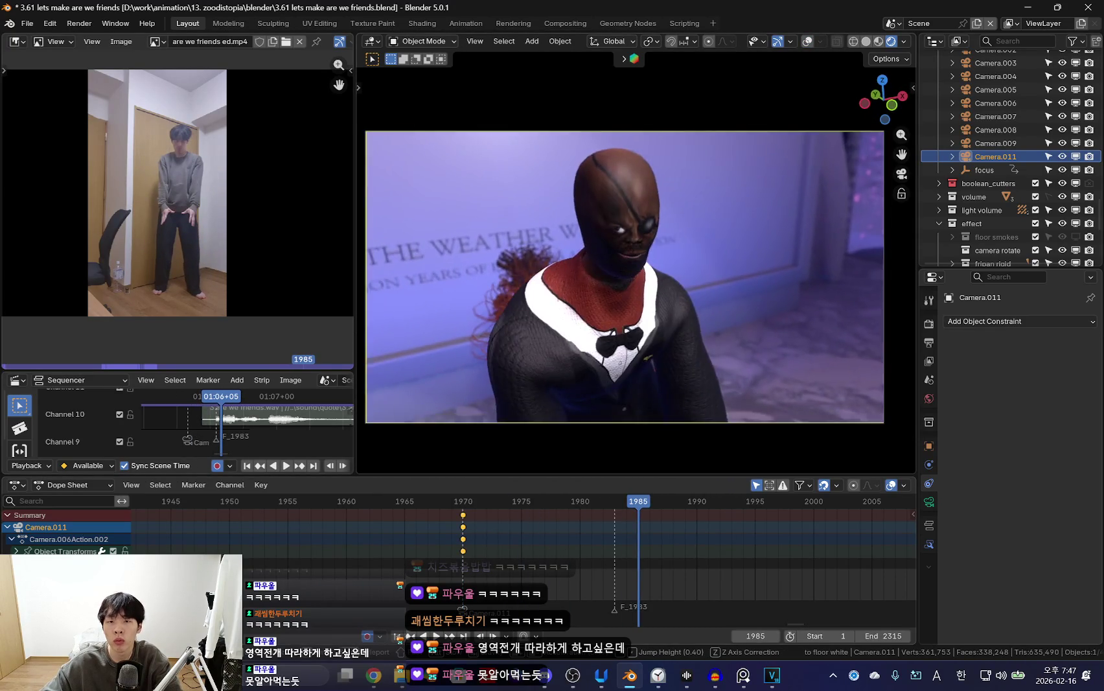
pyautogui.press('Escape')
pyautogui.press('Down')
# Put the nick rig in Pose Mode and orbit to face the character's head.
pyautogui.hotkey('shift', 'alt', 'z')
pyautogui.click(635, 152)
pyautogui.press('KP_0')
pyautogui.press('KP_0')
pyautogui.hotkey('shift', 'alt', 'z')
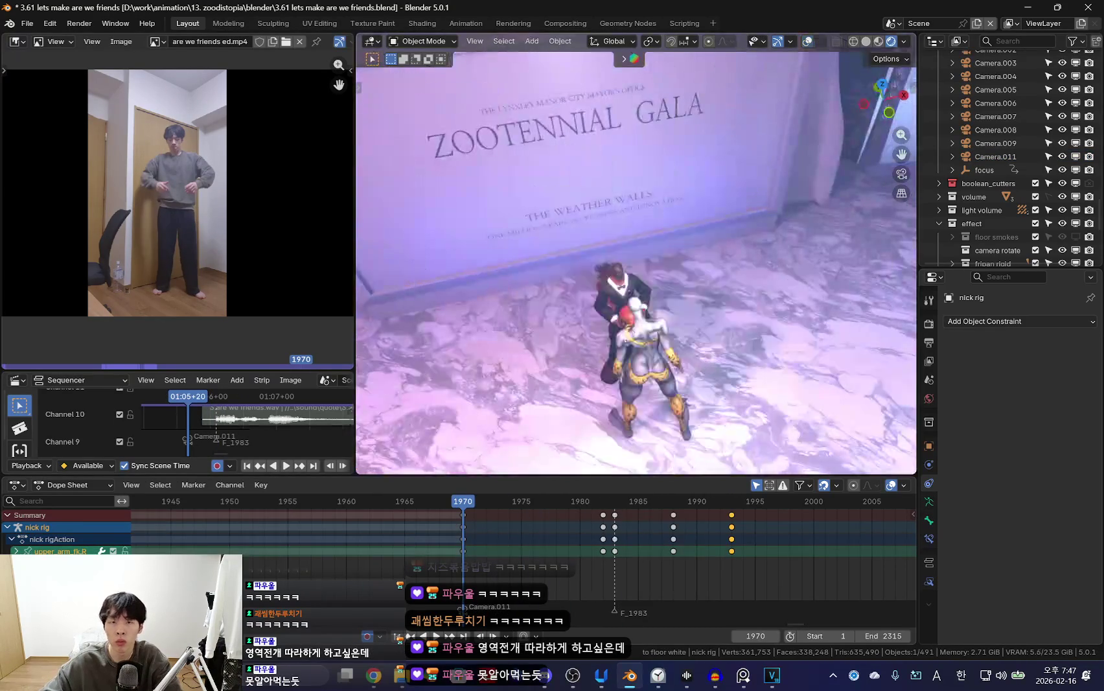
pyautogui.hotkey('shift', 'alt', 'z')
pyautogui.hotkey('ctrl', 'Tab')
pyautogui.hotkey('shift', 'alt', 'z')
pyautogui.hotkey('shift', 'alt', 'z')
pyautogui.hotkey('shift', 'alt', 'z')
pyautogui.scroll(8, 619, 264)
pyautogui.moveTo(619, 260); pyautogui.dragTo(703, 398, button='middle')
pyautogui.press('KP_0')
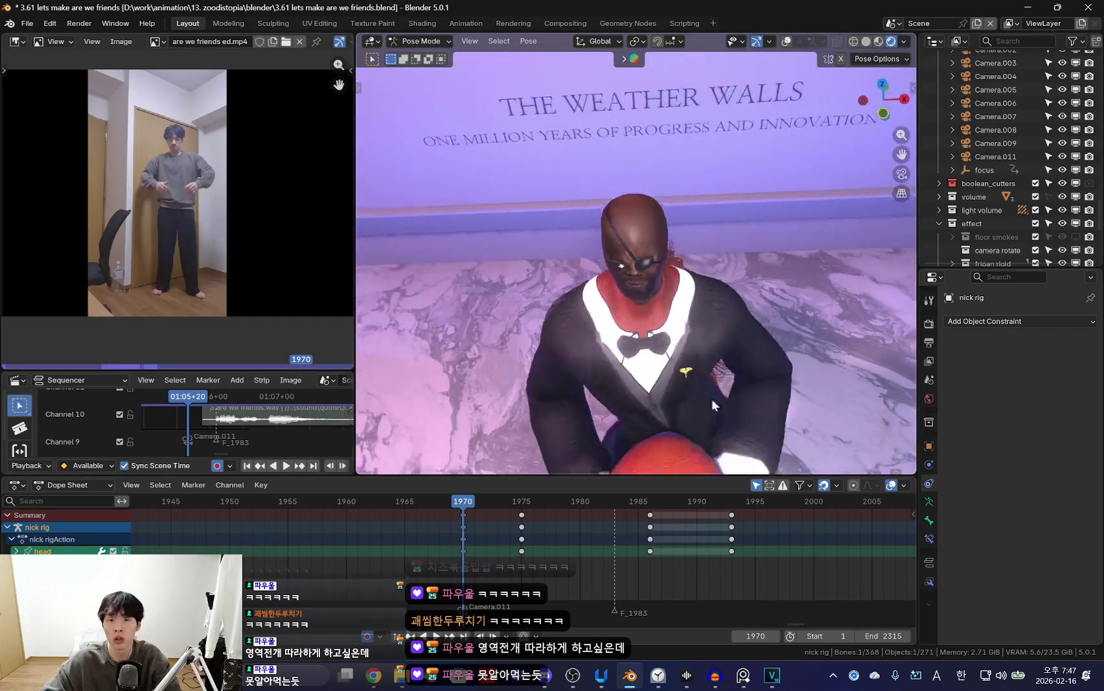
# Key the pose at 1970 and review the head pull from frame 1975 to 1979.
pyautogui.press('i')
pyautogui.press('Up')
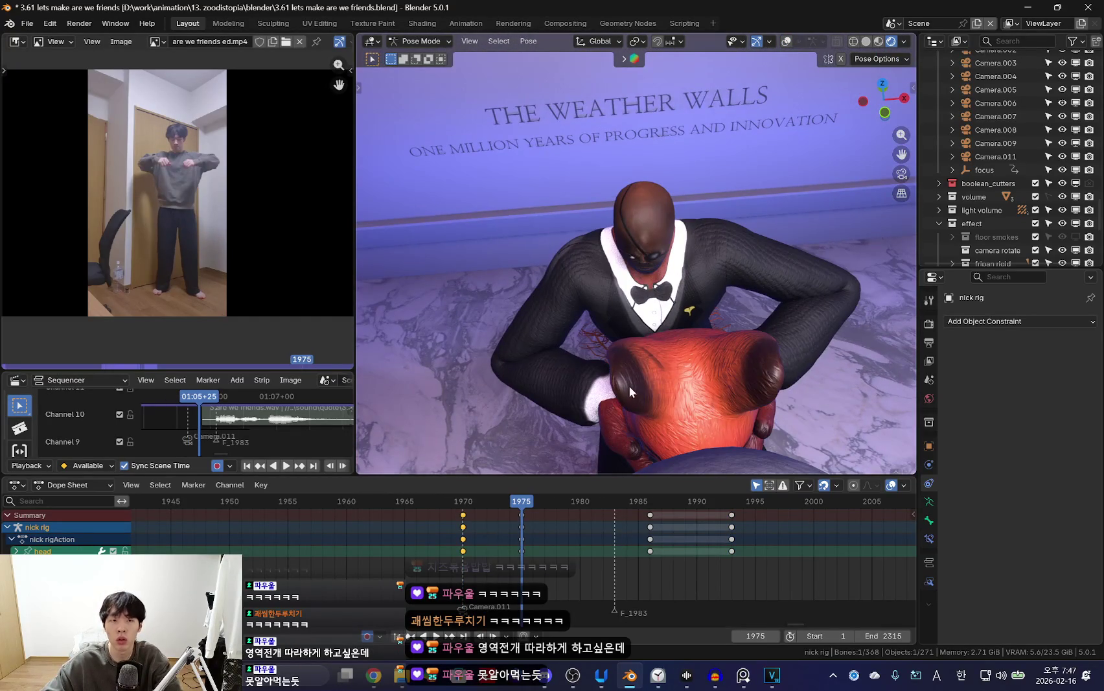
pyautogui.click(569, 530)
pyautogui.press('space')
pyautogui.press('space')
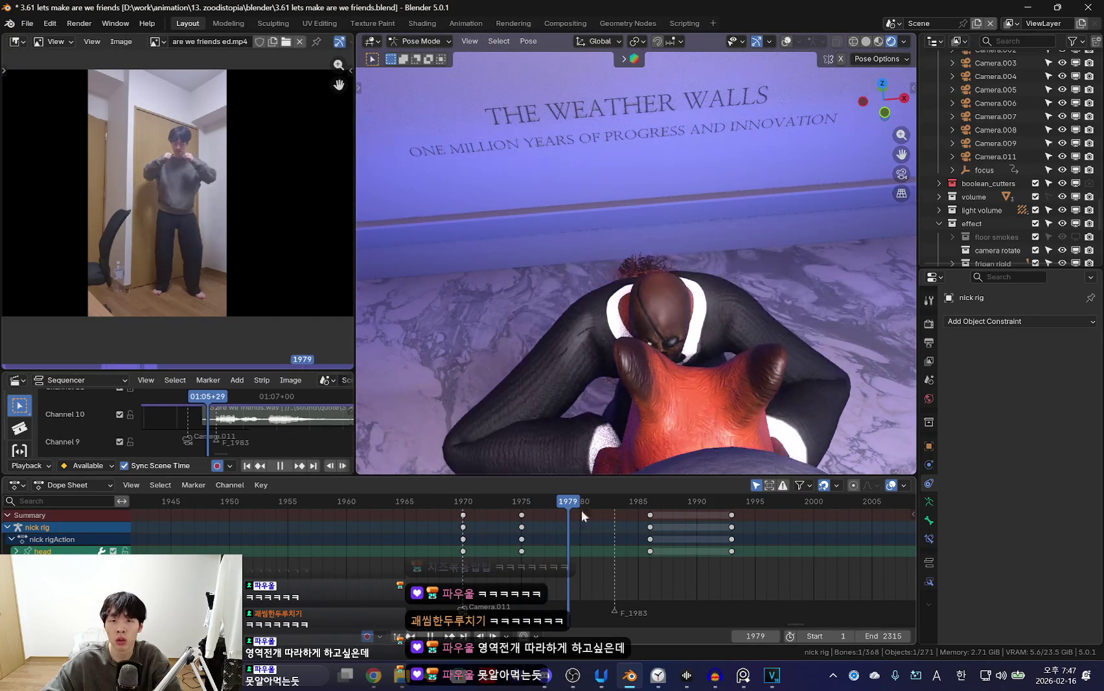
pyautogui.moveTo(693, 398); pyautogui.dragTo(690, 349, button='middle')
pyautogui.press('r')
pyautogui.press('r')
pyautogui.click(802, 352)
pyautogui.press('KP_0')
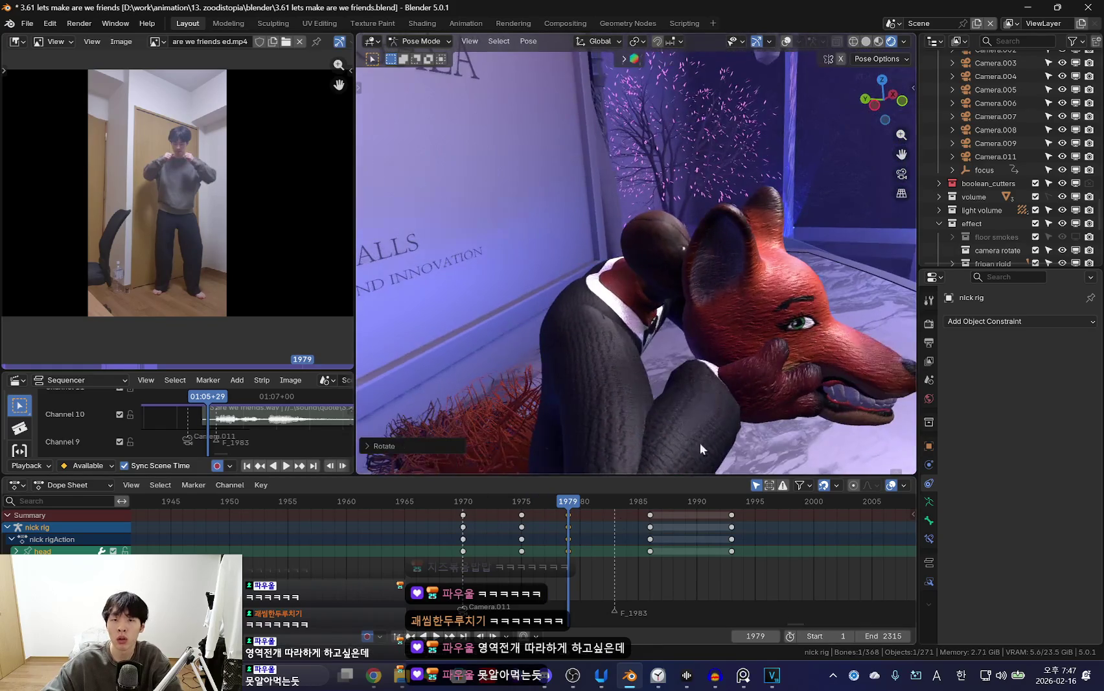
pyautogui.press('space')
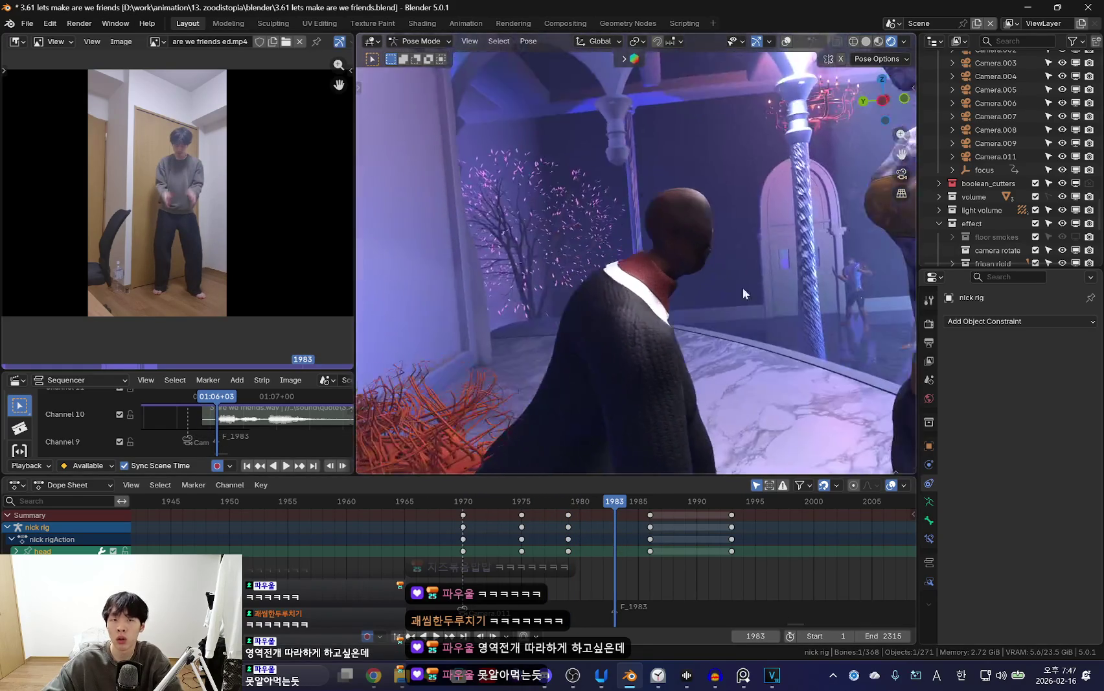
pyautogui.moveTo(712, 276); pyautogui.dragTo(714, 402, button='middle')
# Key the head at frame 1983 and shift the 1986 keys to frame 1990.
pyautogui.press('i')
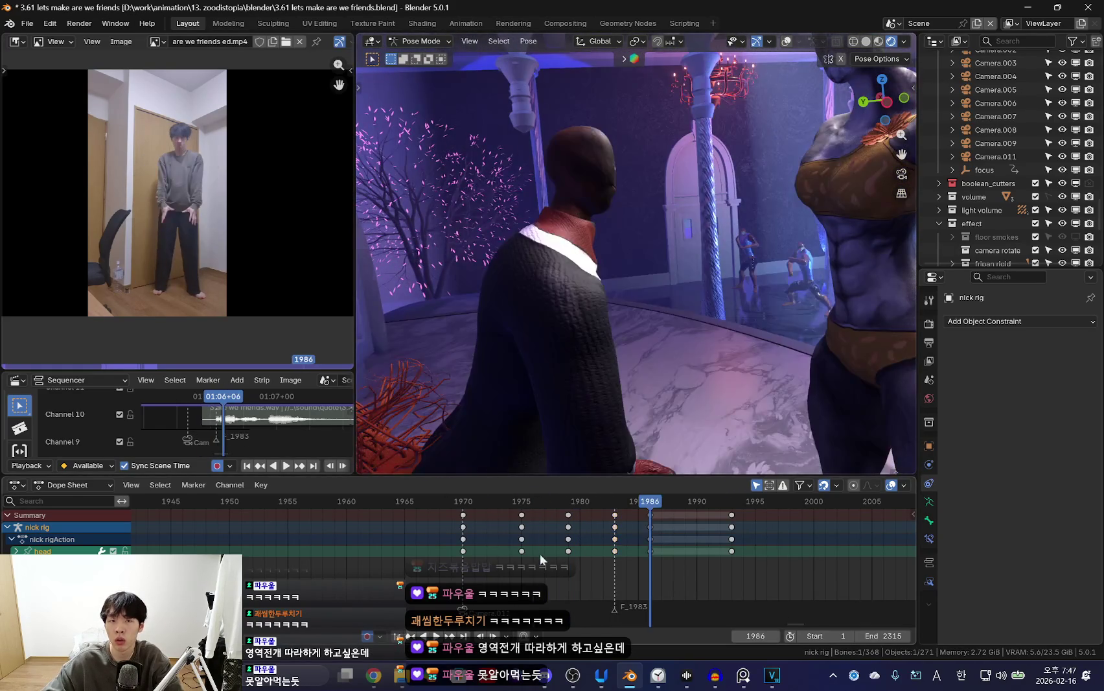
pyautogui.click(650, 530)
pyautogui.moveTo(650, 530); pyautogui.dragTo(801, 530)
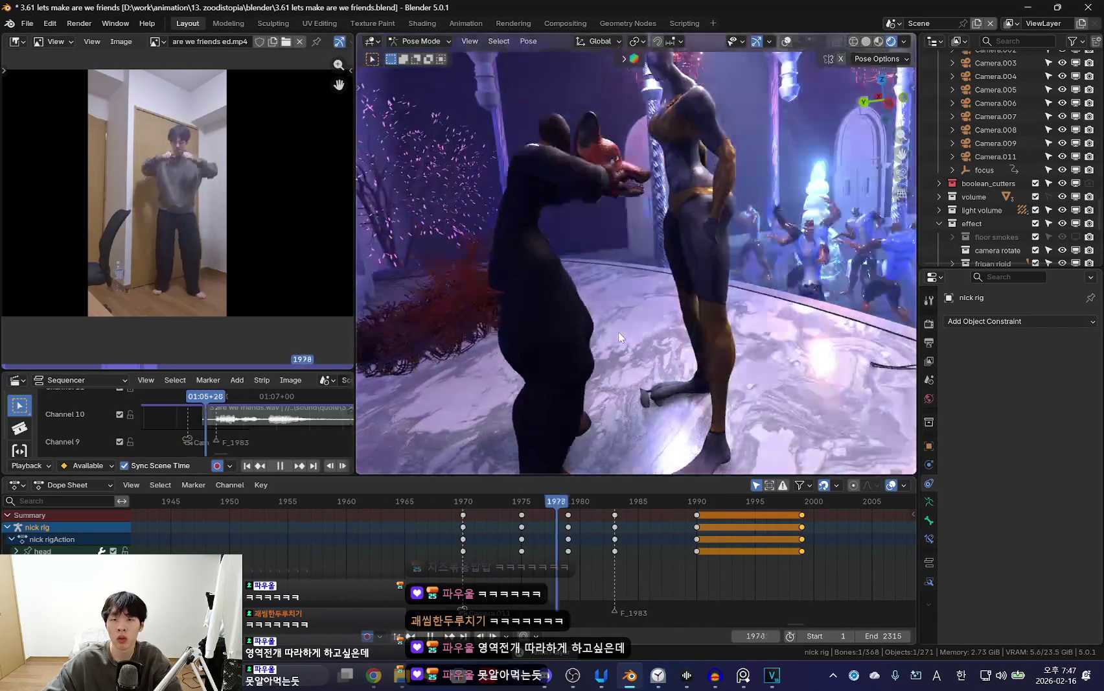
pyautogui.moveTo(487, 557); pyautogui.dragTo(616, 562)
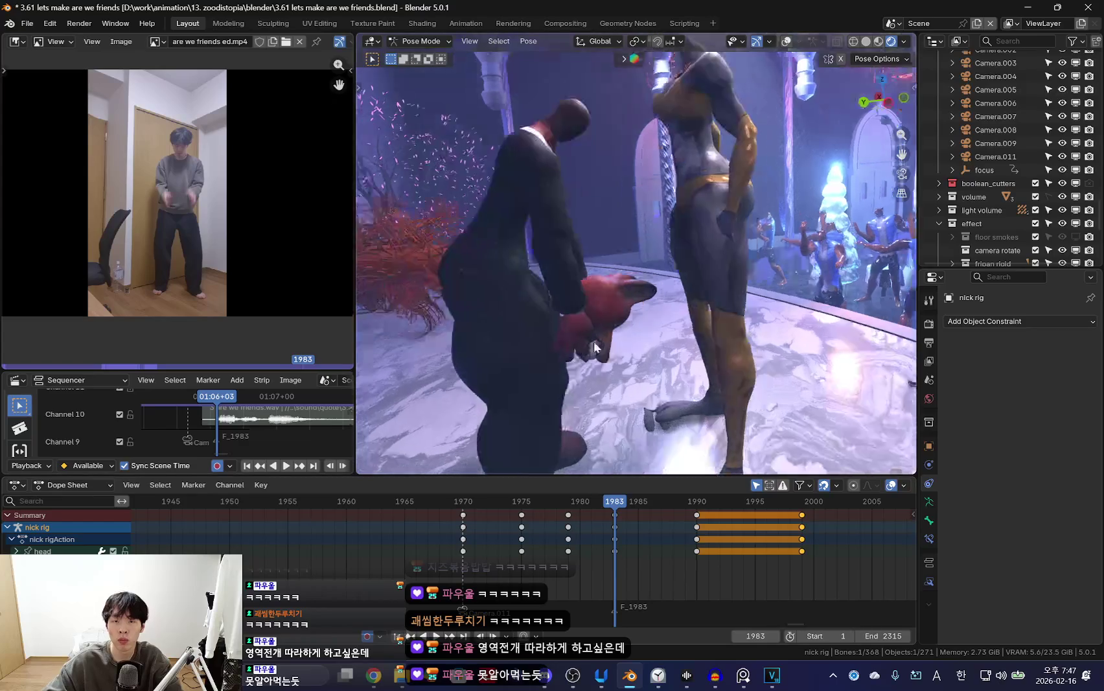
pyautogui.hotkey('shift', 'alt', 'z')
pyautogui.click(594, 340)
pyautogui.scroll(3, 651, 415)
pyautogui.hotkey('shift', 'alt', 'z')
pyautogui.hotkey('shift', 'alt', 'z')
pyautogui.click(555, 195)
pyautogui.hotkey('shift', 'alt', 'z')
pyautogui.hotkey('shift', 'ctrl', 'space')
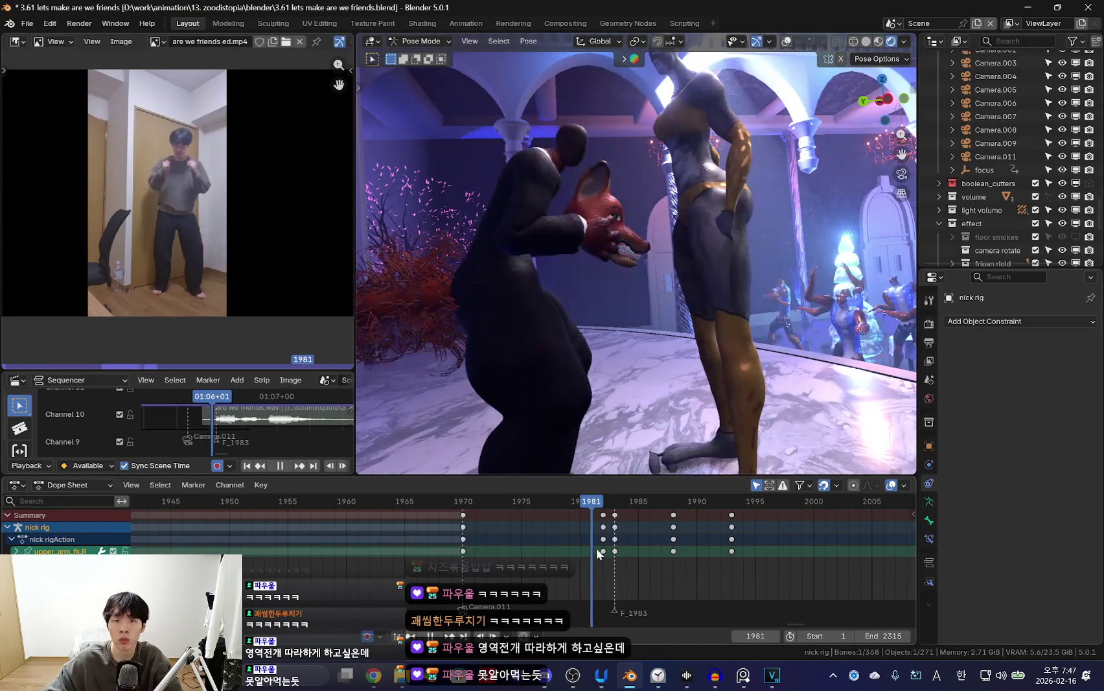
pyautogui.press('space')
pyautogui.hotkey('ctrl', 'z')
pyautogui.hotkey('ctrl', 'shift', 'z')
pyautogui.hotkey('ctrl', 'z')
pyautogui.moveTo(563, 566); pyautogui.dragTo(616, 583)
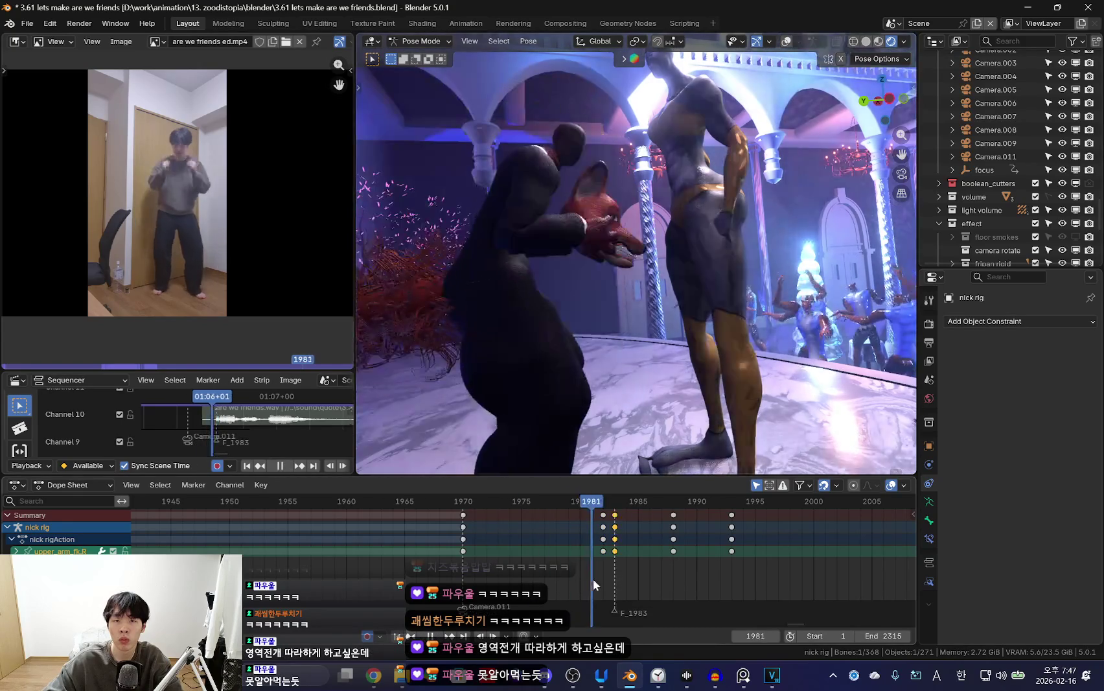
pyautogui.press('space')
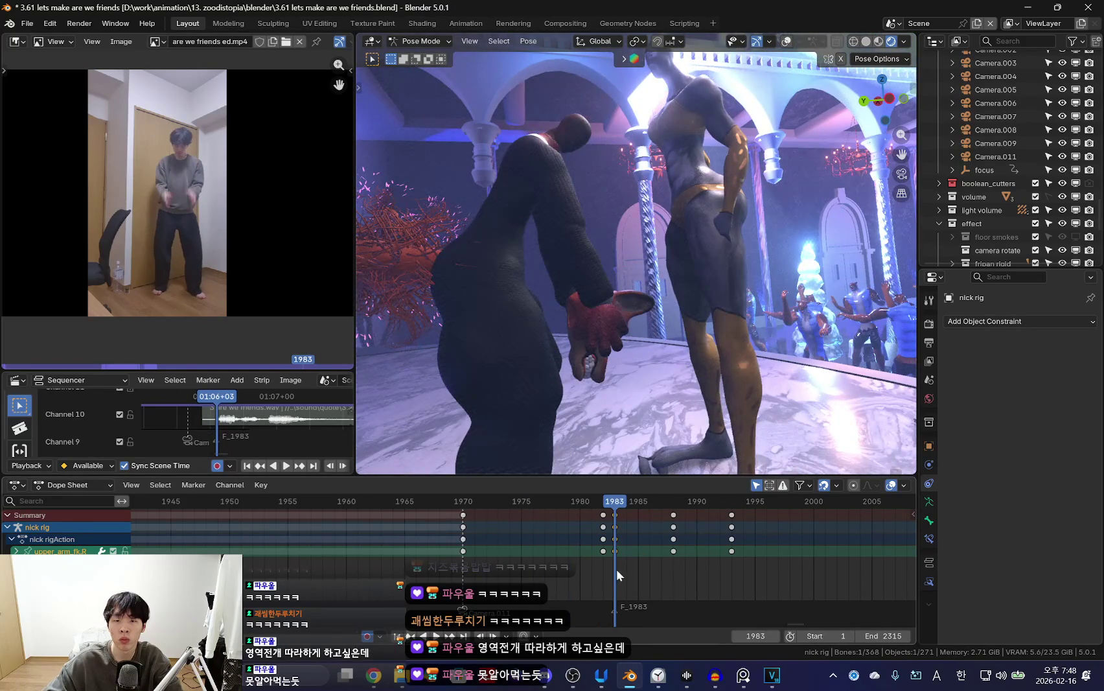
pyautogui.press('Left')
pyautogui.hotkey('shift', 'alt', 'z')
pyautogui.hotkey('shift', 'alt', 'z')
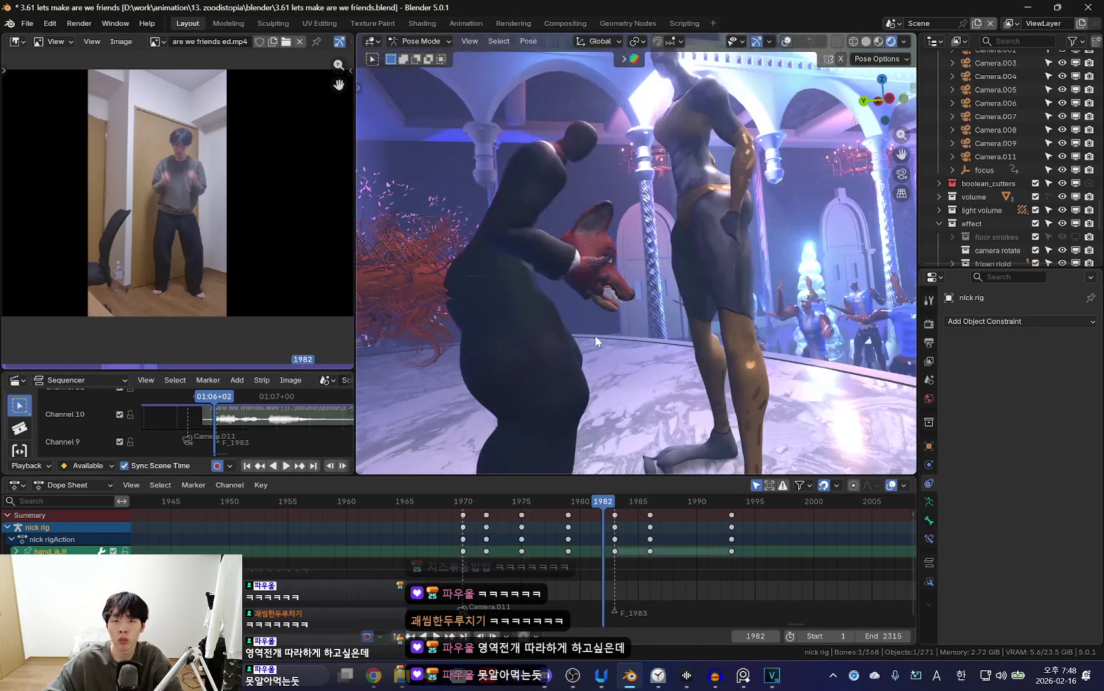
pyautogui.hotkey('ctrl', 'z')
pyautogui.hotkey('ctrl', 'z')
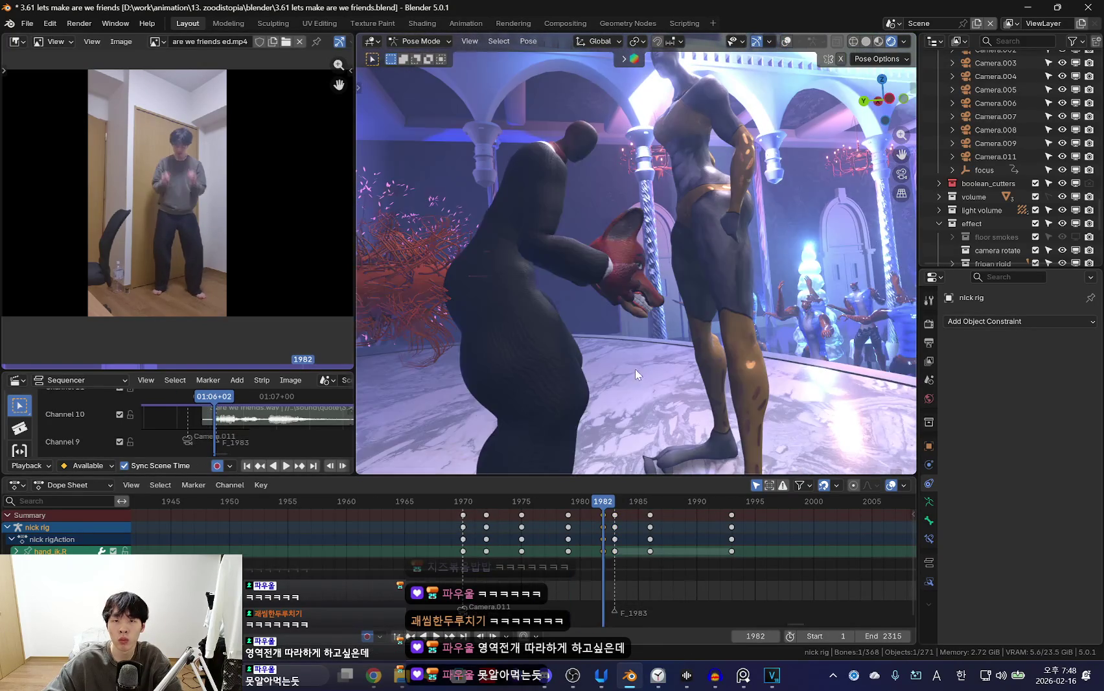
pyautogui.press('g')
pyautogui.click(641, 373)
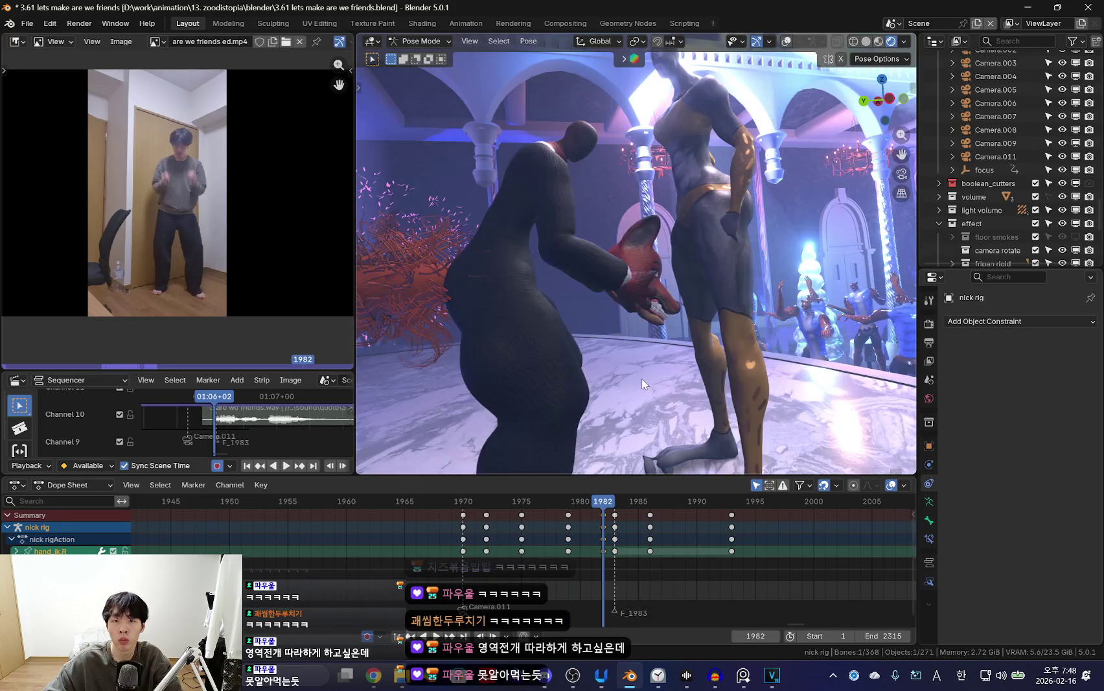
pyautogui.press('space')
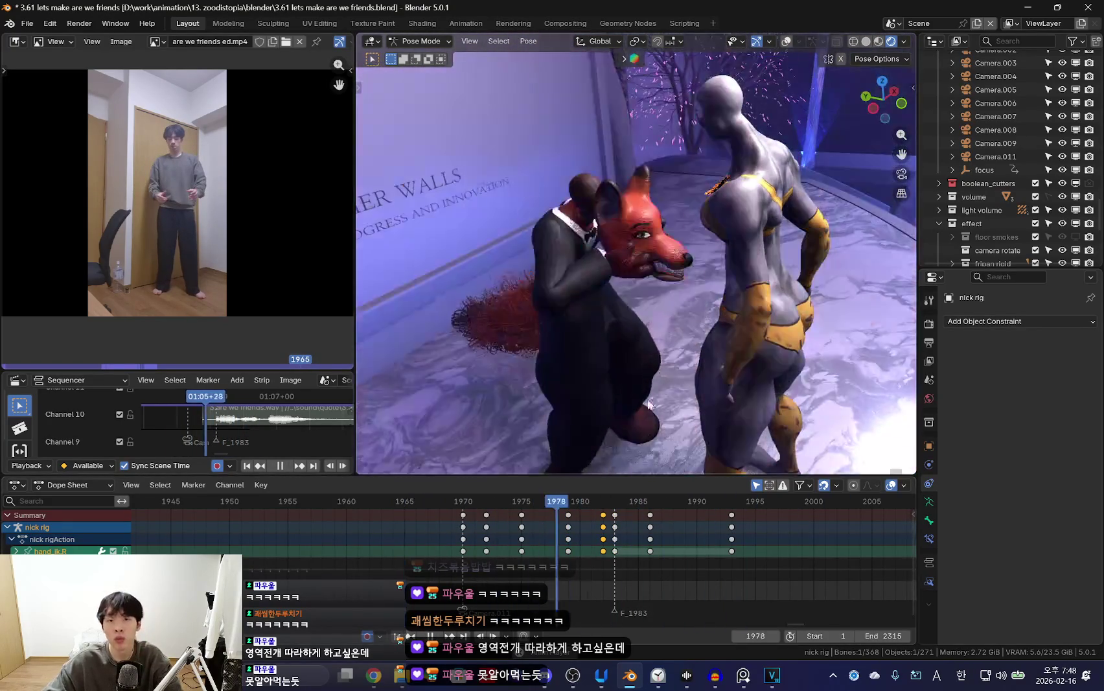
# Return to Object Mode in the camera view at frame 1970 with Camera.011 selected.
pyautogui.hotkey('ctrl', 'Tab')
pyautogui.press('KP_0')
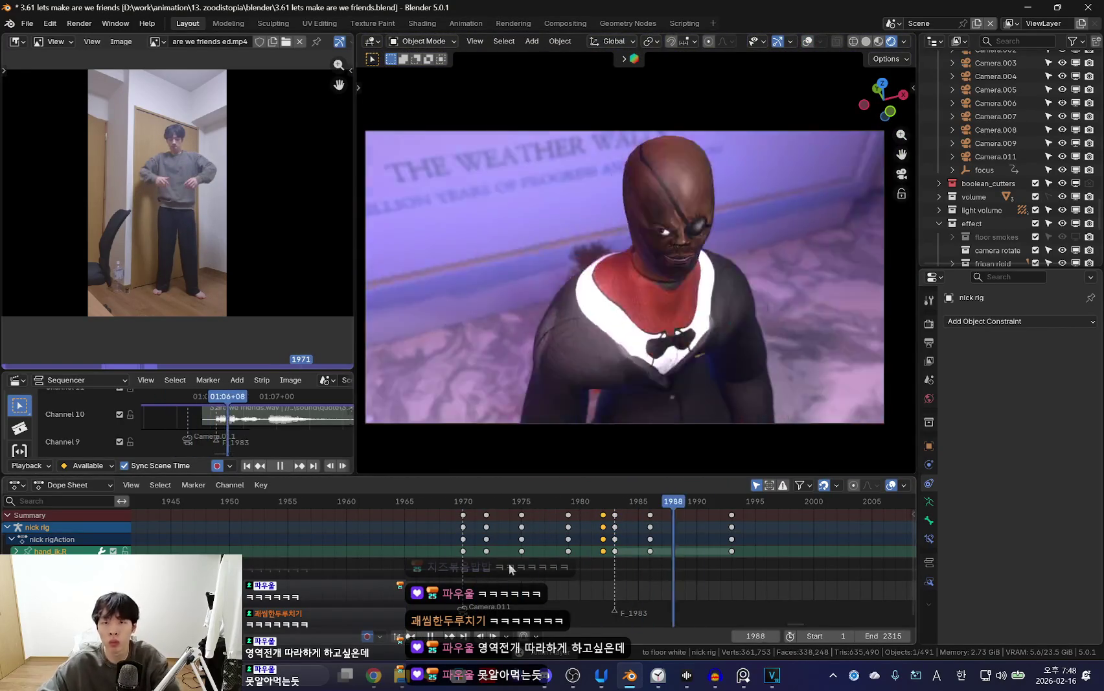
pyautogui.press('space')
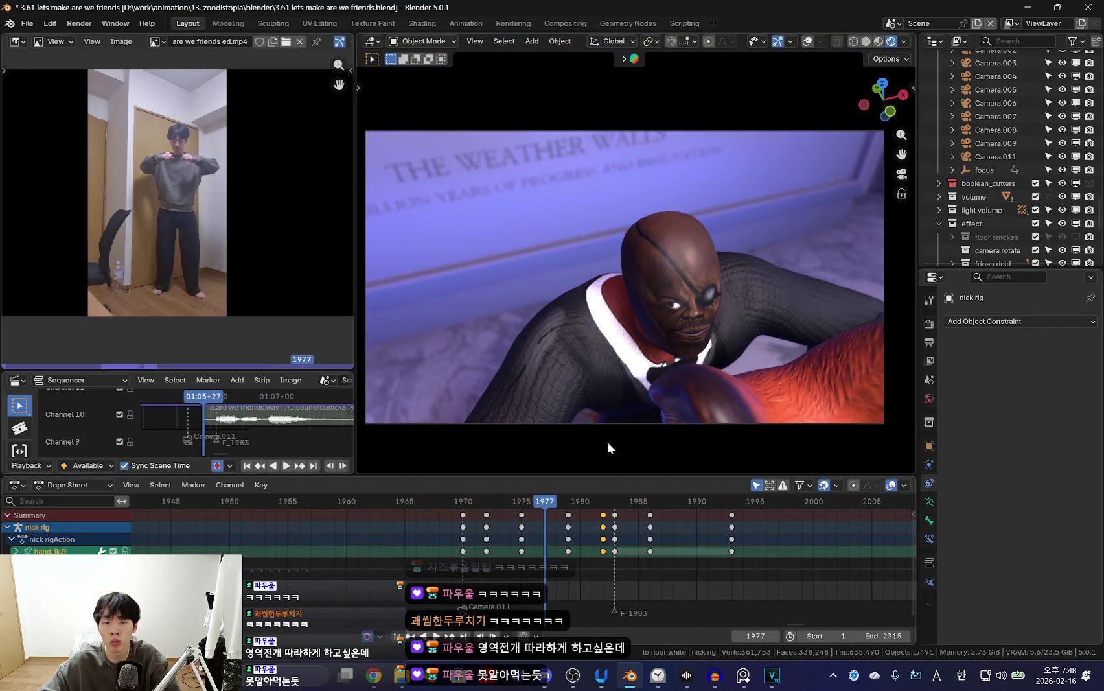
pyautogui.press('Down')
pyautogui.press('Down')
pyautogui.hotkey('shift', 'alt', 'z')
pyautogui.hotkey('shift', 'alt', 'z')
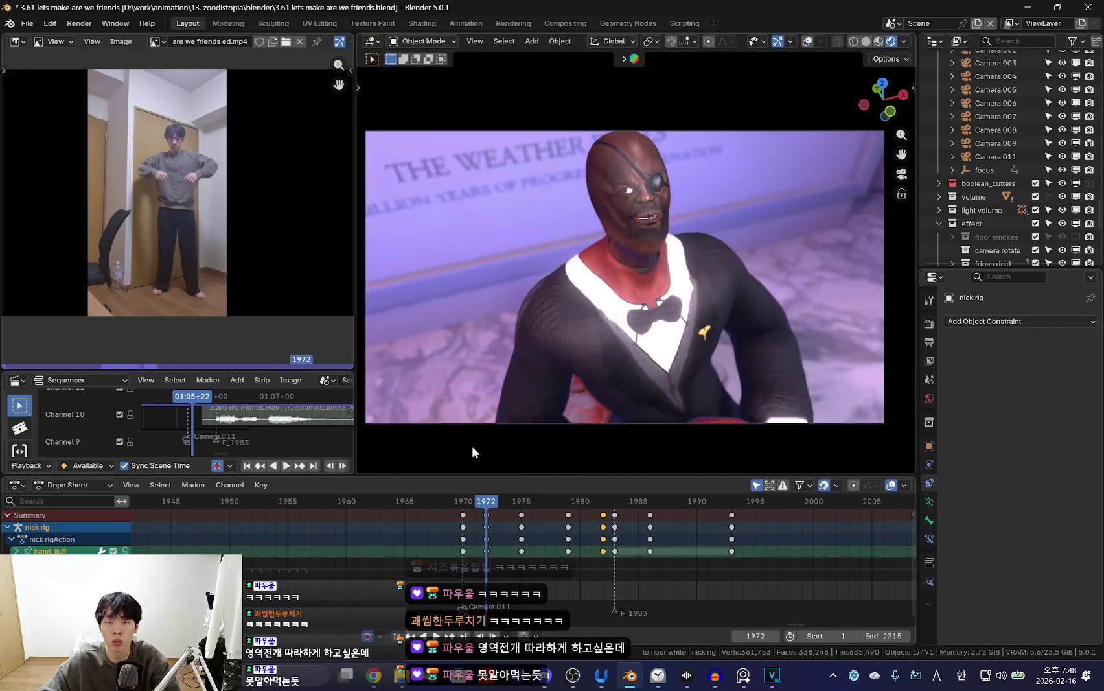
pyautogui.hotkey('shift', 'alt', 'z')
pyautogui.press('Down')
pyautogui.click(461, 423)
pyautogui.hotkey('shift', 'alt', 'z')
# Fly Camera.011 with walk navigation and key it at frames 1978, 1985 and 1990.
pyautogui.hotkey('shift', '`')
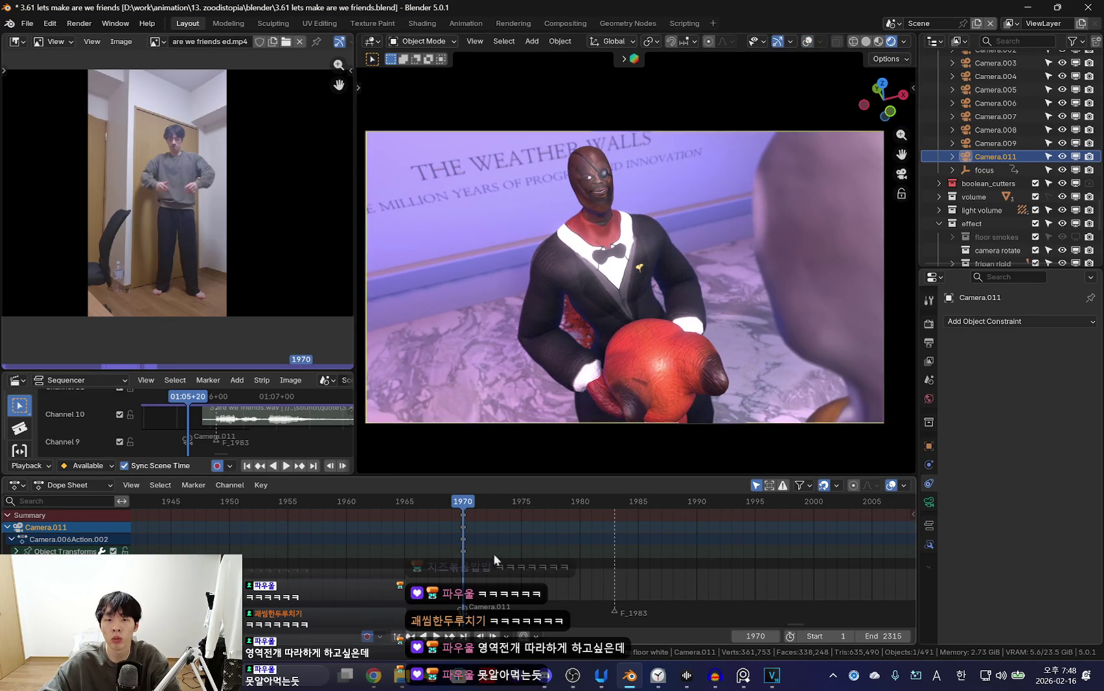
pyautogui.press('space')
pyautogui.press('space')
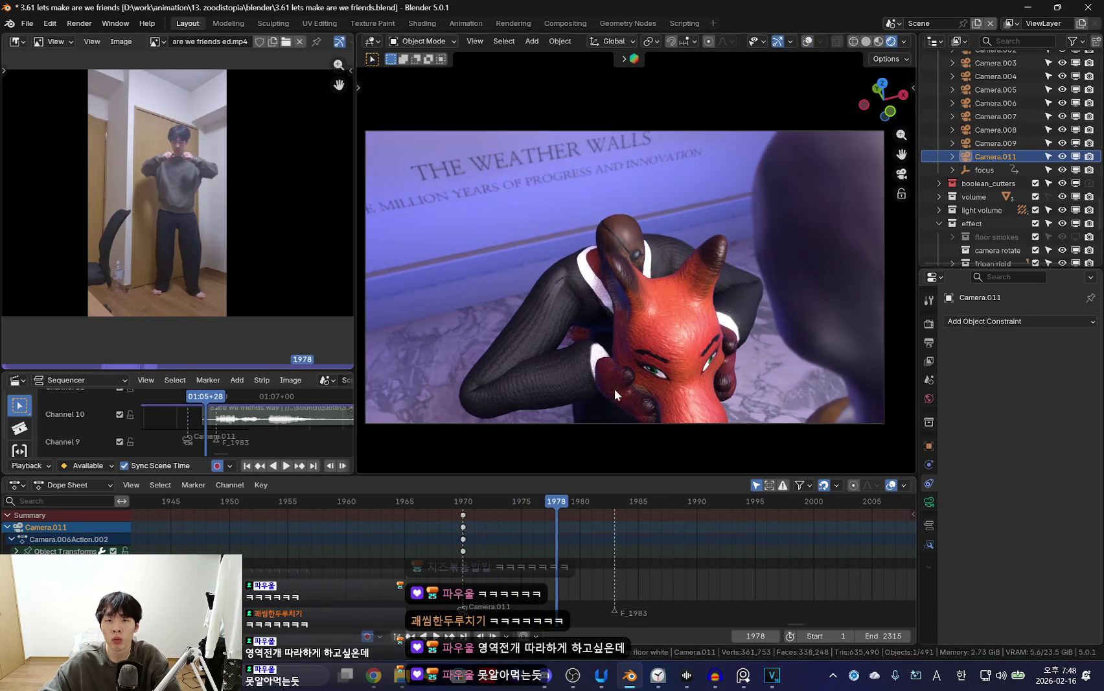
pyautogui.press('i')
pyautogui.moveTo(479, 563); pyautogui.dragTo(638, 590)
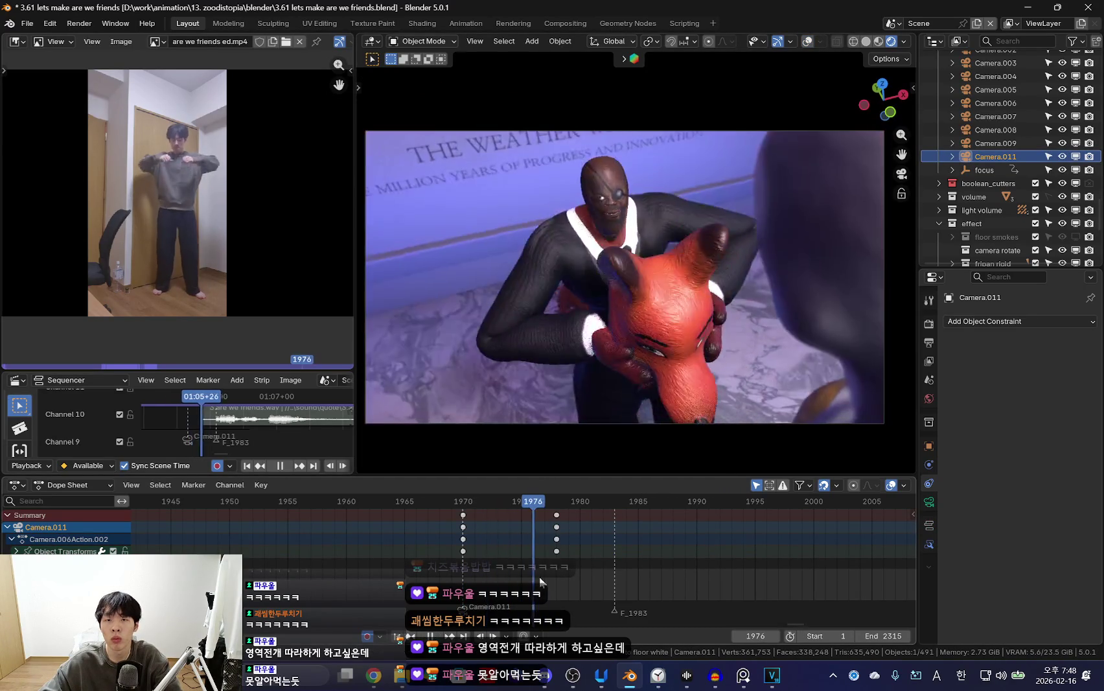
pyautogui.press('i')
pyautogui.press('space')
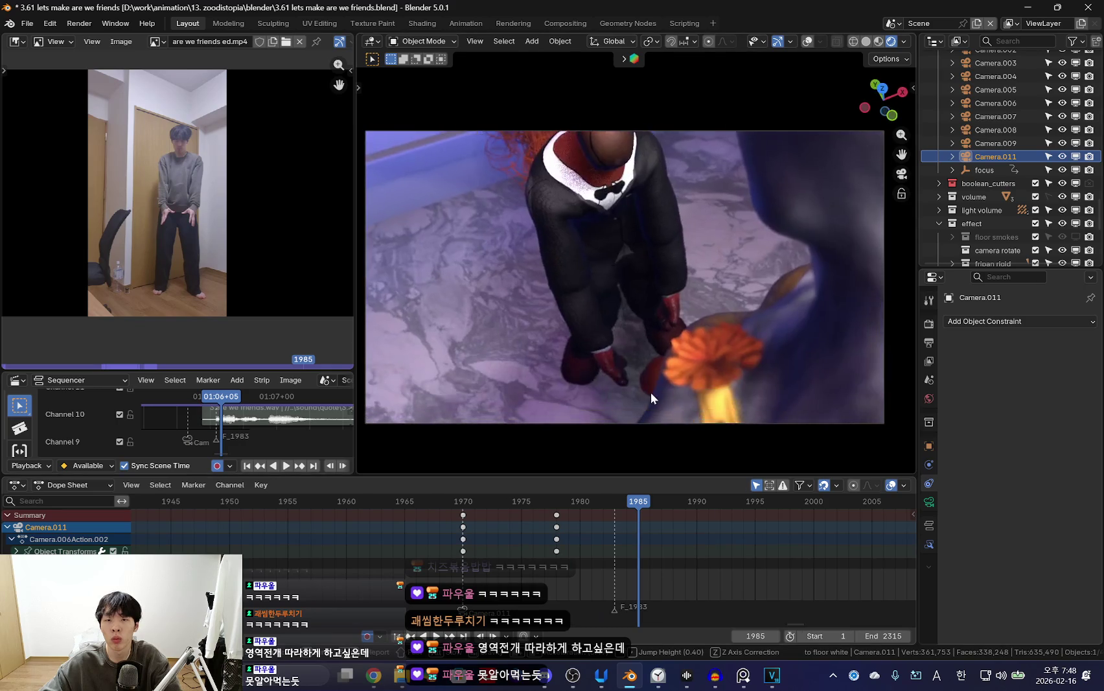
pyautogui.press('space')
pyautogui.press('i')
pyautogui.moveTo(529, 570); pyautogui.dragTo(697, 573)
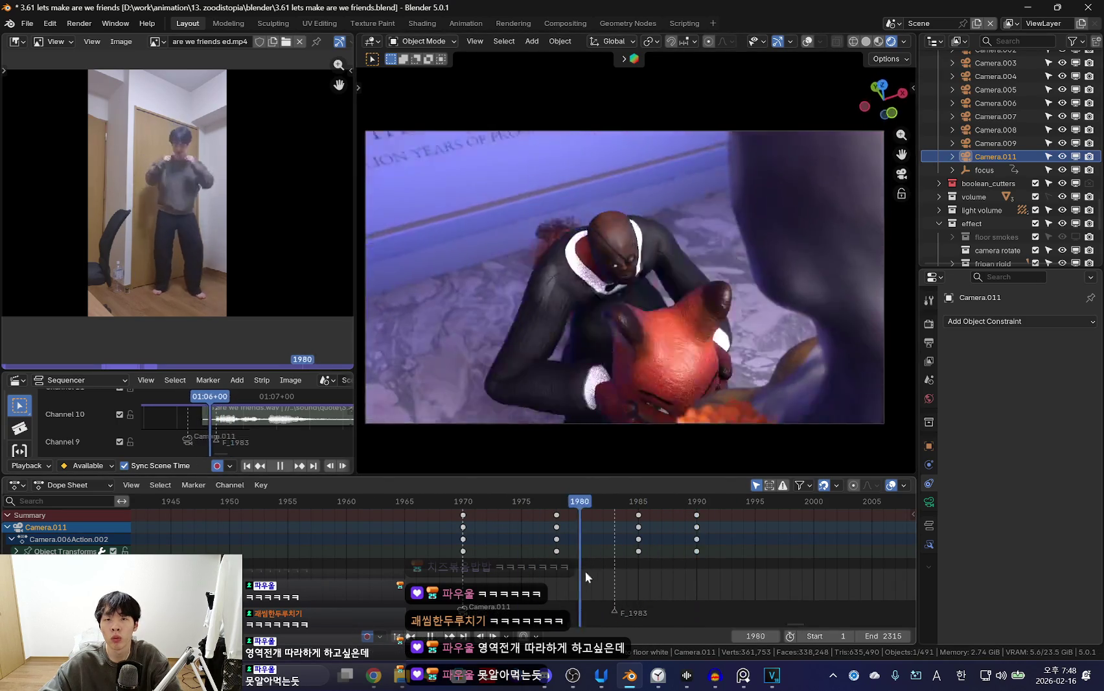
# Select the nick rig in Pose Mode with its bones visible.
pyautogui.click(614, 160)
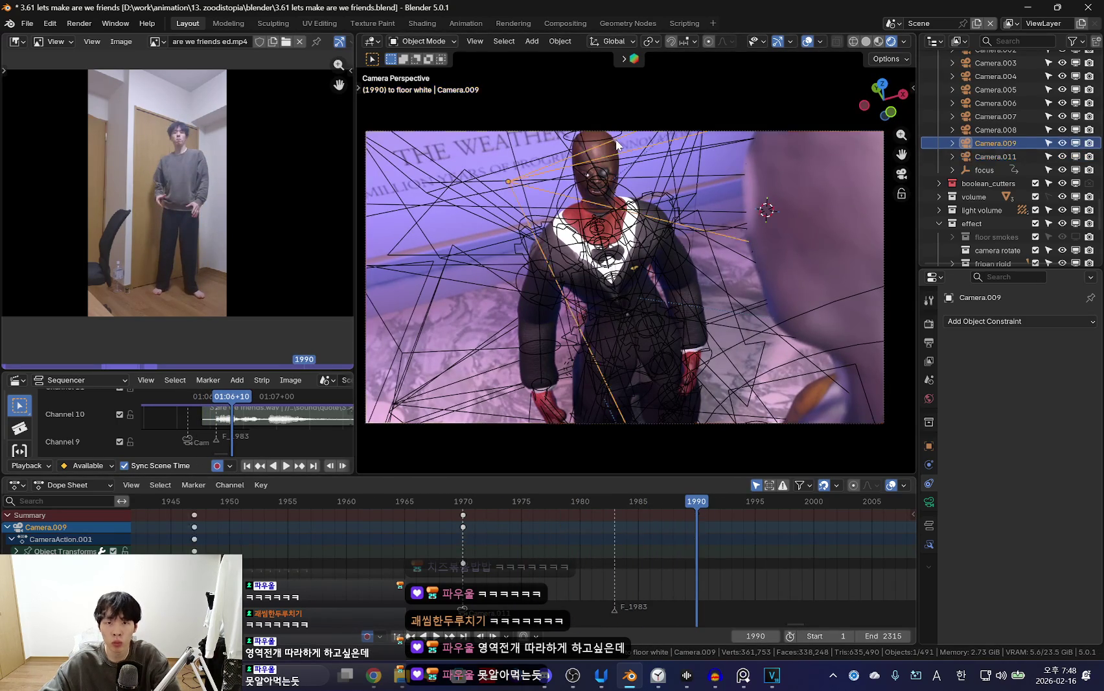
pyautogui.hotkey('ctrl', 'Tab')
pyautogui.hotkey('shift', 'alt', 'z')
pyautogui.hotkey('shift', 'alt', 'z')
pyautogui.hotkey('shift', 'alt', 'z')
# Re-angle the nick rig's head bone at frame 1990 with two free rotations.
pyautogui.press('r')
pyautogui.press('r')
pyautogui.click(622, 394)
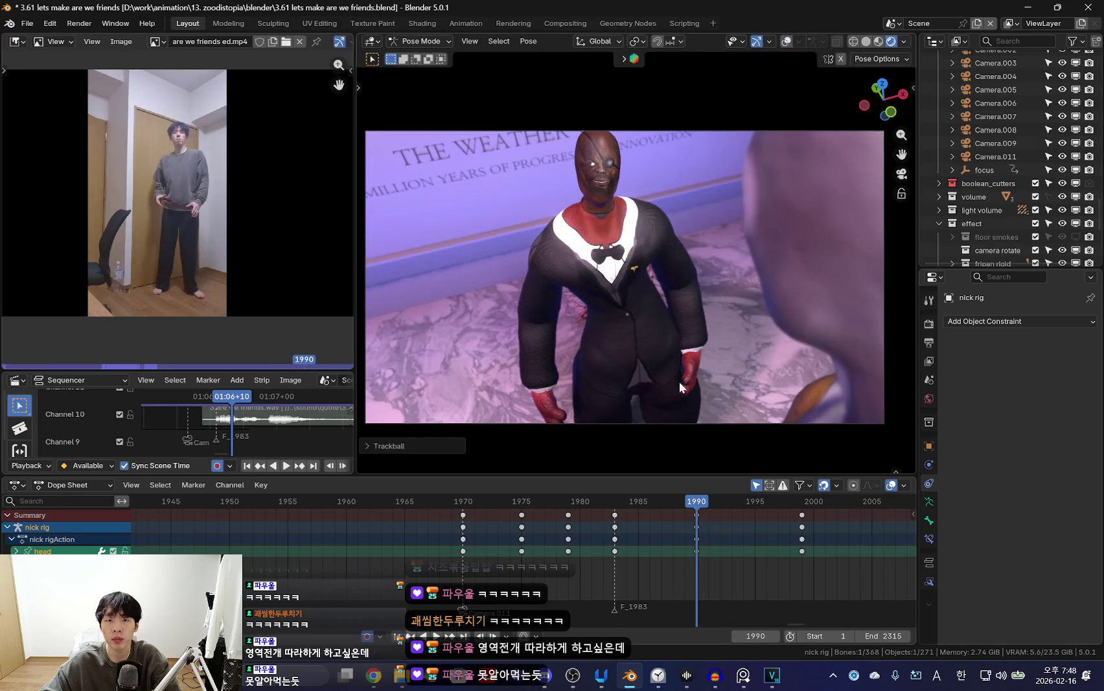
pyautogui.press('r')
pyautogui.click(790, 340)
# At frame 1999, reselect the head bone and rotate it to a new angle.
pyautogui.press('Up')
pyautogui.press('r')
pyautogui.click(784, 243)
pyautogui.hotkey('alt', 'a')
pyautogui.hotkey('shift', 'alt', 'z')
pyautogui.hotkey('shift', 'alt', 'z')
pyautogui.hotkey('shift', 'alt', 'z')
pyautogui.moveTo(604, 218); pyautogui.dragTo(614, 202, button='middle')
pyautogui.hotkey('shift', 'alt', 'z')
pyautogui.hotkey('shift', 'alt', 'z')
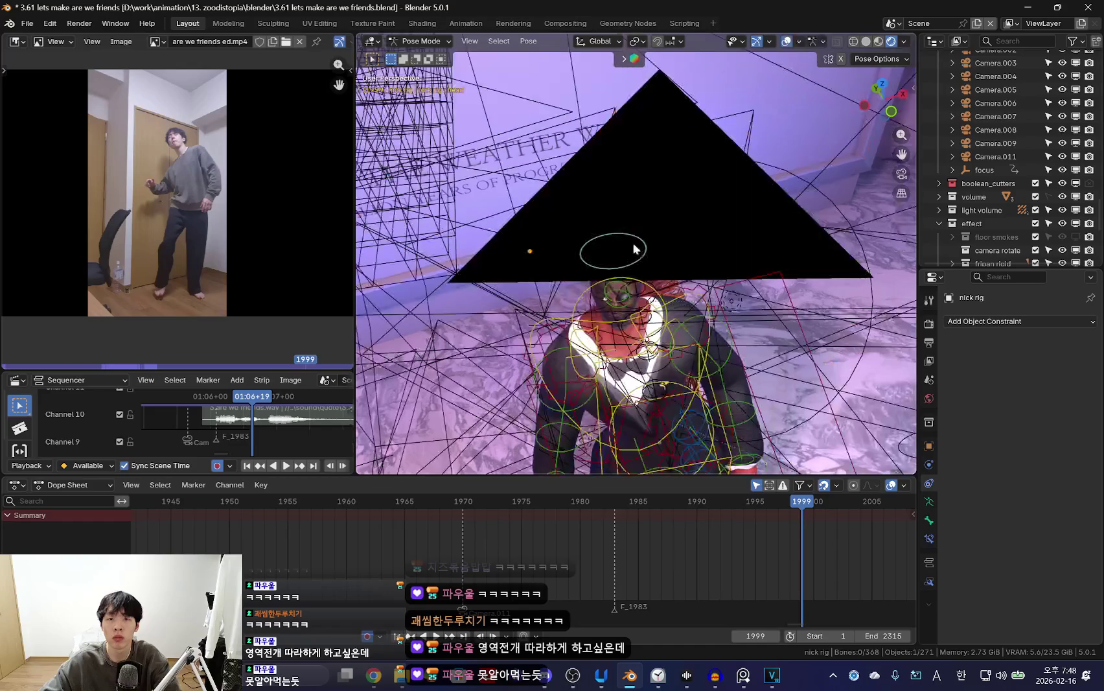
pyautogui.click(644, 253)
pyautogui.hotkey('shift', 'alt', 'z')
pyautogui.press('r')
pyautogui.press('r')
pyautogui.click(687, 277)
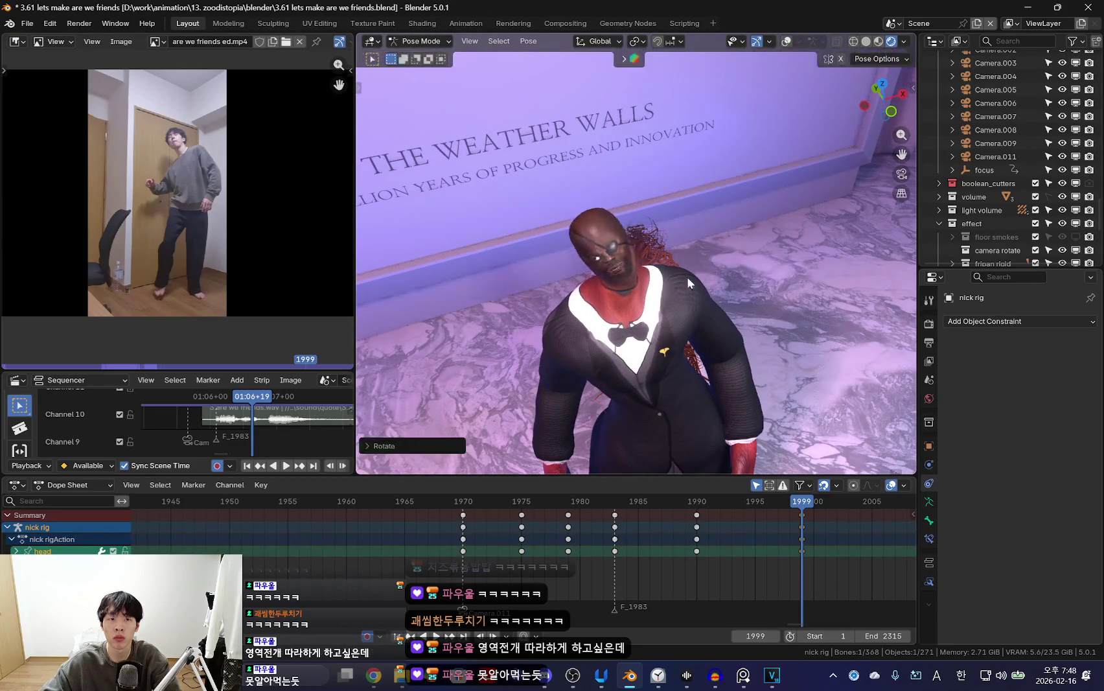
# Frame the head in view and give it a further rotation at frame 1999.
pyautogui.scroll(10, 656, 298)
pyautogui.scroll(3, 189, 166)
pyautogui.scroll(-8, 569, 247)
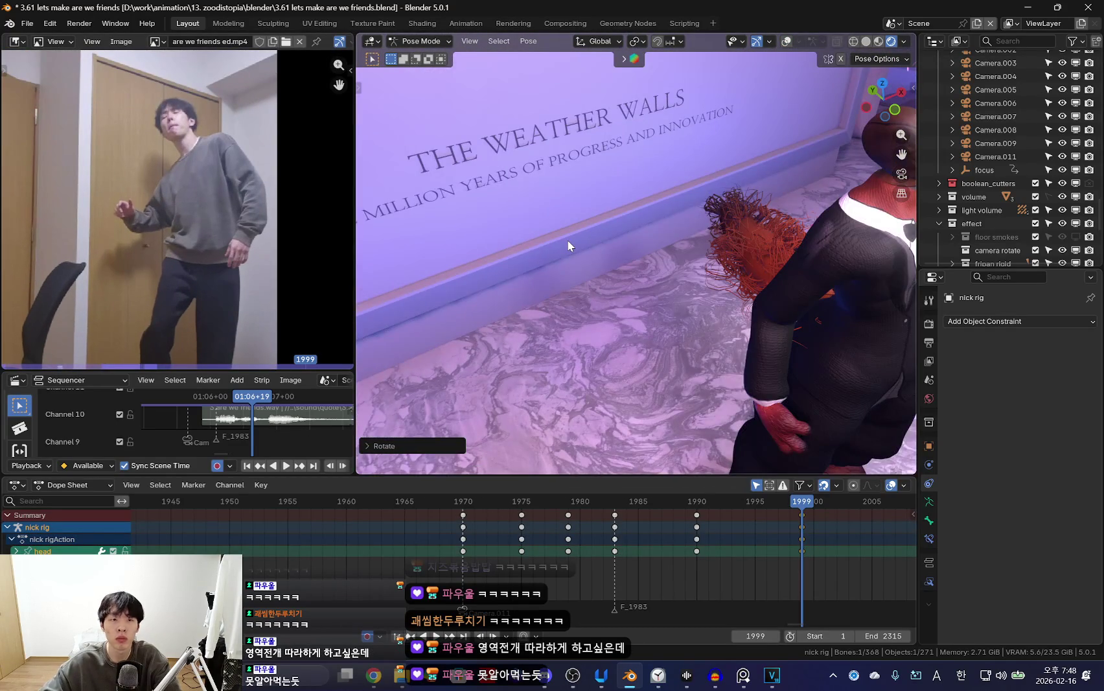
pyautogui.press('KP_Decimal')
pyautogui.scroll(-5, 651, 351)
pyautogui.moveTo(651, 351)
pyautogui.mouseDown(button='middle')
pyautogui.moveTo(698, 319)
pyautogui.moveTo(631, 305)
pyautogui.mouseUp(button='middle')
pyautogui.scroll(-3, 697, 316)
pyautogui.scroll(2, 187, 186)
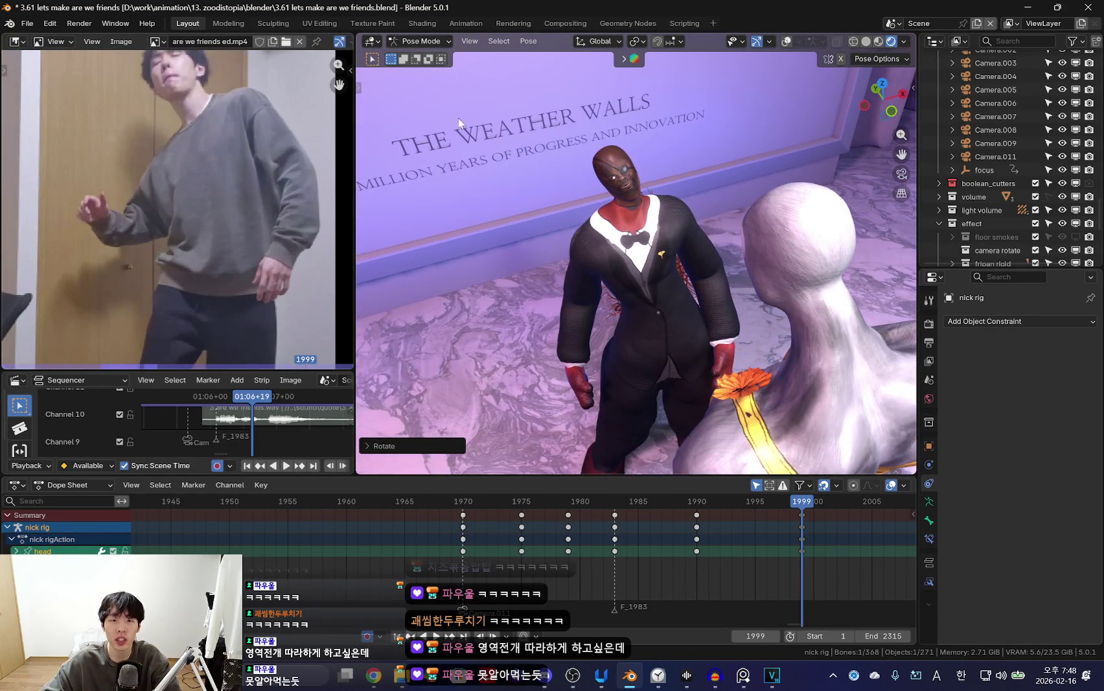
pyautogui.hotkey('shift', 'alt', 'z')
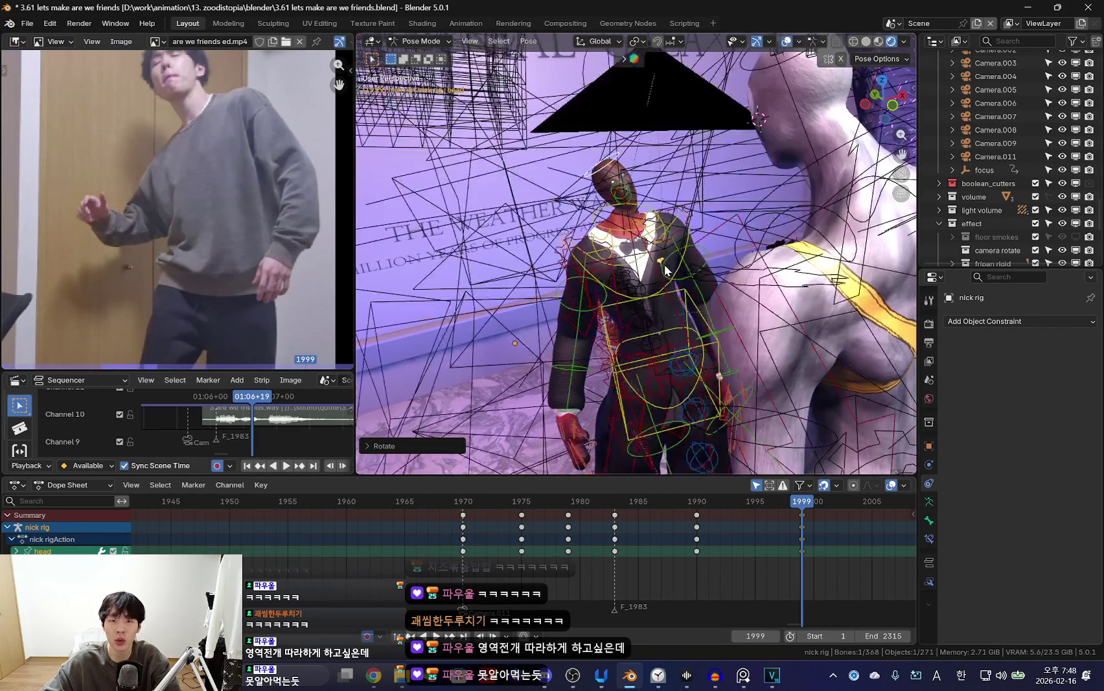
pyautogui.moveTo(459, 123); pyautogui.dragTo(800, 176, button='middle')
pyautogui.hotkey('shift', 'alt', 'z')
pyautogui.press('r')
pyautogui.press('r')
pyautogui.click(662, 217)
# Select all rig bones and key them at frame 1999.
pyautogui.hotkey('shift', 'alt', 'z')
pyautogui.hotkey('alt', 'a')
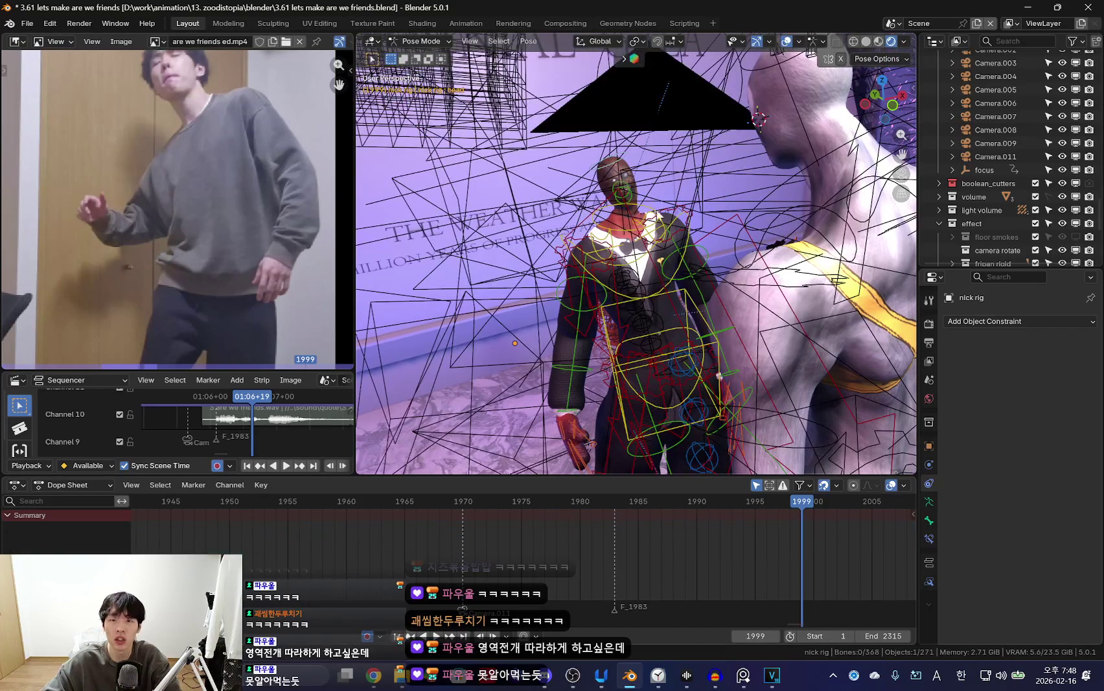
pyautogui.press('a')
pyautogui.hotkey('shift', 'alt', 'z')
pyautogui.moveTo(662, 217); pyautogui.dragTo(782, 299, button='middle')
pyautogui.press('k')
pyautogui.click(782, 294)
# Jump to frame 2002 and play back and scrub through the head-pull fall.
pyautogui.scroll(-1, 761, 526)
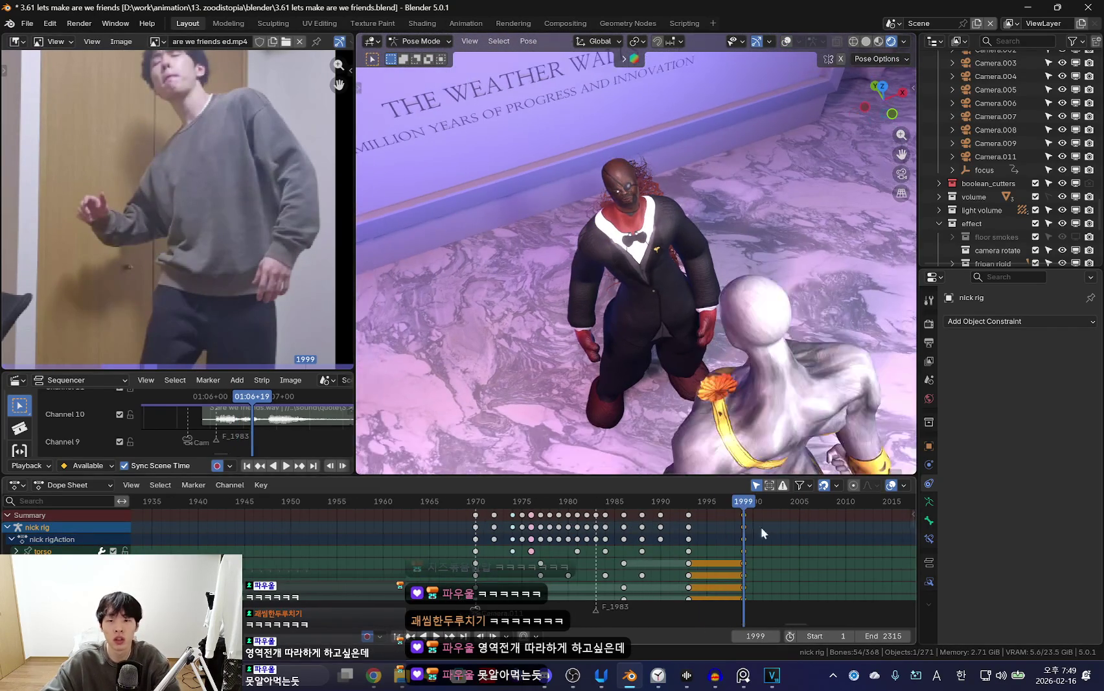
pyautogui.click(773, 549)
pyautogui.press('space')
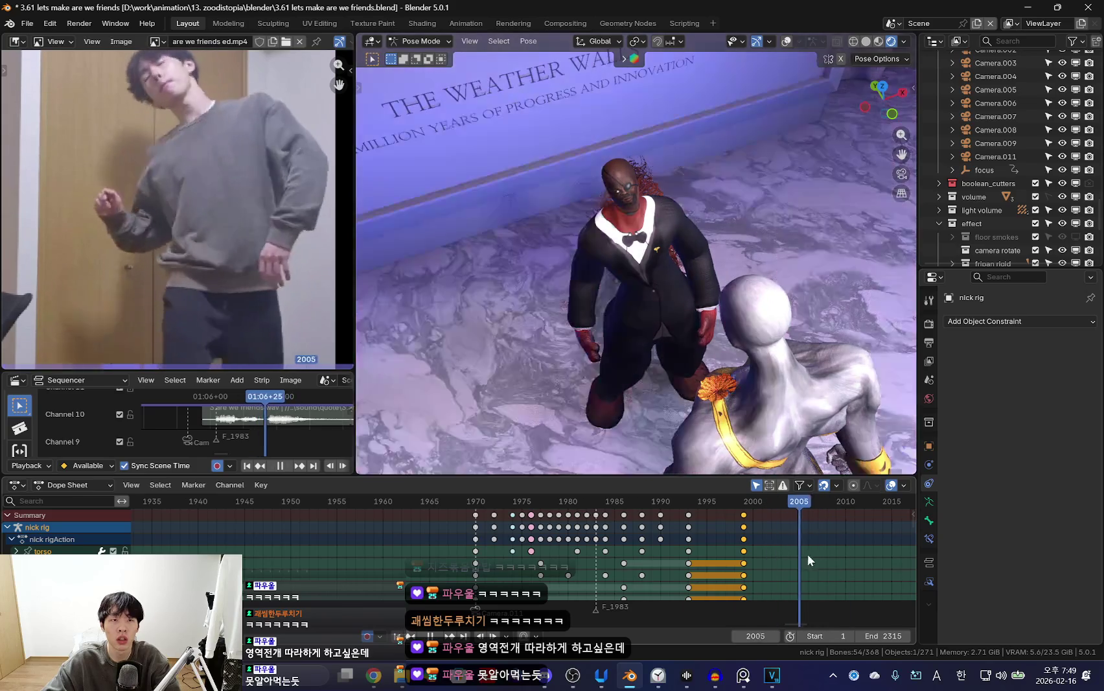
pyautogui.moveTo(807, 554)
pyautogui.mouseDown()
pyautogui.moveTo(878, 551)
pyautogui.moveTo(774, 545)
pyautogui.moveTo(853, 552)
pyautogui.moveTo(706, 556)
pyautogui.moveTo(785, 564)
pyautogui.moveTo(716, 565)
pyautogui.moveTo(737, 570)
pyautogui.moveTo(801, 565)
pyautogui.moveTo(713, 567)
pyautogui.moveTo(696, 540)
pyautogui.moveTo(701, 550)
pyautogui.moveTo(623, 571)
pyautogui.moveTo(542, 481)
pyautogui.mouseUp()
pyautogui.click(600, 565)
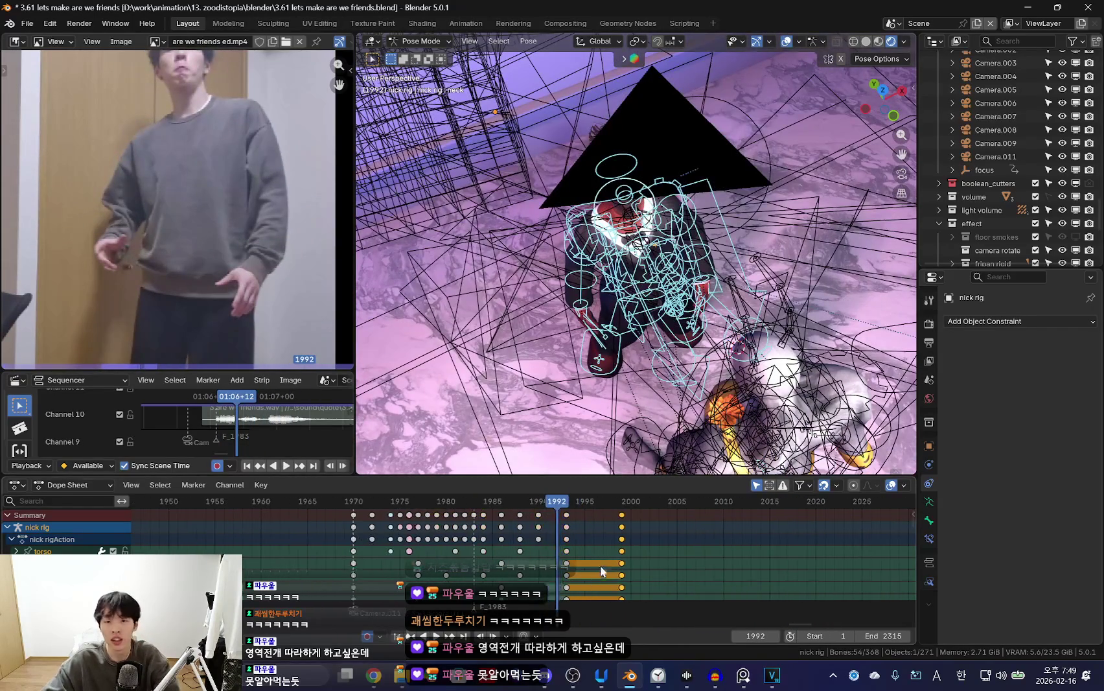
pyautogui.press('space')
pyautogui.press('space')
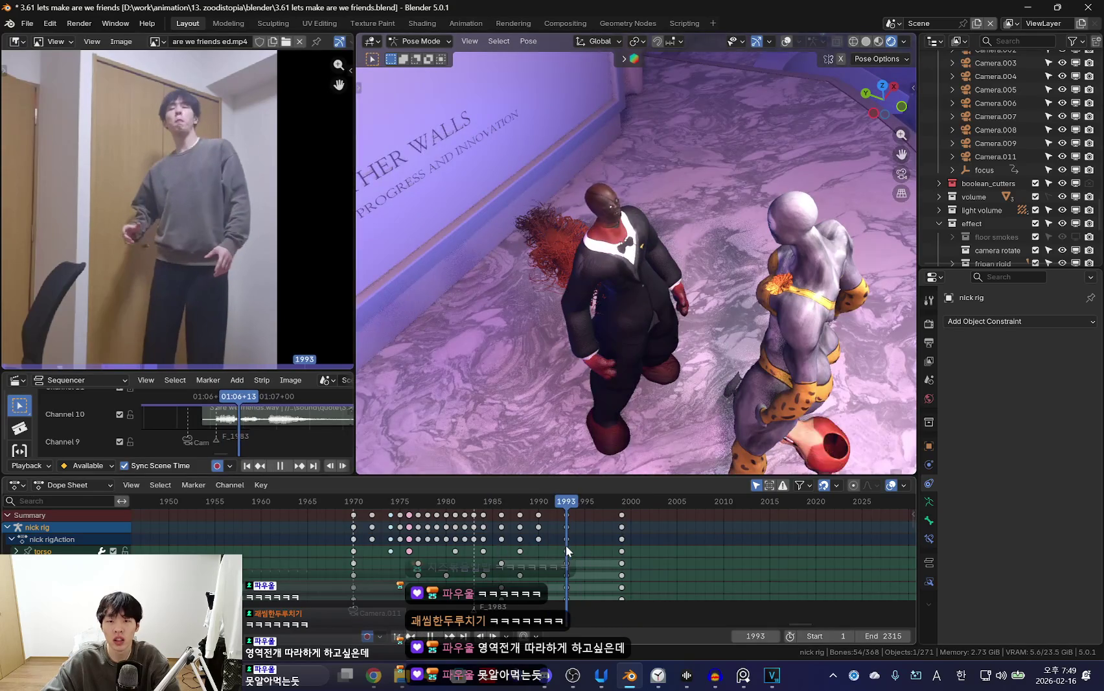
# Review the animation playback, stopping at frame 1993.
pyautogui.press('space')
pyautogui.press('Up')
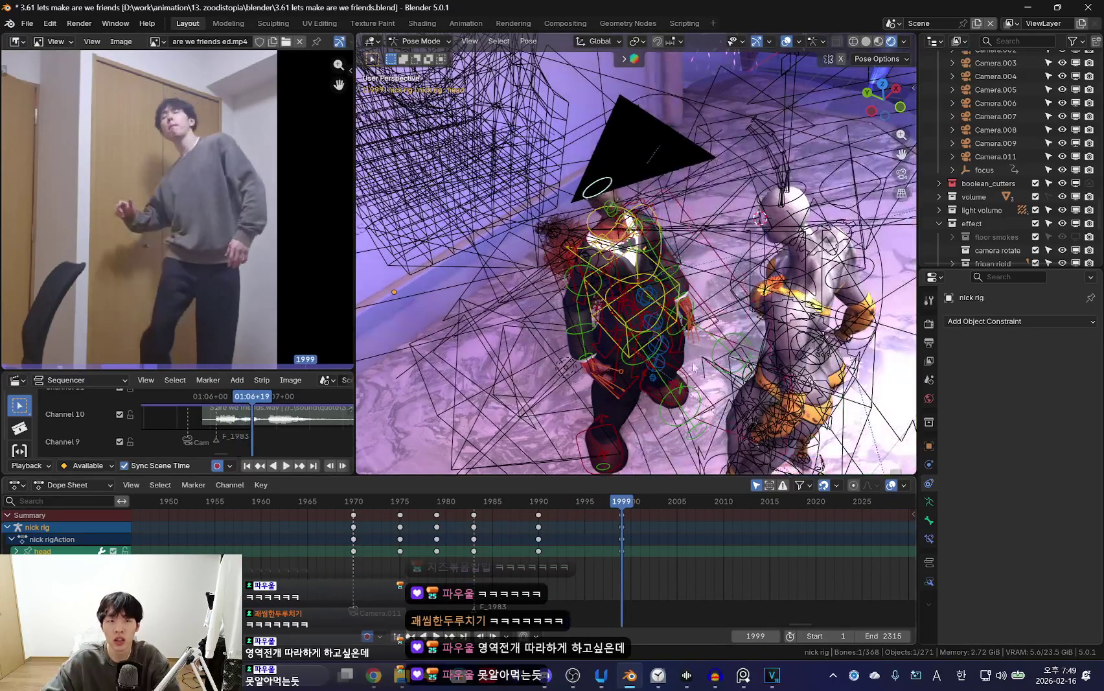
pyautogui.hotkey('shift', 'alt', 'z')
pyautogui.scroll(5, 651, 327)
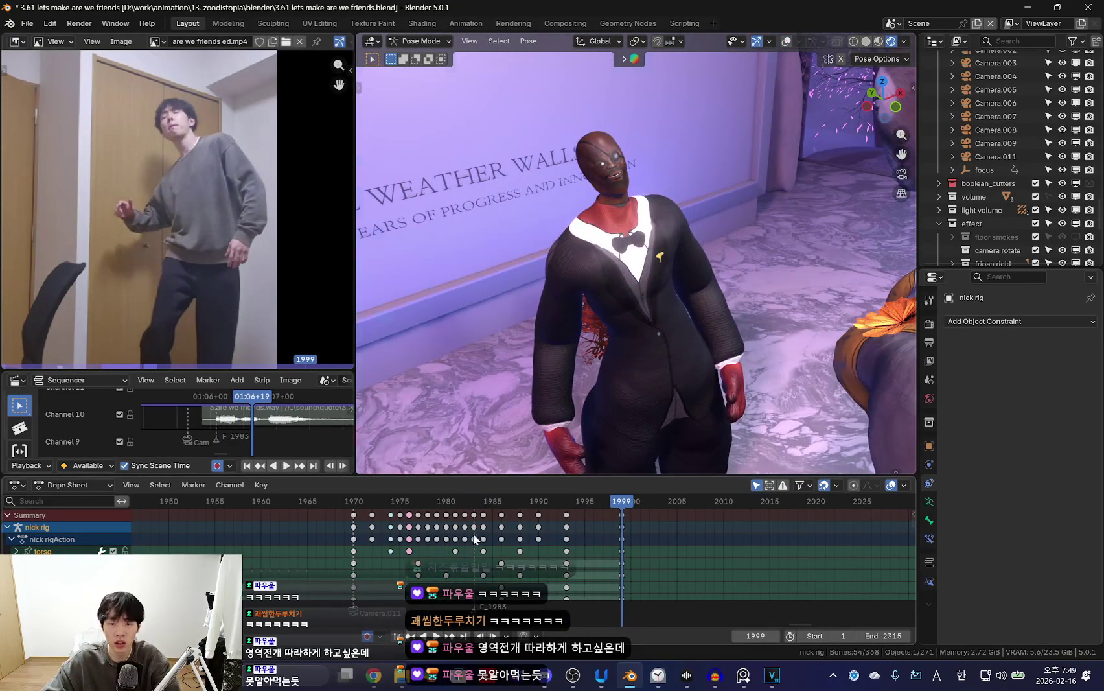
pyautogui.hotkey('shift', 'ctrl', 'space')
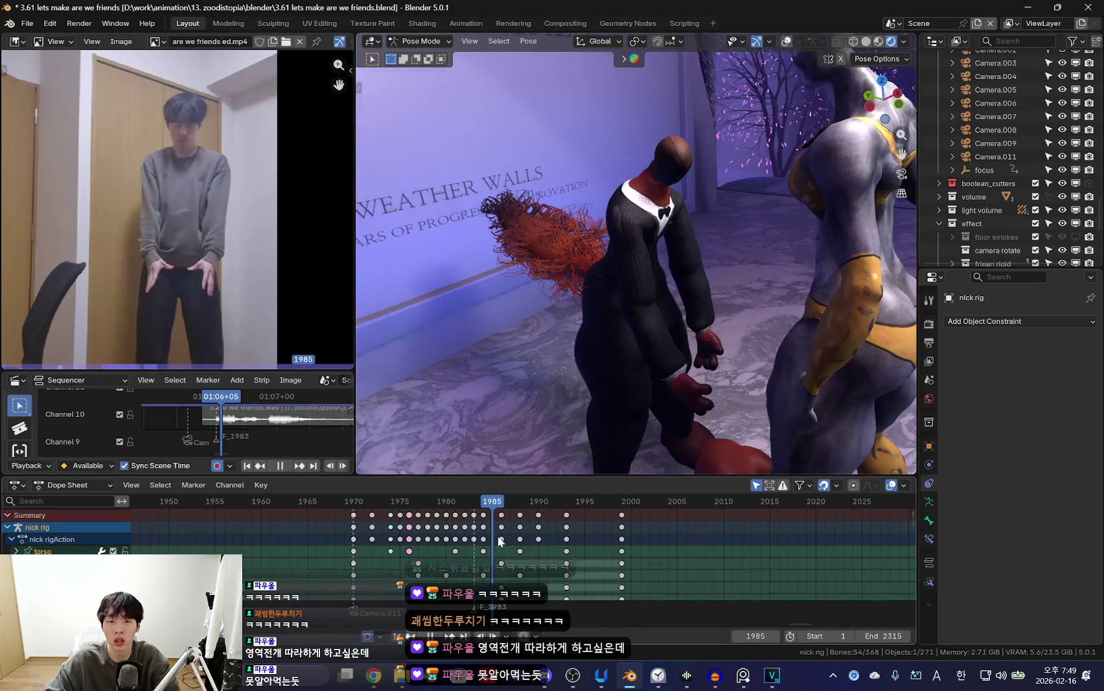
pyautogui.press('space')
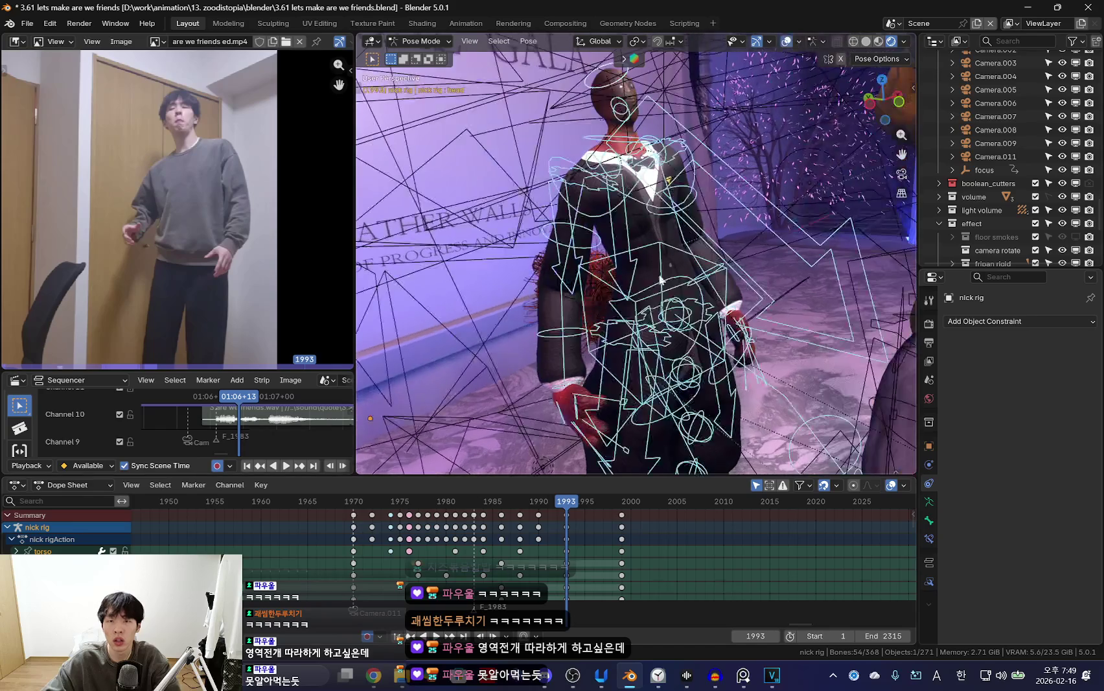
# Select a single rig bone and rotate it at frame 1993.
pyautogui.click(661, 280)
pyautogui.hotkey('shift', 'alt', 'z')
pyautogui.press('r')
pyautogui.press('r')
pyautogui.click(651, 336)
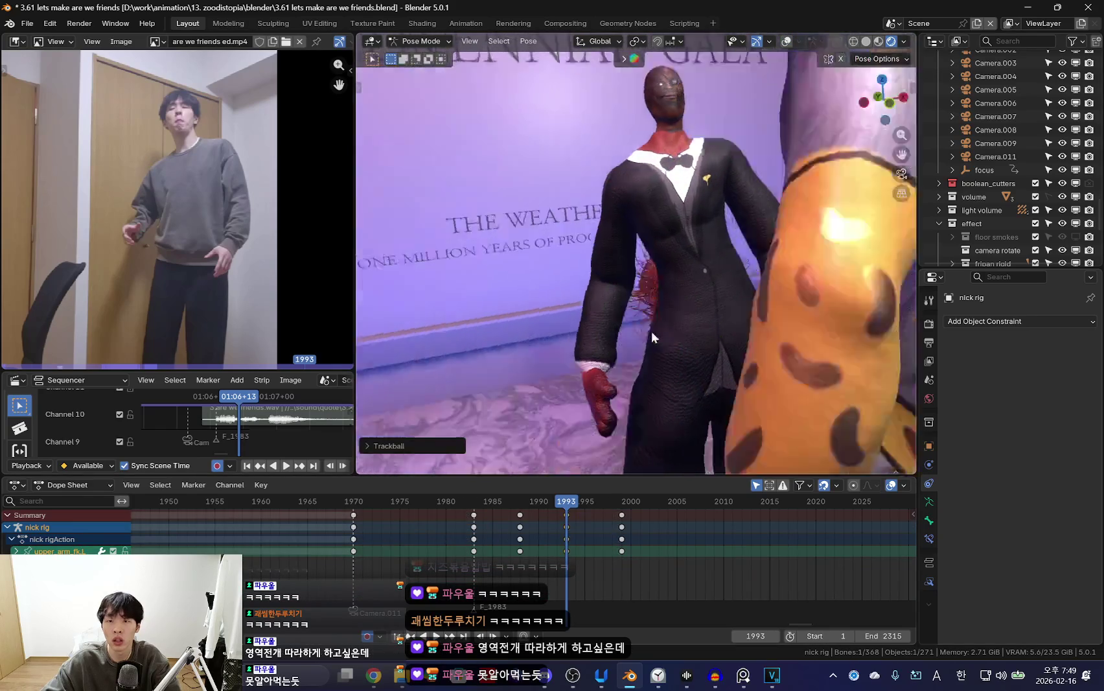
pyautogui.hotkey('shift', 'alt', 'z')
pyautogui.moveTo(575, 327)
pyautogui.mouseDown(button='middle')
pyautogui.moveTo(736, 401)
pyautogui.moveTo(703, 404)
pyautogui.mouseUp(button='middle')
pyautogui.hotkey('shift', 'alt', 'z')
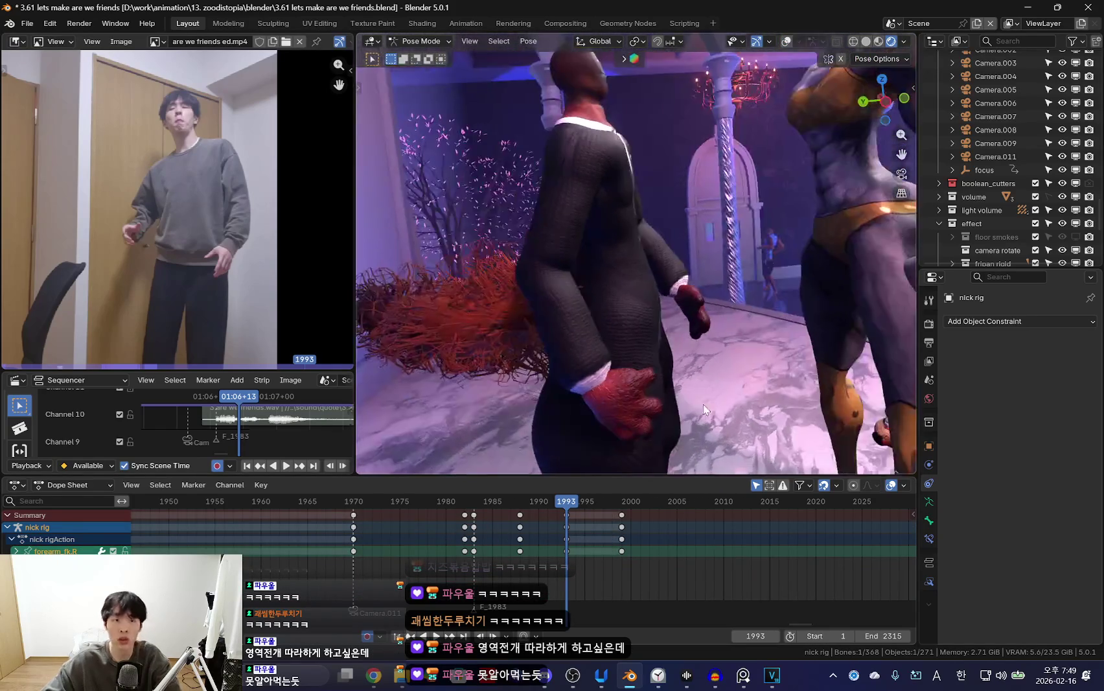
pyautogui.hotkey('shift', 'alt', 'z')
# Rotate the upper_arm_fk.R bone to a new pose.
pyautogui.click(577, 217)
pyautogui.hotkey('shift', 'alt', 'z')
pyautogui.press('r')
pyautogui.click(711, 295)
pyautogui.moveTo(710, 295)
pyautogui.mouseDown(button='middle')
pyautogui.moveTo(552, 338)
pyautogui.moveTo(695, 291)
pyautogui.moveTo(620, 336)
pyautogui.moveTo(652, 237)
pyautogui.moveTo(645, 275)
pyautogui.moveTo(690, 348)
pyautogui.moveTo(644, 339)
pyautogui.moveTo(798, 290)
pyautogui.moveTo(734, 285)
pyautogui.moveTo(694, 328)
pyautogui.mouseUp(button='middle')
pyautogui.hotkey('shift', 'alt', 'z')
# Rotate the chest bone.
pyautogui.click(653, 240)
pyautogui.hotkey('shift', 'alt', 'z')
pyautogui.press('r')
pyautogui.click(674, 337)
pyautogui.hotkey('shift', 'alt', 'z')
# Select the hips bone and rotate it.
pyautogui.click(734, 285)
pyautogui.click(694, 286)
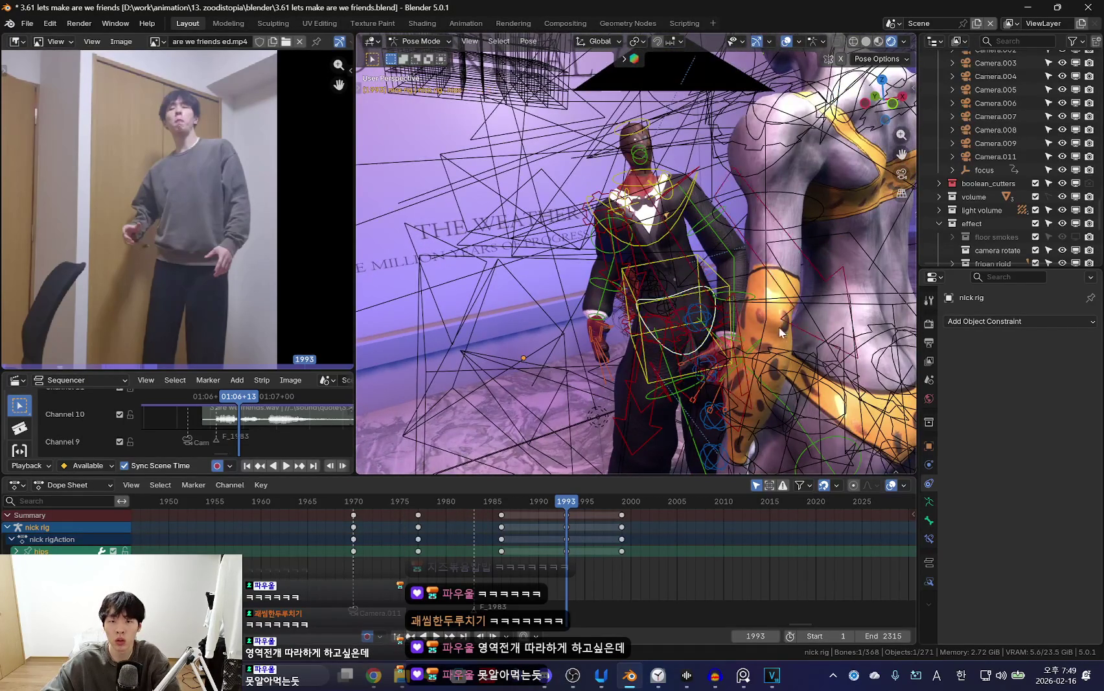
pyautogui.hotkey('shift', 'alt', 'z')
pyautogui.press('r')
pyautogui.click(779, 349)
pyautogui.moveTo(780, 349); pyautogui.dragTo(777, 358, button='middle')
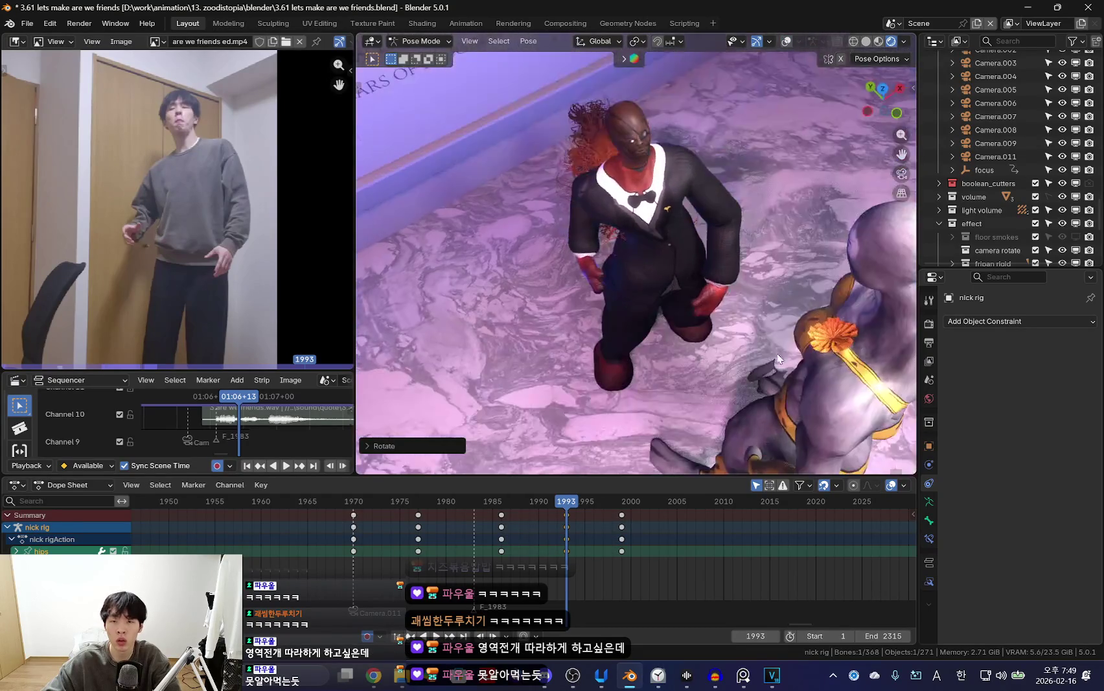
# At frame 1999, rotate the selected bone twice to adjust the pose.
pyautogui.moveTo(566, 501)
pyautogui.mouseDown()
pyautogui.moveTo(621, 500)
pyautogui.moveTo(623, 547)
pyautogui.mouseUp()
pyautogui.press('r')
pyautogui.click(842, 254)
pyautogui.moveTo(842, 254); pyautogui.dragTo(835, 271, button='middle')
pyautogui.press('r')
pyautogui.press('r')
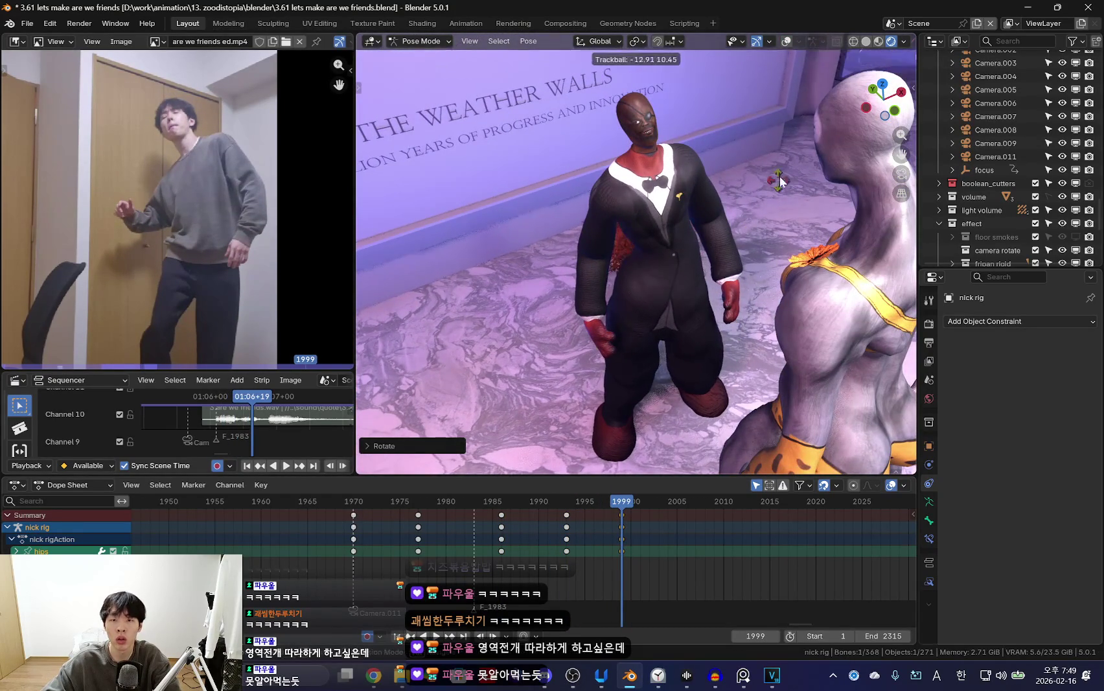
pyautogui.click(780, 182)
pyautogui.moveTo(780, 182)
pyautogui.mouseDown(button='middle')
pyautogui.moveTo(754, 224)
pyautogui.moveTo(767, 295)
pyautogui.moveTo(710, 280)
pyautogui.moveTo(688, 353)
pyautogui.moveTo(651, 331)
pyautogui.moveTo(746, 338)
pyautogui.moveTo(276, 283)
pyautogui.mouseUp(button='middle')
pyautogui.hotkey('shift', 'alt', 'z')
# Rotate and reposition the torso bone.
pyautogui.hotkey('shift', 'alt', 'z')
pyautogui.click(710, 280)
pyautogui.hotkey('shift', 'alt', 'z')
pyautogui.press('r')
pyautogui.press('r')
pyautogui.click(710, 281)
pyautogui.press('g')
pyautogui.click(652, 331)
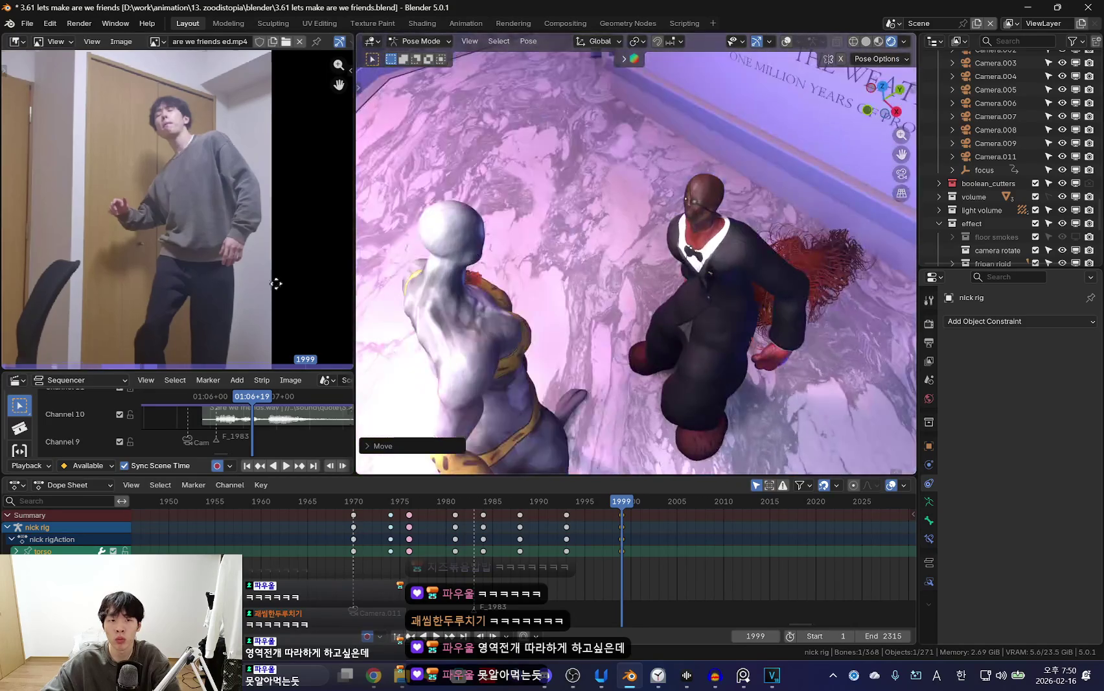
pyautogui.scroll(-3, 276, 283)
# Swing the right forearm bone (forearm_fk.R) down to a new angle.
pyautogui.moveTo(704, 335); pyautogui.dragTo(736, 572, button='middle')
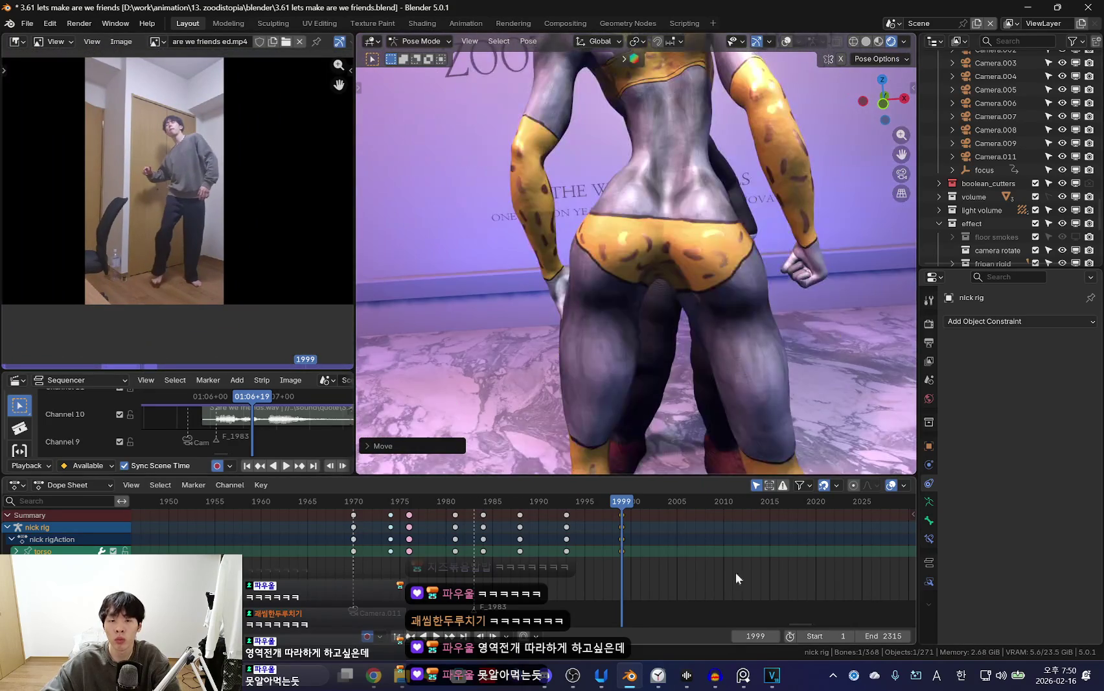
pyautogui.moveTo(674, 454)
pyautogui.mouseDown(button='middle')
pyautogui.moveTo(694, 386)
pyautogui.moveTo(749, 346)
pyautogui.moveTo(687, 356)
pyautogui.mouseUp(button='middle')
pyautogui.scroll(5, 671, 350)
pyautogui.scroll(-5, 671, 350)
pyautogui.hotkey('shift', 'alt', 'z')
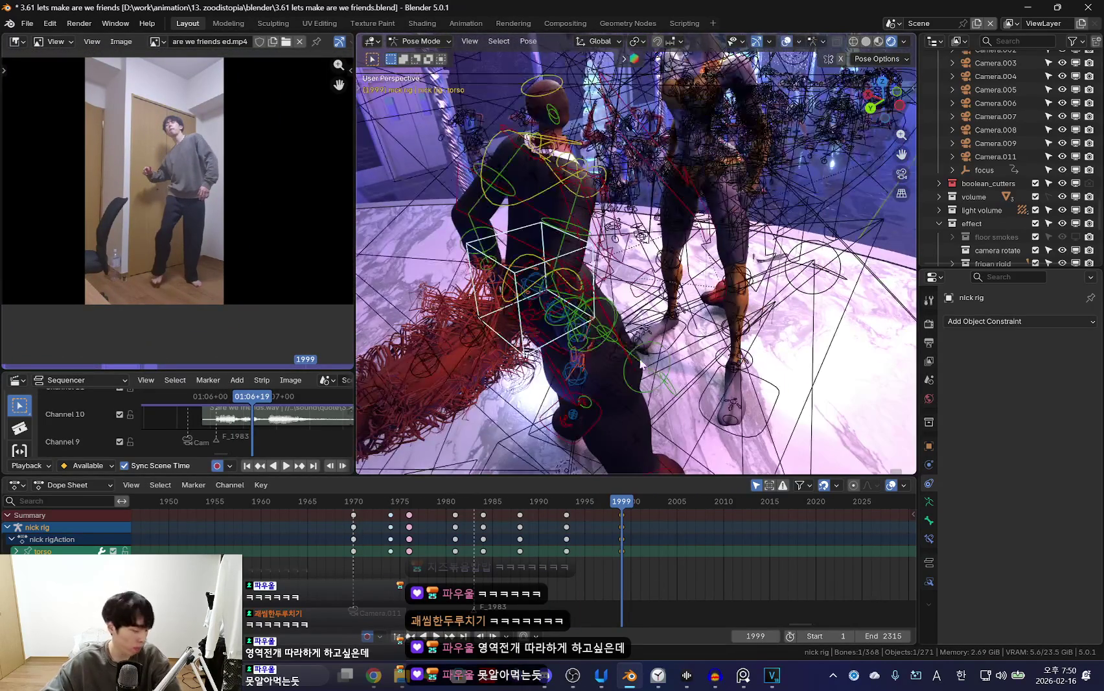
pyautogui.moveTo(599, 299); pyautogui.dragTo(615, 296, button='middle')
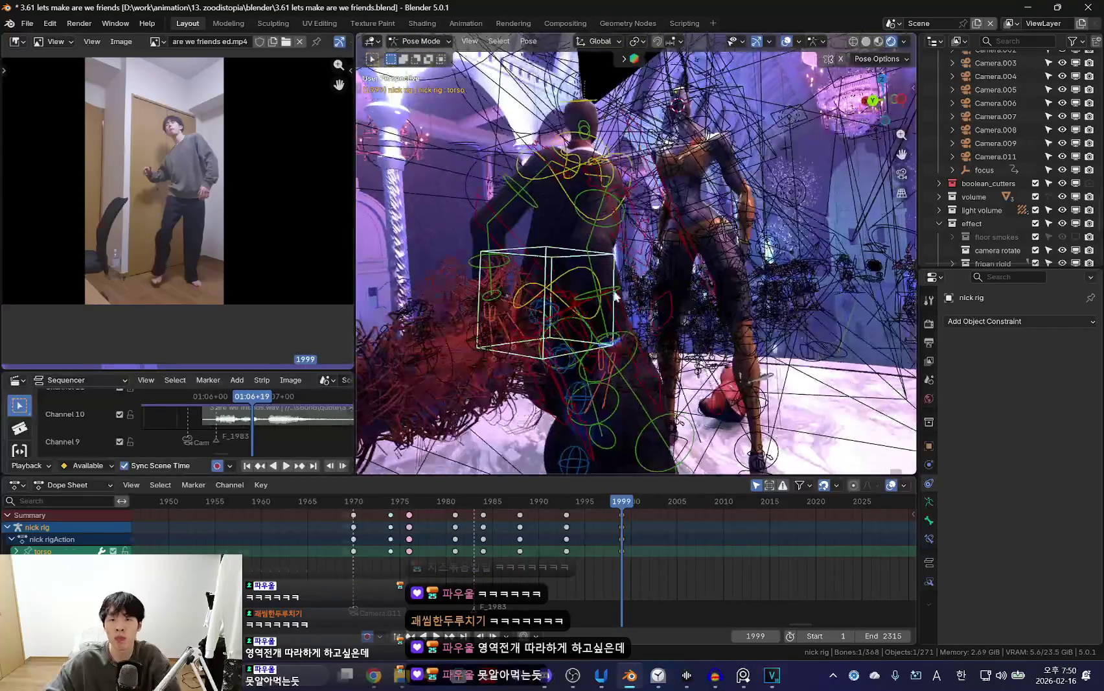
pyautogui.click(615, 297)
pyautogui.hotkey('shift', 'alt', 'z')
pyautogui.press('r')
pyautogui.click(642, 237)
pyautogui.moveTo(641, 237)
pyautogui.mouseDown(button='middle')
pyautogui.moveTo(565, 281)
pyautogui.moveTo(738, 224)
pyautogui.moveTo(777, 251)
pyautogui.moveTo(743, 268)
pyautogui.moveTo(802, 307)
pyautogui.mouseUp(button='middle')
pyautogui.hotkey('shift', 'alt', 'z')
# Select the left upper arm bone (upper_arm_fk.L) and scrub back to around frame 1996.
pyautogui.click(777, 251)
pyautogui.hotkey('shift', 'alt', 'z')
pyautogui.moveTo(605, 518)
pyautogui.mouseDown()
pyautogui.moveTo(603, 556)
pyautogui.moveTo(766, 546)
pyautogui.moveTo(594, 550)
pyautogui.mouseUp()
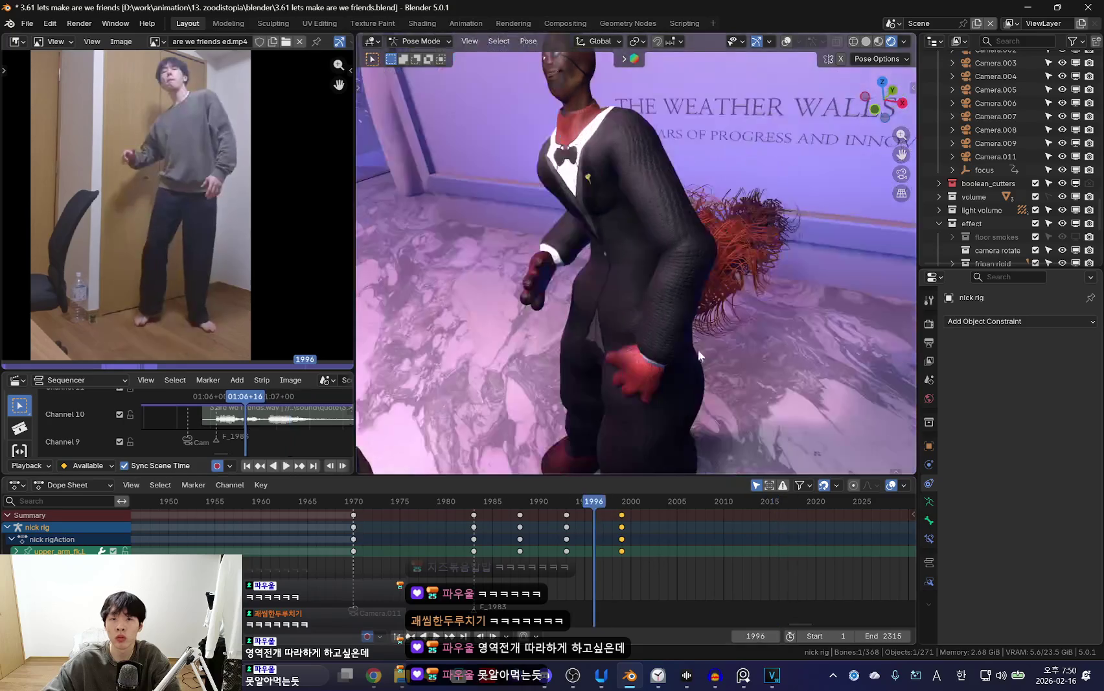
pyautogui.press('Right')
pyautogui.moveTo(583, 469)
pyautogui.mouseDown(button='middle')
pyautogui.moveTo(699, 306)
pyautogui.moveTo(646, 318)
pyautogui.mouseUp(button='middle')
pyautogui.hotkey('shift', 'alt', 'z')
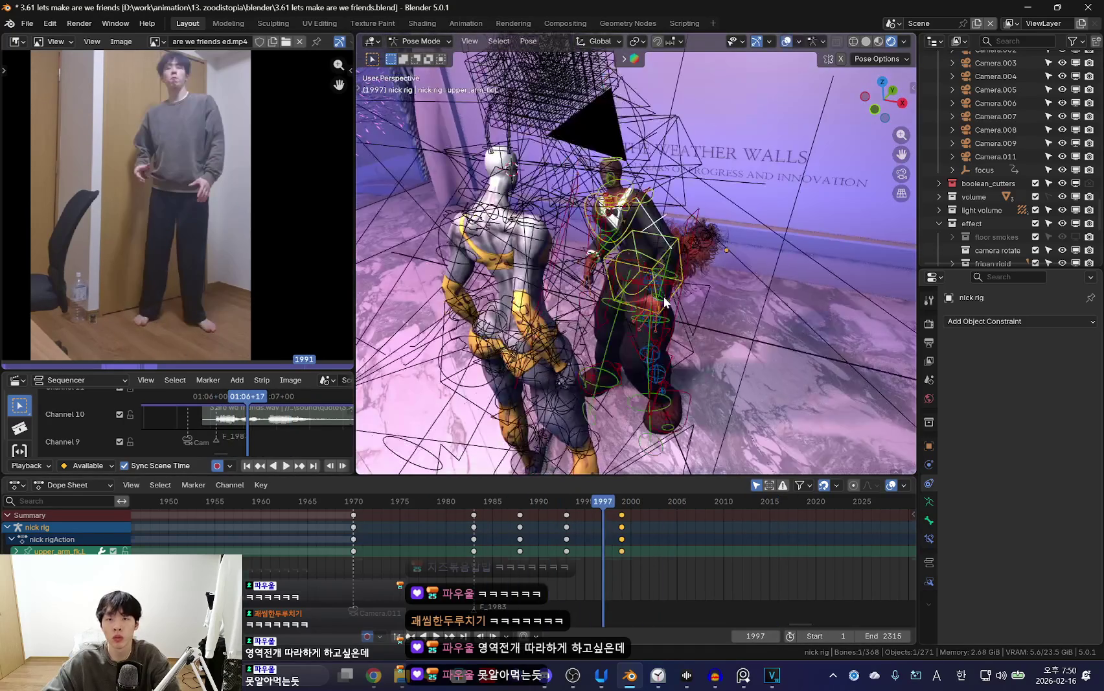
# Select all rig bones and delete their keyframes at frame 1992.
pyautogui.press('a')
pyautogui.press('Left')
pyautogui.press('Left')
pyautogui.press('Left')
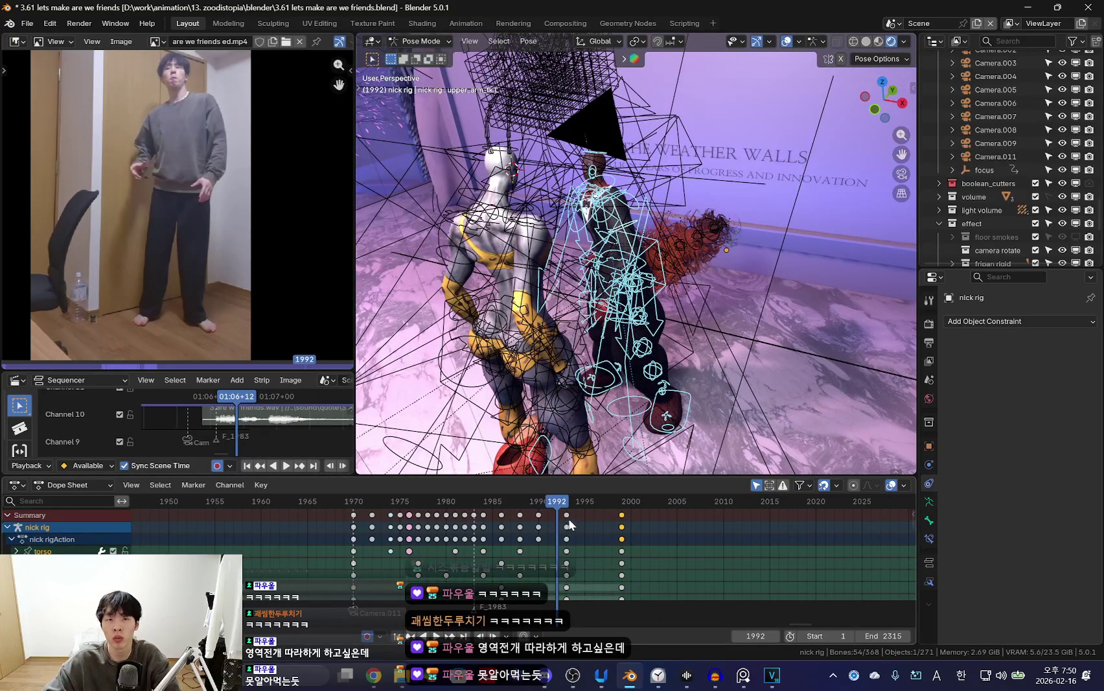
pyautogui.click(568, 518)
pyautogui.press('x')
pyautogui.click(569, 518)
pyautogui.hotkey('shift', 'alt', 'z')
pyautogui.press('Up')
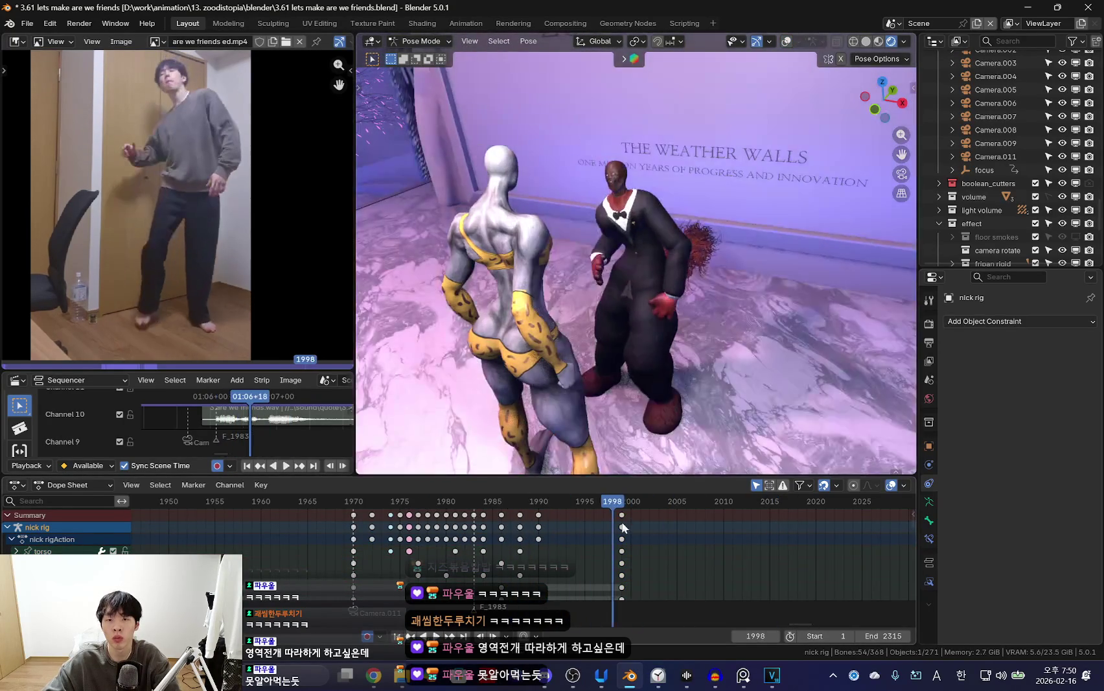
pyautogui.moveTo(621, 334); pyautogui.dragTo(668, 354, button='middle')
pyautogui.keyDown('alt'); pyautogui.scroll(-20, 669, 354); pyautogui.keyUp('alt')
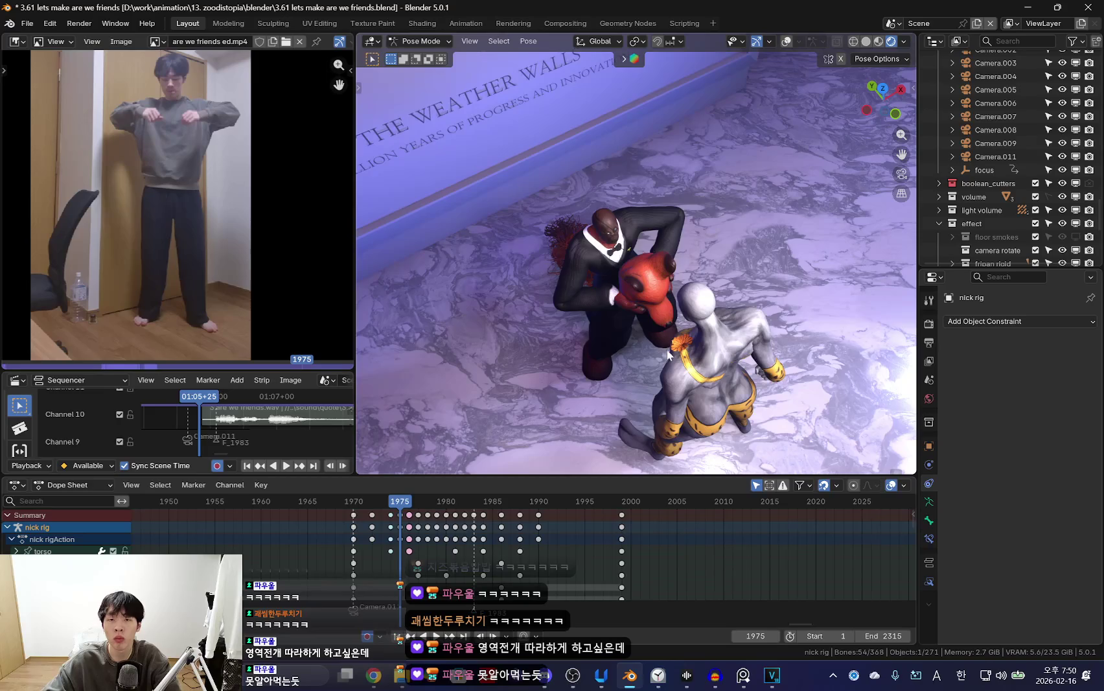
# Scroll the timeline and select the keyframe column at frame 1999, cancelling its move.
pyautogui.keyDown('alt'); pyautogui.scroll(5, 668, 354); pyautogui.keyUp('alt')
pyautogui.keyDown('alt'); pyautogui.scroll(17, 647, 369); pyautogui.keyUp('alt')
pyautogui.keyDown('alt'); pyautogui.scroll(-14, 612, 385); pyautogui.keyUp('alt')
pyautogui.keyDown('alt'); pyautogui.scroll(10, 612, 385); pyautogui.keyUp('alt')
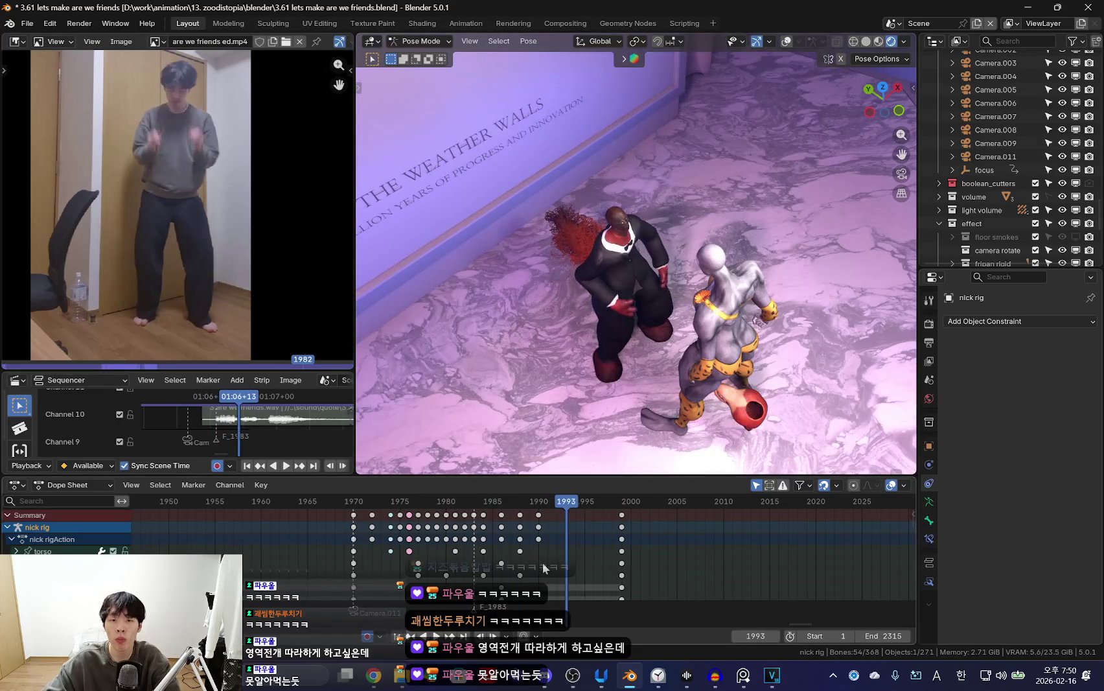
pyautogui.keyDown('alt'); pyautogui.scroll(3, 542, 562); pyautogui.keyUp('alt')
pyautogui.keyDown('alt'); pyautogui.scroll(3, 597, 534); pyautogui.keyUp('alt')
pyautogui.keyDown('alt'); pyautogui.scroll(-1, 619, 544); pyautogui.keyUp('alt')
pyautogui.press(']')
pyautogui.press('g')
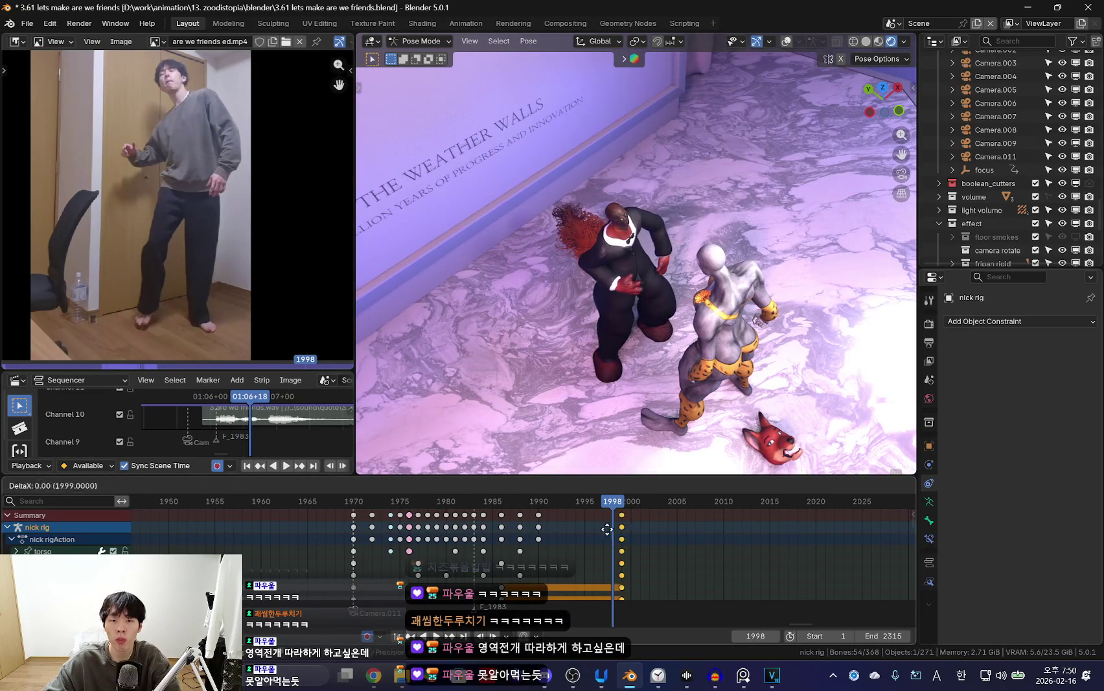
pyautogui.rightClick(606, 529)
# Move and rotate the right foot control foot_ik.R so the character crouches lower.
pyautogui.moveTo(645, 339)
pyautogui.mouseDown(button='middle')
pyautogui.moveTo(635, 422)
pyautogui.moveTo(654, 389)
pyautogui.mouseUp(button='middle')
pyautogui.hotkey('shift', 'alt', 'z')
pyautogui.click(635, 423)
pyautogui.hotkey('shift', 'alt', 'z')
pyautogui.press('g')
pyautogui.click(648, 402)
pyautogui.press('r')
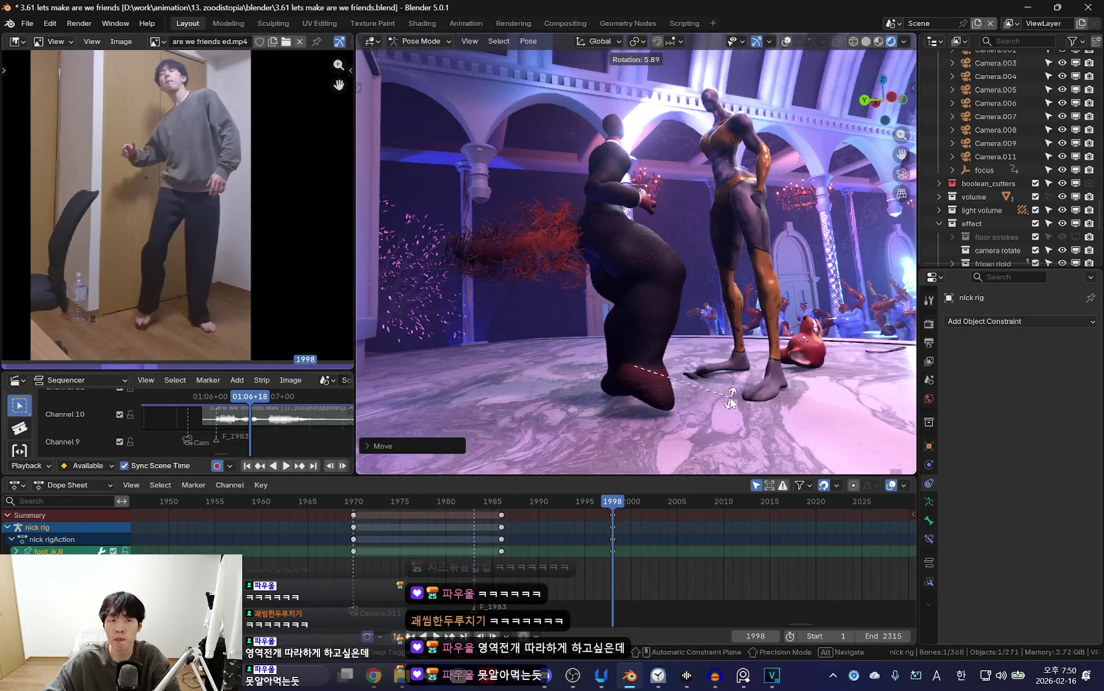
pyautogui.click(730, 401)
# Lower and rotate the torso control, then key the pose at frame 1998.
pyautogui.moveTo(731, 402)
pyautogui.mouseDown(button='middle')
pyautogui.moveTo(644, 388)
pyautogui.moveTo(734, 320)
pyautogui.moveTo(642, 346)
pyautogui.moveTo(456, 313)
pyautogui.moveTo(638, 343)
pyautogui.moveTo(791, 332)
pyautogui.moveTo(678, 363)
pyautogui.moveTo(726, 340)
pyautogui.moveTo(728, 357)
pyautogui.moveTo(783, 328)
pyautogui.mouseUp(button='middle')
pyautogui.hotkey('shift', 'alt', 'z')
pyautogui.click(733, 320)
pyautogui.hotkey('shift', 'alt', 'z')
pyautogui.press('g')
pyautogui.click(457, 312)
pyautogui.hotkey('shift', 'alt', 'z')
pyautogui.hotkey('shift', 'alt', 'z')
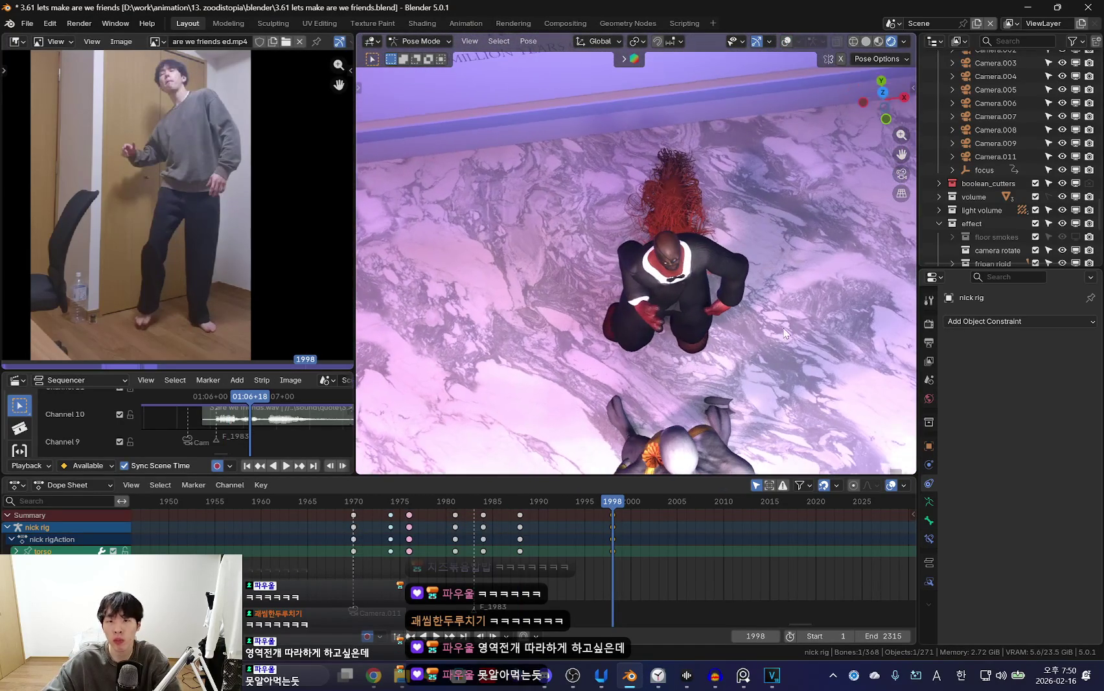
pyautogui.press('r')
pyautogui.click(726, 298)
pyautogui.moveTo(726, 298)
pyautogui.mouseDown(button='middle')
pyautogui.moveTo(716, 286)
pyautogui.moveTo(625, 364)
pyautogui.mouseUp(button='middle')
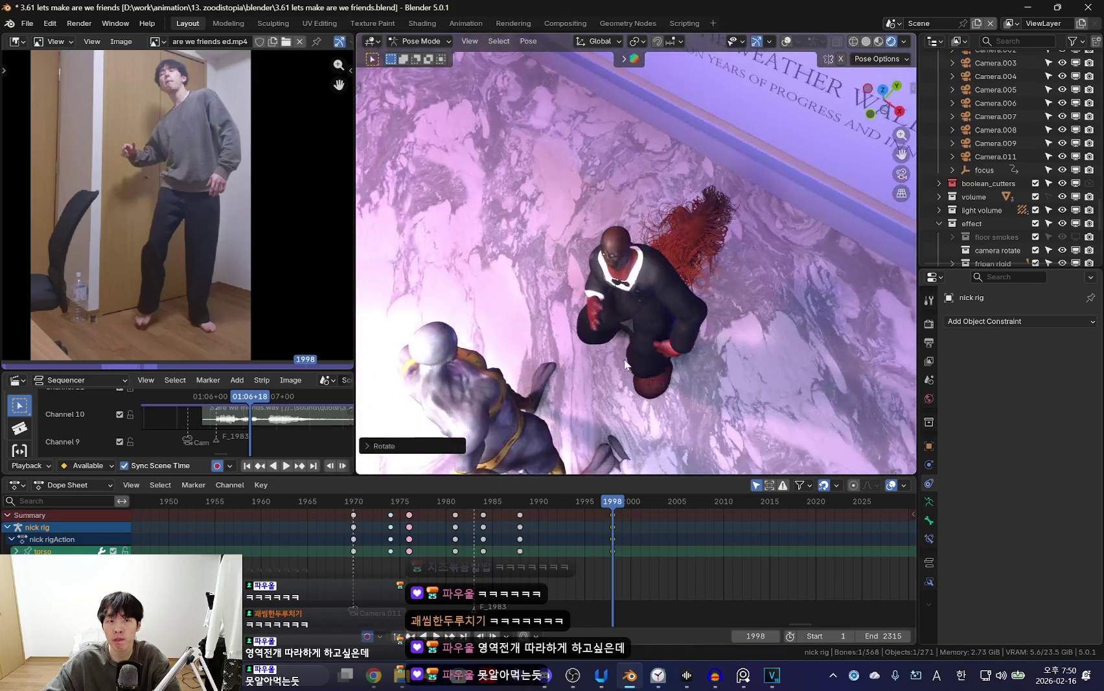
pyautogui.press('i')
# Play back from the previous keyframe to check the crouch motion.
pyautogui.press('Down')
pyautogui.press('space')
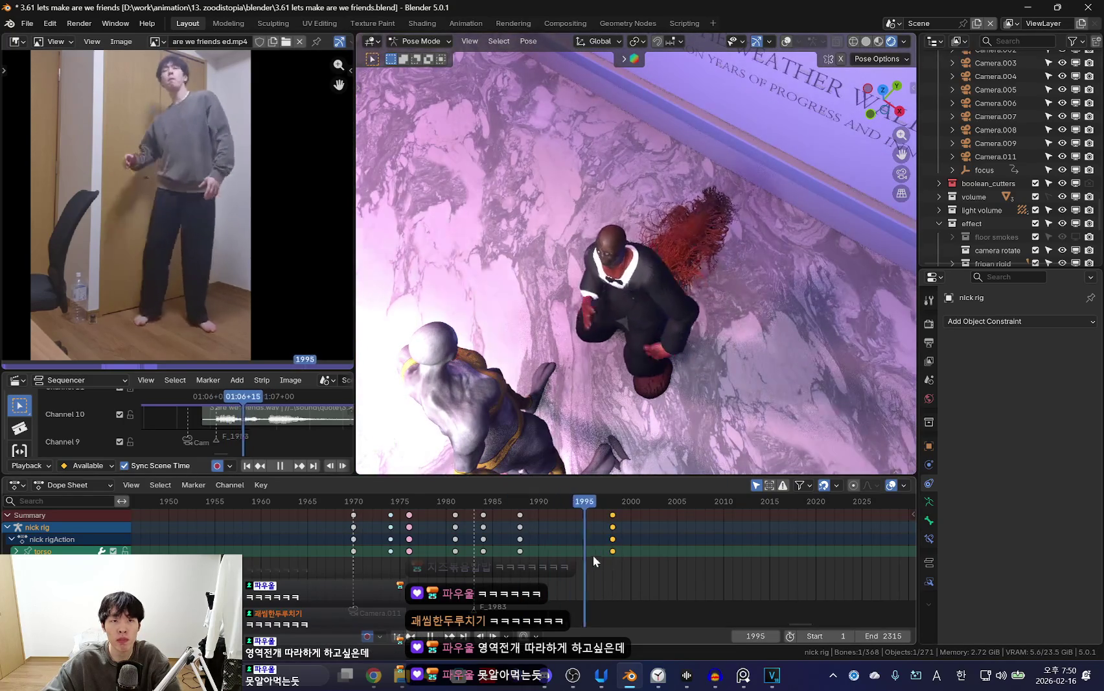
pyautogui.press('space')
pyautogui.moveTo(622, 447)
pyautogui.mouseDown(button='middle')
pyautogui.moveTo(643, 401)
pyautogui.moveTo(621, 392)
pyautogui.moveTo(649, 306)
pyautogui.mouseUp(button='middle')
pyautogui.hotkey('shift', 'alt', 'z')
# Re-rotate the chest bone through several free rotations to bend the upper body.
pyautogui.click(643, 276)
pyautogui.hotkey('shift', 'alt', 'z')
pyautogui.hotkey('shift', 'alt', 'z')
pyautogui.click(652, 290)
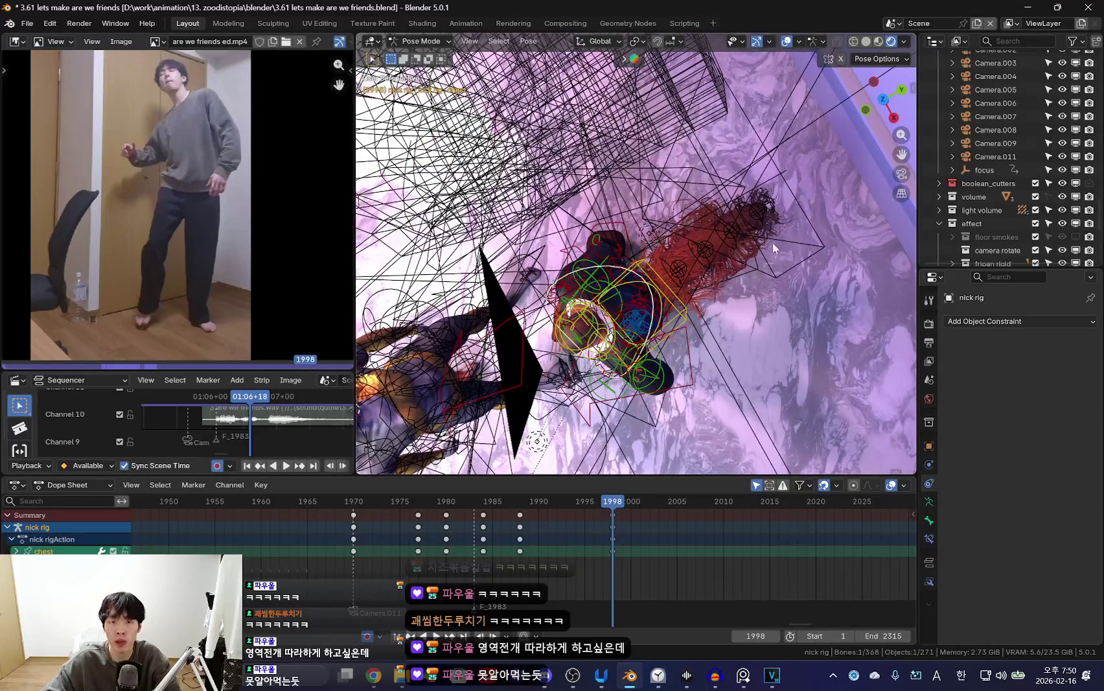
pyautogui.hotkey('shift', 'alt', 'z')
pyautogui.press('r')
pyautogui.click(718, 263)
pyautogui.moveTo(718, 262)
pyautogui.mouseDown(button='middle')
pyautogui.moveTo(821, 265)
pyautogui.moveTo(723, 258)
pyautogui.moveTo(687, 337)
pyautogui.moveTo(593, 408)
pyautogui.moveTo(719, 346)
pyautogui.moveTo(648, 259)
pyautogui.moveTo(627, 274)
pyautogui.mouseUp(button='middle')
pyautogui.press('r')
pyautogui.press('r')
pyautogui.click(703, 356)
pyautogui.press('r')
pyautogui.click(703, 363)
pyautogui.press('r')
pyautogui.press('r')
pyautogui.press('Escape')
# Select the head bone of the suited character with rig overlays shown.
pyautogui.hotkey('shift', 'alt', 'z')
pyautogui.click(639, 223)
pyautogui.hotkey('shift', 'alt', 'z')
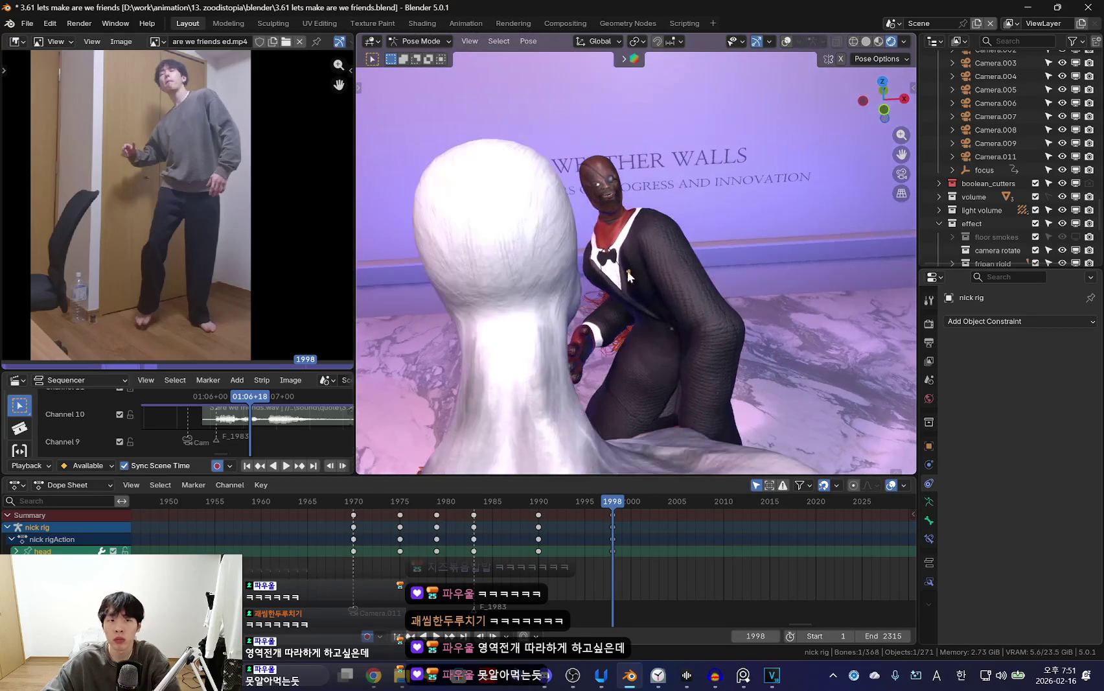
pyautogui.hotkey('shift', 'alt', 'z')
# Tilt the neck bone and freely rotate the head bone to angle the head.
pyautogui.click(642, 217)
pyautogui.hotkey('shift', 'alt', 'z')
pyautogui.press('r')
pyautogui.press('r')
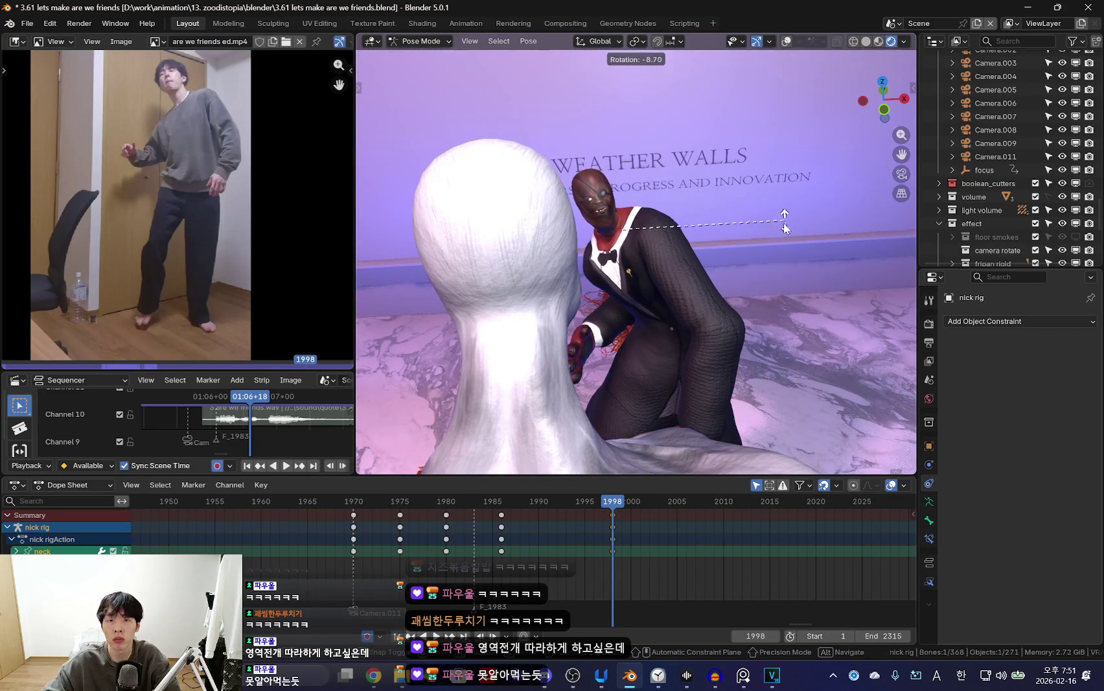
pyautogui.click(695, 205)
pyautogui.hotkey('shift', 'alt', 'z')
pyautogui.click(586, 174)
pyautogui.hotkey('shift', 'alt', 'z')
pyautogui.press('r')
pyautogui.press('r')
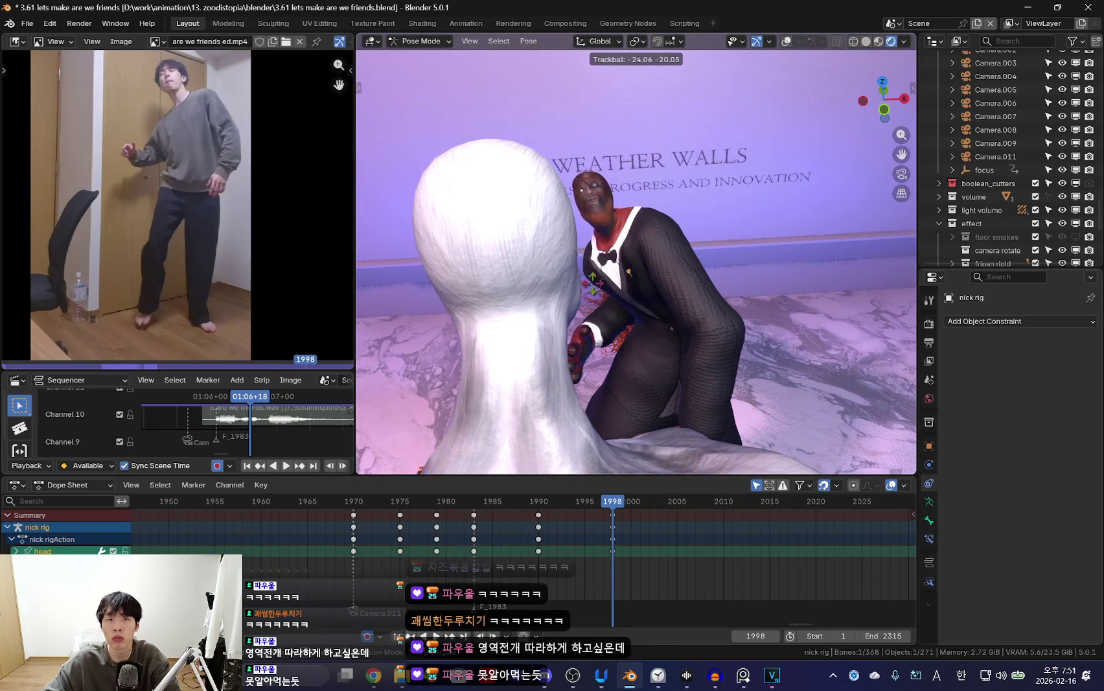
pyautogui.click(683, 270)
# Refine the head rotation from behind the character and key the pose at frame 1998.
pyautogui.hotkey('shift', 'alt', 'z')
pyautogui.moveTo(683, 264)
pyautogui.mouseDown(button='middle')
pyautogui.moveTo(711, 287)
pyautogui.moveTo(652, 181)
pyautogui.mouseUp(button='middle')
pyautogui.click(652, 181)
pyautogui.hotkey('shift', 'alt', 'z')
pyautogui.moveTo(695, 325)
pyautogui.mouseDown(button='middle')
pyautogui.moveTo(572, 346)
pyautogui.moveTo(564, 153)
pyautogui.mouseUp(button='middle')
pyautogui.hotkey('shift', 'alt', 'z')
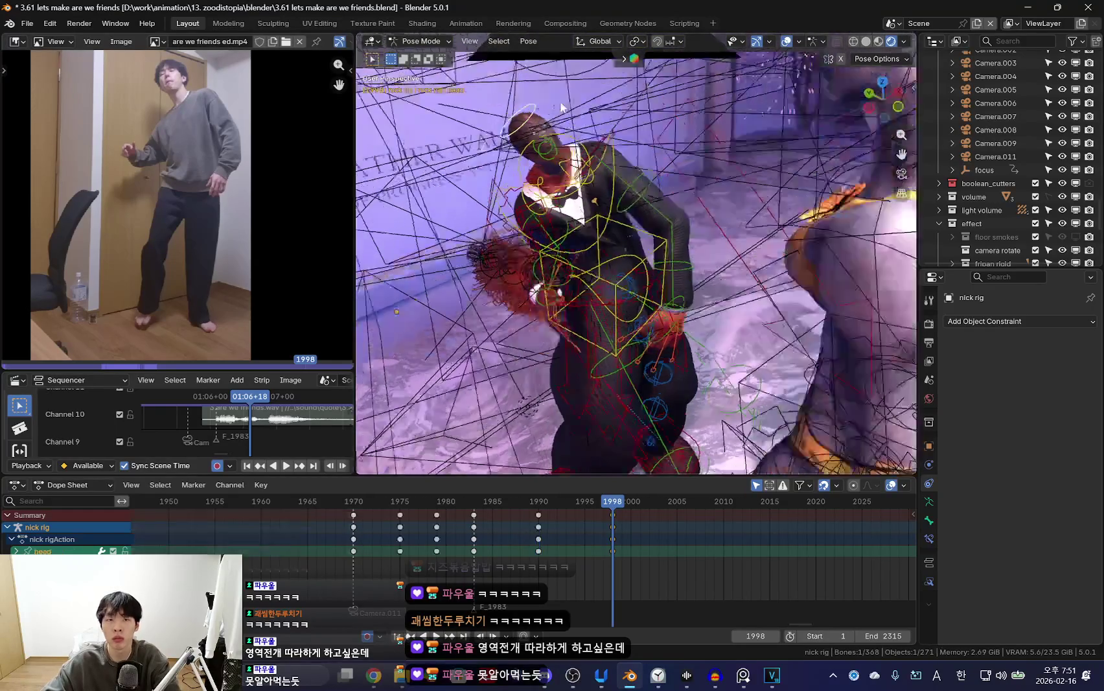
pyautogui.click(682, 178)
pyautogui.hotkey('shift', 'alt', 'z')
pyautogui.moveTo(682, 178); pyautogui.dragTo(516, 256, button='middle')
pyautogui.press('r')
pyautogui.press('r')
pyautogui.click(460, 203)
pyautogui.press('i')
# Play the animation in reverse to review, then return to frame 1998.
pyautogui.hotkey('shift', 'ctrl', 'space')
pyautogui.press('Escape')
pyautogui.hotkey('shift', 'ctrl', 'space')
pyautogui.press('space')
pyautogui.moveTo(602, 421)
pyautogui.mouseDown(button='middle')
pyautogui.moveTo(622, 388)
pyautogui.moveTo(587, 344)
pyautogui.mouseUp(button='middle')
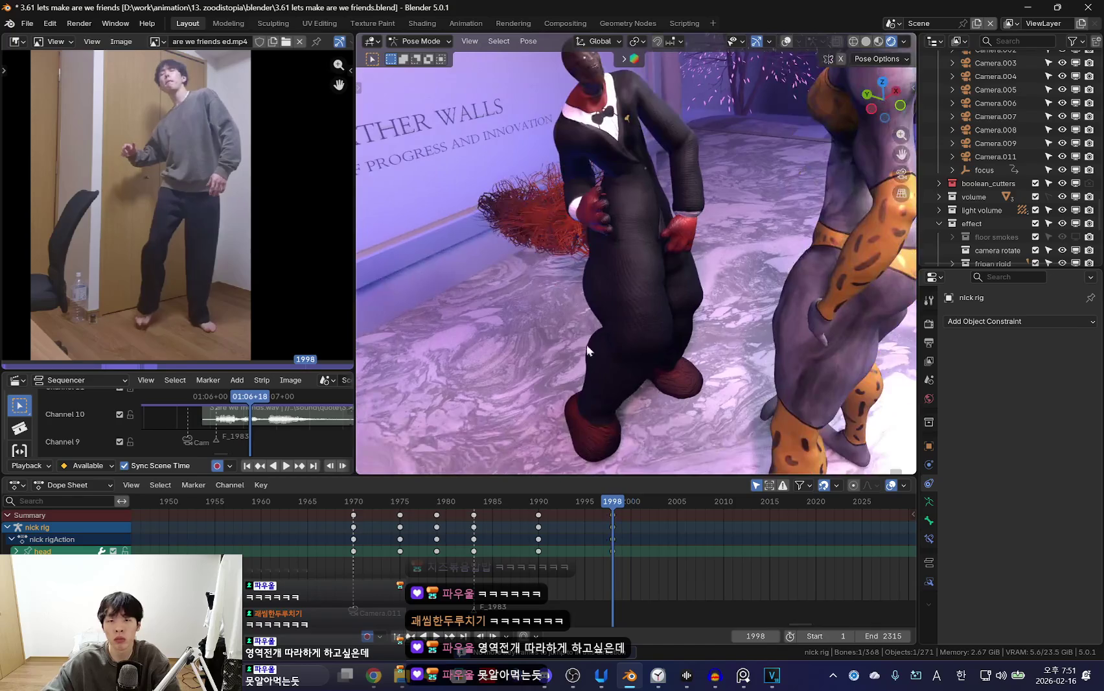
pyautogui.press('Up')
pyautogui.press('Down')
pyautogui.press('Up')
pyautogui.hotkey('shift', 'alt', 'z')
# Scrub back through the head-pull motion and replay it from frame 1981.
pyautogui.click(638, 216)
pyautogui.click(637, 214)
pyautogui.hotkey('shift', 'alt', 'z')
pyautogui.hotkey('shift', 'ctrl', 'space')
pyautogui.press('space')
pyautogui.moveTo(637, 215)
pyautogui.mouseDown(button='middle')
pyautogui.moveTo(631, 312)
pyautogui.moveTo(601, 370)
pyautogui.moveTo(697, 294)
pyautogui.moveTo(639, 373)
pyautogui.mouseUp(button='middle')
pyautogui.moveTo(425, 550)
pyautogui.mouseDown()
pyautogui.moveTo(524, 550)
pyautogui.moveTo(465, 546)
pyautogui.moveTo(545, 561)
pyautogui.moveTo(463, 556)
pyautogui.mouseUp()
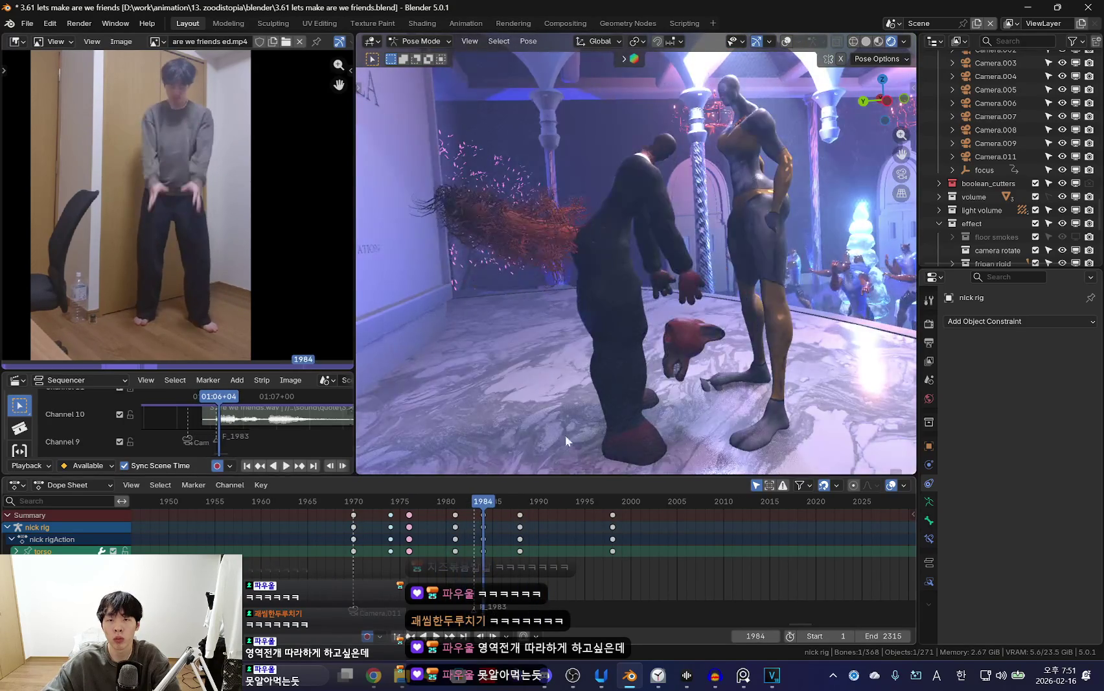
pyautogui.hotkey('shift', 'alt', 'z')
pyautogui.hotkey('shift', 'ctrl', 'space')
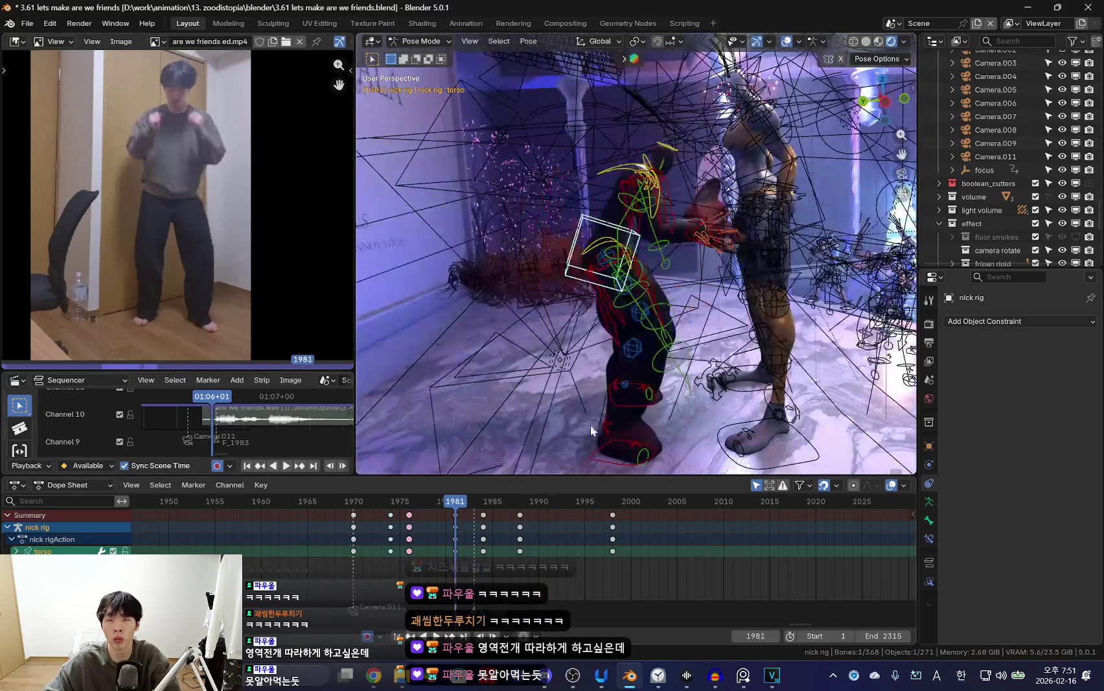
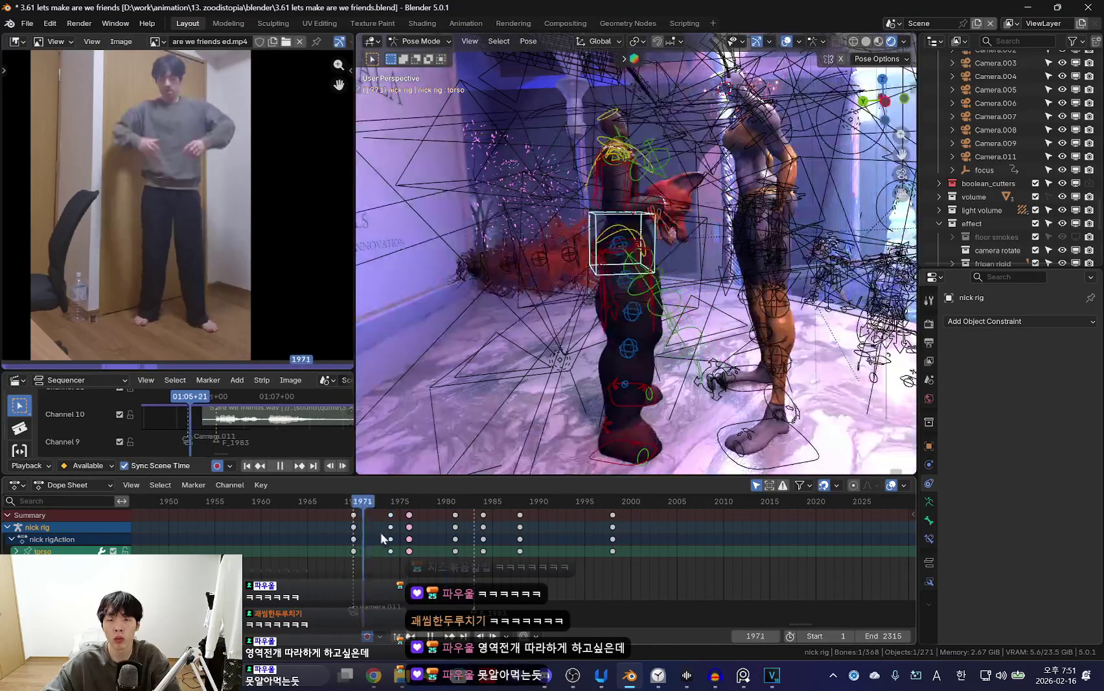
# Play the dance section against the reference and stop at frame 1984.
pyautogui.click(406, 537)
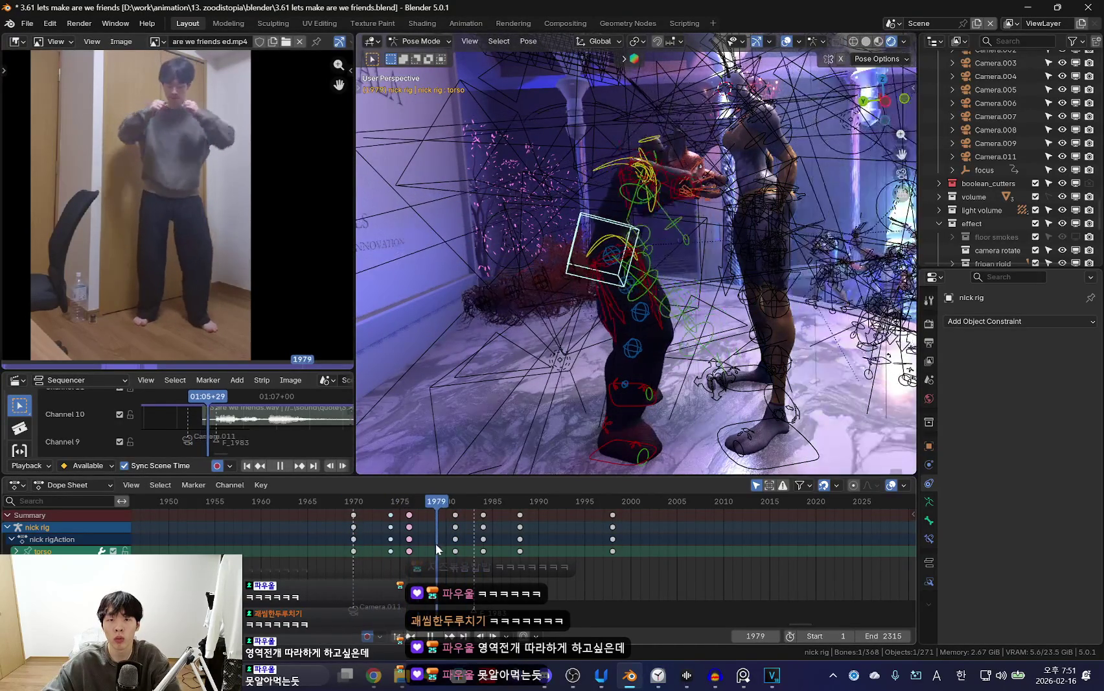
pyautogui.press('space')
pyautogui.hotkey('shift', 'alt', 'z')
pyautogui.press('space')
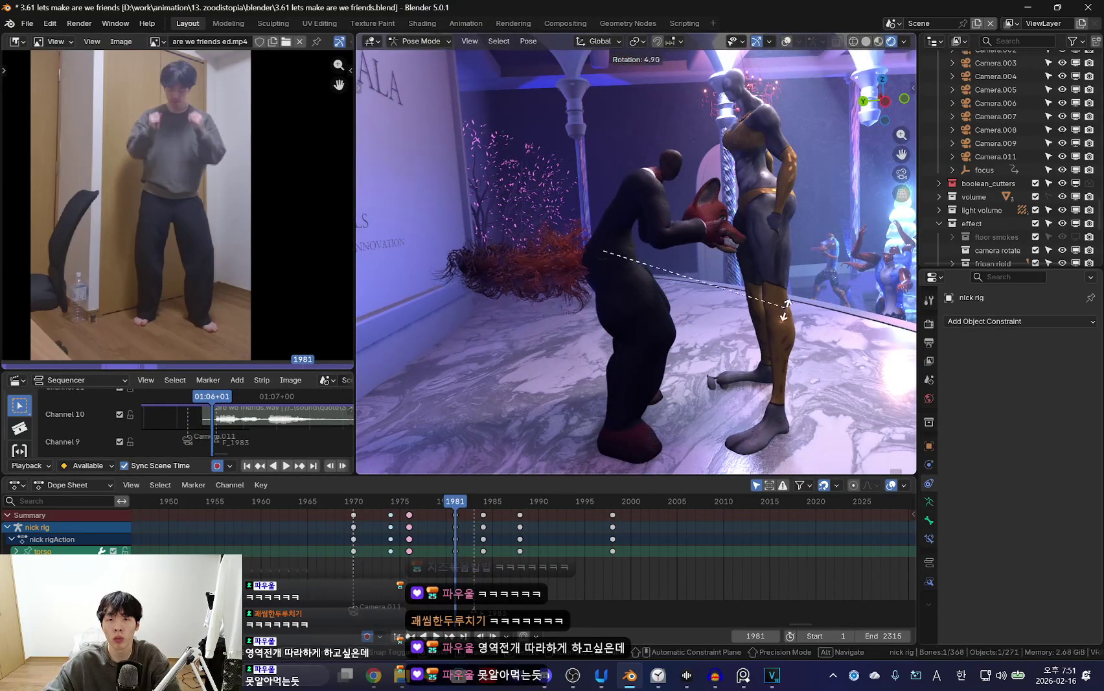
pyautogui.click(453, 551)
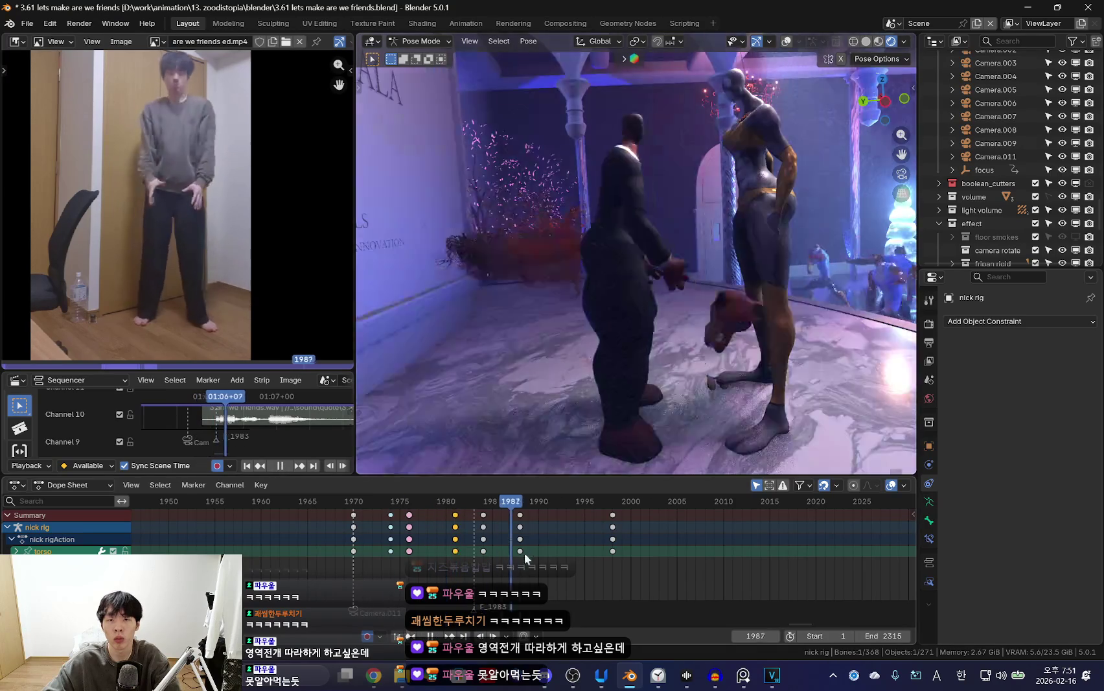
pyautogui.press('space')
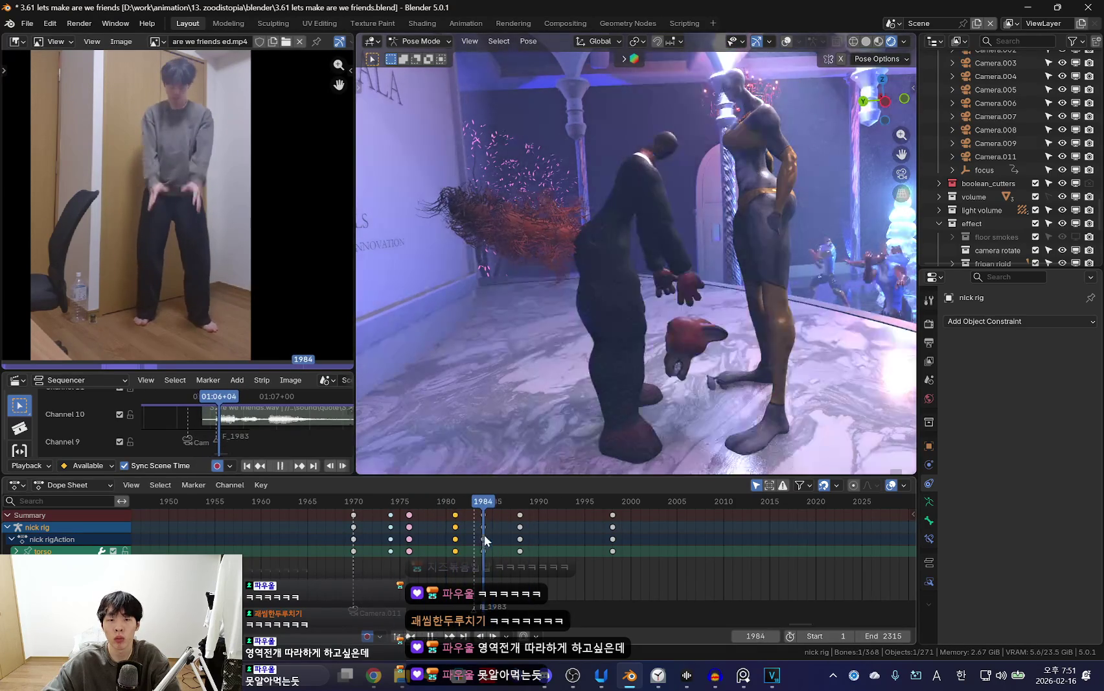
# Rotate the torso at frames 1984 and 1988, shift it, and key the 1988 pose.
pyautogui.press('r')
pyautogui.press('space')
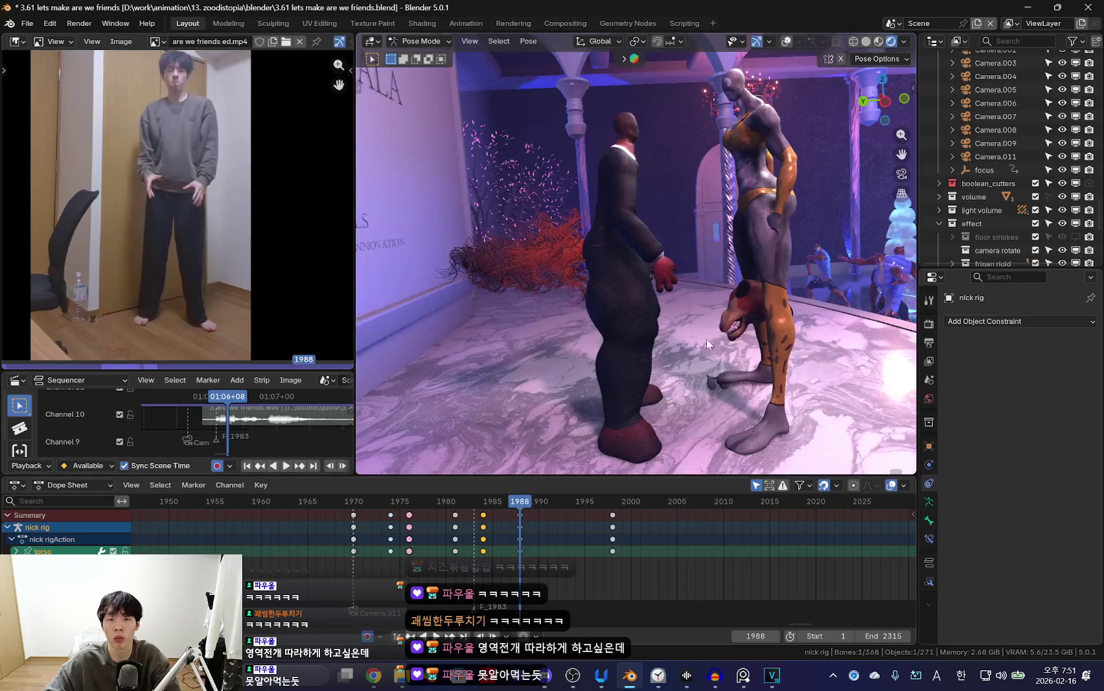
pyautogui.press('space')
pyautogui.press('r')
pyautogui.click(732, 335)
pyautogui.press('g')
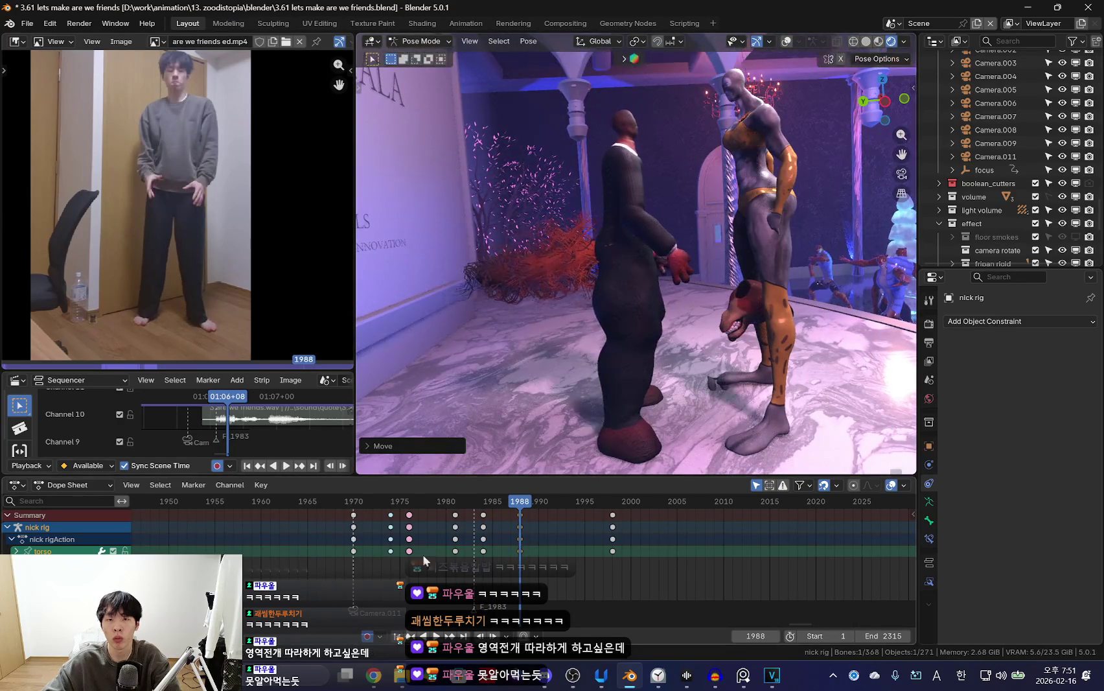
pyautogui.press('i')
pyautogui.press('space')
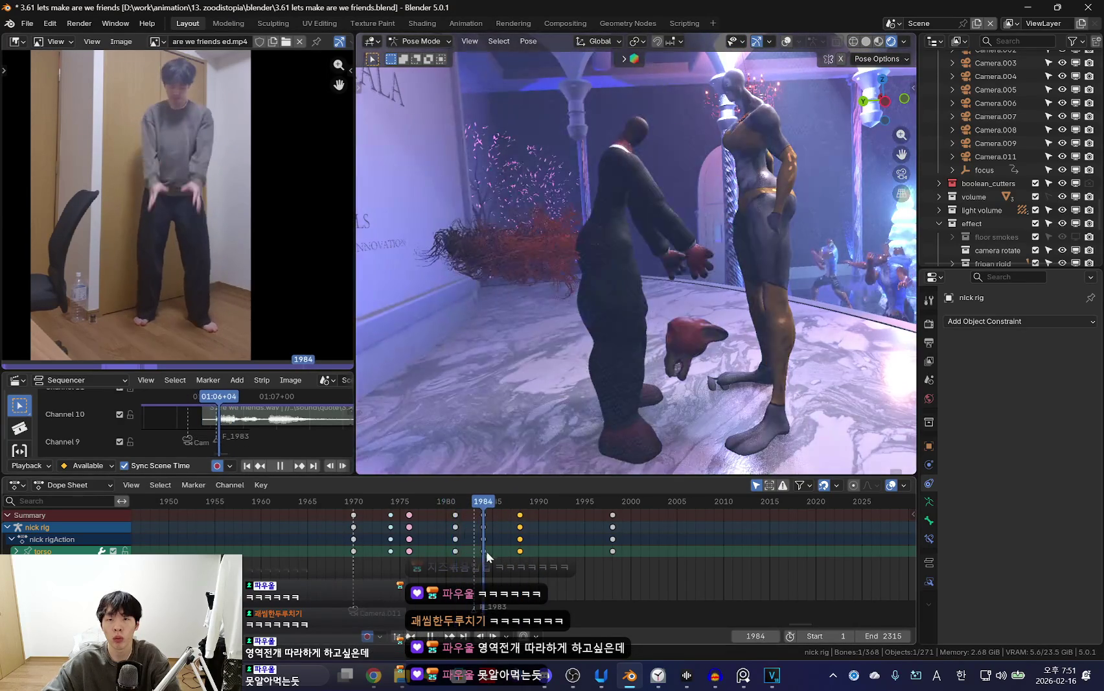
# Replay the section beside the reference video and return to frame 1984.
pyautogui.press('space')
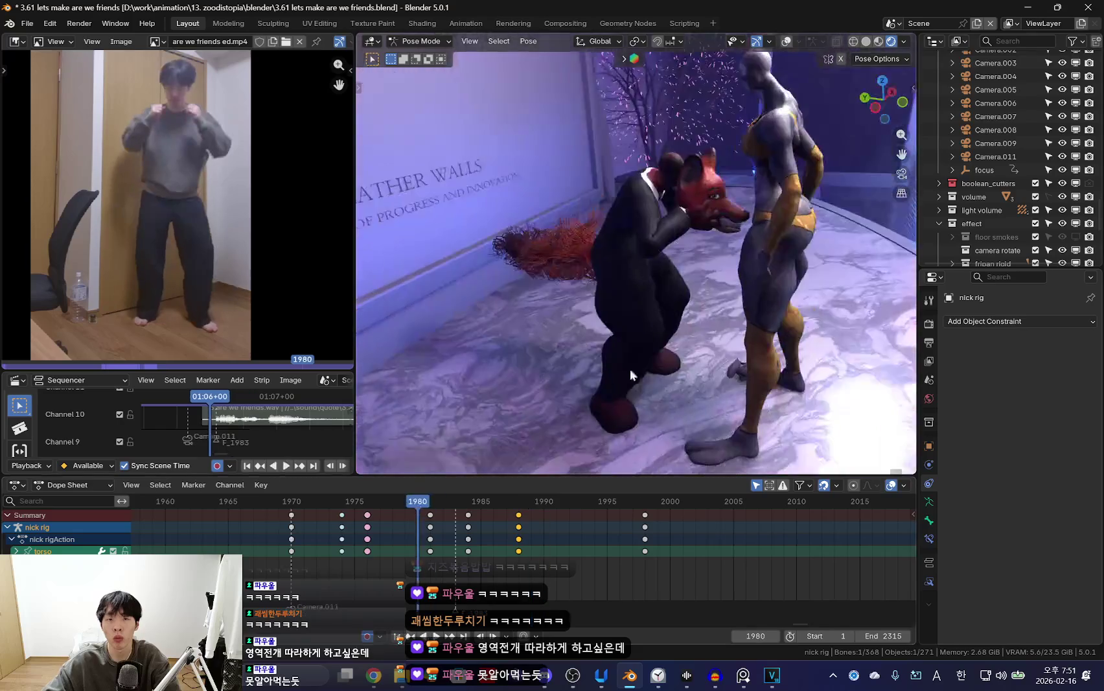
pyautogui.press('space')
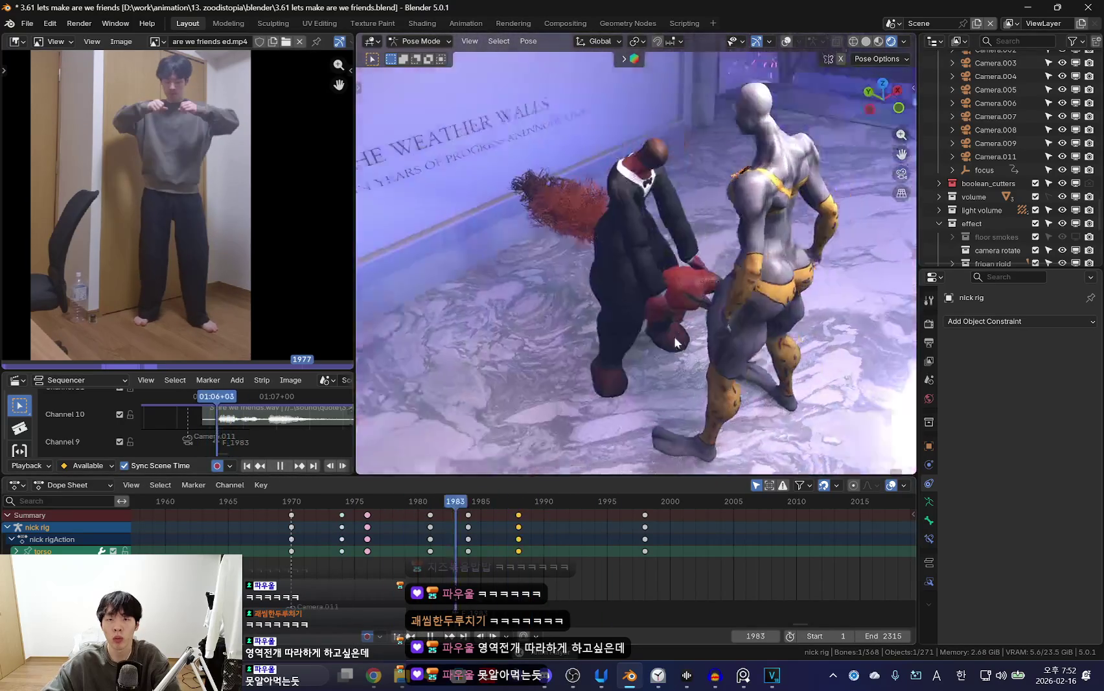
pyautogui.keyDown('ctrl'); pyautogui.scroll(3, 396, 574); pyautogui.keyUp('ctrl')
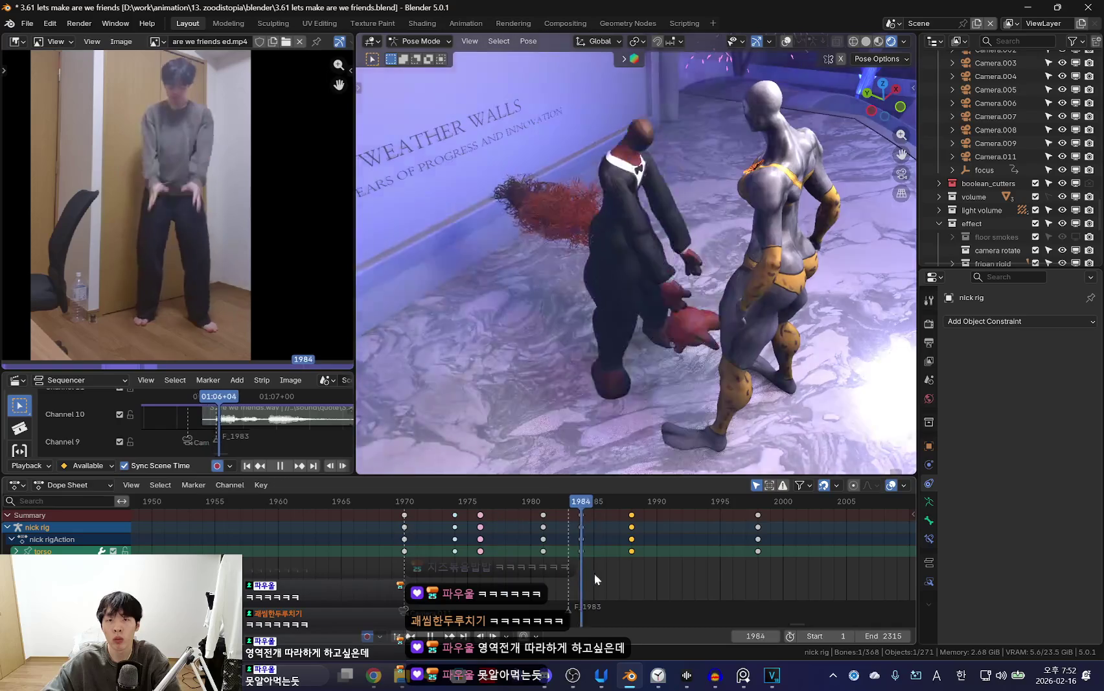
pyautogui.press('space')
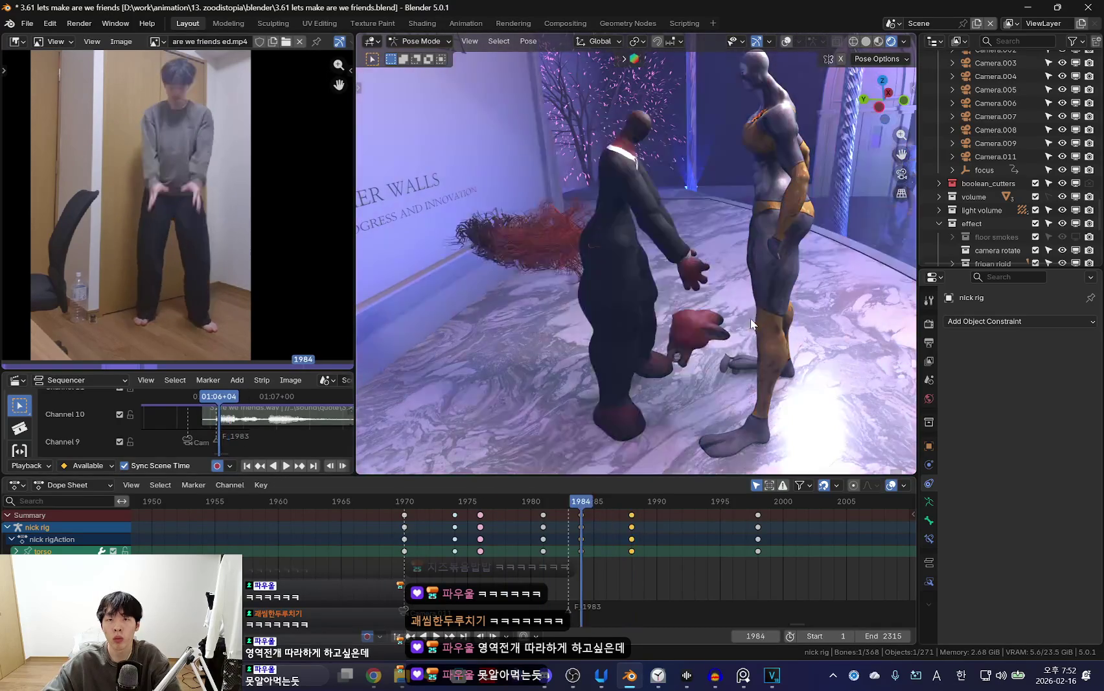
pyautogui.press('space')
pyautogui.hotkey('shift', 'alt', 'z')
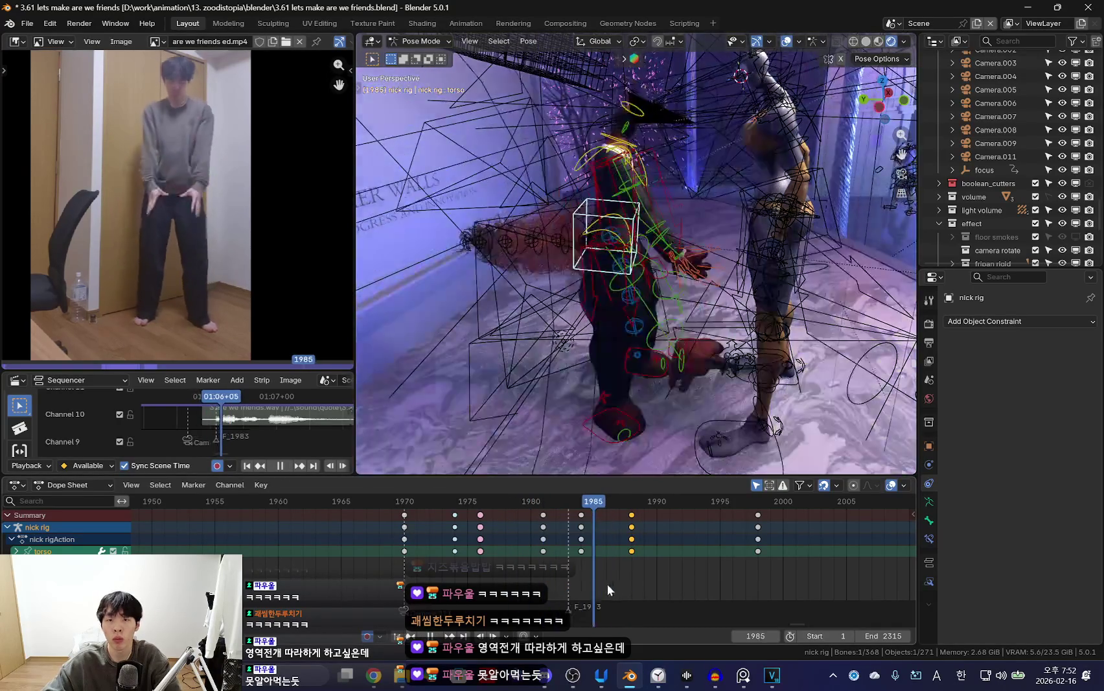
pyautogui.press('Escape')
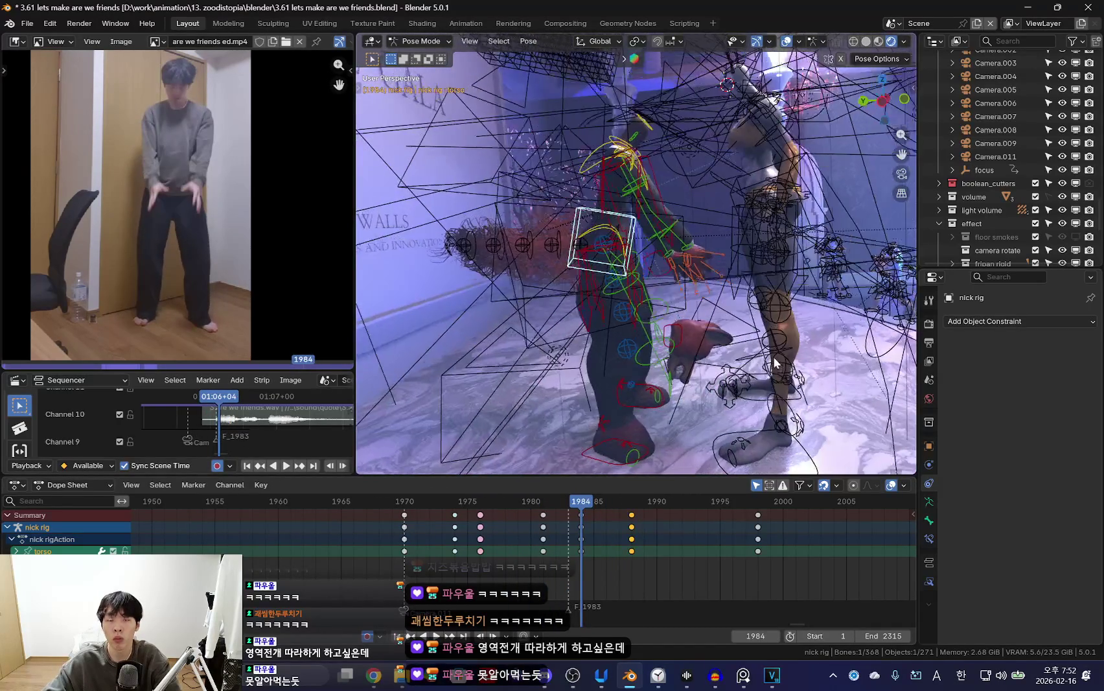
# Preview the motion from frame 1984 repeatedly, with rig overlays toggled on and off.
pyautogui.press('space')
pyautogui.press('Escape')
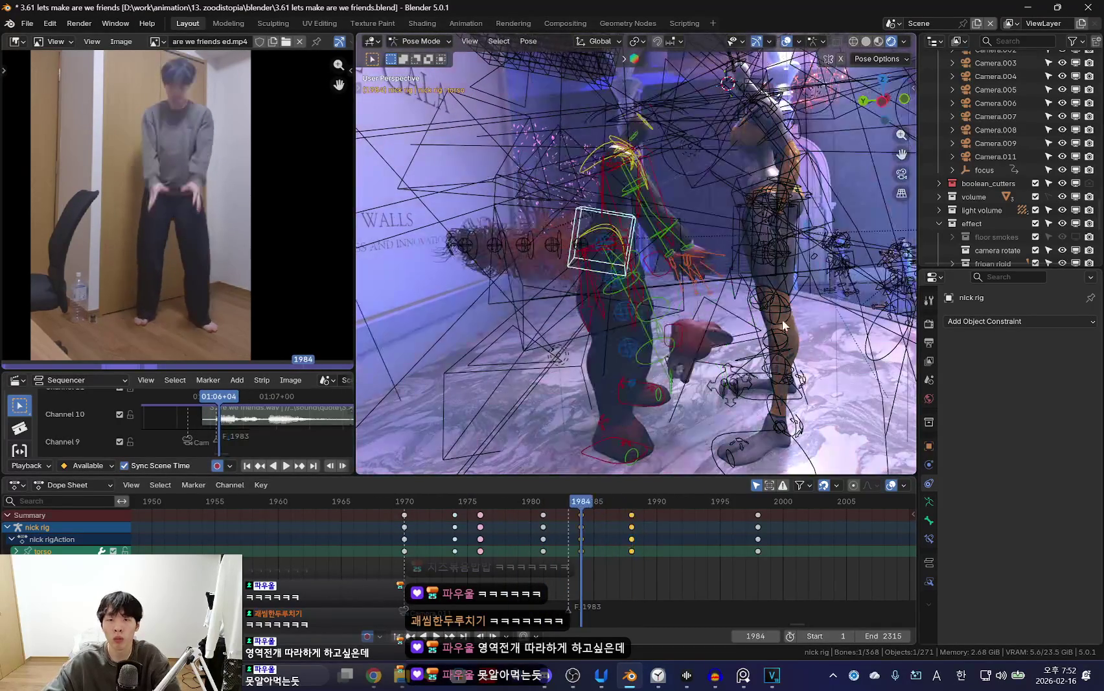
pyautogui.press('space')
pyautogui.press('Escape')
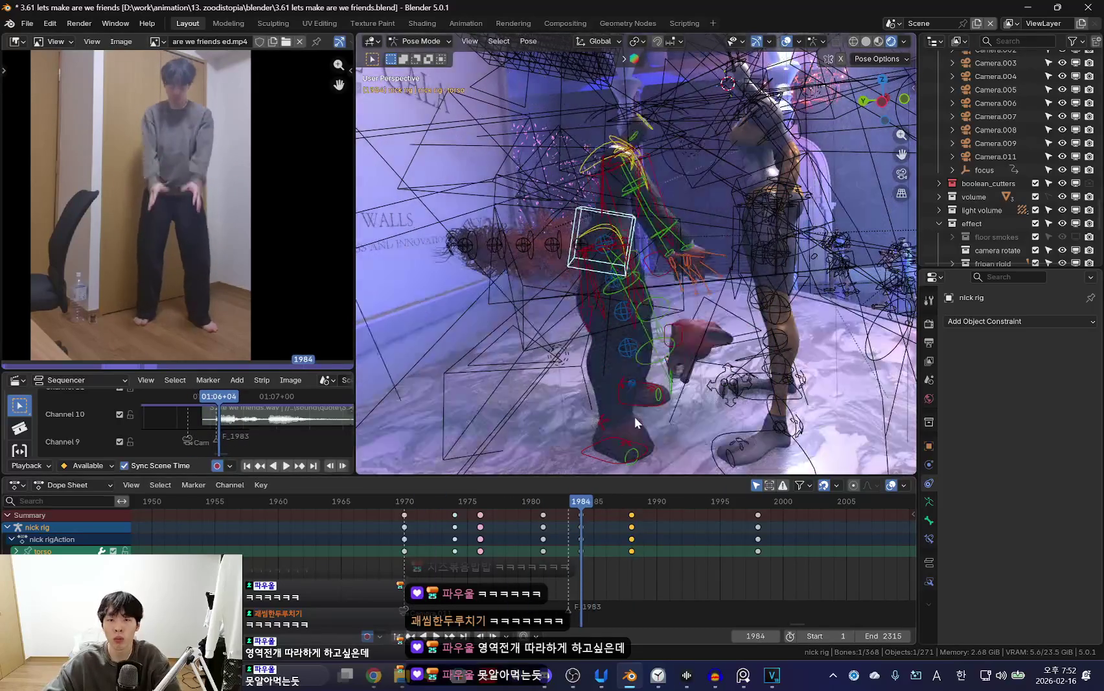
pyautogui.hotkey('shift', 'ctrl', 'space')
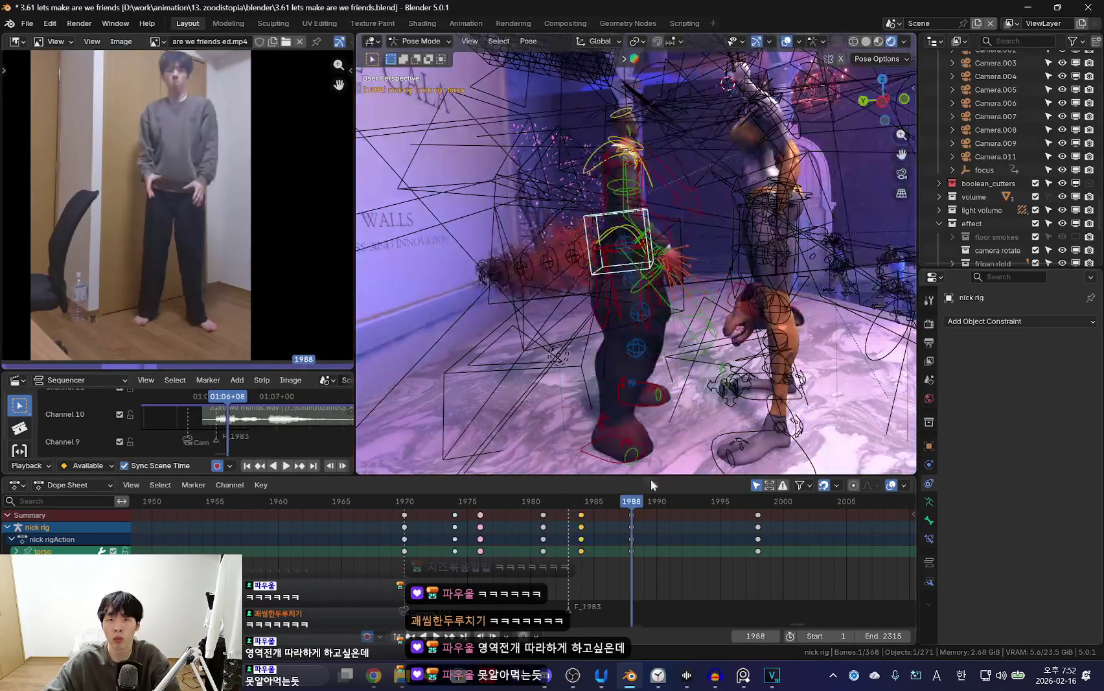
pyautogui.hotkey('shift', 'alt', 'z')
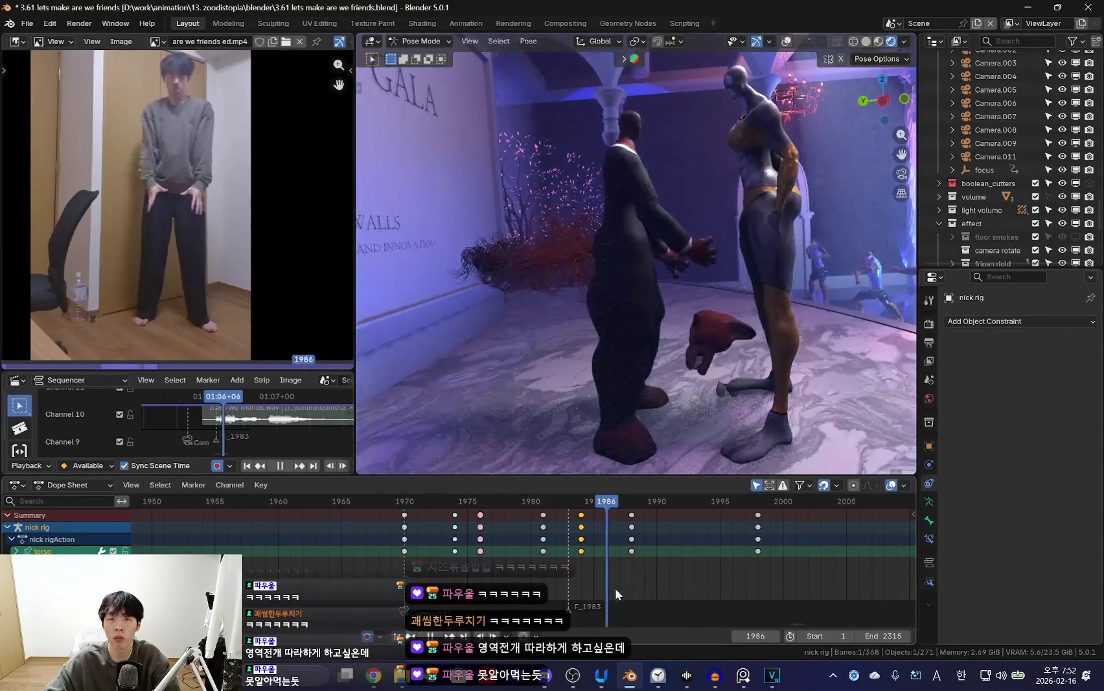
pyautogui.press('Escape')
pyautogui.hotkey('shift', 'alt', 'z')
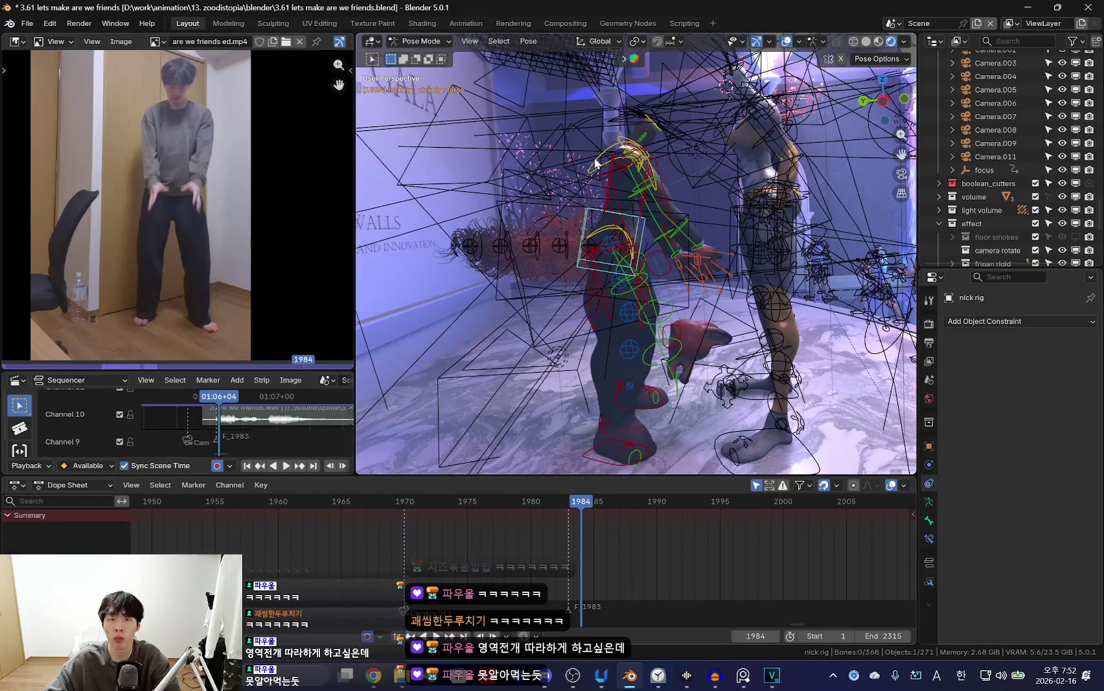
pyautogui.hotkey('shift', 'ctrl', 'space')
pyautogui.hotkey('shift', 'alt', 'z')
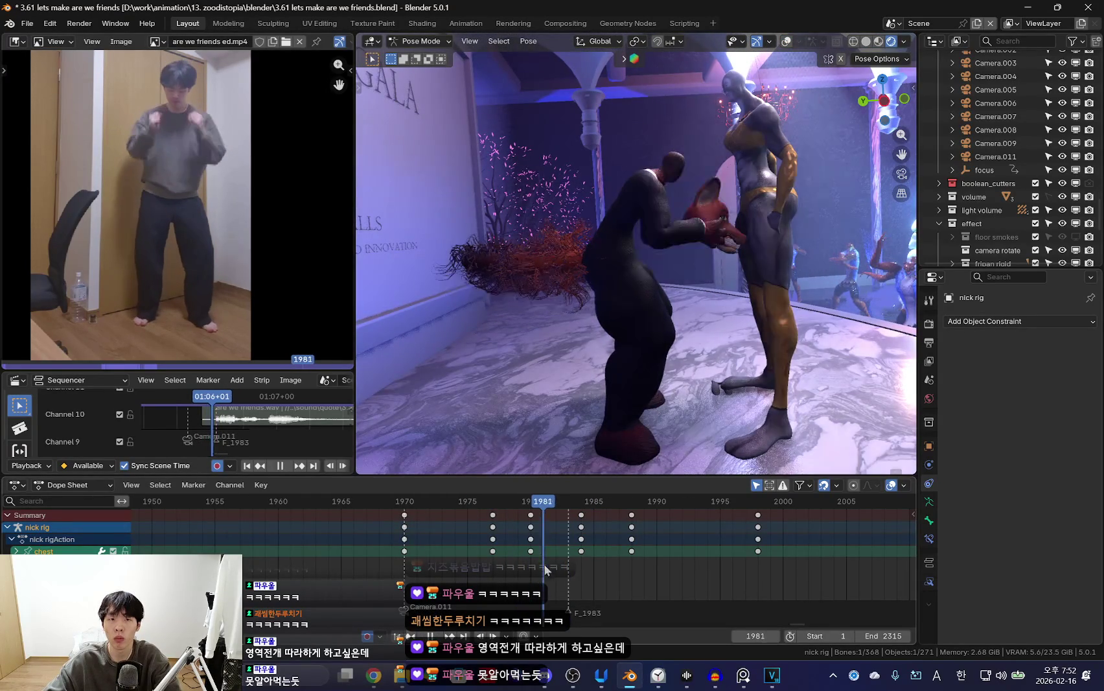
# Lean the chest forward and retime the frame 1983 keys to frame 1986.
pyautogui.press('r')
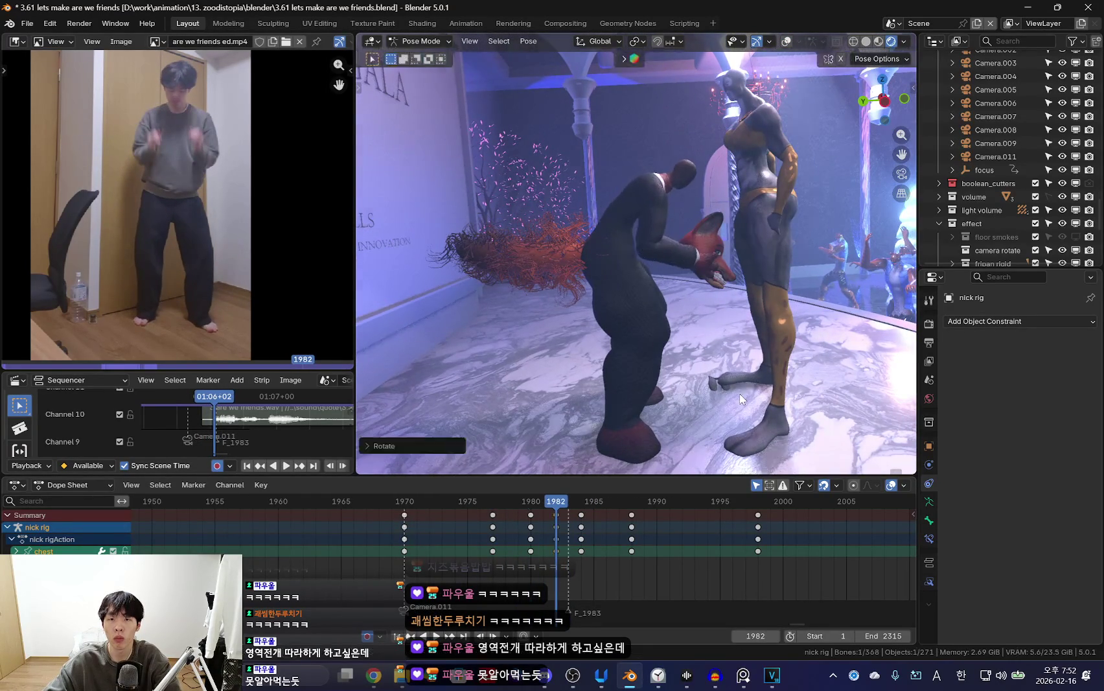
pyautogui.press('Right')
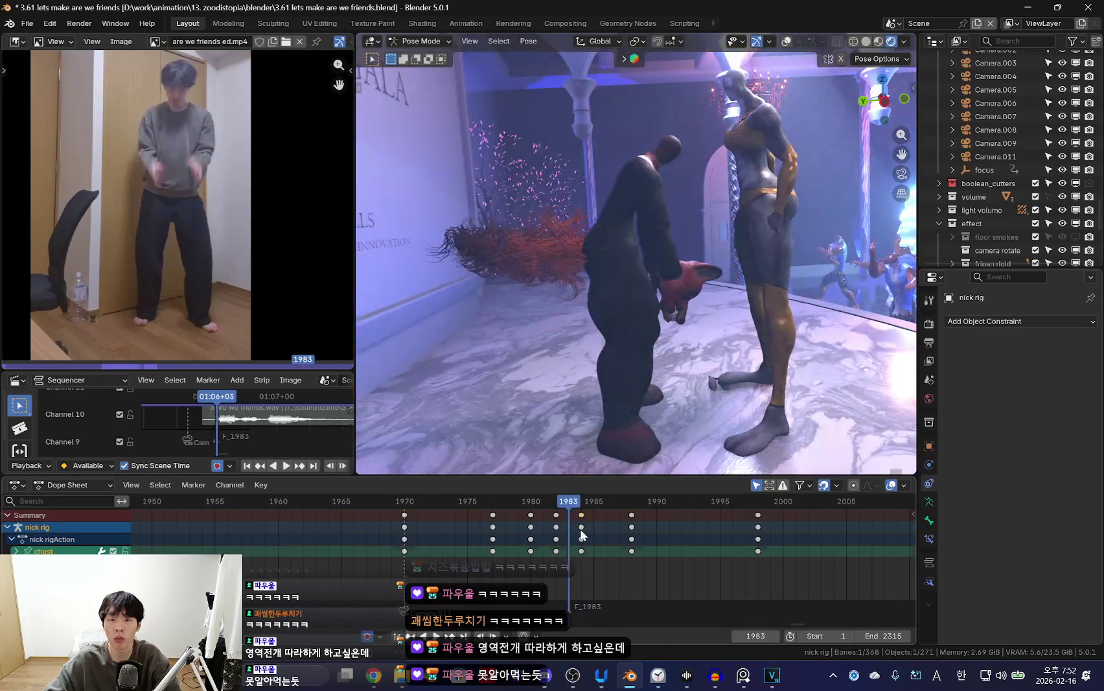
pyautogui.moveTo(582, 534); pyautogui.dragTo(607, 535)
pyautogui.press('space')
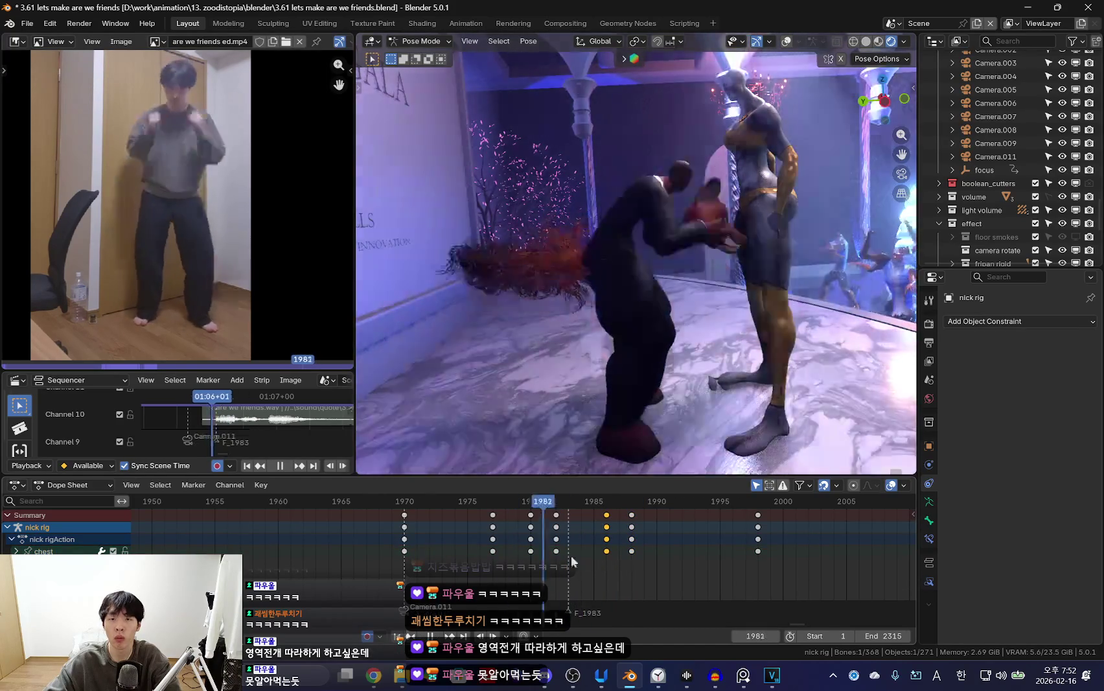
pyautogui.click(631, 529)
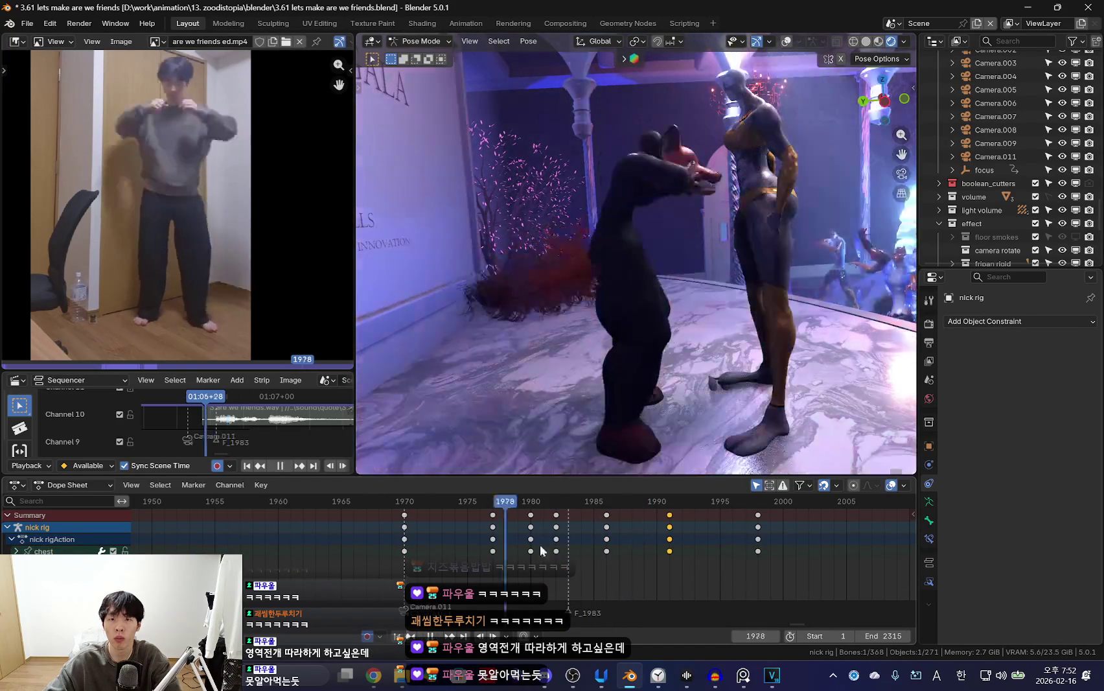
pyautogui.press('space')
# Review the timing around frame 1991 and stop playback at frame 1982.
pyautogui.keyDown('alt'); pyautogui.click(669, 568); pyautogui.keyUp('alt')
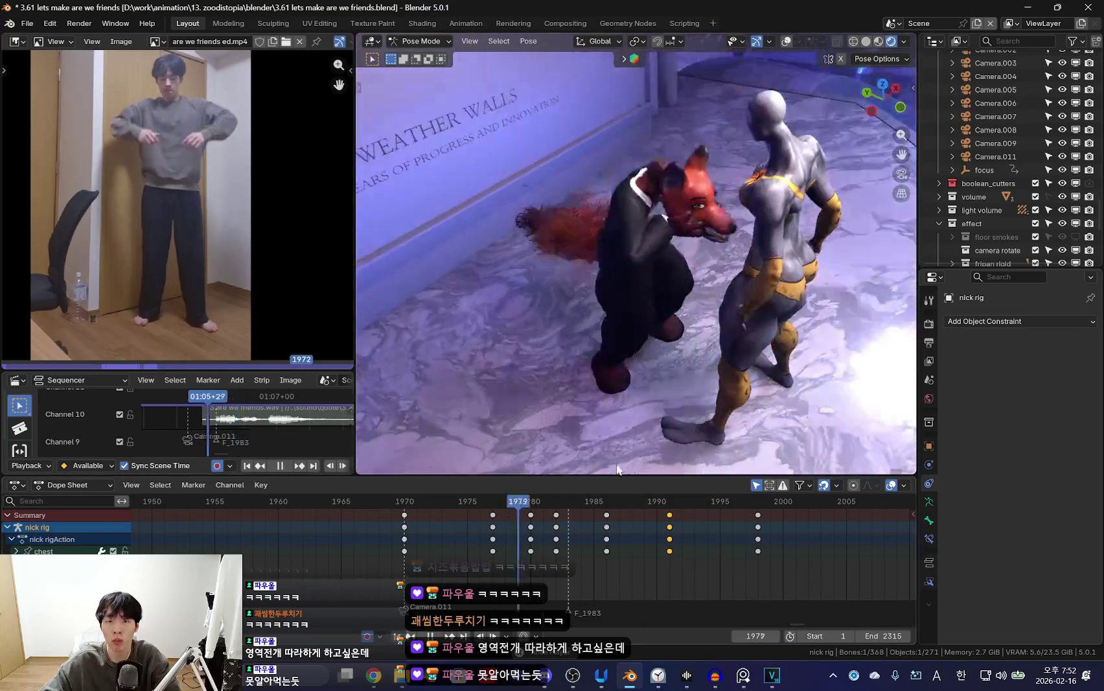
pyautogui.press('space')
pyautogui.press('space')
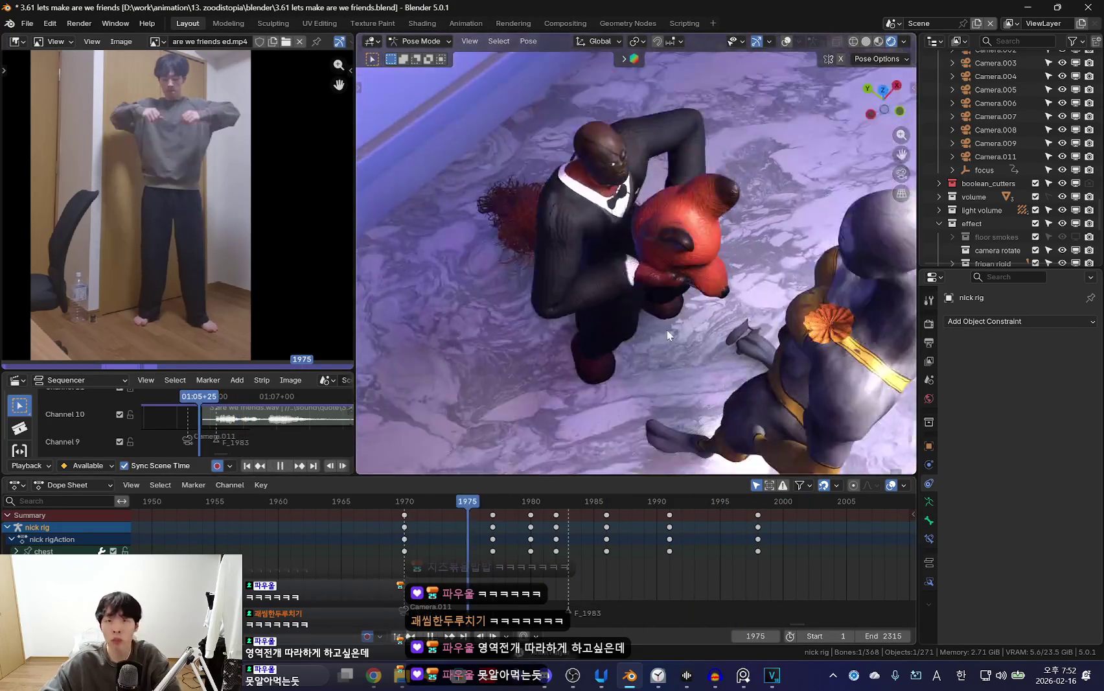
pyautogui.click(470, 531)
pyautogui.click(468, 502)
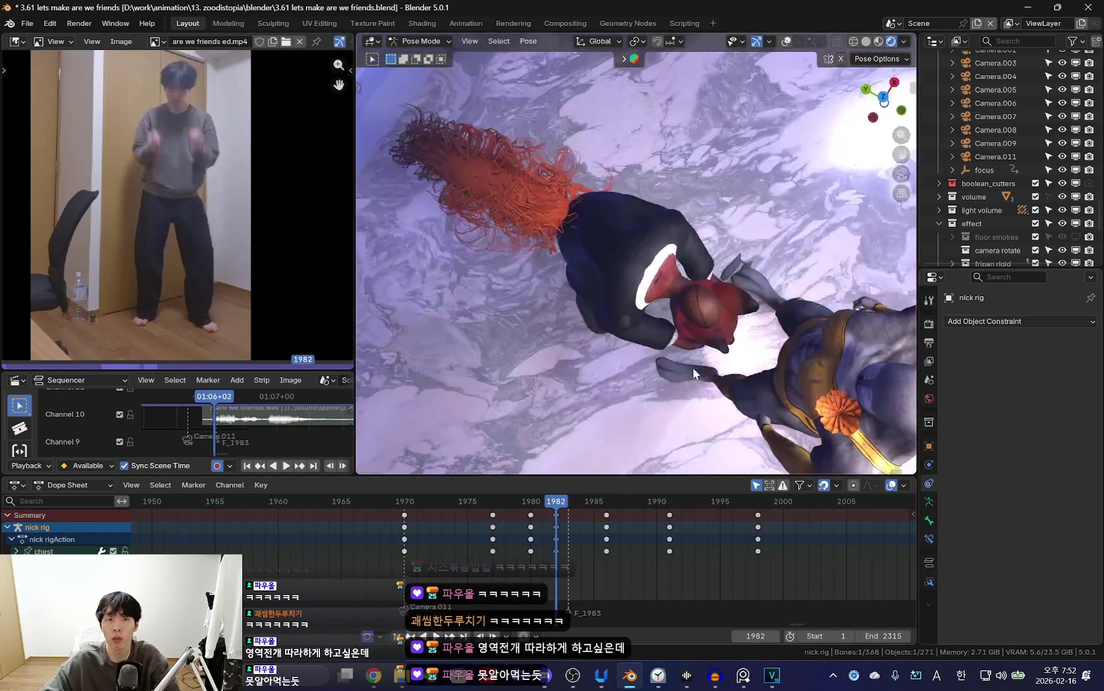
pyautogui.press('space')
# Rotate the chest at frame 1982 and key the new pose.
pyautogui.press('r')
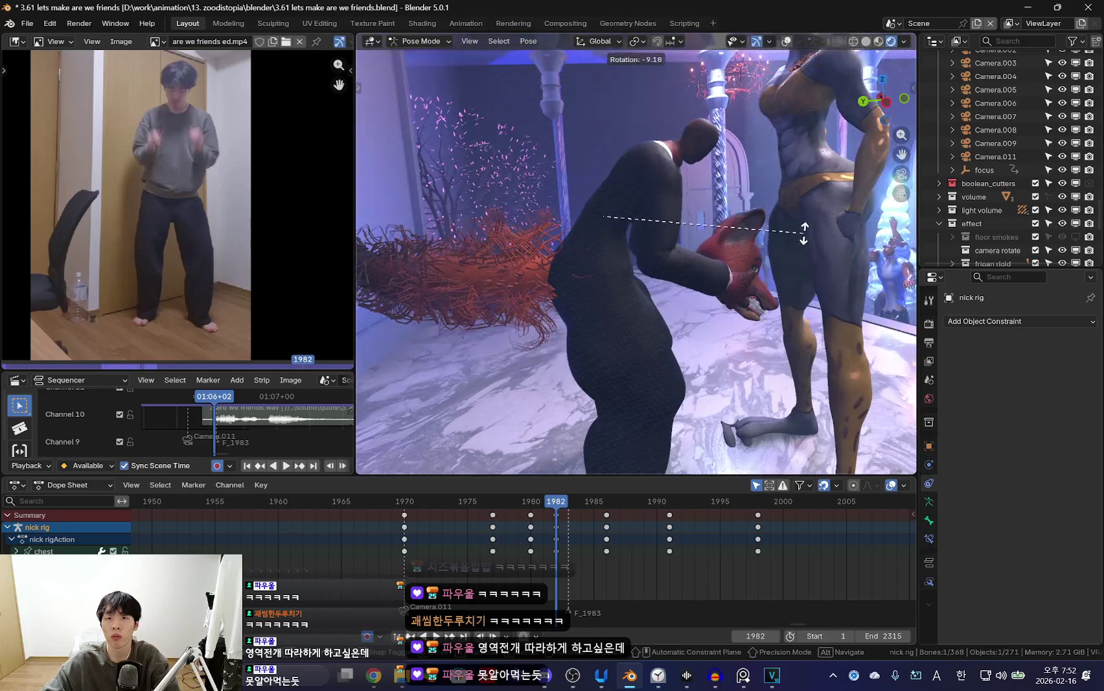
pyautogui.click(777, 245)
pyautogui.press('Up')
pyautogui.press('r')
pyautogui.click(827, 234)
pyautogui.press('space')
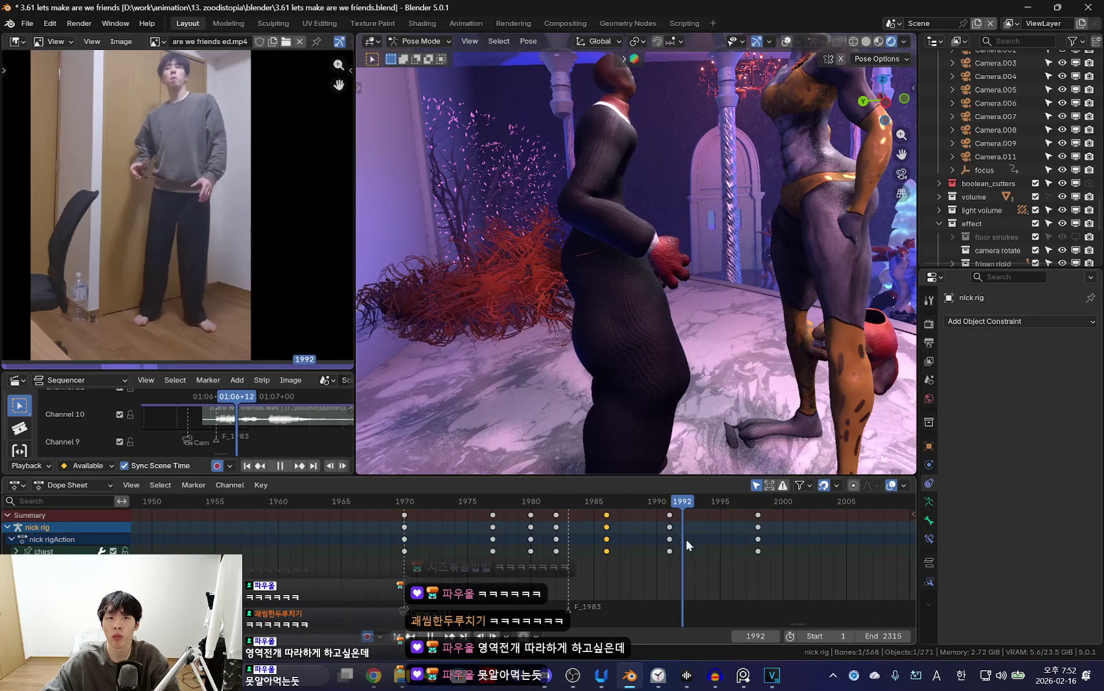
# Replay from frame 1983 and step between keyframes to compare the poses.
pyautogui.press('Escape')
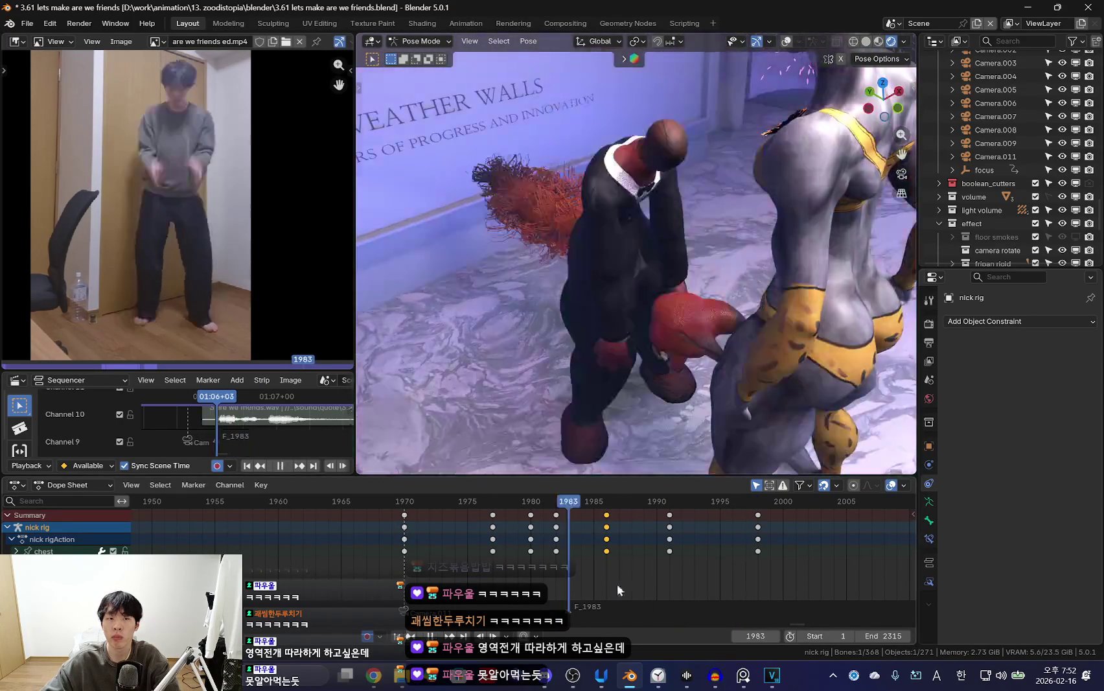
pyautogui.press('space')
pyautogui.moveTo(629, 344); pyautogui.dragTo(718, 291, button='middle')
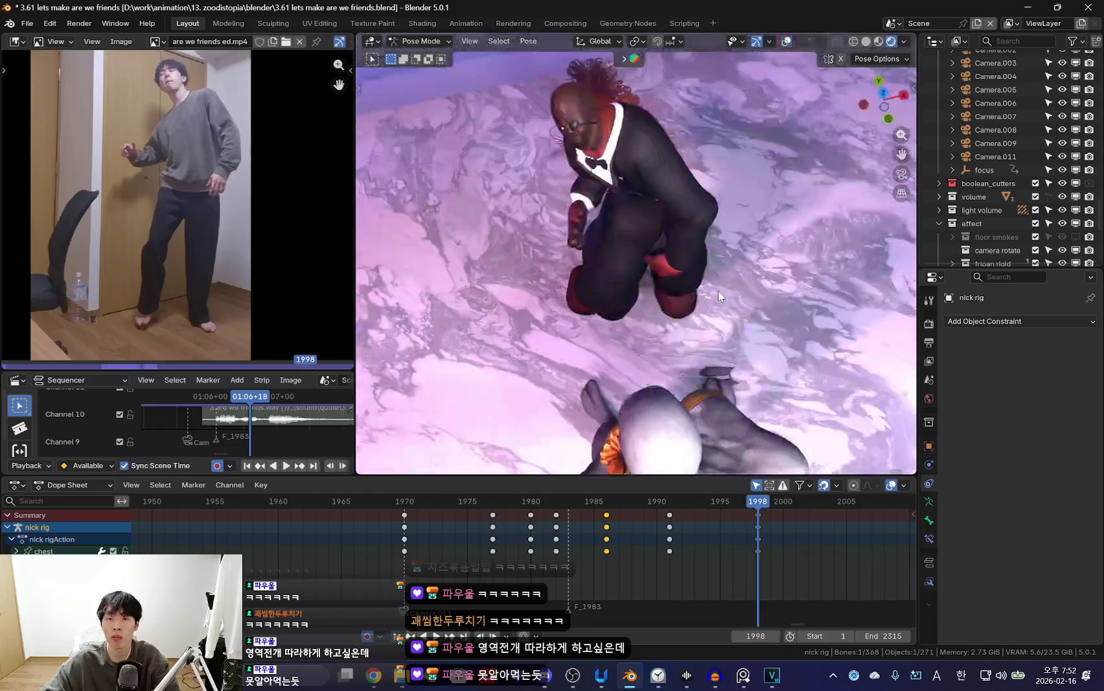
pyautogui.hotkey('ctrl', 'z')
pyautogui.hotkey('ctrl', 'z')
pyautogui.hotkey('ctrl', 'z')
pyautogui.hotkey('ctrl', 'z')
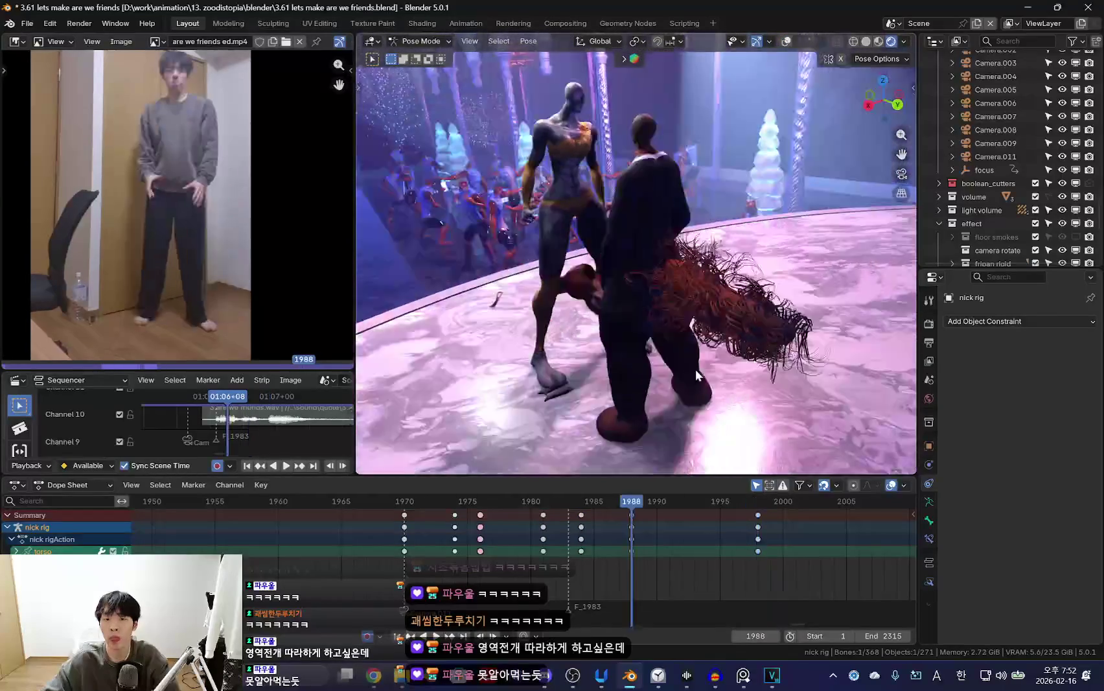
# Compare the poses at frames 1988 and 1998, settling on frame 1998.
pyautogui.hotkey('ctrl', 'shift', 'z')
pyautogui.hotkey('ctrl', 'z')
pyautogui.hotkey('ctrl', 'shift', 'z')
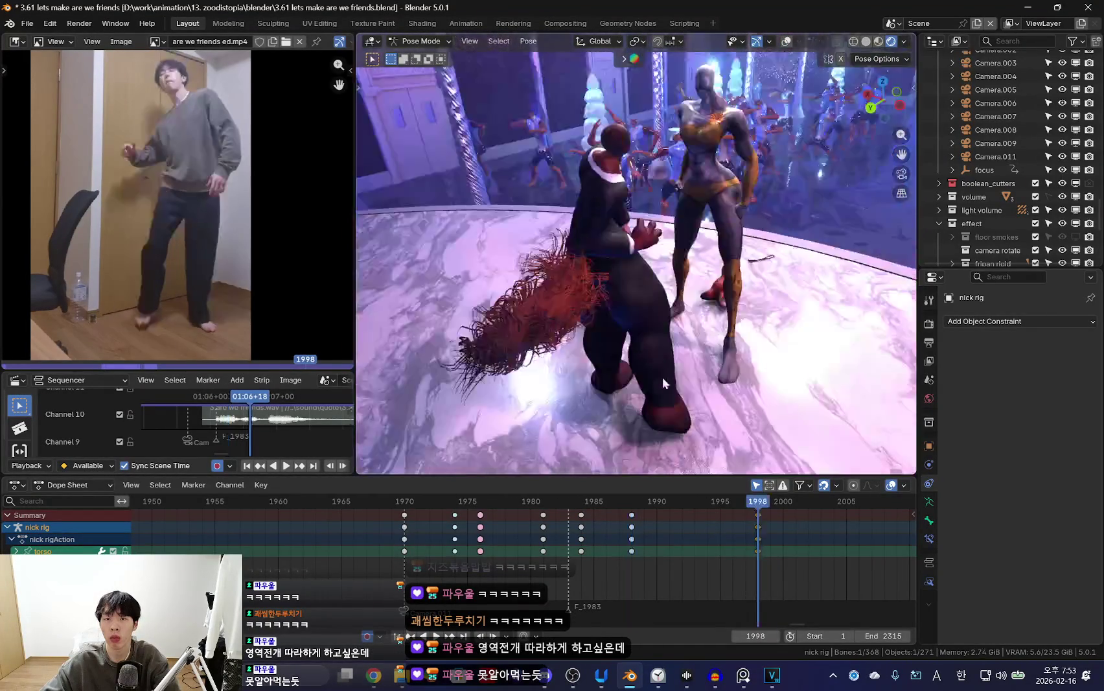
pyautogui.hotkey('ctrl', 'z')
pyautogui.hotkey('ctrl', 'z')
pyautogui.hotkey('ctrl', 'shift', 'z')
pyautogui.hotkey('ctrl', 'z')
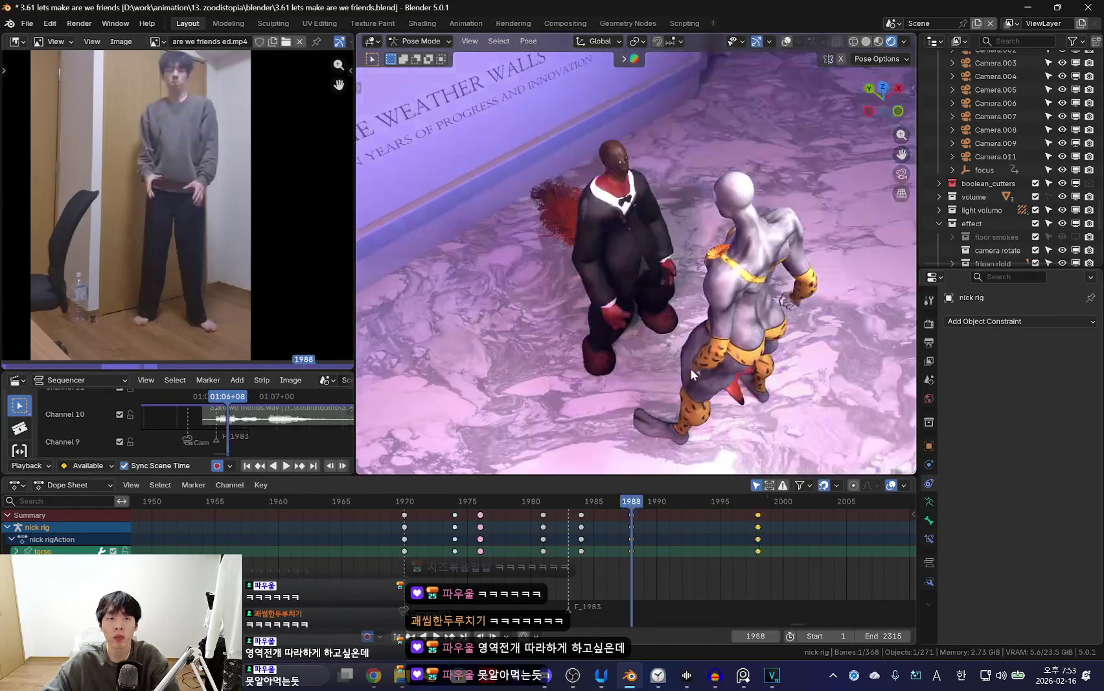
pyautogui.hotkey('ctrl', 'shift', 'z')
pyautogui.hotkey('ctrl', 'shift', 'z')
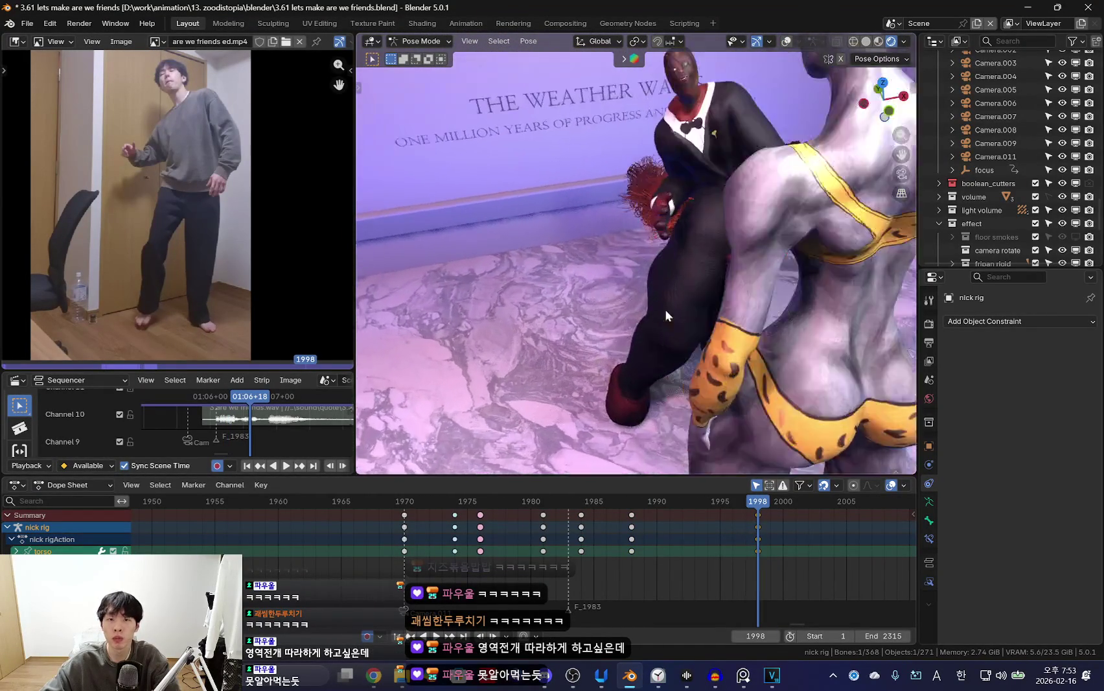
# Toggle the bone overlays and try a right-hand rotation, then undo it.
pyautogui.hotkey('shift', 'alt', 'z')
pyautogui.hotkey('shift', 'alt', 'z')
pyautogui.hotkey('shift', 'alt', 'z')
pyautogui.hotkey('ctrl', 'z')
pyautogui.hotkey('shift', 'alt', 'z')
pyautogui.hotkey('ctrl', 'z')
pyautogui.press('r')
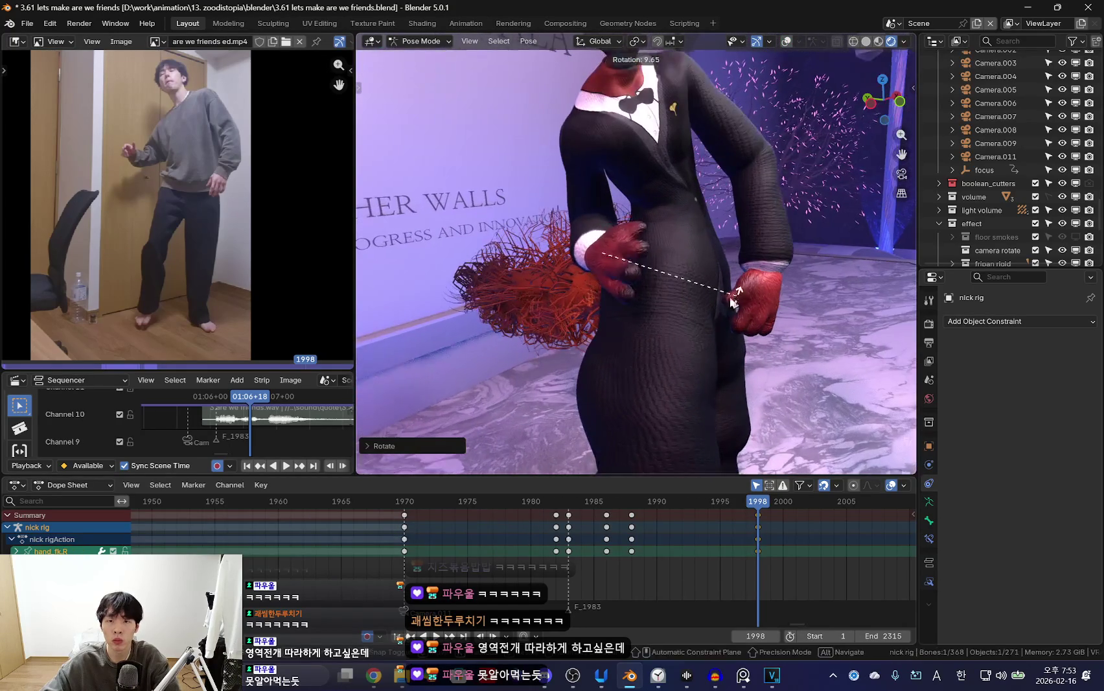
pyautogui.hotkey('ctrl', 'z')
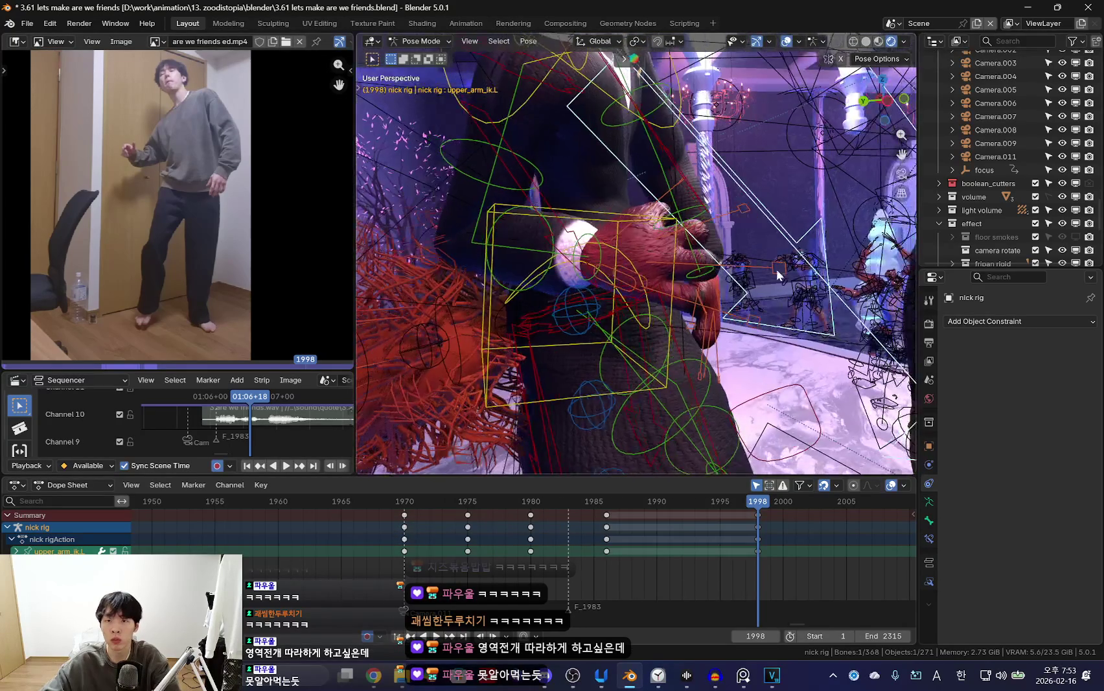
pyautogui.moveTo(769, 320); pyautogui.dragTo(688, 315, button='middle')
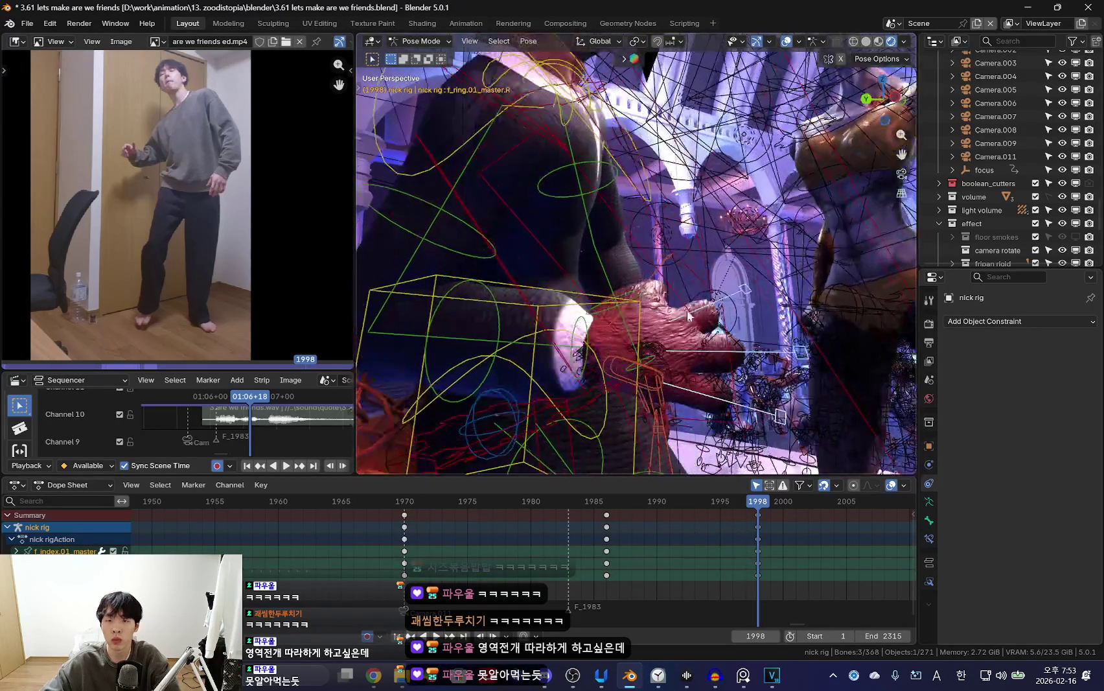
# Scale the finger control and curl the right hand with a trackball rotation.
pyautogui.hotkey('shift', 'alt', 'z')
pyautogui.moveTo(756, 338); pyautogui.dragTo(702, 360, button='middle')
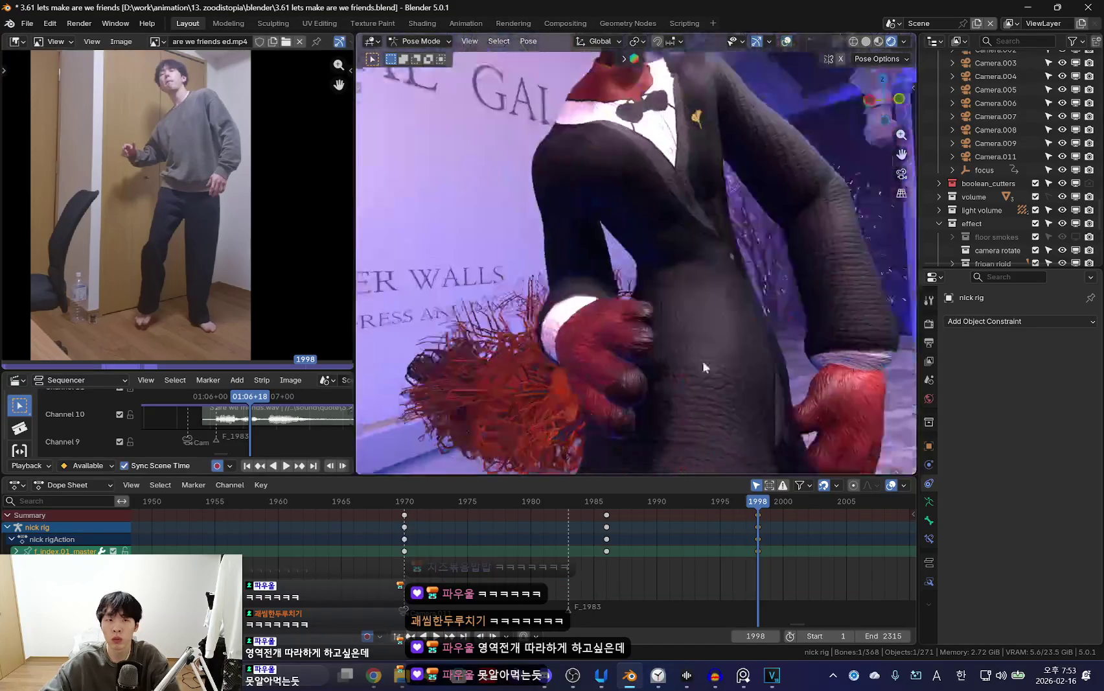
pyautogui.press('s')
pyautogui.click(598, 357)
pyautogui.moveTo(598, 357); pyautogui.dragTo(713, 324, button='middle')
pyautogui.press('r')
pyautogui.press('r')
pyautogui.click(569, 277)
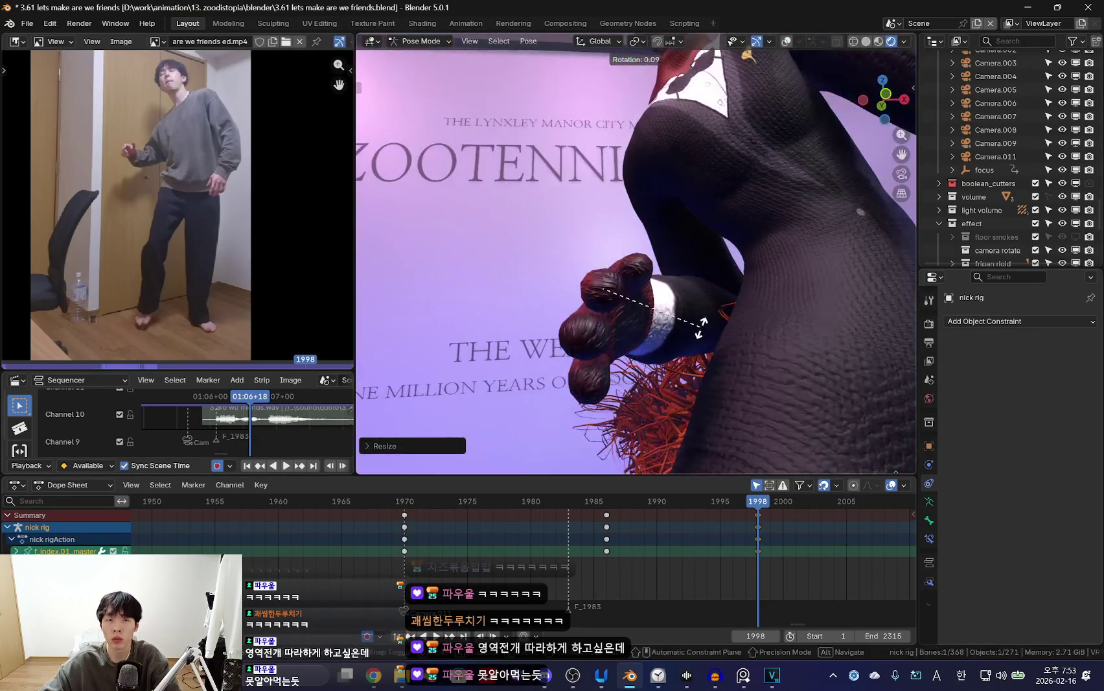
pyautogui.hotkey('shift', 'alt', 'z')
pyautogui.hotkey('shift', 'alt', 'z')
pyautogui.moveTo(569, 278); pyautogui.dragTo(602, 304, button='middle')
# Rotate and scale the finger bones, then zoom out to see both characters.
pyautogui.press('s')
pyautogui.click(605, 306)
pyautogui.press('r')
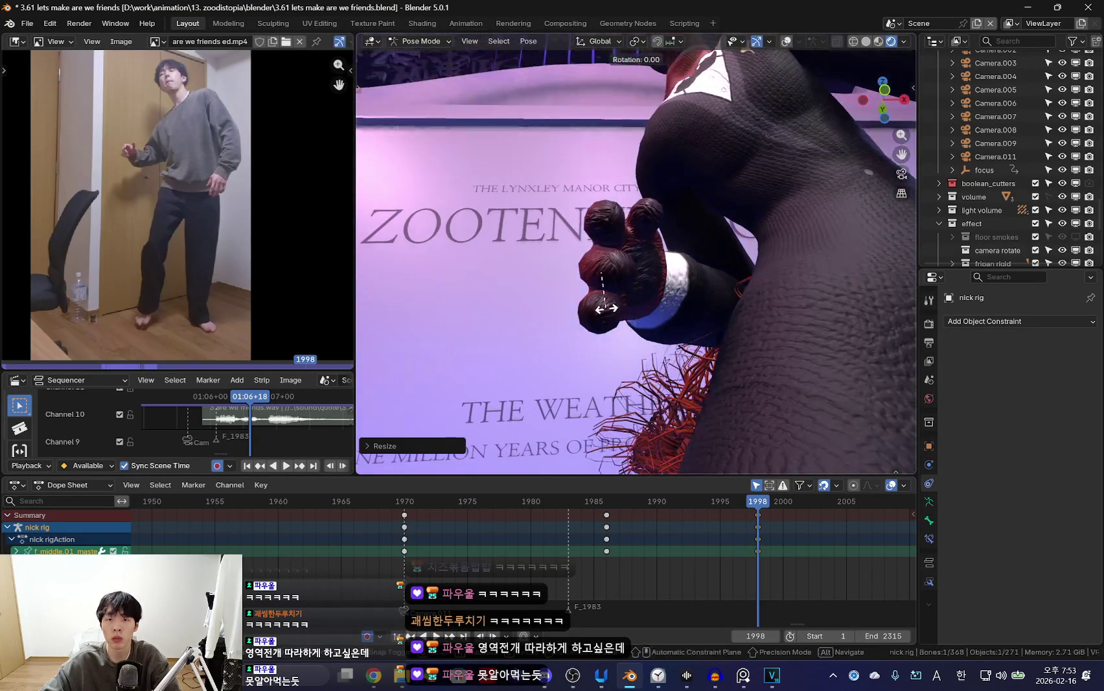
pyautogui.click(708, 292)
pyautogui.hotkey('shift', 'alt', 'z')
pyautogui.moveTo(708, 292); pyautogui.dragTo(667, 272, button='middle')
pyautogui.hotkey('shift', 'alt', 'z')
pyautogui.press('s')
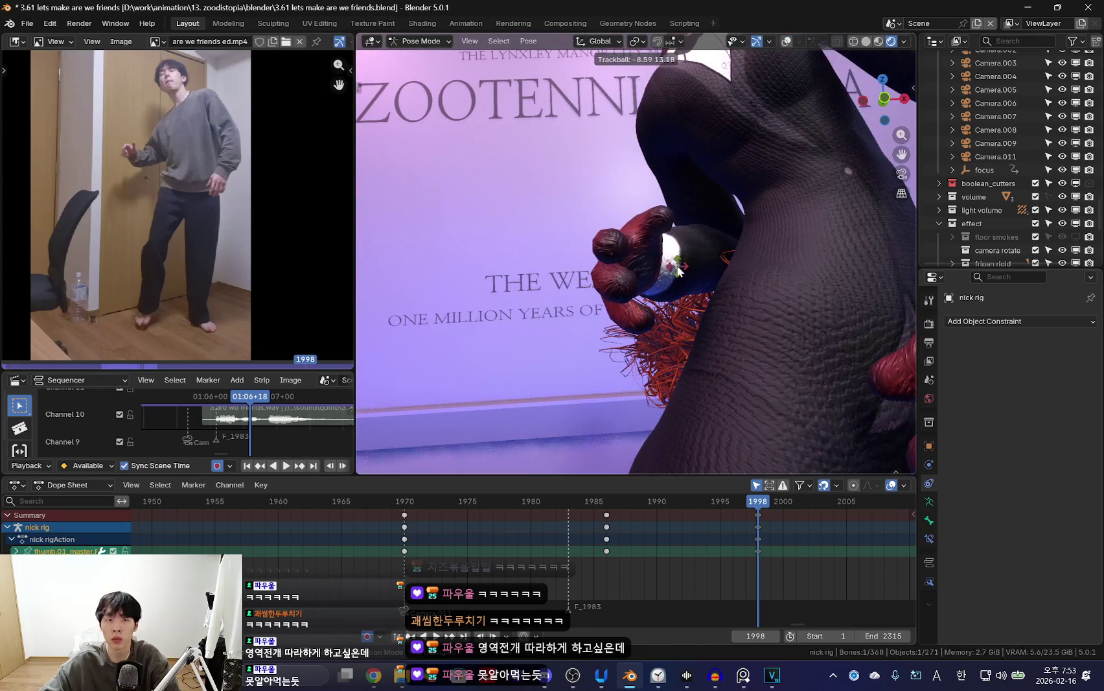
pyautogui.moveTo(723, 224)
pyautogui.mouseDown(button='middle')
pyautogui.moveTo(718, 341)
pyautogui.moveTo(680, 355)
pyautogui.moveTo(687, 401)
pyautogui.mouseUp(button='middle')
pyautogui.scroll(-6, 718, 341)
# Select the right upper-arm control from a level view of the fox.
pyautogui.hotkey('shift', 'alt', 'z')
pyautogui.press('a')
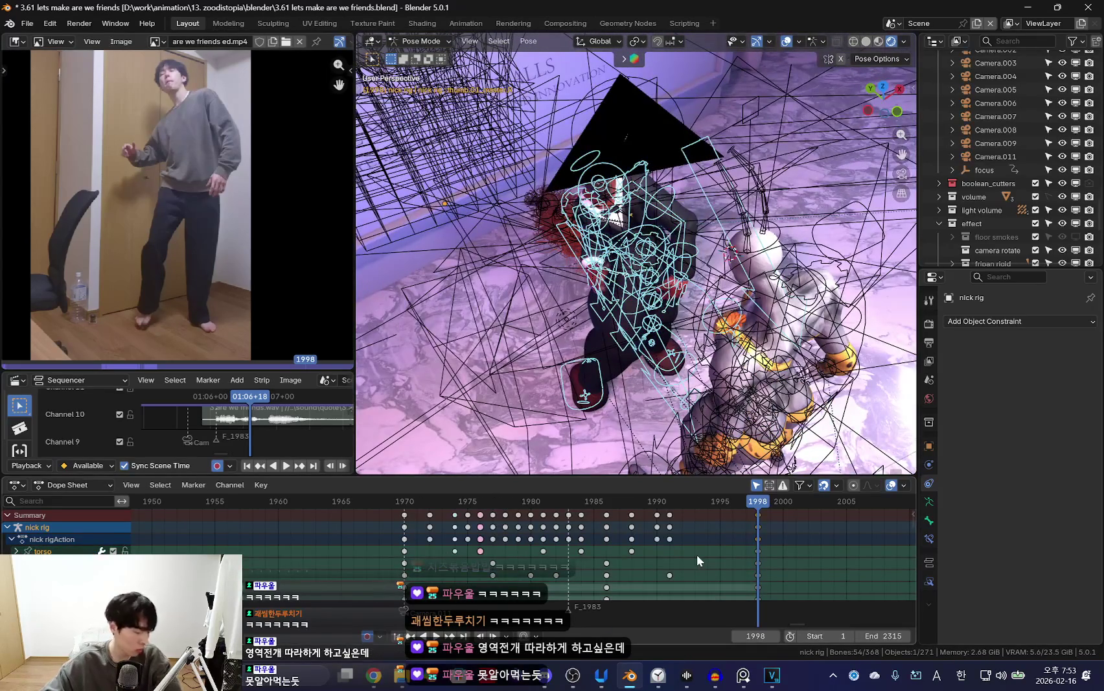
pyautogui.moveTo(713, 389); pyautogui.dragTo(648, 272, button='middle')
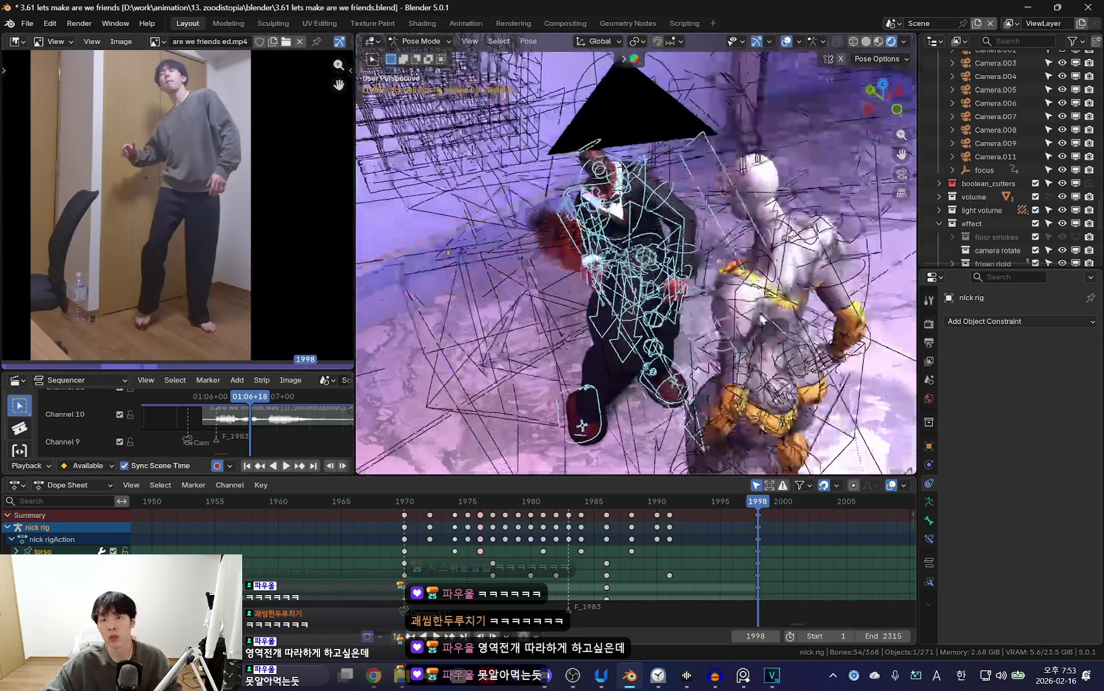
pyautogui.scroll(5, 622, 226)
pyautogui.hotkey('shift', 'alt', 'z')
pyautogui.hotkey('shift', 'alt', 'z')
pyautogui.click(577, 208)
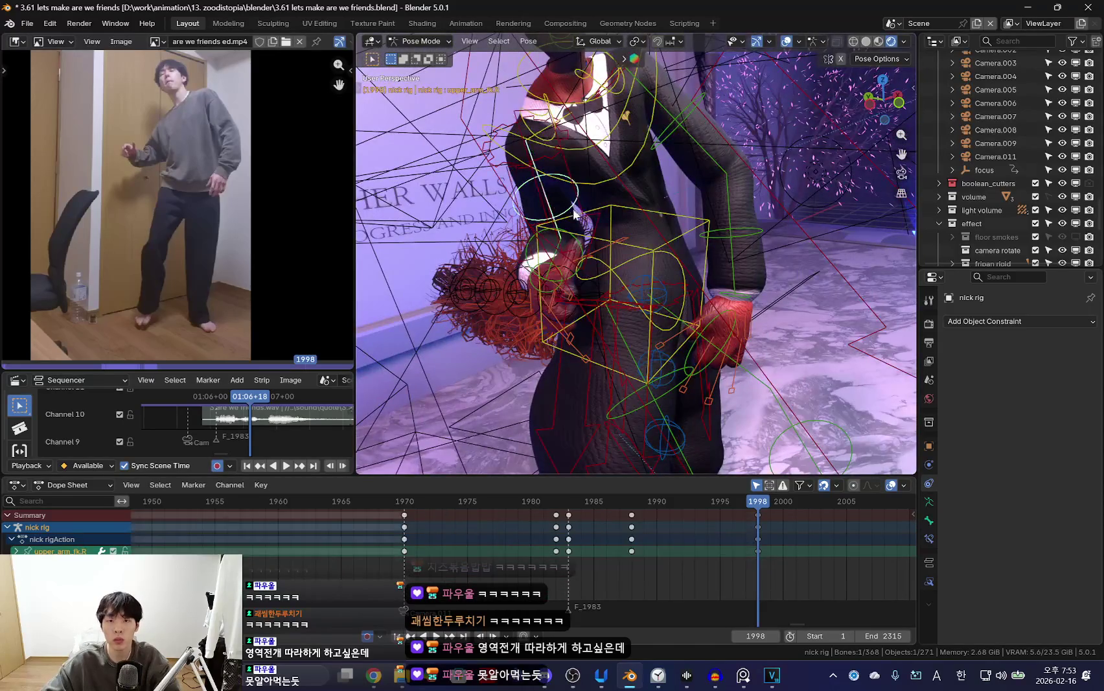
pyautogui.hotkey('shift', 'alt', 'z')
pyautogui.scroll(-3, 714, 278)
pyautogui.moveTo(714, 278)
pyautogui.mouseDown(button='middle')
pyautogui.moveTo(621, 293)
pyautogui.moveTo(713, 318)
pyautogui.moveTo(773, 317)
pyautogui.moveTo(685, 354)
pyautogui.moveTo(783, 304)
pyautogui.moveTo(702, 361)
pyautogui.moveTo(726, 332)
pyautogui.mouseUp(button='middle')
pyautogui.hotkey('shift', 'alt', 'z')
pyautogui.moveTo(589, 289)
pyautogui.mouseDown(button='middle')
pyautogui.moveTo(741, 267)
pyautogui.moveTo(806, 311)
pyautogui.mouseUp(button='middle')
# Rotate the right forearm and hand to echo the dancer's arm.
pyautogui.click(680, 266)
pyautogui.press('r')
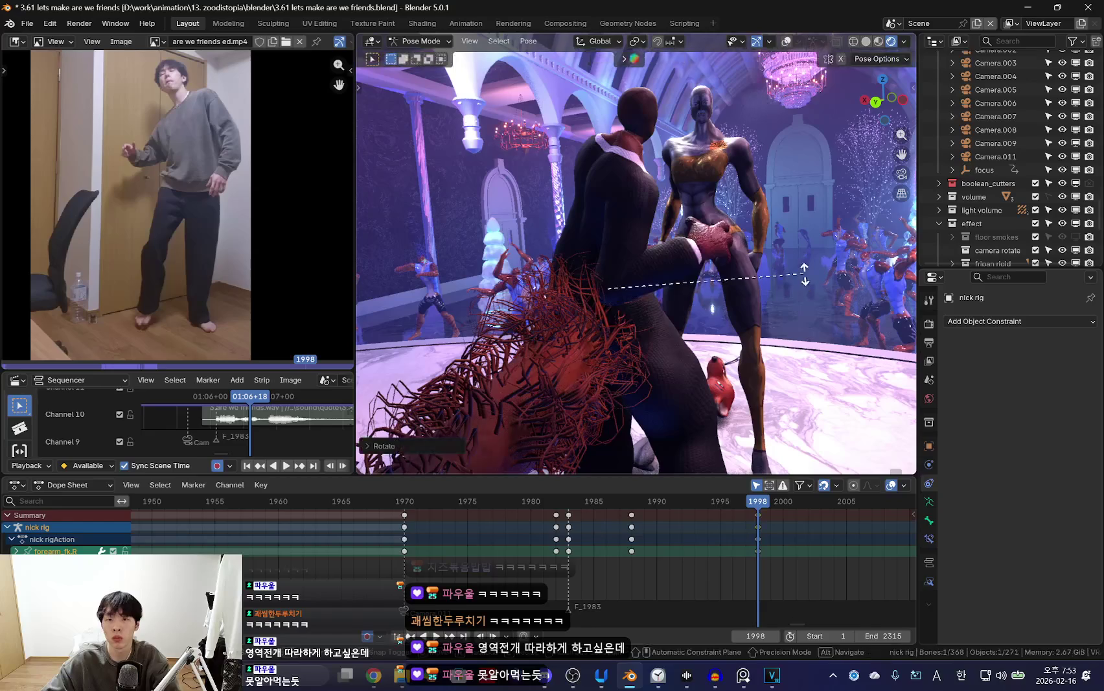
pyautogui.click(693, 242)
pyautogui.moveTo(693, 242); pyautogui.dragTo(799, 273, button='middle')
pyautogui.scroll(5, 593, 284)
pyautogui.scroll(4, 556, 289)
pyautogui.scroll(-6, 556, 289)
pyautogui.click(584, 333)
pyautogui.scroll(-3, 619, 355)
# Select the left upper-arm control and scrub frames 1983–1998 to review the pose.
pyautogui.moveTo(620, 355)
pyautogui.mouseDown(button='middle')
pyautogui.moveTo(755, 291)
pyautogui.moveTo(792, 413)
pyautogui.moveTo(789, 328)
pyautogui.moveTo(710, 370)
pyautogui.mouseUp(button='middle')
pyautogui.hotkey('shift', 'alt', 'z')
pyautogui.click(790, 327)
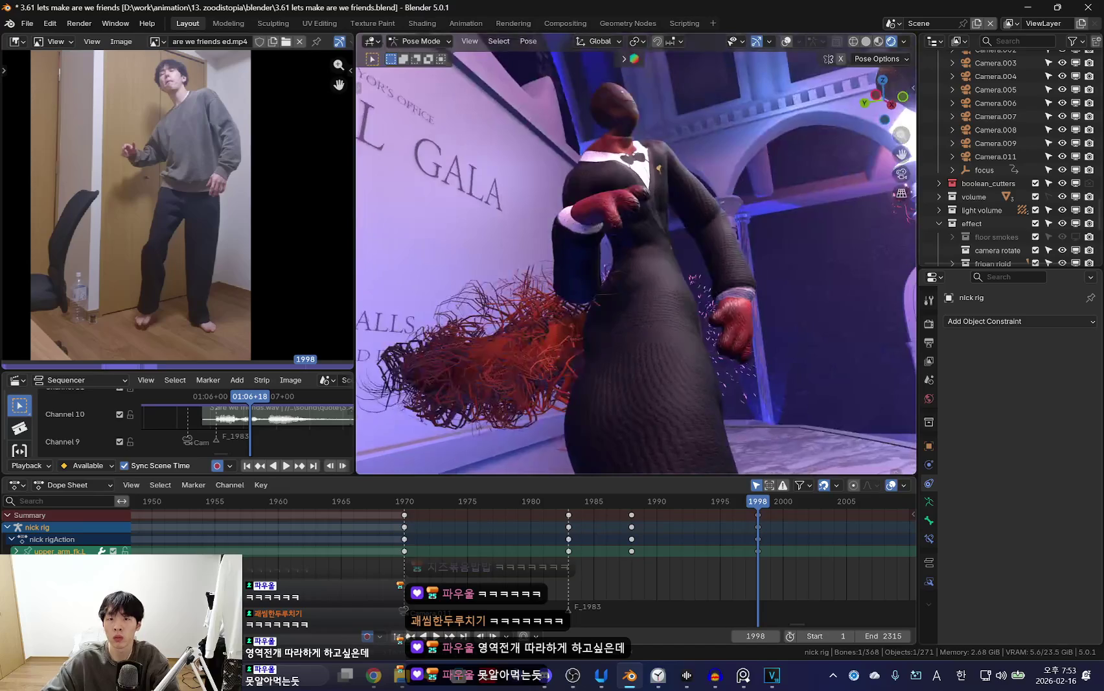
pyautogui.moveTo(775, 358)
pyautogui.mouseDown(button='middle')
pyautogui.moveTo(735, 362)
pyautogui.moveTo(744, 400)
pyautogui.moveTo(711, 477)
pyautogui.mouseUp(button='middle')
pyautogui.moveTo(694, 426)
pyautogui.mouseDown(button='middle')
pyautogui.moveTo(739, 370)
pyautogui.moveTo(733, 336)
pyautogui.mouseUp(button='middle')
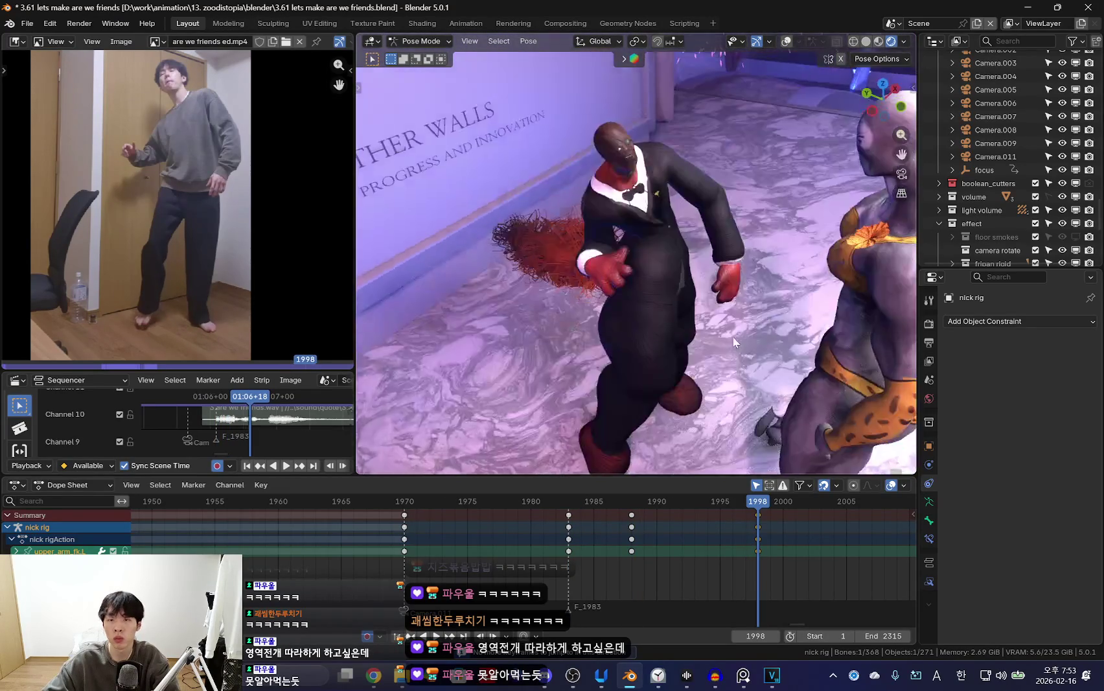
pyautogui.moveTo(580, 543); pyautogui.dragTo(758, 552)
pyautogui.moveTo(712, 422); pyautogui.dragTo(783, 493, button='middle')
pyautogui.press('Down')
# Select all bones and key the whole pose at frame 1998.
pyautogui.press('Up')
pyautogui.press('Down')
pyautogui.moveTo(700, 383); pyautogui.dragTo(582, 441, button='middle')
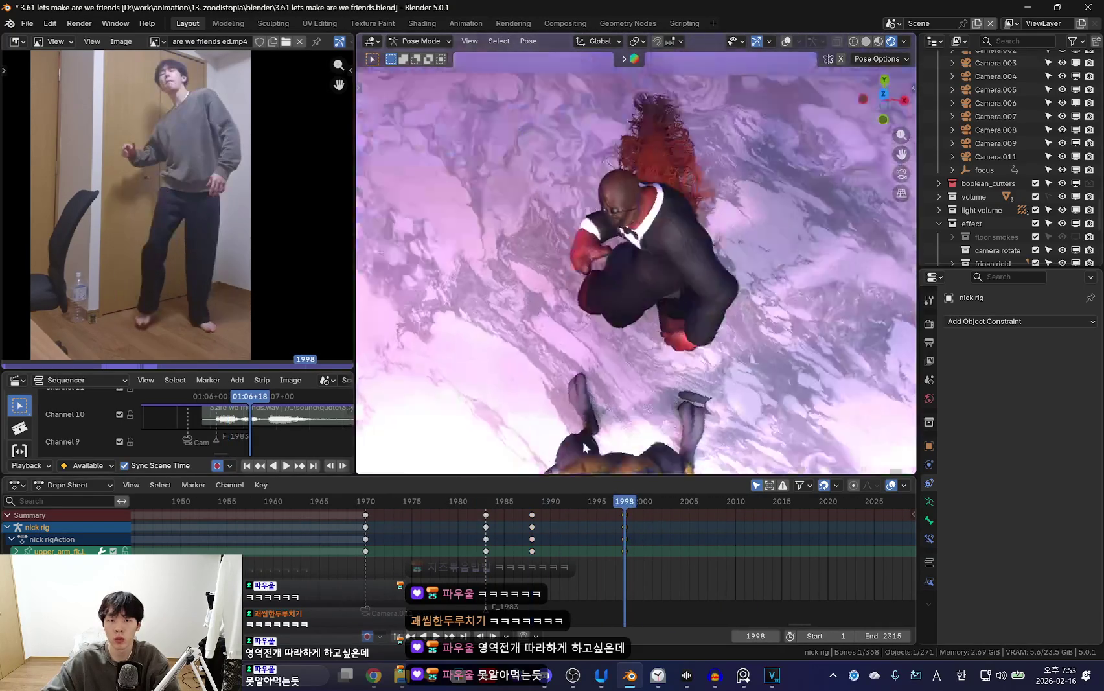
pyautogui.press('a')
pyautogui.moveTo(726, 307); pyautogui.dragTo(744, 333, button='middle')
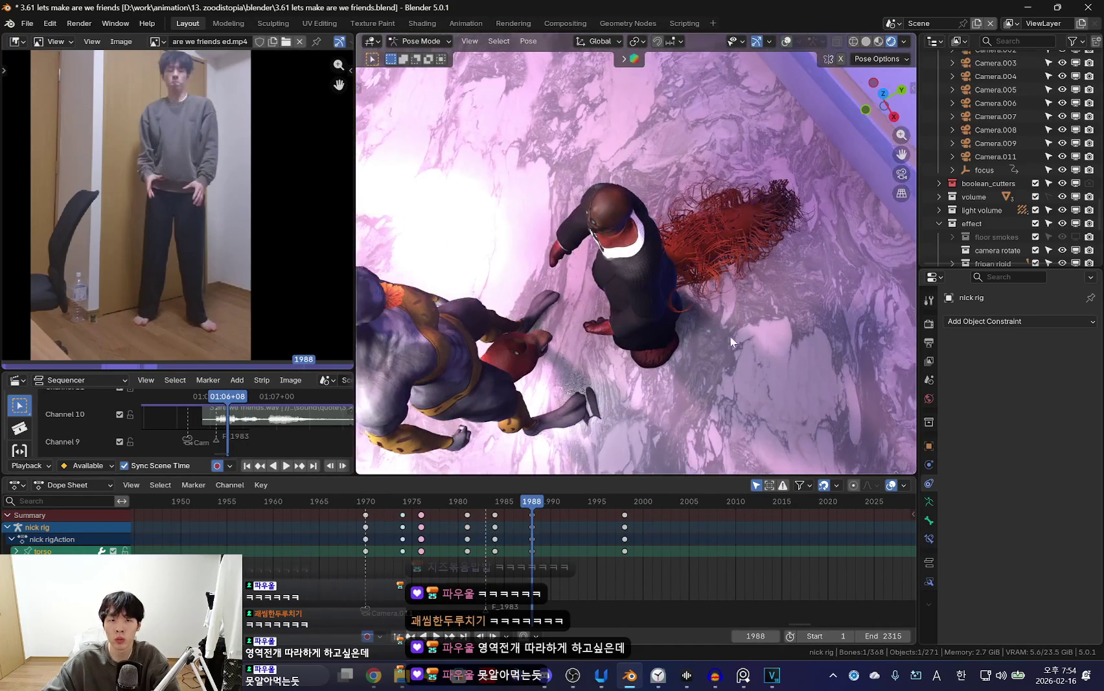
pyautogui.moveTo(524, 556); pyautogui.dragTo(615, 555)
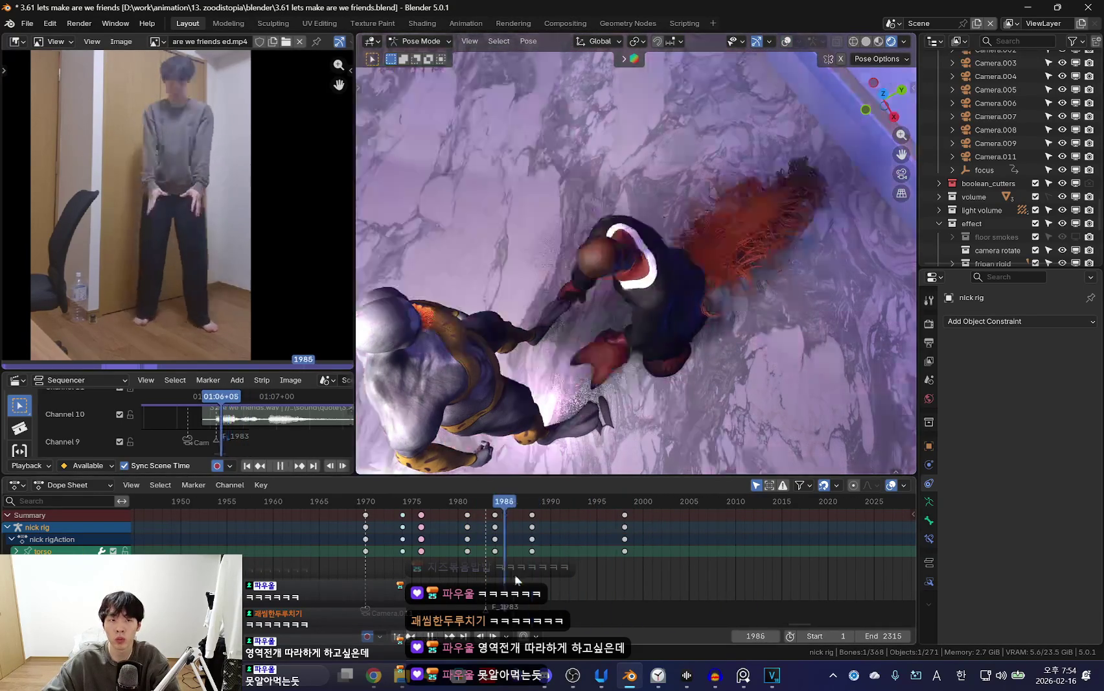
pyautogui.moveTo(514, 574); pyautogui.dragTo(624, 576)
pyautogui.moveTo(682, 380); pyautogui.dragTo(739, 371, button='middle')
pyautogui.press('i')
# Hop between frames 1988 and 1998, then play the move from 1988 to 1998.
pyautogui.press('Down')
pyautogui.press('Up')
pyautogui.press('Down')
pyautogui.press('Up')
pyautogui.press('Down')
pyautogui.press('space')
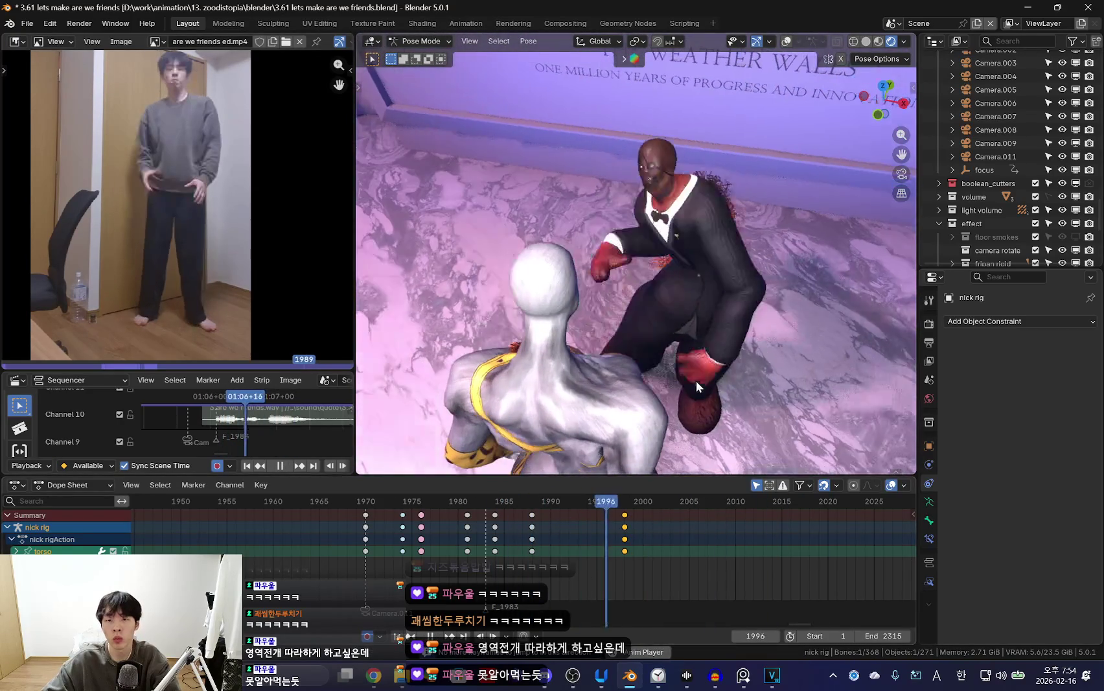
pyautogui.press('space')
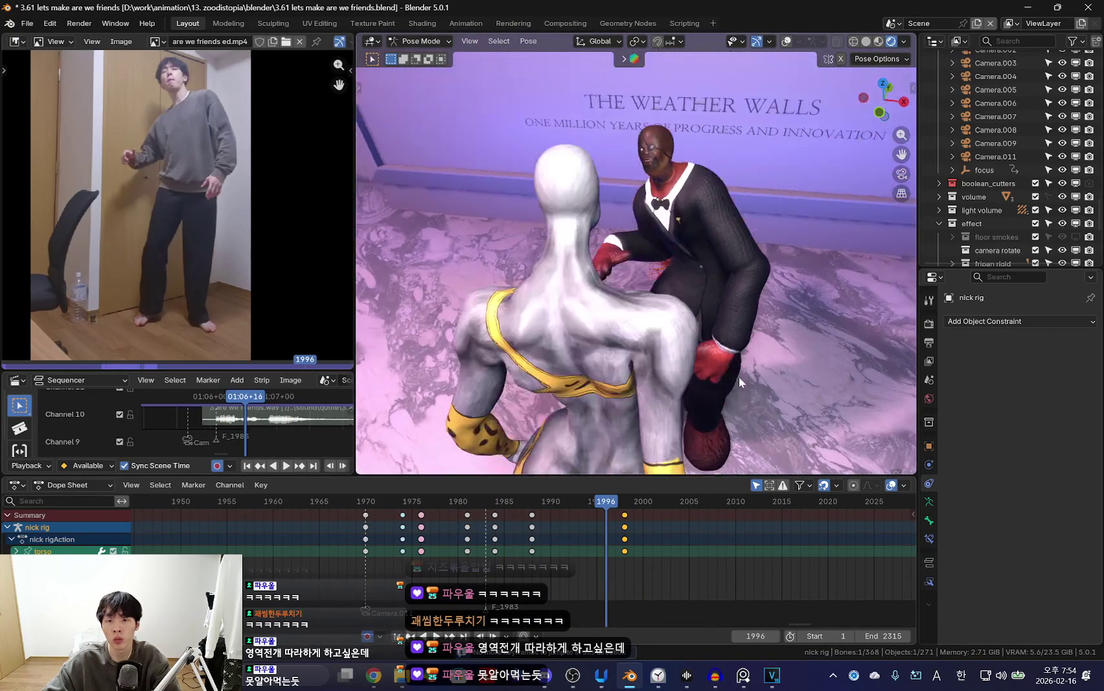
# Show the bone overlays, orbit behind the fox, and bring up the Discord window.
pyautogui.hotkey('shift', 'alt', 'z')
pyautogui.moveTo(738, 376); pyautogui.dragTo(828, 355, button='middle')
pyautogui.click(547, 676)
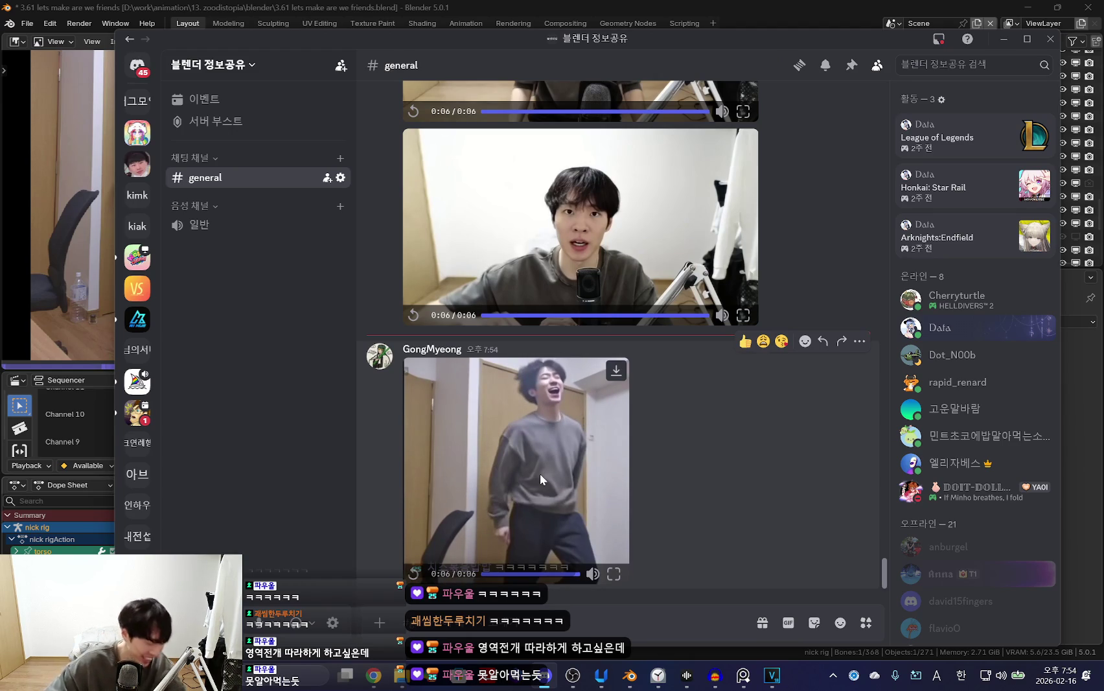
pyautogui.click(414, 573)
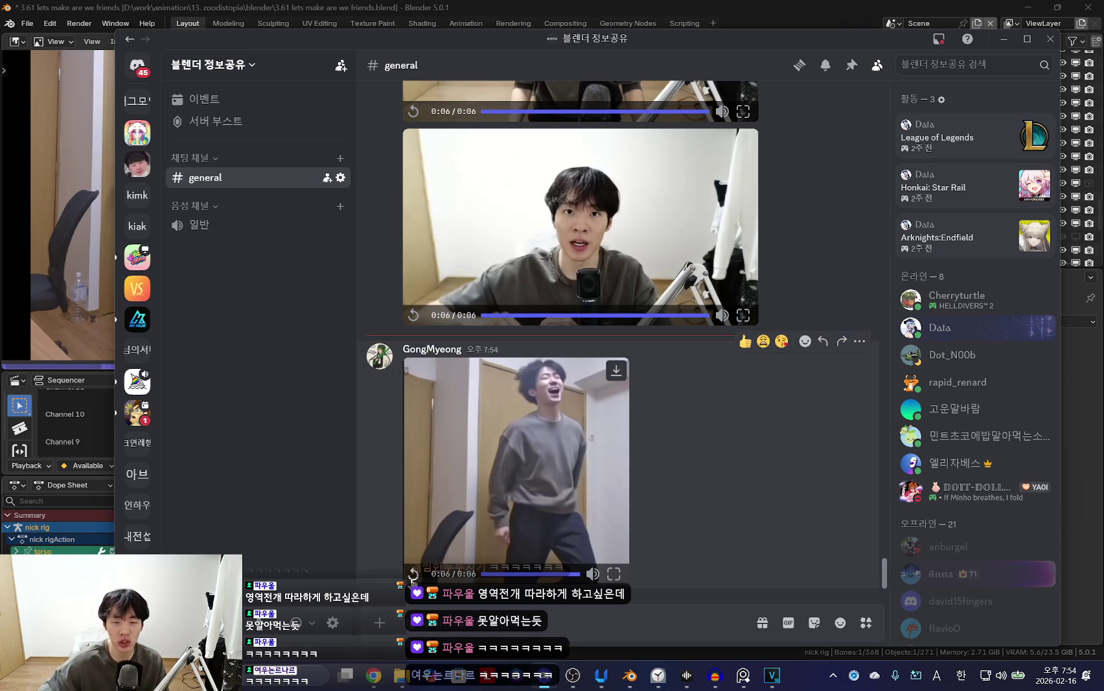
pyautogui.click(412, 575)
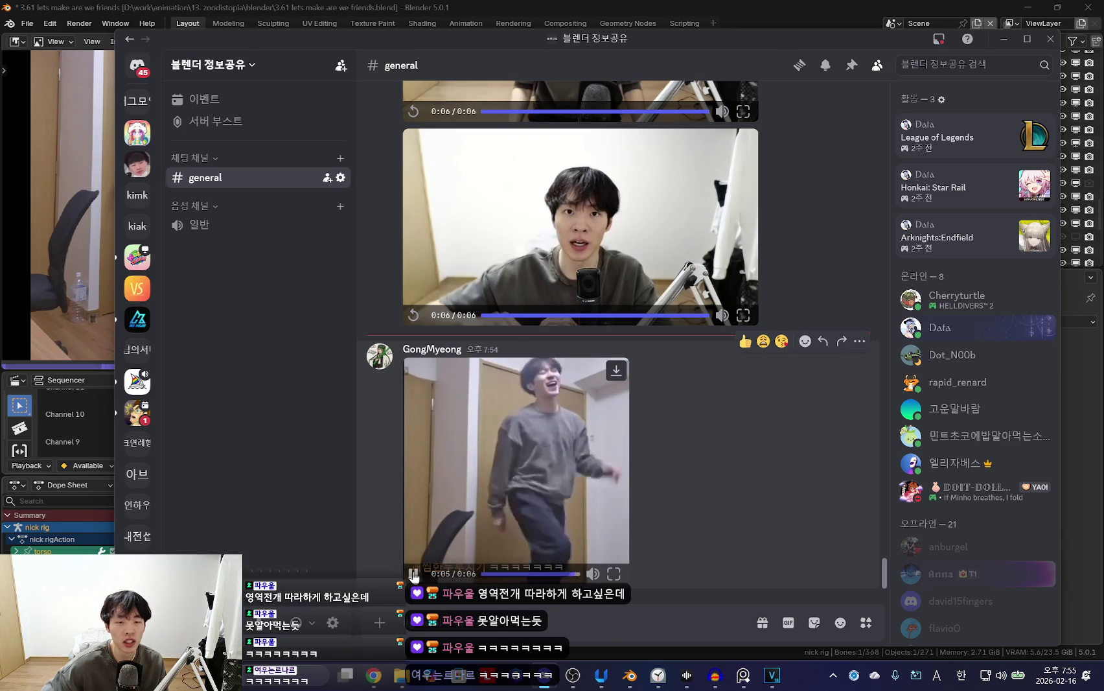
pyautogui.click(414, 573)
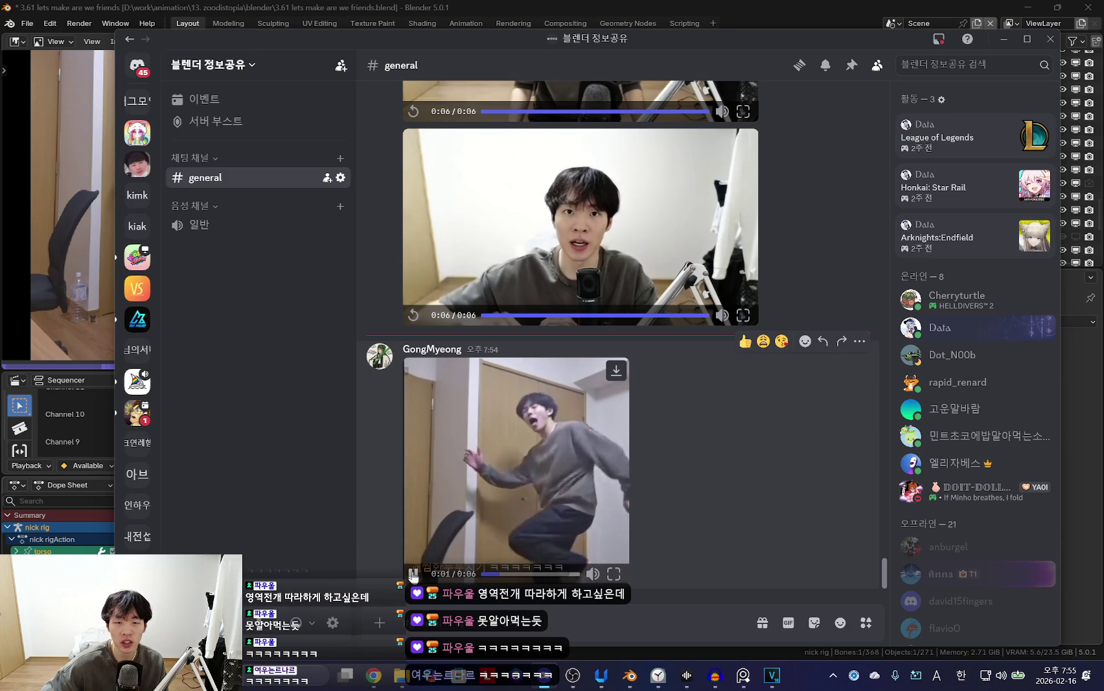
pyautogui.click(414, 573)
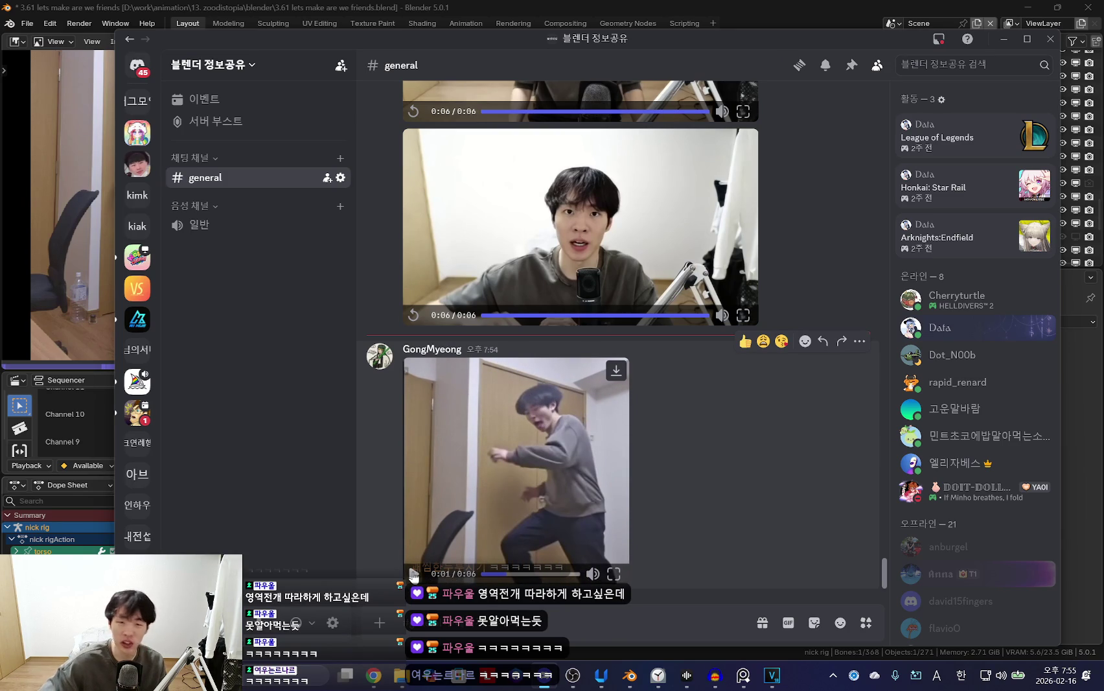
pyautogui.click(1003, 39)
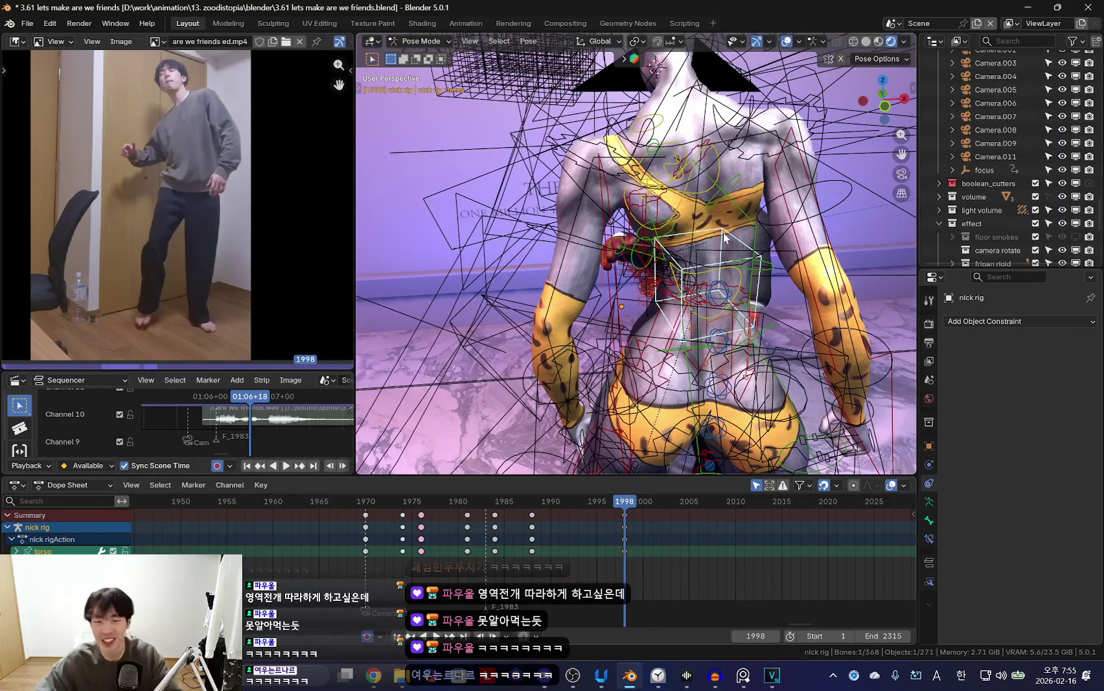
# Select all nick rig bones, hide overlays and play the dance through the camera, stopping at frame 1986.
pyautogui.press('a')
pyautogui.press('KP_Decimal')
pyautogui.hotkey('shift', 'alt', 'z')
pyautogui.hotkey('shift', 'ctrl', 'space')
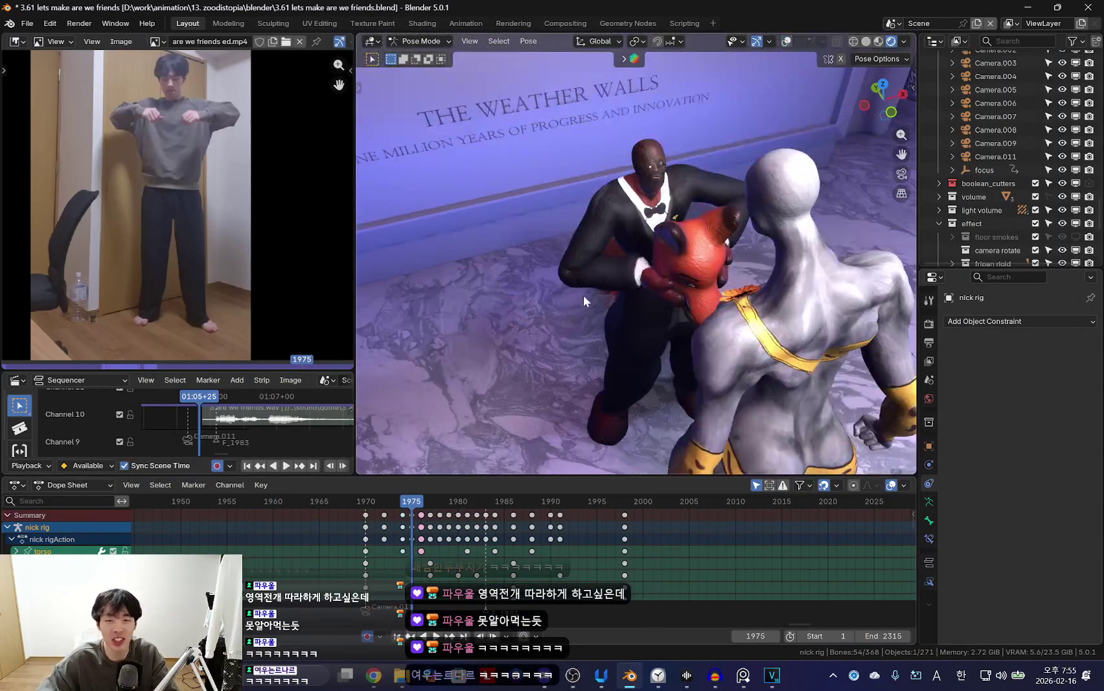
pyautogui.press('KP_0')
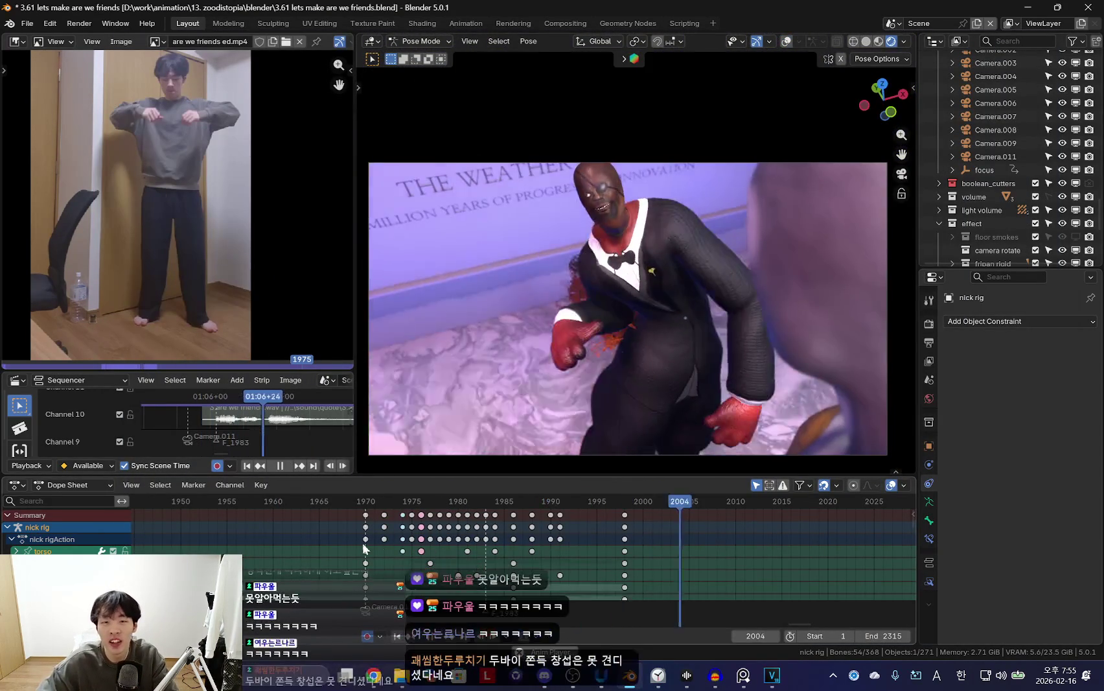
pyautogui.press('space')
# Leave the camera view, orbit in close around the fox's head, then bring up the browser.
pyautogui.press('KP_0')
pyautogui.moveTo(649, 386); pyautogui.dragTo(697, 360, button='middle')
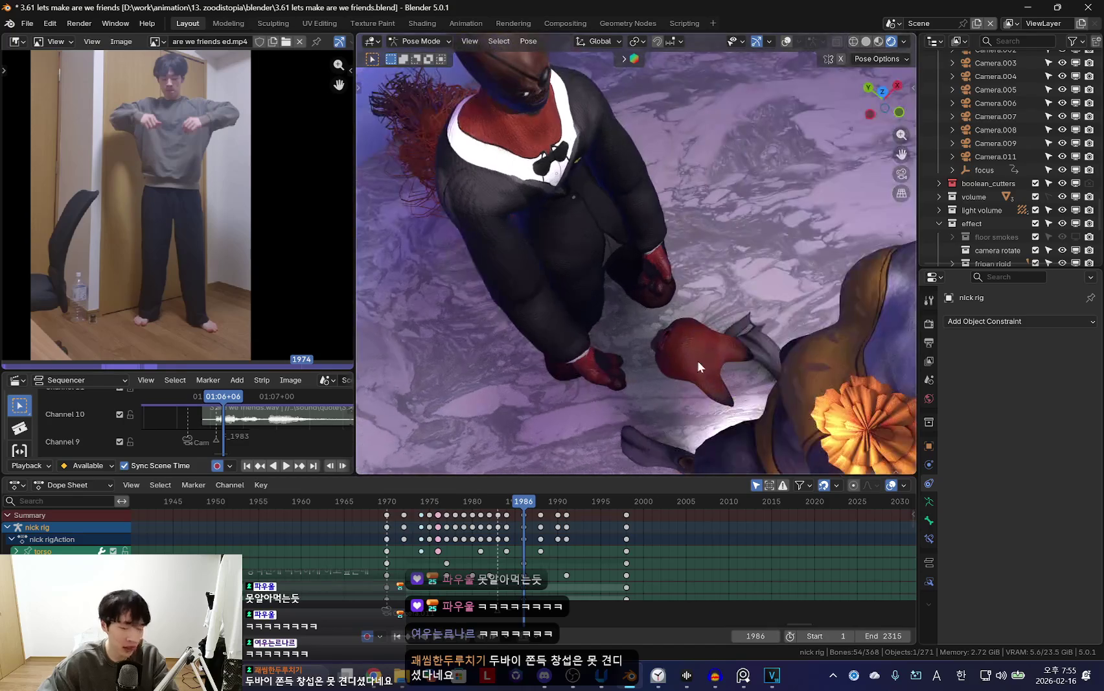
pyautogui.click(374, 674)
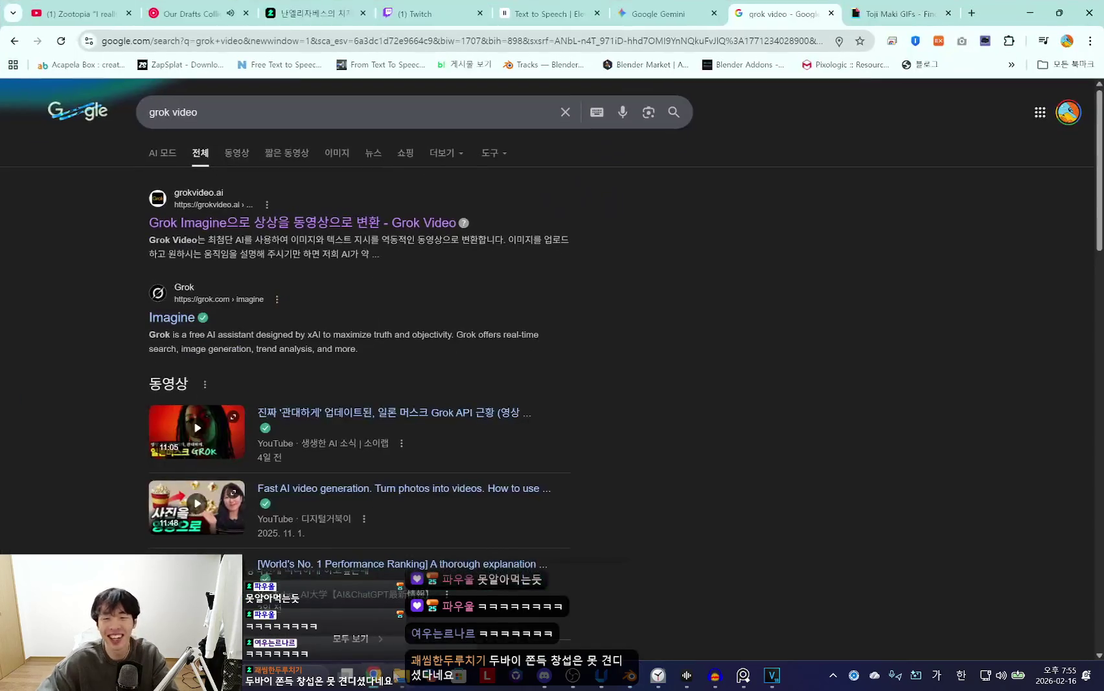
# Search Google for '두바이 쫀득 창섭' and open the Ruliweb post about the director.
pyautogui.press('/')
pyautogui.press('BackSpace')
pyautogui.write('두바이 쯔쫀득 창섭')
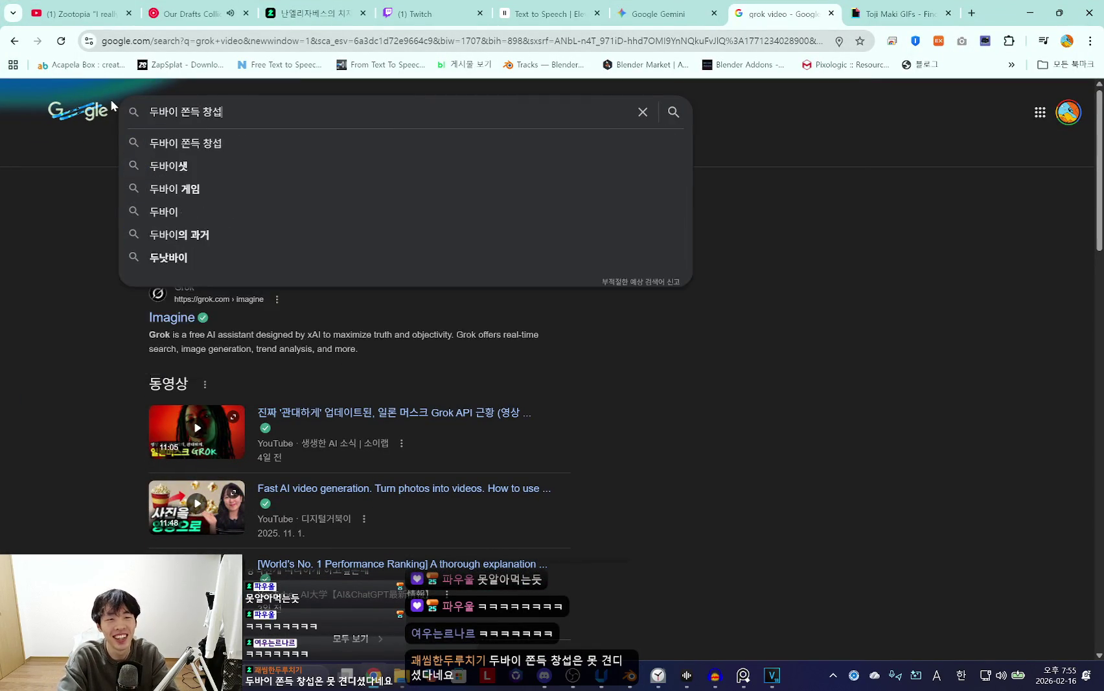
pyautogui.press('Return')
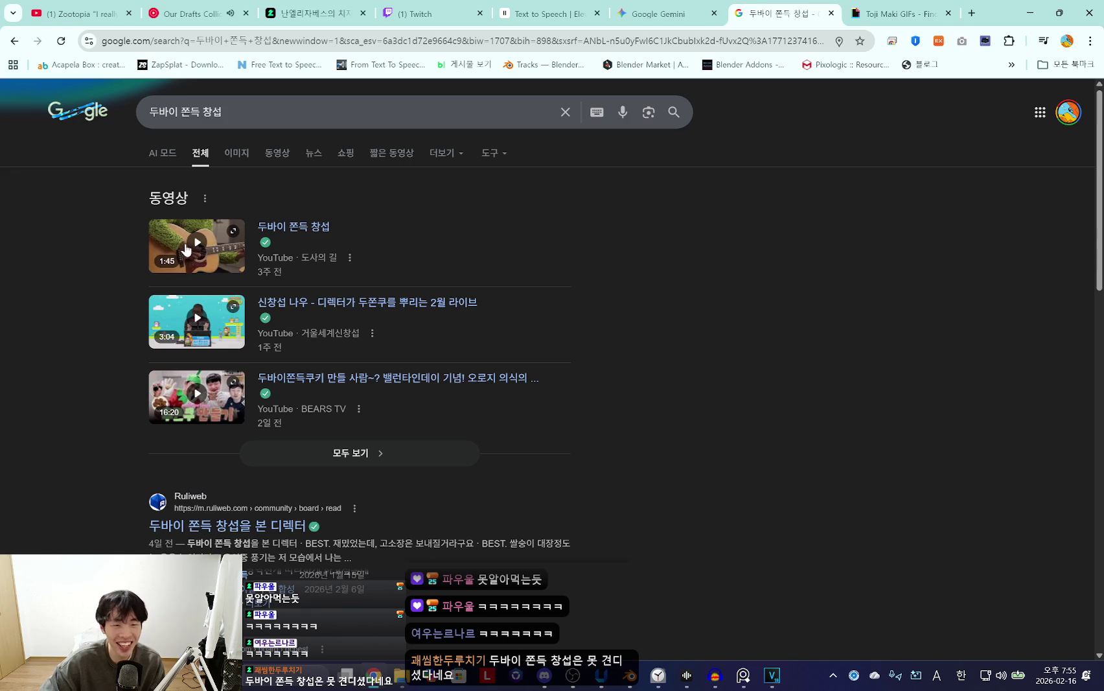
pyautogui.click(243, 524)
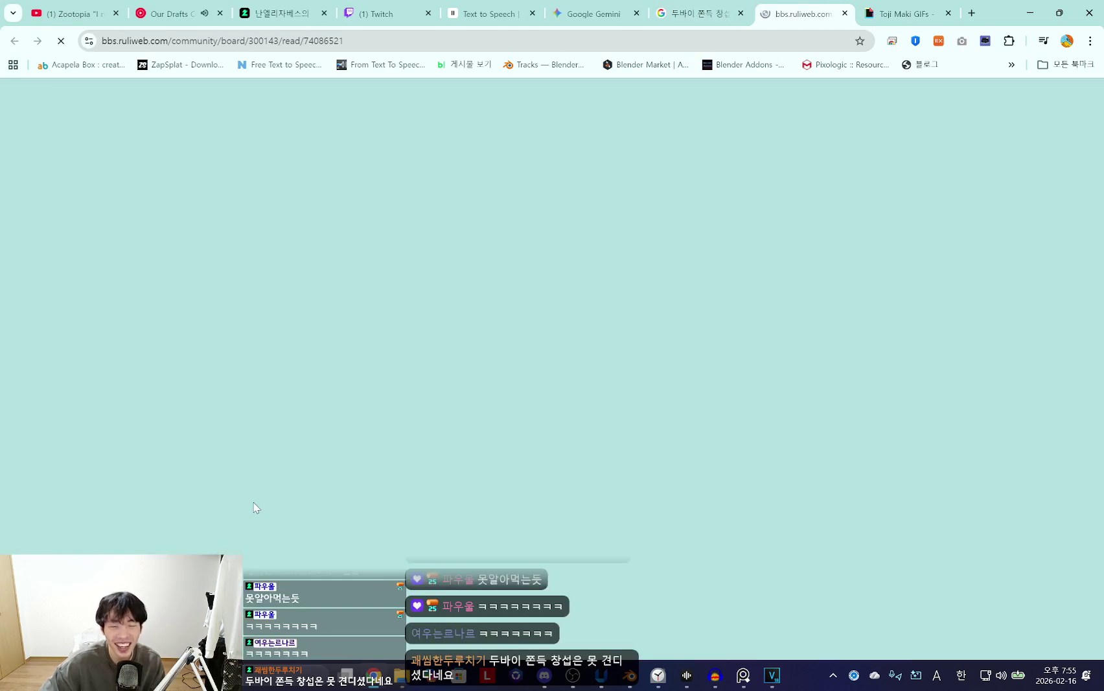
# Scroll through the Ruliweb post's video and down to its BEST comments.
pyautogui.scroll(-2, 419, 458)
pyautogui.scroll(-2, 419, 457)
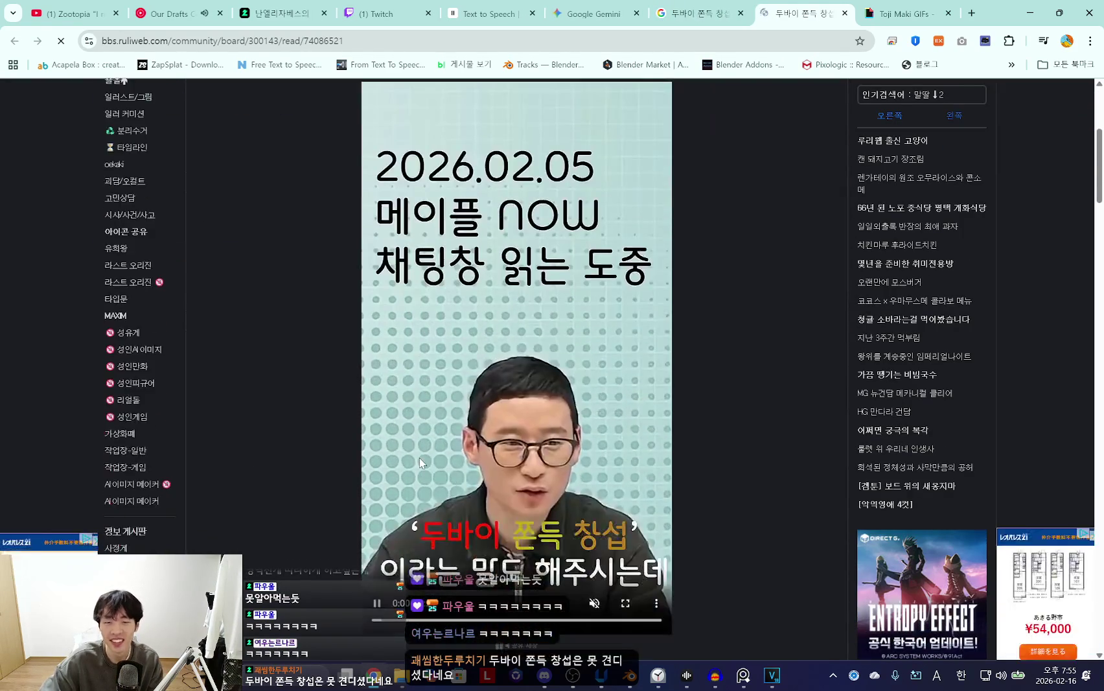
pyautogui.scroll(-3, 492, 461)
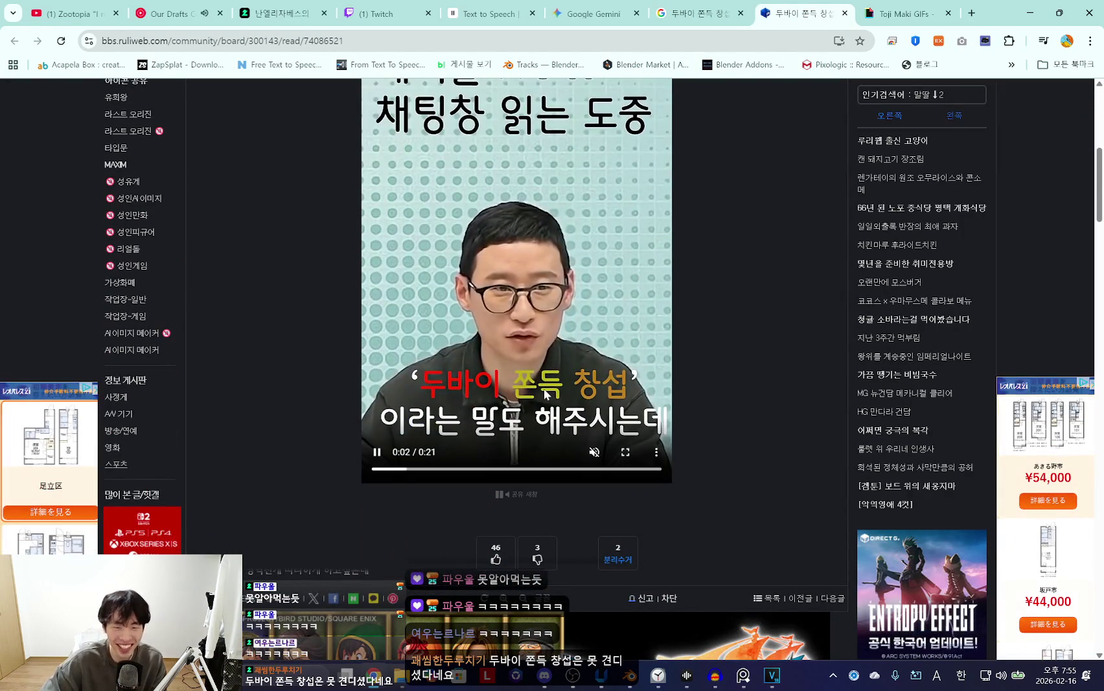
pyautogui.scroll(2, 649, 451)
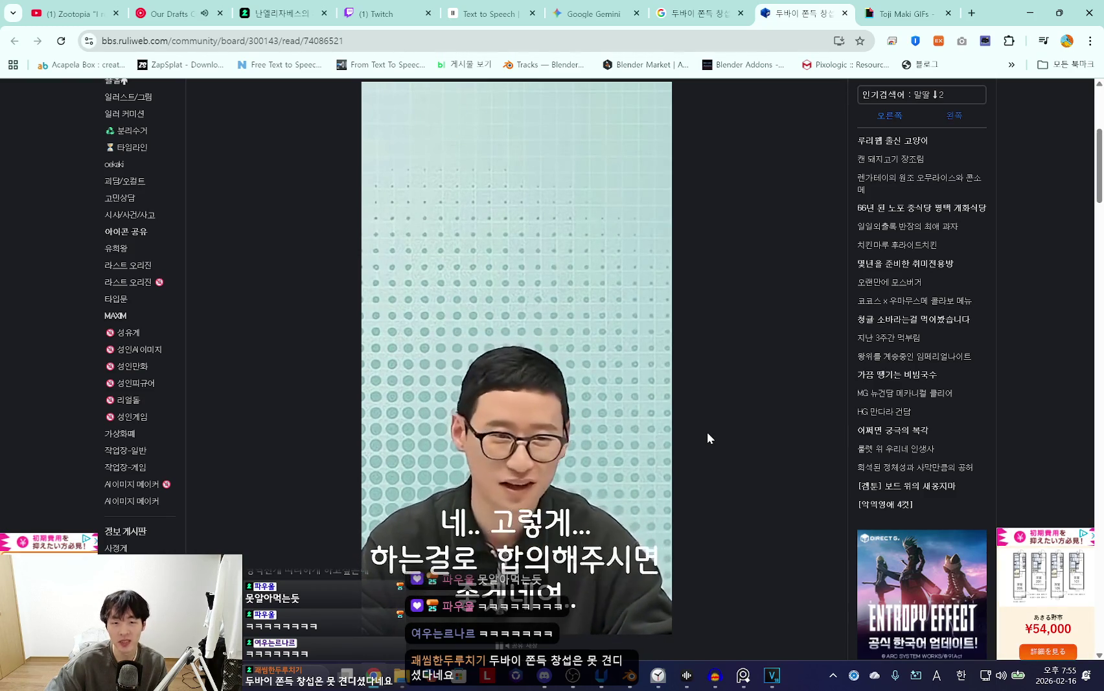
pyautogui.scroll(-3, 708, 432)
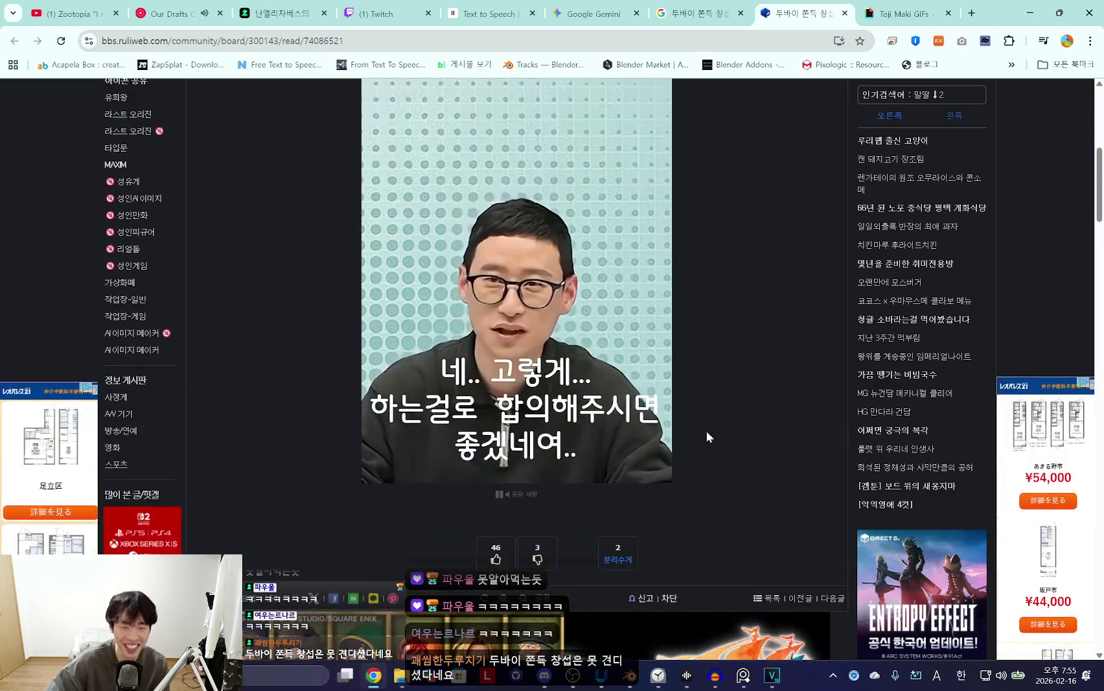
pyautogui.scroll(-7, 706, 430)
pyautogui.scroll(6, 685, 433)
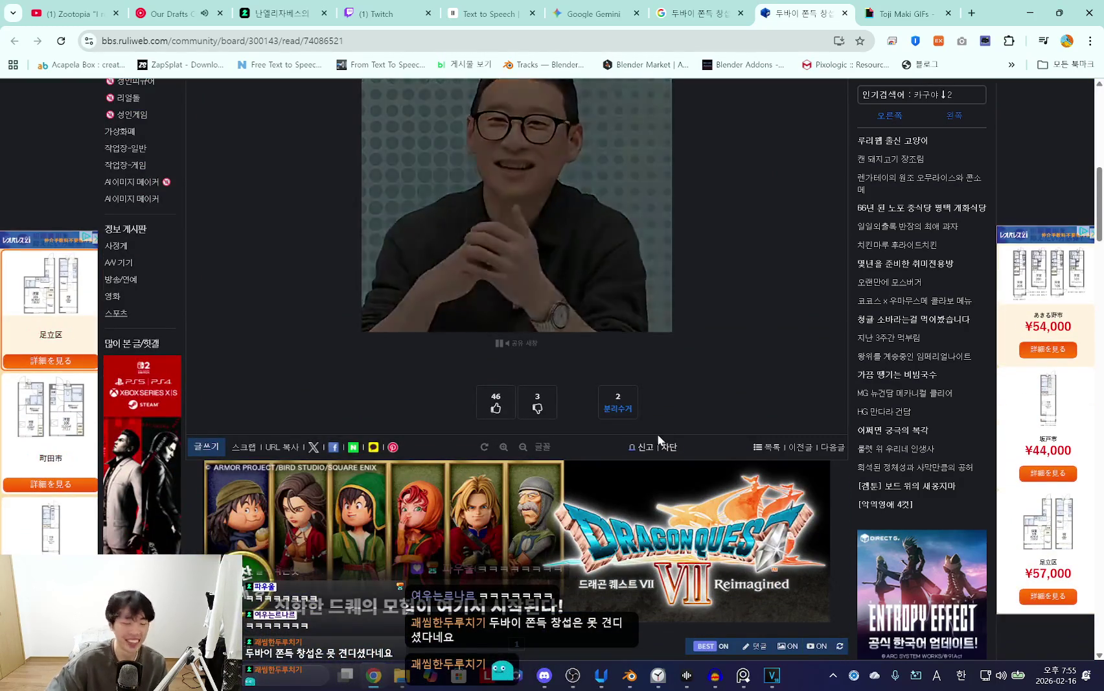
pyautogui.scroll(-5, 654, 416)
pyautogui.scroll(-5, 609, 398)
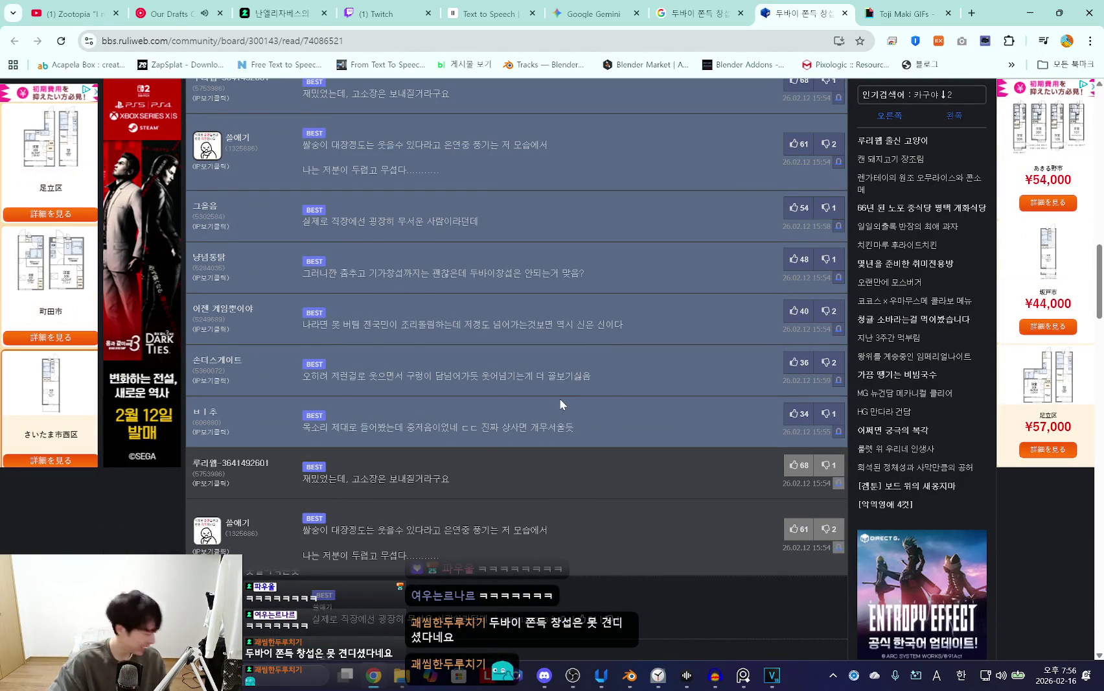
pyautogui.scroll(-5, 560, 398)
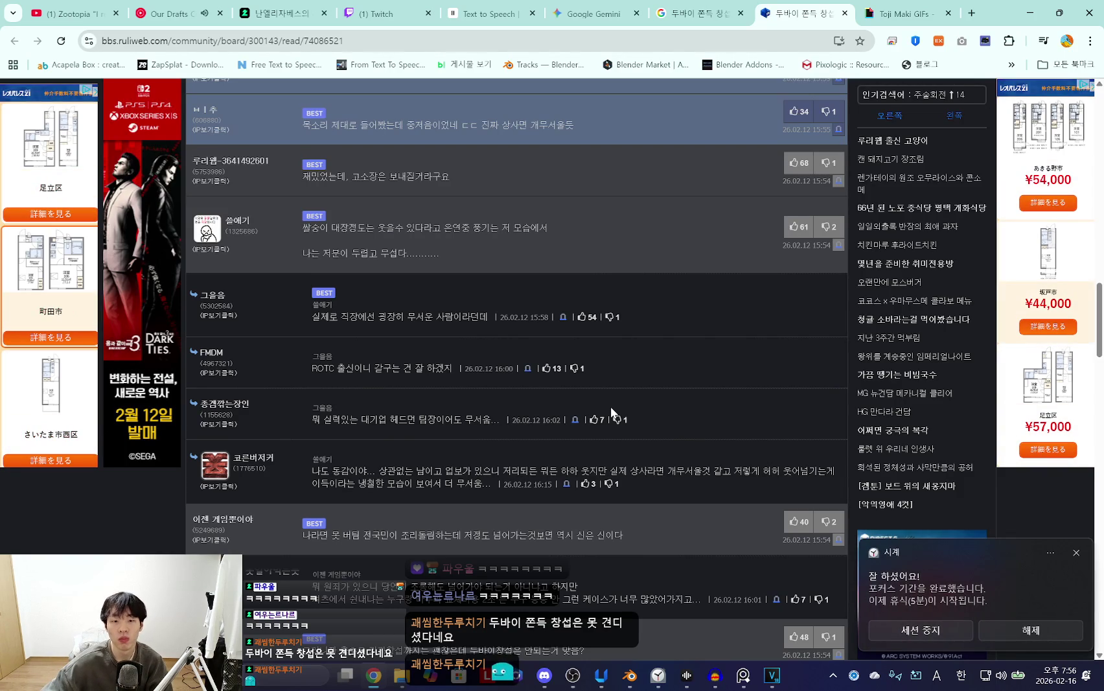
pyautogui.scroll(-2, 610, 411)
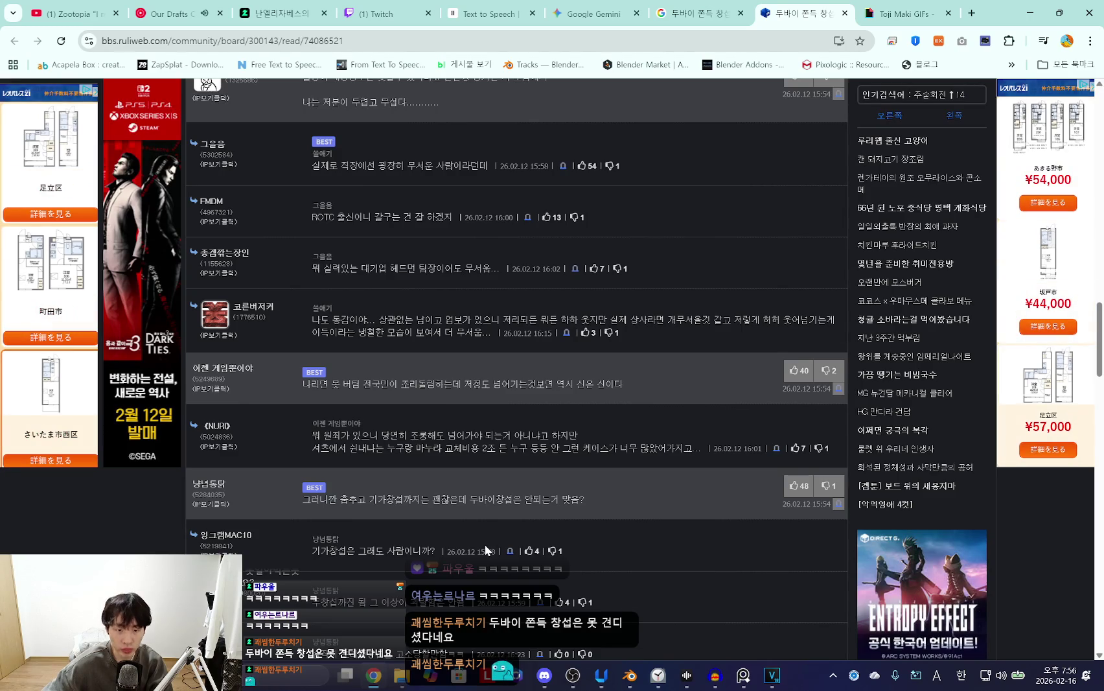
pyautogui.scroll(-2, 481, 541)
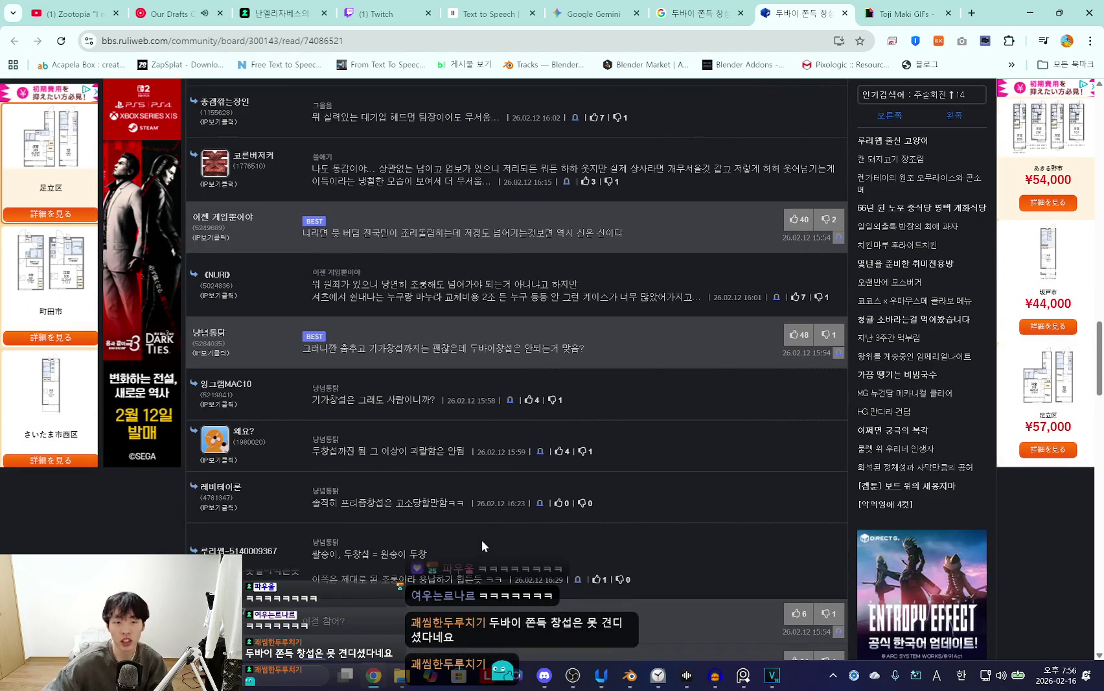
pyautogui.scroll(-2, 485, 544)
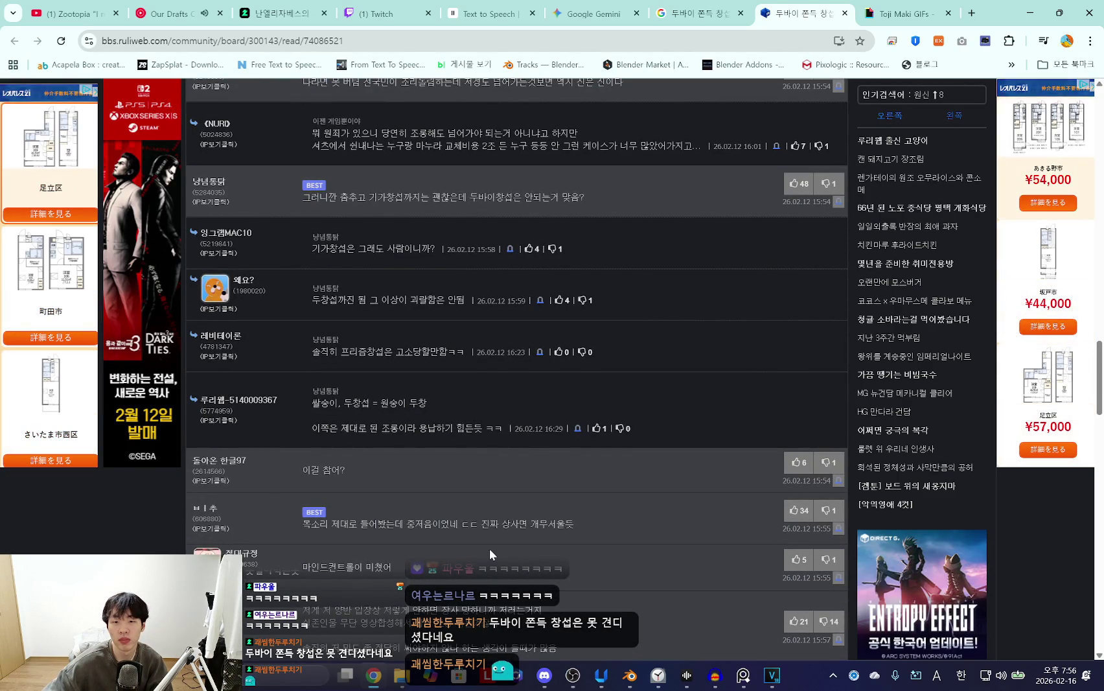
pyautogui.scroll(-2, 491, 548)
pyautogui.scroll(-2, 492, 549)
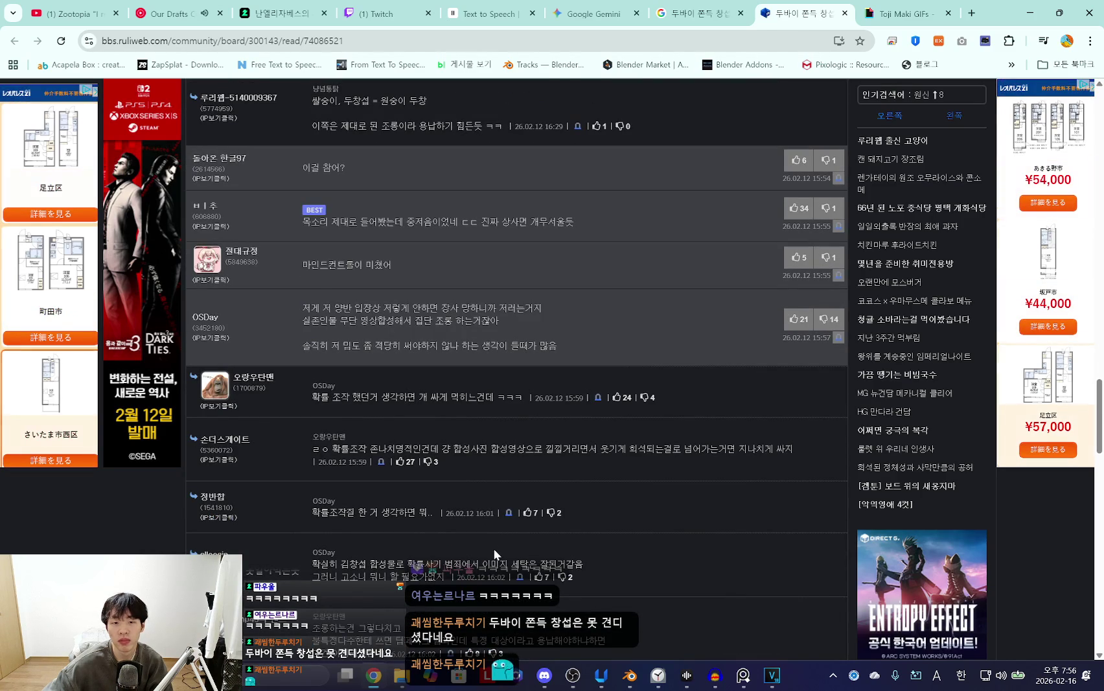
pyautogui.press('Home')
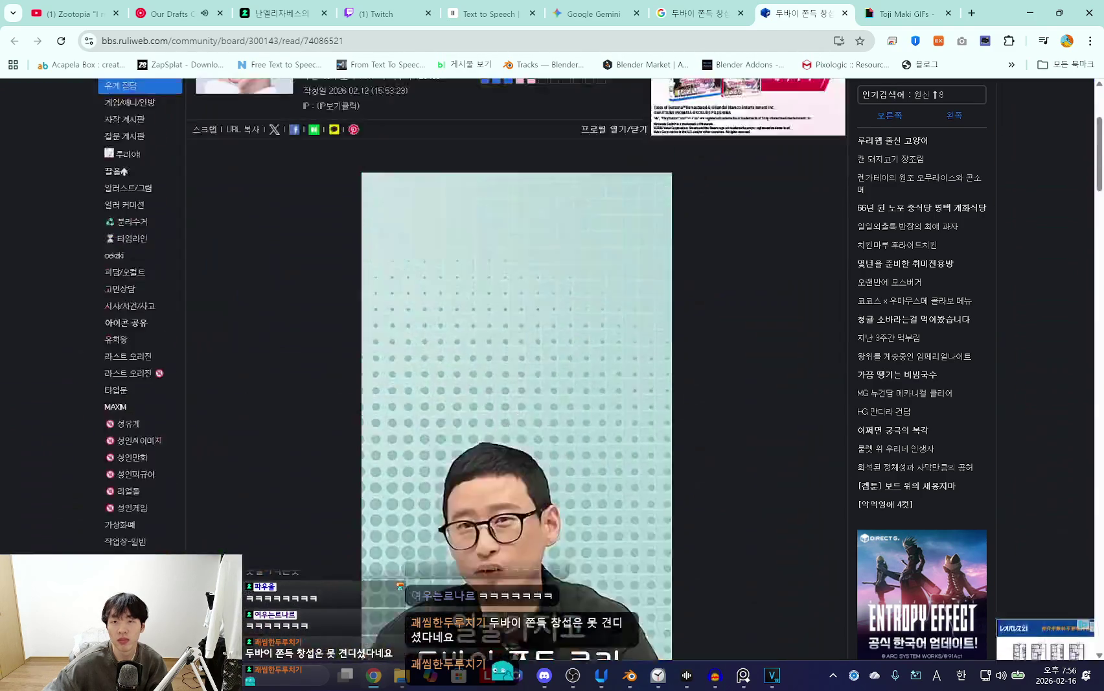
pyautogui.scroll(-4, 493, 566)
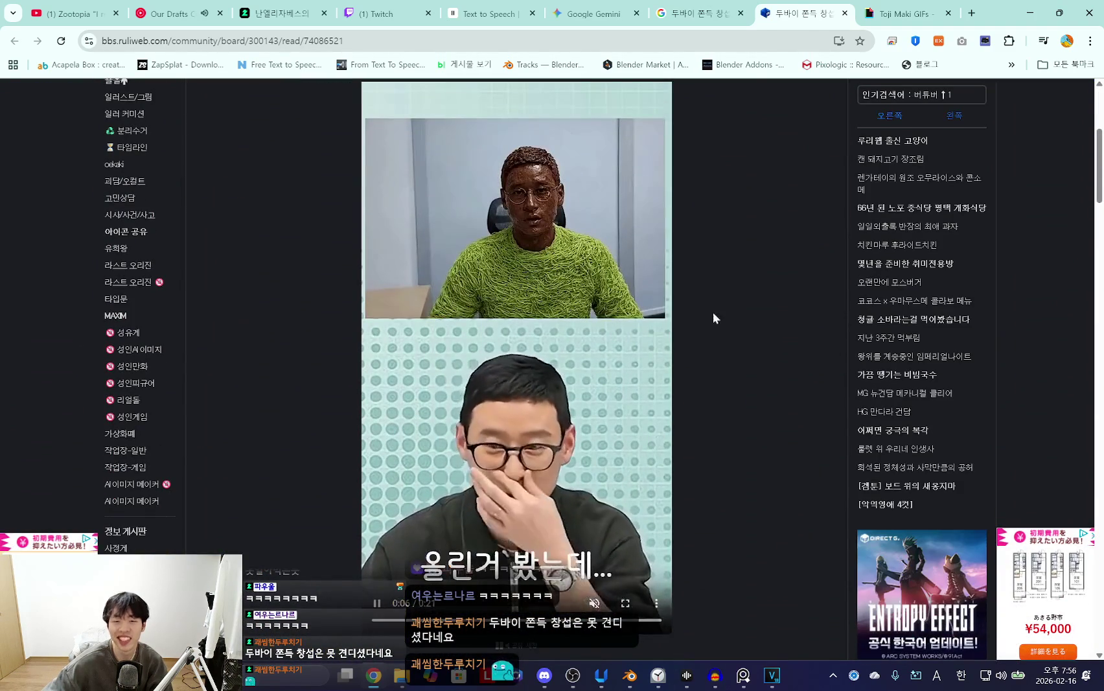
# Close the Ruliweb and Google Search tabs and switch to the Giphy 'toji maki' GIF results.
pyautogui.click(844, 13)
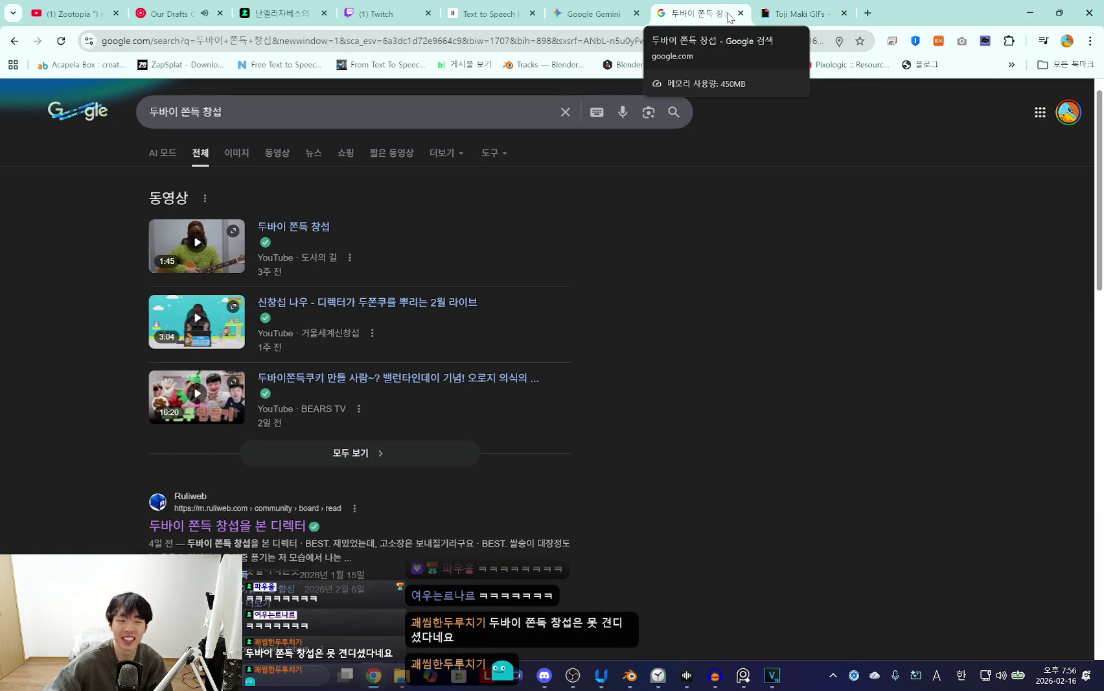
pyautogui.scroll(-4, 728, 225)
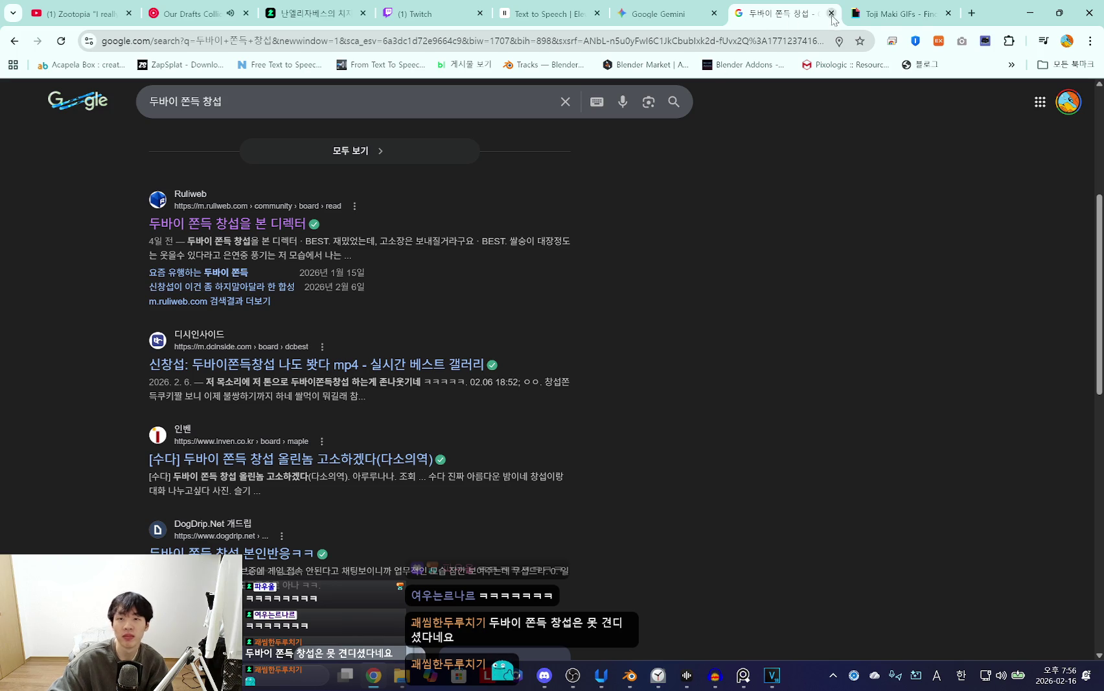
pyautogui.click(831, 13)
pyautogui.click(674, 19)
pyautogui.hotkey('ctrl', 'Tab')
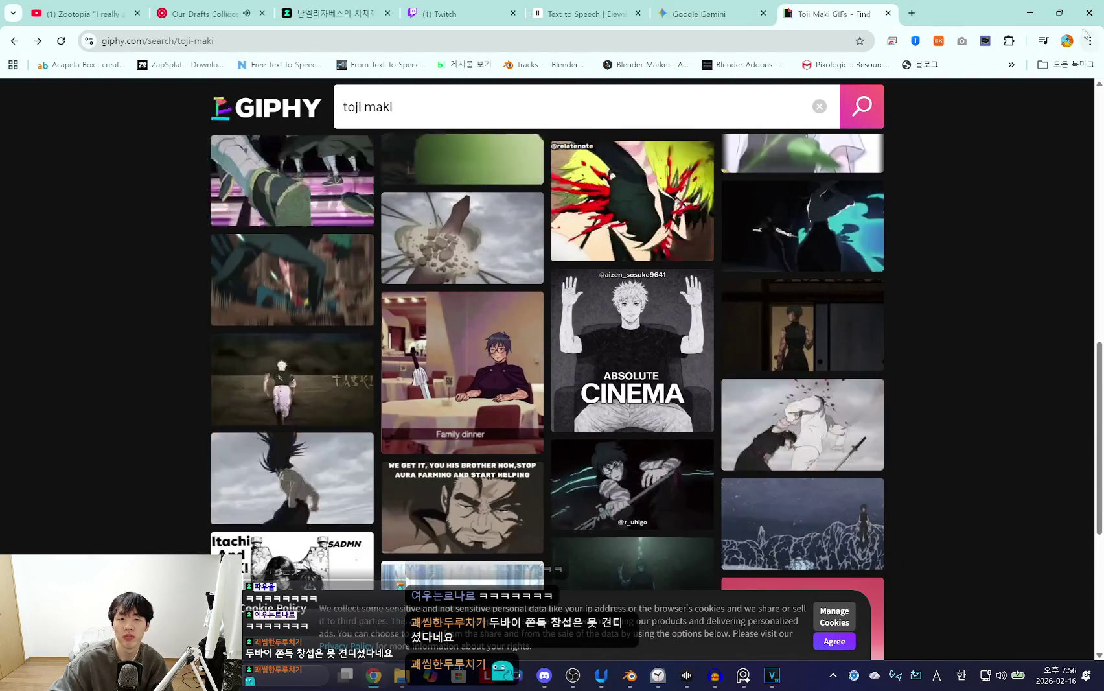
# Minimise the browser and orbit Blender's viewport out to frame the characters by the gala wall.
pyautogui.click(1030, 13)
pyautogui.moveTo(786, 293)
pyautogui.mouseDown(button='middle')
pyautogui.moveTo(728, 238)
pyautogui.moveTo(699, 279)
pyautogui.moveTo(710, 259)
pyautogui.mouseUp(button='middle')
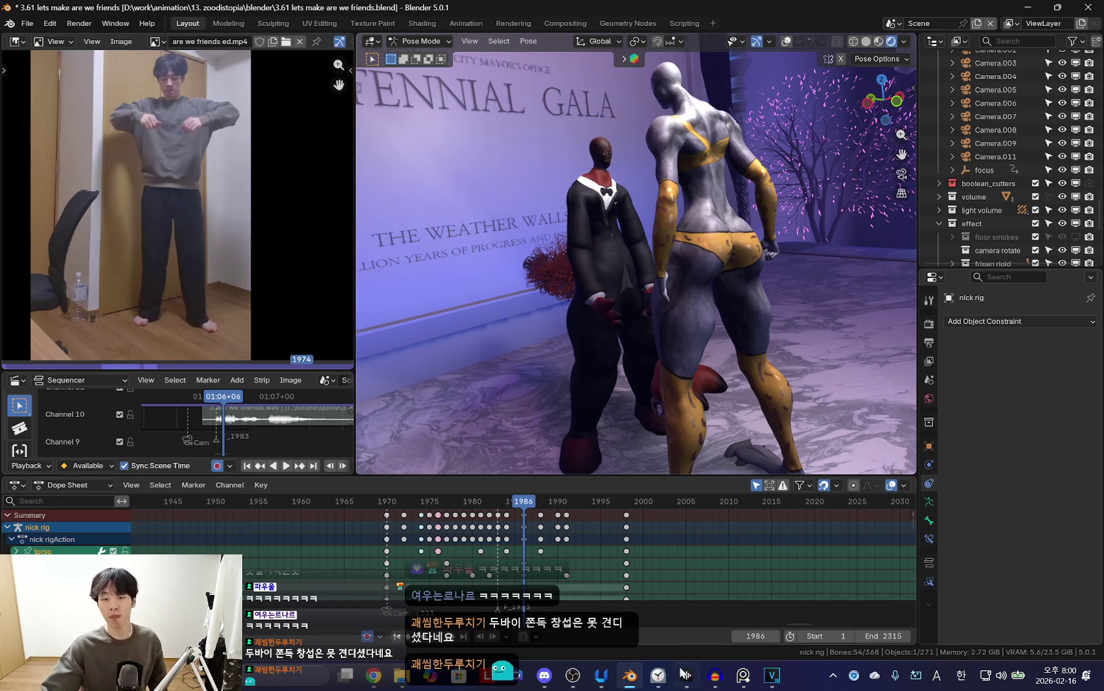
pyautogui.click(657, 676)
pyautogui.click(657, 676)
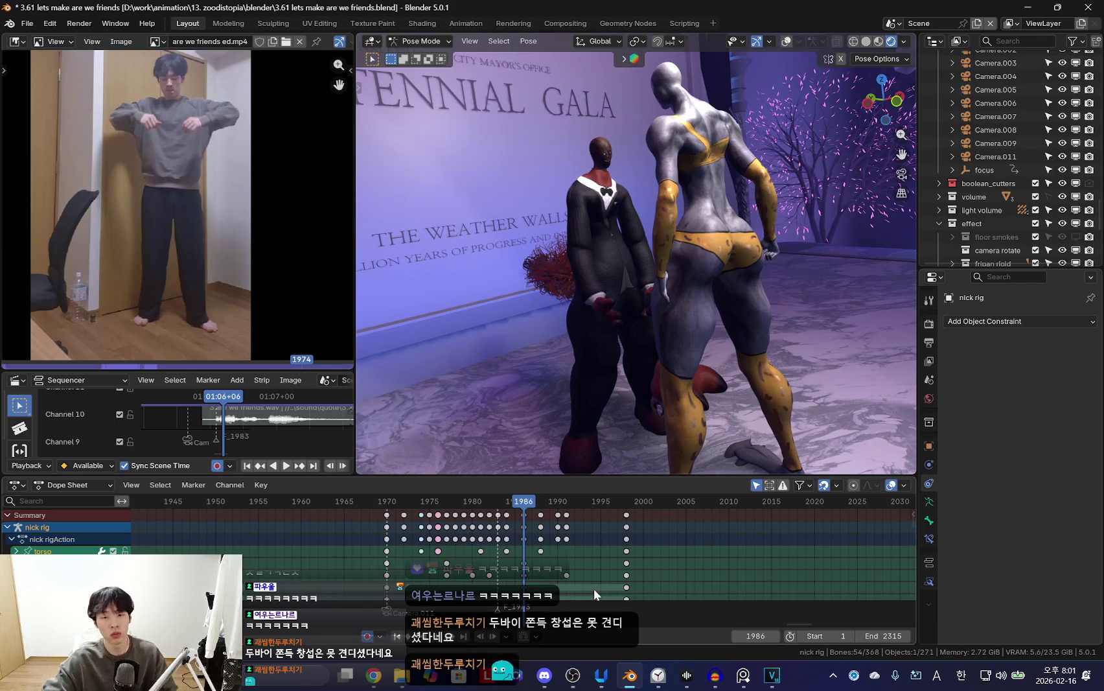
# Enlarge the Dope Sheet channel area and play the animation to compare with the reference.
pyautogui.keyDown('ctrl'); pyautogui.scroll(-1, 593, 588); pyautogui.keyUp('ctrl')
pyautogui.moveTo(300, 371); pyautogui.dragTo(300, 320)
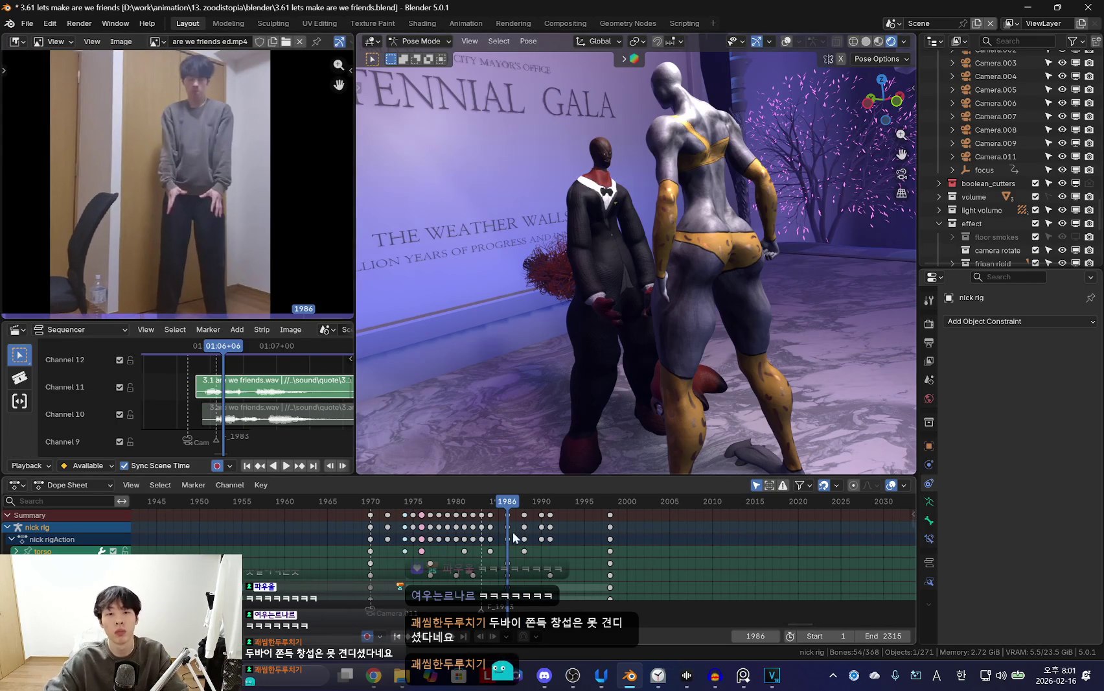
pyautogui.press('space')
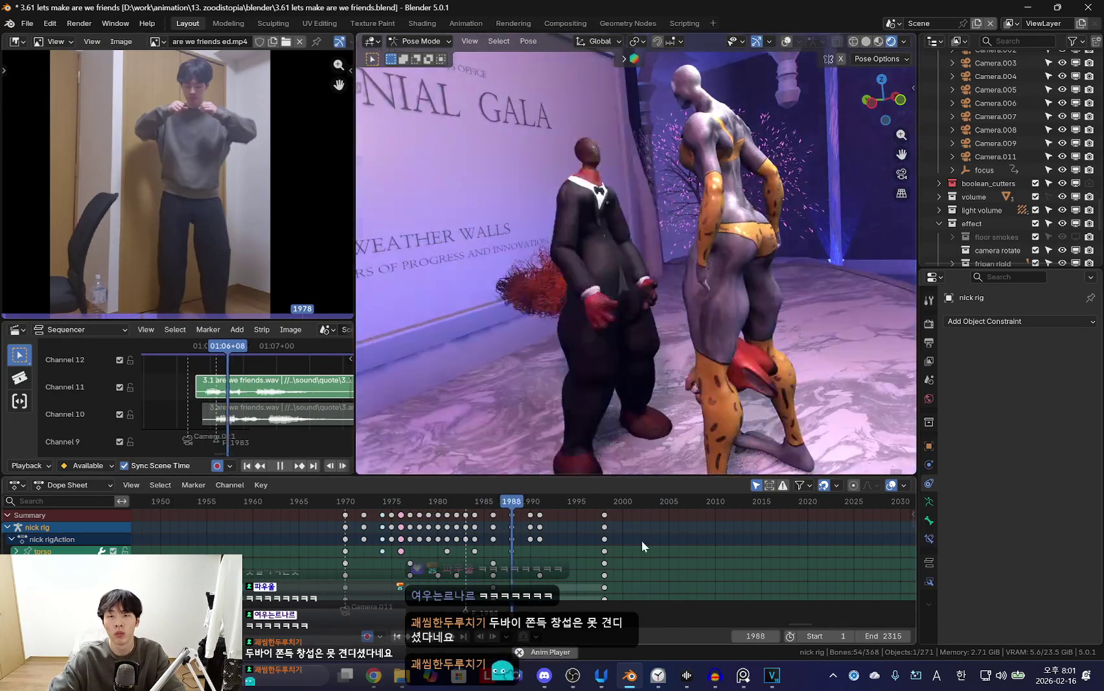
pyautogui.scroll(1, 490, 550)
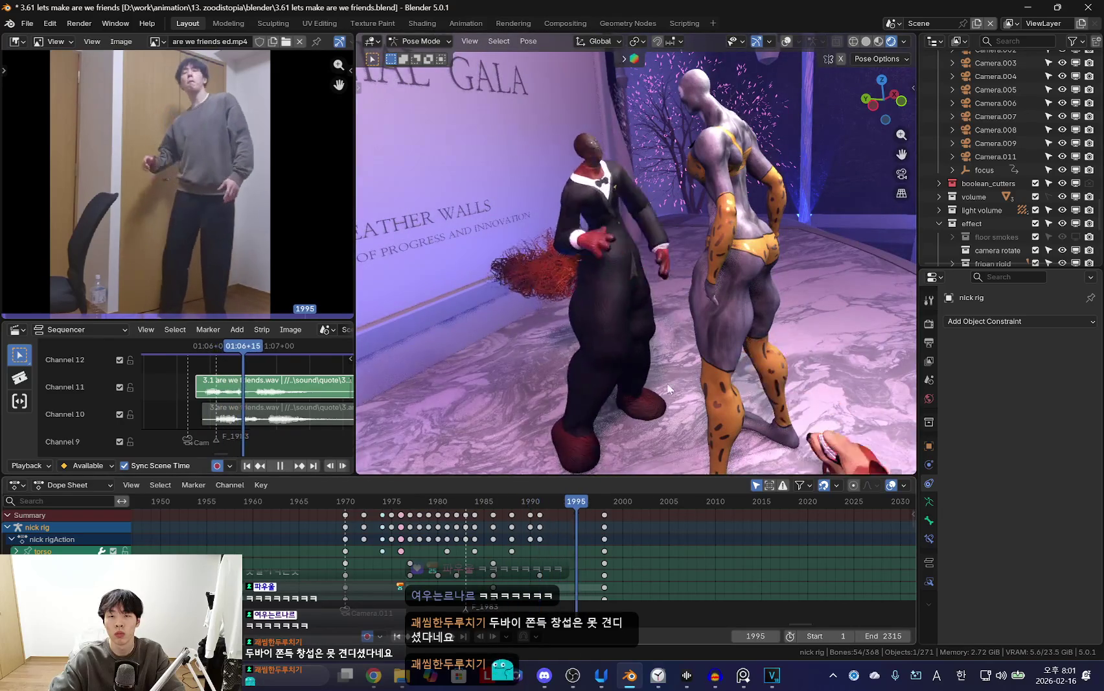
pyautogui.press('space')
pyautogui.click(749, 306)
pyautogui.press('space')
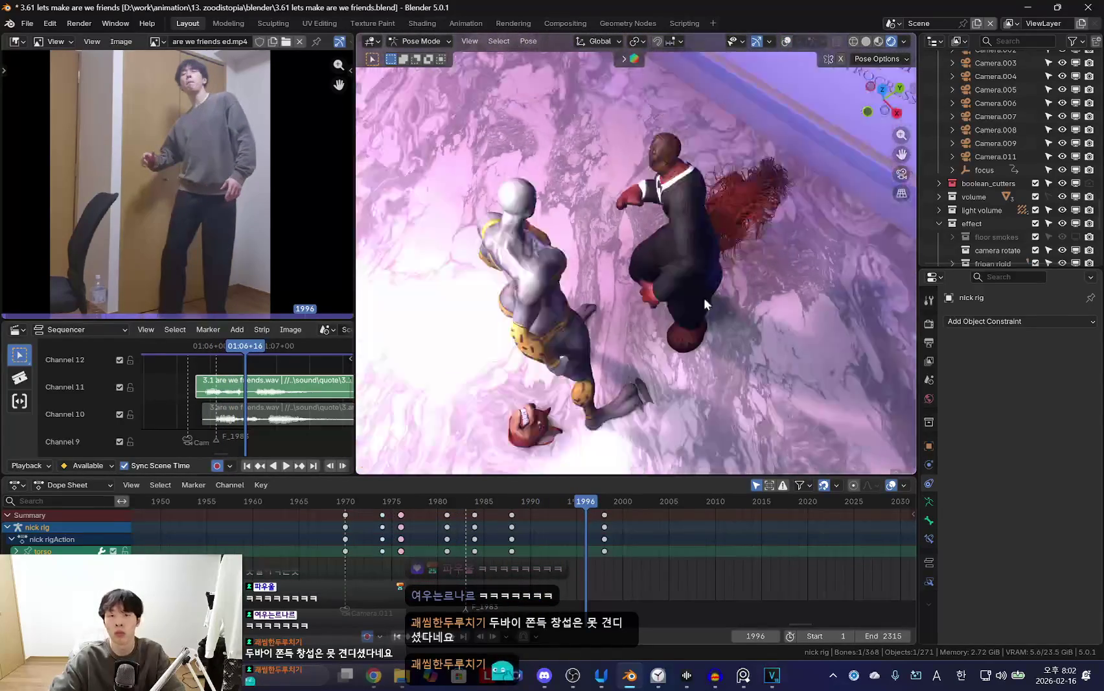
# Delete the keys at frame 1988 and move foot_ik.R's key from frame 1985 to 1992.
pyautogui.click(511, 532)
pyautogui.moveTo(511, 533)
pyautogui.mouseDown()
pyautogui.moveTo(573, 543)
pyautogui.moveTo(513, 535)
pyautogui.mouseUp()
pyautogui.press('space')
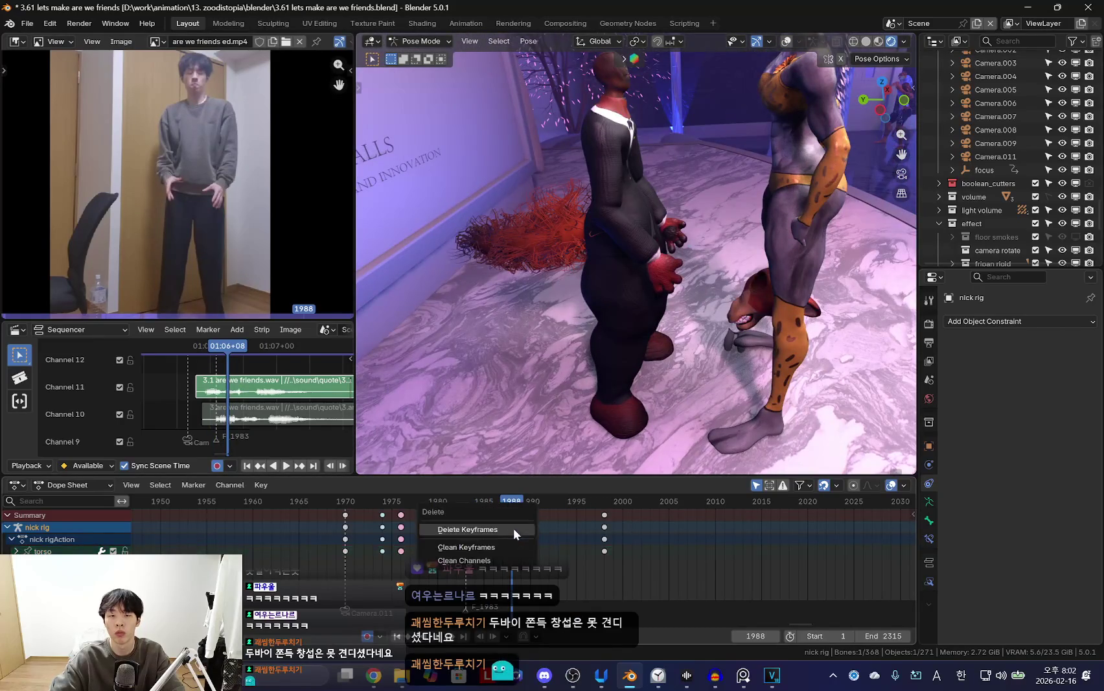
pyautogui.press('space')
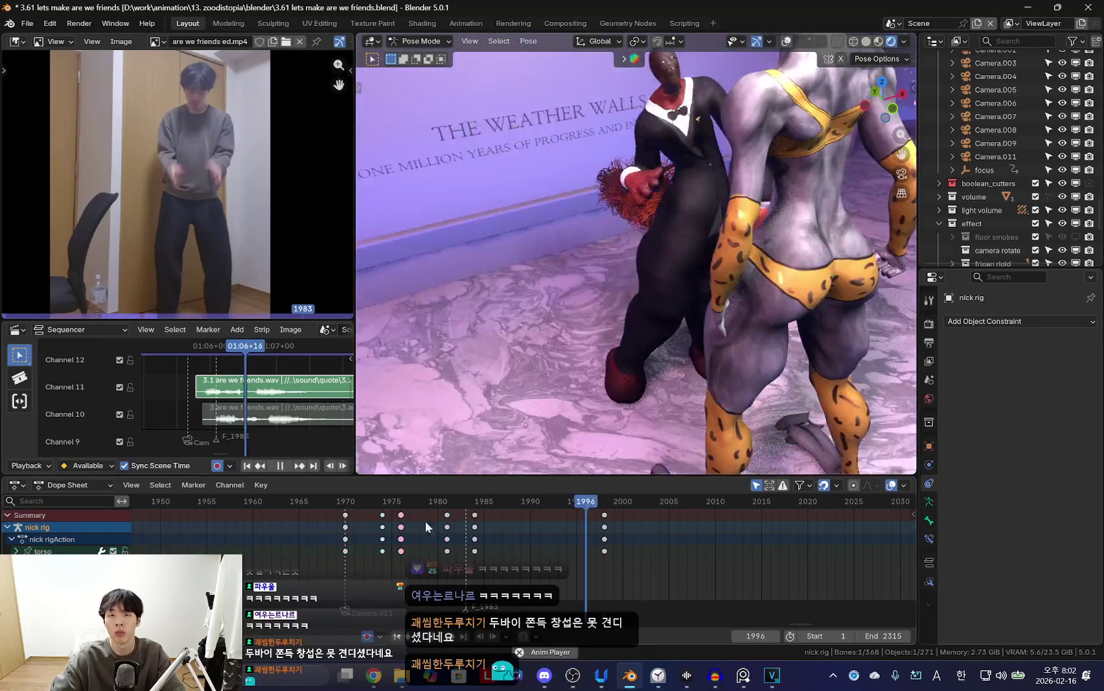
pyautogui.press('space')
pyautogui.moveTo(425, 520); pyautogui.dragTo(548, 544)
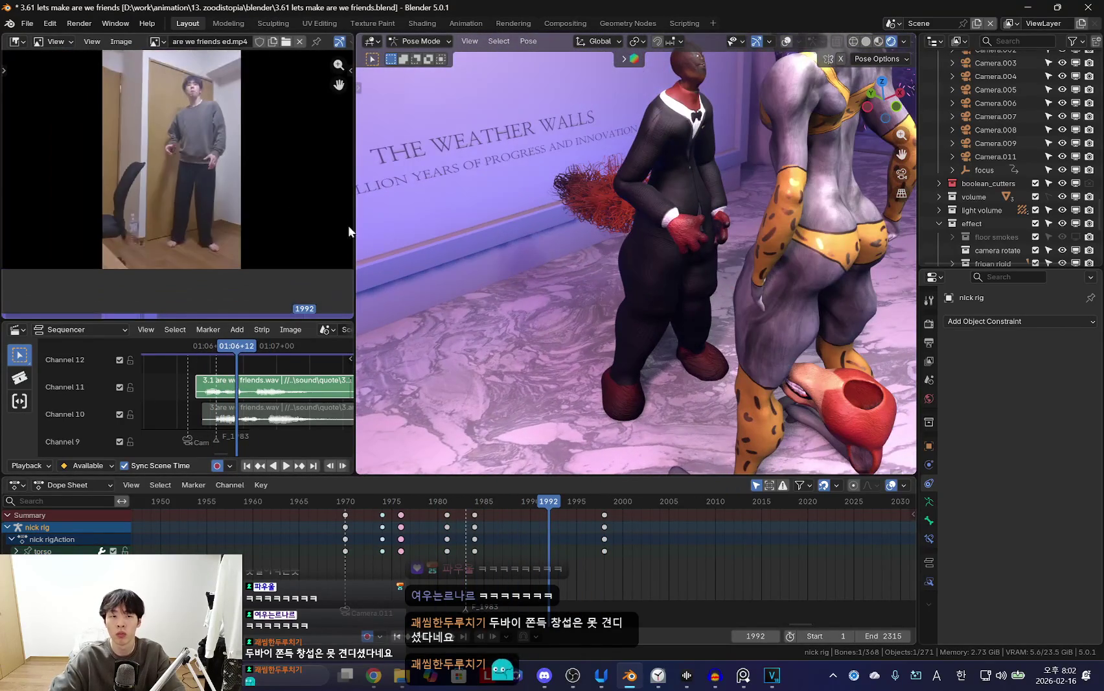
pyautogui.hotkey('shift', 'alt', 'z')
pyautogui.click(619, 396)
pyautogui.click(573, 531)
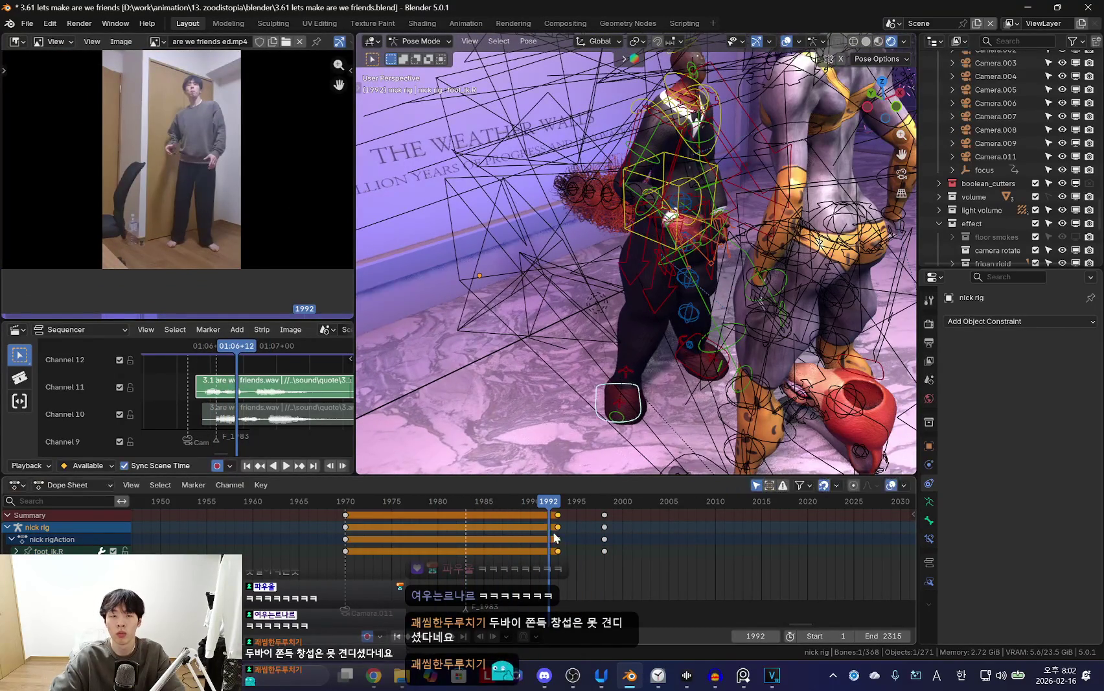
# Play the animation and scrub to frame 2014 with all rig bones selected.
pyautogui.press('space')
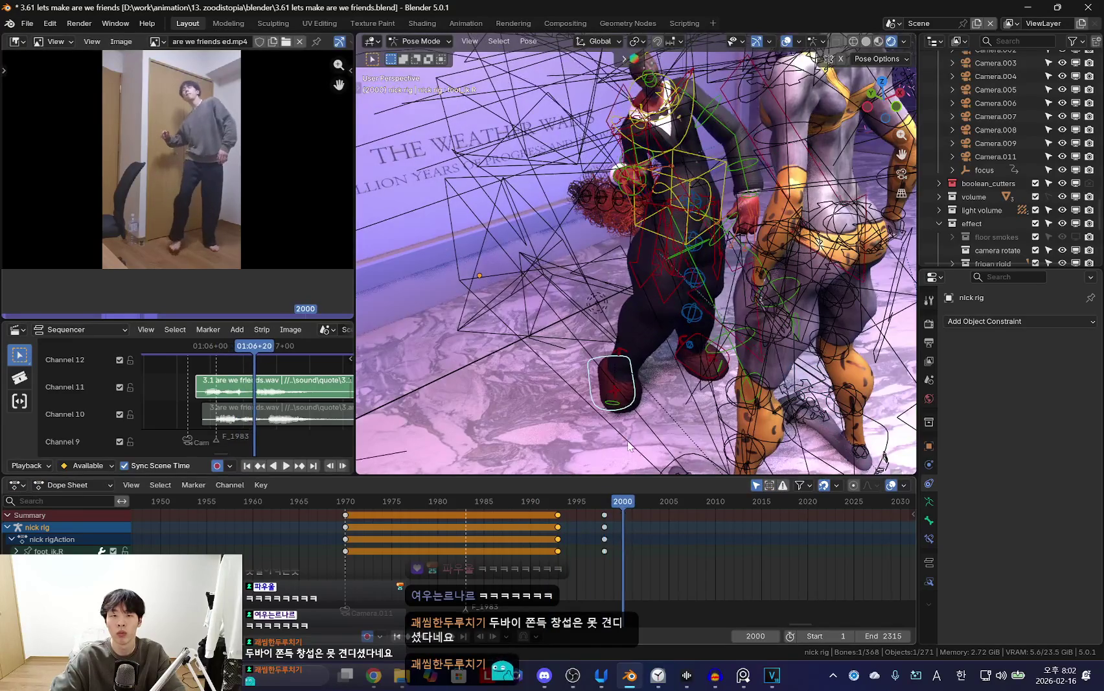
pyautogui.press('a')
pyautogui.hotkey('shift', 'alt', 'z')
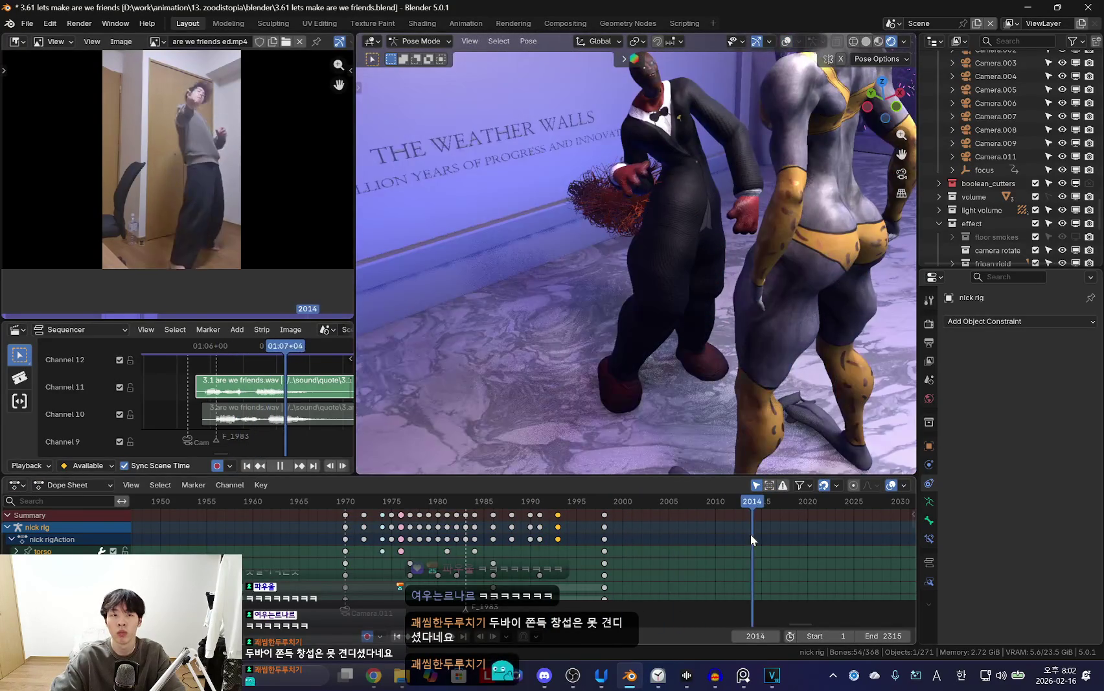
pyautogui.moveTo(753, 555); pyautogui.dragTo(751, 565)
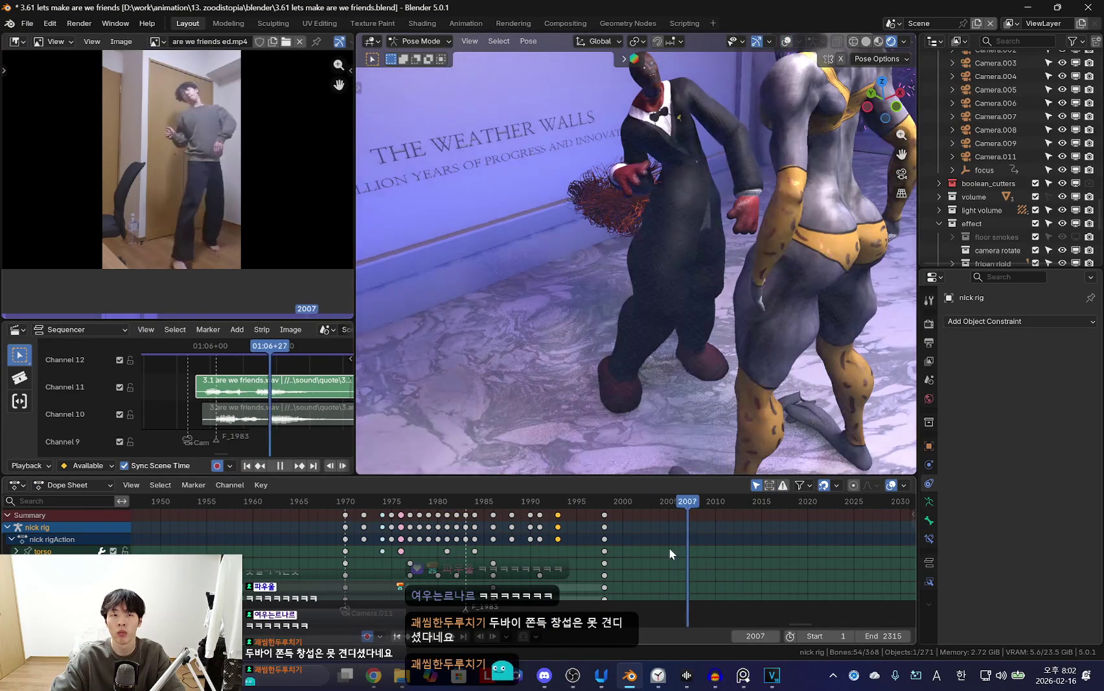
pyautogui.press('space')
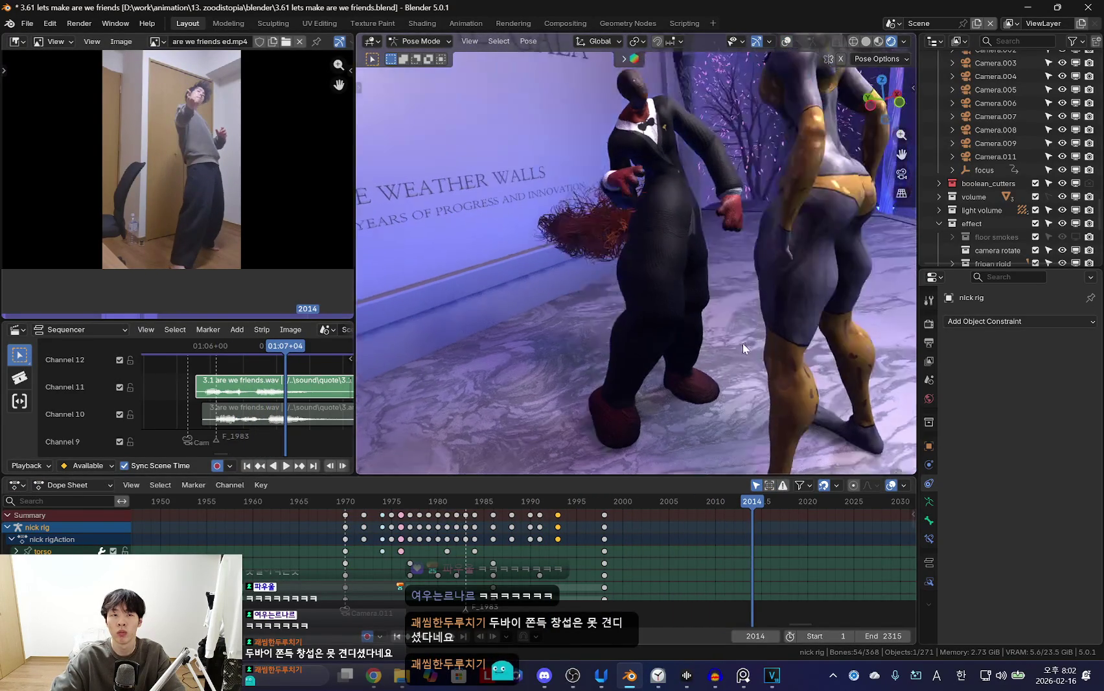
pyautogui.hotkey('shift', 'alt', 'z')
pyautogui.scroll(-1, 169, 156)
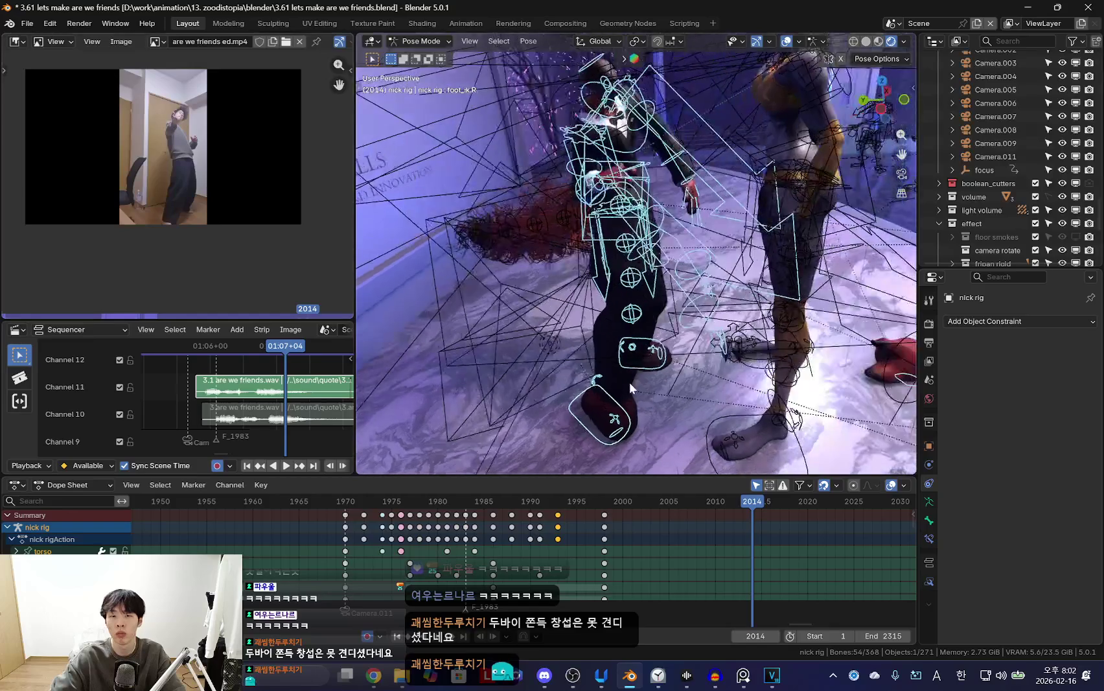
# Move and rotate the right foot control to match the reference and key it at frame 2014.
pyautogui.click(636, 416)
pyautogui.hotkey('shift', 'alt', 'z')
pyautogui.press('g')
pyautogui.click(714, 422)
pyautogui.moveTo(714, 422)
pyautogui.mouseDown(button='middle')
pyautogui.moveTo(739, 336)
pyautogui.moveTo(754, 355)
pyautogui.mouseUp(button='middle')
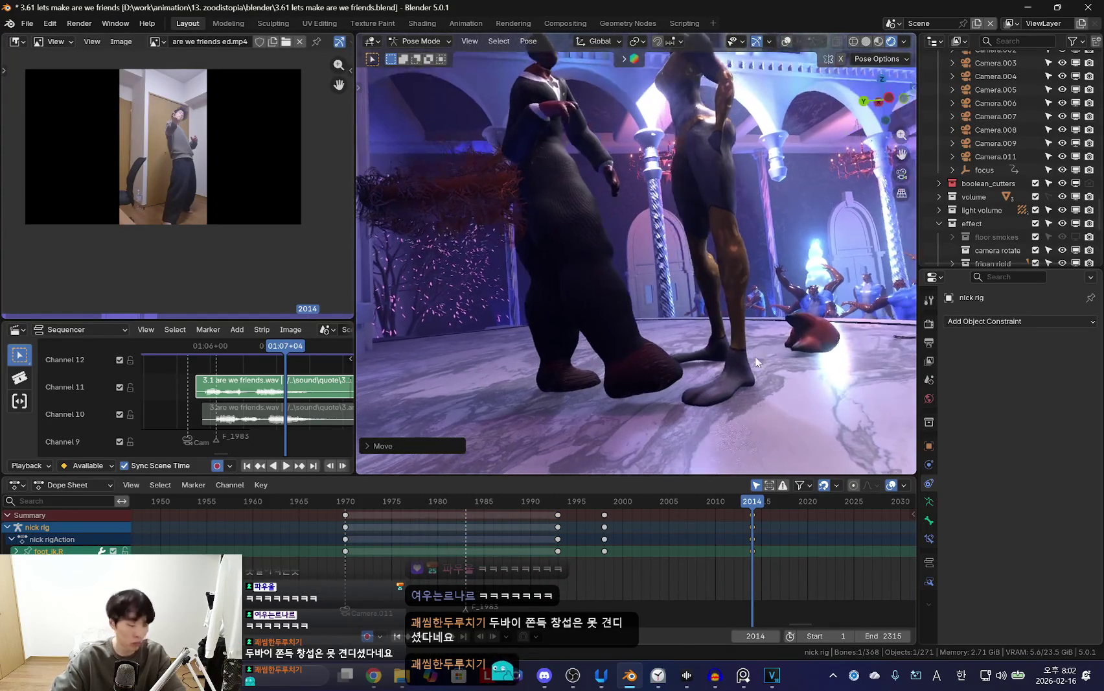
pyautogui.press('r')
pyautogui.click(752, 391)
pyautogui.press('i')
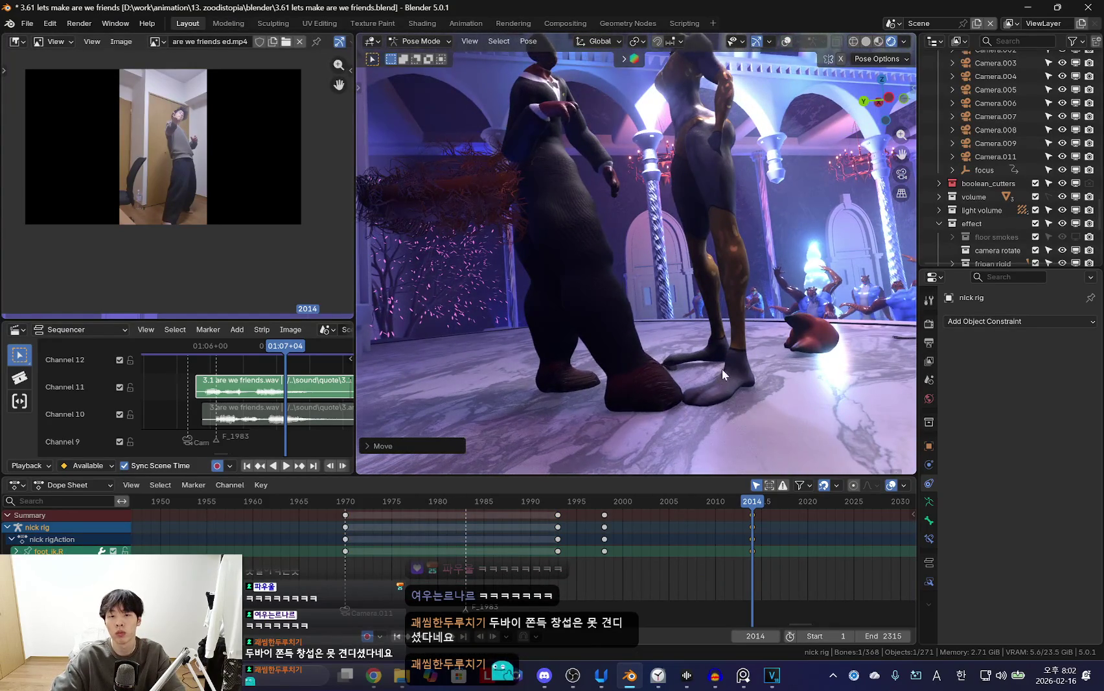
# Review the playback, then move the torso control at frame 1998 and key it.
pyautogui.press('space')
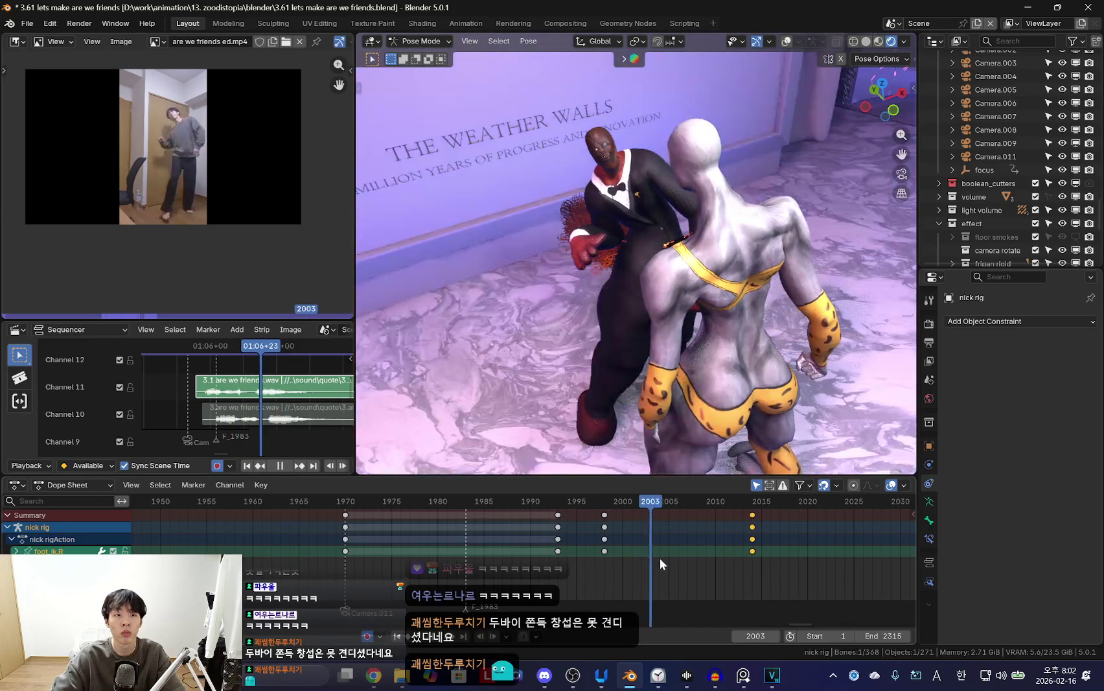
pyautogui.press('Escape')
pyautogui.press('space')
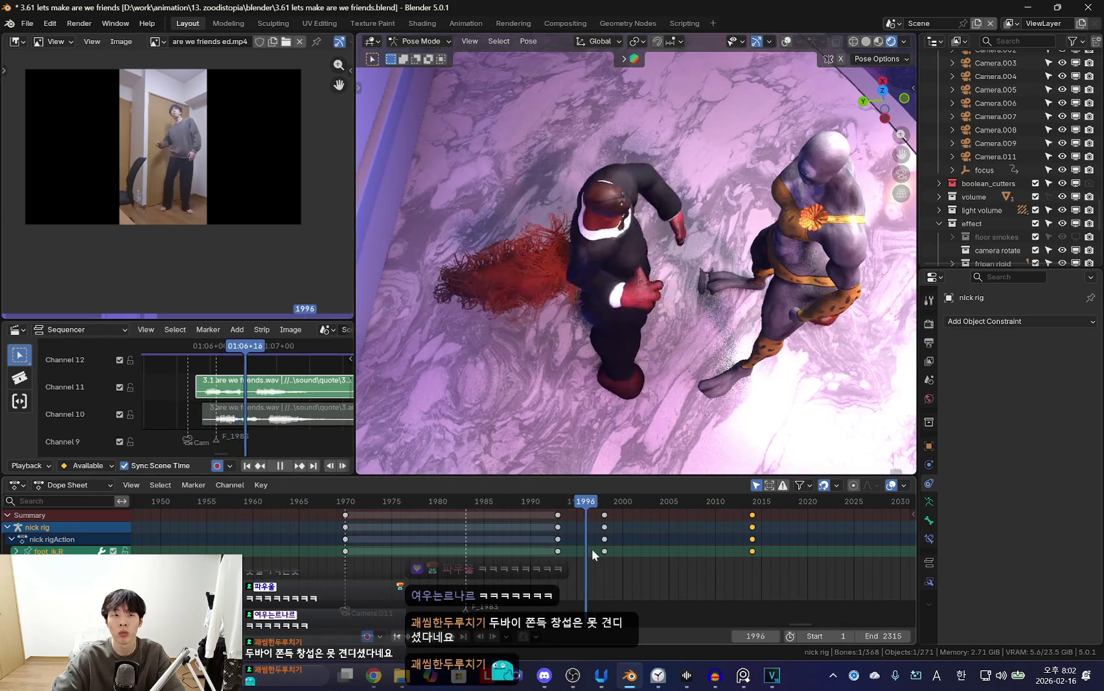
pyautogui.press('space')
pyautogui.hotkey('shift', 'alt', 'z')
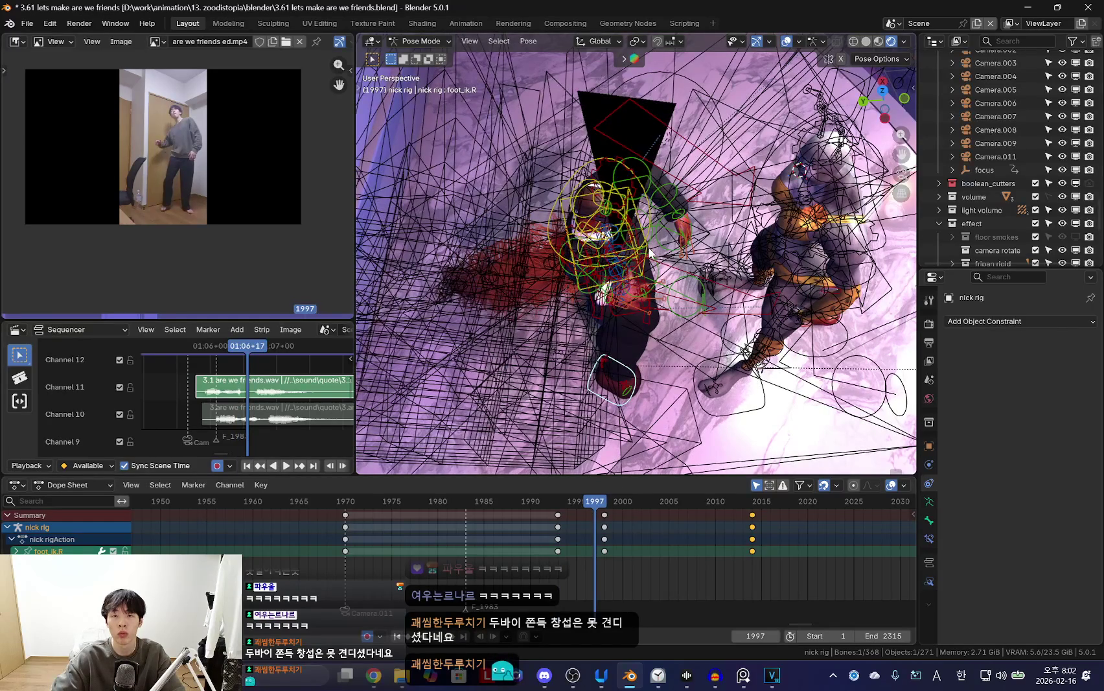
pyautogui.click(639, 254)
pyautogui.hotkey('shift', 'alt', 'z')
pyautogui.press('Right')
pyautogui.press('g')
pyautogui.click(688, 282)
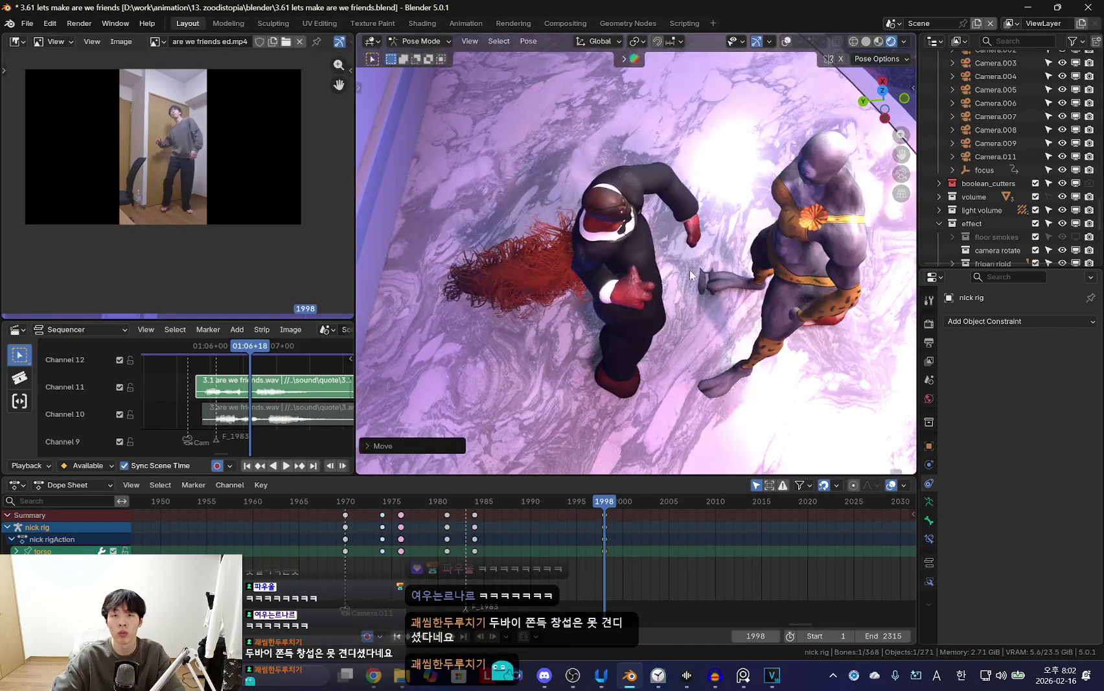
pyautogui.press('space')
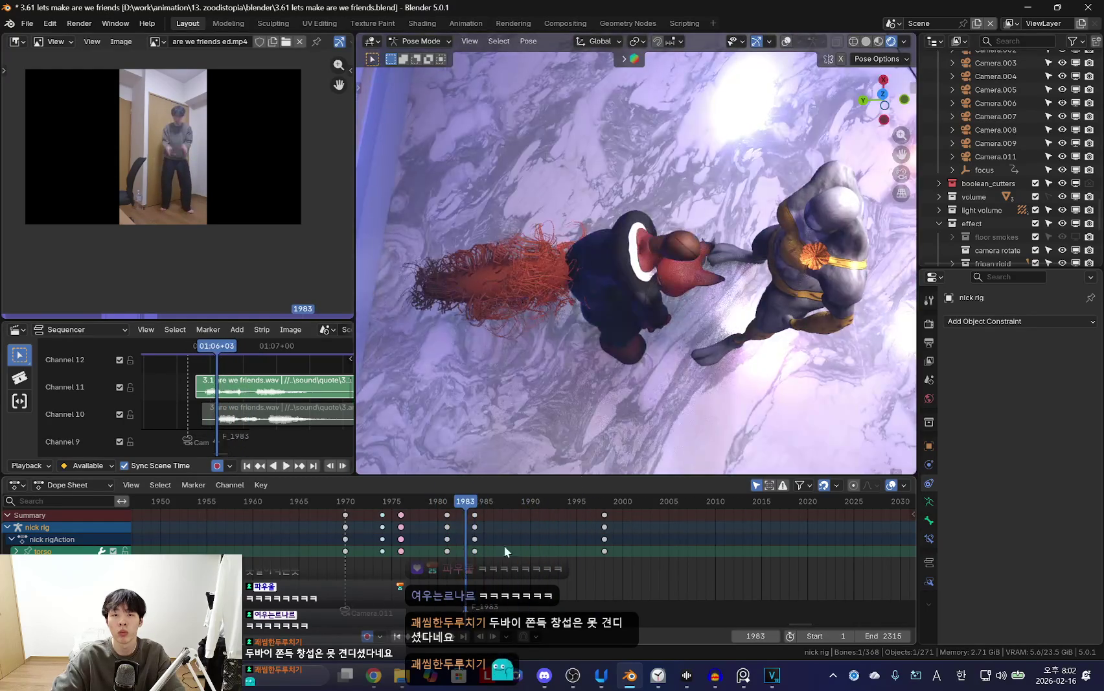
# Stop at frame 1988 and move the torso to a new position matching the dancer.
pyautogui.press('space')
pyautogui.press('KP_0')
pyautogui.press('space')
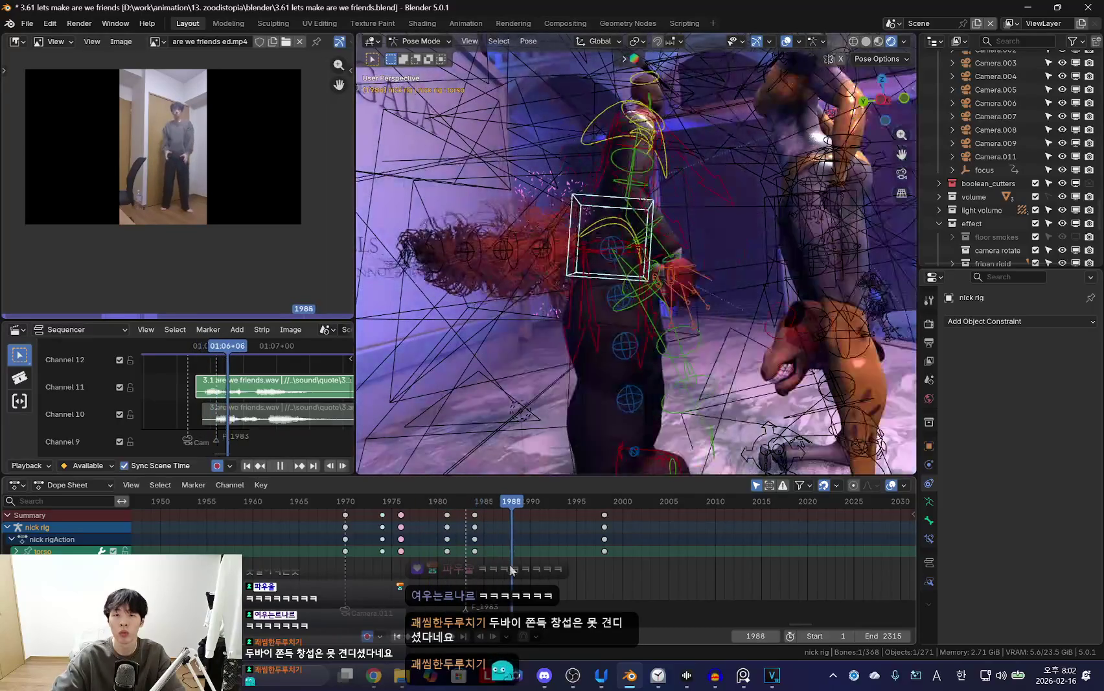
pyautogui.press('space')
pyautogui.press('g')
pyautogui.click(794, 444)
pyautogui.moveTo(794, 443); pyautogui.dragTo(612, 379, button='middle')
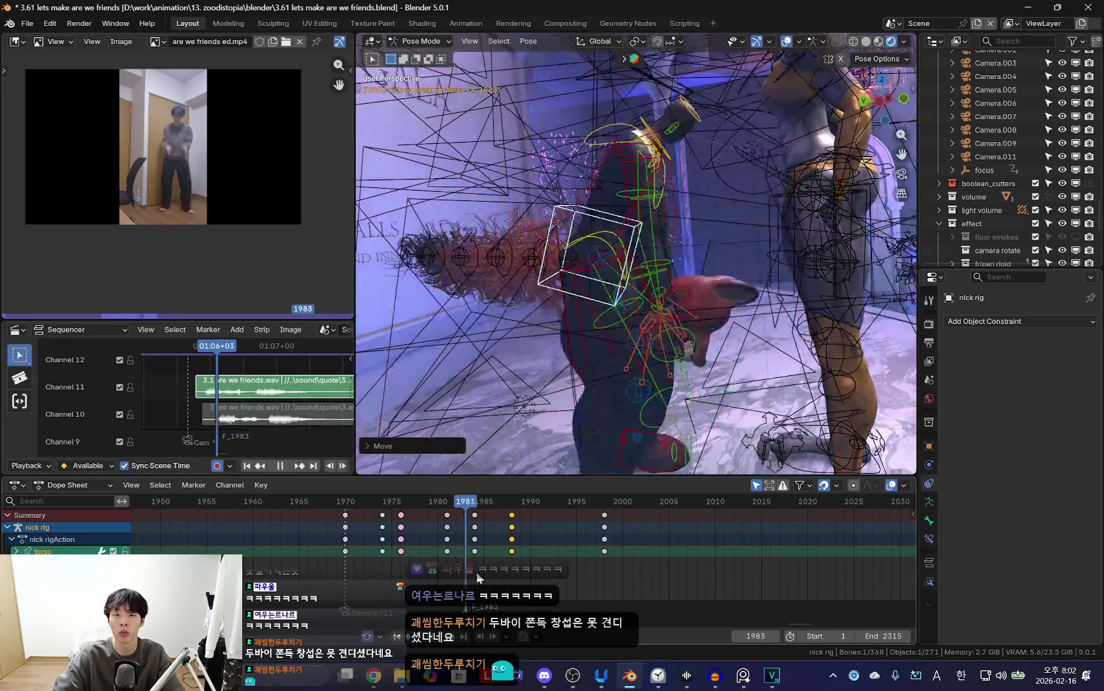
# Play back to review the torso change, stopping at frames 2000 and 2013.
pyautogui.hotkey('shift', 'alt', 'z')
pyautogui.hotkey('shift', 'ctrl', 'space')
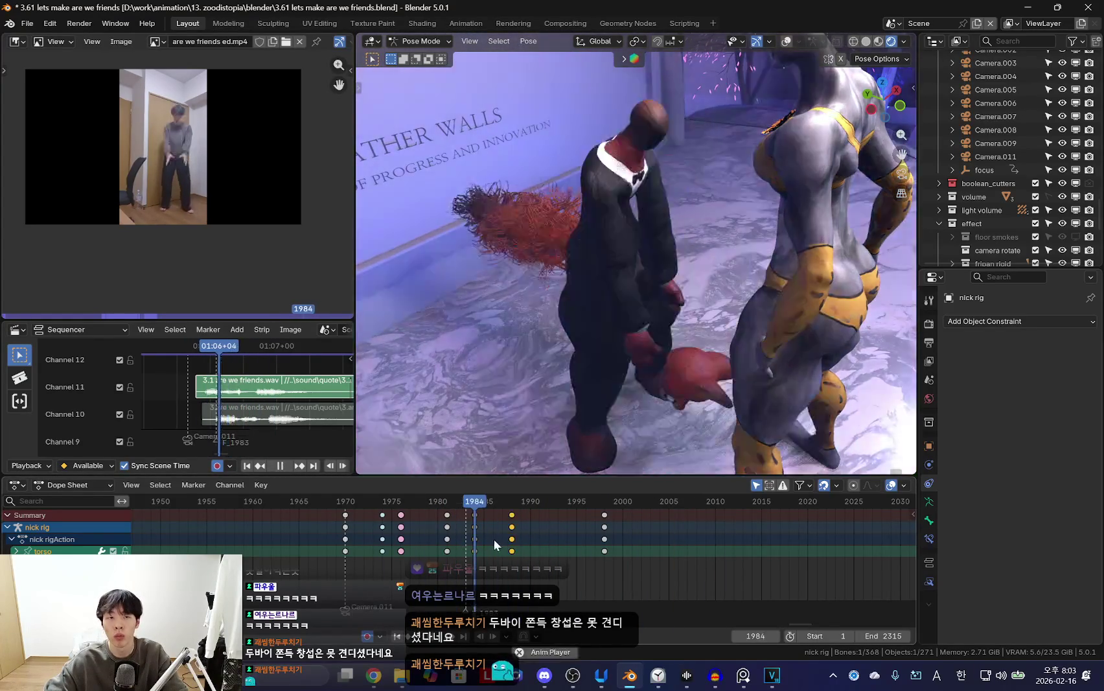
pyautogui.press('Escape')
pyautogui.press('space')
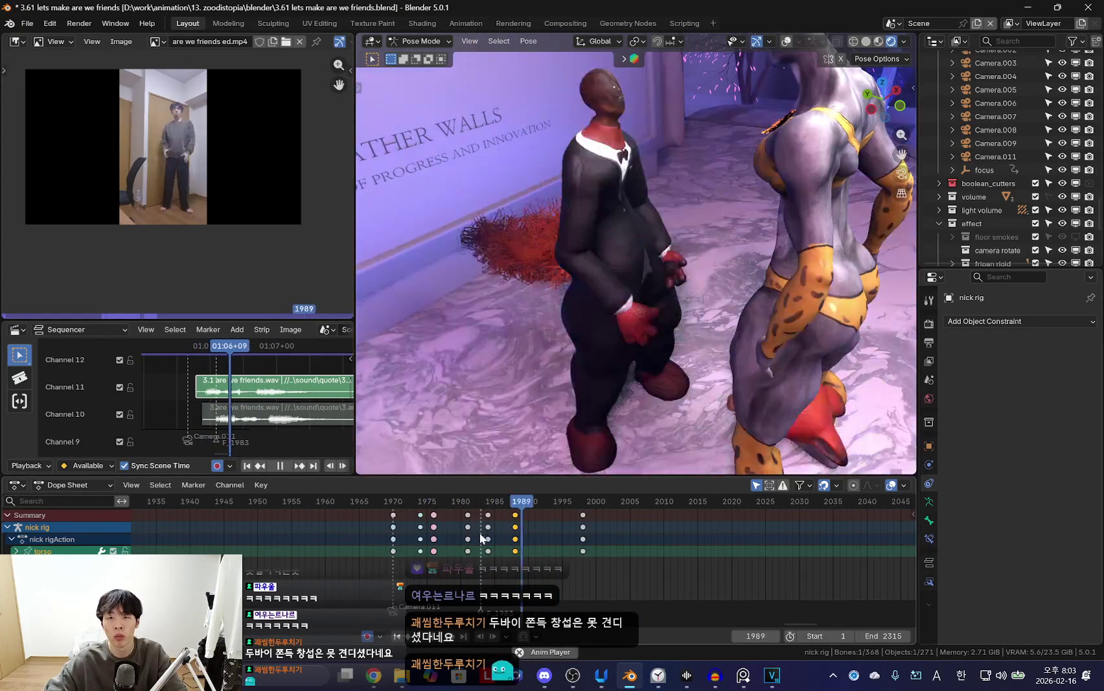
pyautogui.scroll(-2, 512, 537)
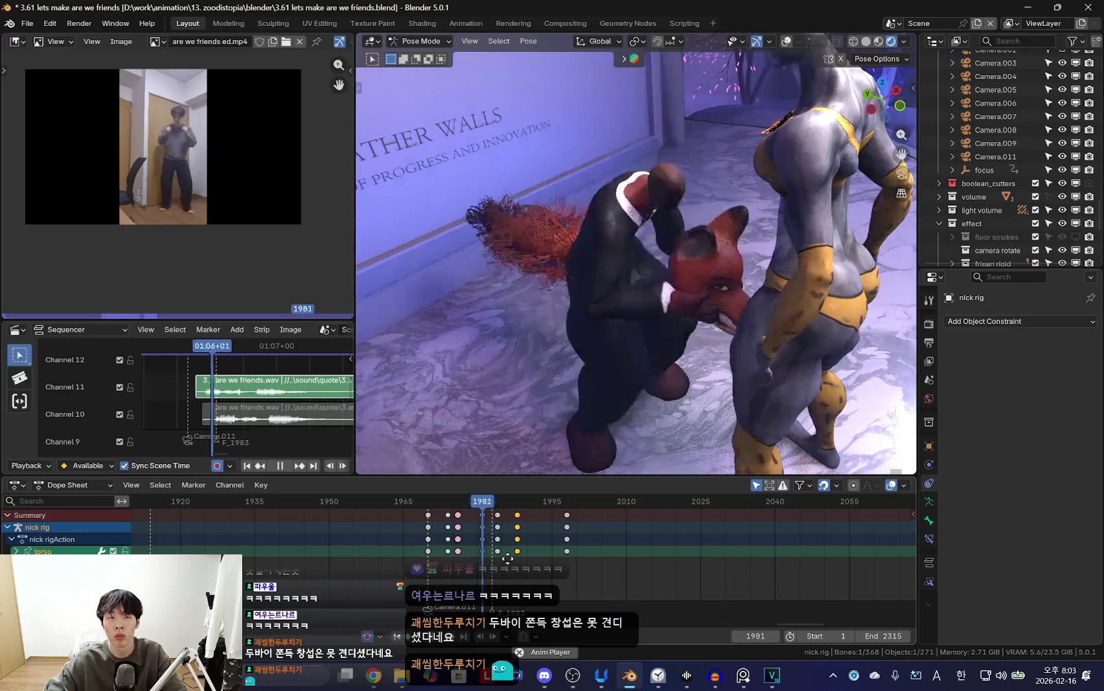
pyautogui.scroll(2, 548, 544)
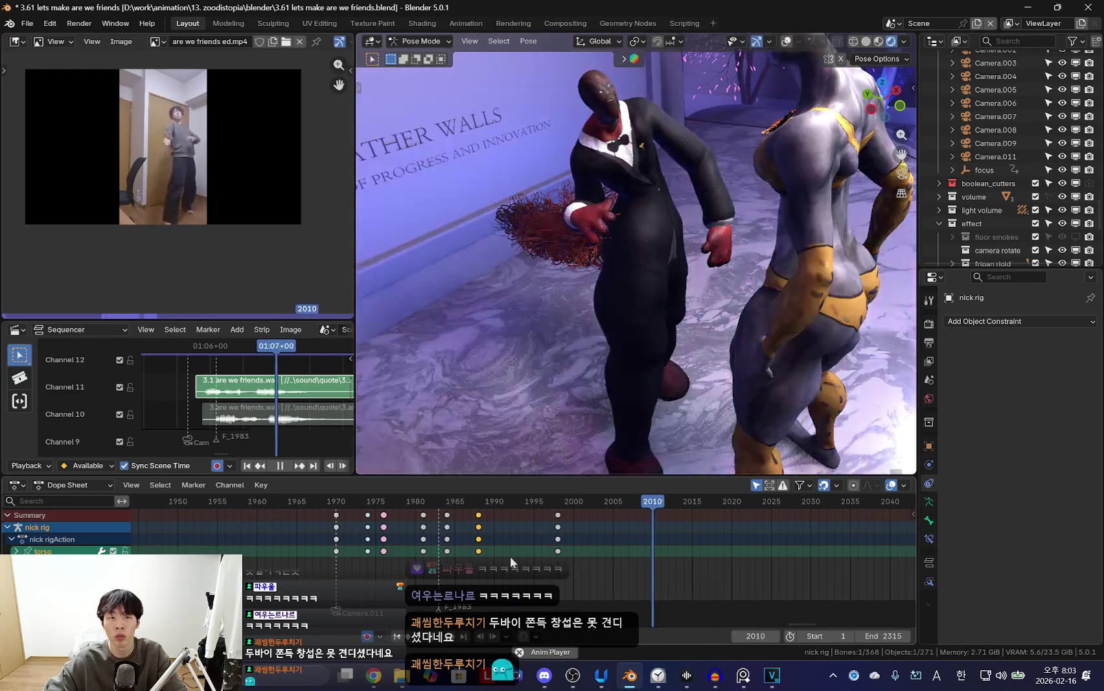
pyautogui.press('space')
pyautogui.press('a')
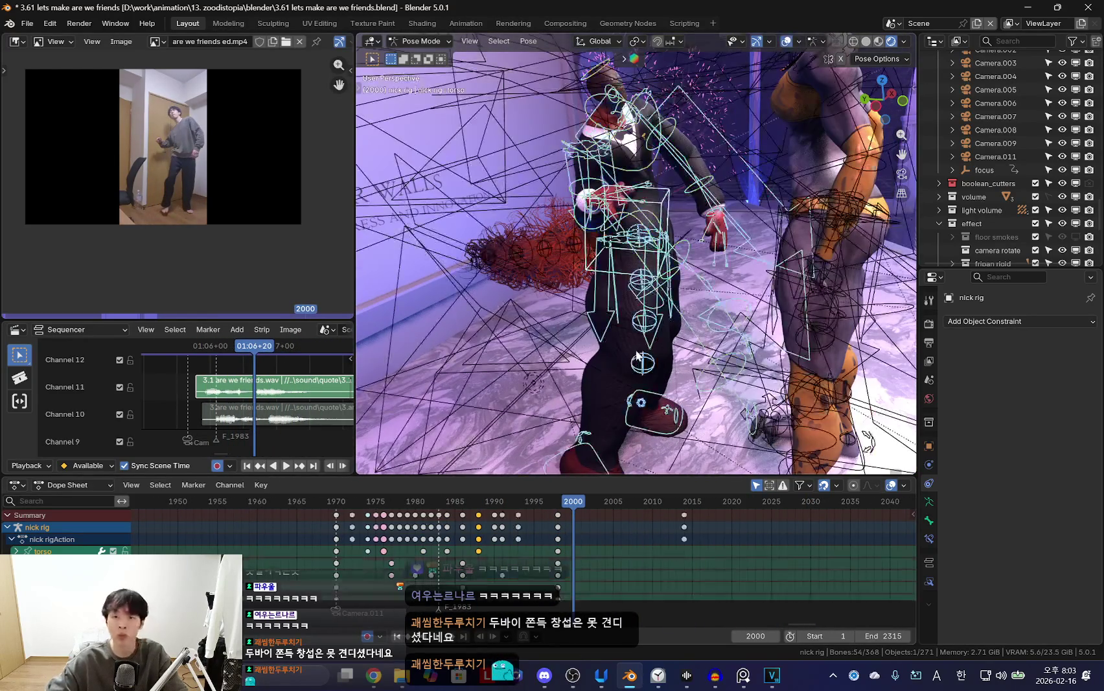
pyautogui.press('space')
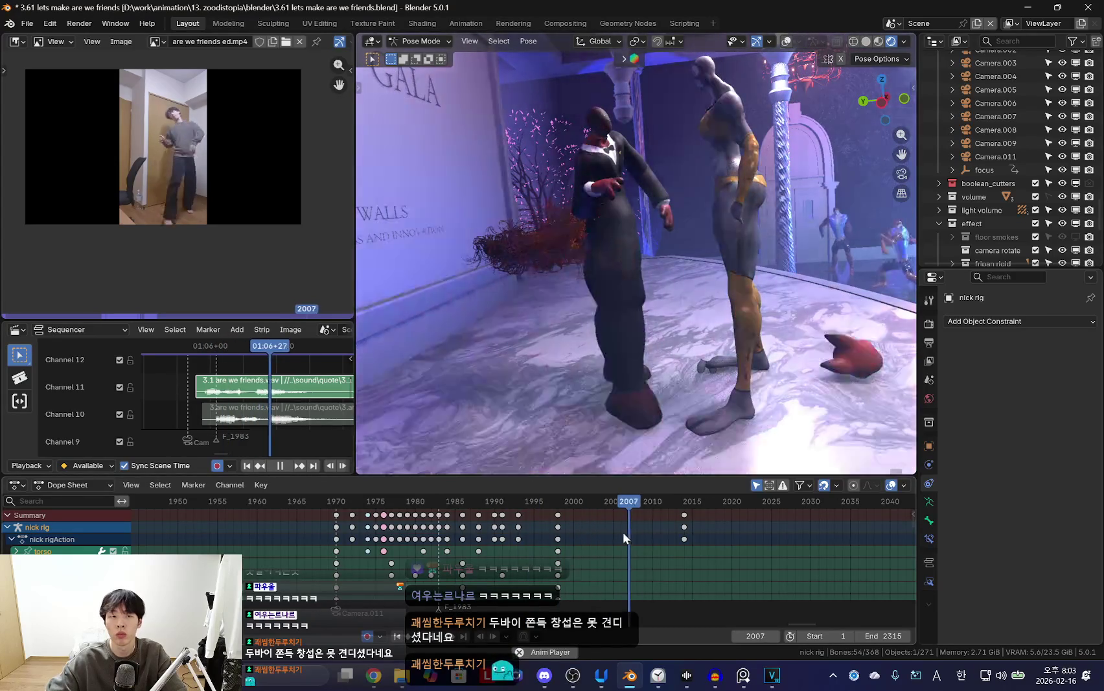
pyautogui.press('space')
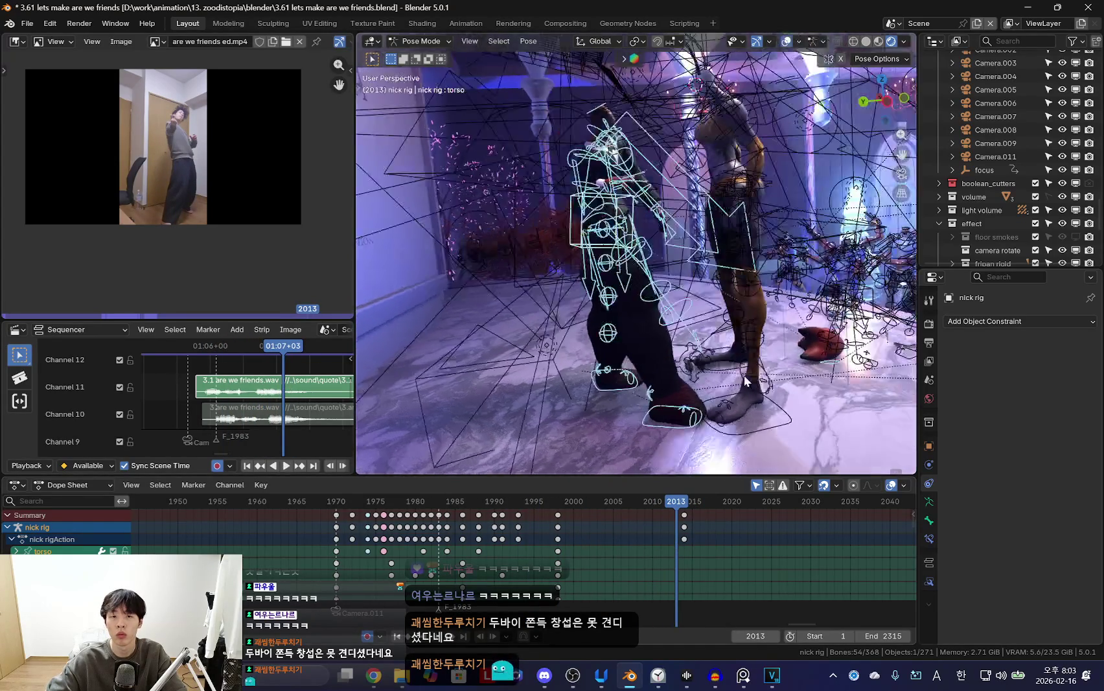
# Select all rig bones and key the whole pose at frame 2013.
pyautogui.moveTo(743, 375); pyautogui.dragTo(653, 377, button='middle')
pyautogui.click(619, 352)
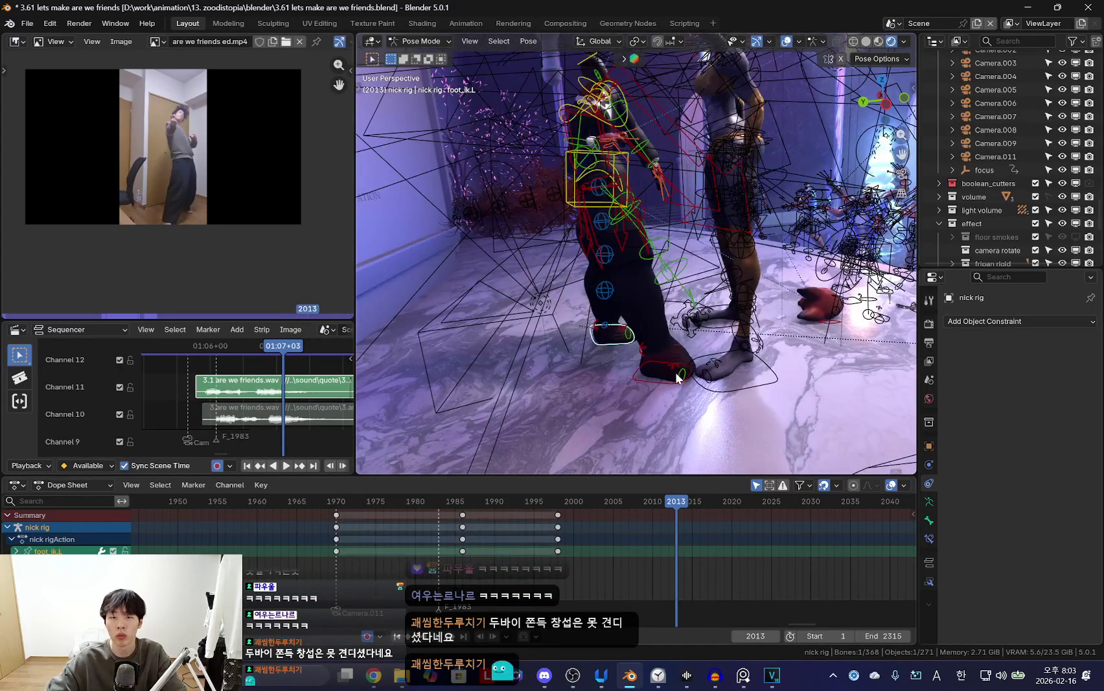
pyautogui.press('a')
pyautogui.press('k')
pyautogui.click(733, 315)
pyautogui.press('Down')
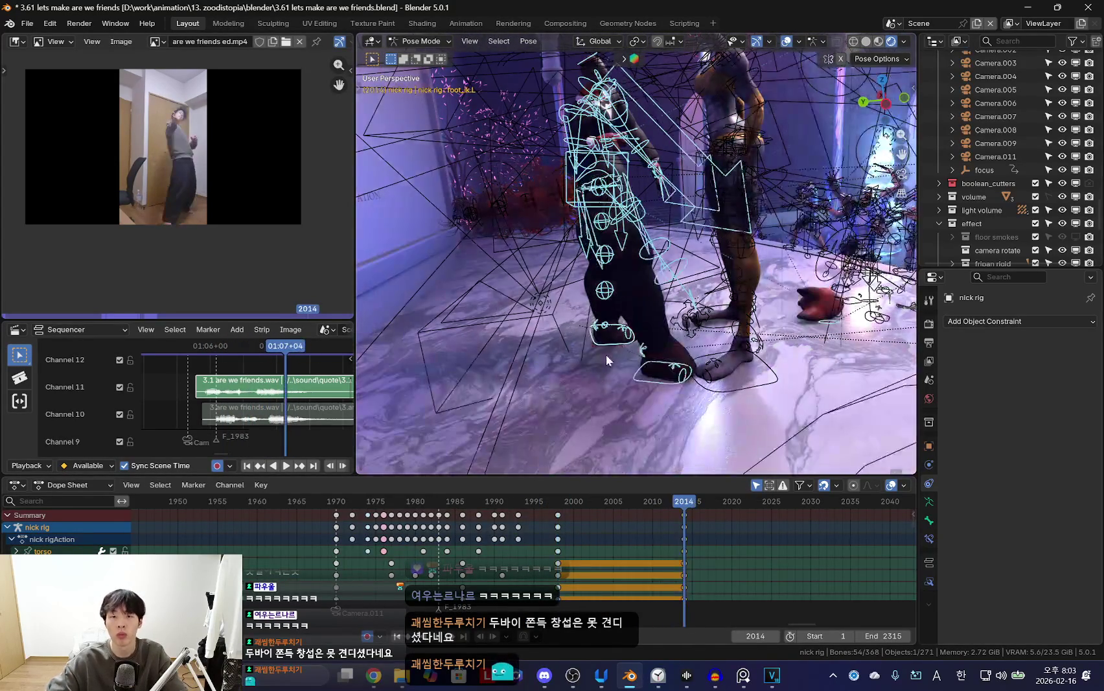
# Rotate a foot bone and select the right foot control at frame 2014.
pyautogui.click(606, 354)
pyautogui.press('r')
pyautogui.click(662, 343)
pyautogui.press('Up')
pyautogui.hotkey('shift', 'alt', 'z')
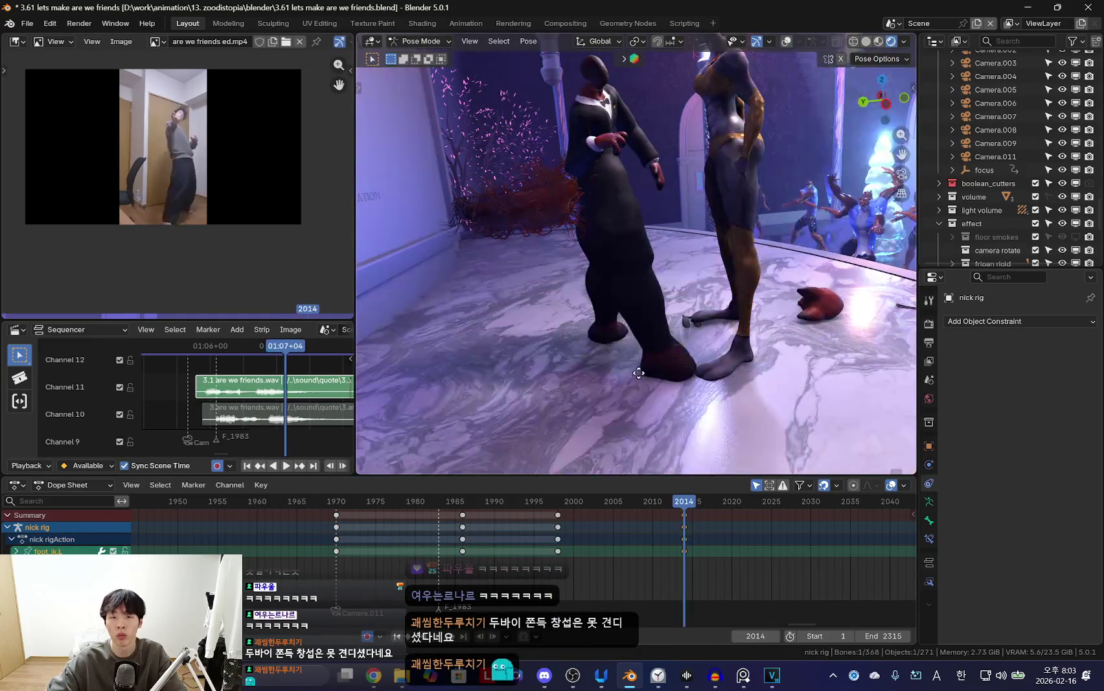
pyautogui.hotkey('shift', 'alt', 'z')
pyautogui.hotkey('shift', 'alt', 'z')
pyautogui.hotkey('shift', 'alt', 'z')
pyautogui.click(675, 389)
# Move and rotate the torso at frame 2014 to match the dancer's lean.
pyautogui.hotkey('shift', 'alt', 'z')
pyautogui.press('Down')
pyautogui.press('Up')
pyautogui.hotkey('shift', 'alt', 'z')
pyautogui.click(625, 237)
pyautogui.moveTo(625, 237); pyautogui.dragTo(677, 291, button='middle')
pyautogui.hotkey('shift', 'alt', 'z')
pyautogui.press('g')
pyautogui.click(663, 285)
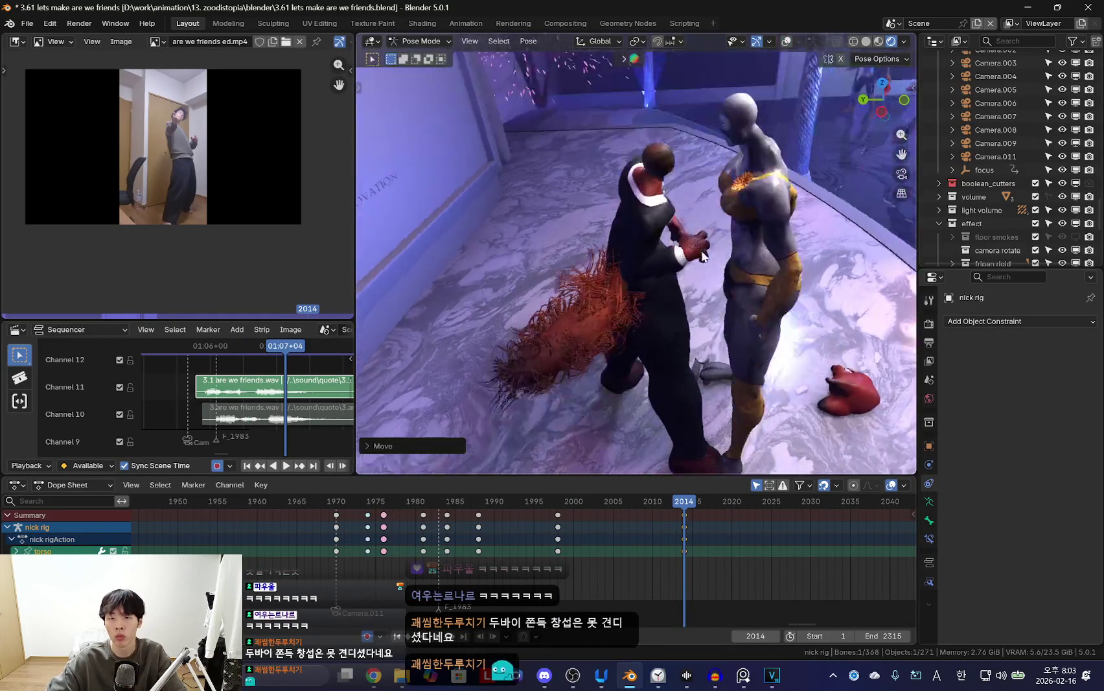
pyautogui.press('r')
pyautogui.click(691, 295)
pyautogui.moveTo(690, 295); pyautogui.dragTo(585, 312, button='middle')
pyautogui.hotkey('shift', 'alt', 'z')
pyautogui.hotkey('shift', 'alt', 'z')
pyautogui.moveTo(688, 338); pyautogui.dragTo(691, 311, button='middle')
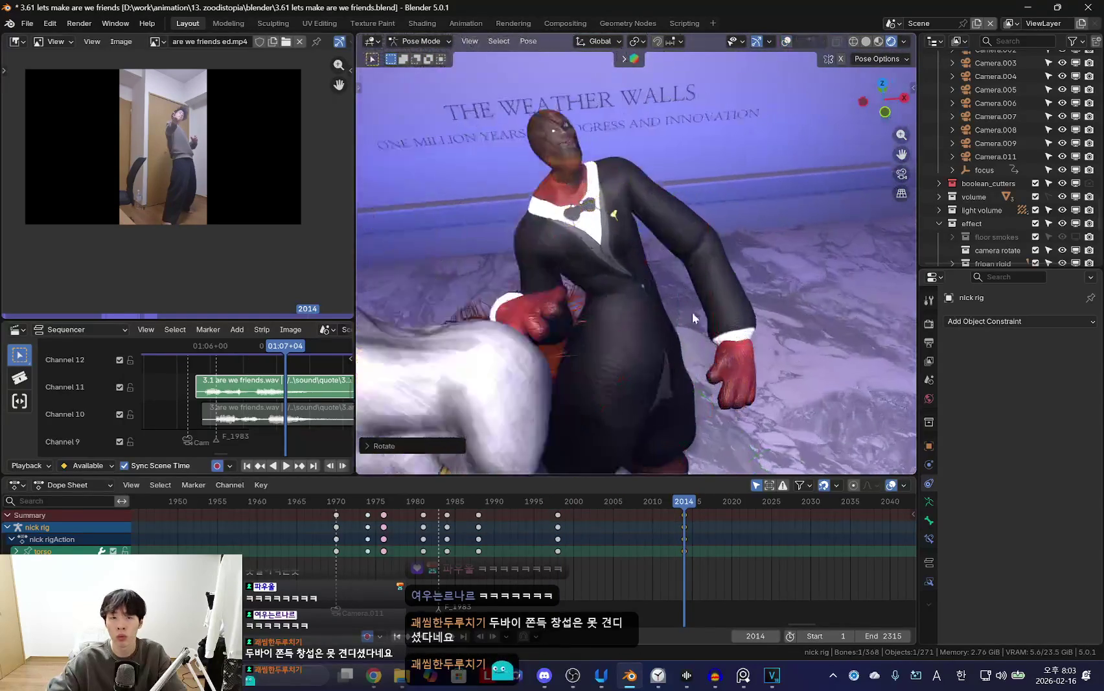
pyautogui.hotkey('shift', 'alt', 'z')
# Select the upper_arm_fk.L and shoulder.L bones and zoom the reference view.
pyautogui.click(659, 210)
pyautogui.click(605, 201)
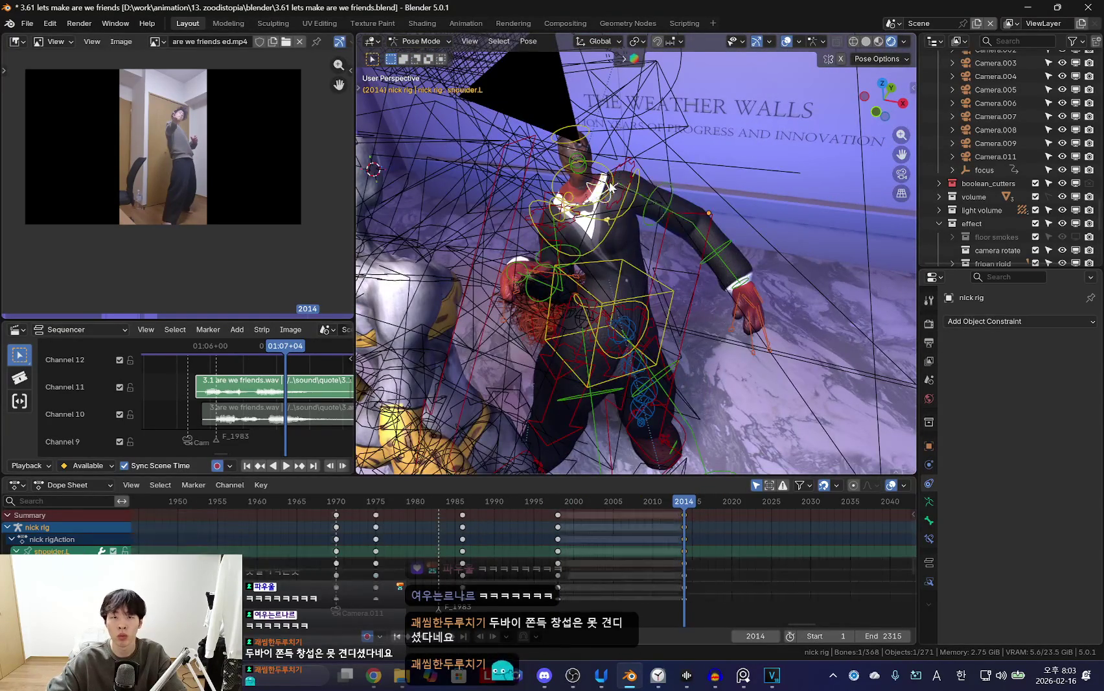
pyautogui.scroll(4, 177, 162)
pyautogui.hotkey('shift', 'alt', 'z')
pyautogui.moveTo(648, 273); pyautogui.dragTo(642, 288, button='middle')
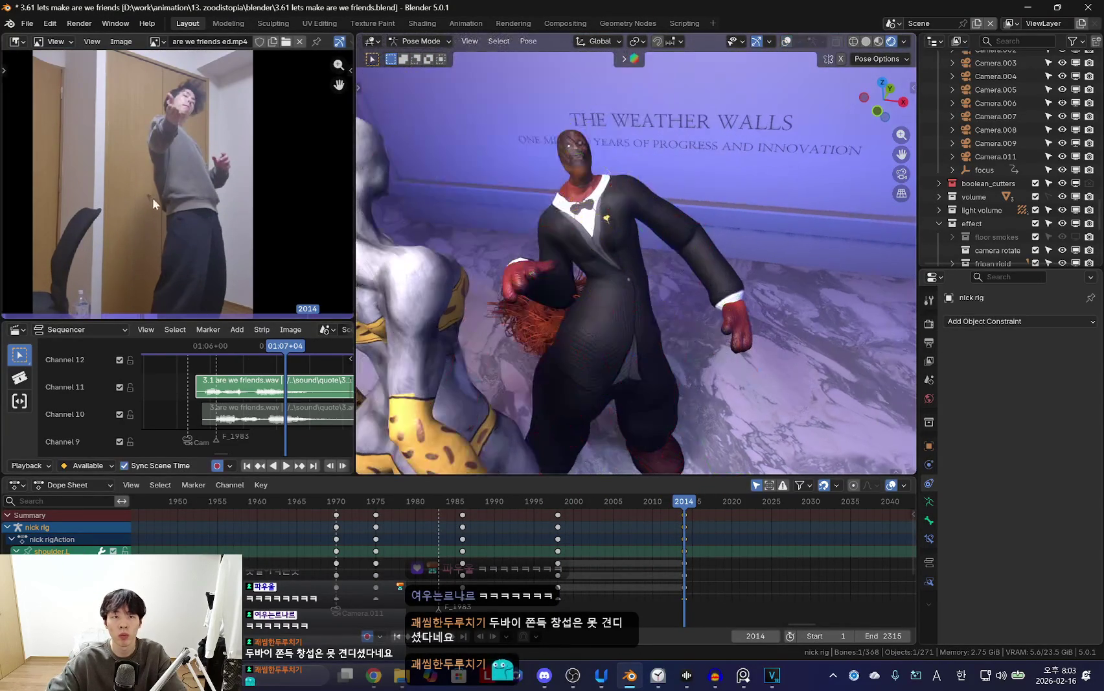
# Rotate the fox's left forearm and left upper arm to match the reference pose.
pyautogui.scroll(2, 190, 230)
pyautogui.hotkey('shift', 'alt', 'z')
pyautogui.click(716, 243)
pyautogui.moveTo(716, 243); pyautogui.dragTo(829, 291, button='middle')
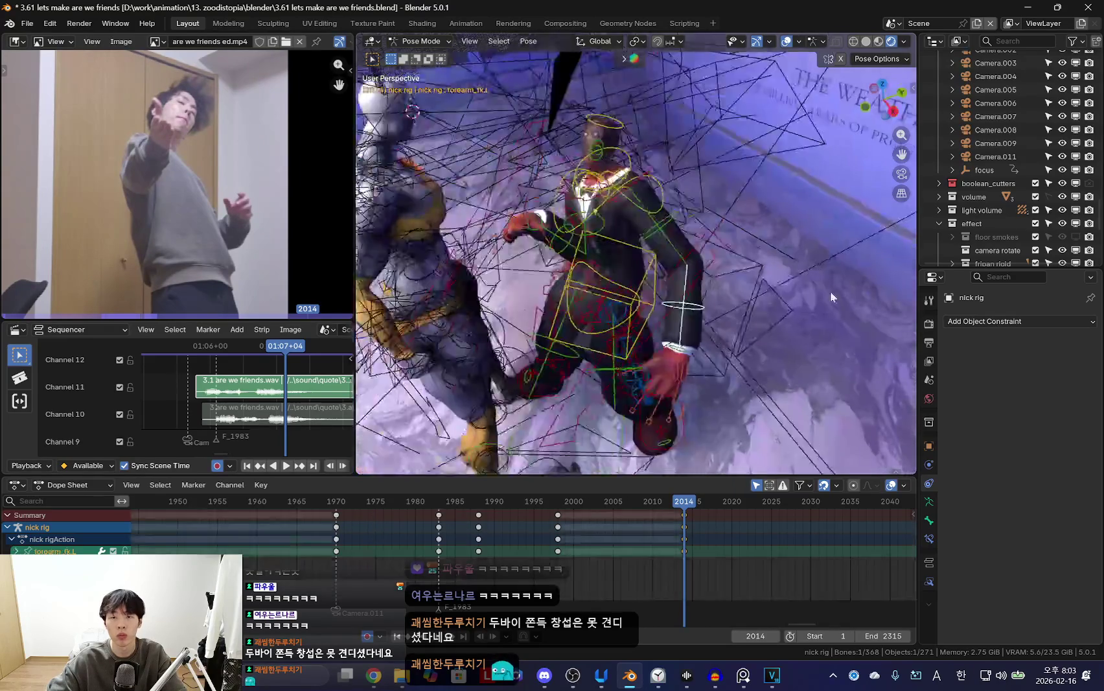
pyautogui.hotkey('shift', 'alt', 'z')
pyautogui.press('r')
pyautogui.click(728, 322)
pyautogui.moveTo(728, 322)
pyautogui.mouseDown(button='middle')
pyautogui.moveTo(782, 279)
pyautogui.moveTo(669, 257)
pyautogui.moveTo(680, 310)
pyautogui.moveTo(703, 302)
pyautogui.mouseUp(button='middle')
pyautogui.hotkey('shift', 'alt', 'z')
pyautogui.click(674, 217)
pyautogui.press('r')
pyautogui.press('r')
pyautogui.click(677, 272)
pyautogui.hotkey('shift', 'alt', 'z')
# Rotate the chest bone to match the dancer's torso.
pyautogui.hotkey('shift', 'alt', 'z')
pyautogui.click(635, 216)
pyautogui.hotkey('shift', 'alt', 'z')
pyautogui.moveTo(635, 217)
pyautogui.mouseDown(button='middle')
pyautogui.moveTo(640, 264)
pyautogui.moveTo(706, 330)
pyautogui.moveTo(693, 315)
pyautogui.moveTo(819, 242)
pyautogui.moveTo(728, 219)
pyautogui.mouseUp(button='middle')
pyautogui.press('r')
pyautogui.click(693, 315)
# Rotate the right hand after checking the right forearm from a new angle.
pyautogui.hotkey('shift', 'alt', 'z')
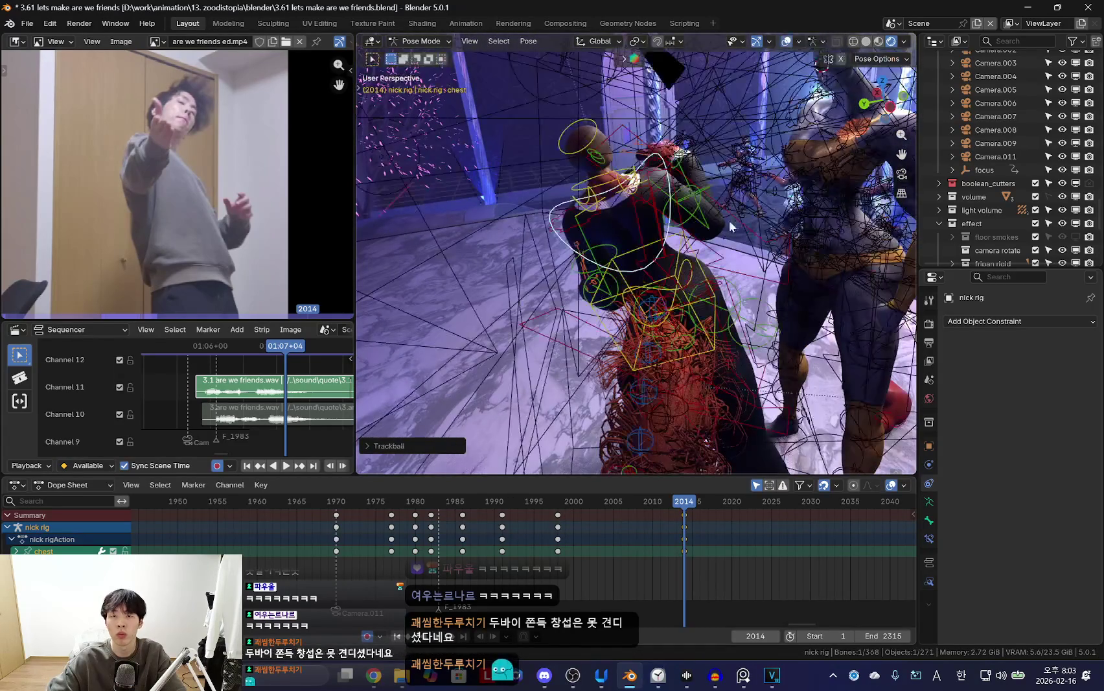
pyautogui.click(729, 219)
pyautogui.hotkey('shift', 'alt', 'z')
pyautogui.moveTo(766, 207)
pyautogui.mouseDown(button='middle')
pyautogui.moveTo(599, 301)
pyautogui.moveTo(512, 384)
pyautogui.moveTo(702, 267)
pyautogui.moveTo(570, 350)
pyautogui.mouseUp(button='middle')
pyautogui.hotkey('shift', 'alt', 'z')
pyautogui.click(511, 383)
pyautogui.hotkey('shift', 'alt', 'z')
pyautogui.press('r')
pyautogui.click(712, 246)
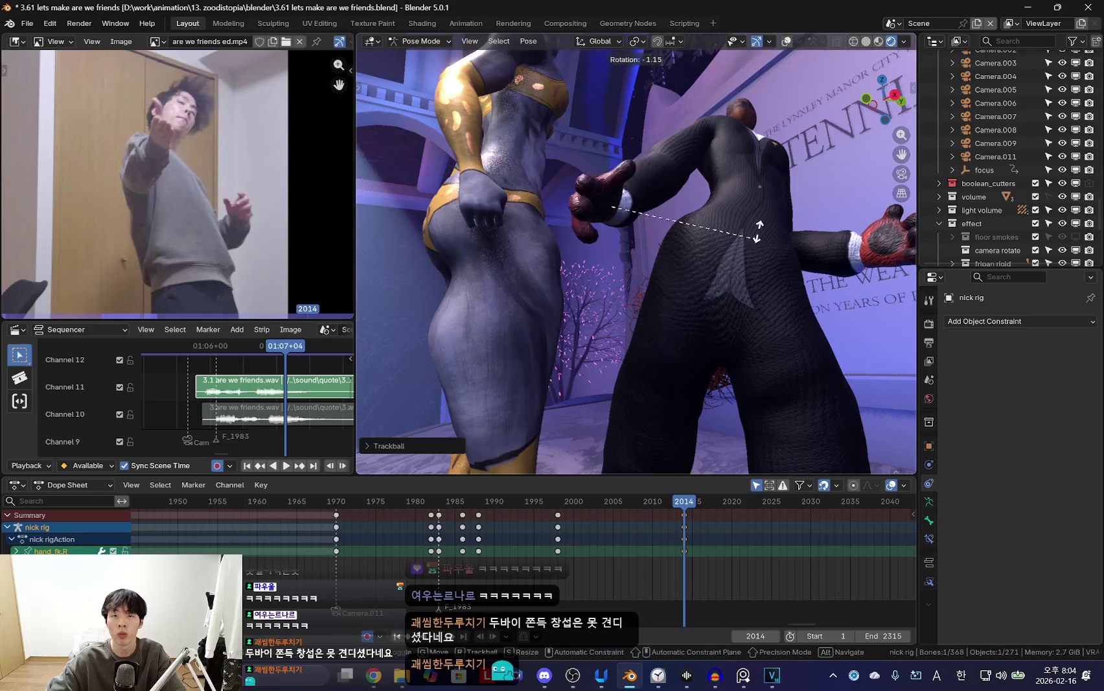
pyautogui.scroll(3, 609, 205)
# Curl and rotate the right index finger.
pyautogui.hotkey('shift', 'alt', 'z')
pyautogui.moveTo(609, 205)
pyautogui.mouseDown(button='middle')
pyautogui.moveTo(518, 216)
pyautogui.moveTo(667, 248)
pyautogui.moveTo(766, 311)
pyautogui.mouseUp(button='middle')
pyautogui.click(518, 216)
pyautogui.hotkey('shift', 'alt', 'z')
pyautogui.scroll(2, 519, 215)
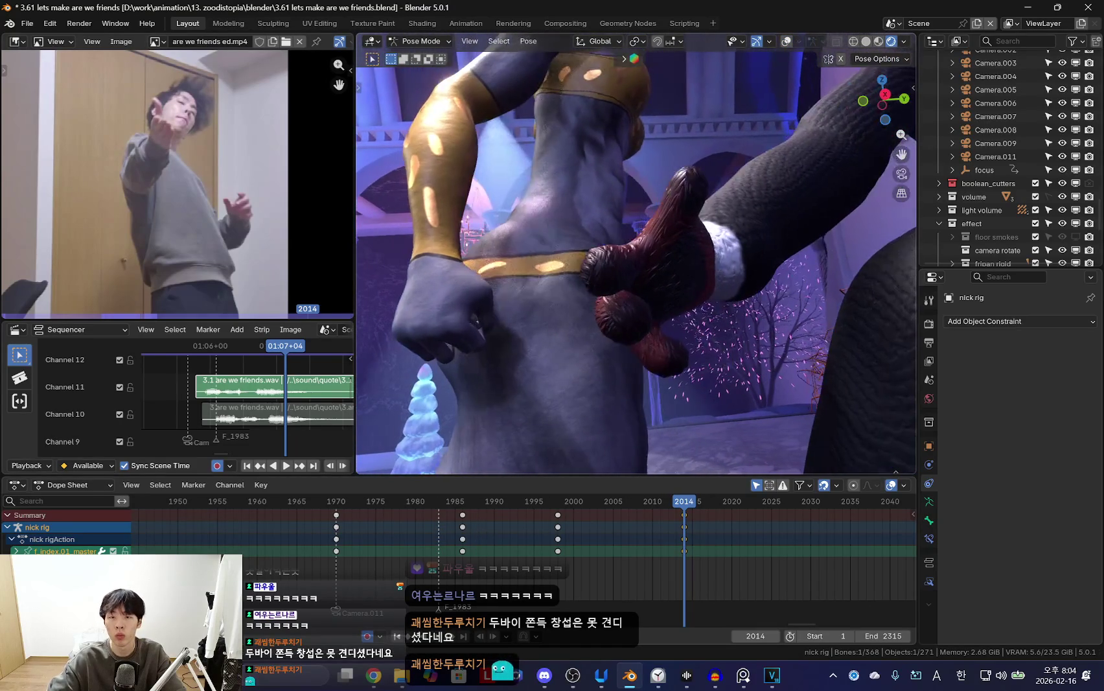
pyautogui.press('s')
pyautogui.click(769, 254)
pyautogui.press('r')
pyautogui.press('r')
pyautogui.click(652, 280)
pyautogui.scroll(-2, 717, 250)
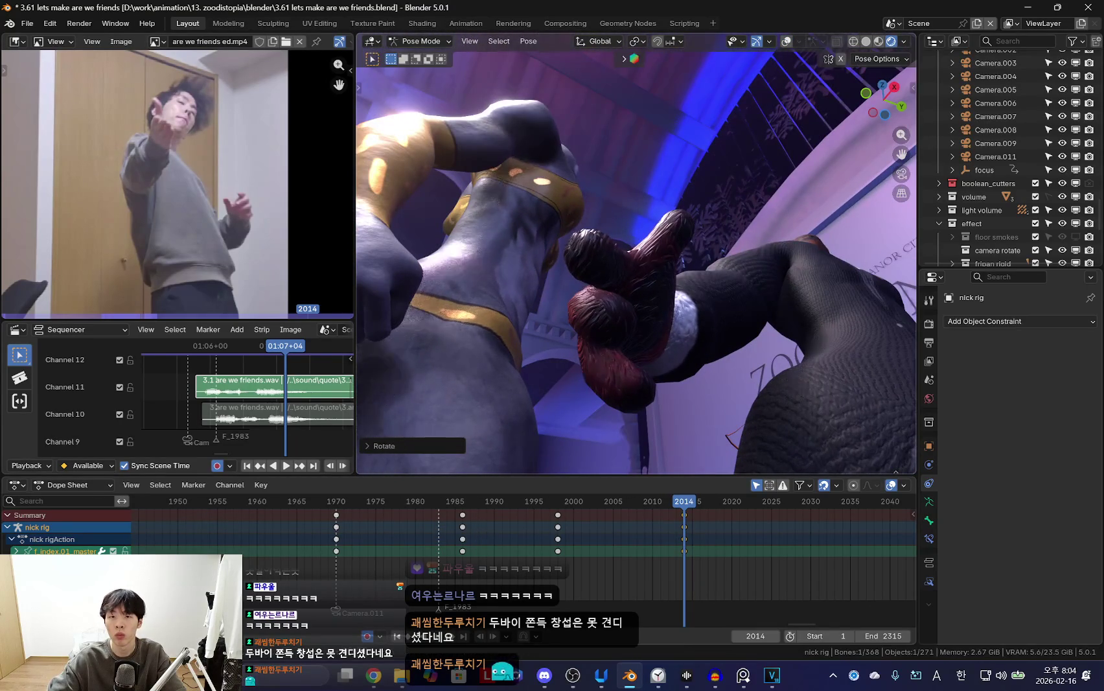
# Rotate the right middle and ring fingers to shape the grip.
pyautogui.hotkey('shift', 'alt', 'z')
pyautogui.click(658, 280)
pyautogui.hotkey('shift', 'alt', 'z')
pyautogui.moveTo(659, 280); pyautogui.dragTo(705, 269, button='middle')
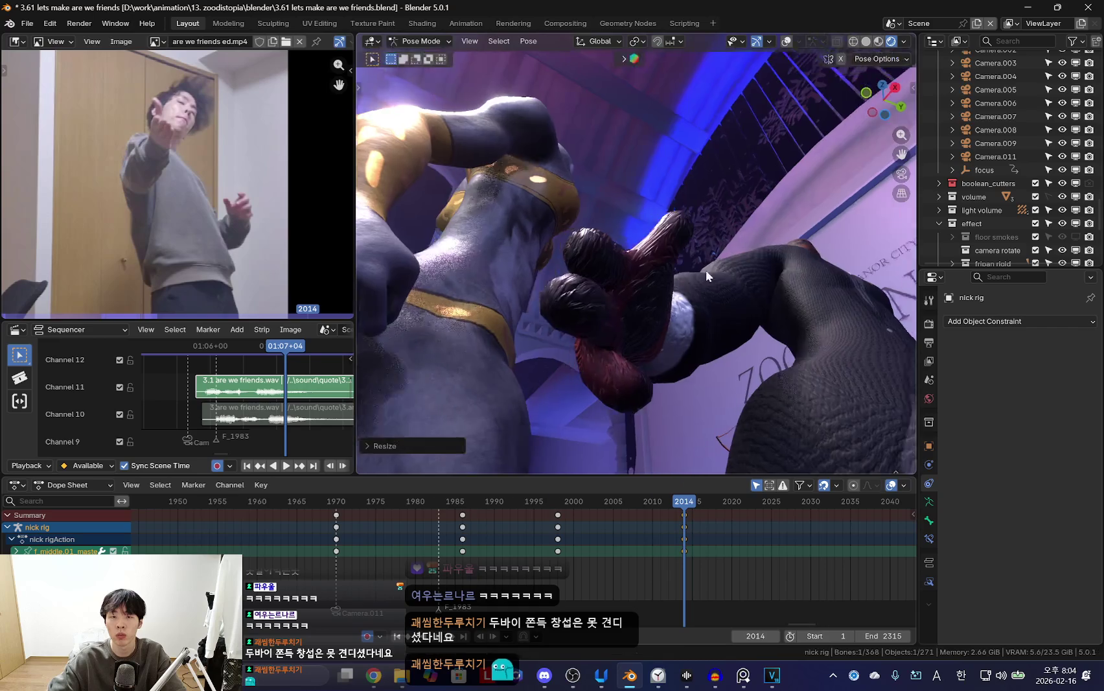
pyautogui.press('r')
pyautogui.press('r')
pyautogui.click(557, 347)
pyautogui.hotkey('shift', 'alt', 'z')
pyautogui.click(558, 348)
pyautogui.hotkey('shift', 'alt', 'z')
pyautogui.moveTo(558, 347)
pyautogui.mouseDown(button='middle')
pyautogui.moveTo(659, 344)
pyautogui.moveTo(659, 333)
pyautogui.mouseUp(button='middle')
pyautogui.press('r')
pyautogui.press('r')
pyautogui.click(673, 264)
pyautogui.press('r')
pyautogui.press('r')
pyautogui.click(656, 256)
# Rotate the right thumb into place.
pyautogui.hotkey('shift', 'alt', 'z')
pyautogui.click(693, 221)
pyautogui.hotkey('shift', 'alt', 'z')
pyautogui.moveTo(700, 226)
pyautogui.mouseDown(button='middle')
pyautogui.moveTo(684, 243)
pyautogui.moveTo(730, 263)
pyautogui.mouseUp(button='middle')
pyautogui.press('r')
pyautogui.press('r')
pyautogui.click(696, 257)
# Check the right hand and upper arm pose from a new viewing angle.
pyautogui.hotkey('shift', 'alt', 'z')
pyautogui.click(735, 263)
pyautogui.hotkey('shift', 'alt', 'z')
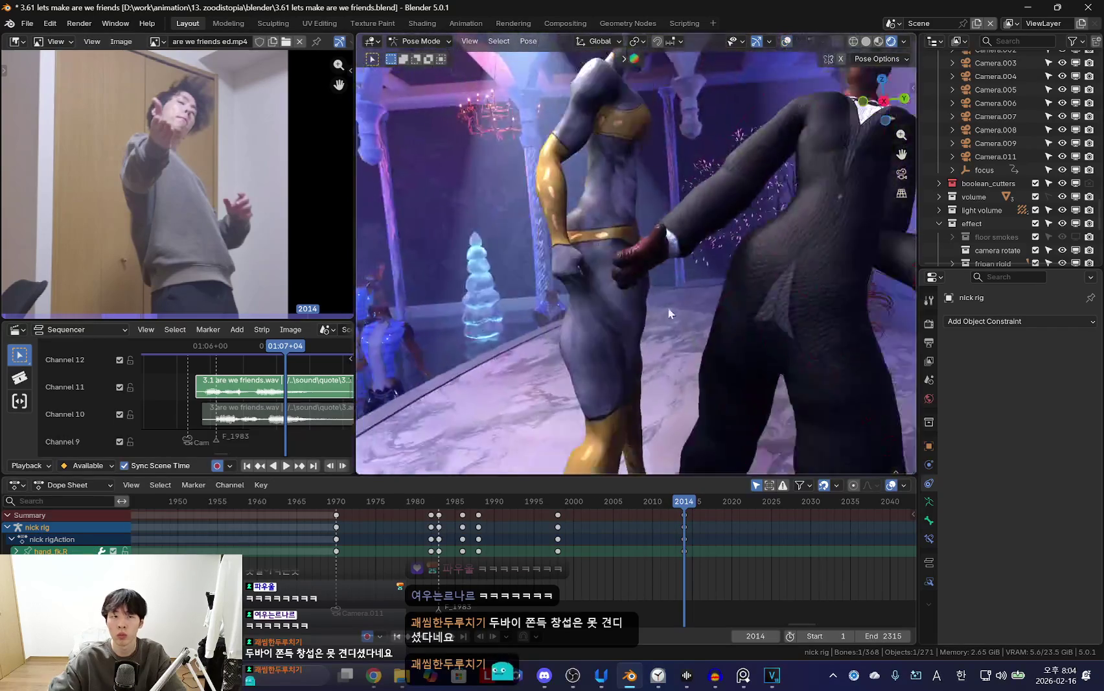
pyautogui.moveTo(668, 310); pyautogui.dragTo(699, 297, button='middle')
pyautogui.hotkey('shift', 'alt', 'z')
pyautogui.click(585, 296)
pyautogui.hotkey('shift', 'alt', 'z')
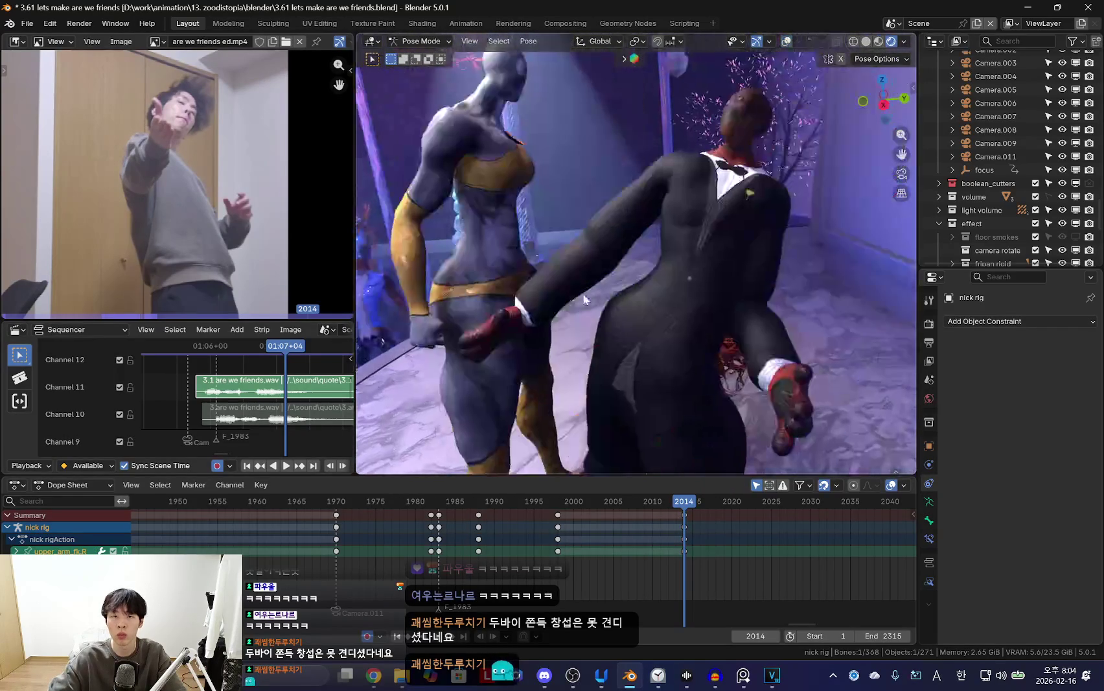
pyautogui.hotkey('shift', 'alt', 'z')
# Turn the head and neck so the fox faces forward.
pyautogui.click(762, 92)
pyautogui.hotkey('shift', 'alt', 'z')
pyautogui.moveTo(733, 187)
pyautogui.mouseDown(button='middle')
pyautogui.moveTo(680, 264)
pyautogui.moveTo(634, 250)
pyautogui.moveTo(671, 192)
pyautogui.moveTo(669, 225)
pyautogui.moveTo(625, 275)
pyautogui.moveTo(575, 275)
pyautogui.mouseUp(button='middle')
pyautogui.press('r')
pyautogui.press('r')
pyautogui.click(673, 230)
pyautogui.hotkey('shift', 'alt', 'z')
pyautogui.click(581, 209)
pyautogui.click(469, 215)
pyautogui.press('r')
pyautogui.click(758, 267)
pyautogui.hotkey('shift', 'alt', 'z')
pyautogui.moveTo(757, 268)
pyautogui.mouseDown(button='middle')
pyautogui.moveTo(651, 296)
pyautogui.moveTo(550, 388)
pyautogui.moveTo(715, 358)
pyautogui.mouseUp(button='middle')
# Rotate the right forearm along its X axis.
pyautogui.hotkey('shift', 'alt', 'z')
pyautogui.click(550, 388)
pyautogui.hotkey('shift', 'alt', 'z')
pyautogui.press('r')
pyautogui.press('x')
pyautogui.press('x')
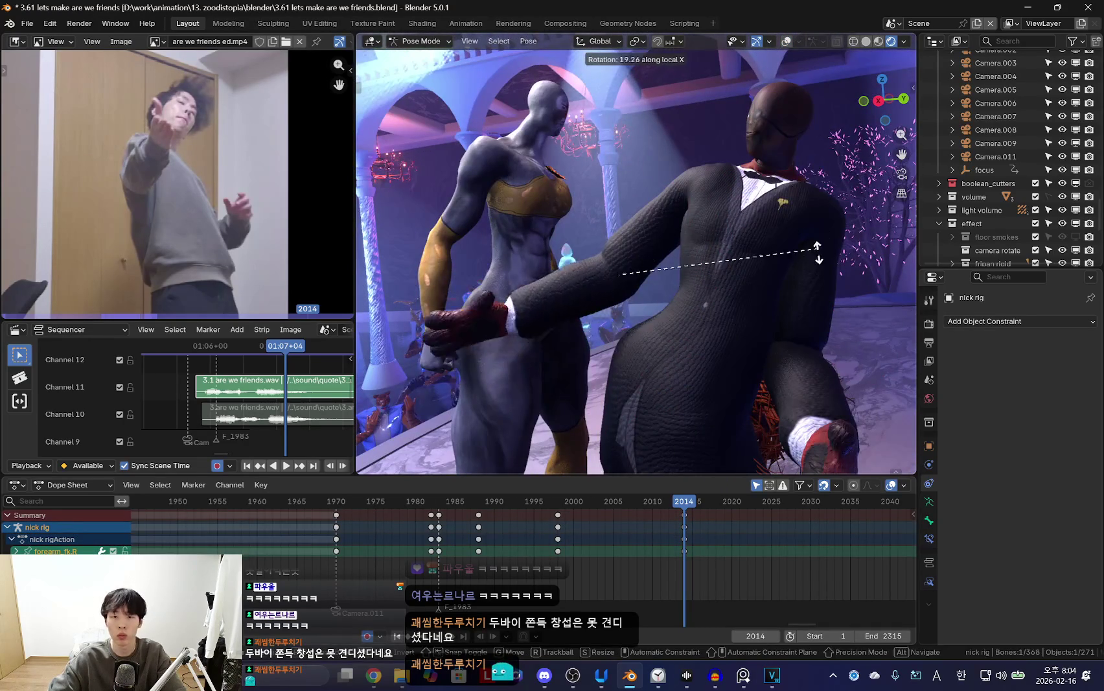
pyautogui.click(818, 251)
pyautogui.hotkey('shift', 'alt', 'z')
pyautogui.moveTo(667, 254)
pyautogui.mouseDown(button='middle')
pyautogui.moveTo(626, 227)
pyautogui.moveTo(695, 253)
pyautogui.moveTo(733, 299)
pyautogui.moveTo(705, 275)
pyautogui.moveTo(702, 257)
pyautogui.mouseUp(button='middle')
# Raise the right upper arm upward like the dancer's lifted arm.
pyautogui.click(626, 227)
pyautogui.hotkey('shift', 'alt', 'z')
pyautogui.press('r')
pyautogui.press('r')
pyautogui.click(734, 300)
pyautogui.press('r')
pyautogui.press('r')
pyautogui.hotkey('shift', 'alt', 'z')
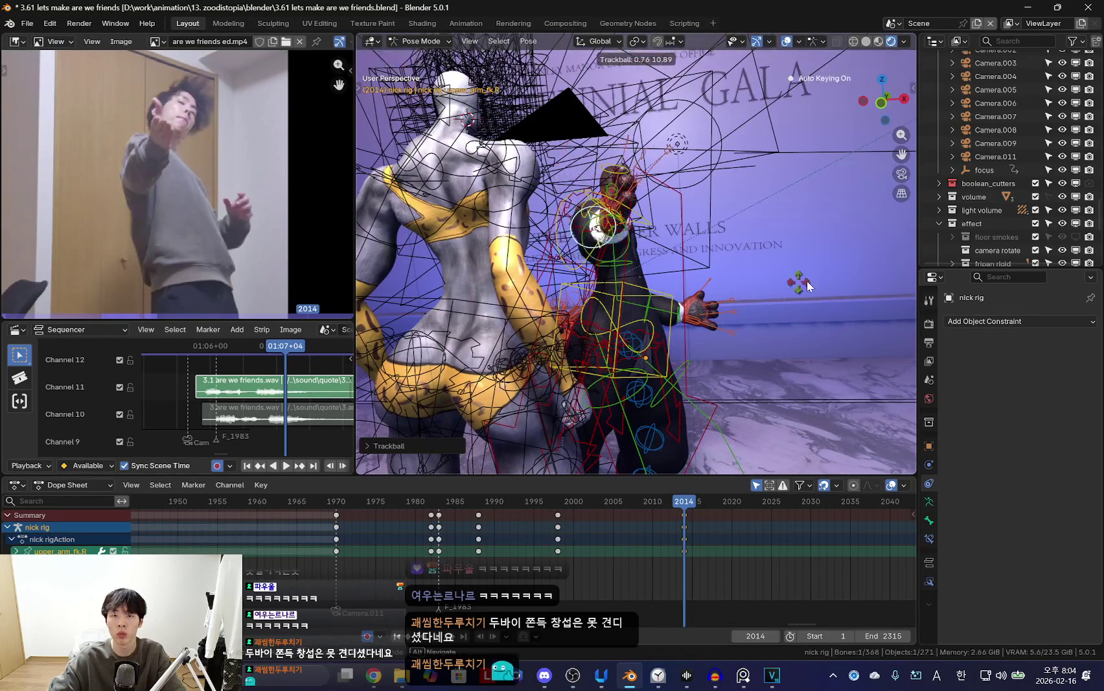
pyautogui.click(806, 281)
pyautogui.hotkey('shift', 'alt', 'z')
# Rotate the right hand, then select the left hand bone.
pyautogui.hotkey('shift', 'alt', 'z')
pyautogui.click(648, 238)
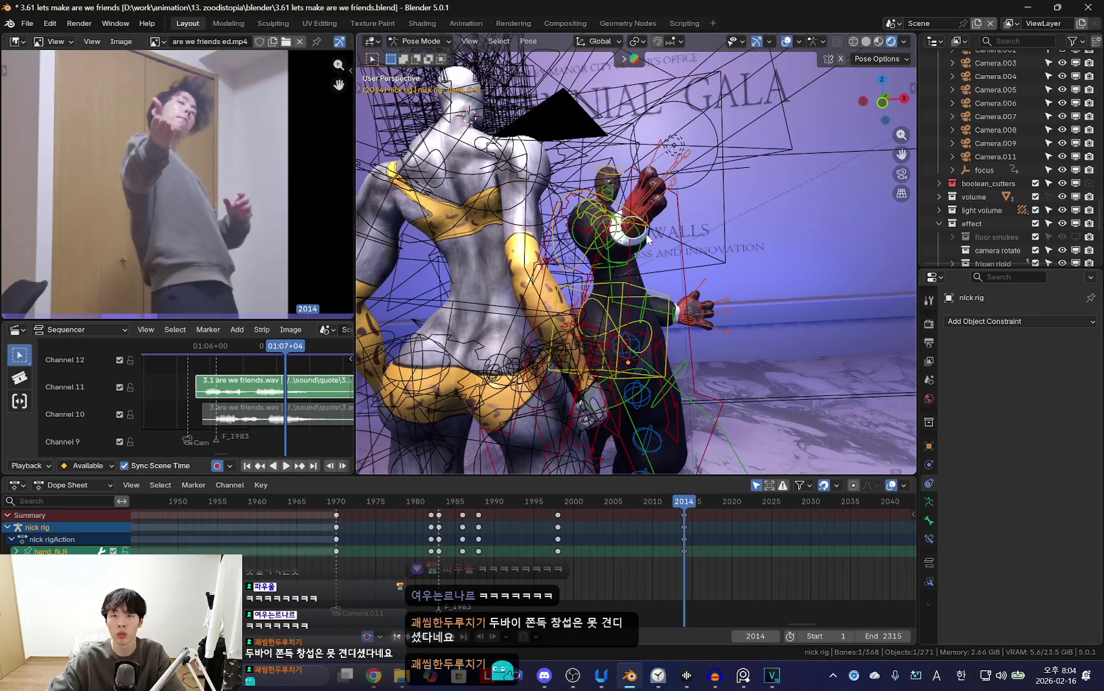
pyautogui.hotkey('shift', 'alt', 'z')
pyautogui.press('r')
pyautogui.press('r')
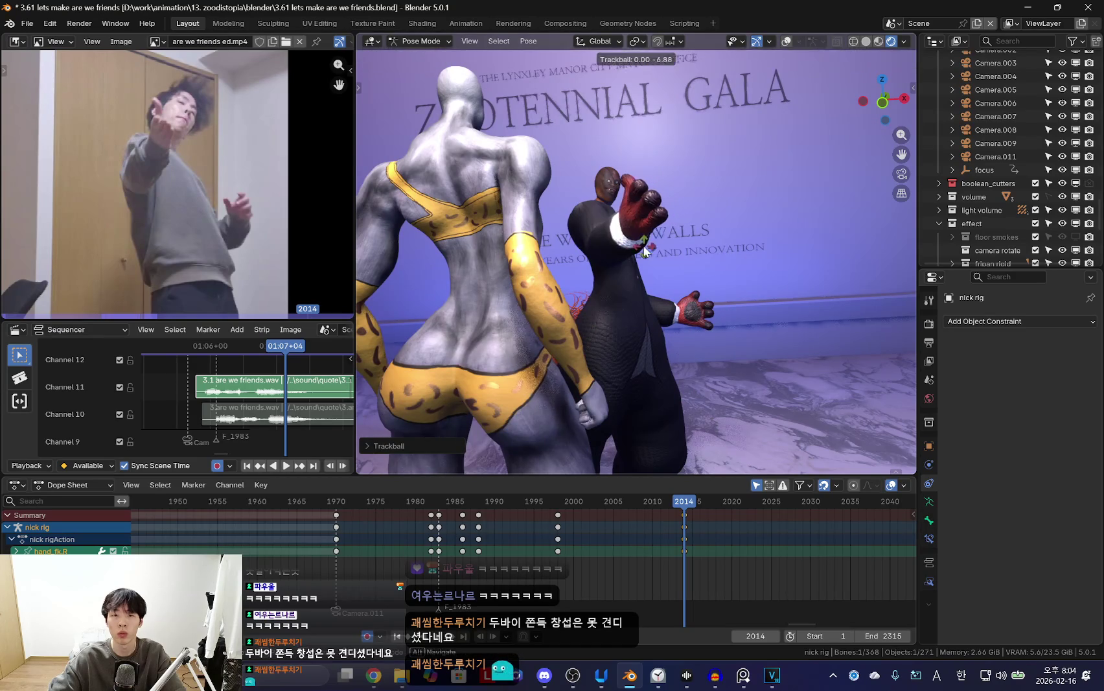
pyautogui.hotkey('shift', 'alt', 'z')
pyautogui.click(683, 327)
pyautogui.hotkey('shift', 'alt', 'z')
pyautogui.moveTo(683, 331); pyautogui.dragTo(606, 317, button='middle')
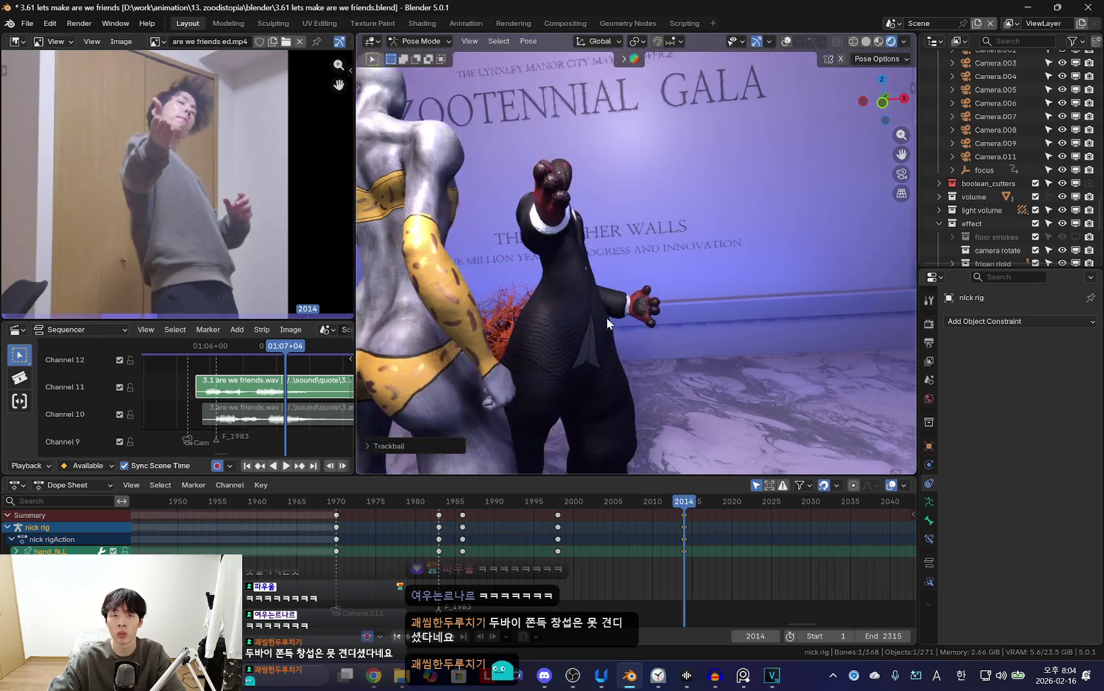
# Frame the left thumb and select the left index, middle and ring finger bones.
pyautogui.hotkey('shift', 'alt', 'z')
pyautogui.scroll(2, 614, 304)
pyautogui.click(621, 284)
pyautogui.press('KP_Decimal')
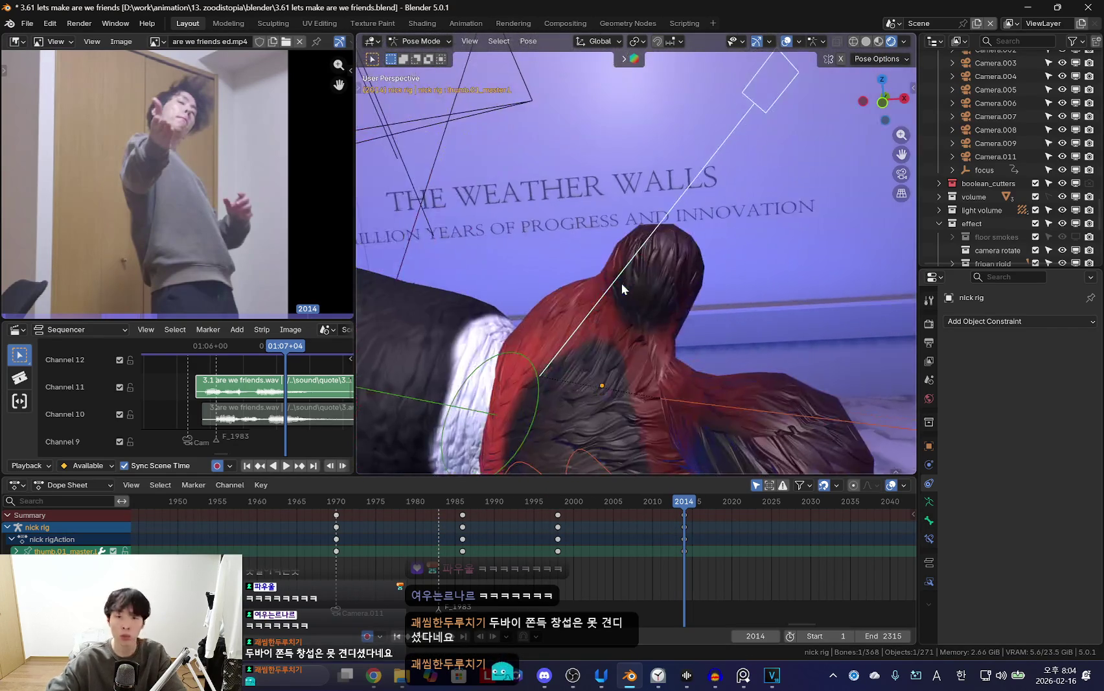
pyautogui.scroll(-3, 620, 283)
pyautogui.keyDown('shift'); pyautogui.click(747, 343); pyautogui.keyUp('shift')
pyautogui.keyDown('shift'); pyautogui.click(730, 296); pyautogui.keyUp('shift')
pyautogui.moveTo(729, 296); pyautogui.dragTo(682, 406, button='middle')
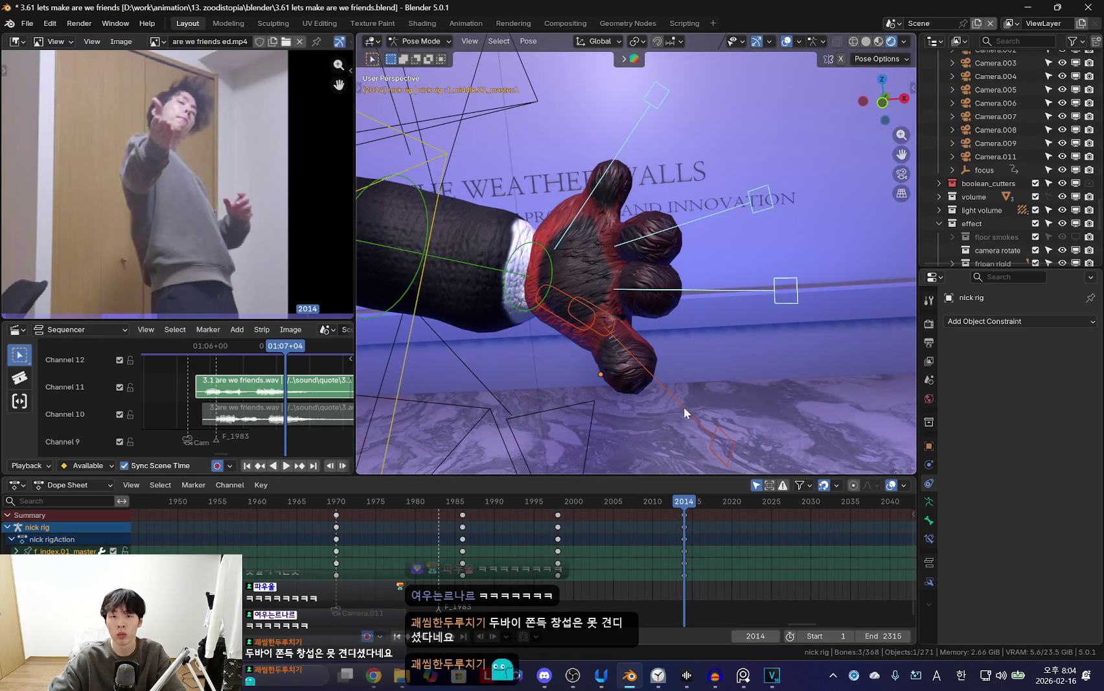
pyautogui.keyDown('shift'); pyautogui.click(684, 407); pyautogui.keyUp('shift')
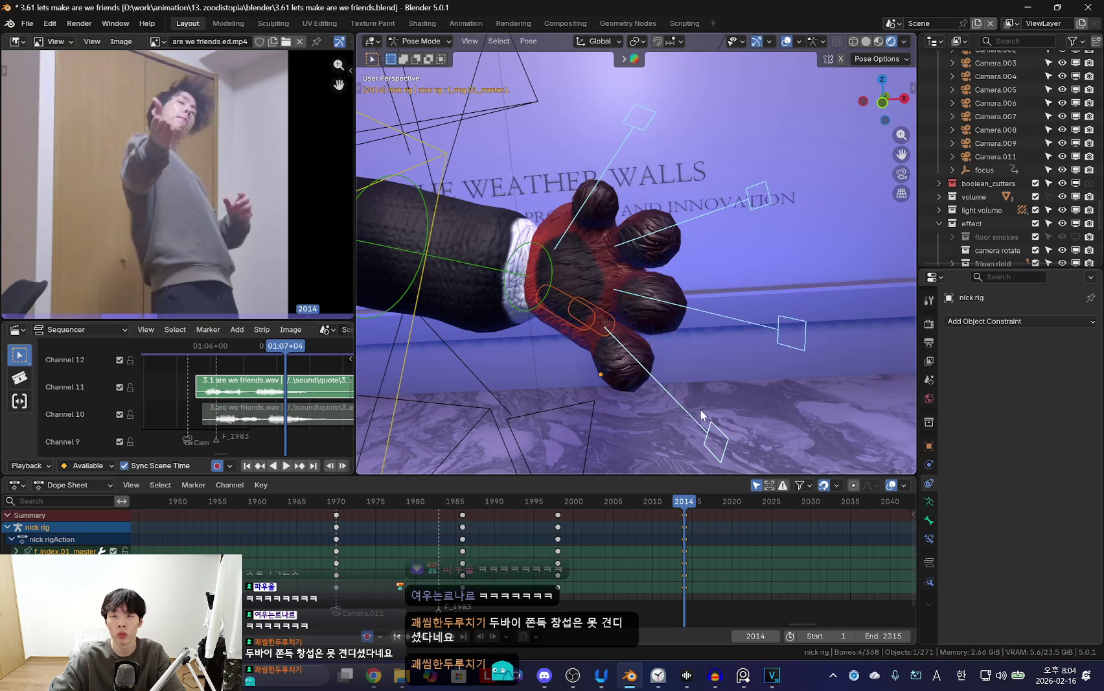
# Curl the left thumb by scaling it, cancelling a finger rotation.
pyautogui.click(617, 167)
pyautogui.press('s')
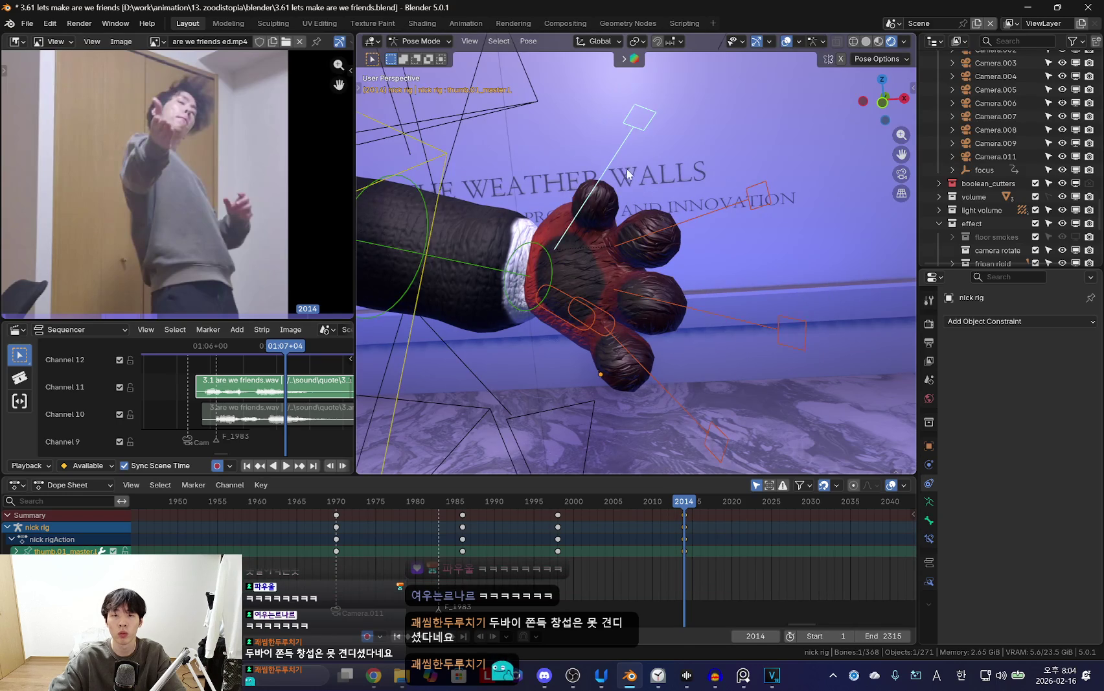
pyautogui.click(747, 189)
pyautogui.moveTo(748, 189); pyautogui.dragTo(702, 220, button='middle')
pyautogui.press('r')
pyautogui.press('Escape')
# Curl the left middle and ring fingers by scaling them.
pyautogui.click(697, 300)
pyautogui.moveTo(727, 321); pyautogui.dragTo(834, 330, button='middle')
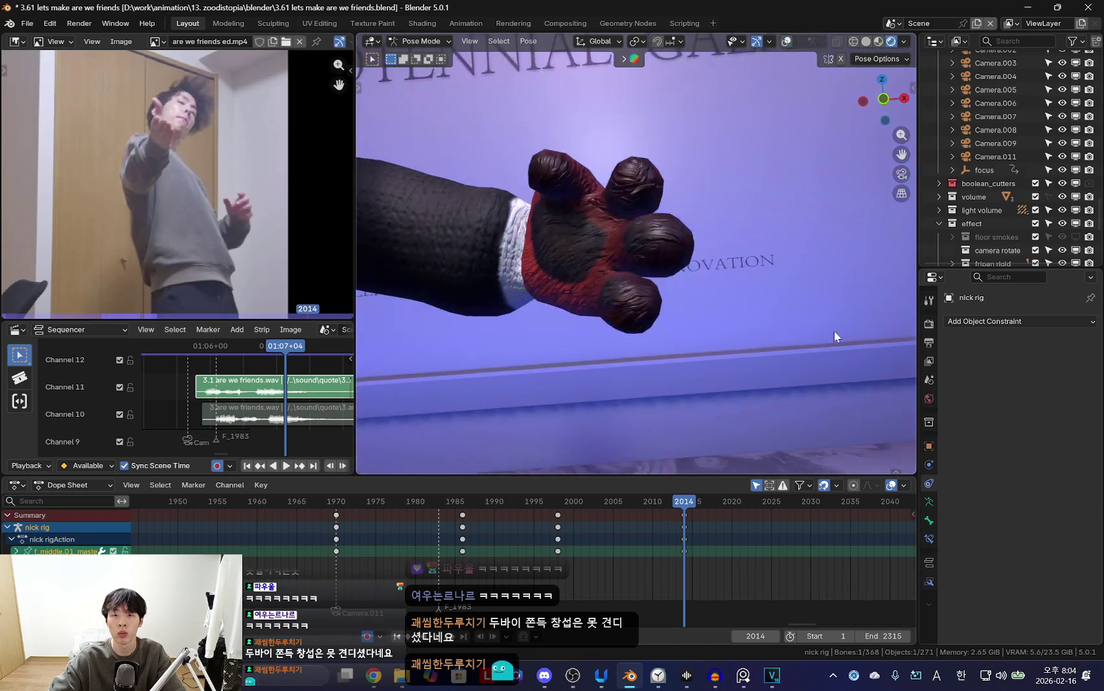
pyautogui.press('s')
pyautogui.click(705, 335)
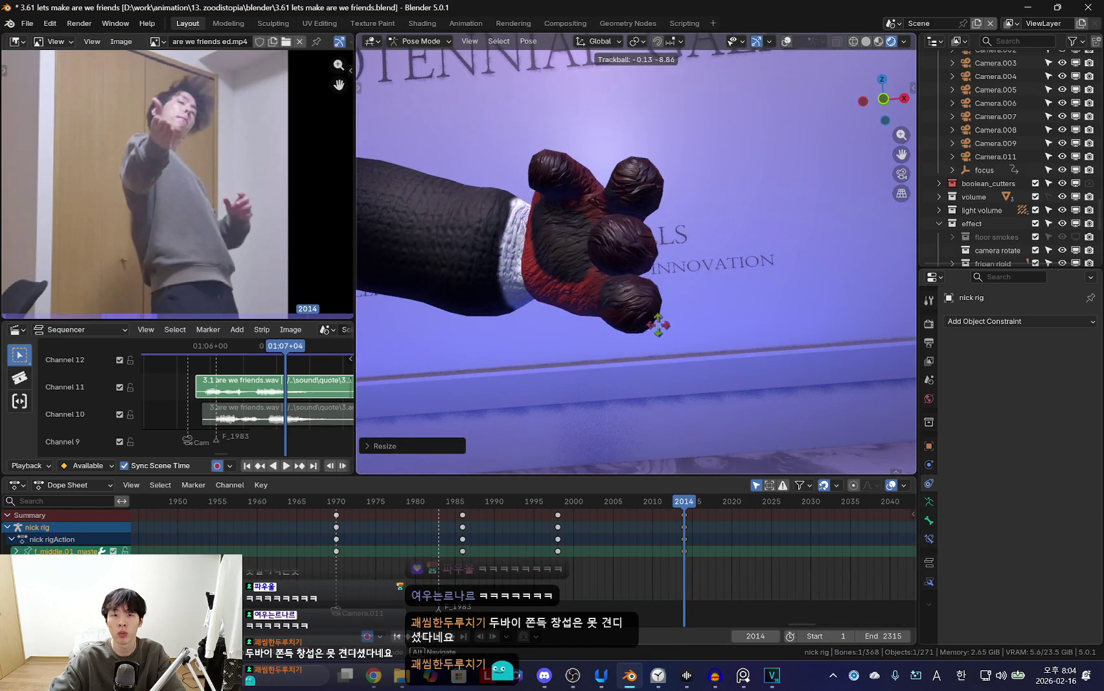
pyautogui.click(725, 343)
pyautogui.press('s')
pyautogui.click(686, 330)
# Select the left hand bone, then the left upper arm bone.
pyautogui.click(456, 307)
pyautogui.press('KP_Decimal')
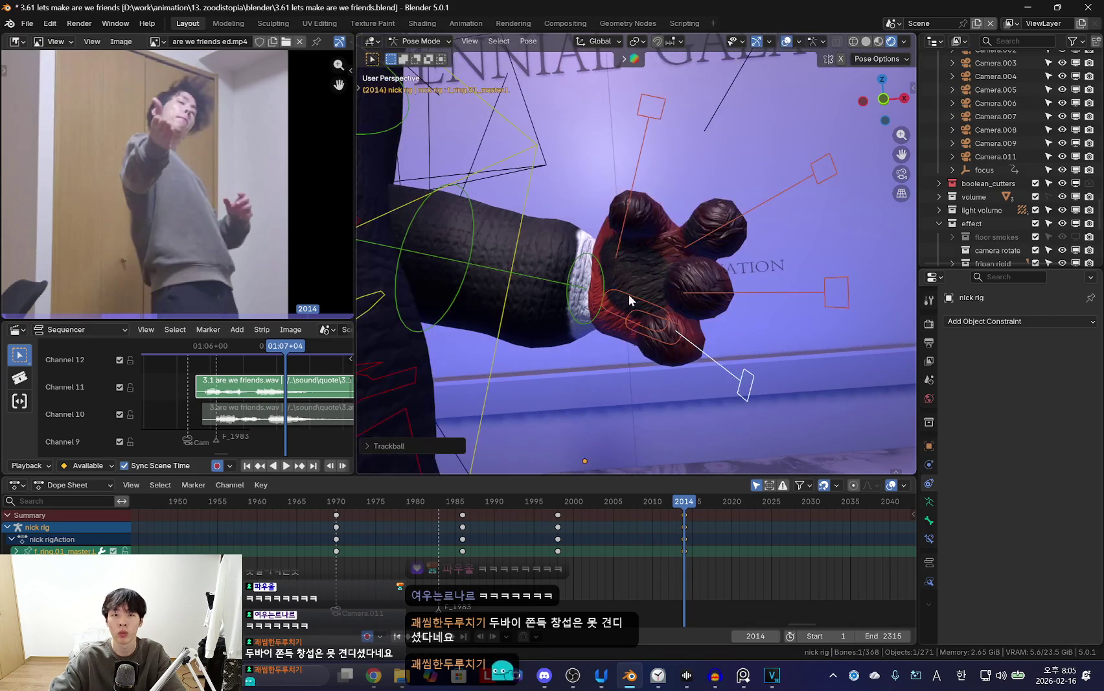
pyautogui.moveTo(620, 311)
pyautogui.mouseDown(button='middle')
pyautogui.moveTo(564, 256)
pyautogui.moveTo(657, 268)
pyautogui.mouseUp(button='middle')
pyautogui.click(563, 256)
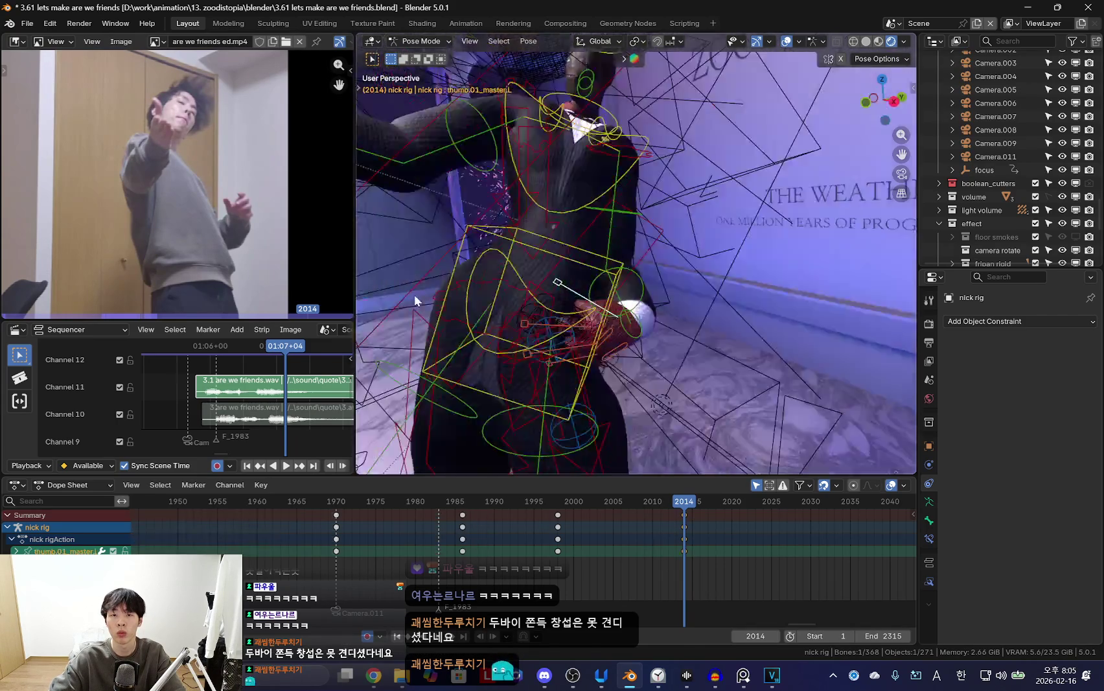
# Frame the view on the fox's left hand and rotate it freely.
pyautogui.click(657, 267)
pyautogui.click(650, 337)
pyautogui.press('KP_Decimal')
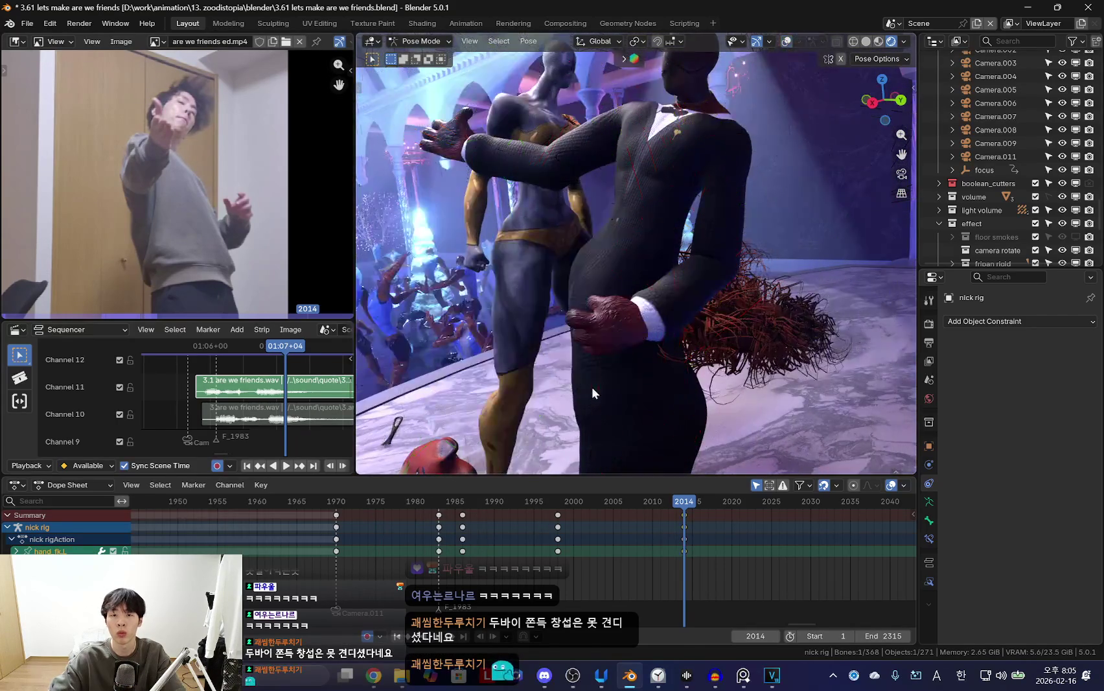
pyautogui.press('r')
pyautogui.press('r')
pyautogui.click(713, 324)
# Rotate the fox's left forearm about its own X axis.
pyautogui.moveTo(713, 324); pyautogui.dragTo(820, 276, button='middle')
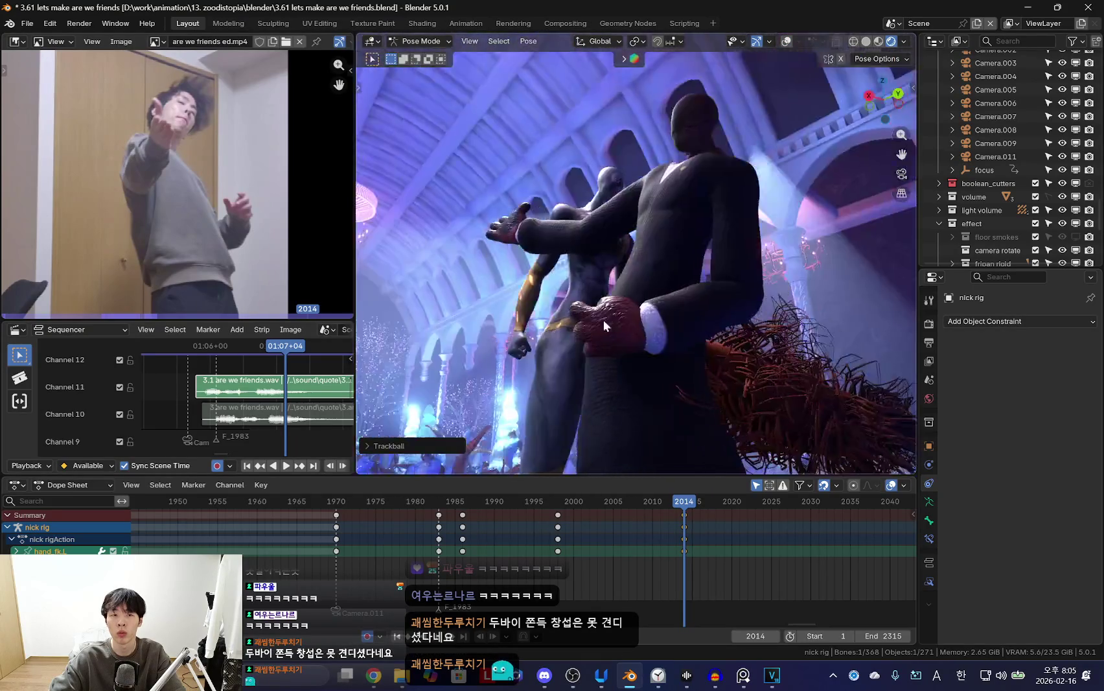
pyautogui.click(735, 278)
pyautogui.moveTo(734, 278); pyautogui.dragTo(710, 315, button='middle')
pyautogui.press('r')
pyautogui.press('x')
pyautogui.press('x')
pyautogui.click(838, 274)
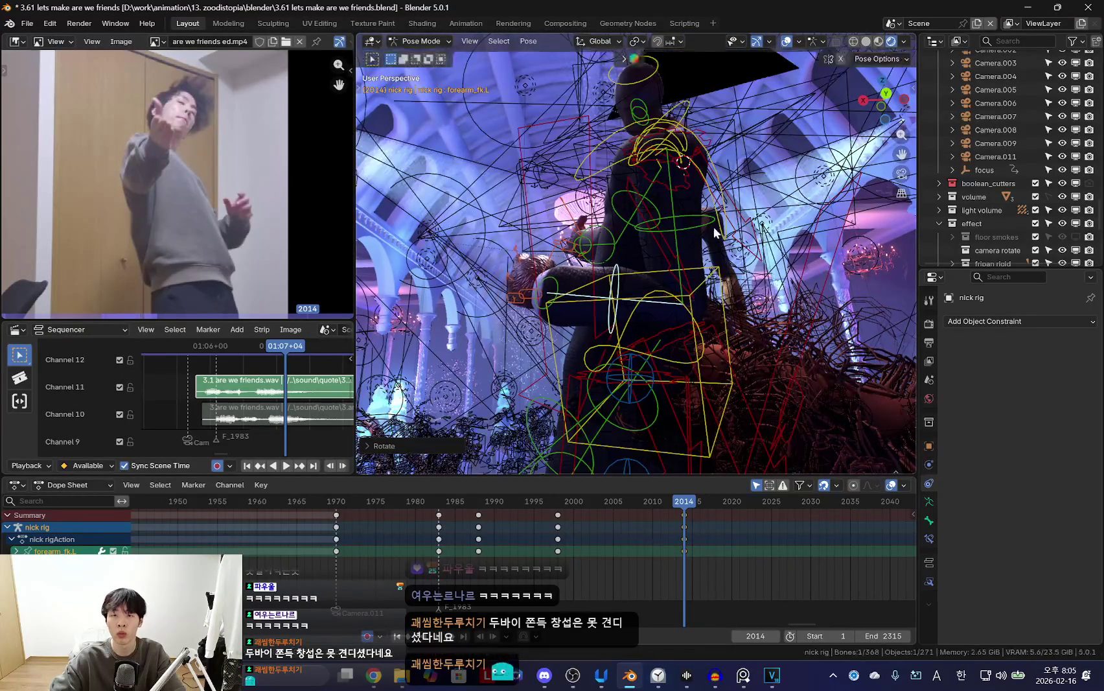
# Rotate the fox's left upper arm twice to raise it into the outstretched pose.
pyautogui.click(713, 226)
pyautogui.moveTo(670, 327)
pyautogui.mouseDown(button='middle')
pyautogui.moveTo(711, 349)
pyautogui.moveTo(662, 323)
pyautogui.moveTo(661, 305)
pyautogui.mouseUp(button='middle')
pyautogui.press('r')
pyautogui.press('r')
pyautogui.click(669, 324)
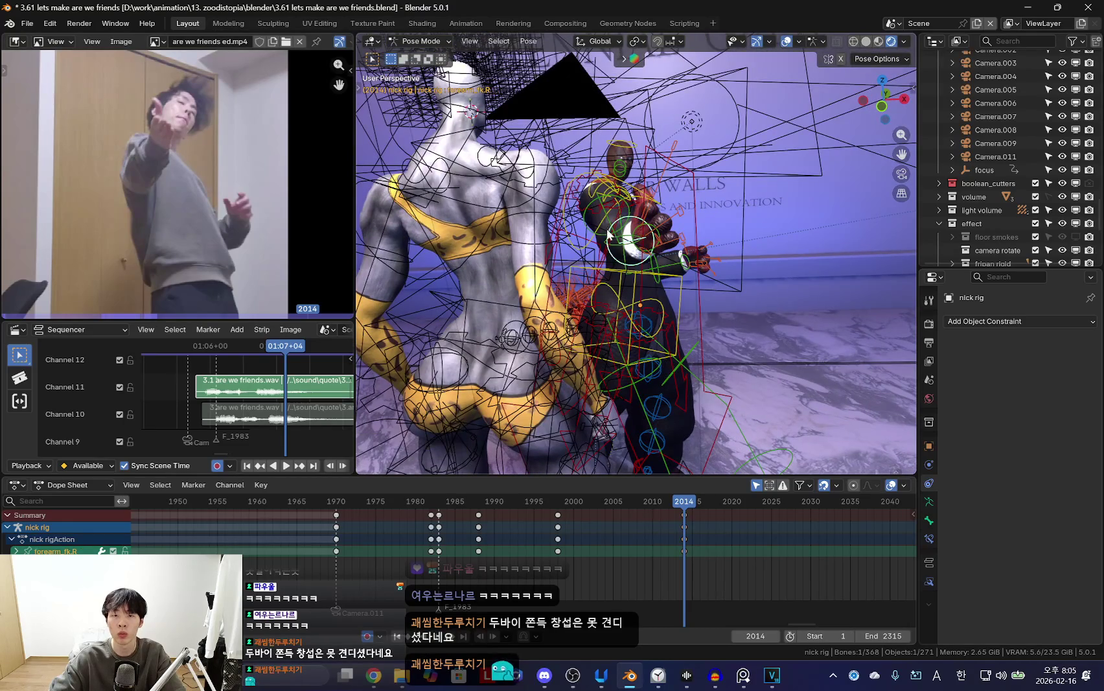
pyautogui.moveTo(564, 262)
pyautogui.keyDown('alt'); pyautogui.mouseDown(button='middle')
pyautogui.moveTo(518, 253)
pyautogui.moveTo(591, 252)
pyautogui.mouseUp(button='middle'); pyautogui.keyUp('alt')
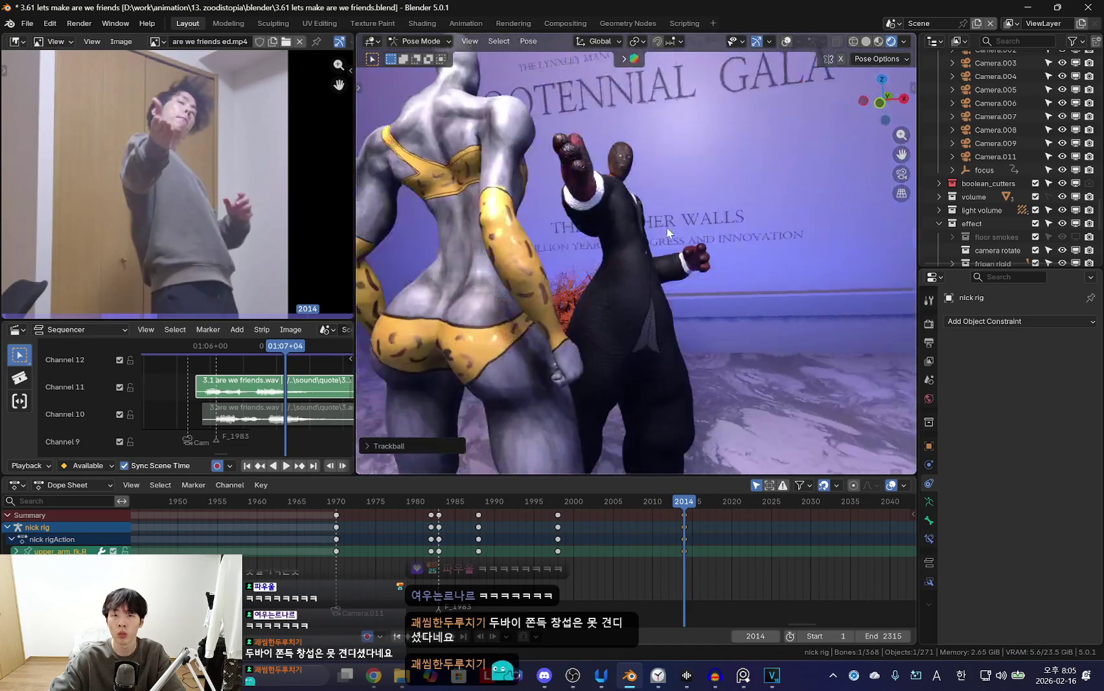
pyautogui.press('r')
pyautogui.press('r')
# Select the fox's right forearm and right upper arm, then check the pose with overlays hidden.
pyautogui.click(682, 252)
pyautogui.moveTo(681, 252)
pyautogui.mouseDown(button='middle')
pyautogui.moveTo(659, 235)
pyautogui.moveTo(662, 259)
pyautogui.moveTo(750, 229)
pyautogui.mouseUp(button='middle')
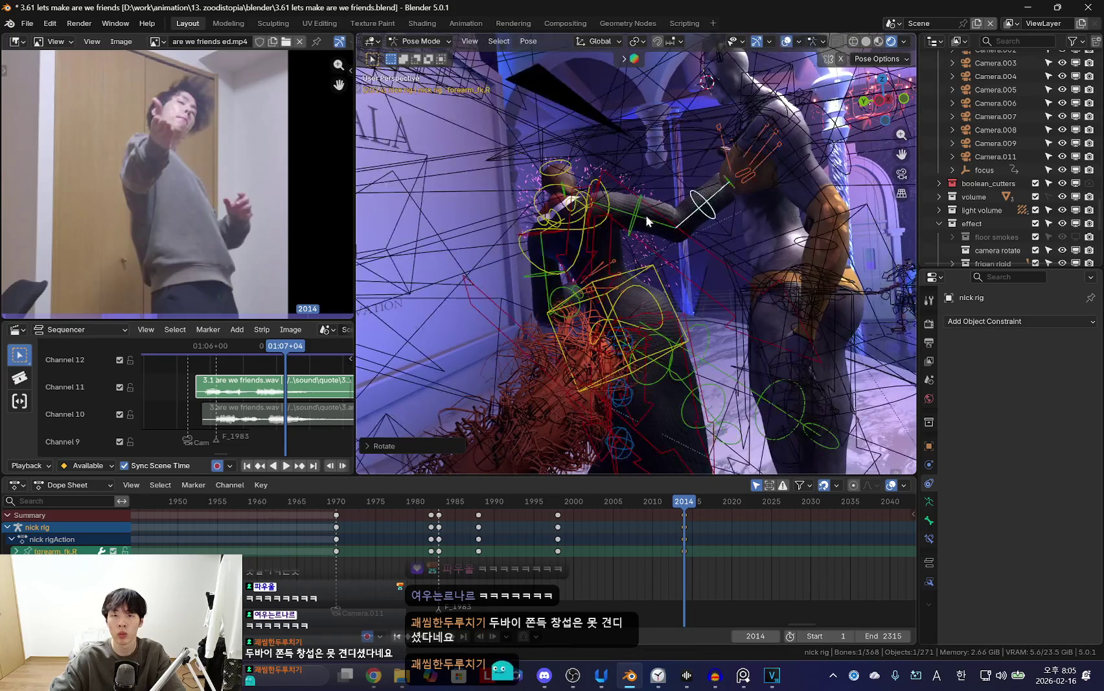
pyautogui.click(645, 214)
pyautogui.moveTo(645, 215); pyautogui.dragTo(663, 219, button='middle')
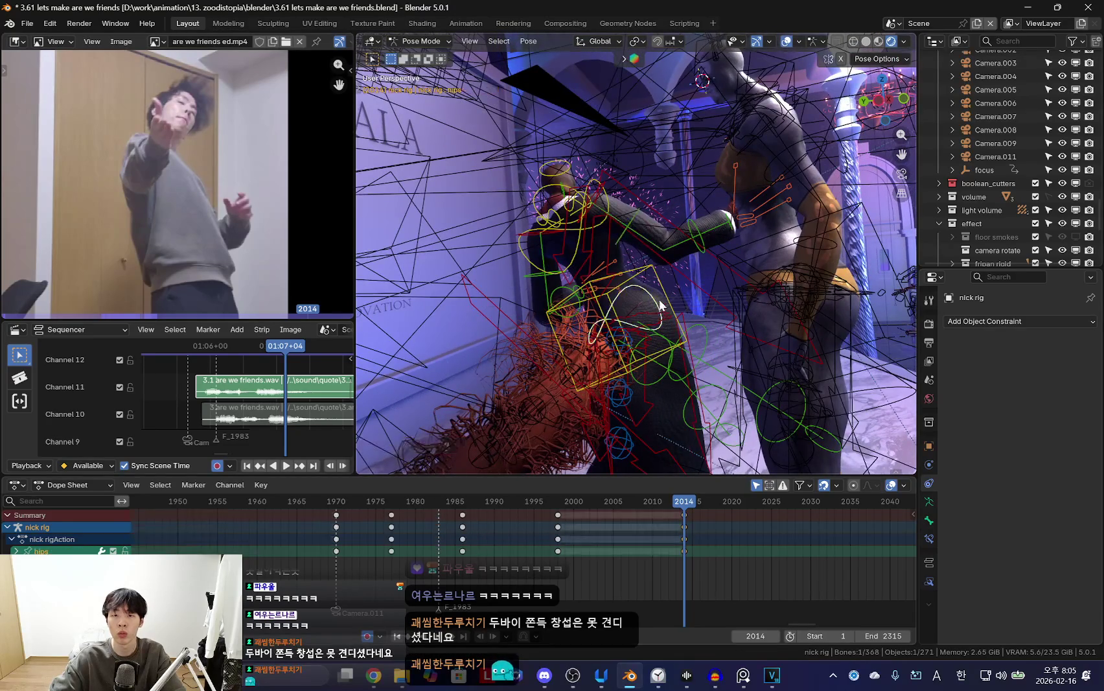
pyautogui.hotkey('shift', 'alt', 'z')
pyautogui.moveTo(661, 305); pyautogui.dragTo(776, 288, button='middle')
pyautogui.moveTo(586, 254)
pyautogui.mouseDown(button='middle')
pyautogui.moveTo(537, 319)
pyautogui.moveTo(709, 281)
pyautogui.moveTo(738, 293)
pyautogui.mouseUp(button='middle')
pyautogui.hotkey('shift', 'alt', 'z')
# Select the fox's torso bone and move it from a near top-down view.
pyautogui.click(716, 259)
pyautogui.hotkey('shift', 'alt', 'z')
pyautogui.moveTo(847, 314)
pyautogui.mouseDown(button='middle')
pyautogui.moveTo(614, 338)
pyautogui.moveTo(604, 322)
pyautogui.moveTo(760, 282)
pyautogui.mouseUp(button='middle')
pyautogui.press('g')
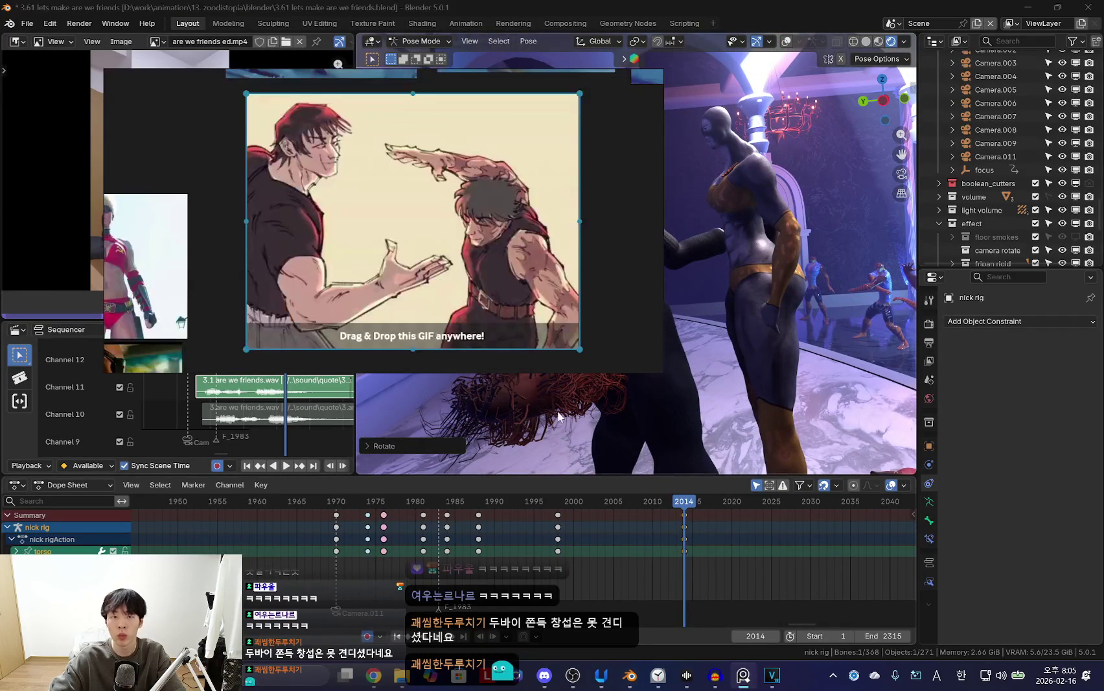
# Rotate the fox's right forearm while looking through the scene camera.
pyautogui.moveTo(727, 325)
pyautogui.mouseDown(button='middle')
pyautogui.moveTo(546, 354)
pyautogui.moveTo(640, 284)
pyautogui.mouseUp(button='middle')
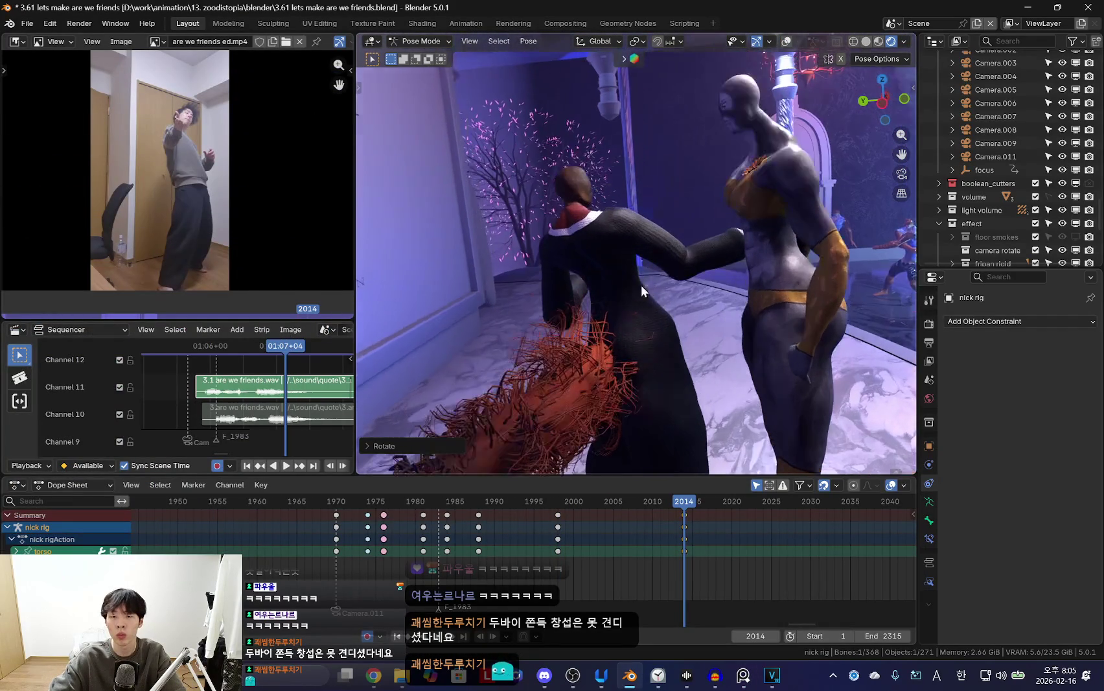
pyautogui.click(630, 241)
pyautogui.moveTo(631, 240); pyautogui.dragTo(768, 300, button='middle')
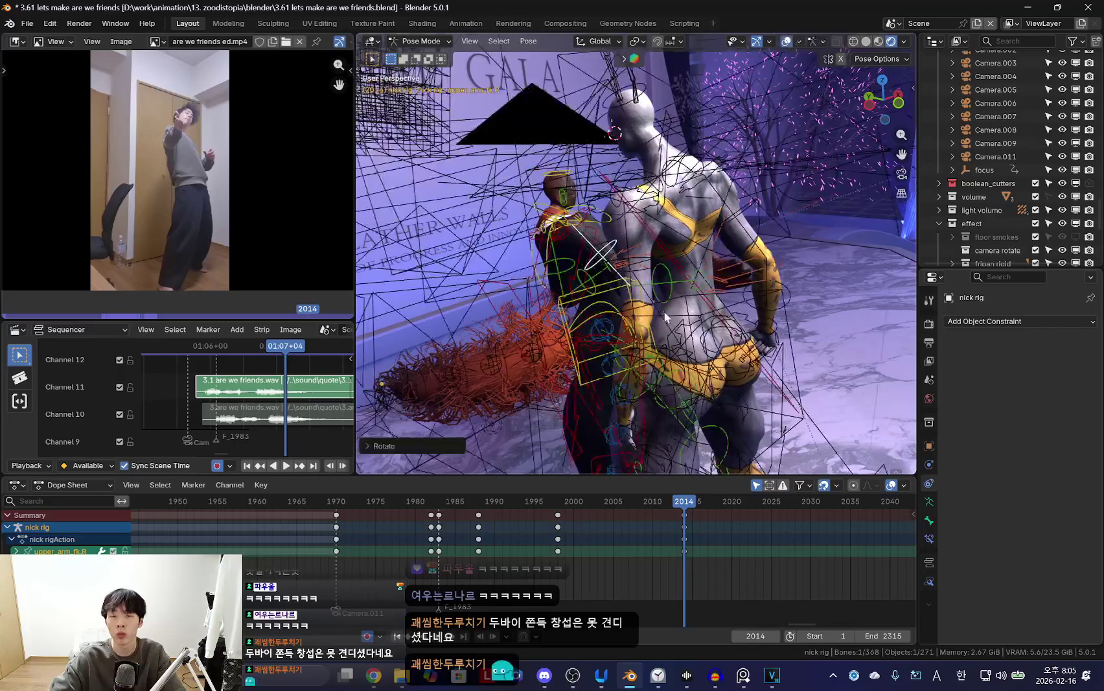
pyautogui.press('KP_0')
pyautogui.hotkey('shift', 'alt', 'z')
pyautogui.press('r')
pyautogui.click(714, 248)
pyautogui.hotkey('shift', 'alt', 'z')
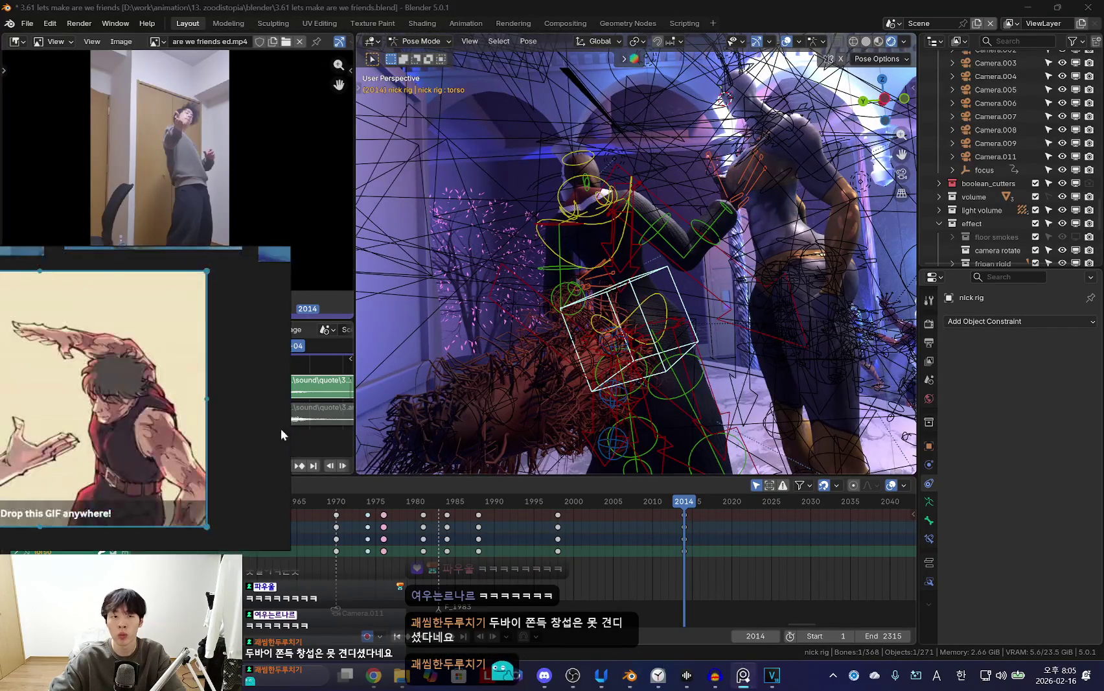
# Pin the reference image window so it stays always on top.
pyautogui.hotkey('shift', 'alt', 'z')
pyautogui.click(743, 674)
pyautogui.hotkey('ctrl', 'shift', 'a')
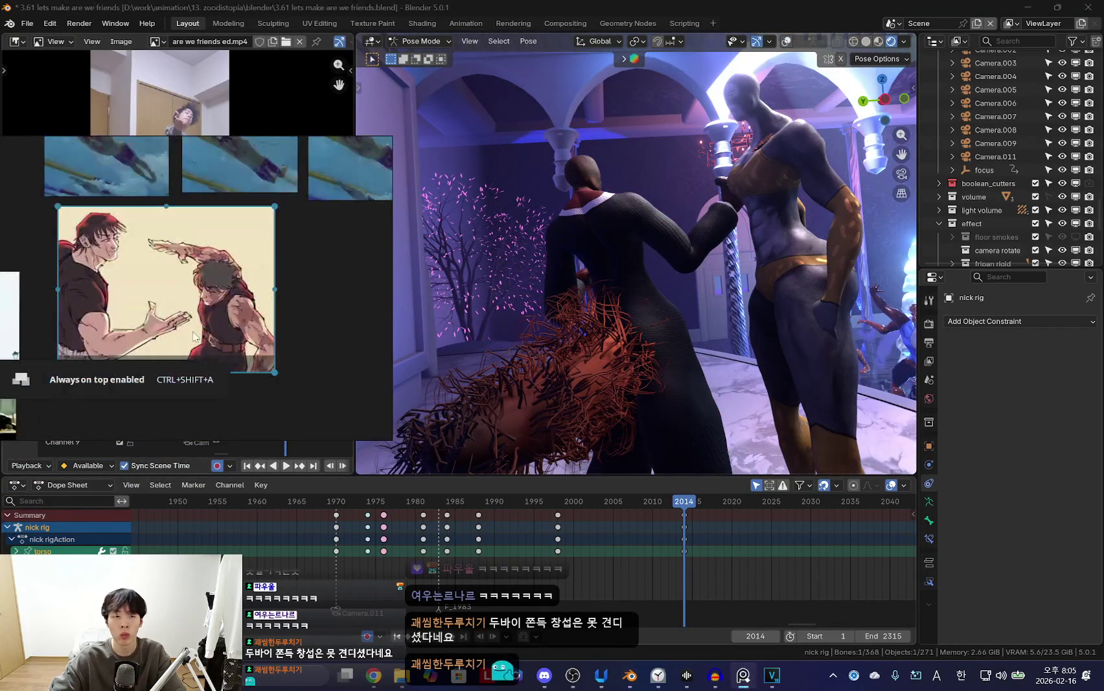
pyautogui.hotkey('shift', 'alt', 'z')
# Compare with the previous keyframe, rotate the selected bone further, and leave pose mode.
pyautogui.moveTo(715, 291); pyautogui.dragTo(652, 279, button='middle')
pyautogui.hotkey('shift', 'alt', 'z')
pyautogui.hotkey('shift', 'alt', 'z')
pyautogui.hotkey('shift', 'alt', 'z')
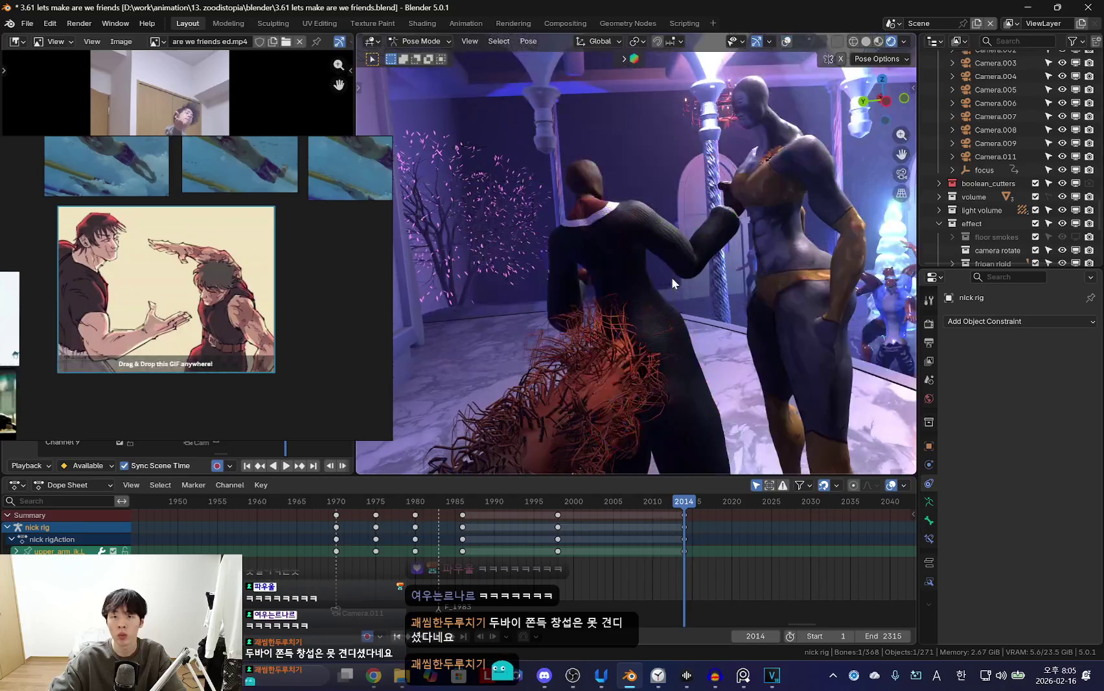
pyautogui.press('Down')
pyautogui.press('Up')
pyautogui.moveTo(796, 299)
pyautogui.mouseDown(button='middle')
pyautogui.moveTo(674, 311)
pyautogui.moveTo(822, 289)
pyautogui.mouseUp(button='middle')
pyautogui.press('r')
pyautogui.click(657, 341)
pyautogui.hotkey('shift', 'alt', 'z')
pyautogui.hotkey('ctrl', 'Tab')
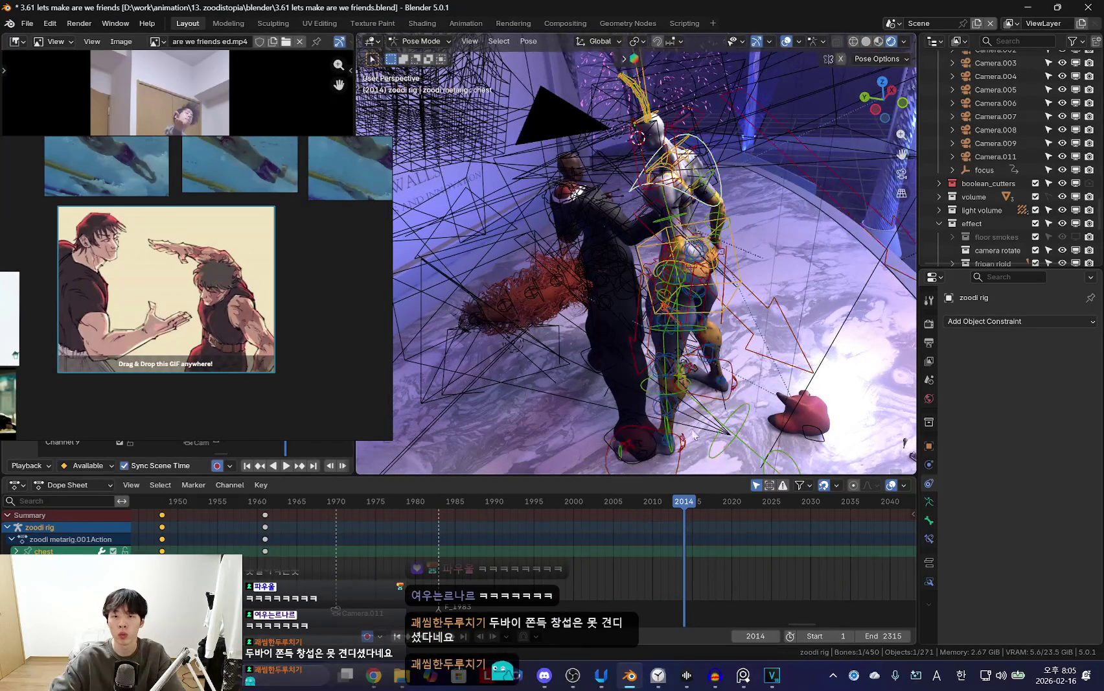
# Insert a Location, Rotation & Scale keyframe on the zoodi rig at frame 1969.
pyautogui.moveTo(699, 346); pyautogui.dragTo(655, 363, button='middle')
pyautogui.moveTo(460, 546); pyautogui.dragTo(490, 546, button='middle')
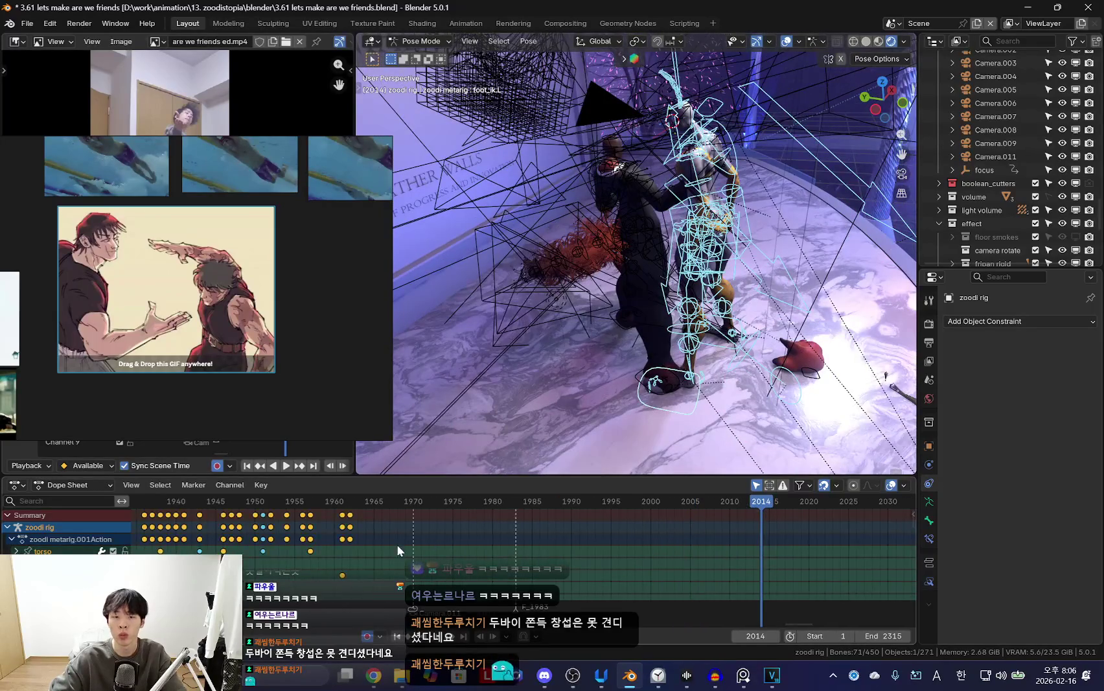
pyautogui.moveTo(389, 535); pyautogui.dragTo(453, 537)
pyautogui.press('k')
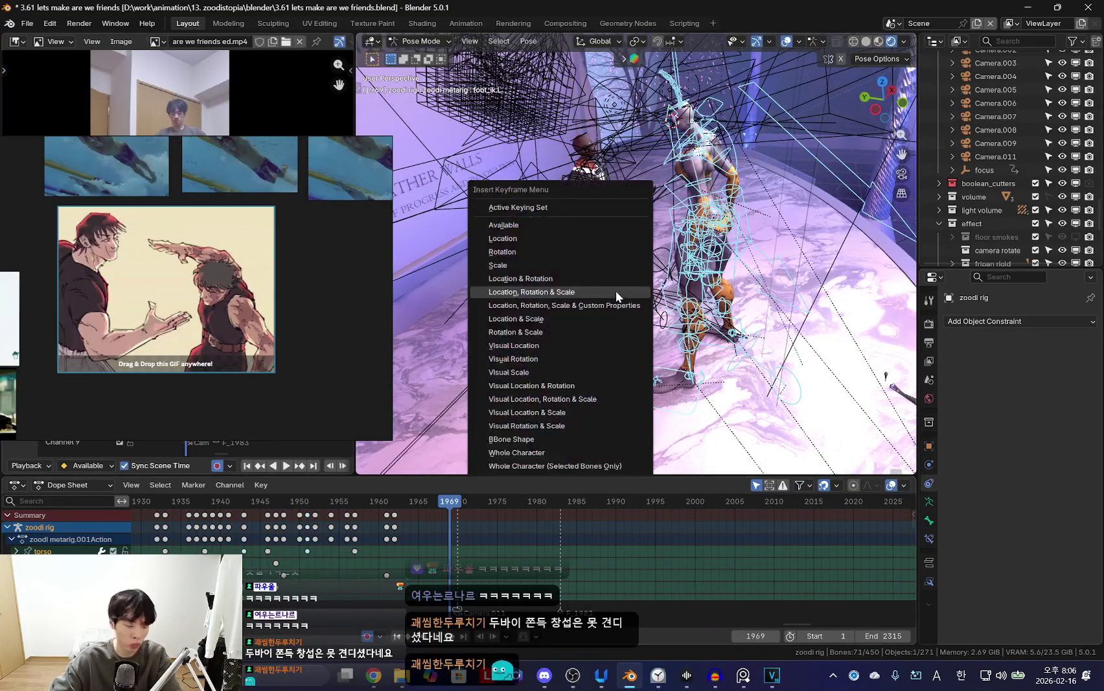
pyautogui.click(616, 292)
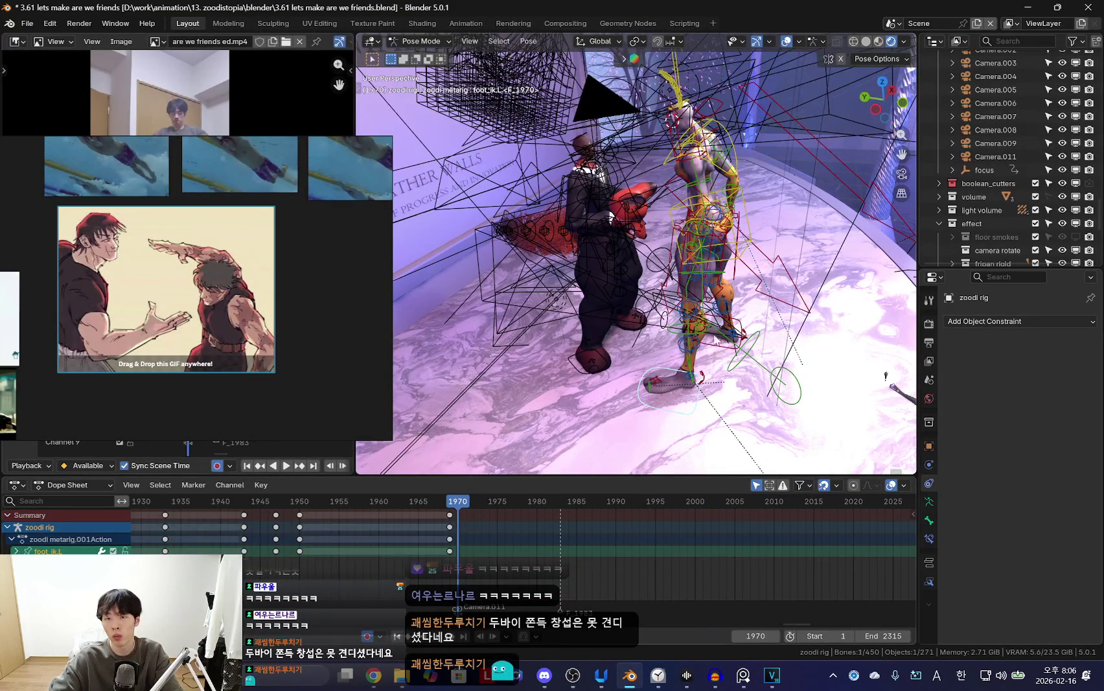
# Move the selected zoodi rig bones along the global Y axis.
pyautogui.hotkey('ctrl', 'z')
pyautogui.press('KP_0')
pyautogui.hotkey('shift', 'alt', 'z')
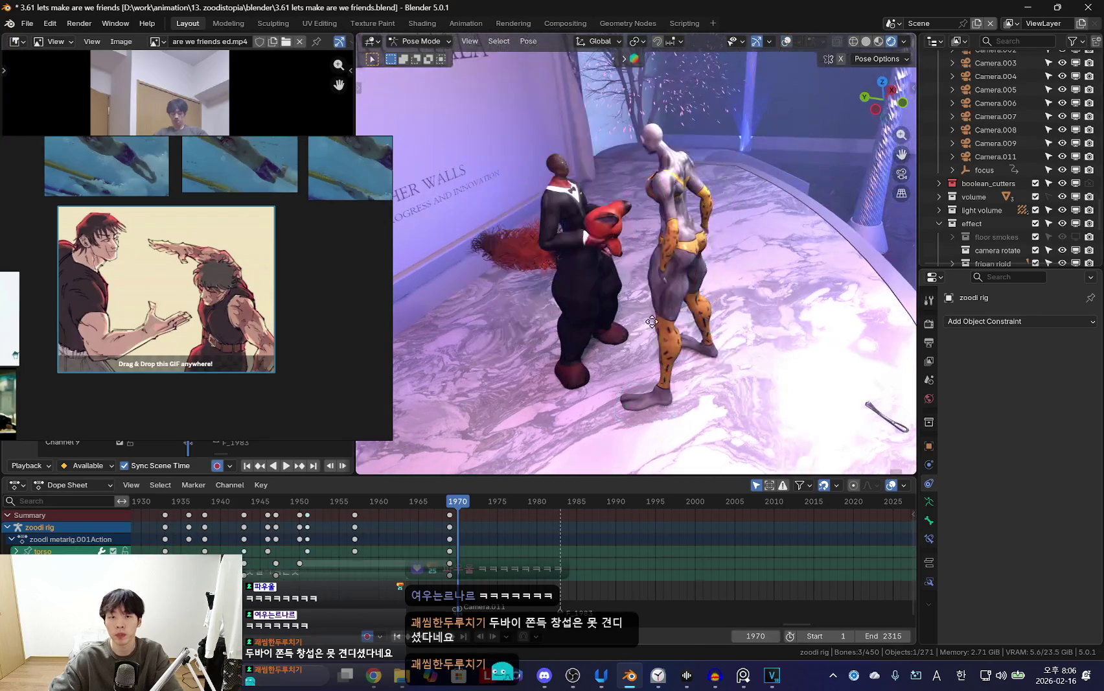
pyautogui.hotkey('shift', 'alt', 'z')
pyautogui.moveTo(719, 304); pyautogui.dragTo(704, 332, button='middle')
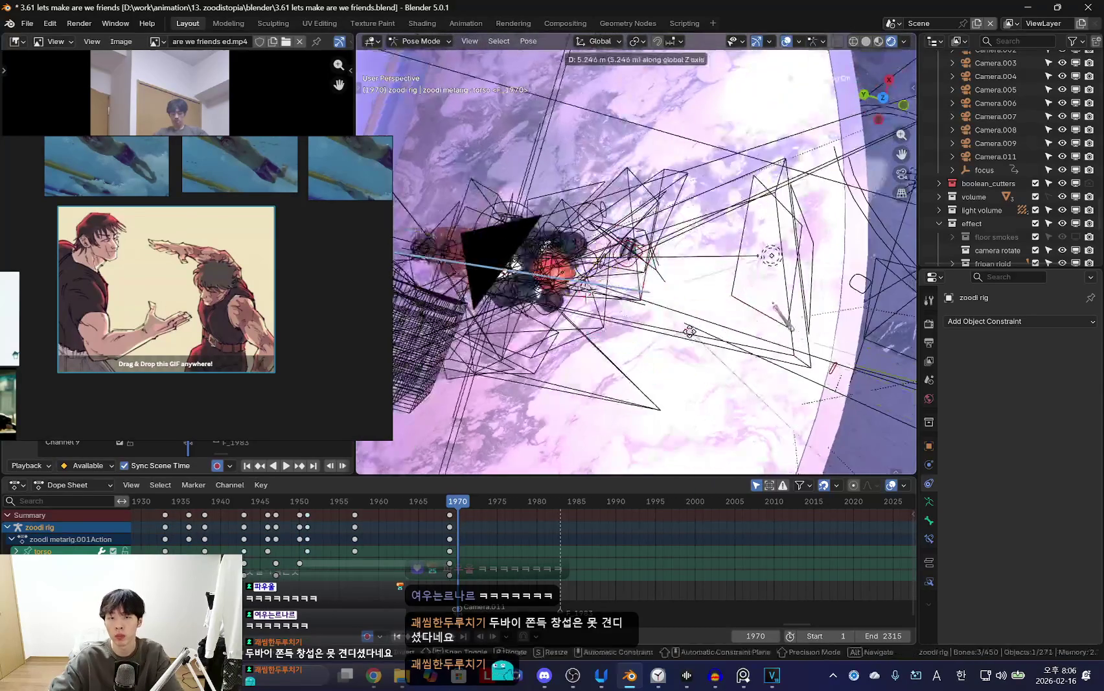
pyautogui.press('g')
pyautogui.press('y')
pyautogui.click(704, 331)
# Play back the animation through the scene camera to check the zoodi motion.
pyautogui.hotkey('shift', 'alt', 'z')
pyautogui.press('KP_0')
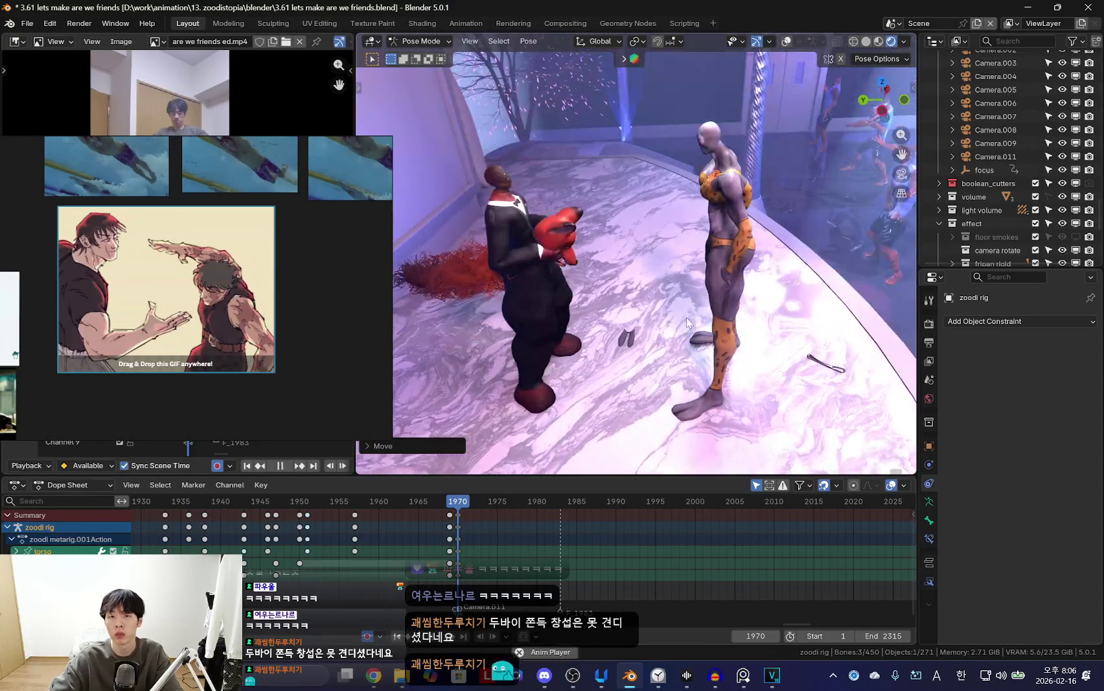
pyautogui.press('space')
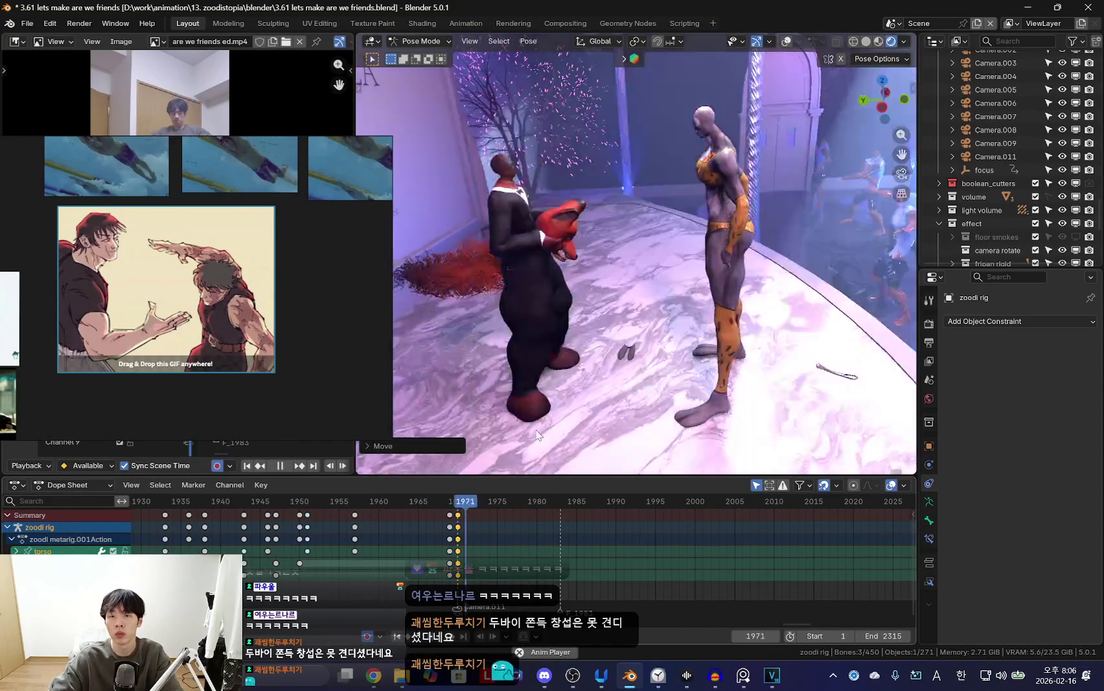
pyautogui.press('space')
# Switch to object mode and select the nick rig.
pyautogui.hotkey('shift', 'alt', 'z')
pyautogui.press('KP_0')
pyautogui.hotkey('ctrl', 'Tab')
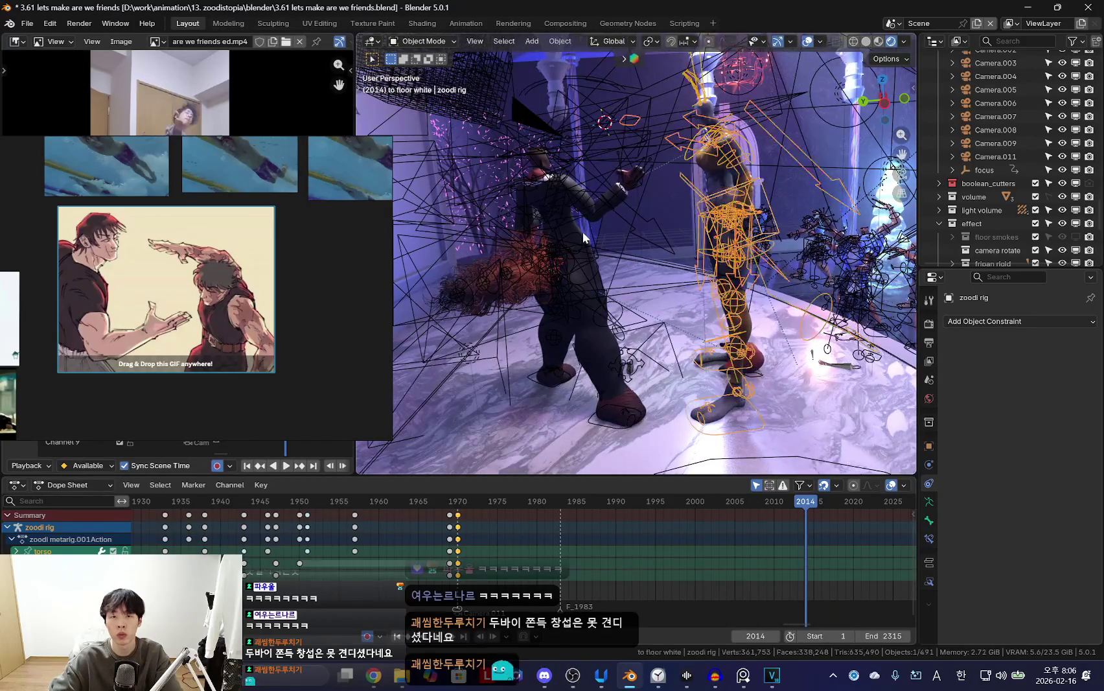
pyautogui.click(583, 231)
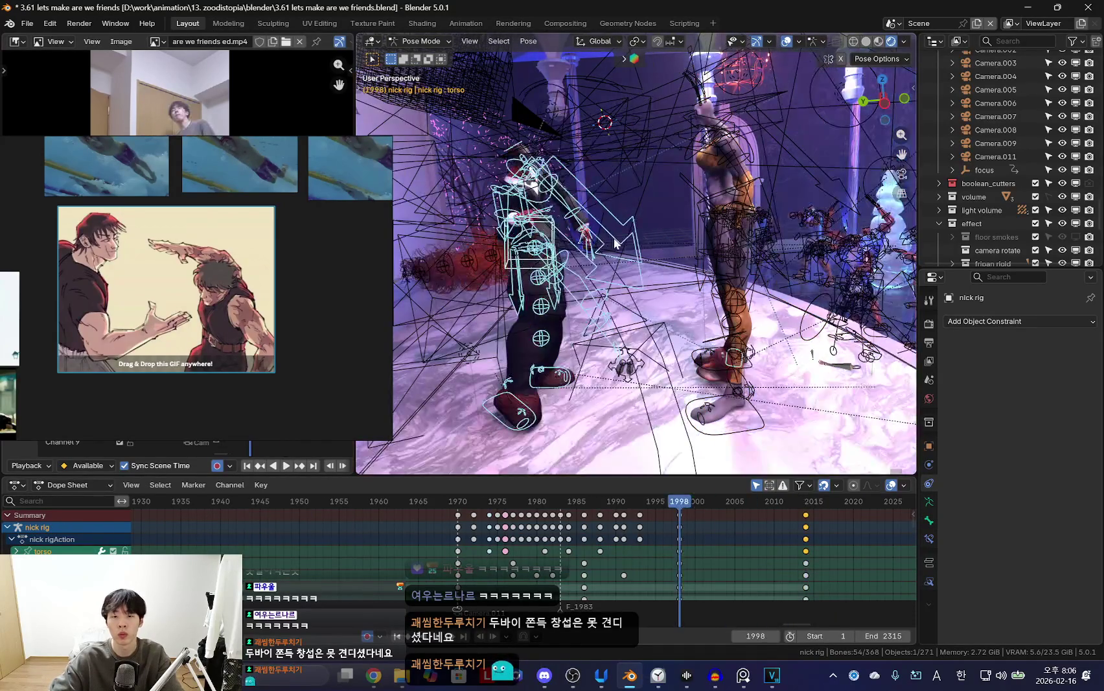
pyautogui.hotkey('shift', 'alt', 'z')
pyautogui.press('KP_0')
# Select the nick rig's keyframes at frame 2014 and scrub between 2014 and 2003.
pyautogui.press('Left')
pyautogui.press('Left')
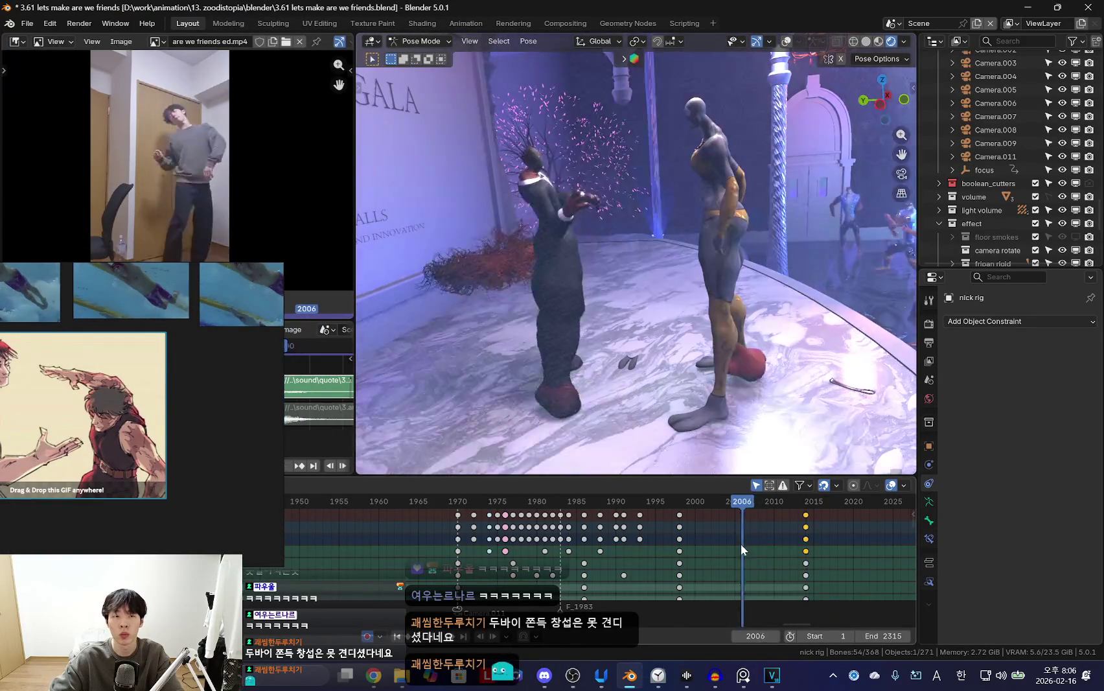
pyautogui.click(803, 552)
pyautogui.moveTo(798, 470)
pyautogui.mouseDown(button='middle')
pyautogui.moveTo(790, 438)
pyautogui.moveTo(583, 296)
pyautogui.mouseUp(button='middle')
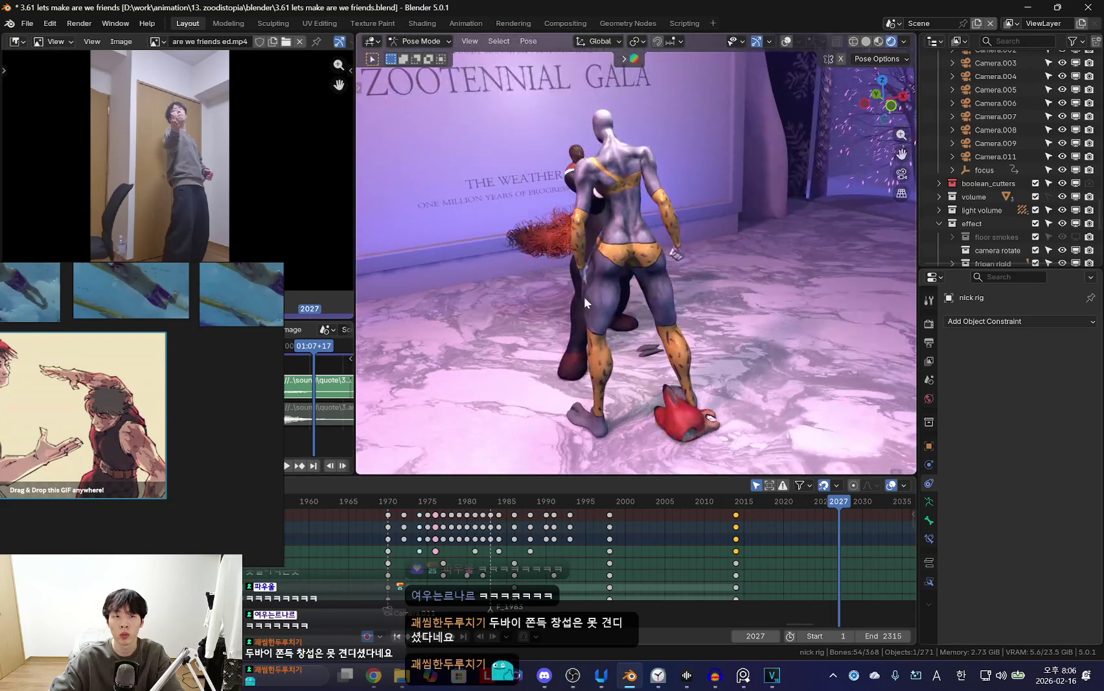
pyautogui.press('Down')
pyautogui.moveTo(675, 268); pyautogui.dragTo(688, 296, button='middle')
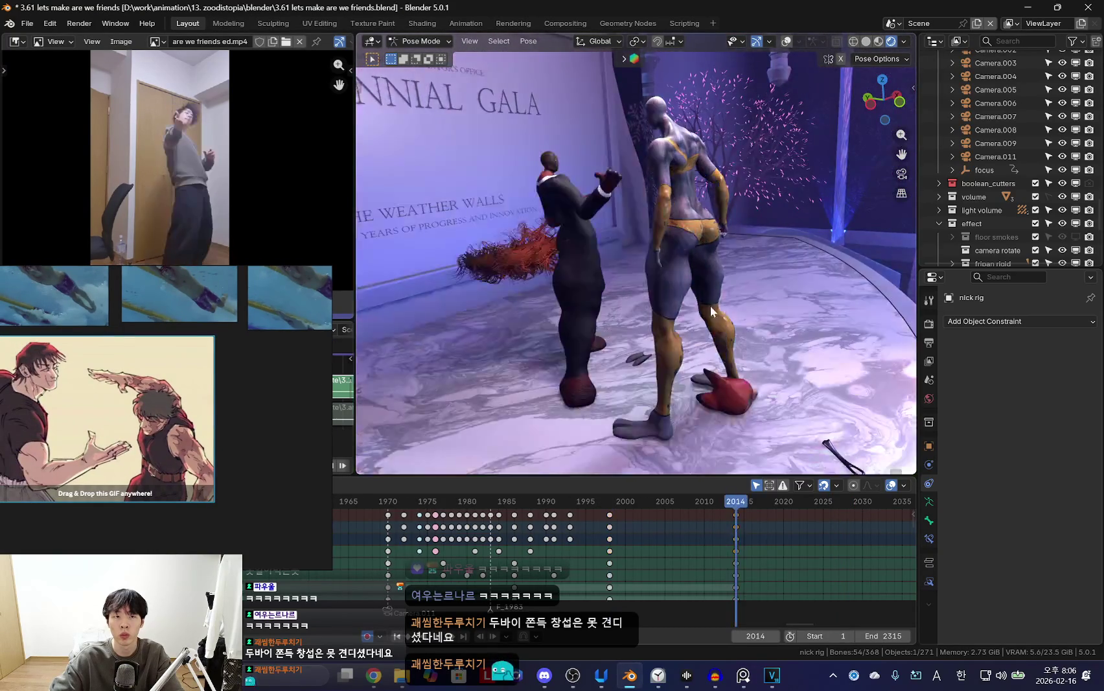
pyautogui.press('Up')
pyautogui.moveTo(537, 521)
pyautogui.mouseDown()
pyautogui.moveTo(748, 539)
pyautogui.moveTo(527, 542)
pyautogui.mouseUp()
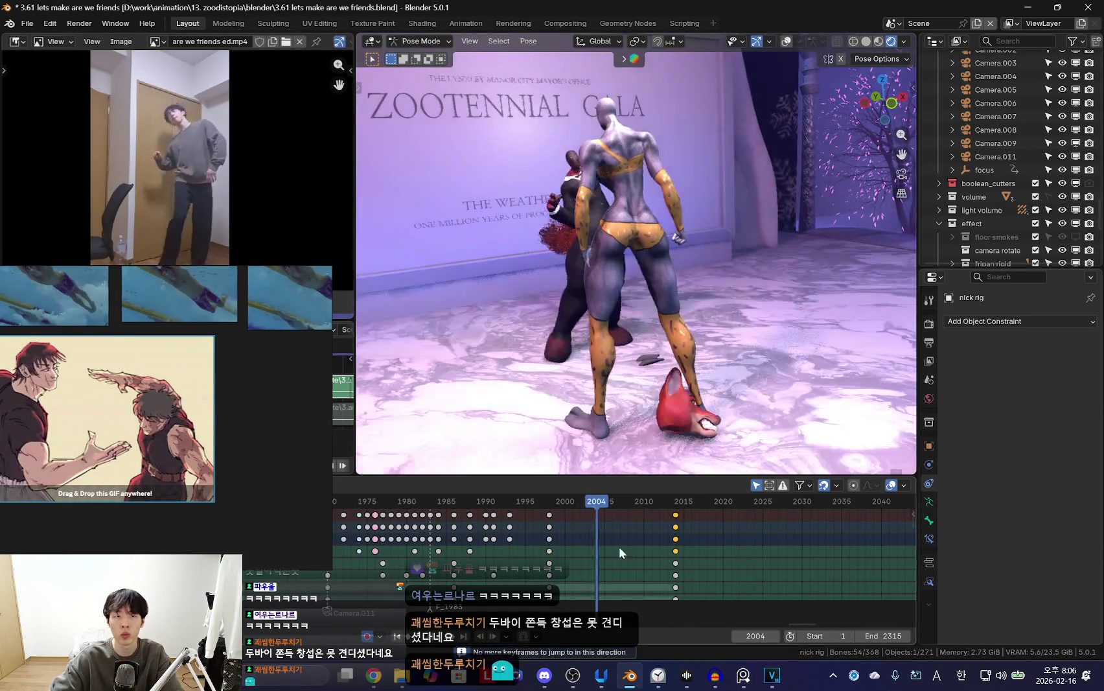
pyautogui.keyDown('alt'); pyautogui.scroll(9, 561, 570); pyautogui.keyUp('alt')
pyautogui.keyDown('alt'); pyautogui.scroll(-7, 623, 565); pyautogui.keyUp('alt')
pyautogui.keyDown('alt'); pyautogui.scroll(8, 575, 562); pyautogui.keyUp('alt')
pyautogui.keyDown('alt'); pyautogui.scroll(-5, 609, 567); pyautogui.keyUp('alt')
pyautogui.moveTo(622, 574); pyautogui.dragTo(587, 570)
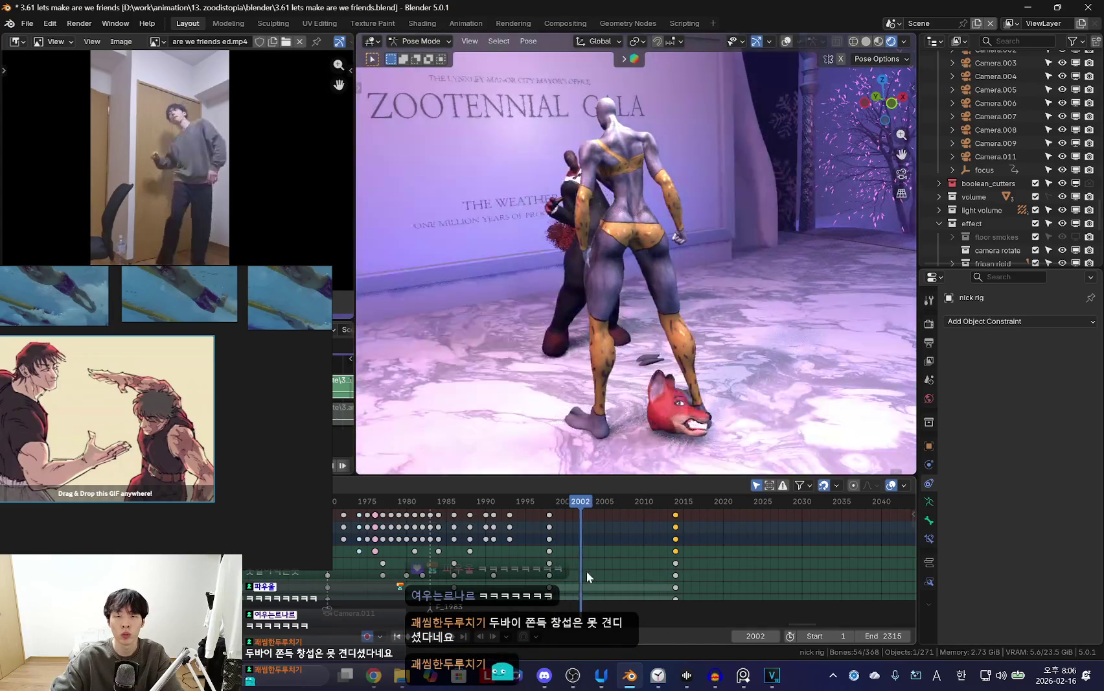
# Compare the fox's pose at the 1998 and 2014 keyframes up close.
pyautogui.moveTo(659, 327)
pyautogui.mouseDown(button='middle')
pyautogui.moveTo(685, 338)
pyautogui.moveTo(653, 423)
pyautogui.moveTo(633, 367)
pyautogui.moveTo(711, 237)
pyautogui.moveTo(647, 282)
pyautogui.moveTo(627, 236)
pyautogui.mouseUp(button='middle')
pyautogui.hotkey('shift', 'alt', 'z')
pyautogui.press('Up')
pyautogui.moveTo(644, 195)
pyautogui.mouseDown(button='middle')
pyautogui.moveTo(590, 192)
pyautogui.moveTo(693, 227)
pyautogui.moveTo(693, 307)
pyautogui.mouseUp(button='middle')
pyautogui.hotkey('shift', 'alt', 'z')
pyautogui.press('Down')
pyautogui.press('Up')
# Rotate the selected fox bone at frame 2014 and check it from front and behind.
pyautogui.press('r')
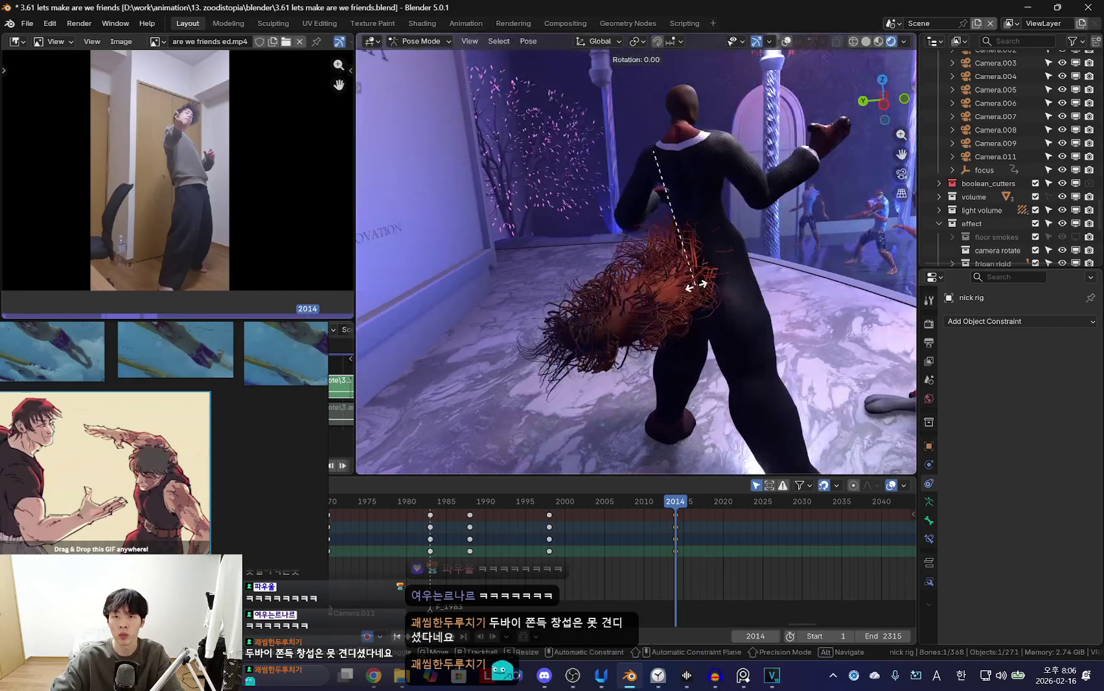
pyautogui.moveTo(778, 296)
pyautogui.mouseDown(button='middle')
pyautogui.moveTo(683, 310)
pyautogui.moveTo(664, 331)
pyautogui.moveTo(476, 320)
pyautogui.moveTo(706, 274)
pyautogui.moveTo(742, 290)
pyautogui.mouseUp(button='middle')
pyautogui.hotkey('shift', 'alt', 'z')
pyautogui.hotkey('shift', 'alt', 'z')
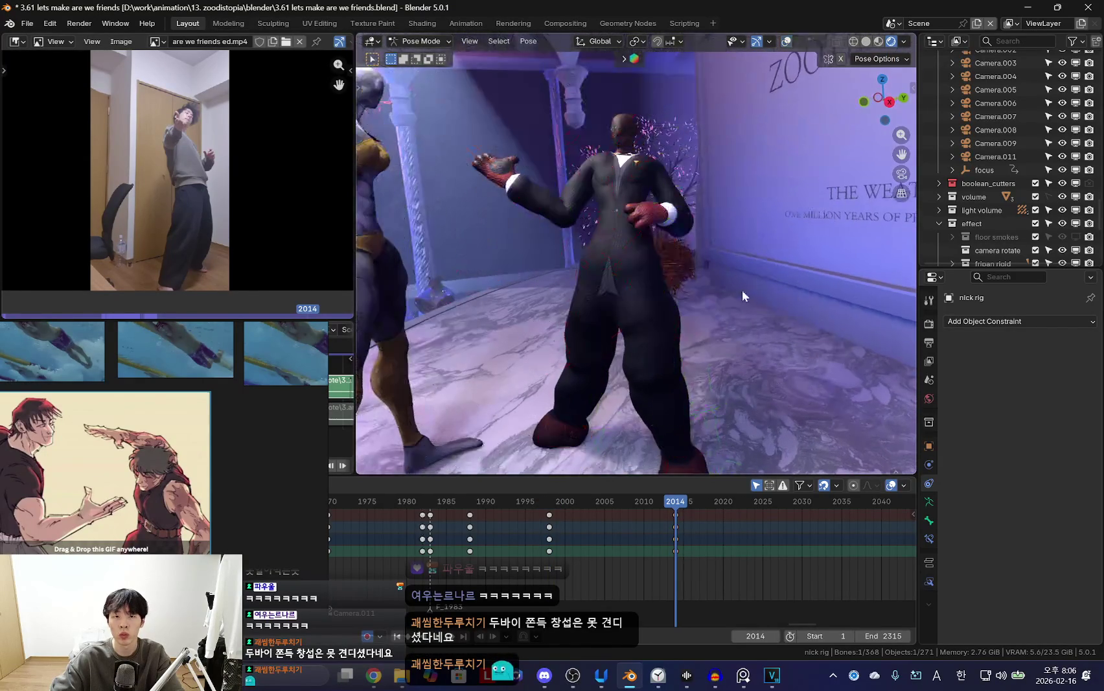
pyautogui.hotkey('shift', 'alt', 'z')
pyautogui.moveTo(585, 209)
pyautogui.mouseDown(button='middle')
pyautogui.moveTo(728, 269)
pyautogui.moveTo(747, 310)
pyautogui.moveTo(554, 537)
pyautogui.mouseUp(button='middle')
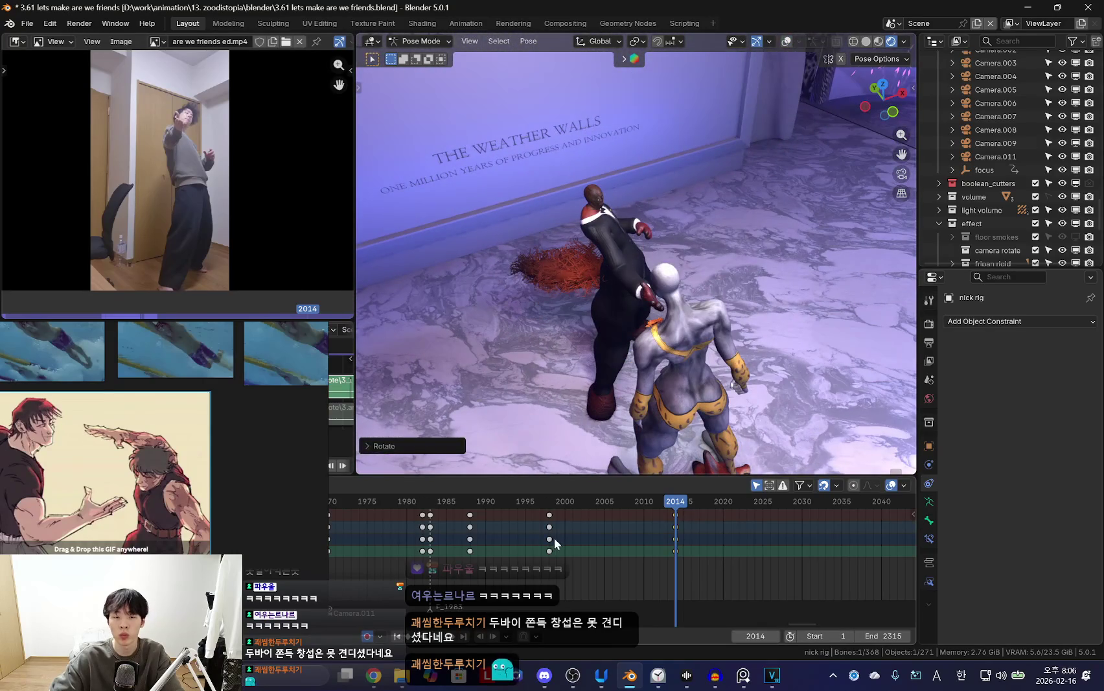
pyautogui.moveTo(554, 537); pyautogui.dragTo(168, 428)
pyautogui.press('space')
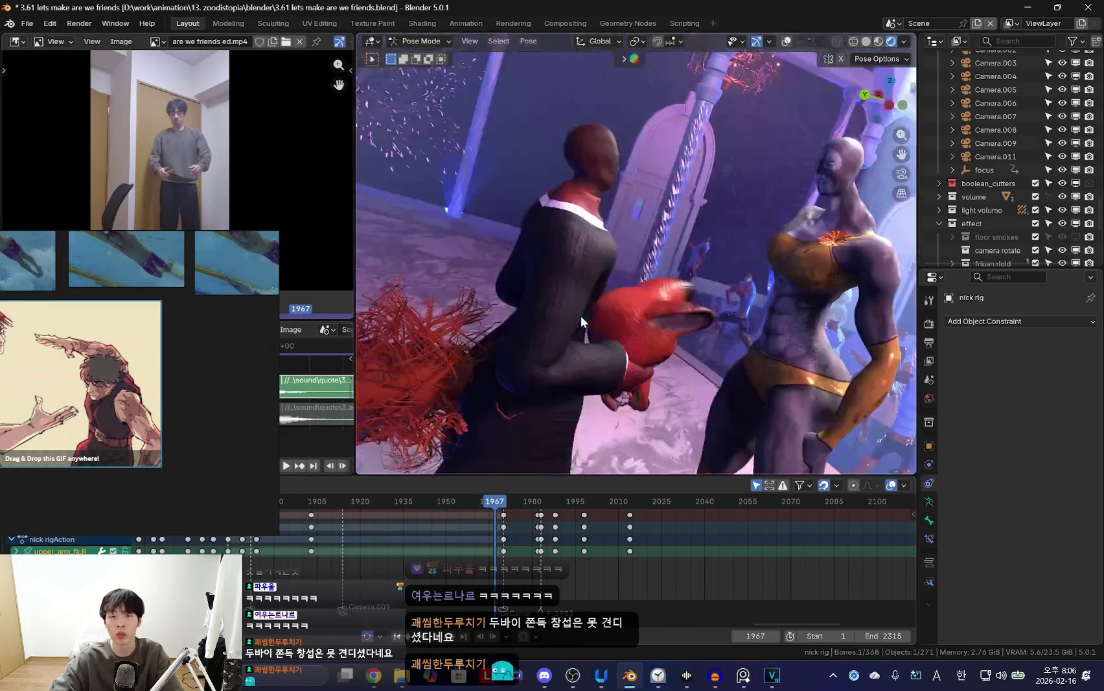
# Exit walk navigation, replay the animation from frame 1997, and return to frame 1971.
pyautogui.press('KP_0')
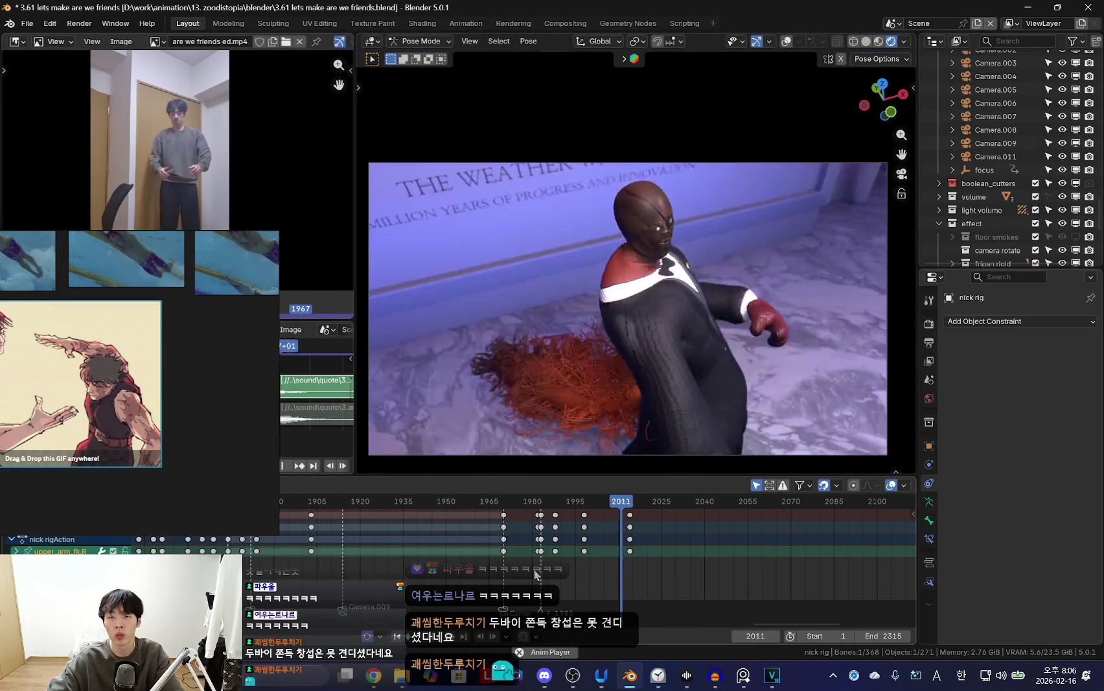
pyautogui.press('space')
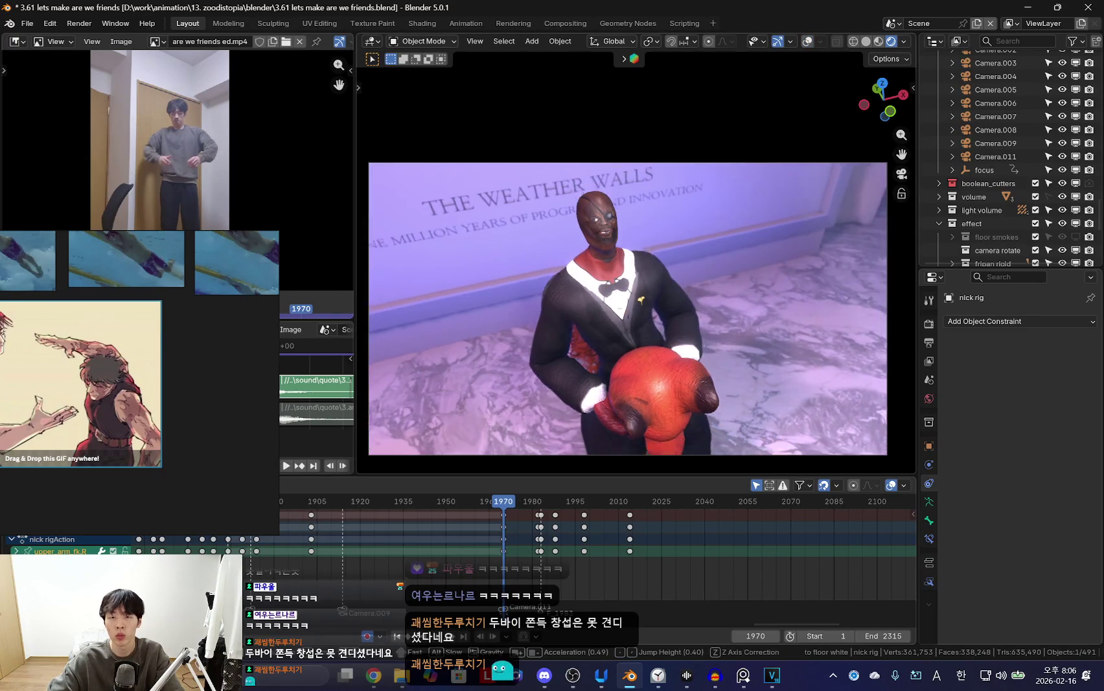
pyautogui.press('s')
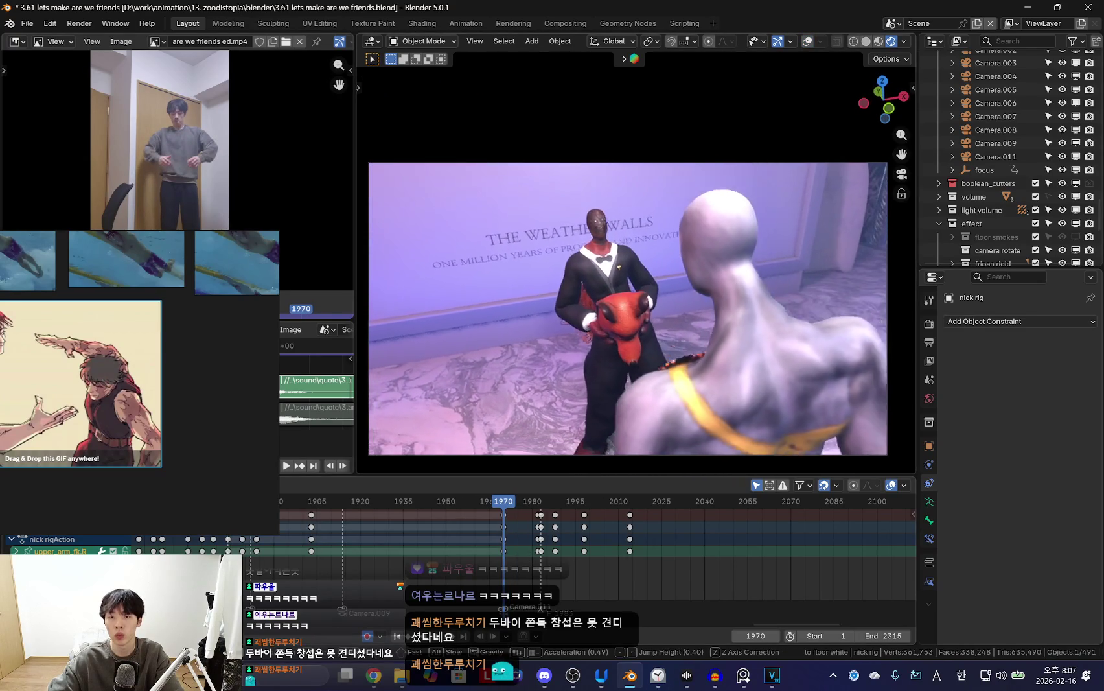
pyautogui.press('Return')
pyautogui.press('Up')
pyautogui.press('Up')
pyautogui.press('Up')
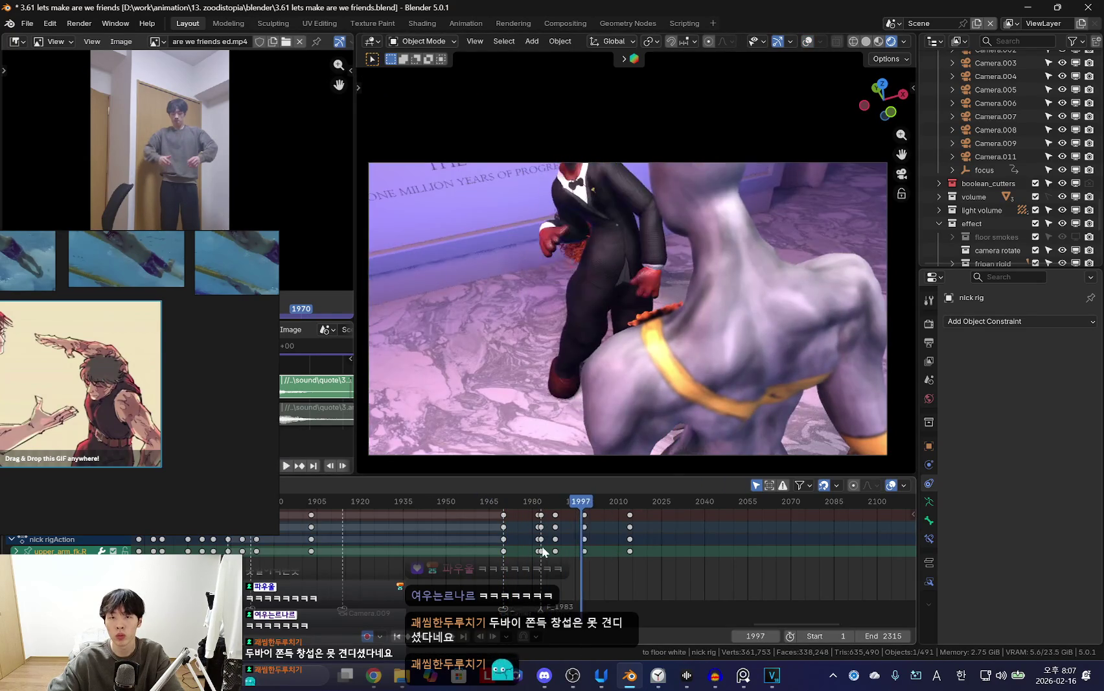
pyautogui.press('space')
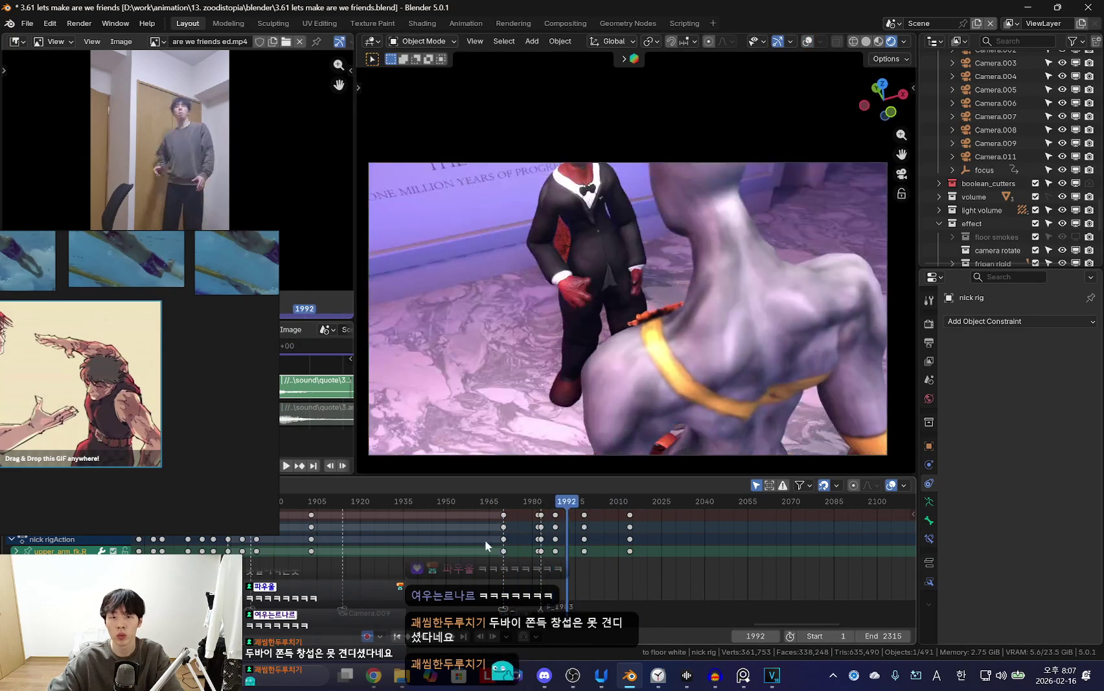
pyautogui.click(506, 537)
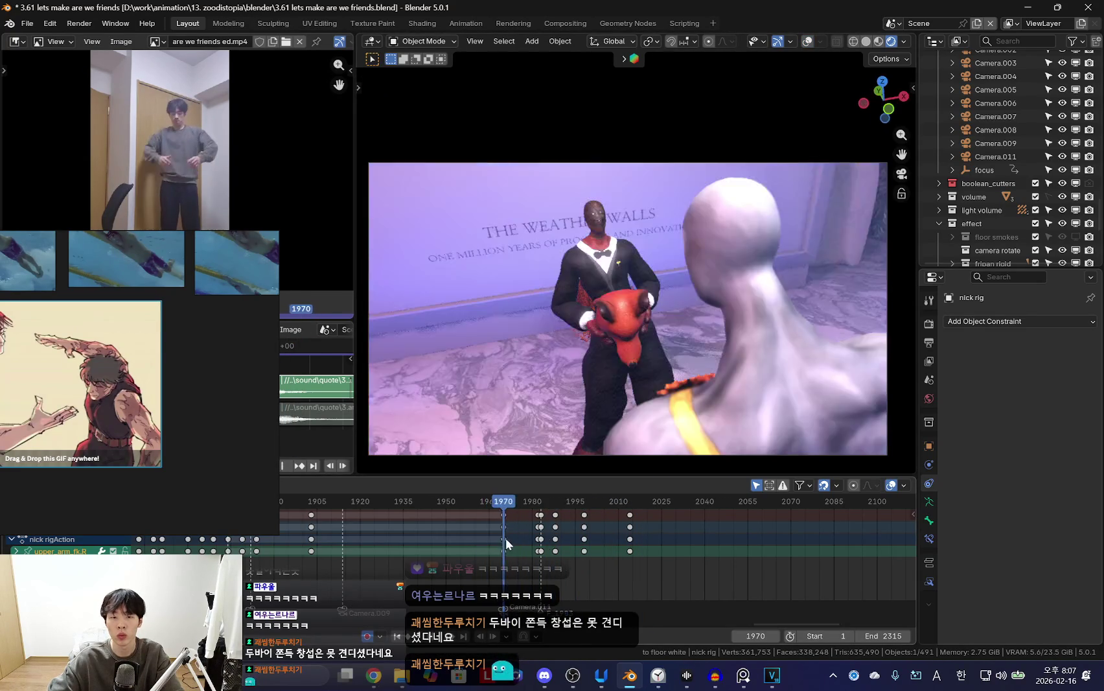
# Select Camera.011's keyframes just after frame 1971, replay, and orbit to face the fox's front.
pyautogui.click(506, 456)
pyautogui.moveTo(518, 520); pyautogui.dragTo(595, 541)
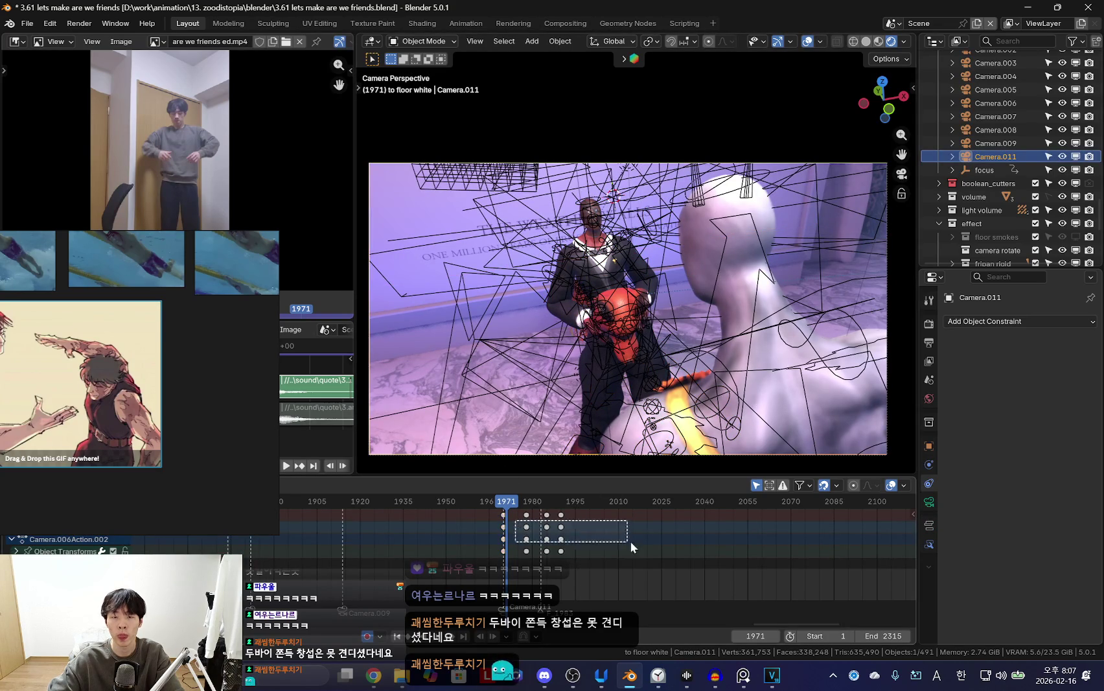
pyautogui.press('space')
pyautogui.hotkey('shift', 'alt', 'z')
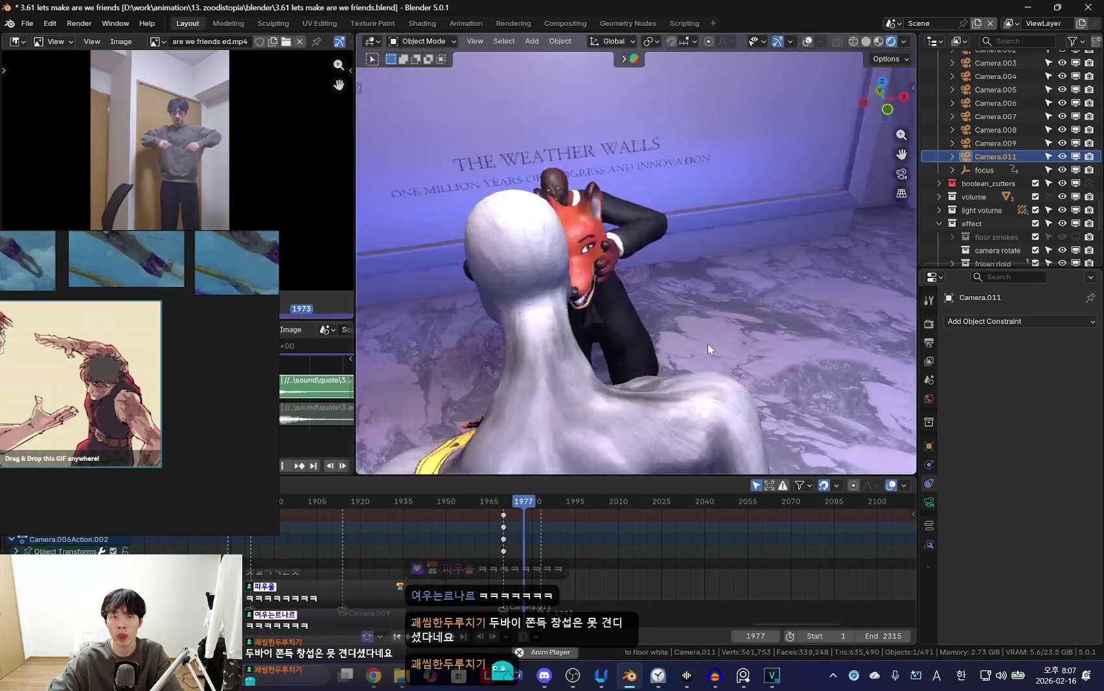
pyautogui.moveTo(707, 343)
pyautogui.mouseDown(button='middle')
pyautogui.moveTo(649, 381)
pyautogui.moveTo(773, 437)
pyautogui.moveTo(698, 333)
pyautogui.moveTo(638, 331)
pyautogui.moveTo(615, 199)
pyautogui.mouseUp(button='middle')
pyautogui.hotkey('shift', 'alt', 'z')
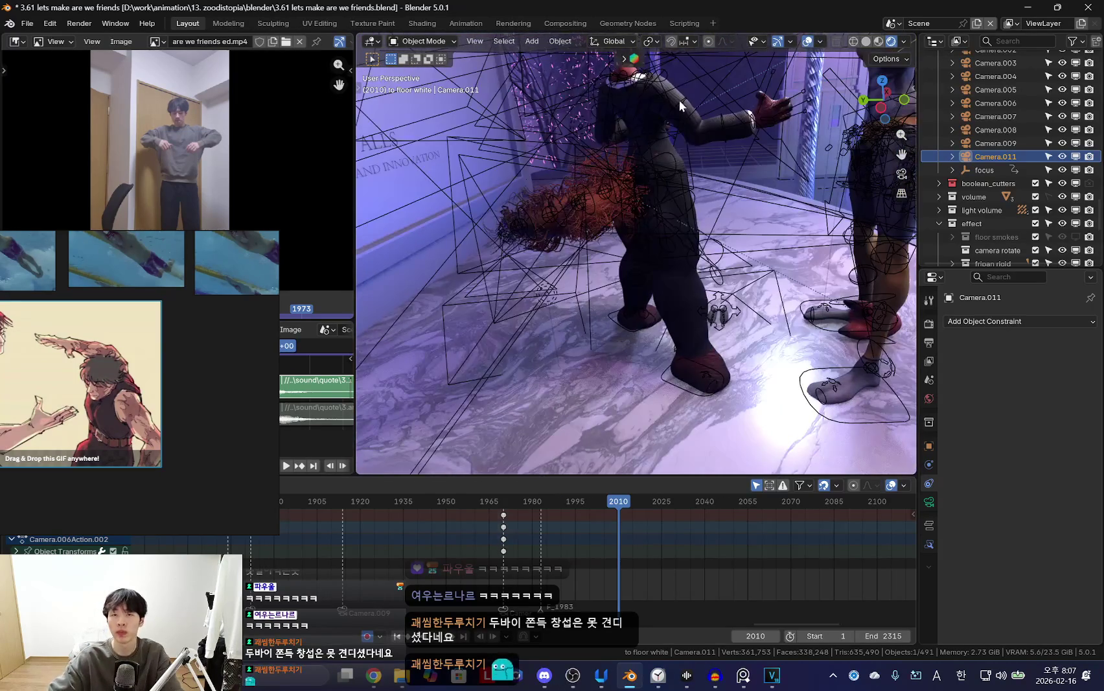
pyautogui.moveTo(680, 101); pyautogui.dragTo(608, 301, button='middle')
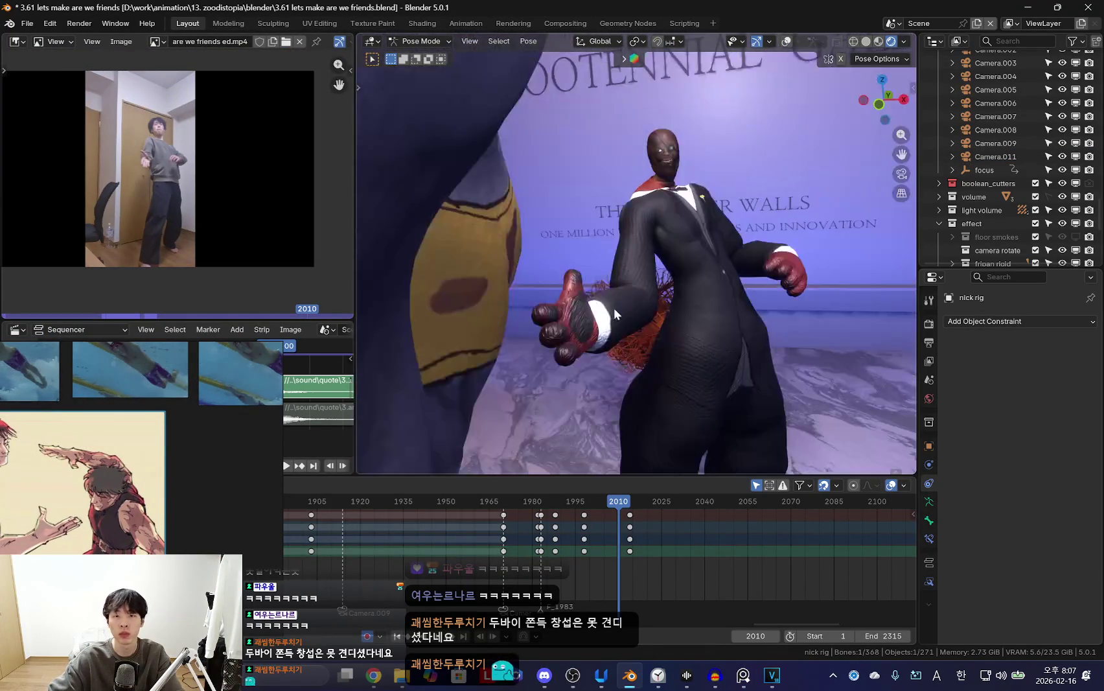
# Replay the animation from frame 1988 and stop near frame 1999 to review the pose.
pyautogui.press('Escape')
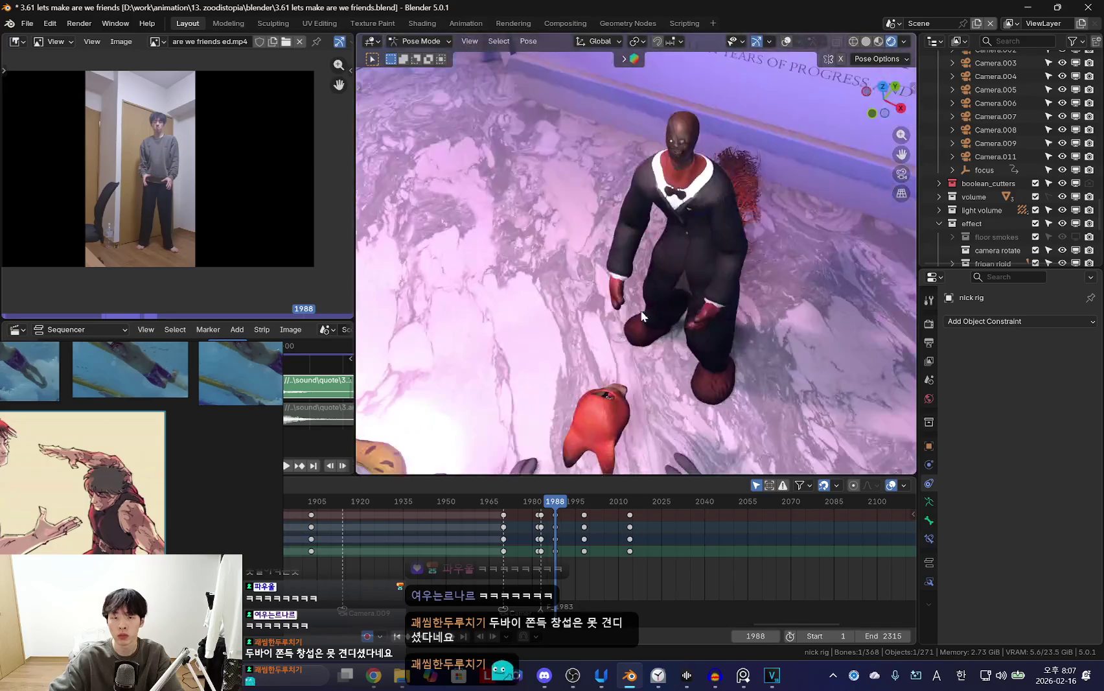
pyautogui.press('space')
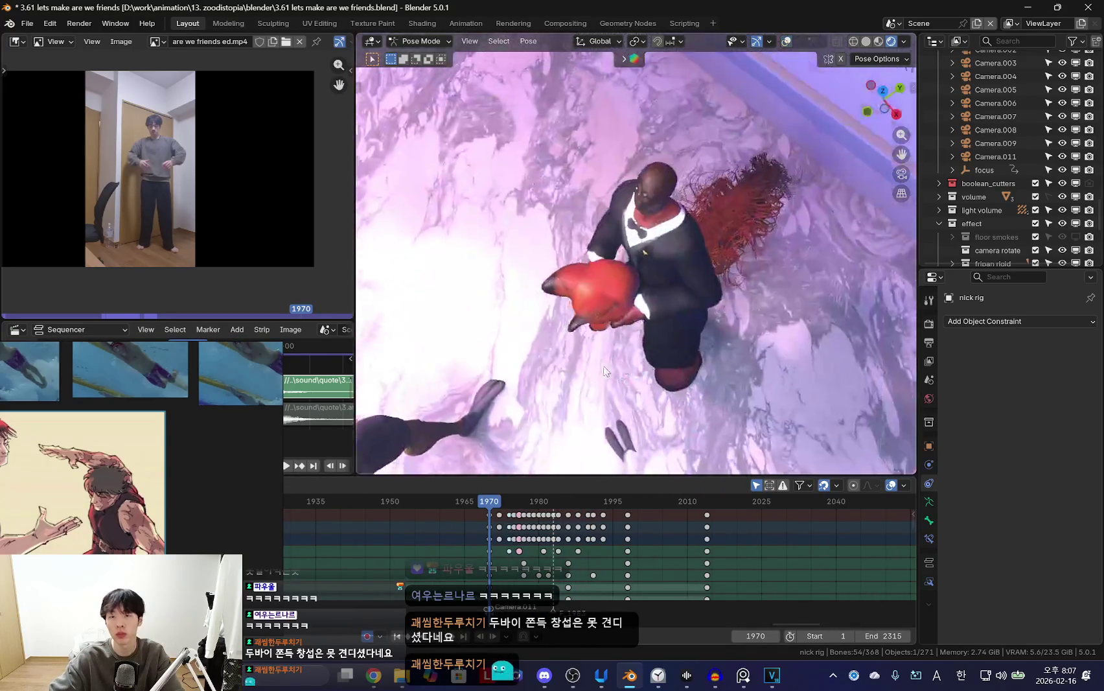
pyautogui.scroll(2, 636, 592)
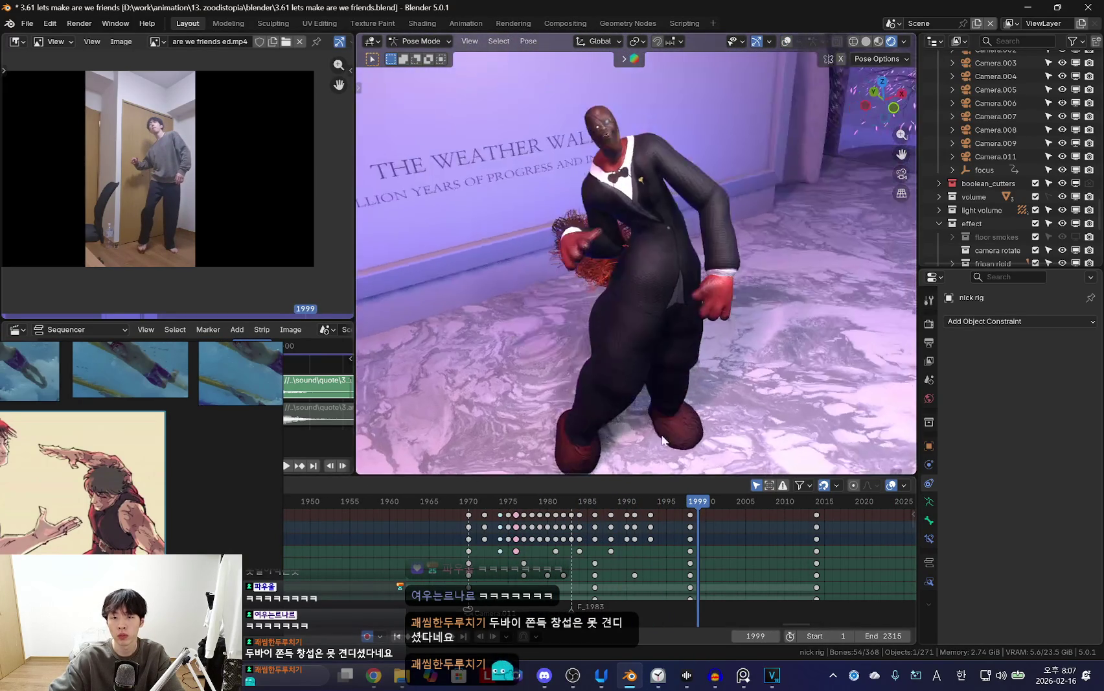
pyautogui.press('space')
pyautogui.click(628, 387)
pyautogui.moveTo(701, 565); pyautogui.dragTo(681, 565, button='middle')
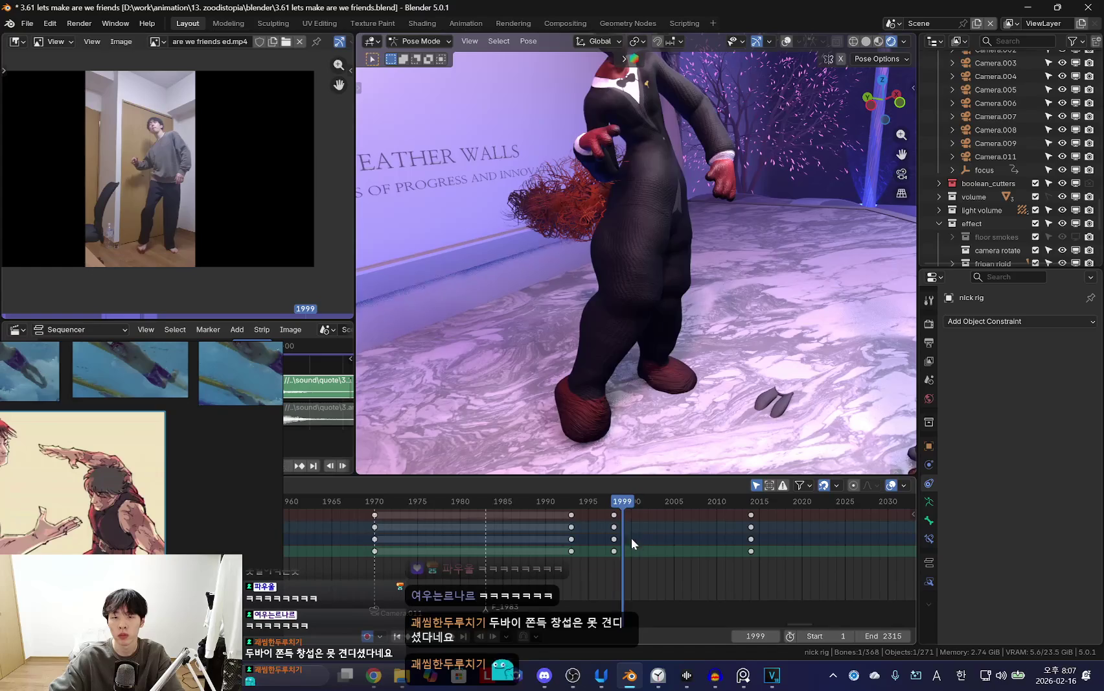
# Step through frames 2003–2007 comparing poses, then replay from frame 1993.
pyautogui.click(656, 501)
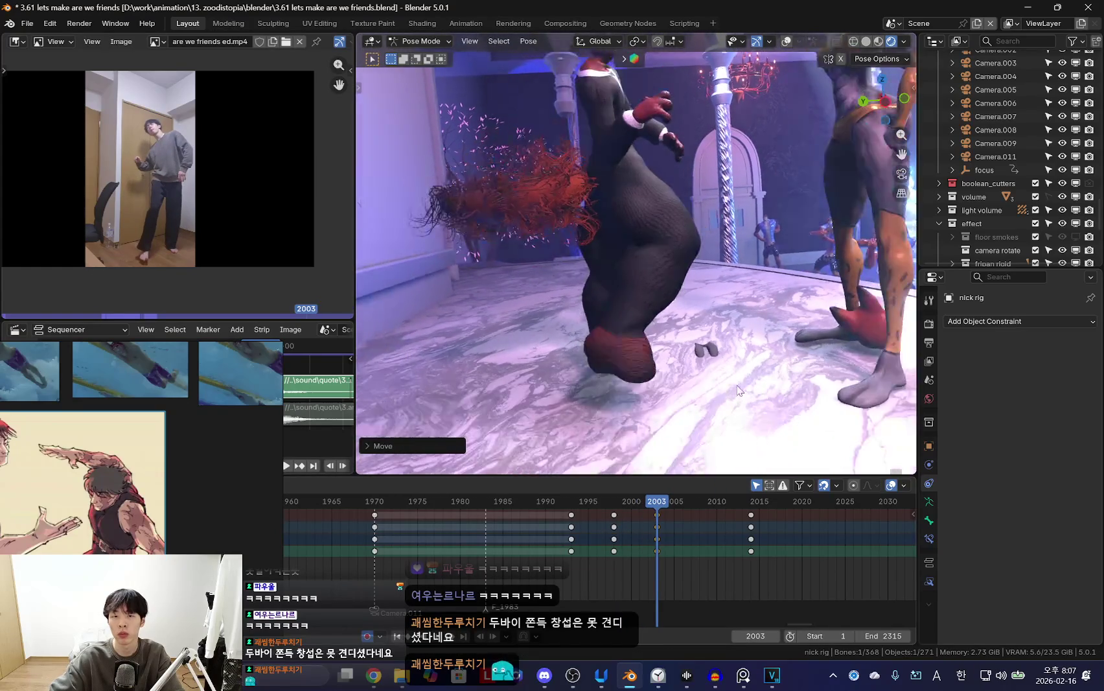
pyautogui.press('Down')
pyautogui.press('Up')
pyautogui.press('Left')
pyautogui.press('Left')
pyautogui.moveTo(649, 574); pyautogui.dragTo(707, 563)
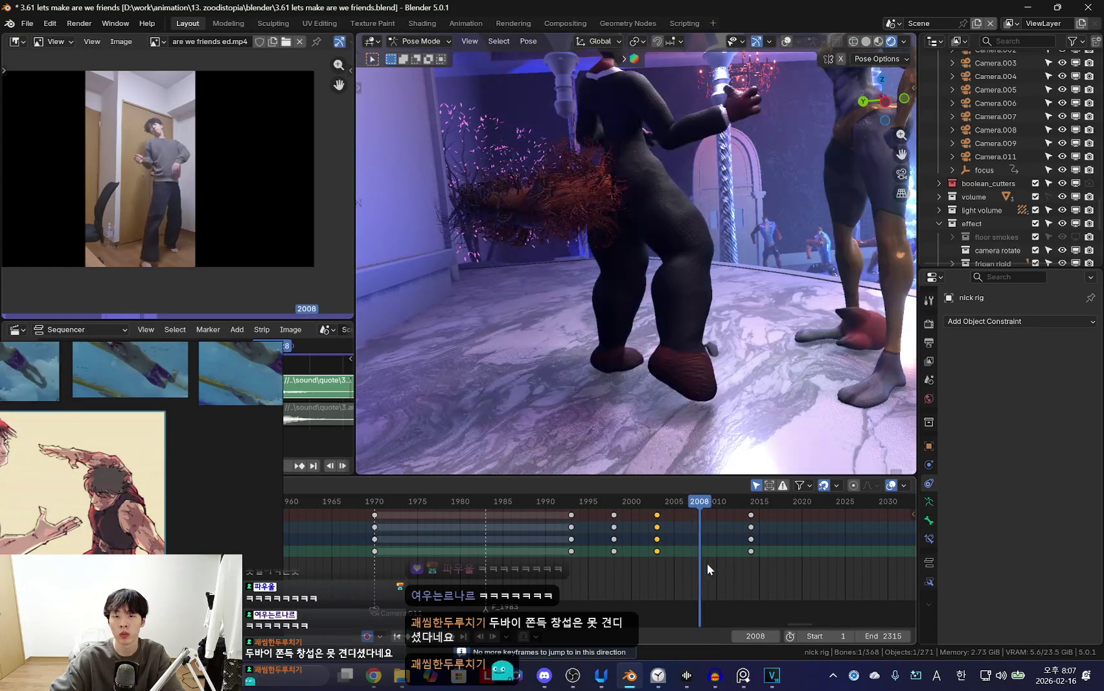
pyautogui.hotkey('shift', 'ctrl', 'space')
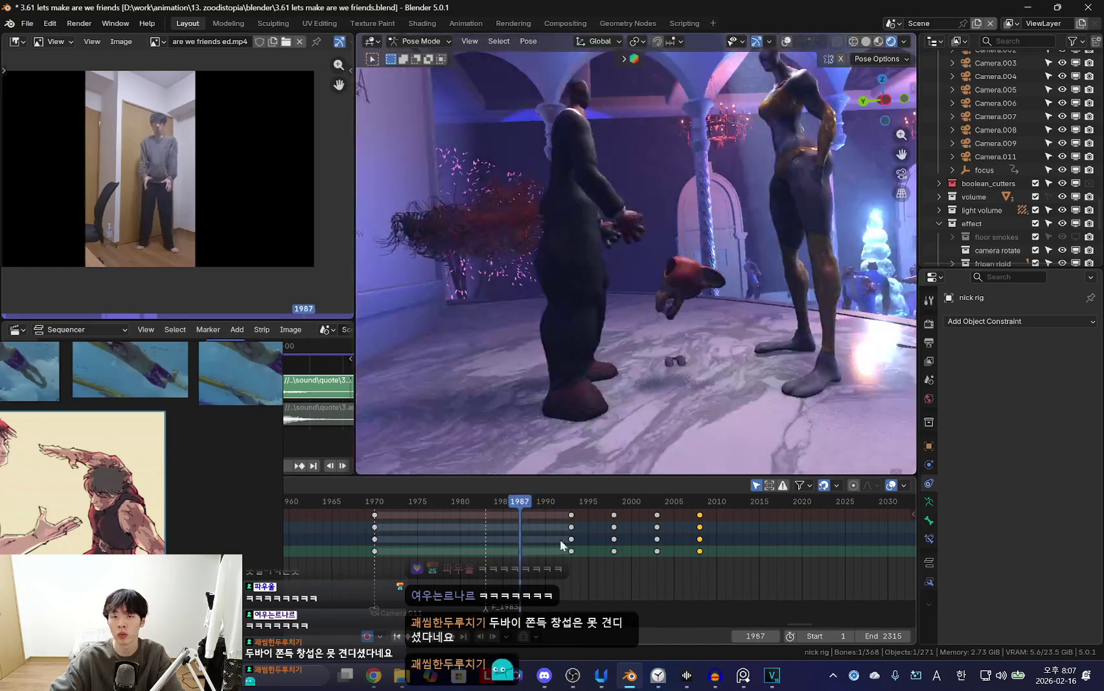
# Box-select the Dope Sheet keyframes around frames 1993–1998, dropping those at 2008.
pyautogui.click(600, 540)
pyautogui.moveTo(632, 536); pyautogui.dragTo(537, 542)
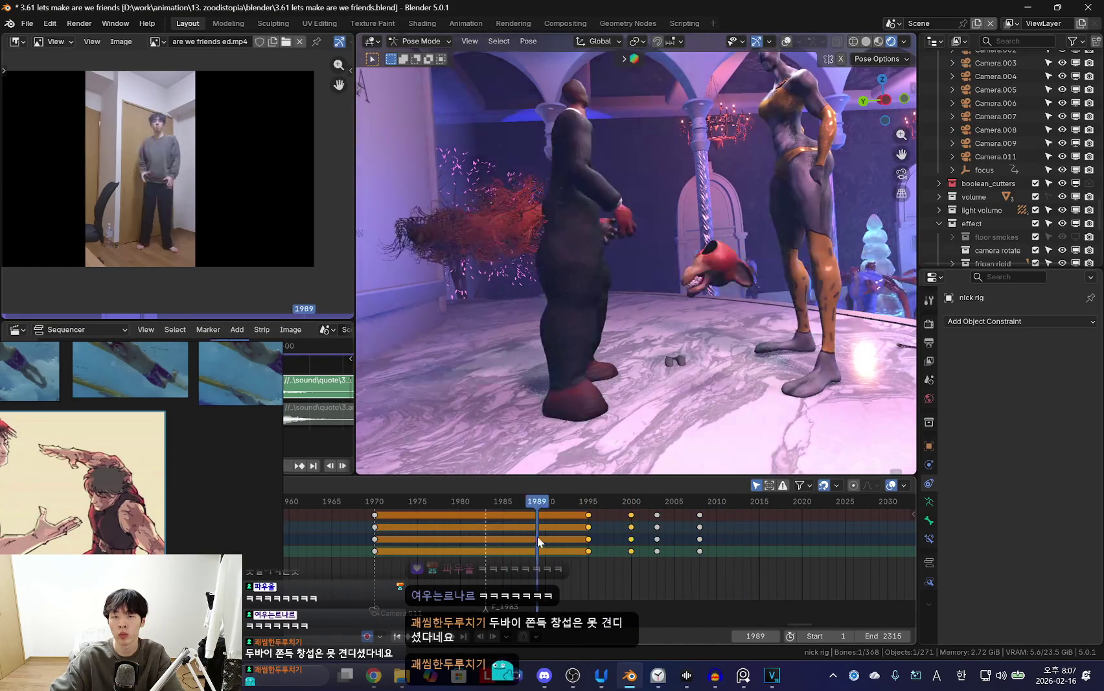
pyautogui.click(519, 544)
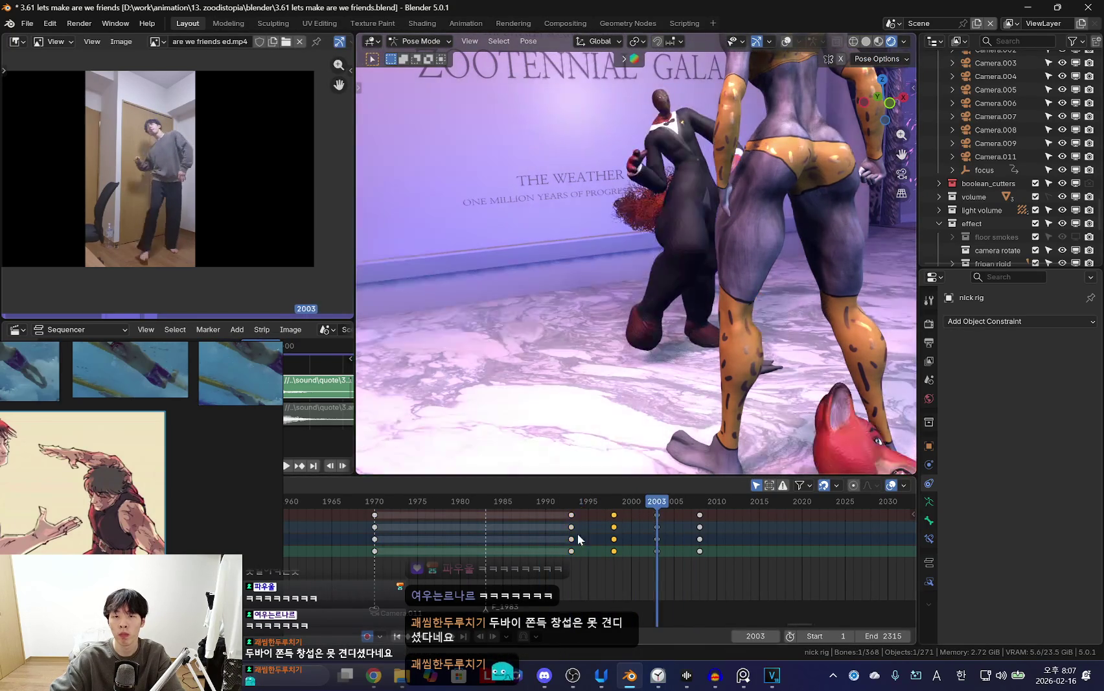
# Move the selected bone to adjust the pose and keyframe it at frame 2003.
pyautogui.press('g')
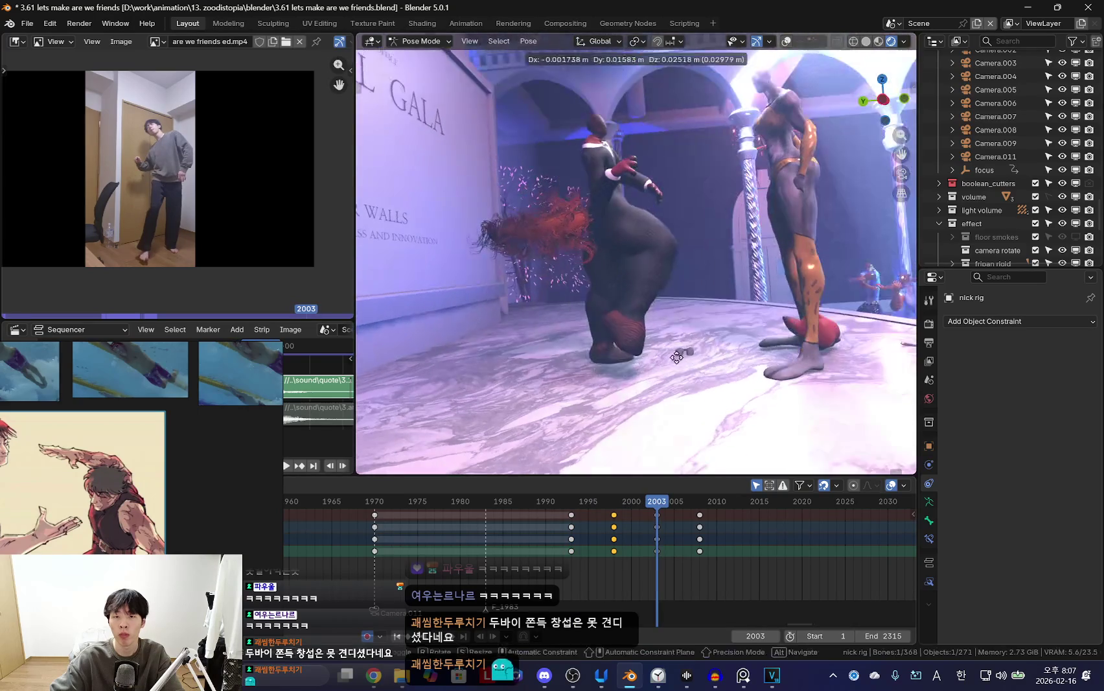
pyautogui.click(556, 395)
pyautogui.press('i')
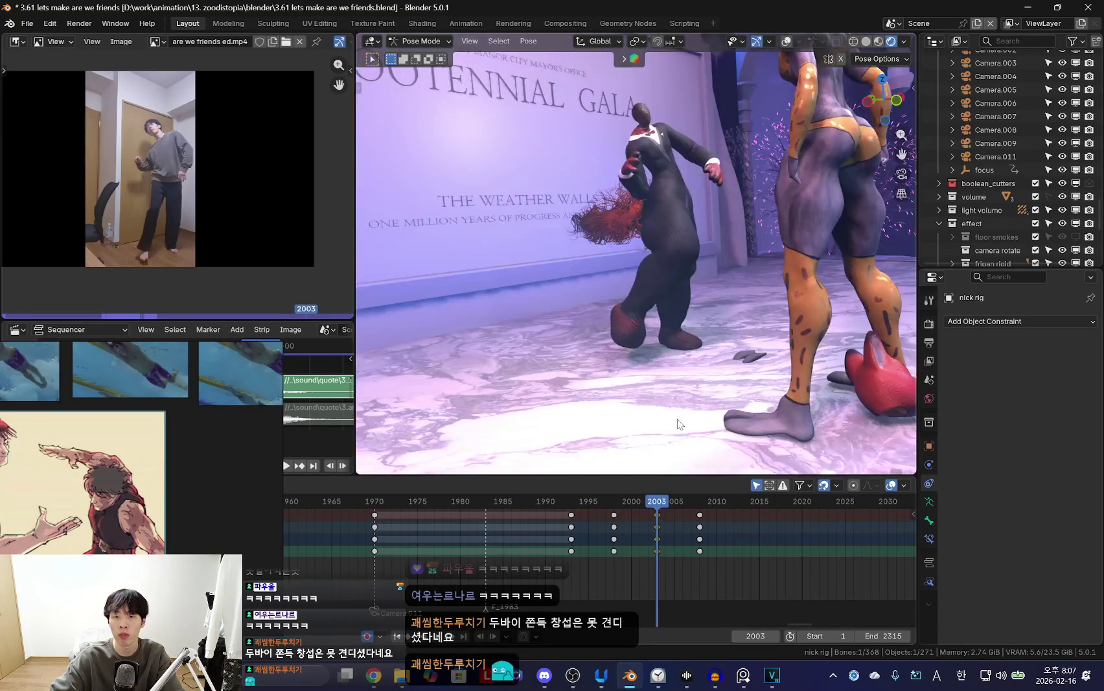
# Rotate the bone into a new pose and keyframe it at frame 2007.
pyautogui.press('Up')
pyautogui.press('Up')
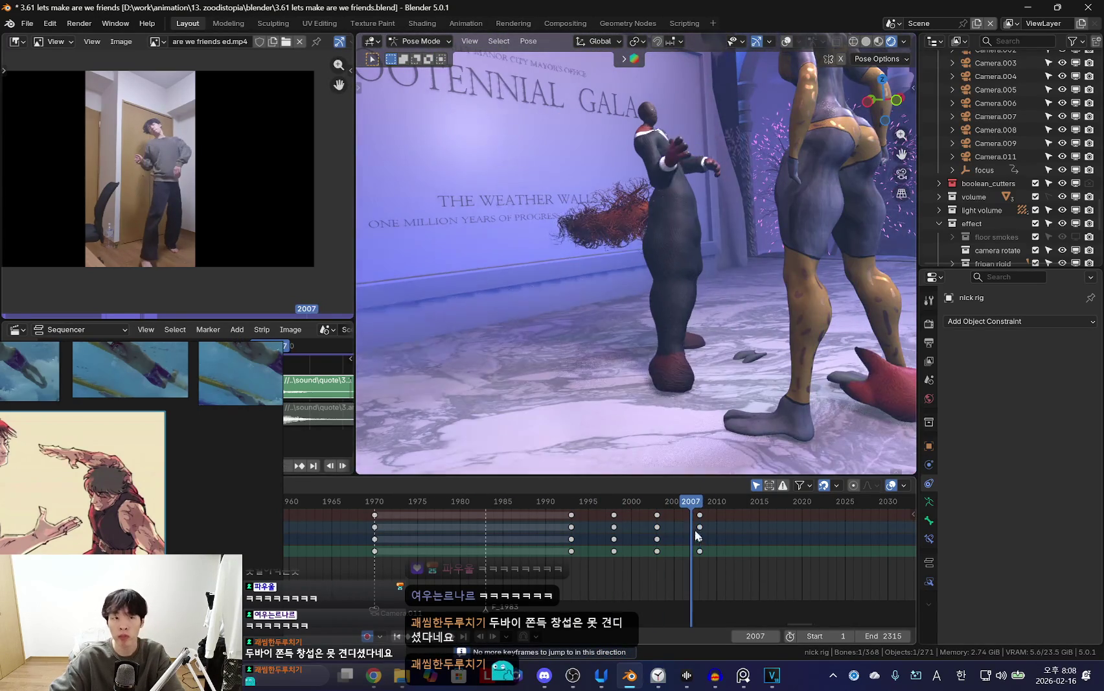
pyautogui.moveTo(732, 454); pyautogui.dragTo(789, 367, button='middle')
pyautogui.press('i')
pyautogui.press('Left')
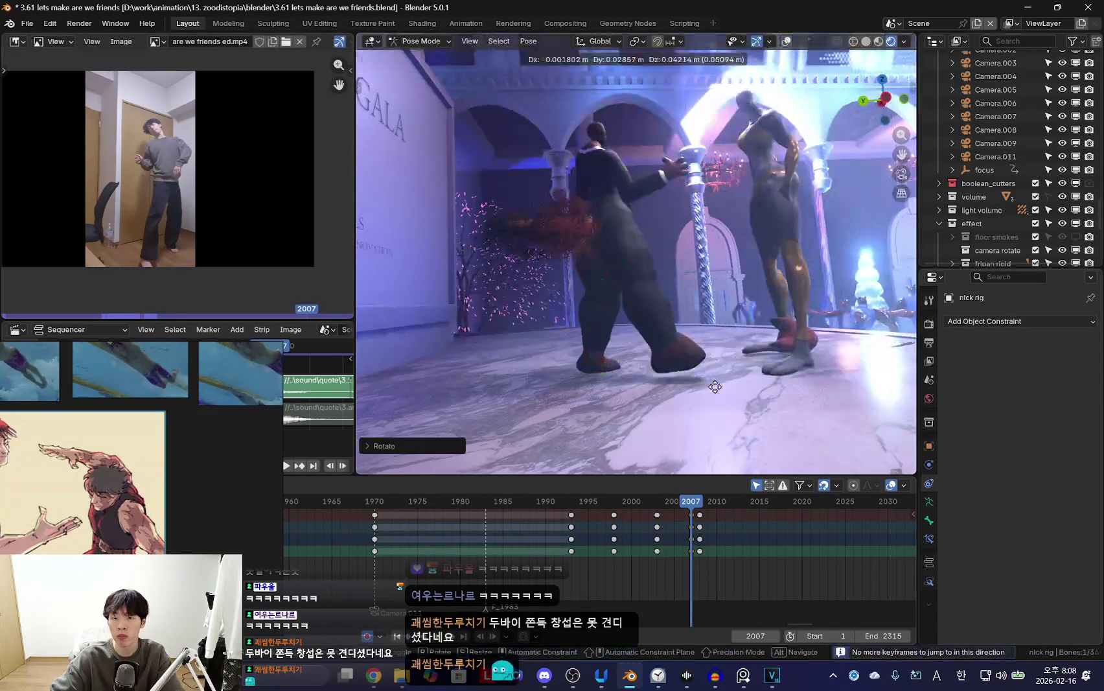
# Return to frame 2003, refine the pose and keyframe it again.
pyautogui.press('Left')
pyautogui.press('Left')
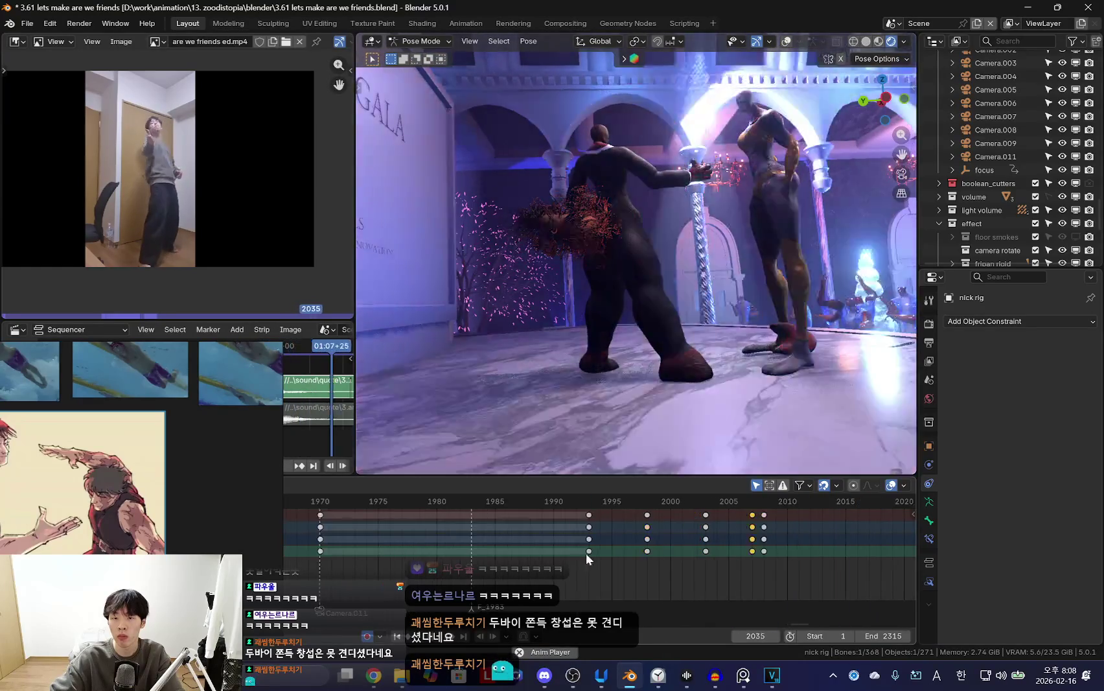
pyautogui.scroll(2, 628, 538)
pyautogui.press('Left')
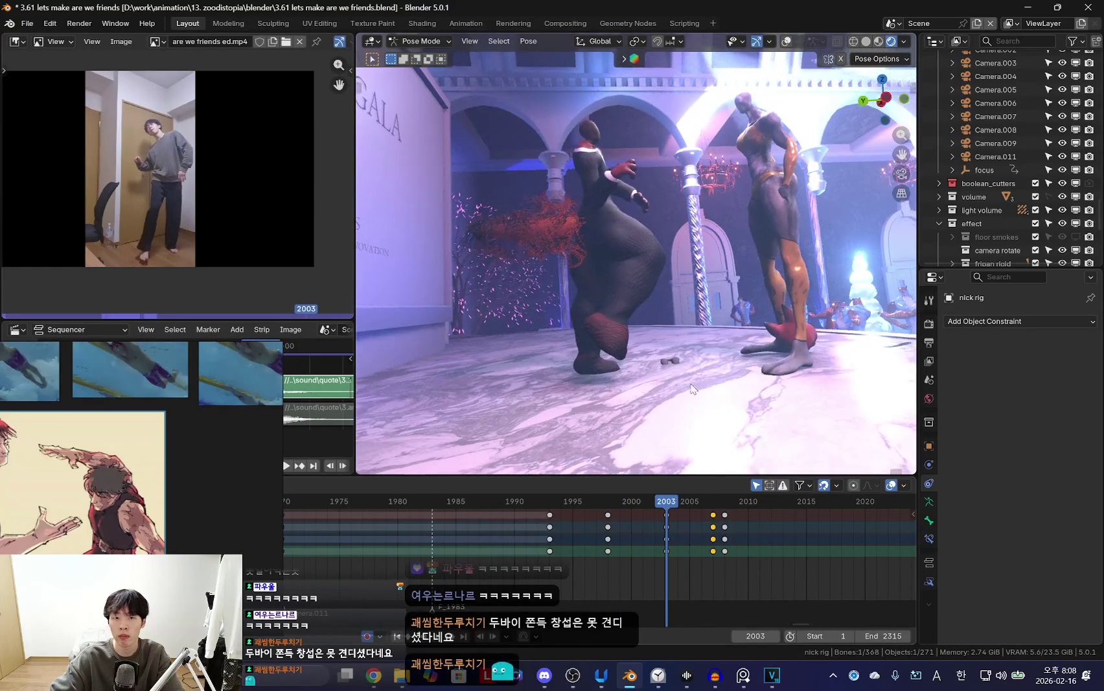
pyautogui.click(685, 342)
pyautogui.press('i')
pyautogui.moveTo(666, 557); pyautogui.dragTo(688, 537)
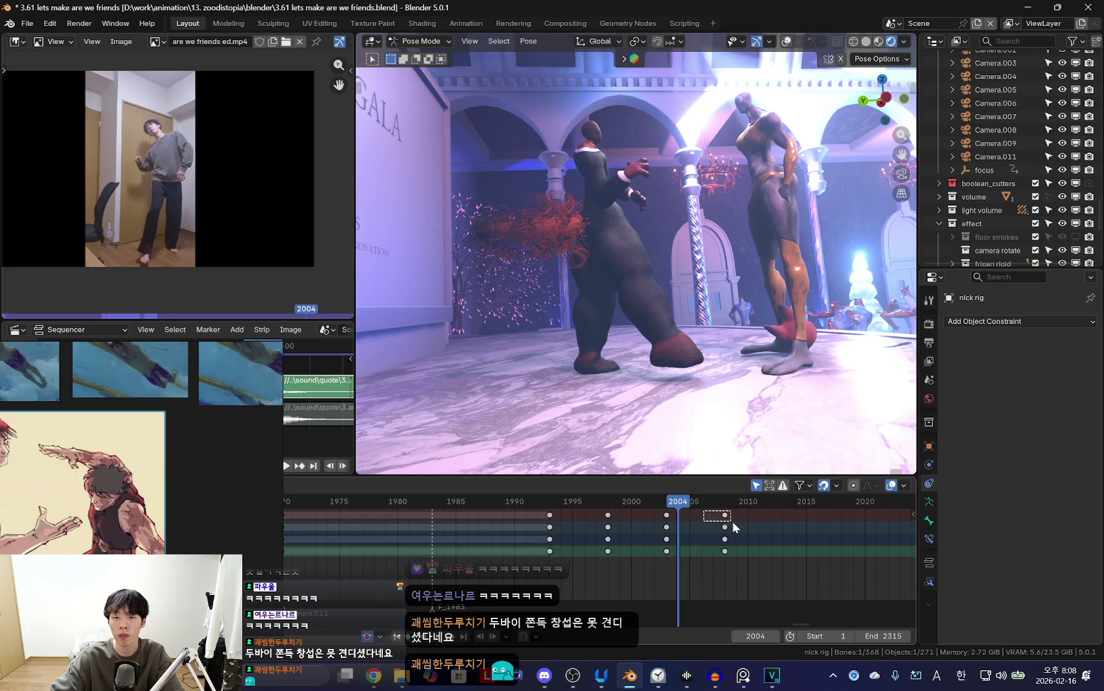
# Nudge the selected keyframes to frame 2004 and play back to check the timing.
pyautogui.moveTo(671, 546); pyautogui.dragTo(659, 547)
pyautogui.press('space')
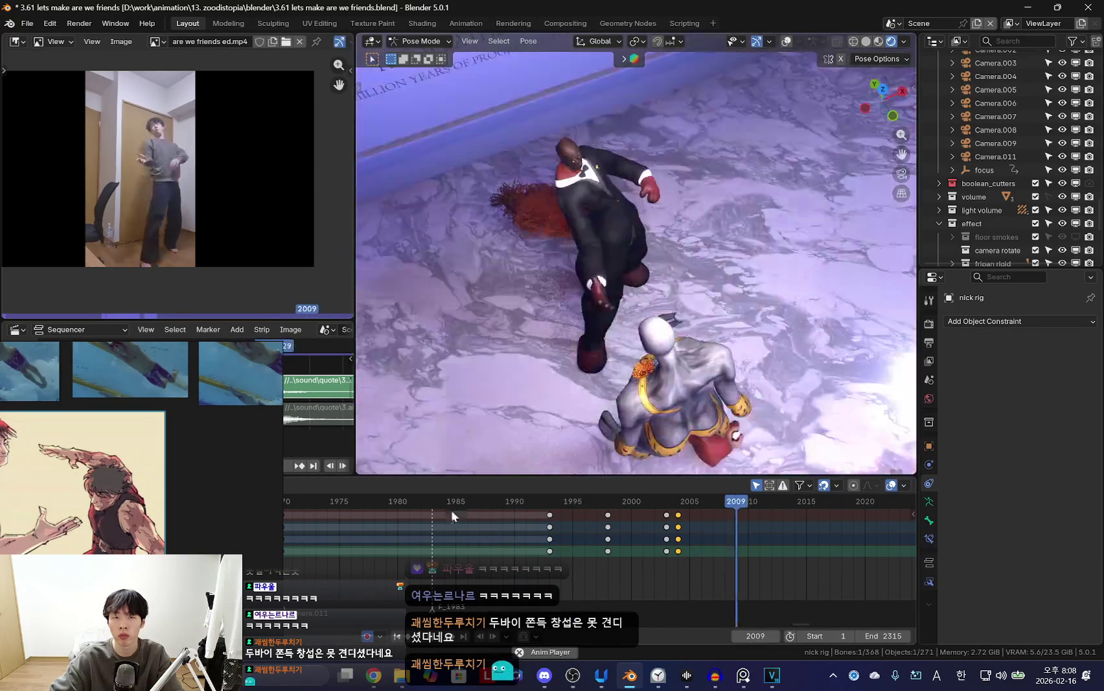
pyautogui.scroll(-3, 528, 525)
pyautogui.scroll(3, 611, 557)
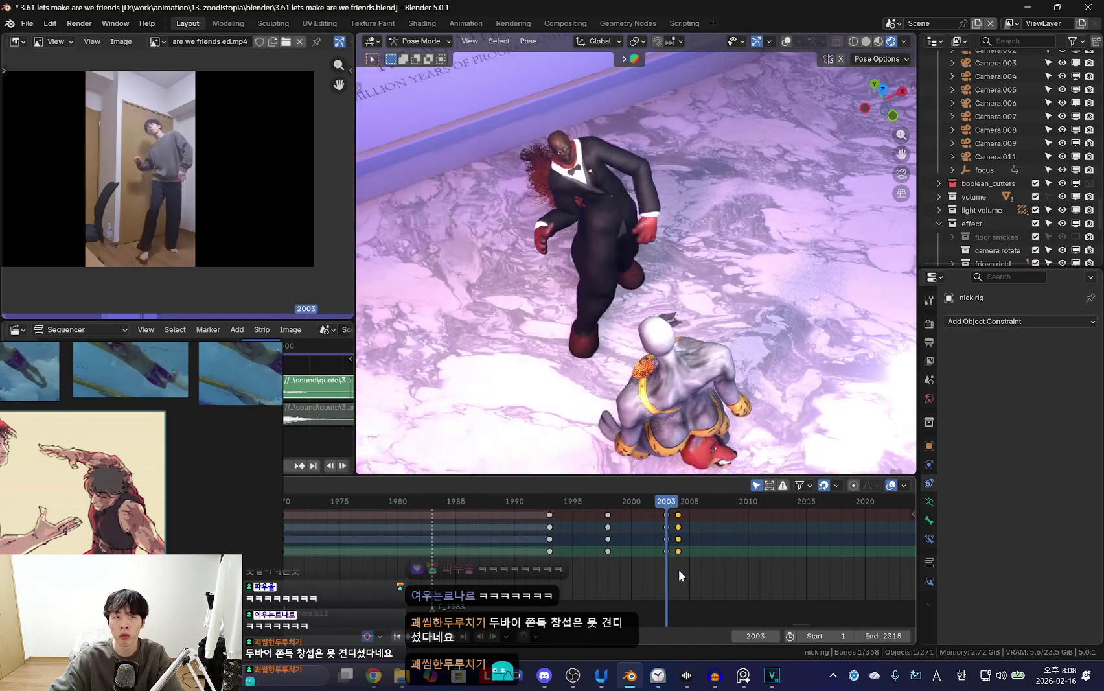
pyautogui.moveTo(677, 570); pyautogui.dragTo(755, 564)
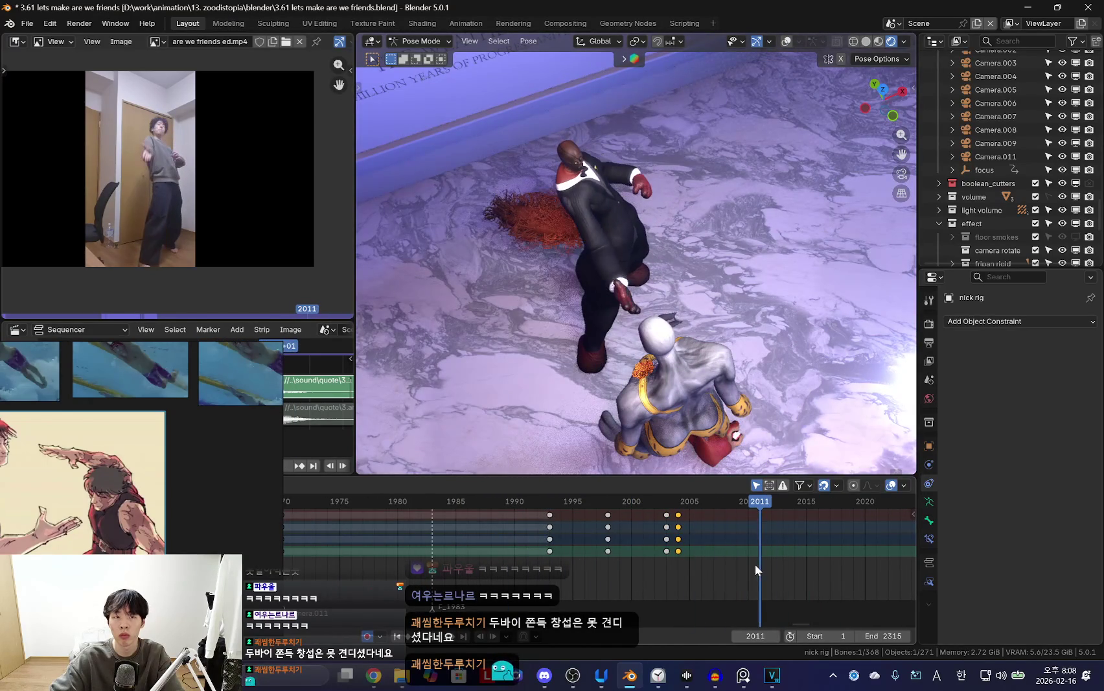
# Try rotating the right upper arm bone, undo it, and replay the motion.
pyautogui.click(625, 243)
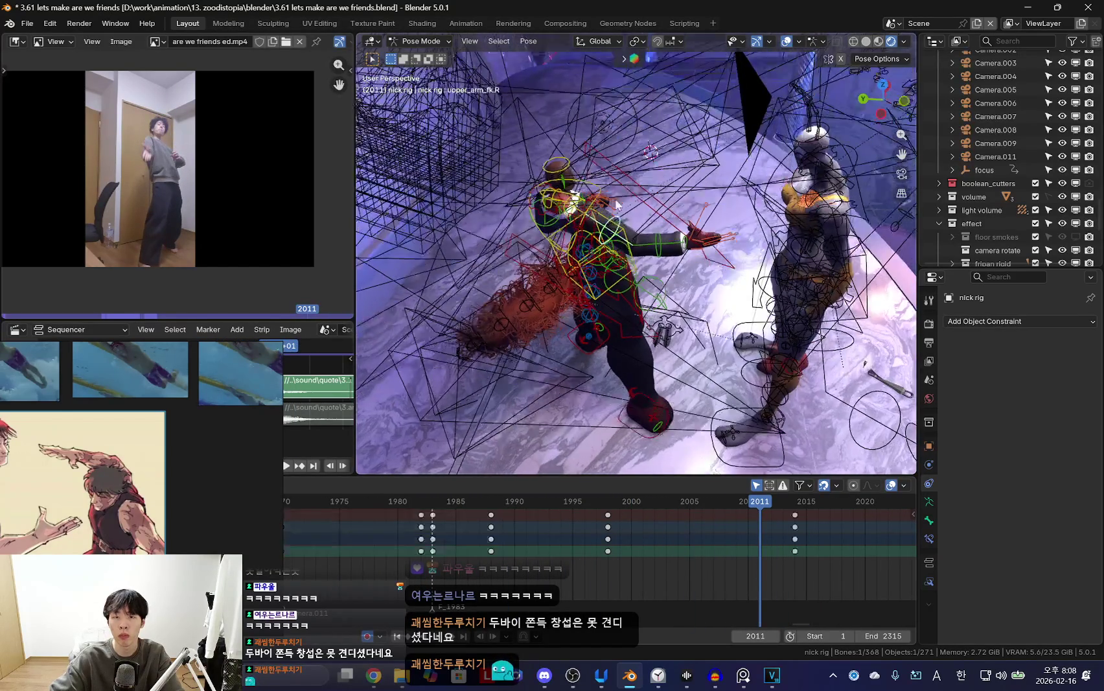
pyautogui.press('KP_0')
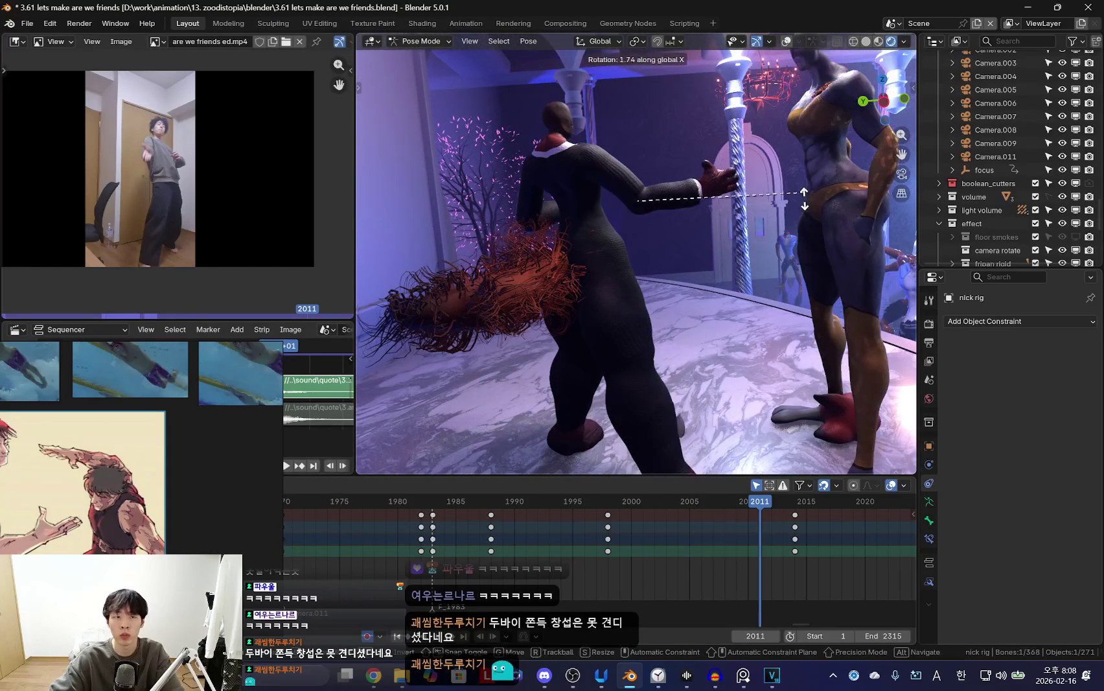
pyautogui.hotkey('ctrl', 'z')
pyautogui.press('KP_0')
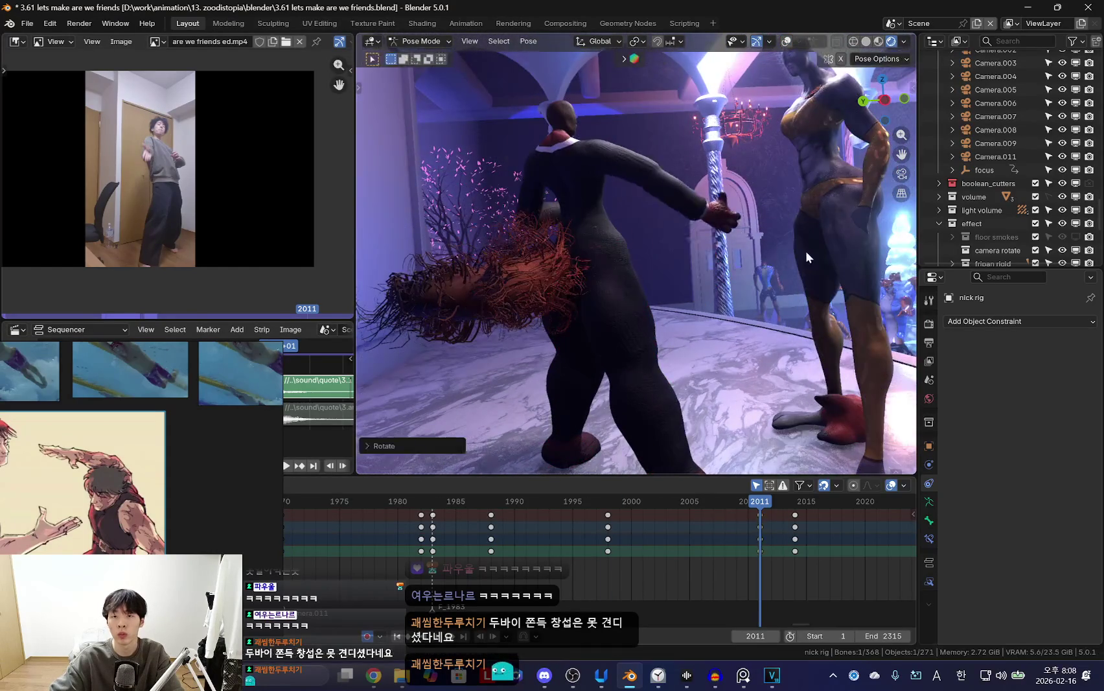
pyautogui.press('space')
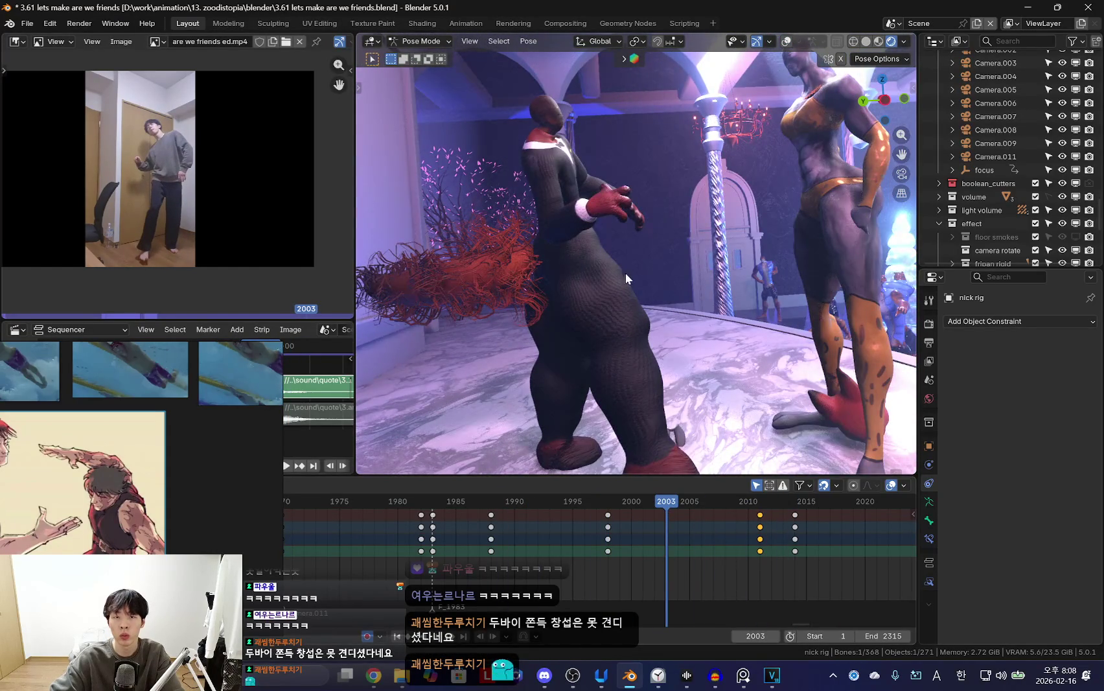
# Review the poses across frames 1978–2000, toggling the rig overlays to compare.
pyautogui.click(606, 556)
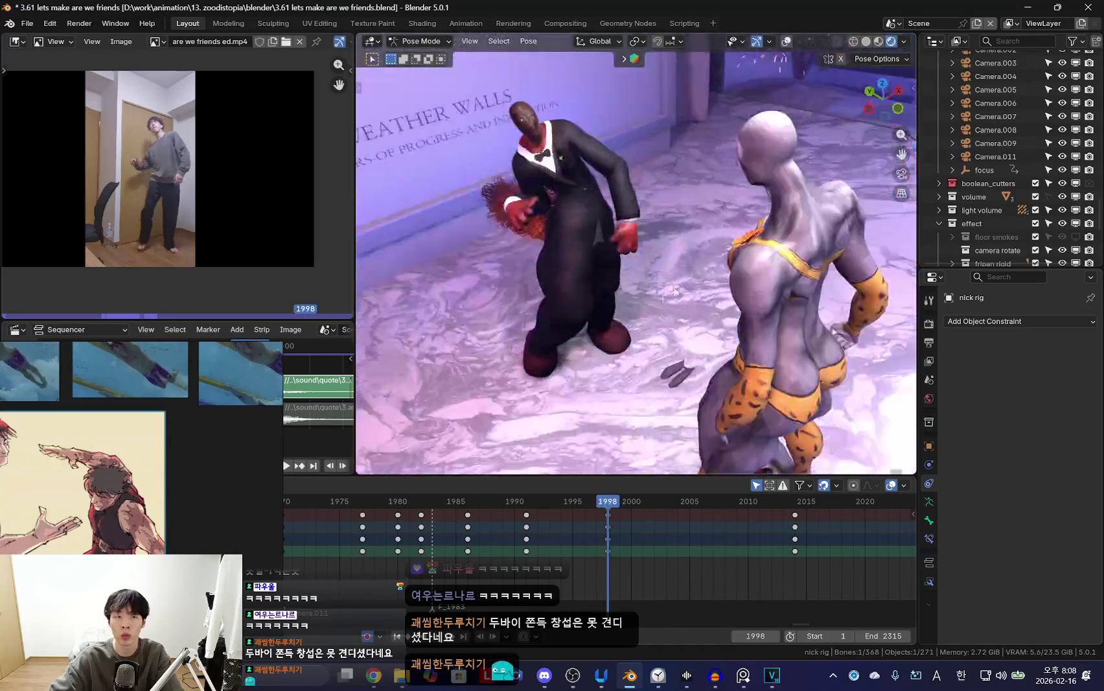
pyautogui.moveTo(667, 550)
pyautogui.mouseDown()
pyautogui.moveTo(630, 541)
pyautogui.moveTo(769, 537)
pyautogui.moveTo(598, 538)
pyautogui.moveTo(739, 547)
pyautogui.moveTo(630, 551)
pyautogui.moveTo(725, 561)
pyautogui.mouseUp()
pyautogui.hotkey('shift', 'alt', 'z')
pyautogui.click(503, 555)
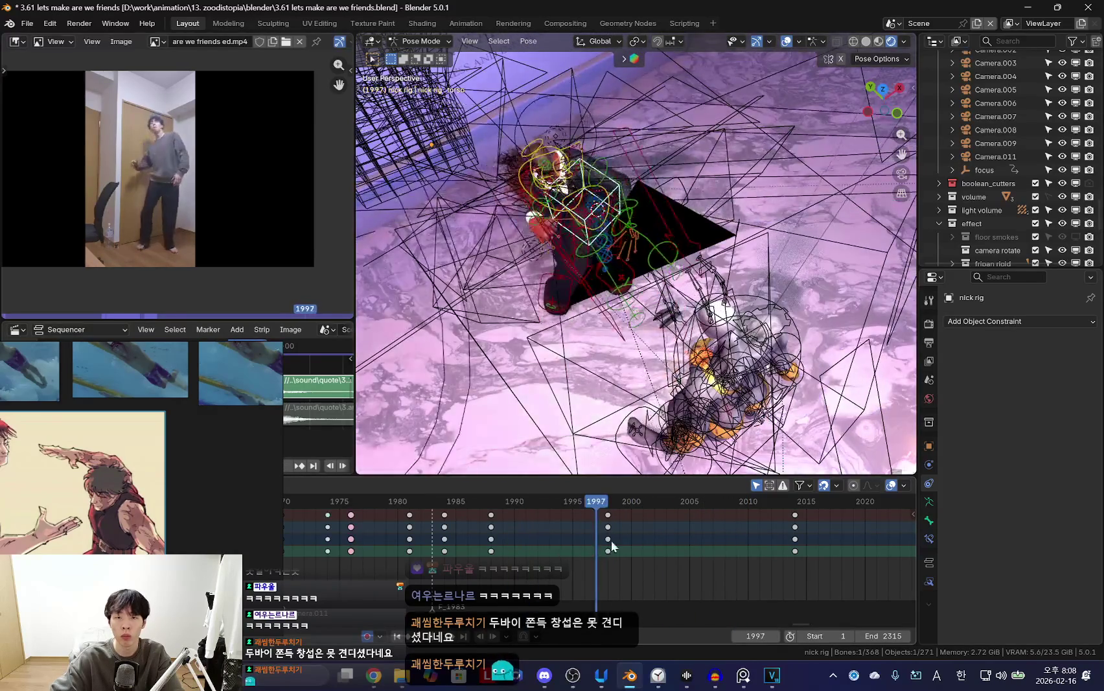
pyautogui.hotkey('shift', 'alt', 'z')
pyautogui.moveTo(488, 557); pyautogui.dragTo(572, 552)
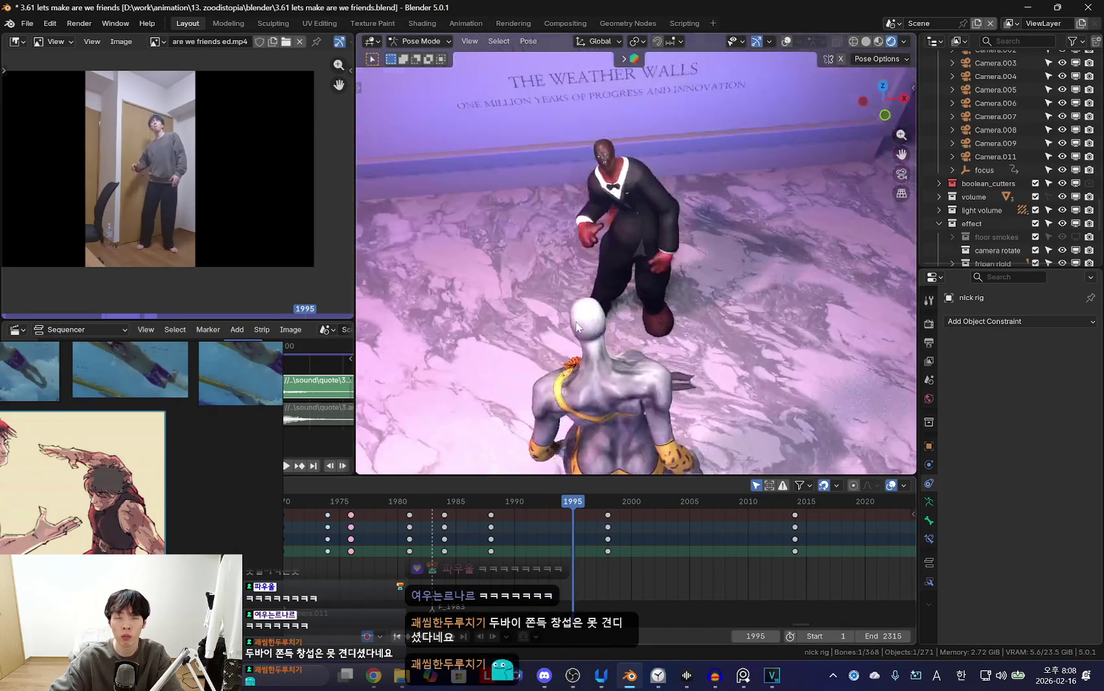
pyautogui.press('Down')
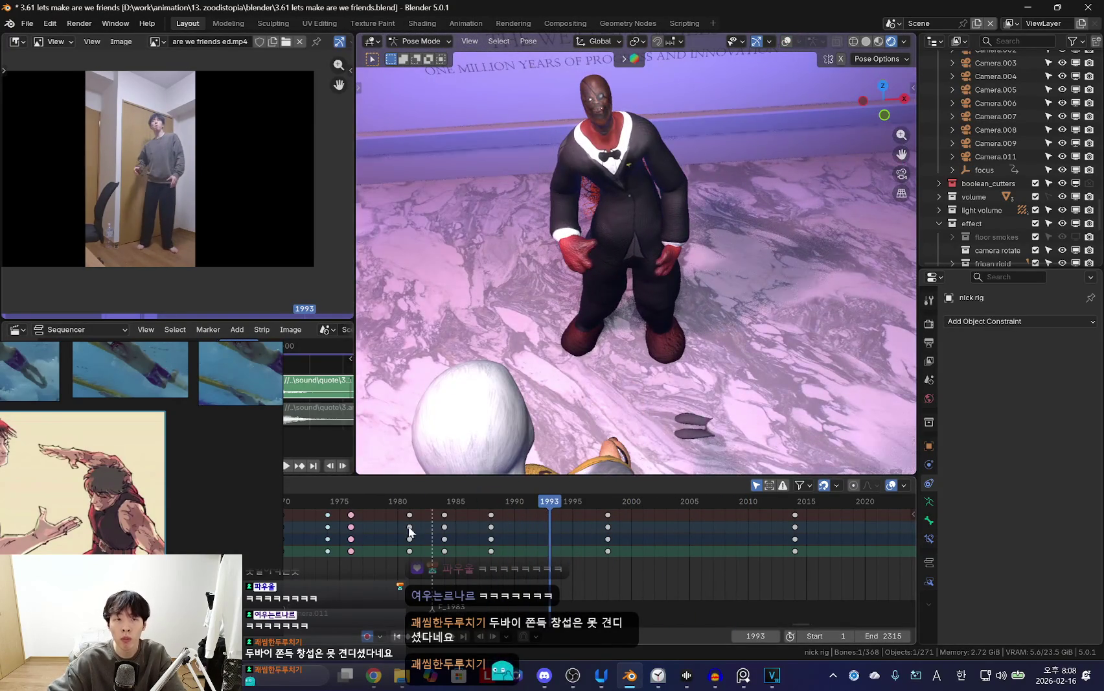
pyautogui.click(511, 543)
pyautogui.moveTo(588, 548)
pyautogui.mouseDown()
pyautogui.moveTo(384, 548)
pyautogui.moveTo(513, 544)
pyautogui.mouseUp()
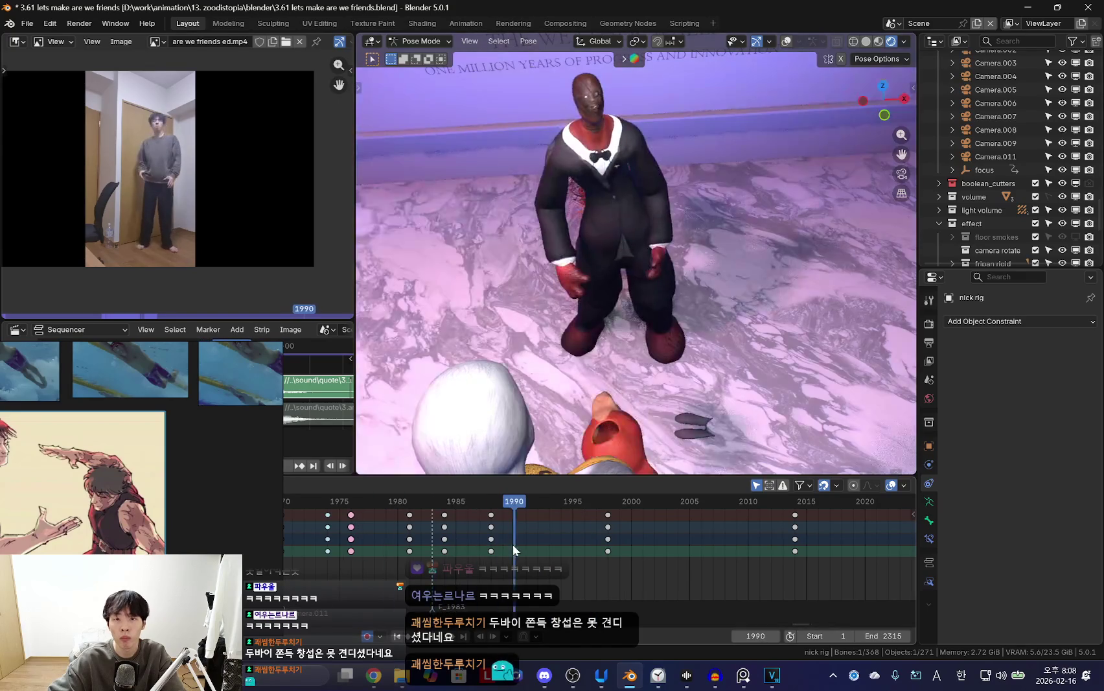
pyautogui.moveTo(590, 558)
pyautogui.mouseDown()
pyautogui.moveTo(432, 549)
pyautogui.moveTo(526, 569)
pyautogui.mouseUp()
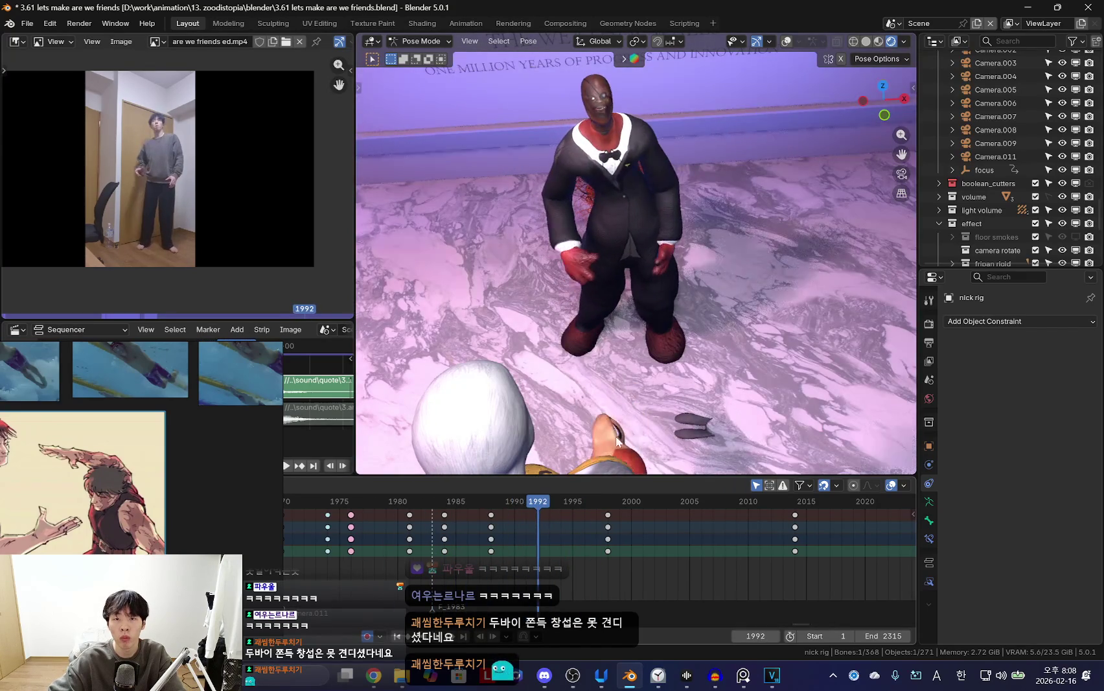
# Grab the selected bones into a lower crouched pose around frames 1993–1999.
pyautogui.press('g')
pyautogui.click(690, 307)
pyautogui.click(556, 555)
pyautogui.moveTo(556, 561)
pyautogui.mouseDown()
pyautogui.moveTo(625, 568)
pyautogui.moveTo(607, 563)
pyautogui.mouseUp()
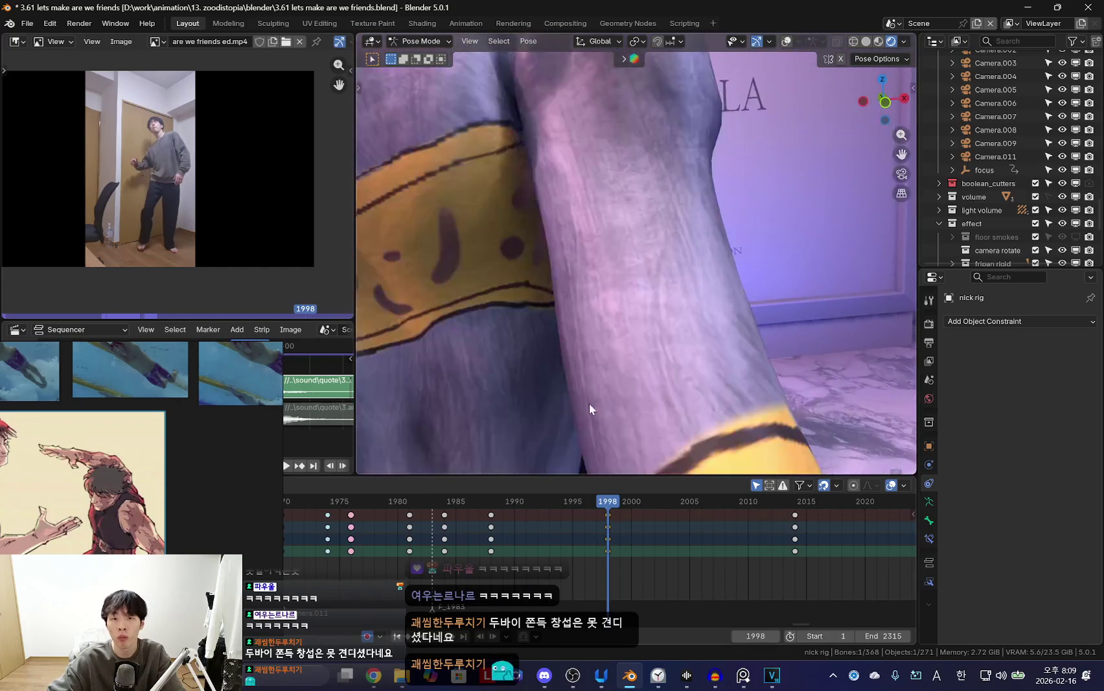
pyautogui.press('Down')
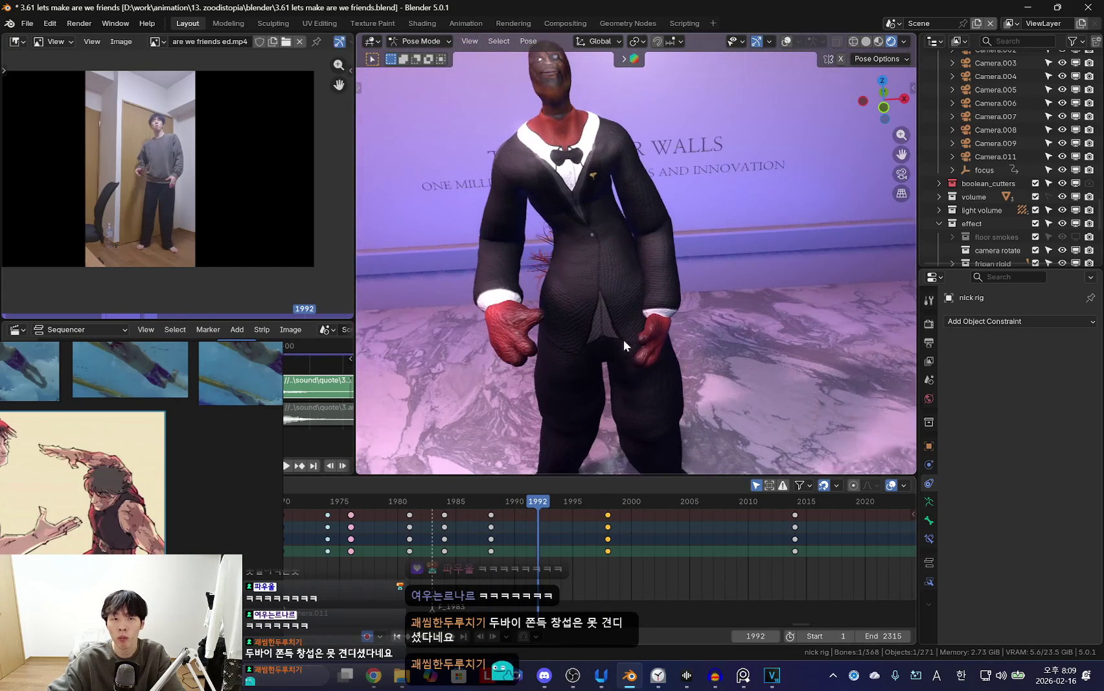
# Trackball-rotate the bones at frame 1998, viewing the feet from a new angle.
pyautogui.moveTo(624, 340); pyautogui.dragTo(740, 343, button='middle')
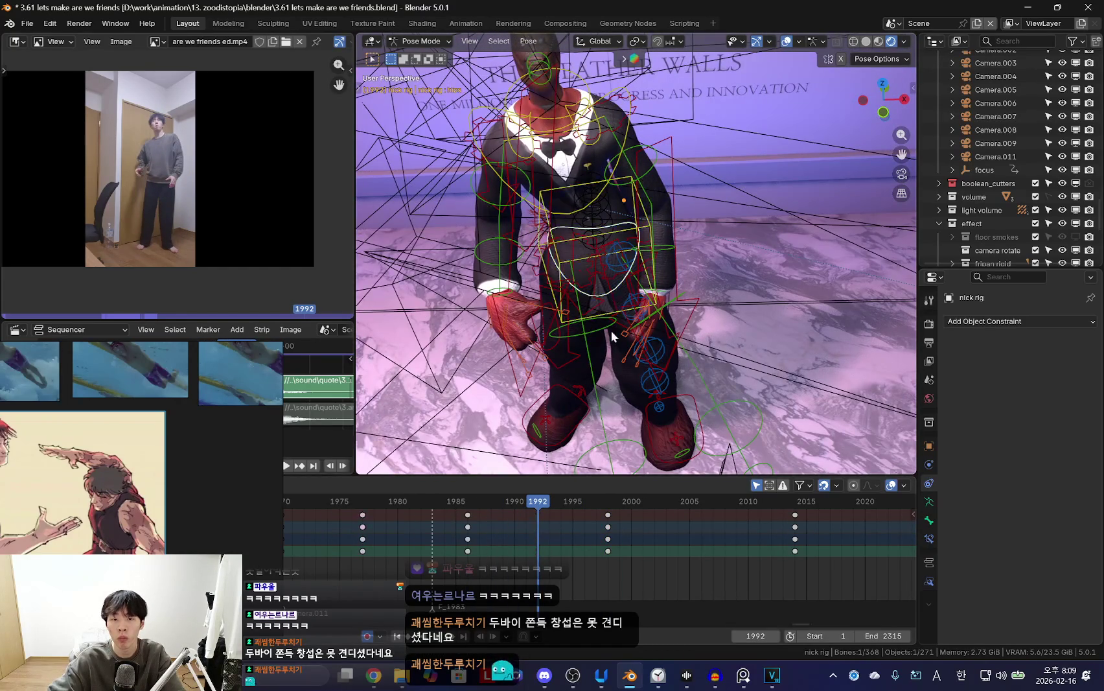
pyautogui.press('Up')
pyautogui.hotkey('shift', 'alt', 'z')
pyautogui.moveTo(611, 330); pyautogui.dragTo(671, 347, button='middle')
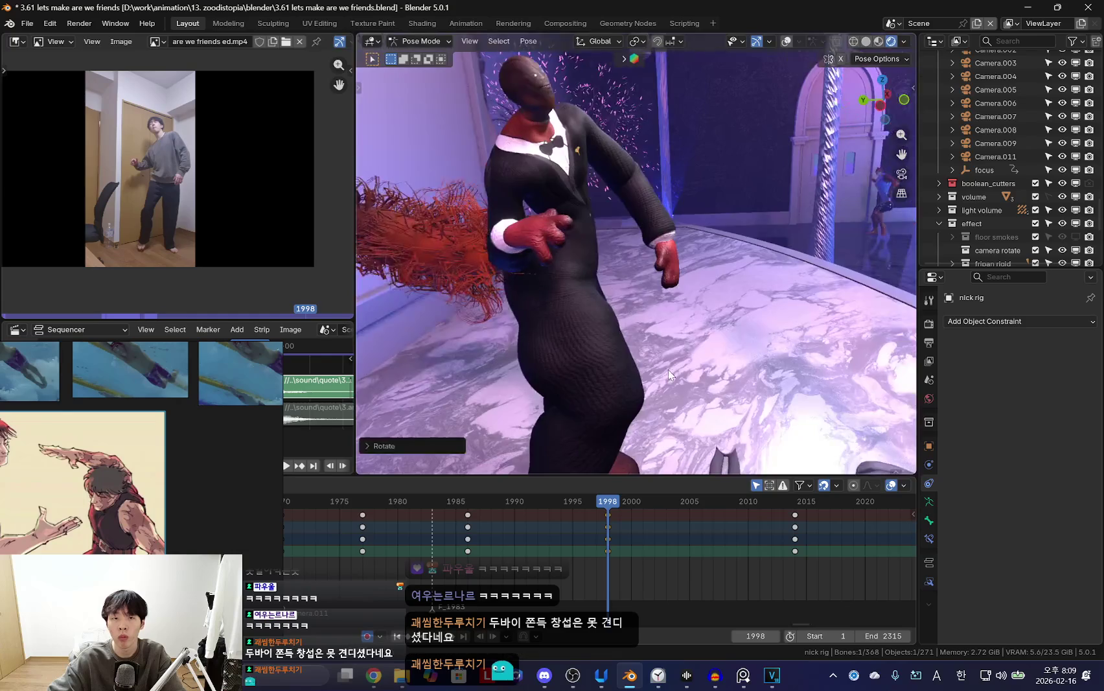
pyautogui.scroll(5, 667, 370)
pyautogui.scroll(-5, 644, 375)
pyautogui.press('r')
pyautogui.press('r')
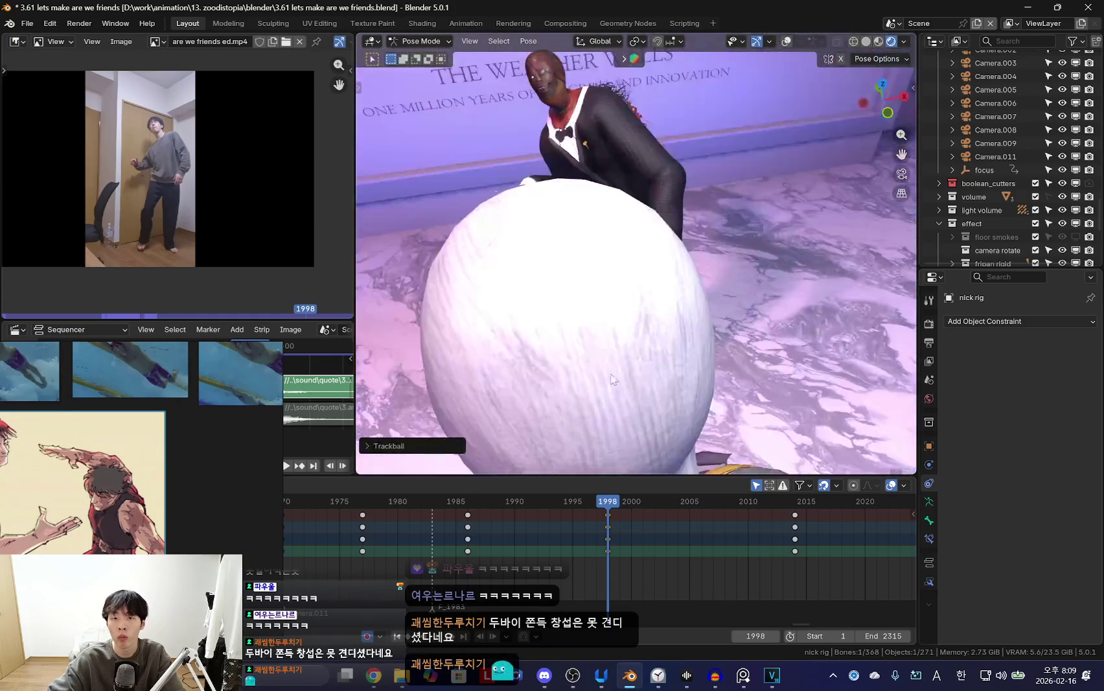
pyautogui.click(619, 555)
# Rotate the selected bones and auto-key the new pose at frame 2006.
pyautogui.moveTo(619, 554); pyautogui.dragTo(678, 557)
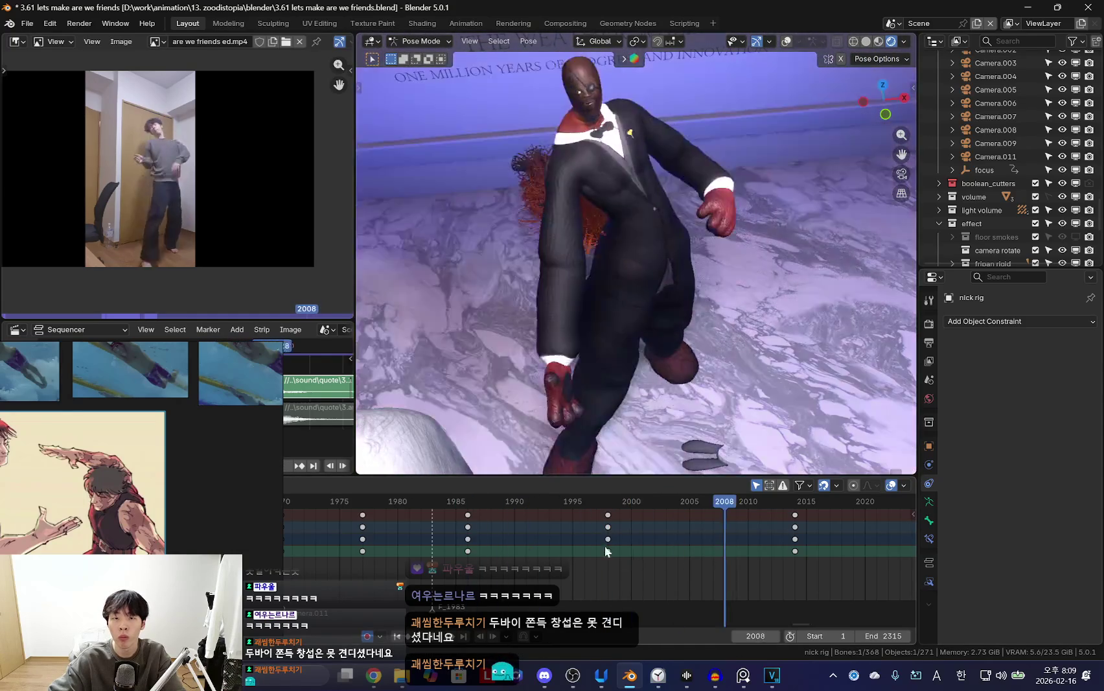
pyautogui.moveTo(620, 397); pyautogui.dragTo(701, 386, button='middle')
pyautogui.press('r')
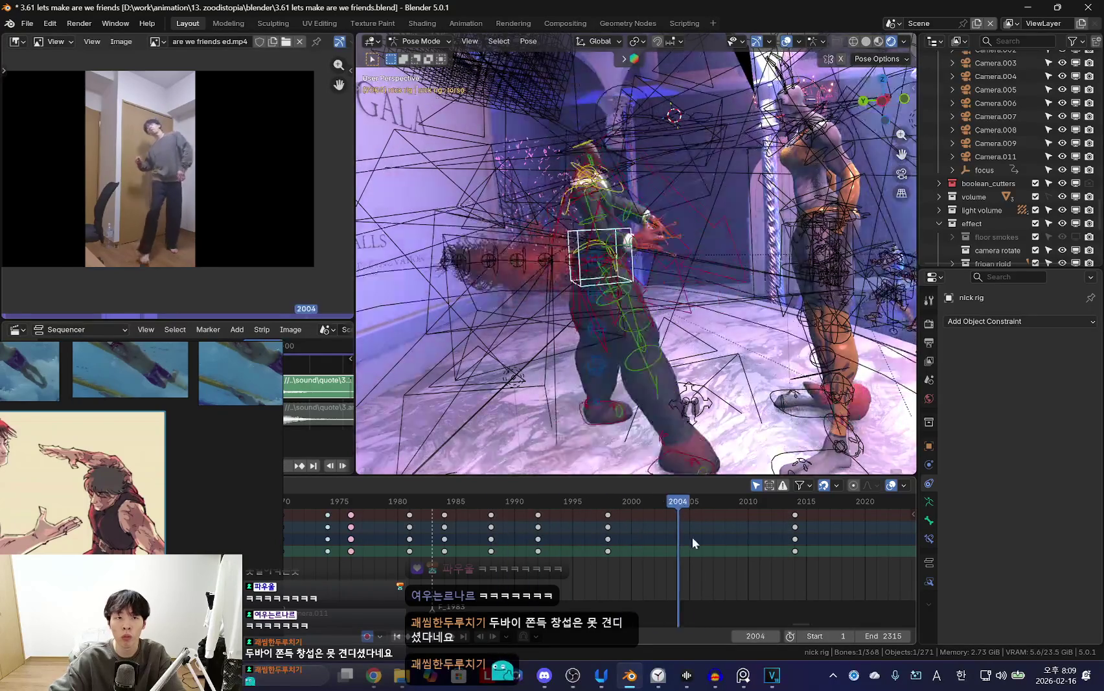
pyautogui.hotkey('ctrl', 'F11')
pyautogui.moveTo(654, 548)
pyautogui.mouseDown()
pyautogui.moveTo(637, 542)
pyautogui.moveTo(699, 554)
pyautogui.mouseUp()
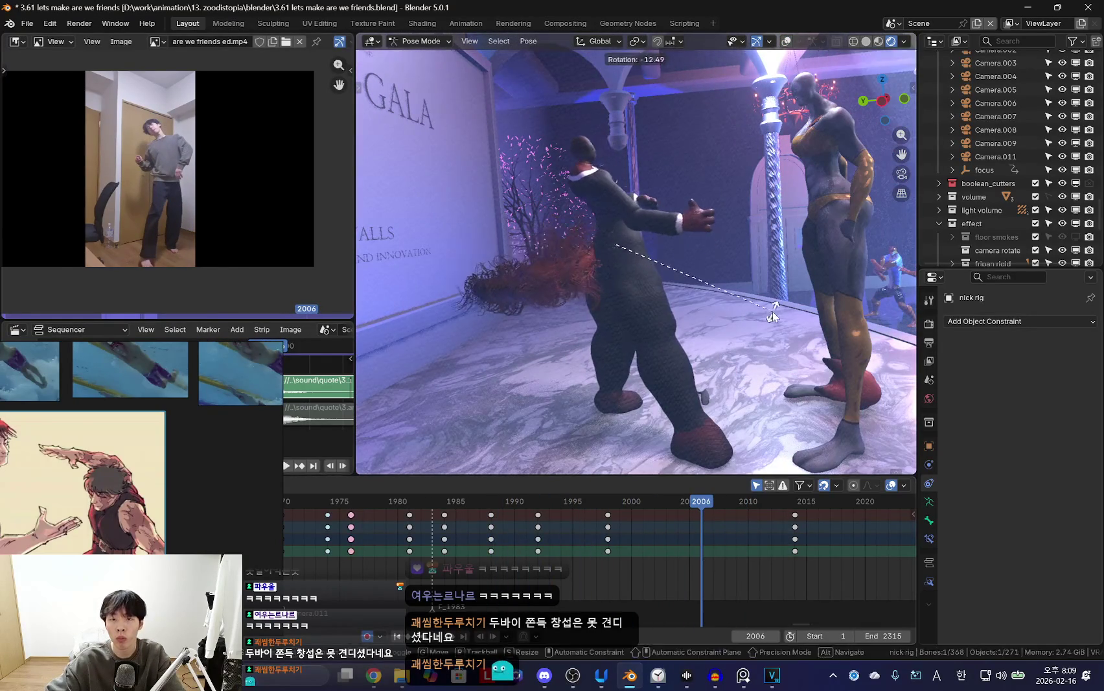
pyautogui.click(736, 343)
# Scrub back to frame 2000 to compare it with the new frame 2006 pose.
pyautogui.moveTo(618, 547); pyautogui.dragTo(783, 540)
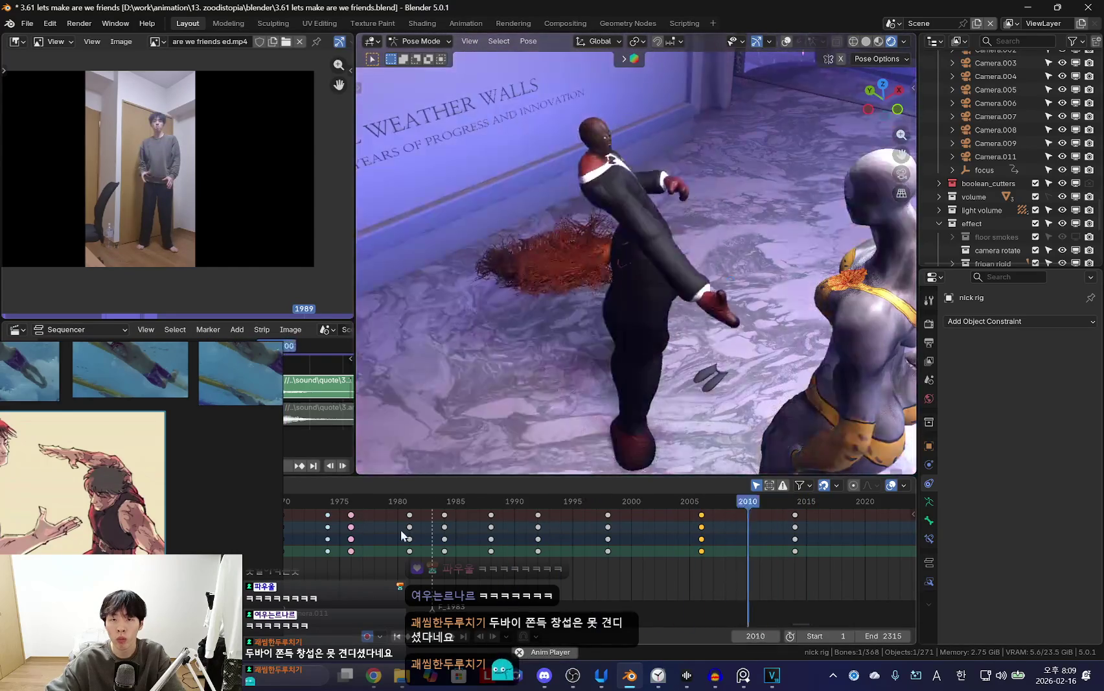
pyautogui.keyDown('alt'); pyautogui.scroll(8, 705, 289); pyautogui.keyUp('alt')
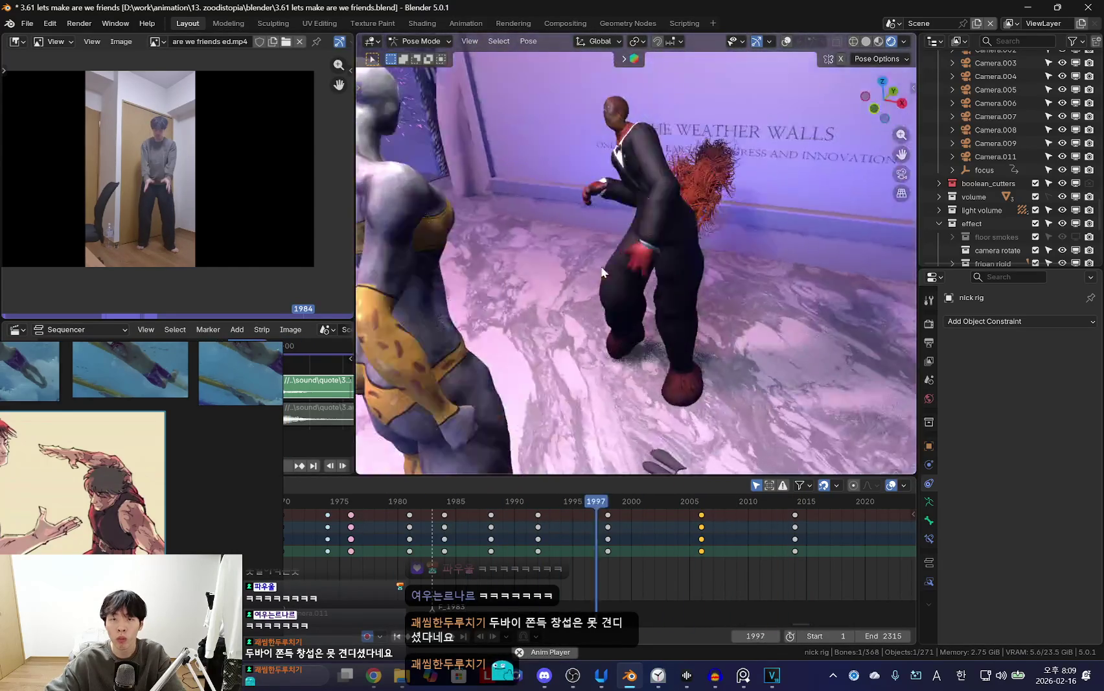
pyautogui.keyDown('alt'); pyautogui.scroll(-20, 444, 528); pyautogui.keyUp('alt')
pyautogui.keyDown('alt'); pyautogui.scroll(16, 445, 528); pyautogui.keyUp('alt')
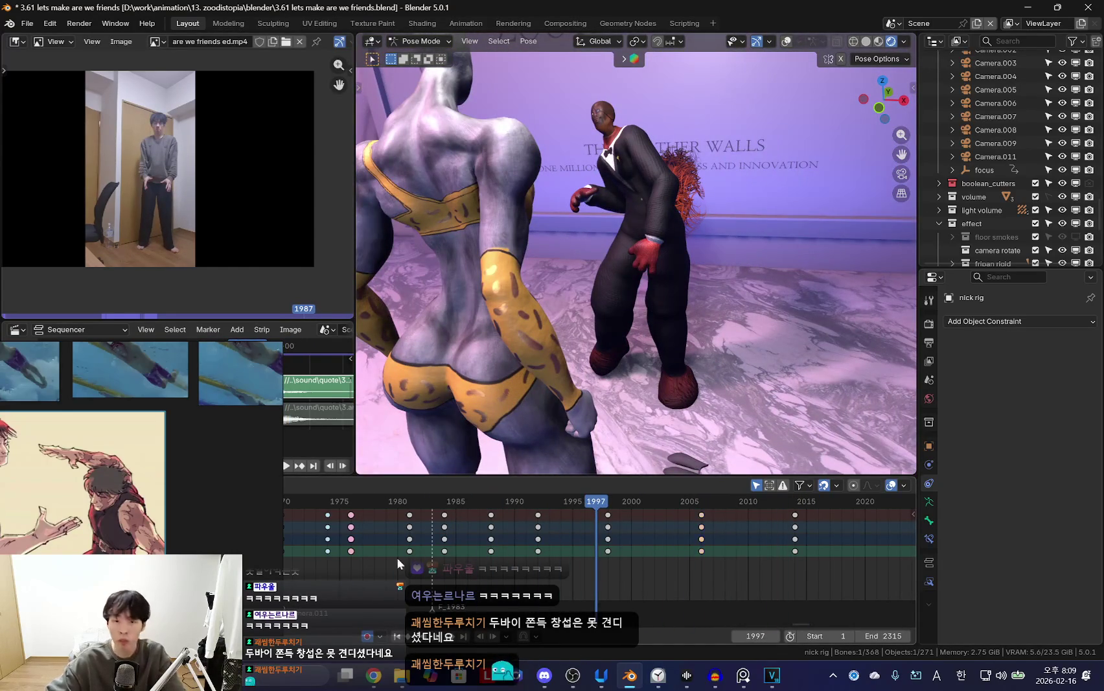
pyautogui.keyDown('alt'); pyautogui.scroll(16, 397, 557); pyautogui.keyUp('alt')
pyautogui.scroll(-3, 479, 539)
pyautogui.keyDown('alt'); pyautogui.scroll(-15, 478, 542); pyautogui.keyUp('alt')
pyautogui.keyDown('alt'); pyautogui.scroll(20, 479, 541); pyautogui.keyUp('alt')
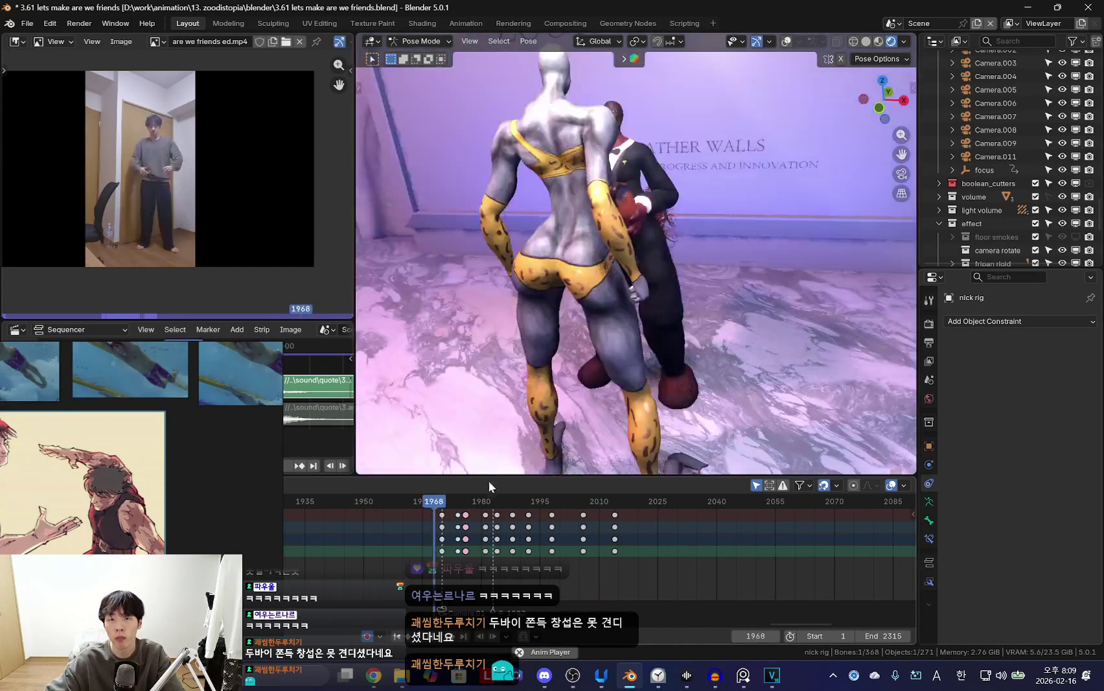
# Orbit around both characters and toggle the rig overlays to inspect the pose.
pyautogui.moveTo(596, 391); pyautogui.dragTo(656, 240, button='middle')
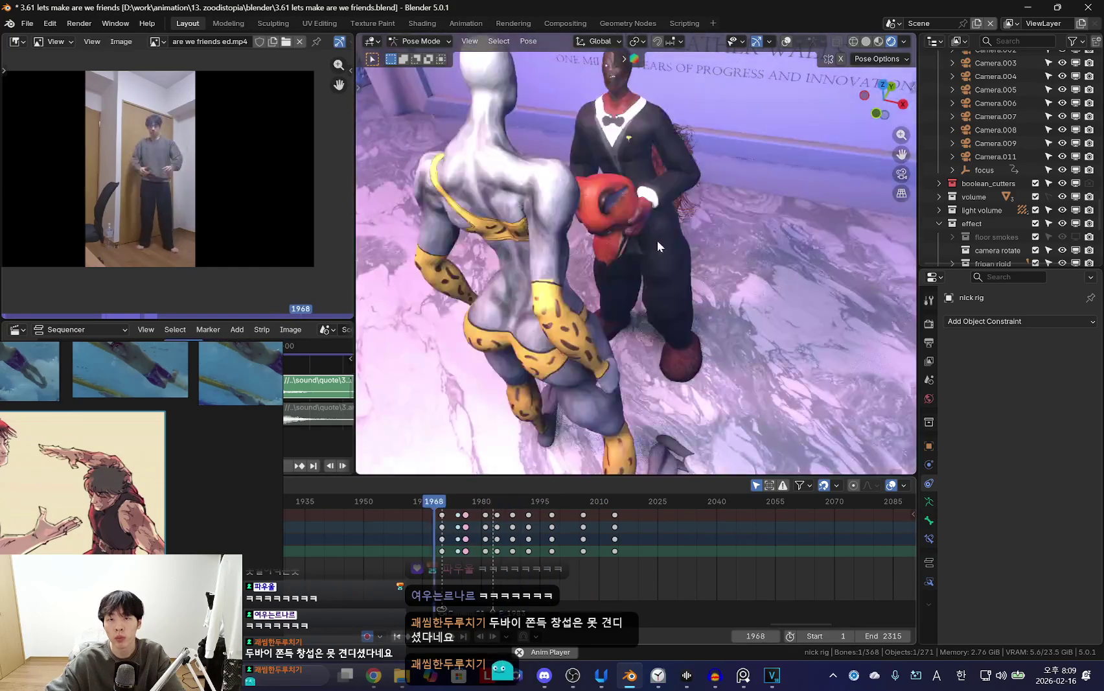
pyautogui.keyDown('alt'); pyautogui.scroll(-13, 628, 211); pyautogui.keyUp('alt')
pyautogui.hotkey('shift', 'alt', 'z')
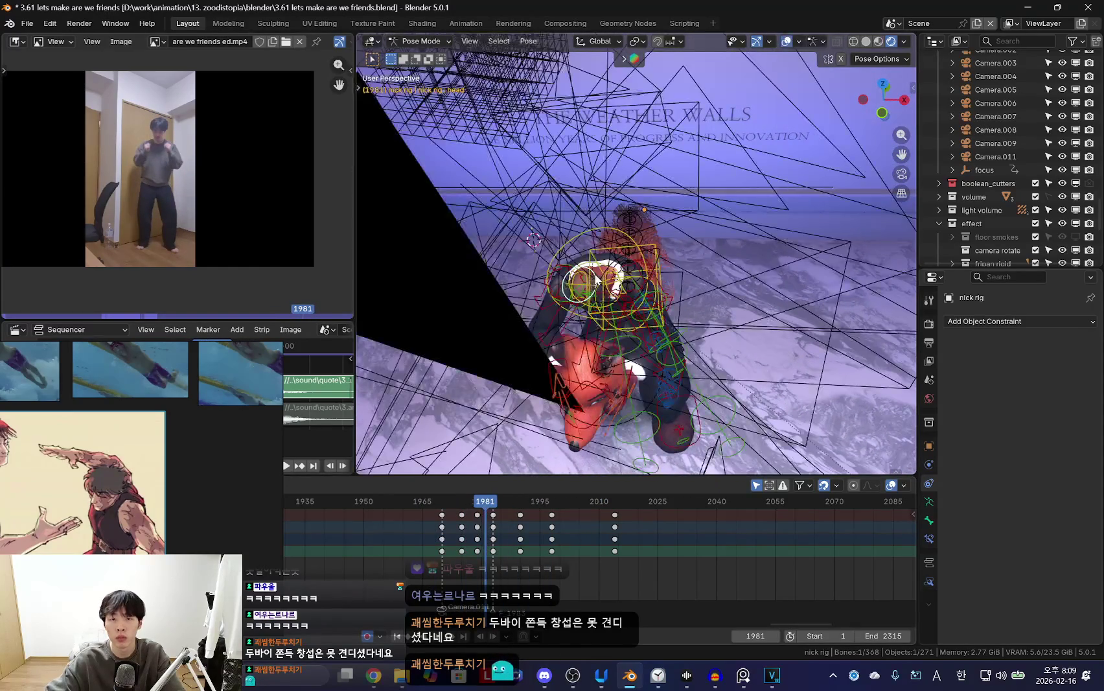
pyautogui.hotkey('shift', 'alt', 'z')
pyautogui.keyDown('alt'); pyautogui.scroll(4, 596, 280); pyautogui.keyUp('alt')
pyautogui.keyDown('alt'); pyautogui.scroll(5, 613, 283); pyautogui.keyUp('alt')
pyautogui.keyDown('alt'); pyautogui.scroll(-14, 581, 323); pyautogui.keyUp('alt')
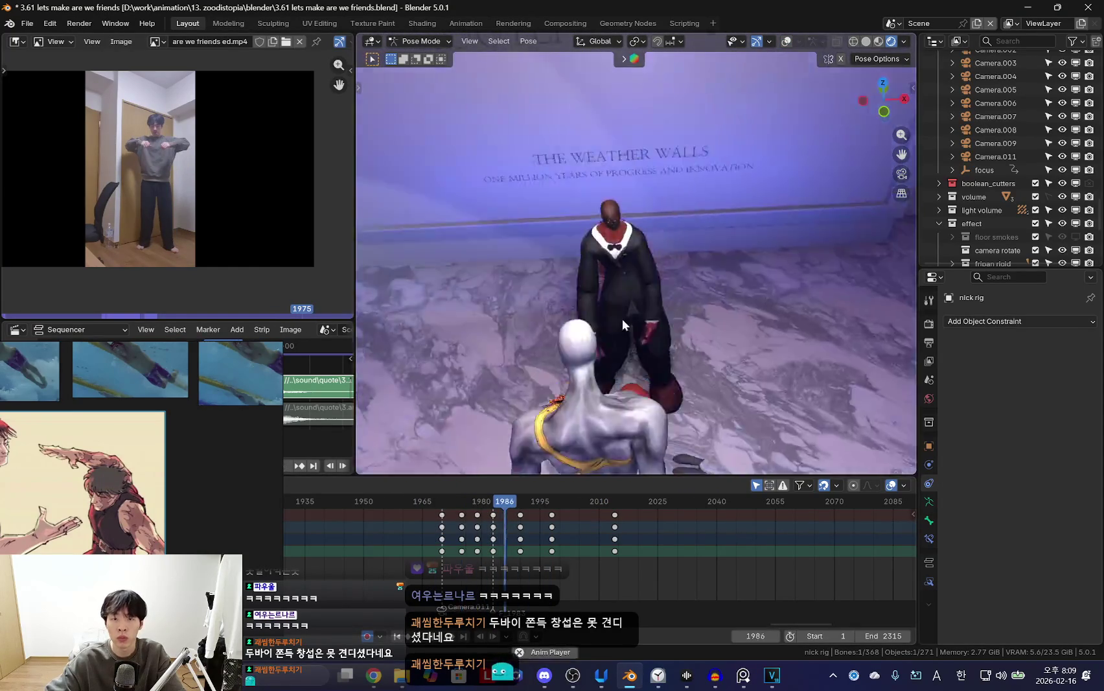
pyautogui.keyDown('alt'); pyautogui.scroll(10, 648, 330); pyautogui.keyUp('alt')
# Play the dance forward, then stop and return to frame 1976.
pyautogui.press('space')
pyautogui.press('Escape')
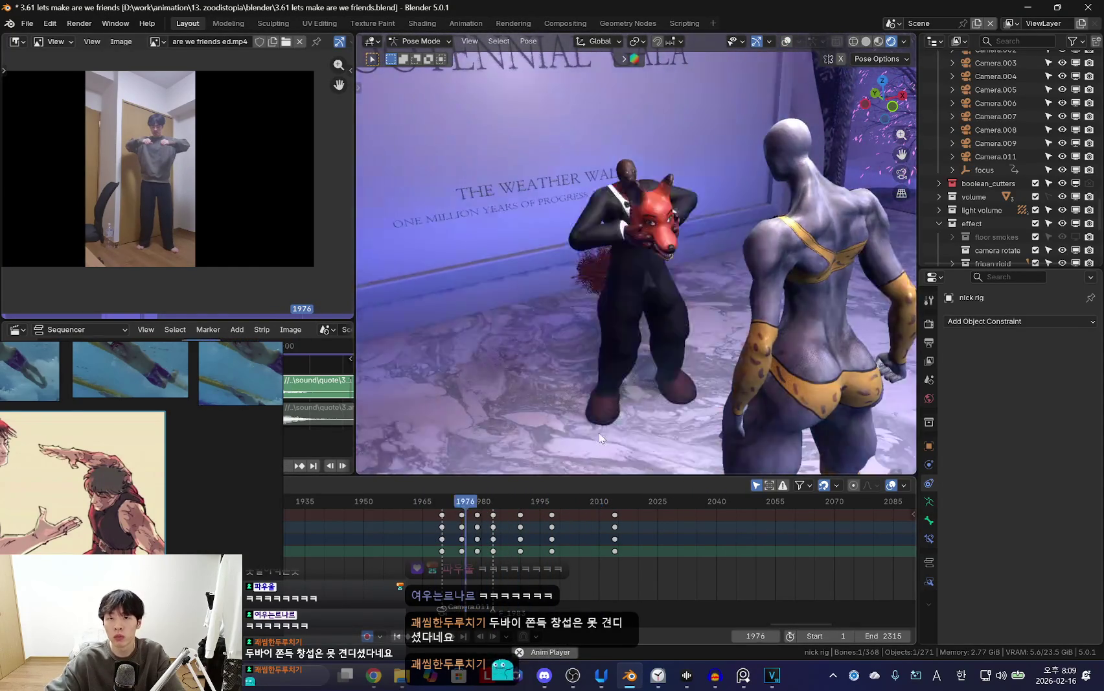
pyautogui.keyDown('alt'); pyautogui.scroll(-12, 599, 432); pyautogui.keyUp('alt')
pyautogui.keyDown('alt'); pyautogui.scroll(-15, 621, 432); pyautogui.keyUp('alt')
pyautogui.keyDown('alt'); pyautogui.scroll(20, 648, 431); pyautogui.keyUp('alt')
pyautogui.keyDown('alt'); pyautogui.scroll(-17, 682, 430); pyautogui.keyUp('alt')
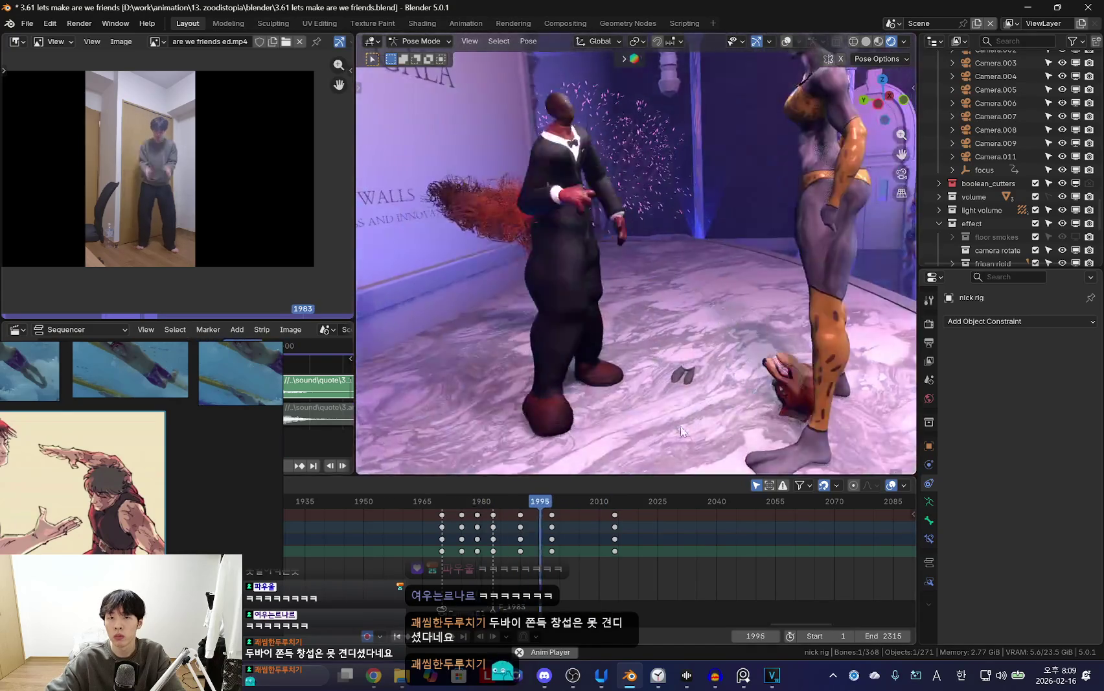
pyautogui.keyDown('alt'); pyautogui.scroll(-11, 631, 564); pyautogui.keyUp('alt')
pyautogui.keyDown('alt'); pyautogui.scroll(9, 631, 565); pyautogui.keyUp('alt')
pyautogui.keyDown('alt'); pyautogui.scroll(-14, 638, 544); pyautogui.keyUp('alt')
pyautogui.keyDown('alt'); pyautogui.scroll(12, 583, 554); pyautogui.keyUp('alt')
# Add the F_2008 marker at frame 2008 with M.
pyautogui.scroll(3, 584, 554)
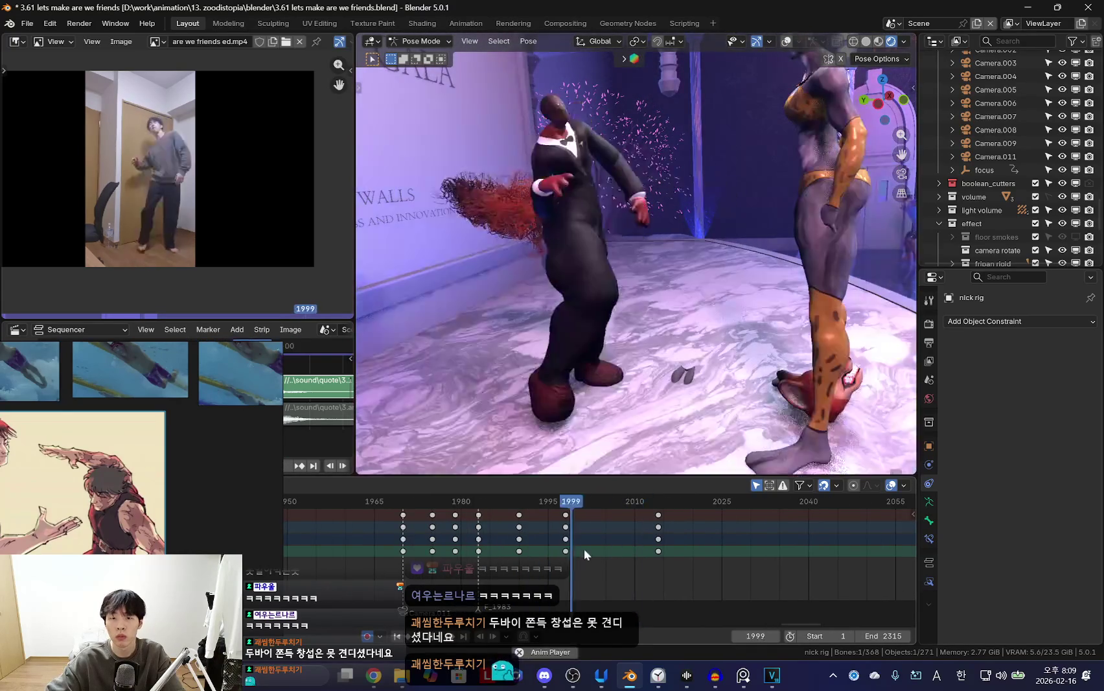
pyautogui.click(622, 551)
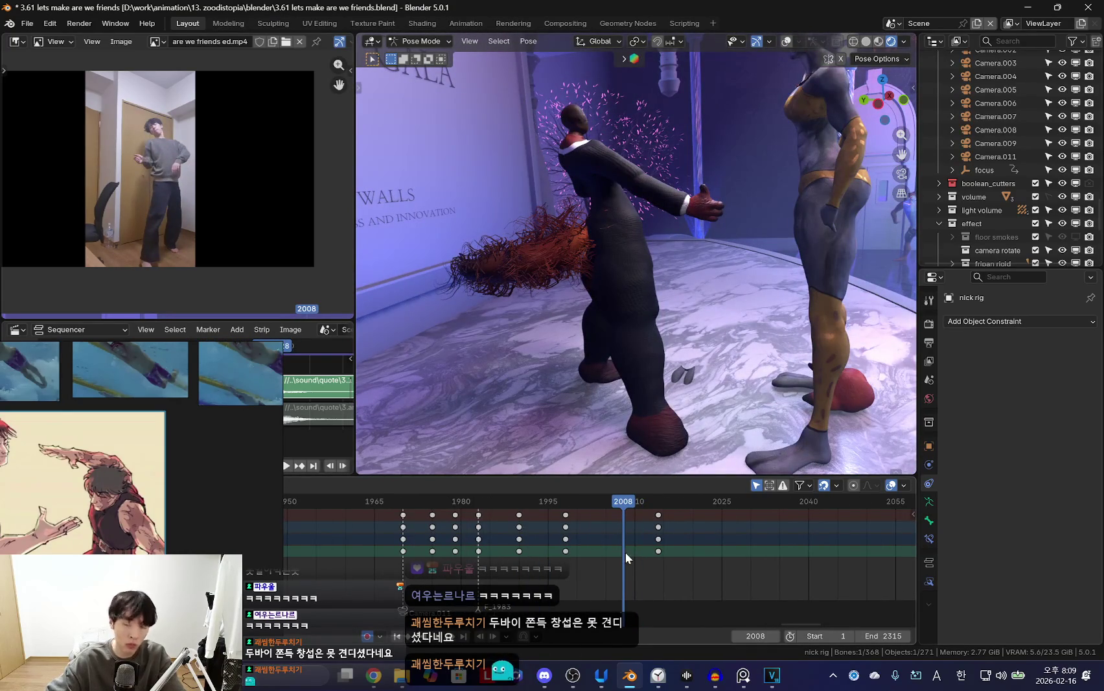
pyautogui.press('m')
pyautogui.scroll(2, 622, 552)
pyautogui.keyDown('alt'); pyautogui.scroll(-3, 618, 552); pyautogui.keyUp('alt')
pyautogui.keyDown('alt'); pyautogui.scroll(15, 602, 551); pyautogui.keyUp('alt')
pyautogui.keyDown('alt'); pyautogui.scroll(-14, 648, 548); pyautogui.keyUp('alt')
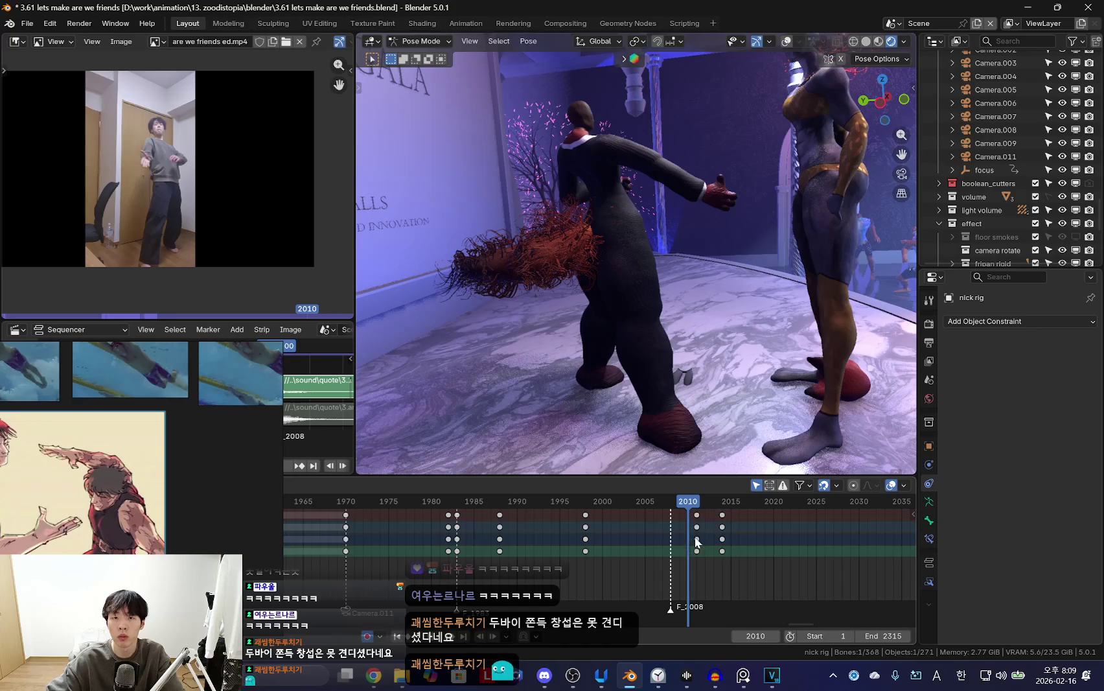
# With bone overlays hidden, rotate a bone and key the adjusted pose at frame 2009.
pyautogui.moveTo(703, 454); pyautogui.dragTo(684, 300, button='middle')
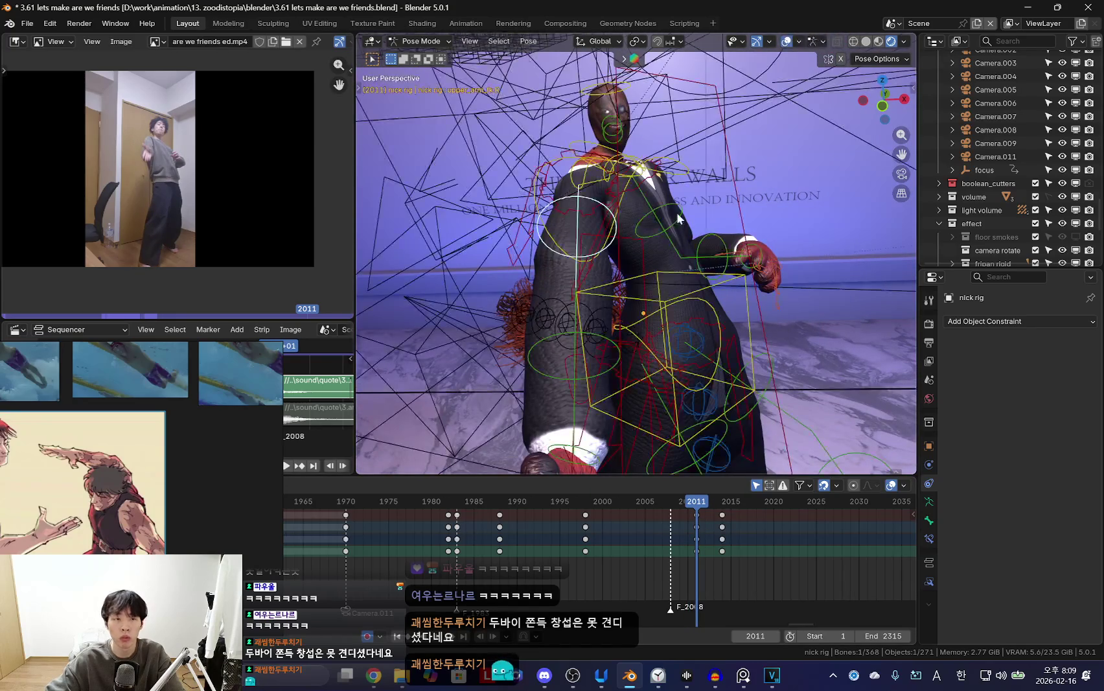
pyautogui.keyDown('alt'); pyautogui.scroll(13, 518, 528); pyautogui.keyUp('alt')
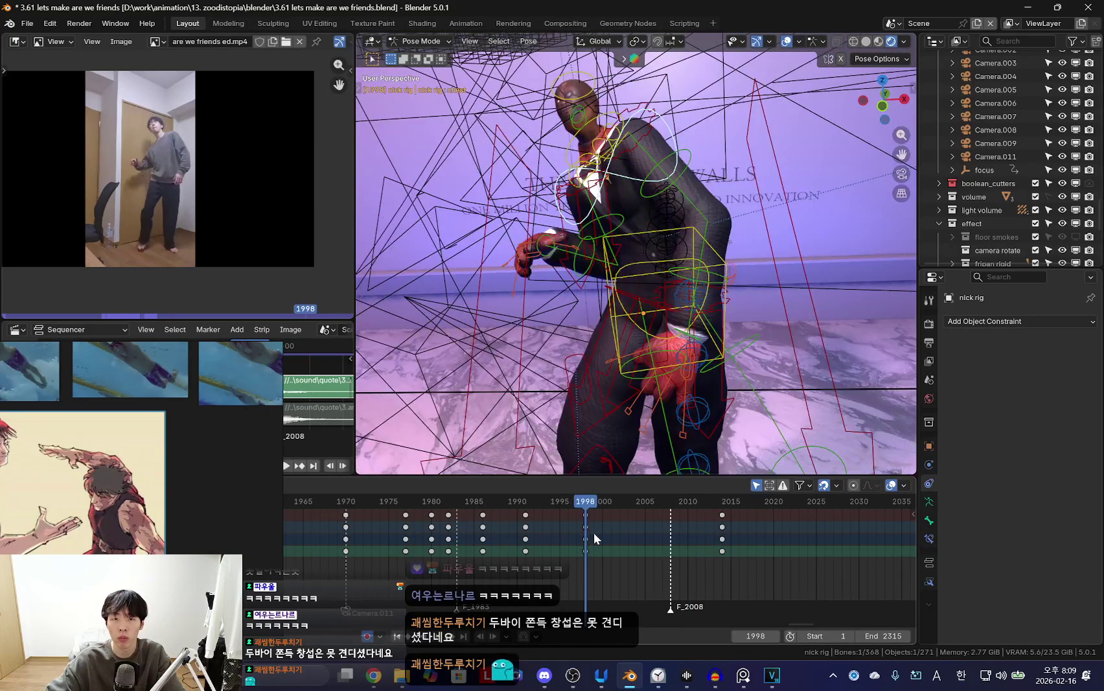
pyautogui.keyDown('alt'); pyautogui.scroll(-4, 609, 537); pyautogui.keyUp('alt')
pyautogui.keyDown('alt'); pyautogui.scroll(-3, 628, 545); pyautogui.keyUp('alt')
pyautogui.hotkey('shift', 'alt', 'z')
pyautogui.keyDown('alt'); pyautogui.scroll(5, 614, 525); pyautogui.keyUp('alt')
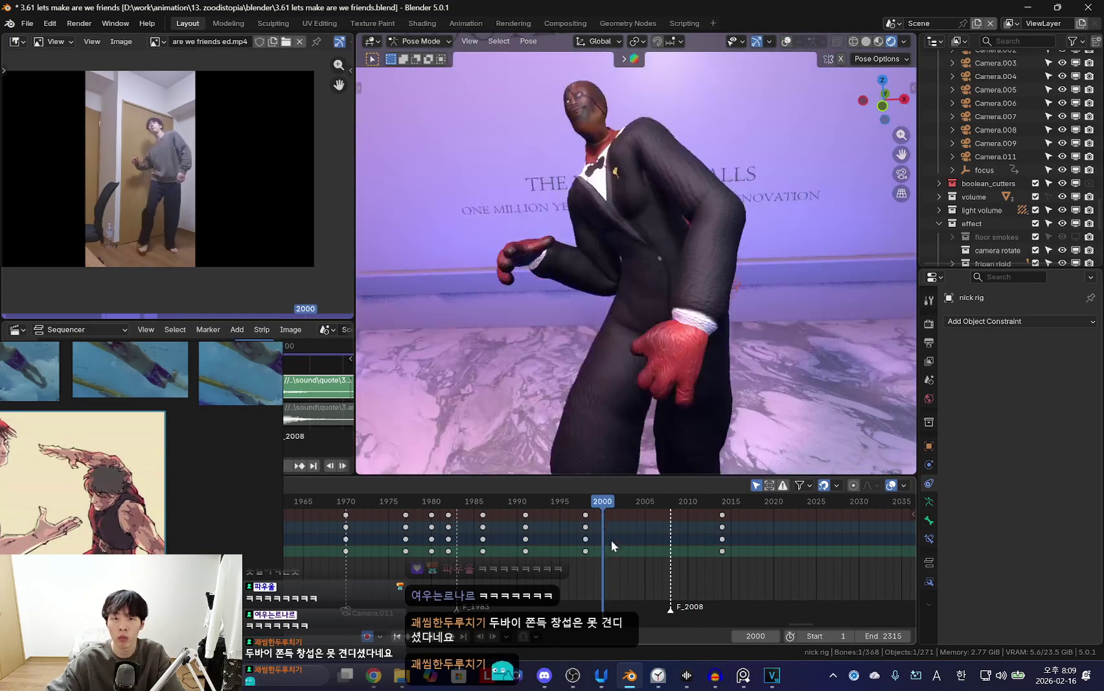
pyautogui.keyDown('alt'); pyautogui.scroll(-2, 611, 539); pyautogui.keyUp('alt')
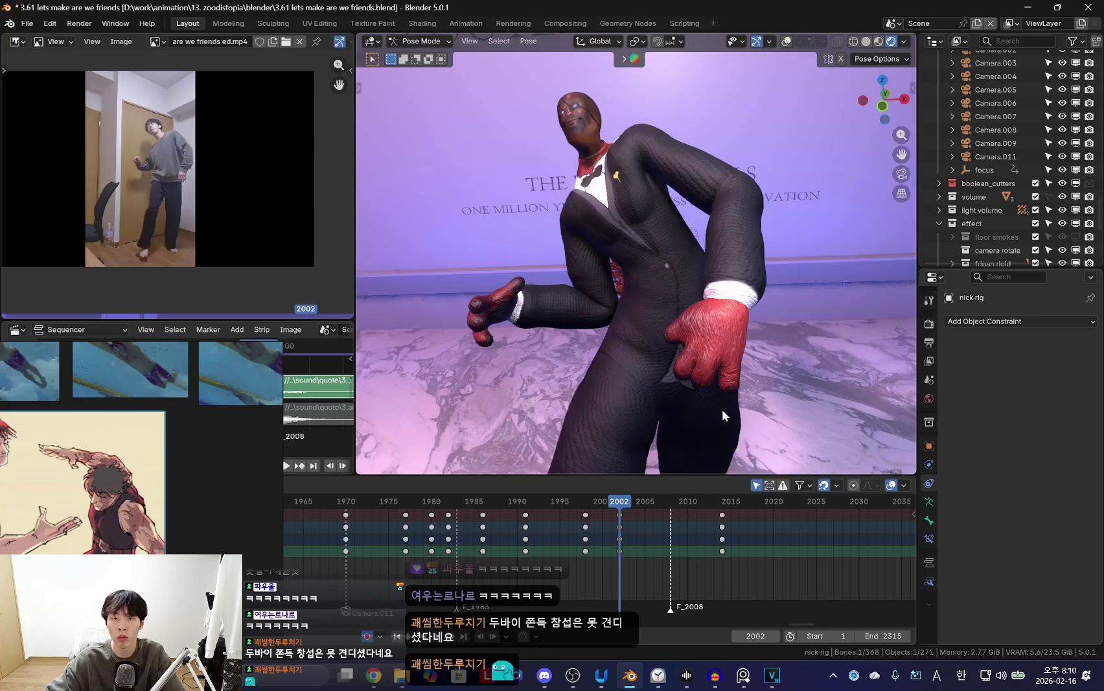
pyautogui.keyDown('alt'); pyautogui.scroll(4, 600, 536); pyautogui.keyUp('alt')
pyautogui.keyDown('alt'); pyautogui.scroll(-8, 670, 549); pyautogui.keyUp('alt')
pyautogui.keyDown('alt'); pyautogui.scroll(-3, 676, 554); pyautogui.keyUp('alt')
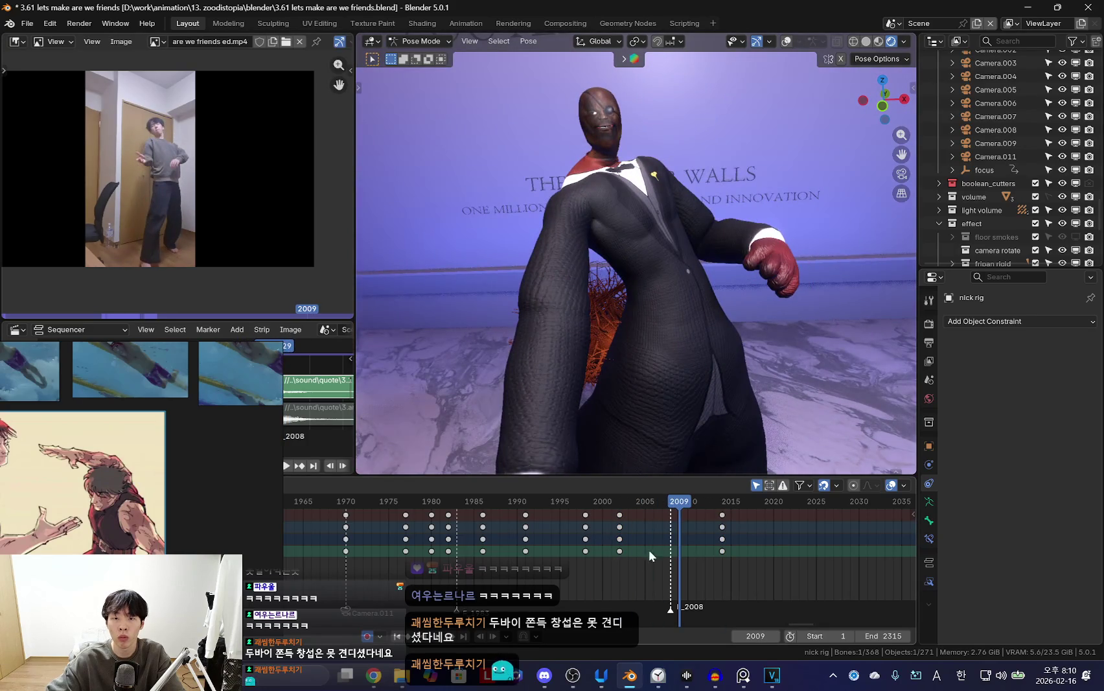
pyautogui.keyDown('alt'); pyautogui.scroll(9, 649, 550); pyautogui.keyUp('alt')
pyautogui.keyDown('alt'); pyautogui.scroll(-5, 621, 554); pyautogui.keyUp('alt')
pyautogui.keyDown('alt'); pyautogui.scroll(-4, 665, 562); pyautogui.keyUp('alt')
pyautogui.press('r')
pyautogui.press('r')
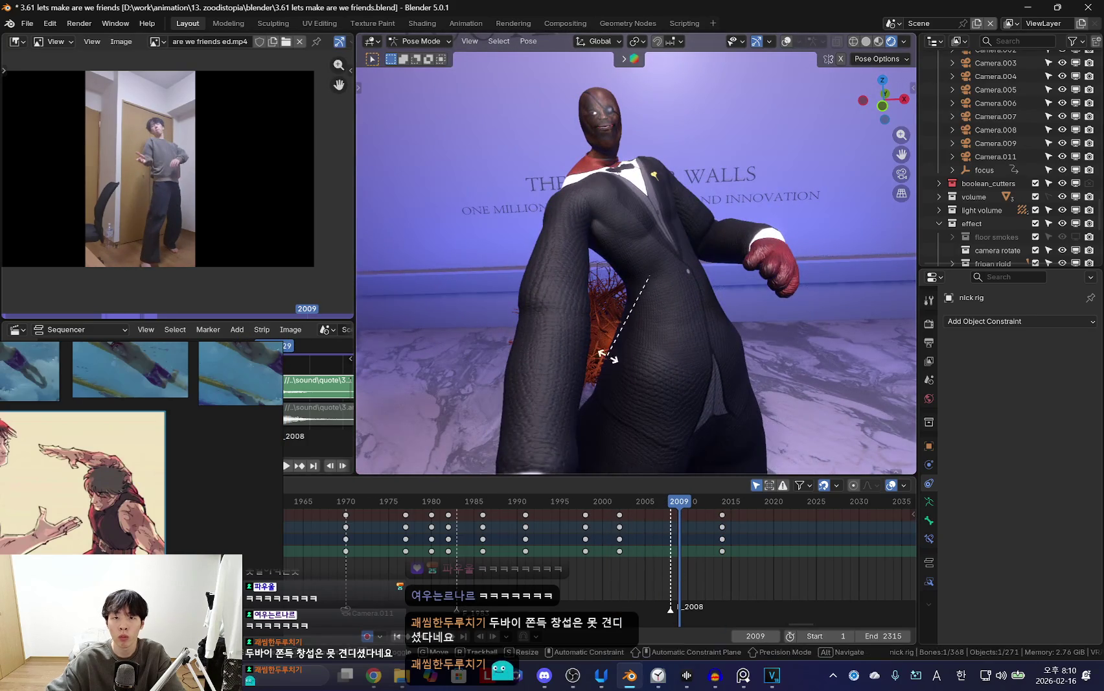
pyautogui.press('i')
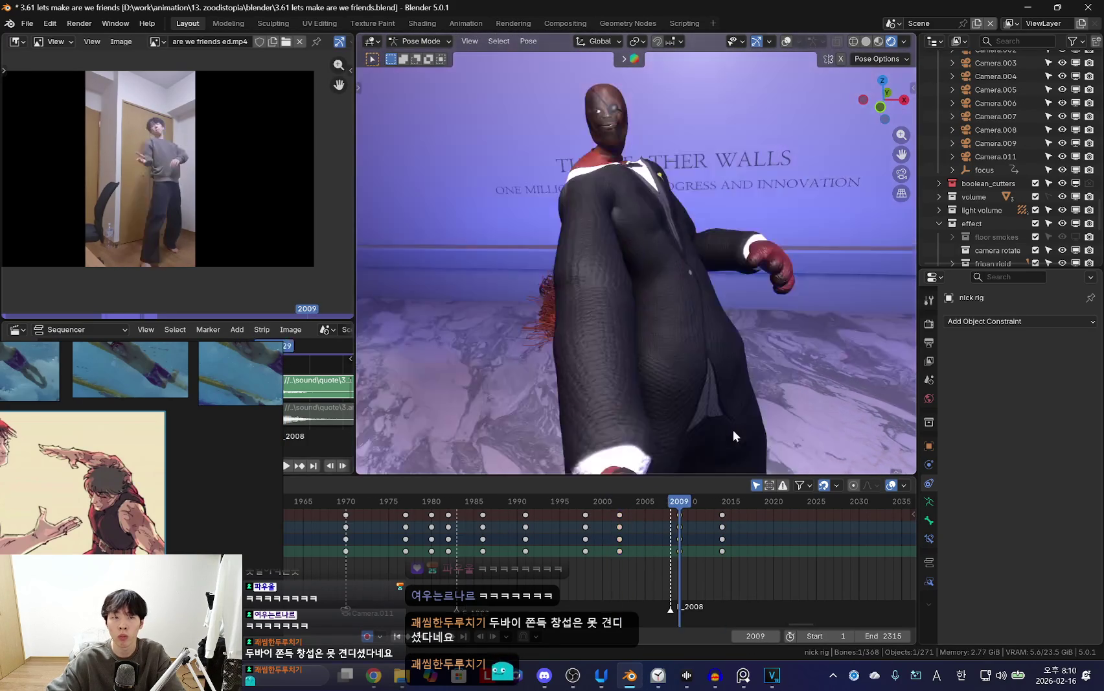
# Confirm a bone rotation and key the new pose at frame 2002.
pyautogui.keyDown('alt'); pyautogui.scroll(7, 735, 425); pyautogui.keyUp('alt')
pyautogui.moveTo(779, 340); pyautogui.dragTo(726, 350, button='middle')
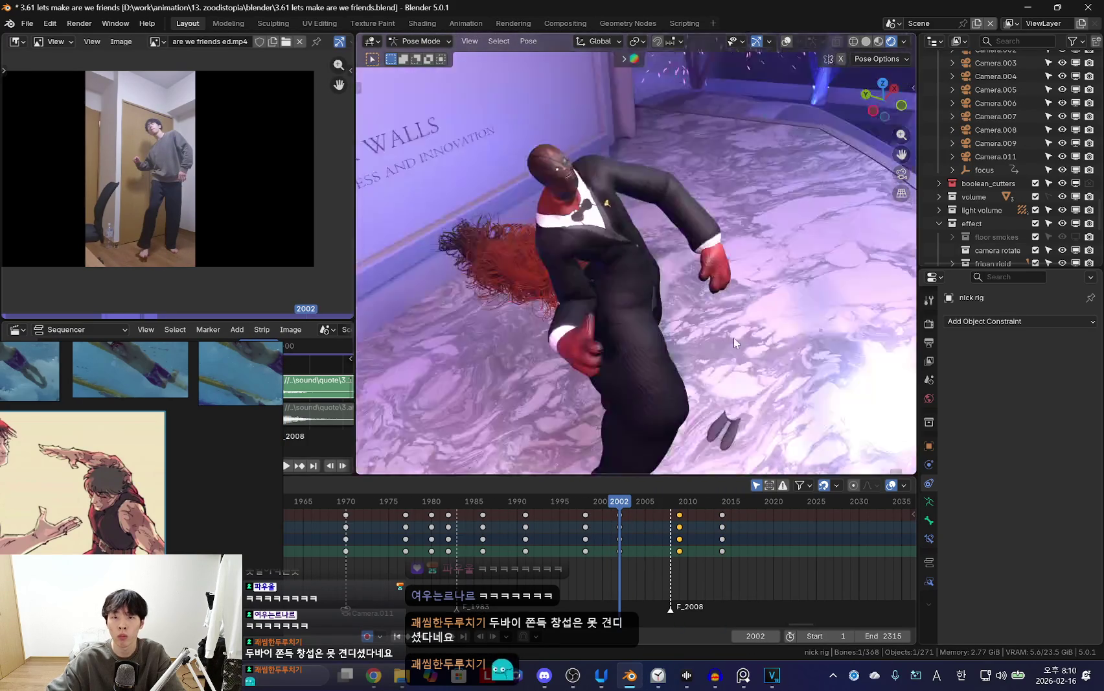
pyautogui.click(780, 363)
pyautogui.press('i')
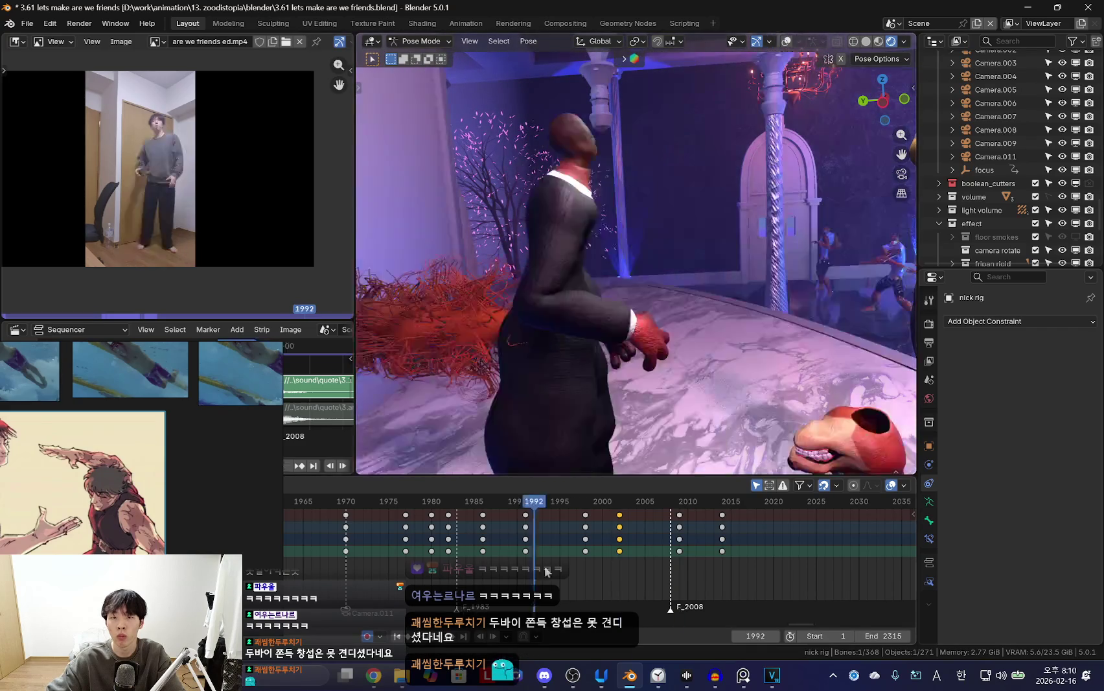
pyautogui.keyDown('alt'); pyautogui.scroll(-12, 603, 535); pyautogui.keyUp('alt')
pyautogui.keyDown('alt'); pyautogui.scroll(12, 603, 536); pyautogui.keyUp('alt')
pyautogui.rightClick(584, 542)
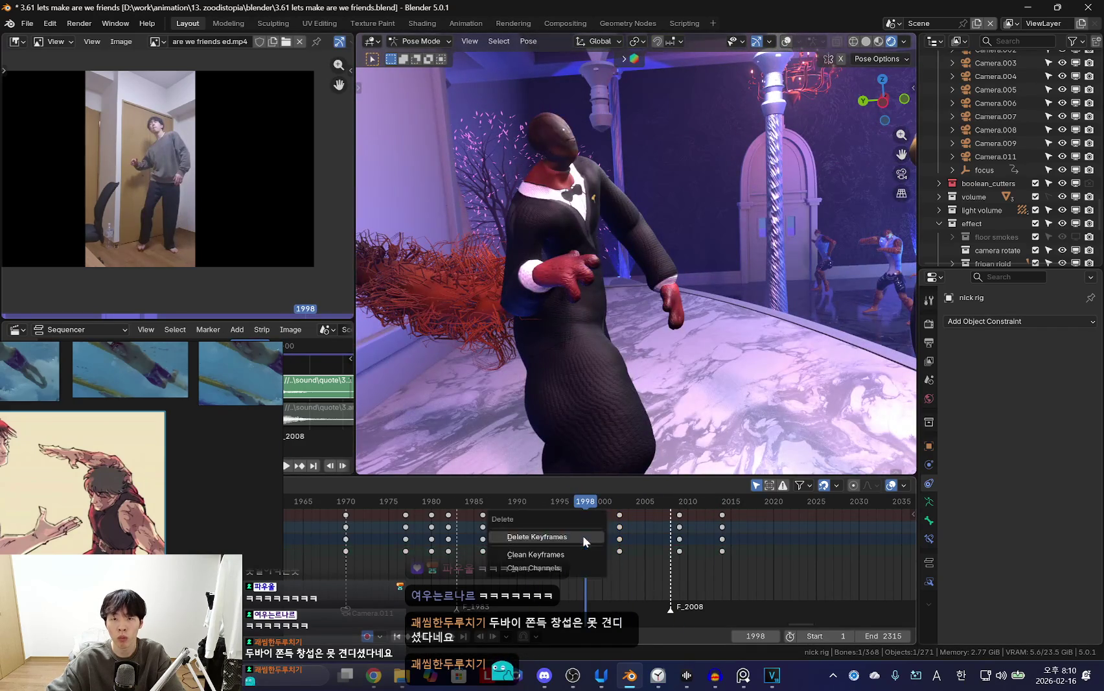
pyautogui.press('Escape')
# Rotate the chest bone and key the pose at frame 2011.
pyautogui.keyDown('alt'); pyautogui.scroll(10, 545, 505); pyautogui.keyUp('alt')
pyautogui.keyDown('alt'); pyautogui.scroll(-8, 609, 415); pyautogui.keyUp('alt')
pyautogui.keyDown('alt'); pyautogui.scroll(8, 661, 337); pyautogui.keyUp('alt')
pyautogui.keyDown('alt'); pyautogui.scroll(-11, 691, 315); pyautogui.keyUp('alt')
pyautogui.keyDown('alt'); pyautogui.scroll(12, 554, 490); pyautogui.keyUp('alt')
pyautogui.keyDown('alt'); pyautogui.scroll(-10, 544, 512); pyautogui.keyUp('alt')
pyautogui.keyDown('alt'); pyautogui.scroll(-15, 529, 537); pyautogui.keyUp('alt')
pyautogui.keyDown('alt'); pyautogui.scroll(7, 679, 432); pyautogui.keyUp('alt')
pyautogui.keyDown('alt'); pyautogui.scroll(5, 635, 519); pyautogui.keyUp('alt')
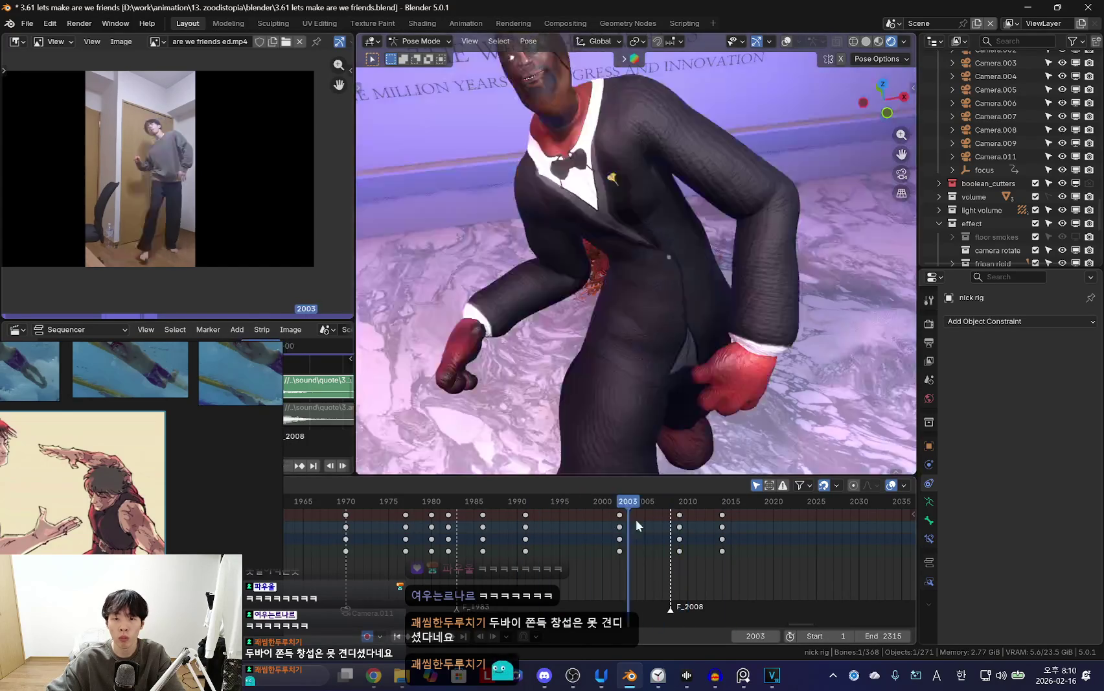
pyautogui.keyDown('alt'); pyautogui.scroll(-11, 679, 531); pyautogui.keyUp('alt')
pyautogui.keyDown('alt'); pyautogui.scroll(12, 674, 380); pyautogui.keyUp('alt')
pyautogui.keyDown('alt'); pyautogui.scroll(-7, 674, 379); pyautogui.keyUp('alt')
pyautogui.hotkey('shift', 'alt', 'z')
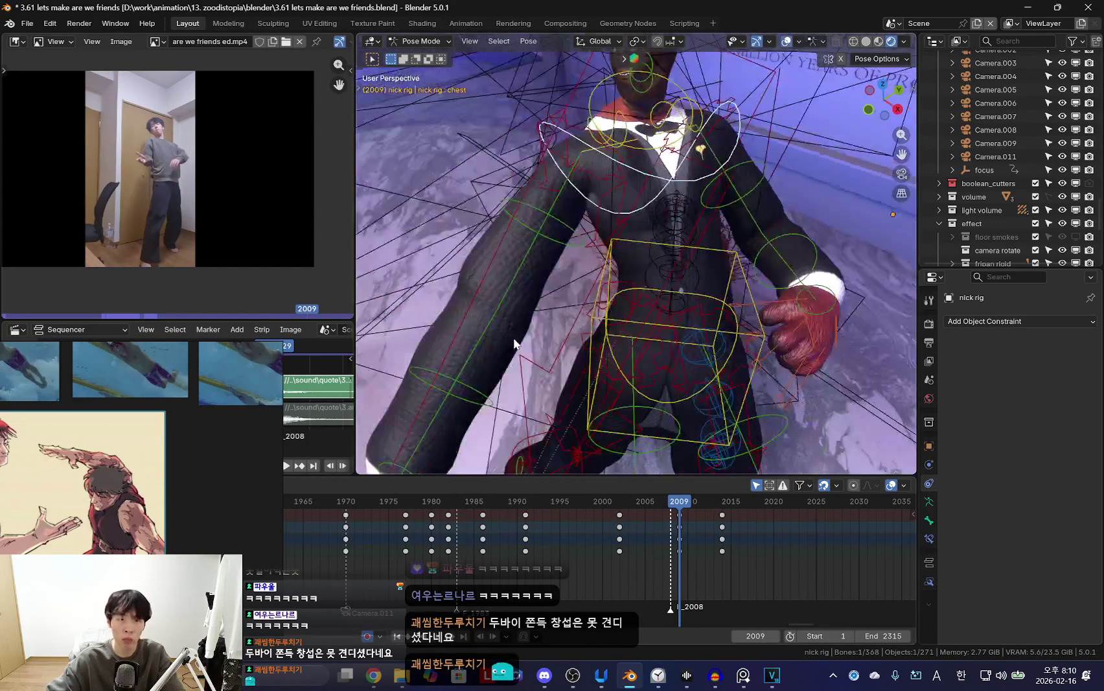
pyautogui.moveTo(620, 302); pyautogui.dragTo(461, 302, button='middle')
pyautogui.press('KP_0')
pyautogui.hotkey('shift', 'alt', 'z')
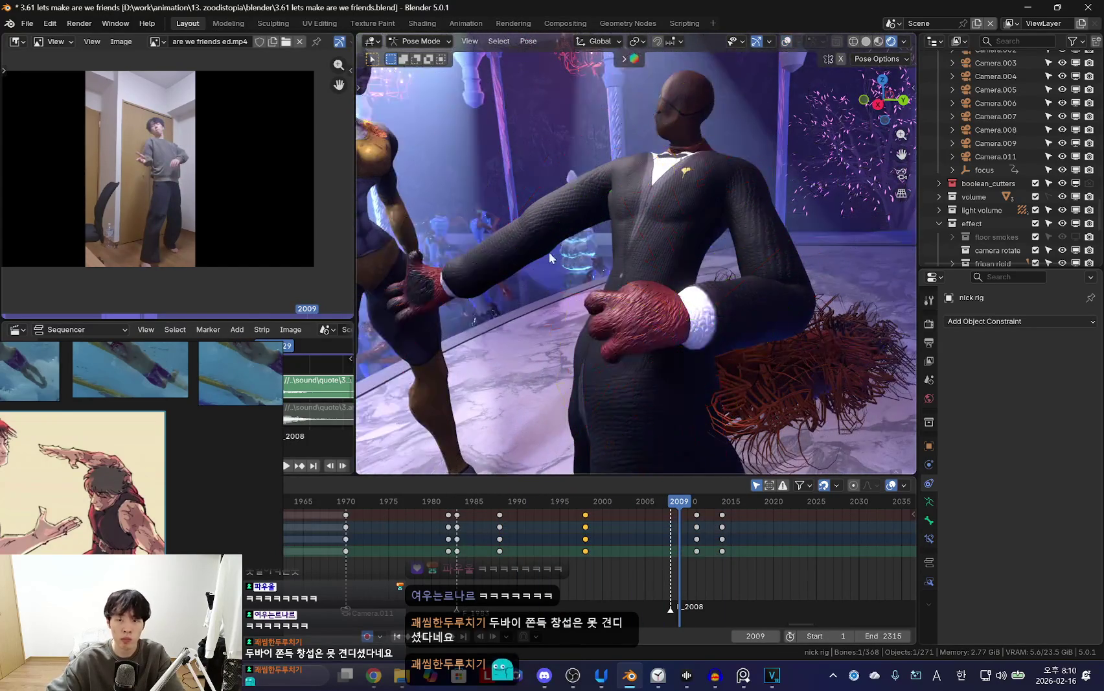
pyautogui.keyDown('alt'); pyautogui.scroll(-2, 647, 214); pyautogui.keyUp('alt')
pyautogui.click(723, 236)
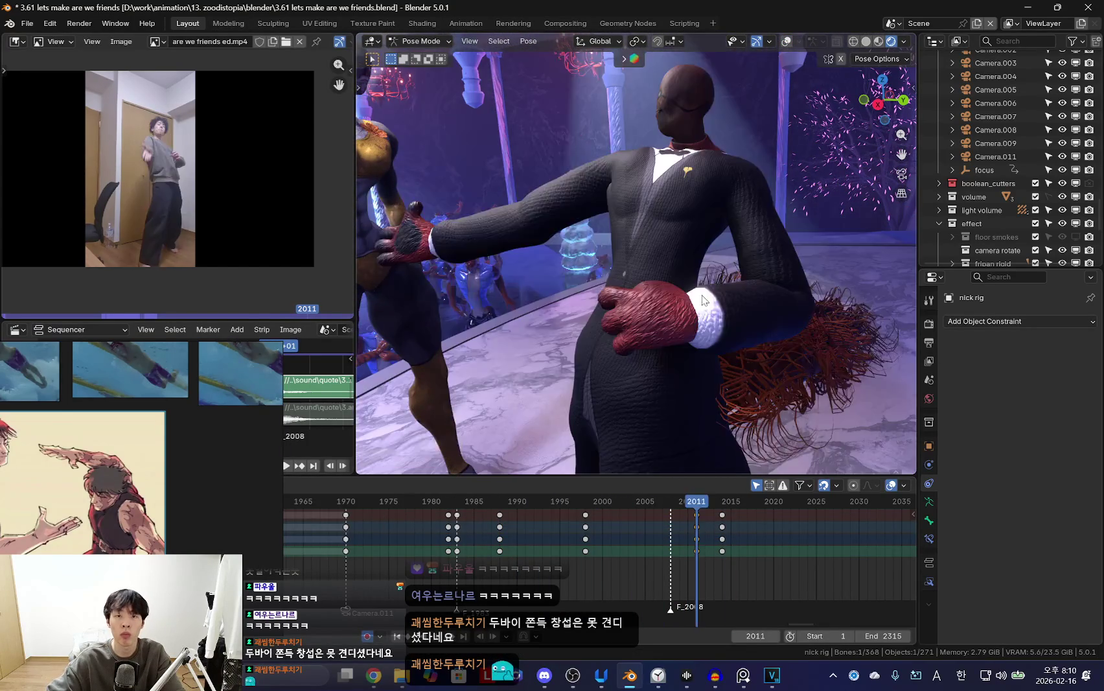
# Move the selected bone with G and key the pose at frame 2014.
pyautogui.keyDown('alt'); pyautogui.scroll(-2, 761, 430); pyautogui.keyUp('alt')
pyautogui.keyDown('alt'); pyautogui.scroll(16, 747, 338); pyautogui.keyUp('alt')
pyautogui.keyDown('alt'); pyautogui.scroll(-15, 551, 517); pyautogui.keyUp('alt')
pyautogui.keyDown('alt'); pyautogui.scroll(11, 552, 516); pyautogui.keyUp('alt')
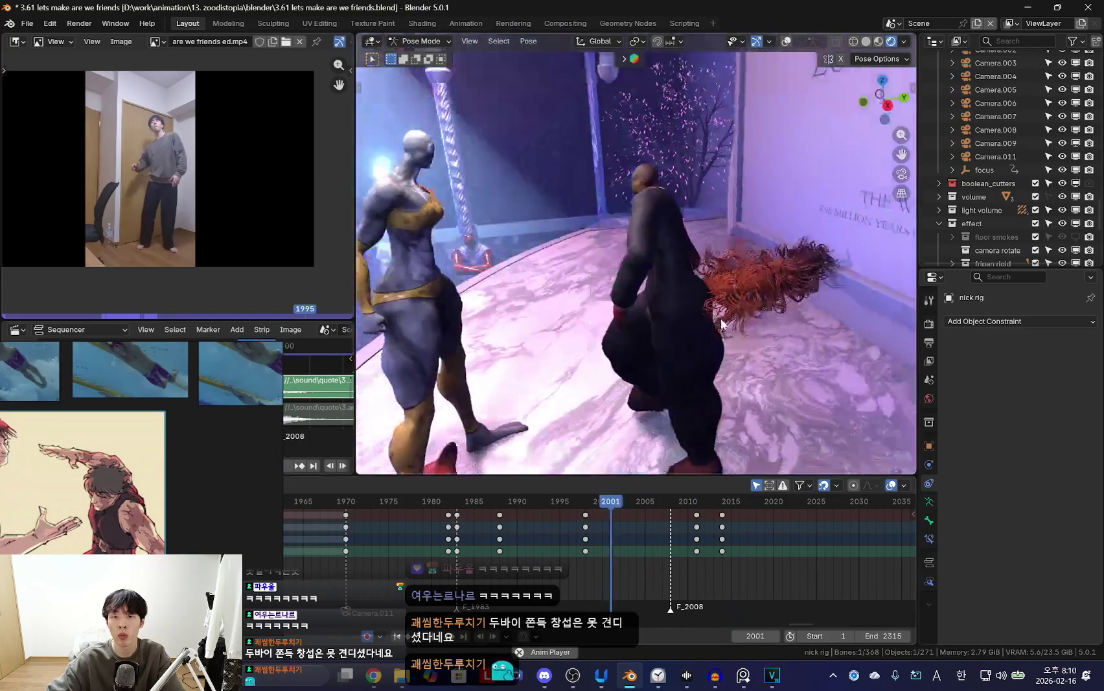
pyautogui.keyDown('alt'); pyautogui.scroll(20, 552, 516); pyautogui.keyUp('alt')
pyautogui.keyDown('alt'); pyautogui.scroll(-13, 710, 301); pyautogui.keyUp('alt')
pyautogui.keyDown('alt'); pyautogui.scroll(-17, 395, 521); pyautogui.keyUp('alt')
pyautogui.keyDown('alt'); pyautogui.scroll(20, 673, 335); pyautogui.keyUp('alt')
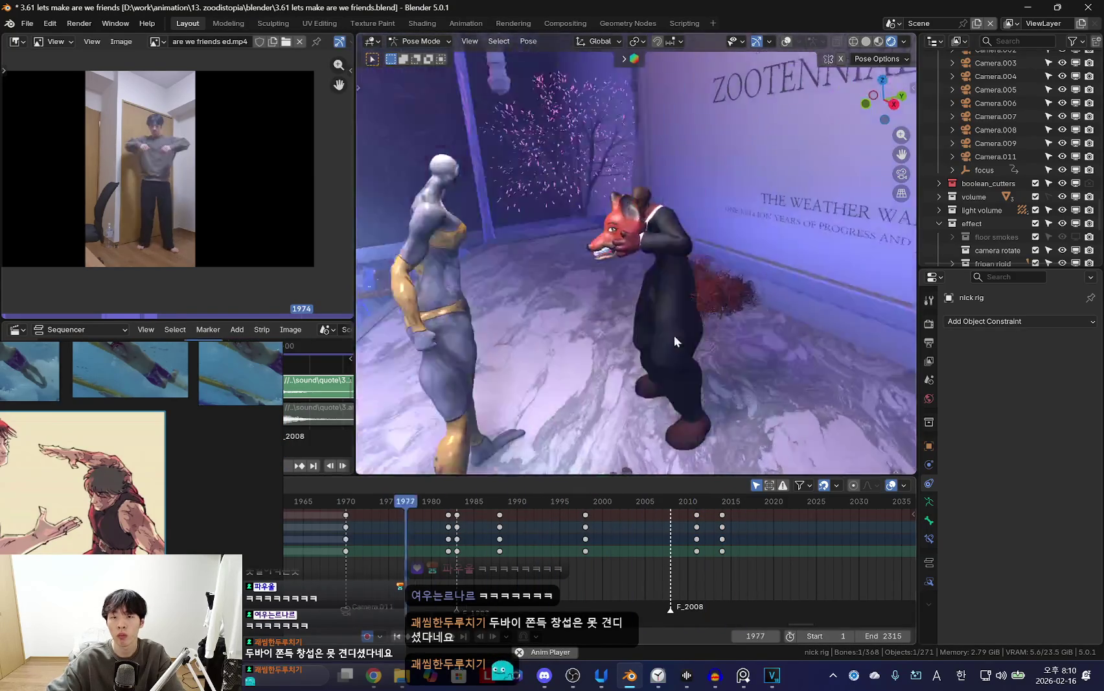
pyautogui.keyDown('alt'); pyautogui.scroll(-15, 631, 317); pyautogui.keyUp('alt')
pyautogui.keyDown('alt'); pyautogui.scroll(-15, 631, 311); pyautogui.keyUp('alt')
pyautogui.keyDown('alt'); pyautogui.scroll(18, 630, 297); pyautogui.keyUp('alt')
pyautogui.keyDown('alt'); pyautogui.scroll(-16, 630, 297); pyautogui.keyUp('alt')
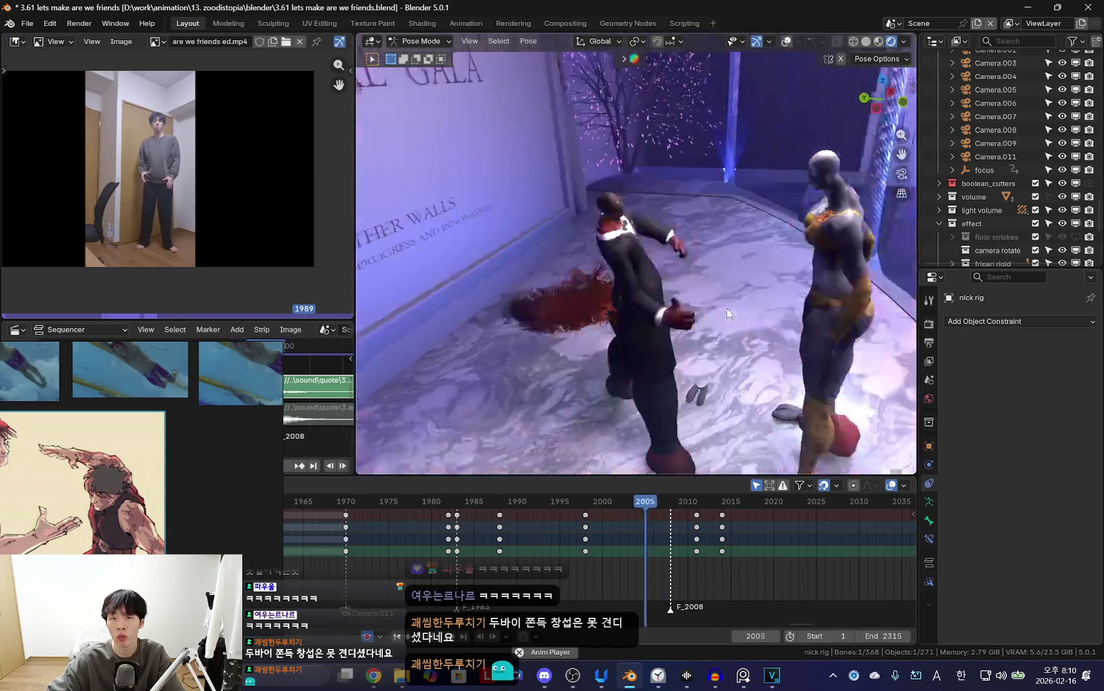
pyautogui.keyDown('alt'); pyautogui.scroll(7, 638, 303); pyautogui.keyUp('alt')
pyautogui.keyDown('alt'); pyautogui.scroll(-14, 647, 310); pyautogui.keyUp('alt')
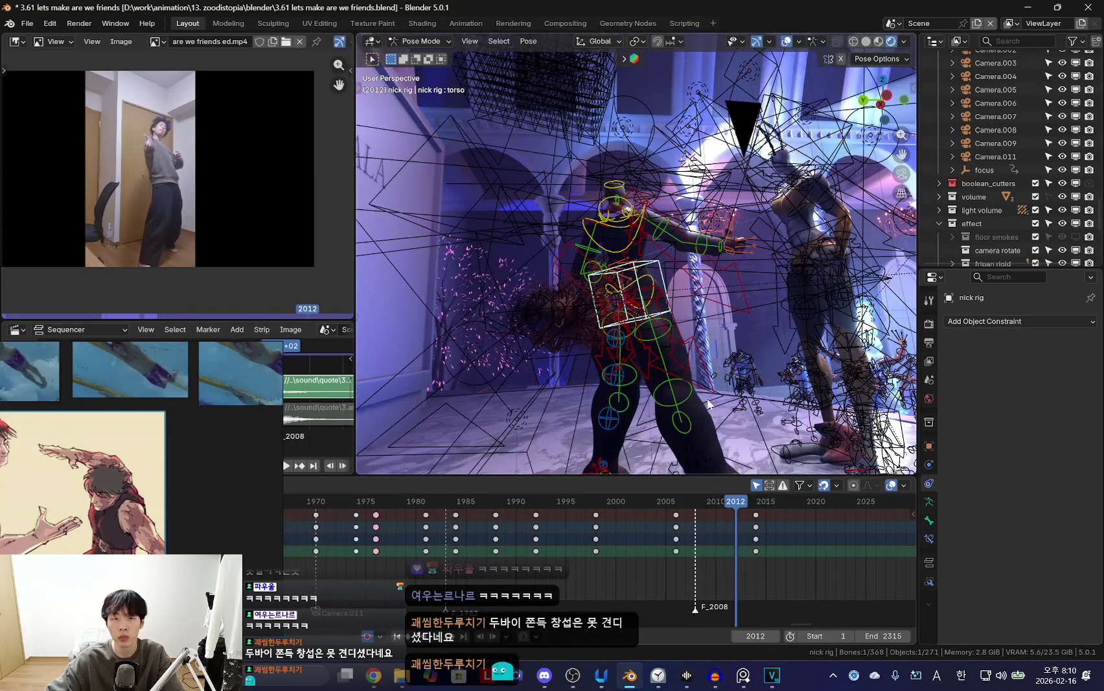
pyautogui.hotkey('shift', 'alt', 'z')
pyautogui.keyDown('alt'); pyautogui.scroll(-2, 703, 303); pyautogui.keyUp('alt')
pyautogui.press('g')
pyautogui.click(754, 358)
# Reposition a bone and key the moved pose at frame 2006.
pyautogui.keyDown('alt'); pyautogui.scroll(14, 745, 360); pyautogui.keyUp('alt')
pyautogui.keyDown('alt'); pyautogui.scroll(-14, 739, 362); pyautogui.keyUp('alt')
pyautogui.keyDown('alt'); pyautogui.scroll(14, 688, 354); pyautogui.keyUp('alt')
pyautogui.keyDown('alt'); pyautogui.scroll(-6, 648, 360); pyautogui.keyUp('alt')
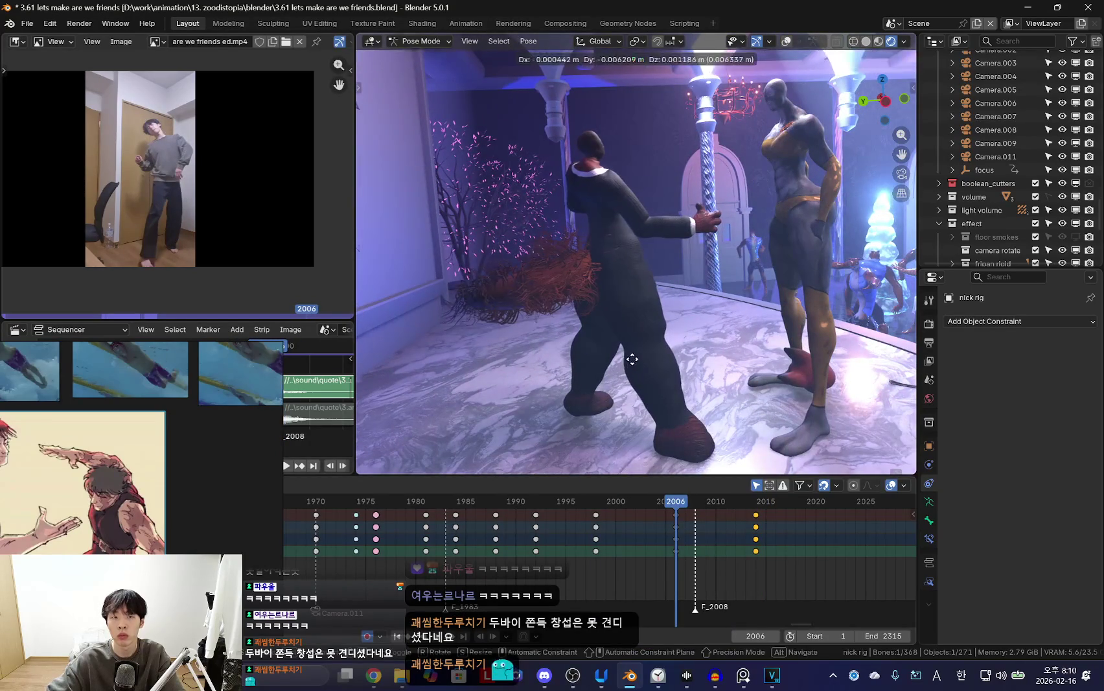
pyautogui.click(632, 358)
pyautogui.click(737, 391)
pyautogui.keyDown('alt'); pyautogui.scroll(8, 736, 392); pyautogui.keyUp('alt')
pyautogui.keyDown('alt'); pyautogui.scroll(-10, 726, 383); pyautogui.keyUp('alt')
pyautogui.keyDown('alt'); pyautogui.scroll(10, 719, 376); pyautogui.keyUp('alt')
pyautogui.keyDown('alt'); pyautogui.scroll(-6, 713, 368); pyautogui.keyUp('alt')
pyautogui.keyDown('alt'); pyautogui.scroll(12, 713, 367); pyautogui.keyUp('alt')
pyautogui.keyDown('alt'); pyautogui.scroll(-16, 518, 537); pyautogui.keyUp('alt')
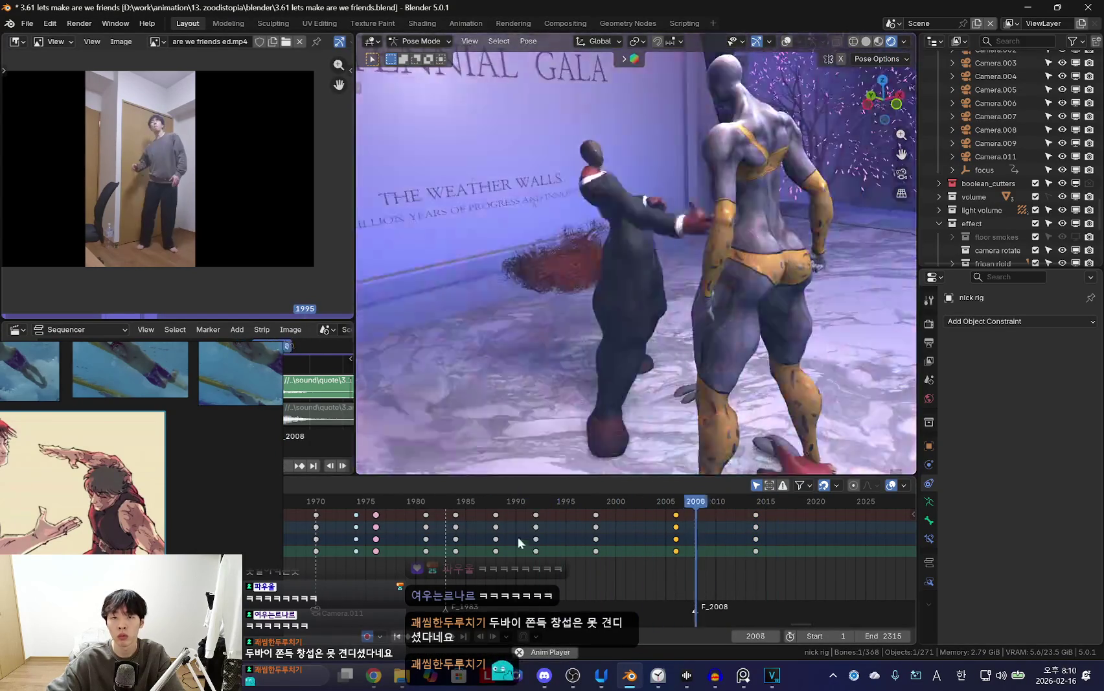
pyautogui.keyDown('alt'); pyautogui.scroll(8, 459, 537); pyautogui.keyUp('alt')
pyautogui.keyDown('alt'); pyautogui.scroll(5, 580, 543); pyautogui.keyUp('alt')
pyautogui.keyDown('alt'); pyautogui.scroll(-3, 589, 539); pyautogui.keyUp('alt')
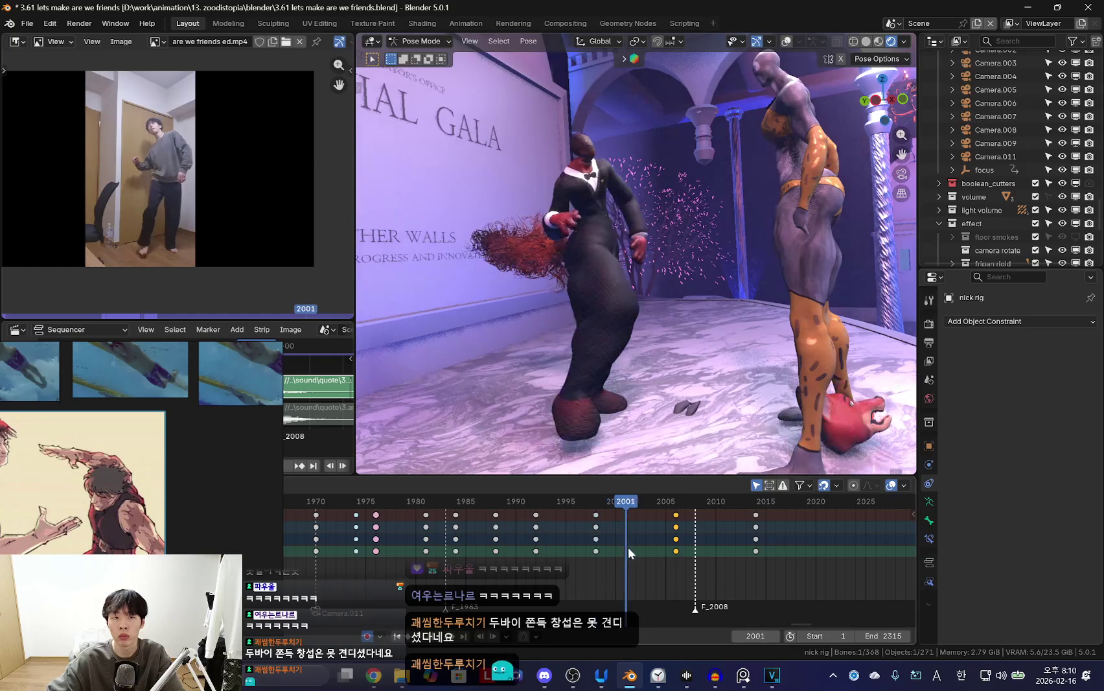
# Orbit behind the fox and play back the animation to review the new keys.
pyautogui.moveTo(634, 454); pyautogui.dragTo(691, 391, button='middle')
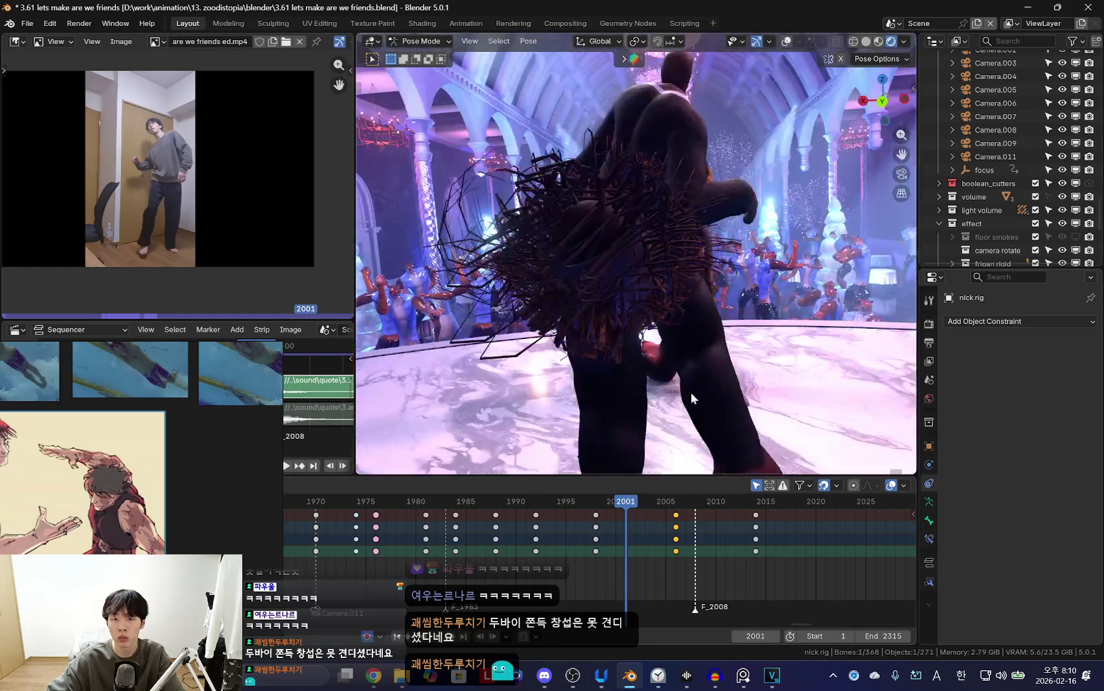
pyautogui.keyDown('alt'); pyautogui.scroll(6, 564, 550); pyautogui.keyUp('alt')
pyautogui.keyDown('alt'); pyautogui.scroll(-3, 606, 557); pyautogui.keyUp('alt')
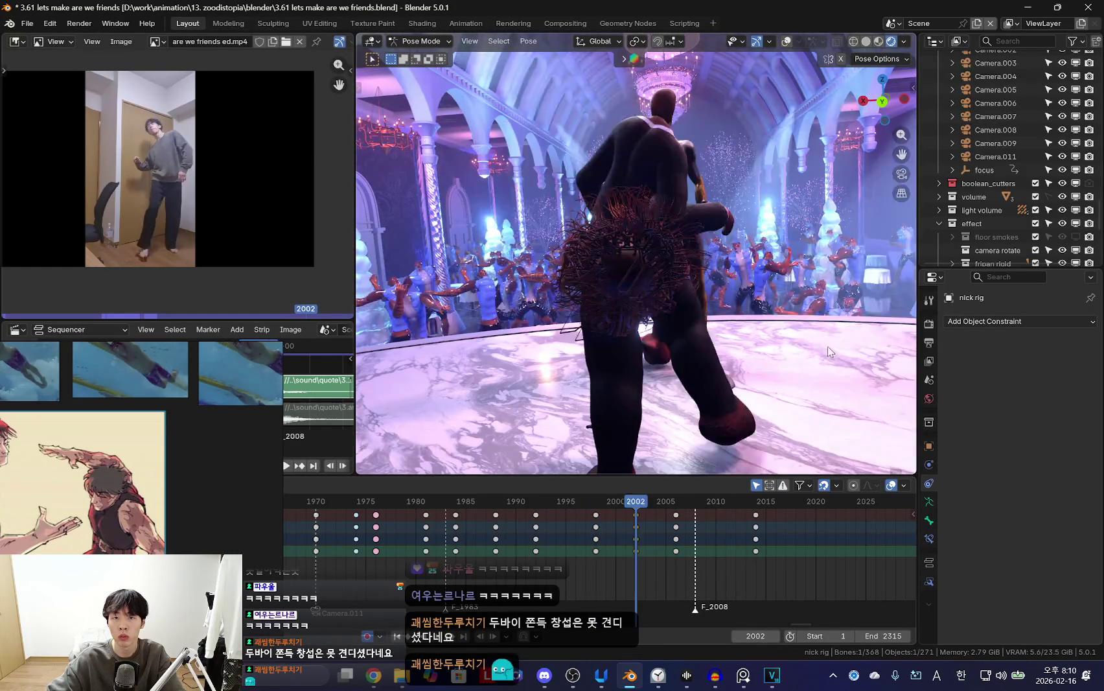
pyautogui.press('space')
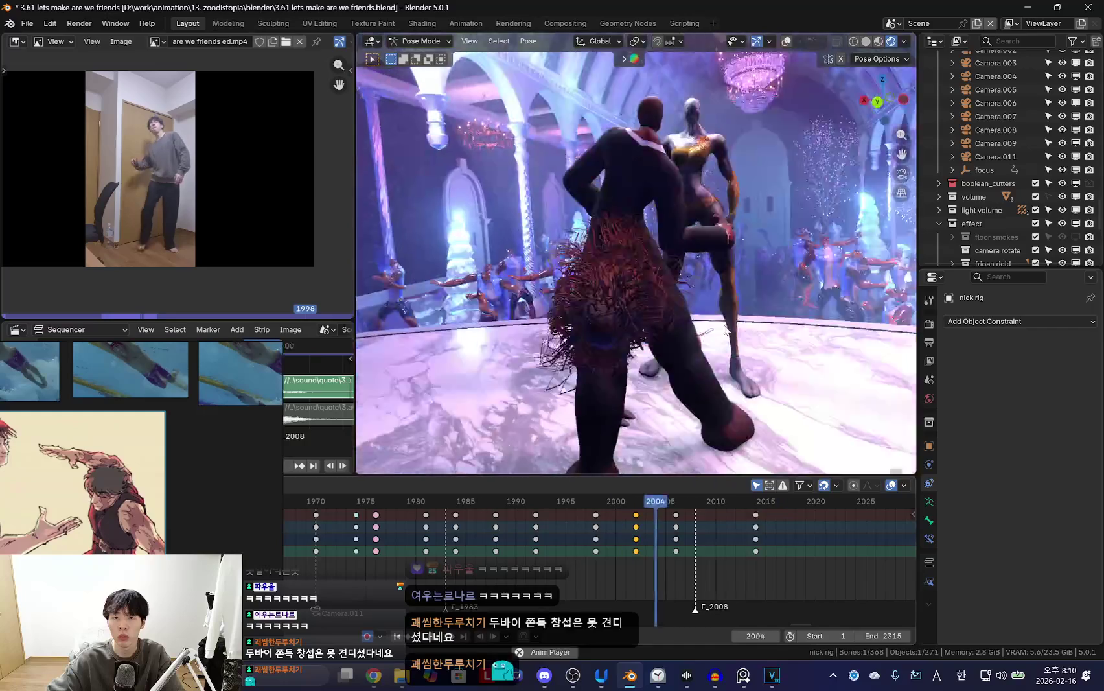
# Adjust the pose, key it at frame 2023, and replay the dance loop.
pyautogui.rightClick(646, 524)
pyautogui.click(669, 551)
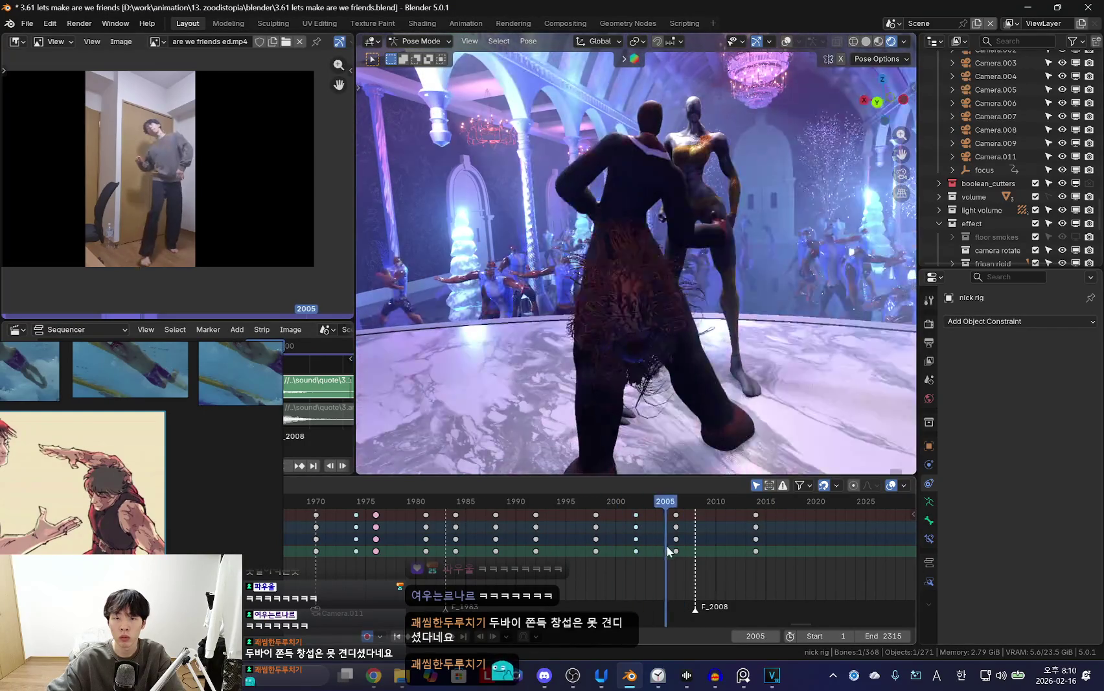
pyautogui.moveTo(715, 564)
pyautogui.mouseDown()
pyautogui.moveTo(608, 528)
pyautogui.moveTo(713, 554)
pyautogui.moveTo(661, 566)
pyautogui.moveTo(747, 565)
pyautogui.moveTo(635, 560)
pyautogui.moveTo(805, 557)
pyautogui.moveTo(653, 550)
pyautogui.moveTo(719, 538)
pyautogui.moveTo(747, 546)
pyautogui.mouseUp()
pyautogui.click(846, 352)
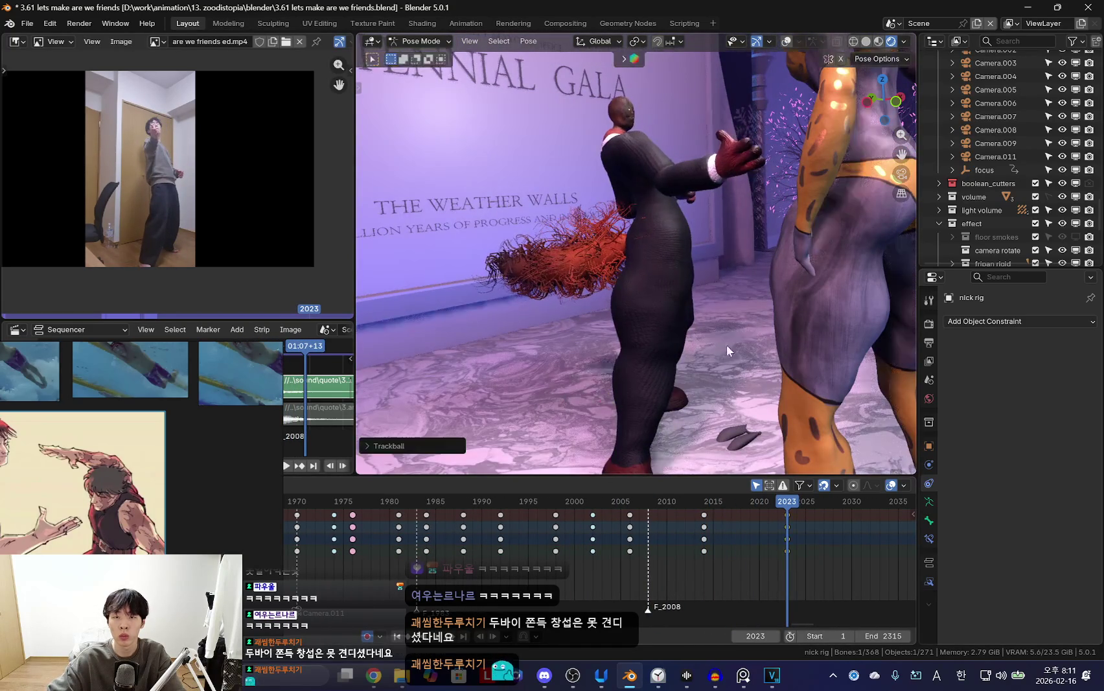
pyautogui.press('i')
pyautogui.press('space')
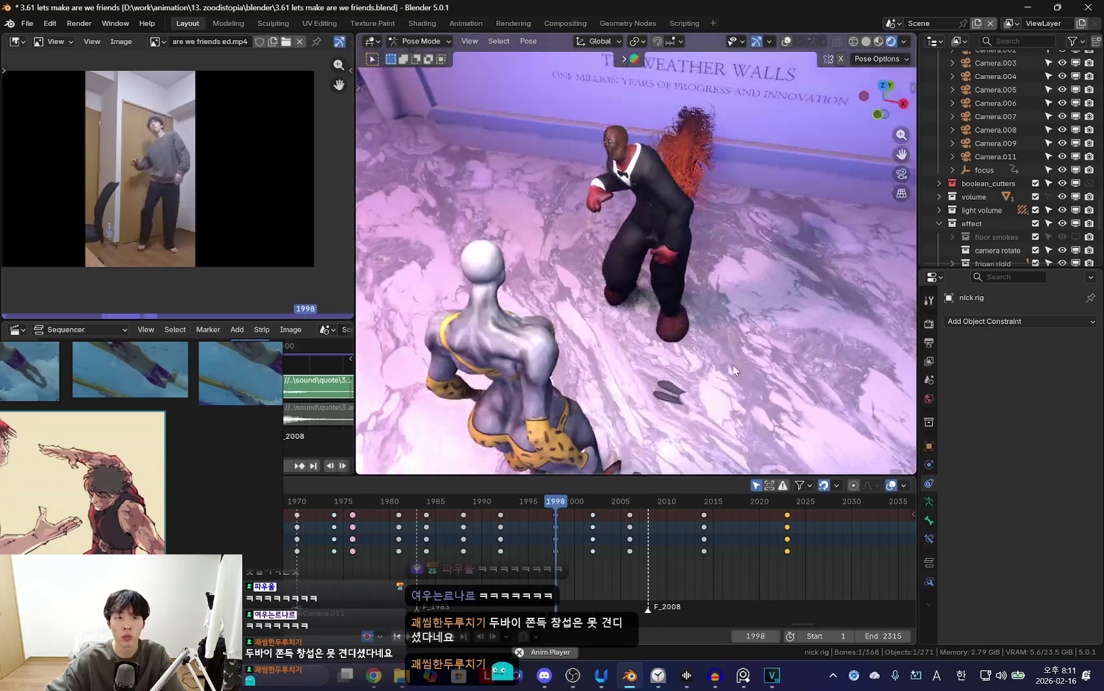
pyautogui.scroll(2, 542, 545)
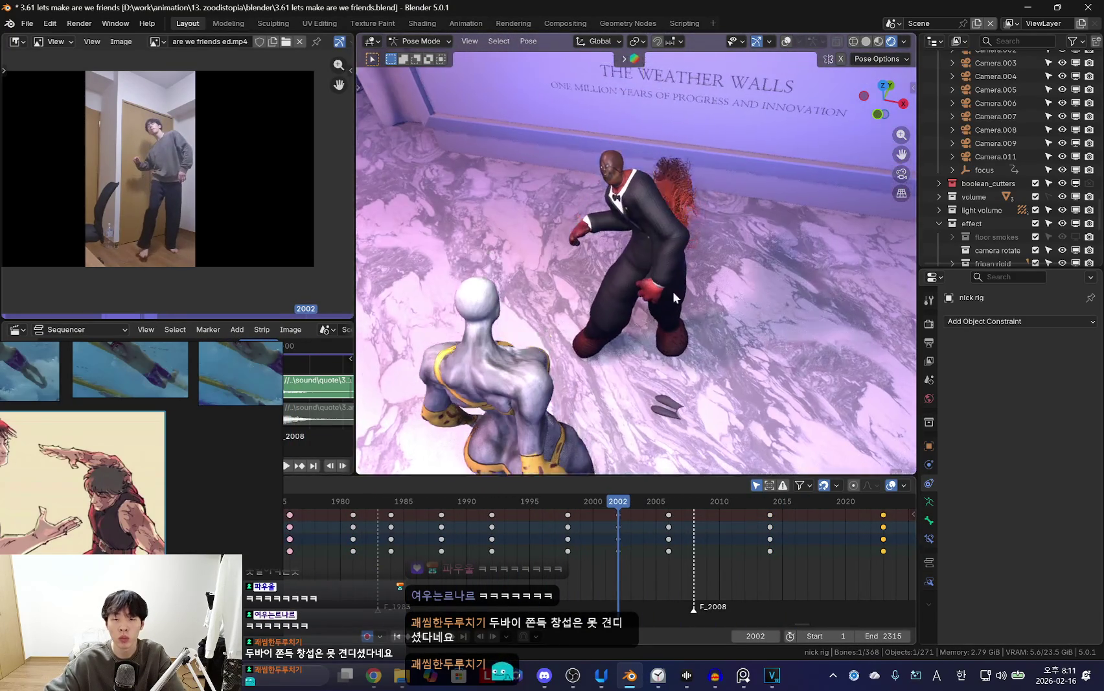
# At frame 2005, try a bone rotation, undo it, and show the rig overlays.
pyautogui.click(664, 295)
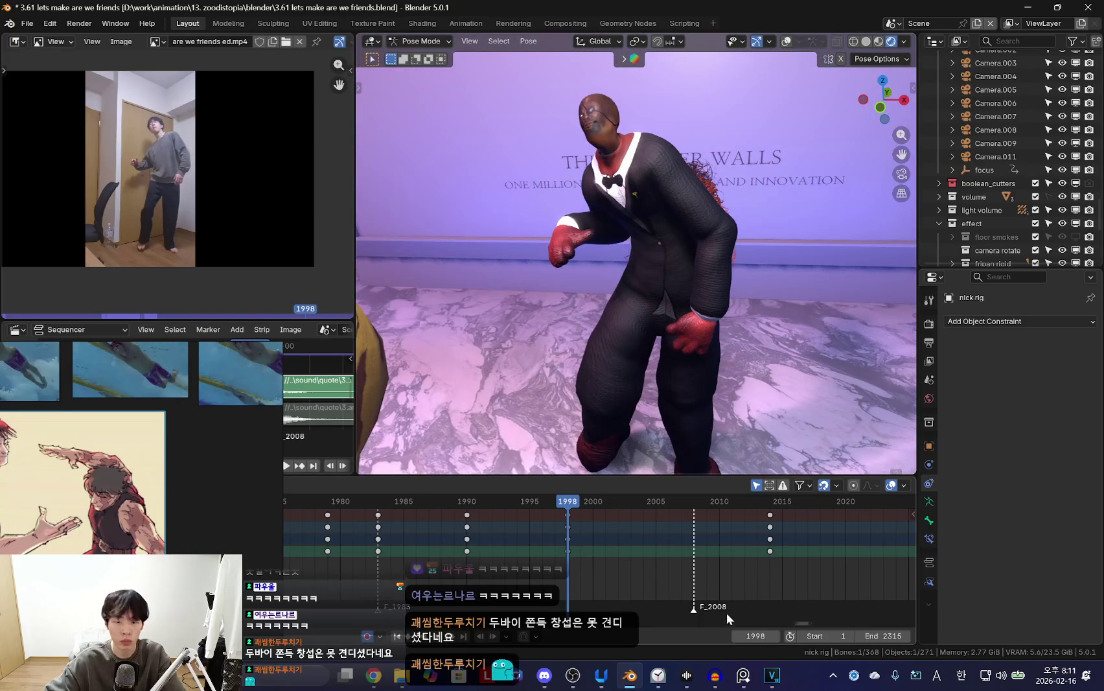
pyautogui.moveTo(493, 526); pyautogui.dragTo(658, 545)
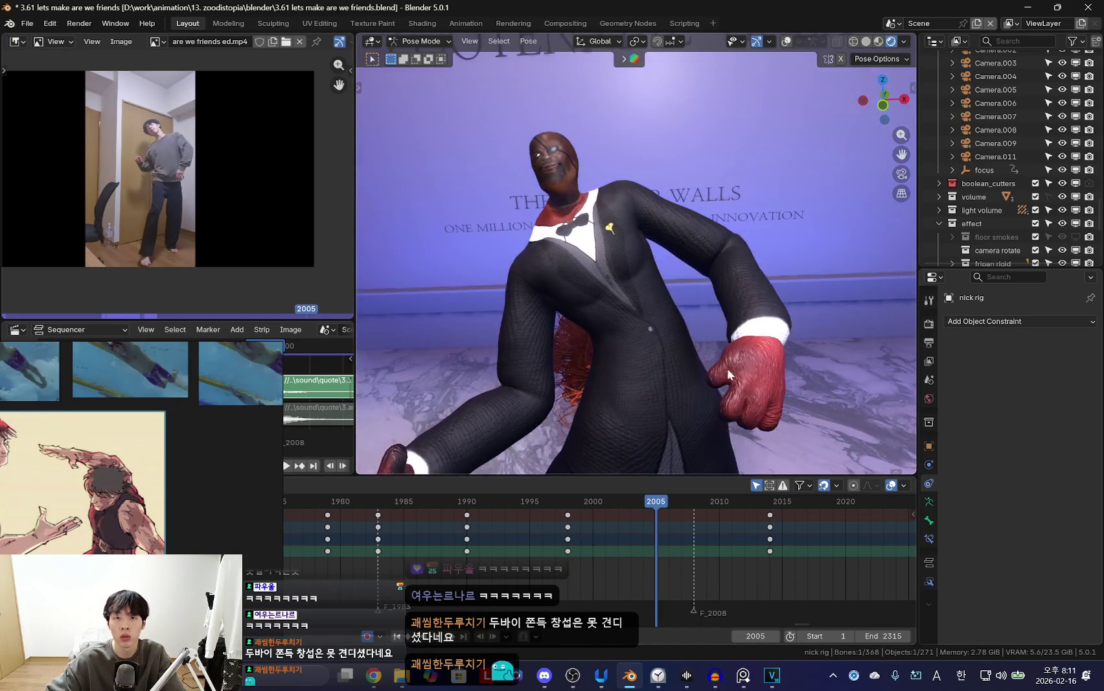
pyautogui.click(772, 177)
pyautogui.hotkey('ctrl', 'z')
pyautogui.hotkey('ctrl', 'z')
pyautogui.hotkey('ctrl', 'z')
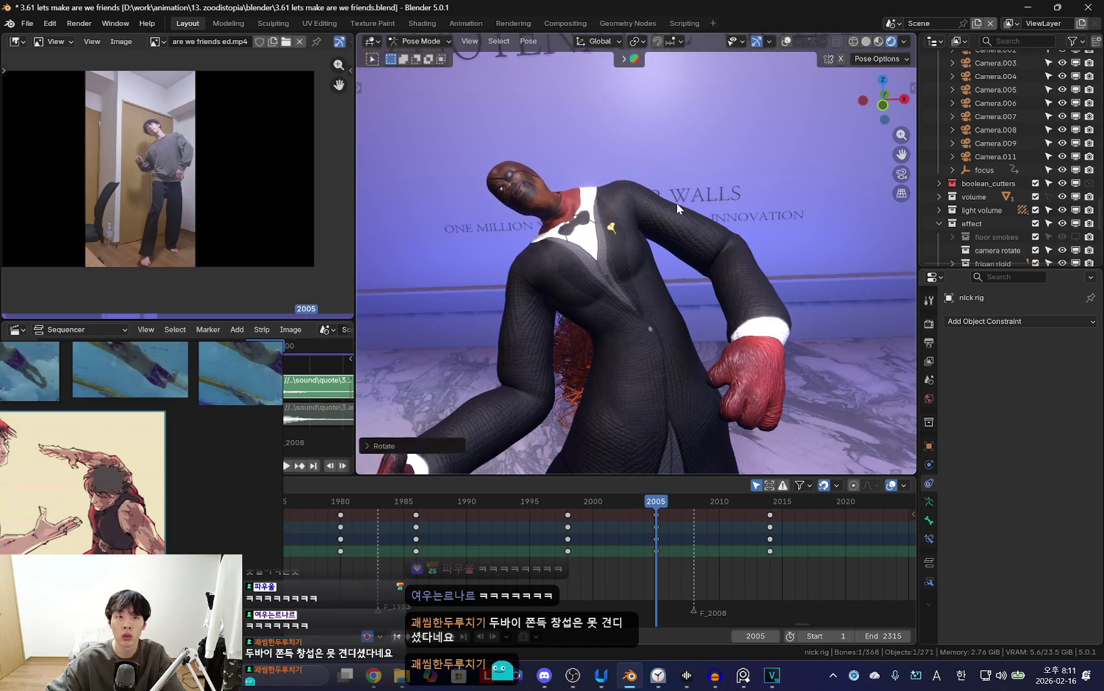
pyautogui.hotkey('shift', 'alt', 'z')
pyautogui.hotkey('shift', 'alt', 'z')
# Scrub to frame 2011, play through, and rotate a bone with overlays hidden.
pyautogui.moveTo(562, 536); pyautogui.dragTo(733, 537)
pyautogui.moveTo(666, 526); pyautogui.dragTo(718, 533)
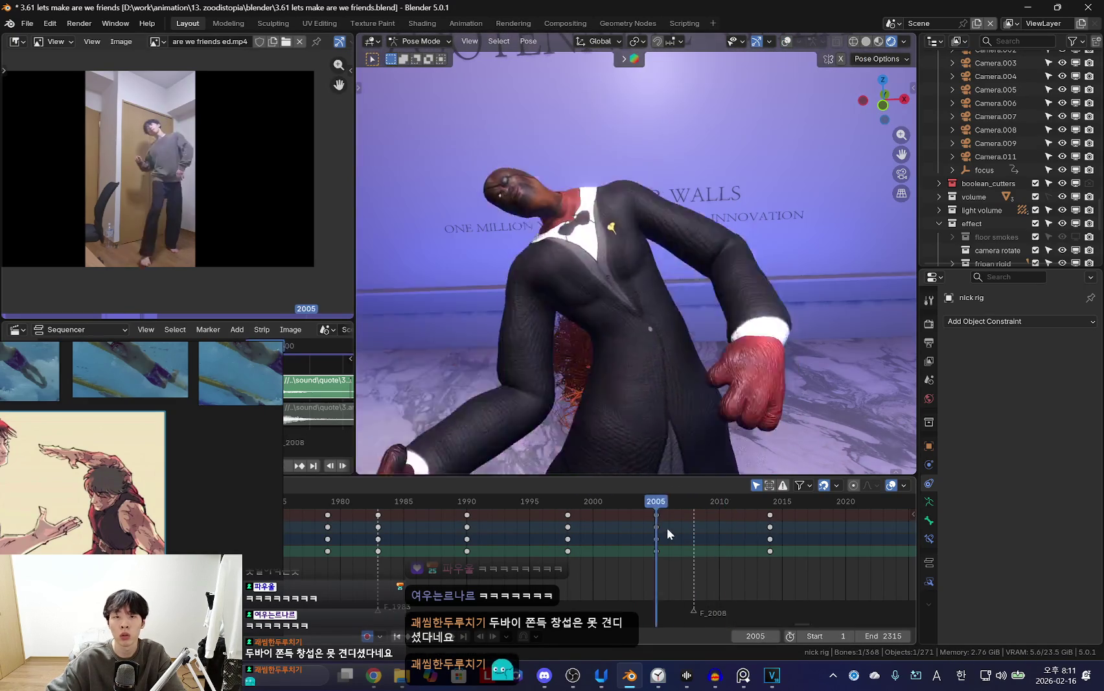
pyautogui.click(728, 523)
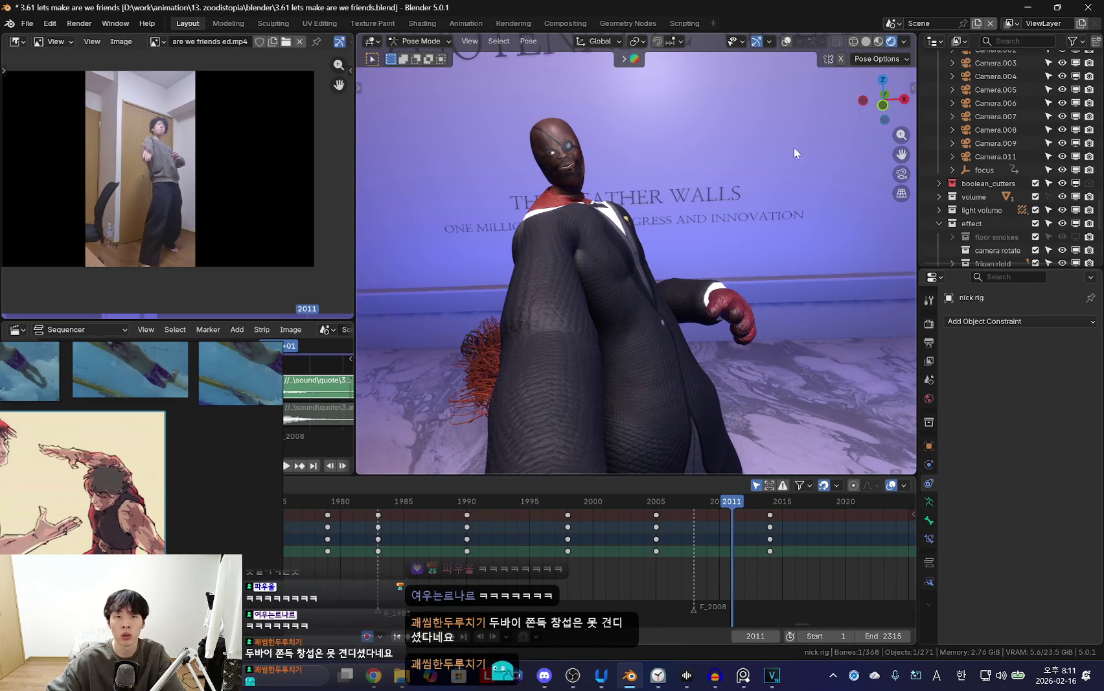
pyautogui.press('space')
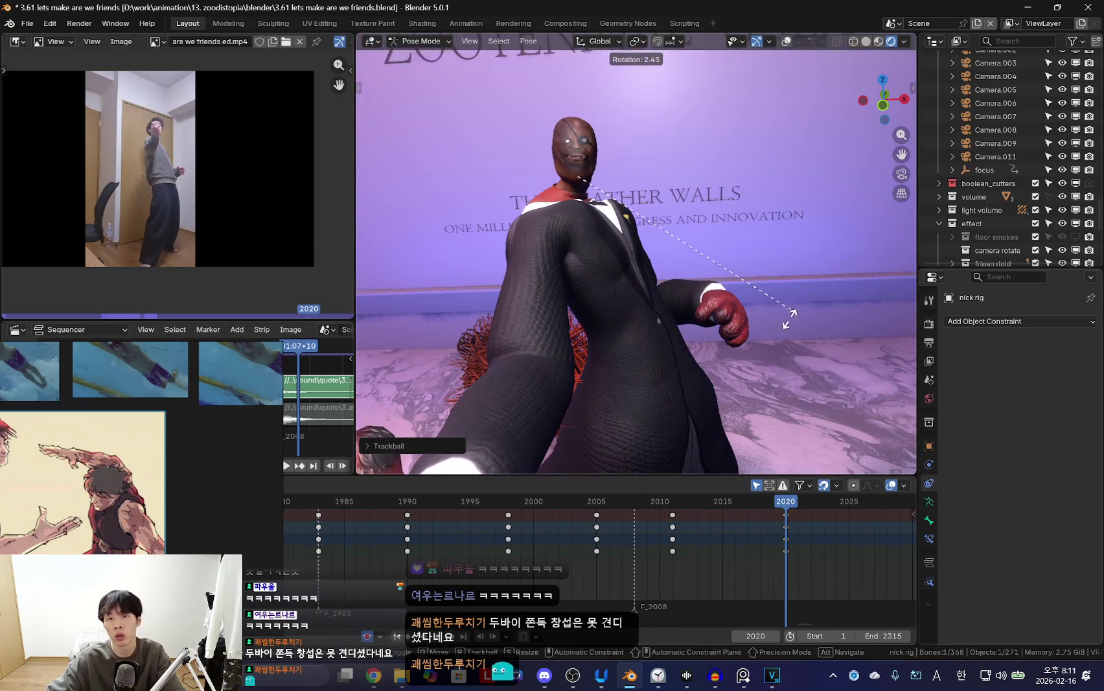
pyautogui.press('r')
pyautogui.click(591, 368)
pyautogui.hotkey('shift', 'alt', 'z')
# Replay frames 2008–2016 against the reference, ending on frame 2006.
pyautogui.moveTo(596, 537)
pyautogui.mouseDown()
pyautogui.moveTo(649, 539)
pyautogui.moveTo(678, 513)
pyautogui.mouseUp()
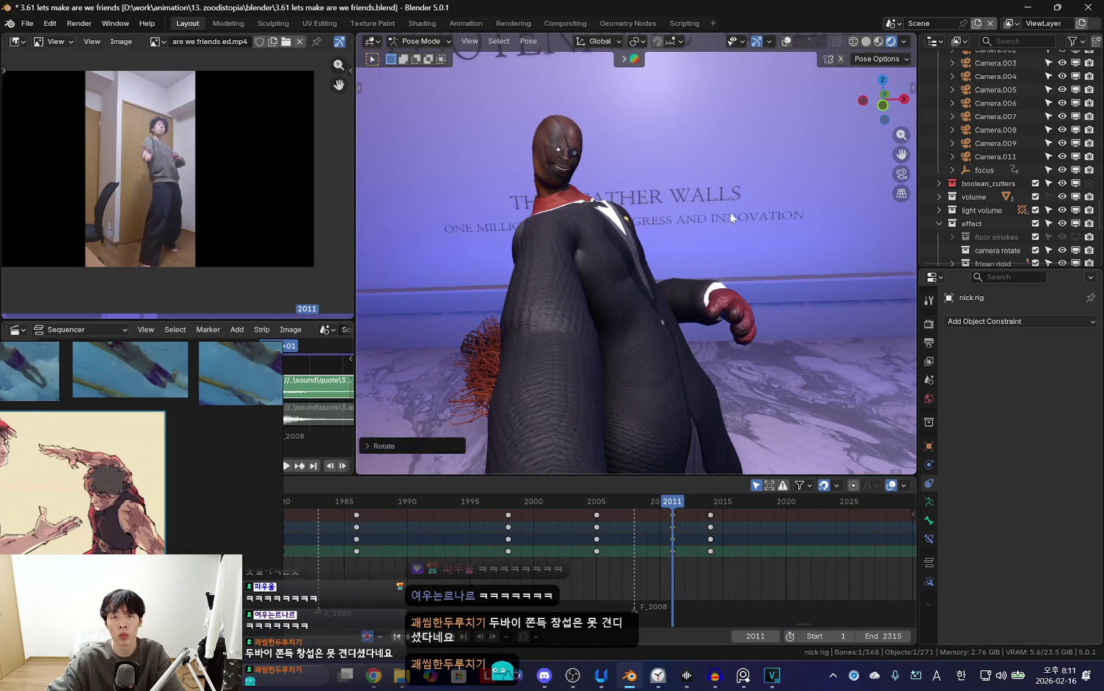
pyautogui.moveTo(649, 540); pyautogui.dragTo(761, 530)
pyautogui.keyDown('alt'); pyautogui.scroll(10, 749, 333); pyautogui.keyUp('alt')
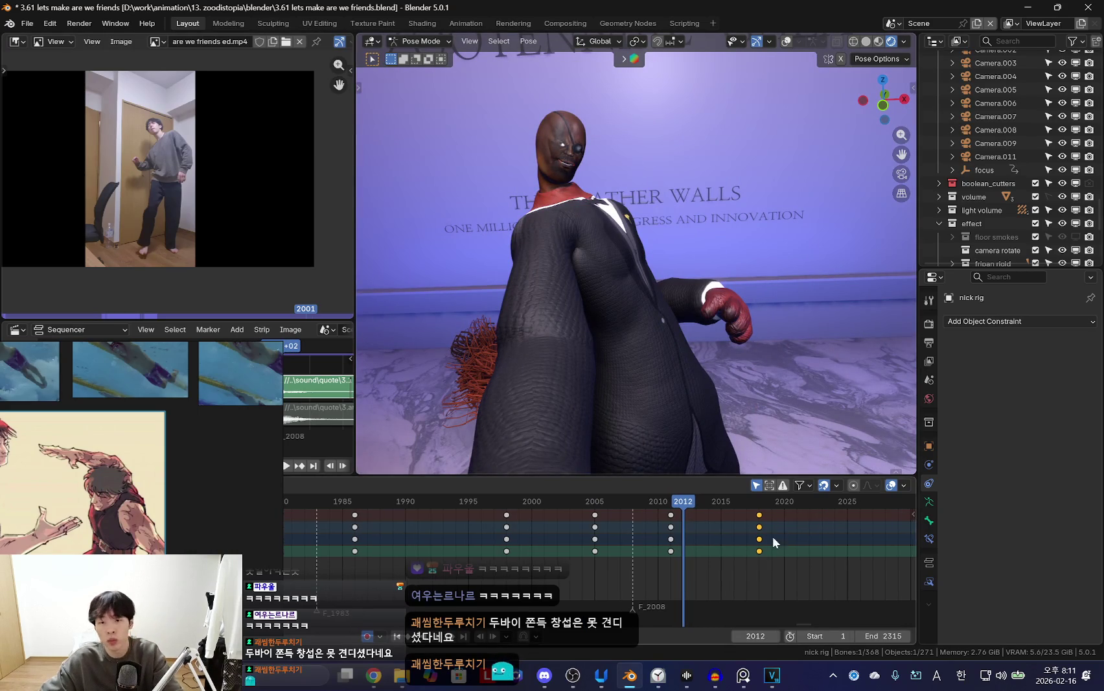
pyautogui.press('space')
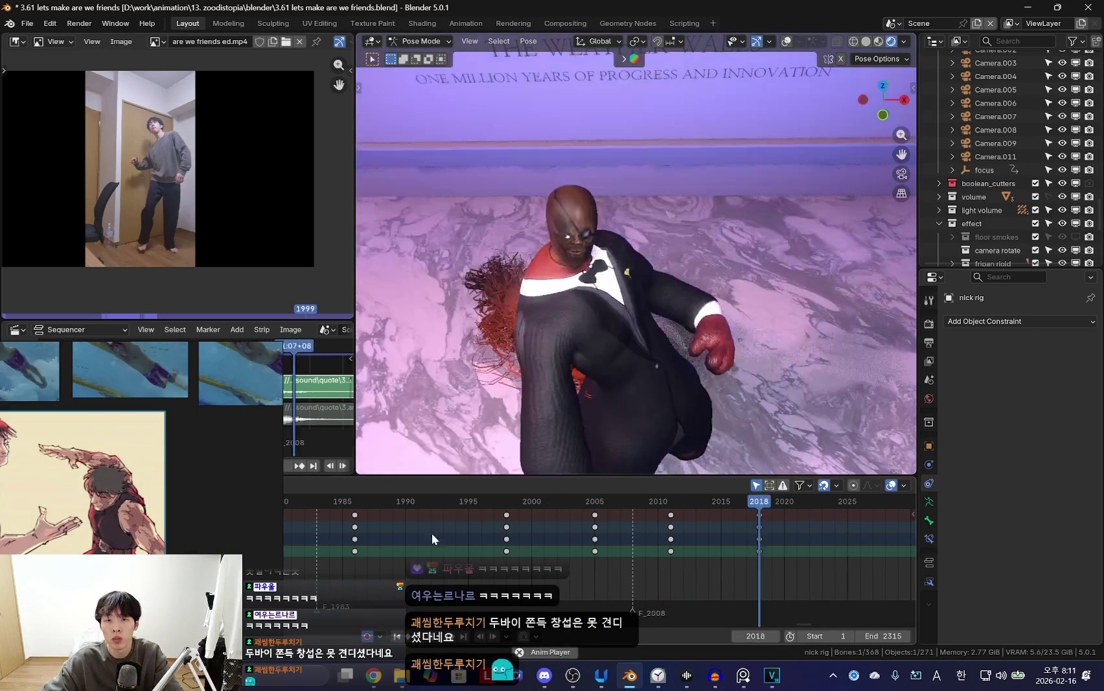
pyautogui.press('space')
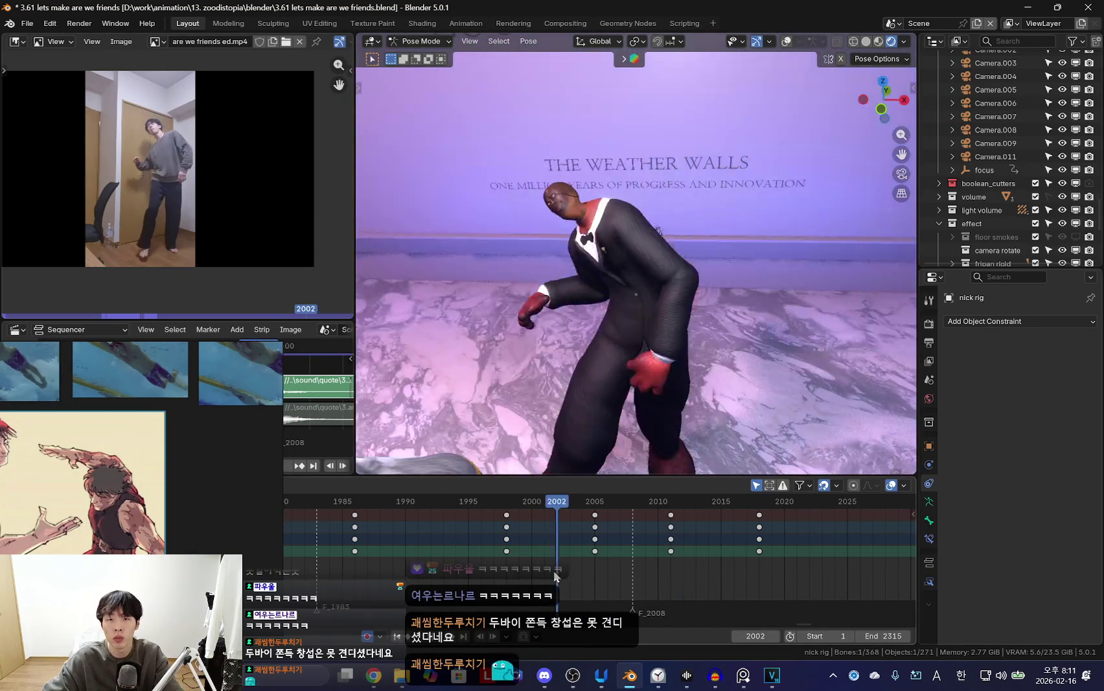
pyautogui.moveTo(554, 570); pyautogui.dragTo(657, 562)
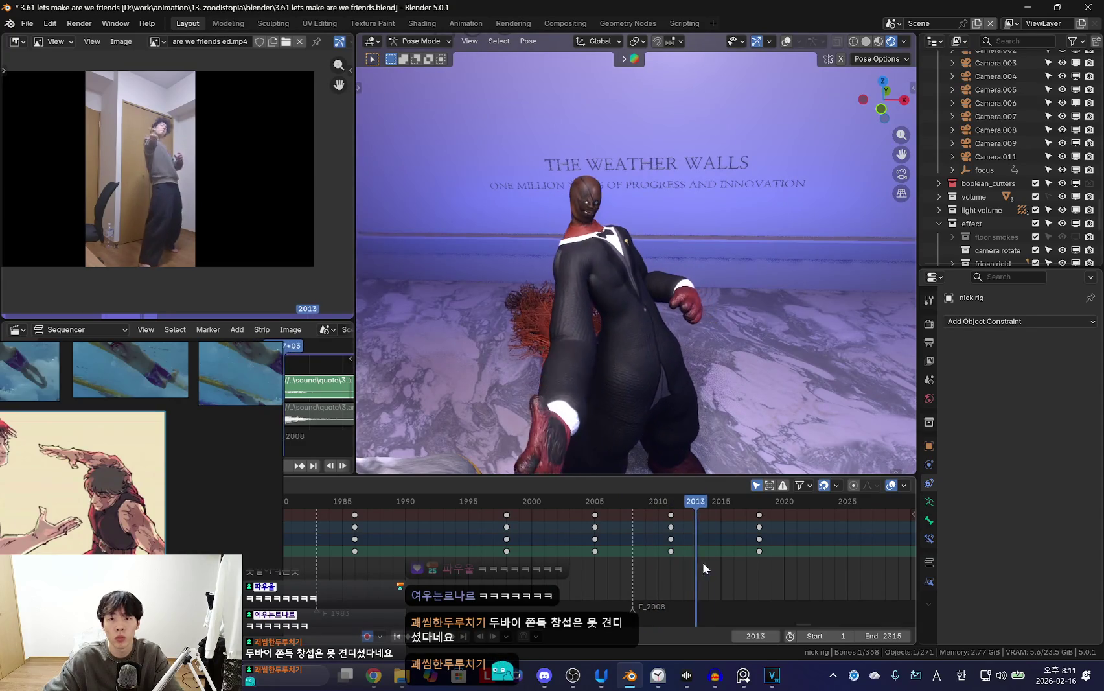
pyautogui.press('Up')
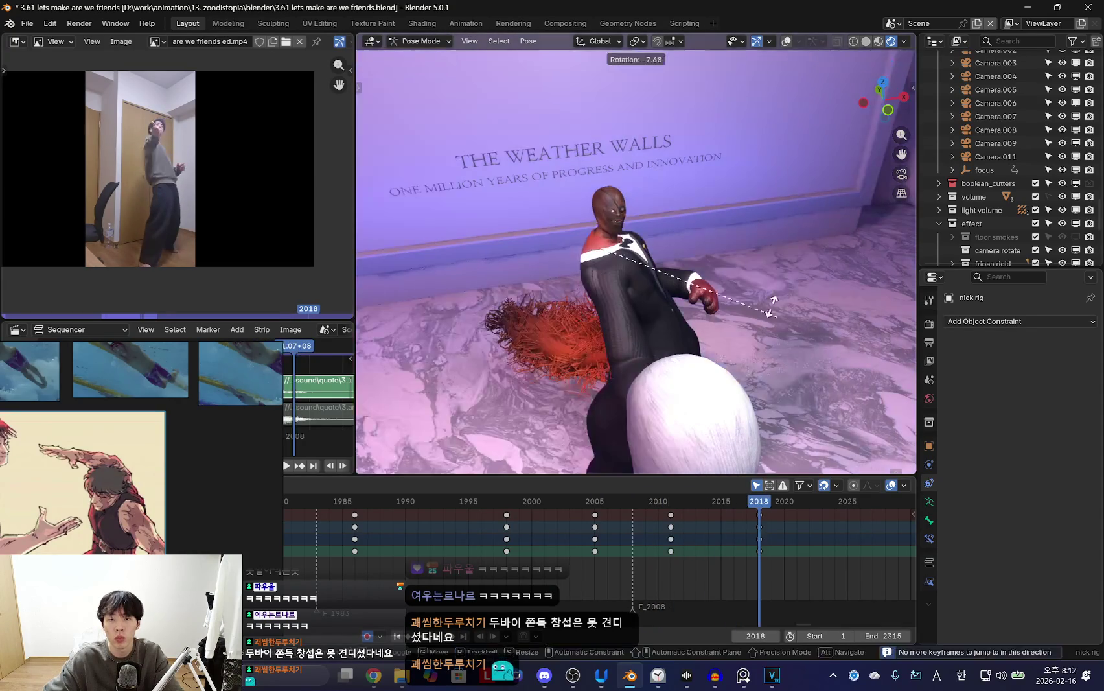
pyautogui.press('space')
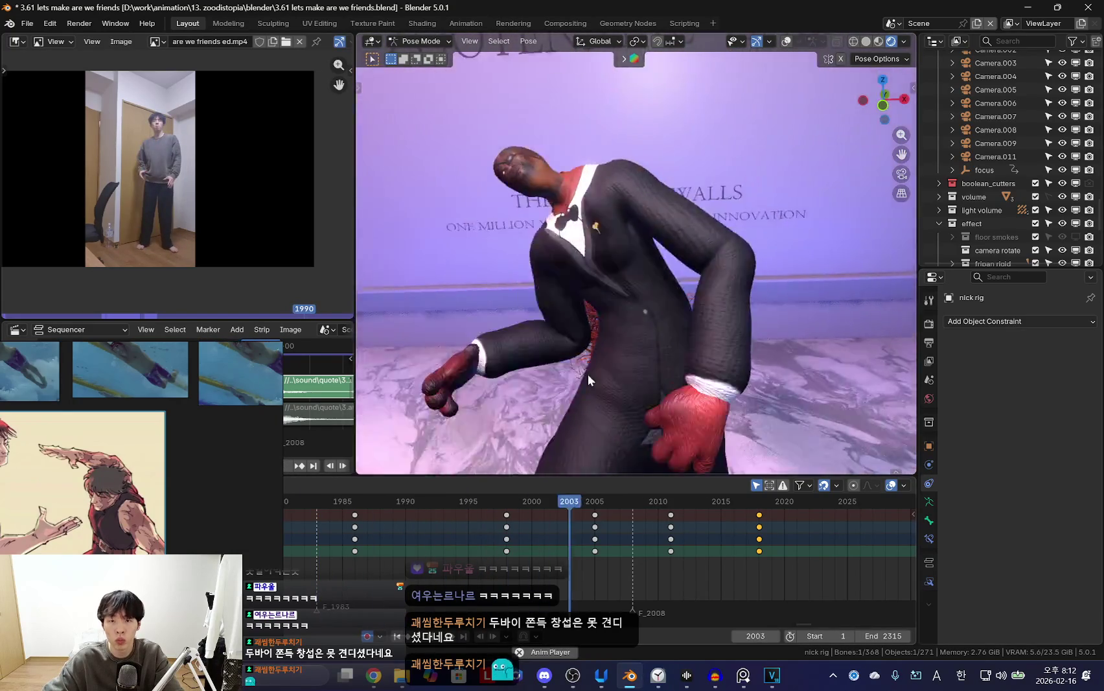
pyautogui.scroll(-2, 570, 532)
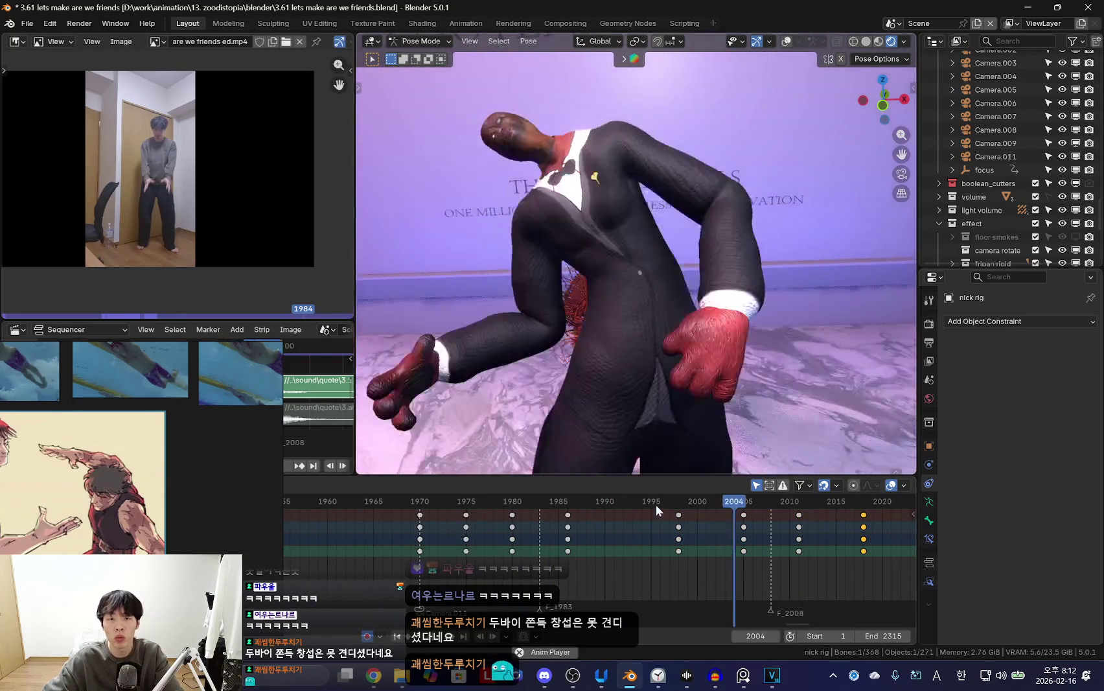
pyautogui.moveTo(705, 543)
pyautogui.mouseDown()
pyautogui.moveTo(686, 566)
pyautogui.moveTo(703, 565)
pyautogui.mouseUp()
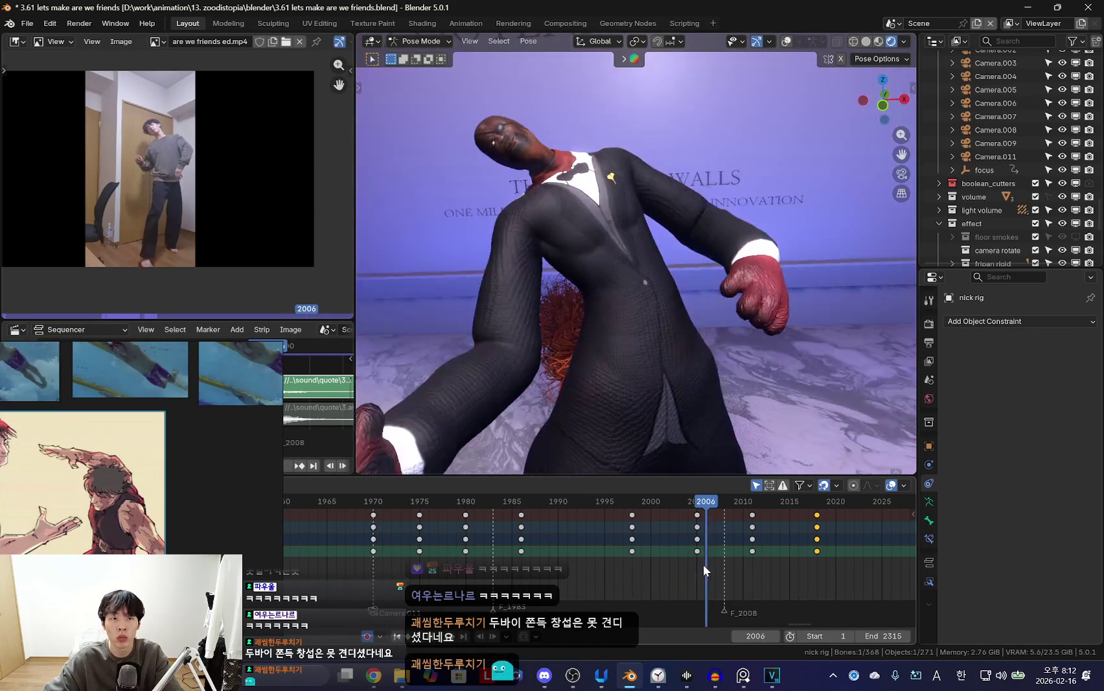
pyautogui.moveTo(647, 291); pyautogui.dragTo(663, 317, button='middle')
# Rotate the right forearm upward at frame 2006, checking the raised arm through the camera.
pyautogui.press('r')
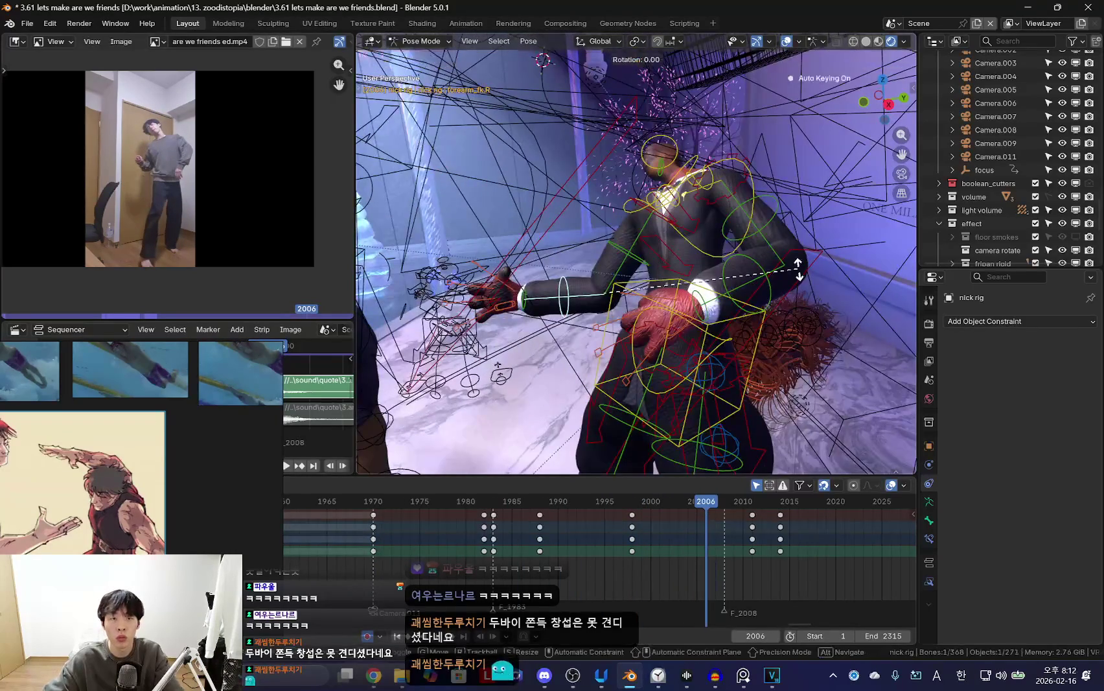
pyautogui.click(624, 269)
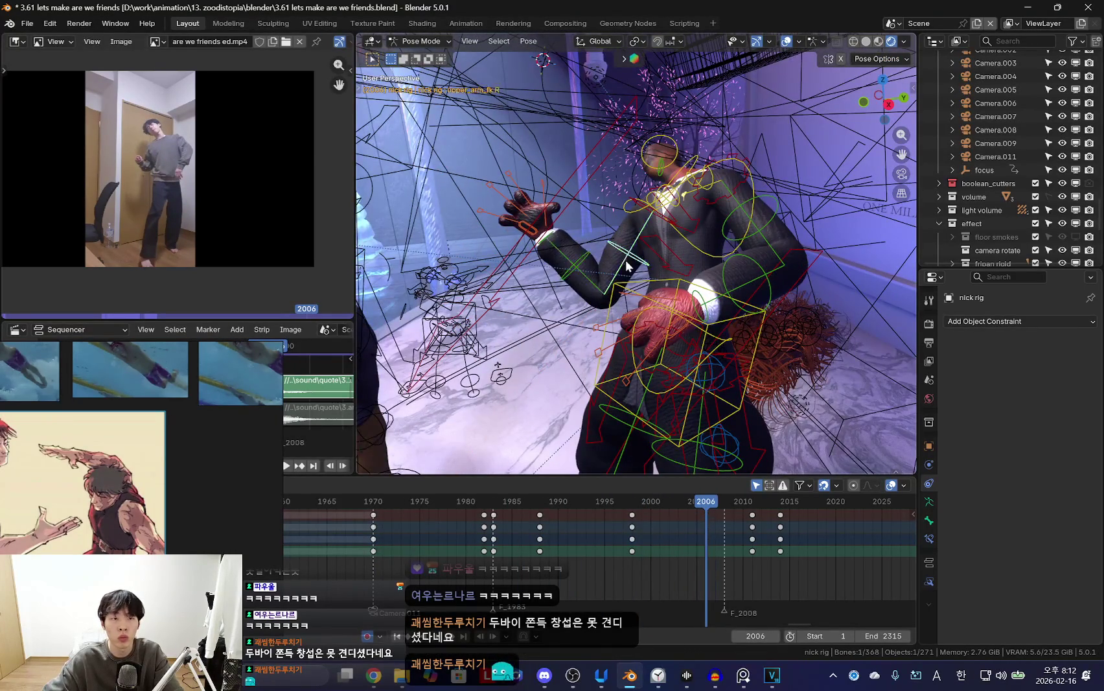
pyautogui.hotkey('shift', 'alt', 'z')
pyautogui.press('KP_0')
pyautogui.press('r')
pyautogui.click(691, 329)
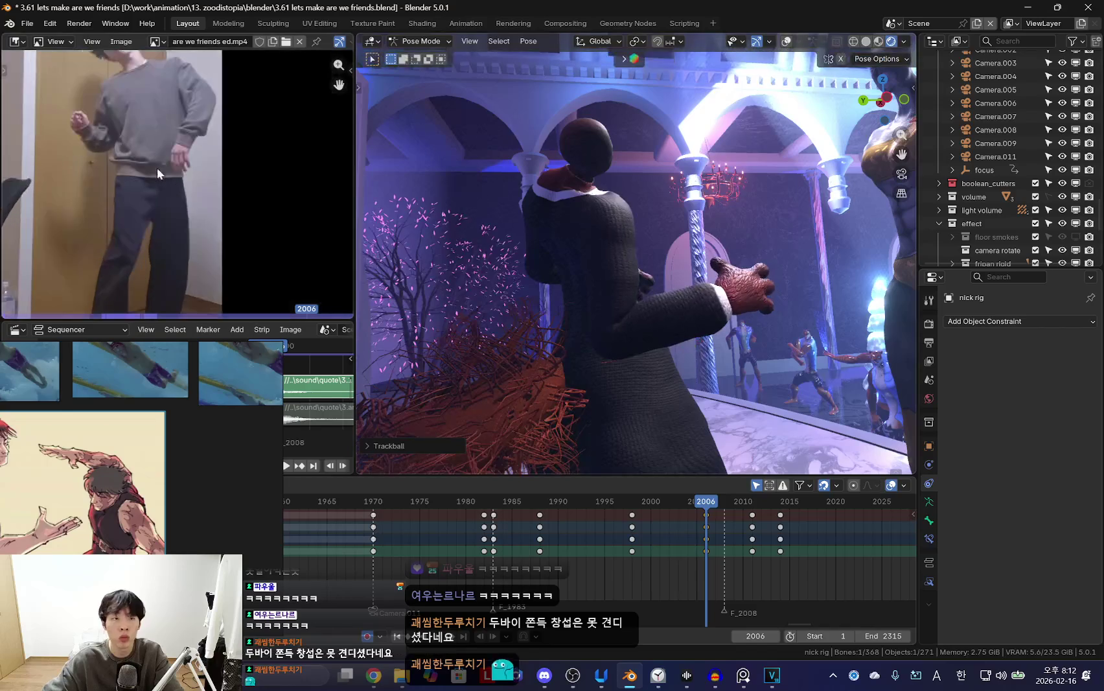
pyautogui.press('KP_0')
pyautogui.hotkey('shift', 'alt', 'z')
pyautogui.hotkey('shift', 'alt', 'z')
pyautogui.press('KP_0')
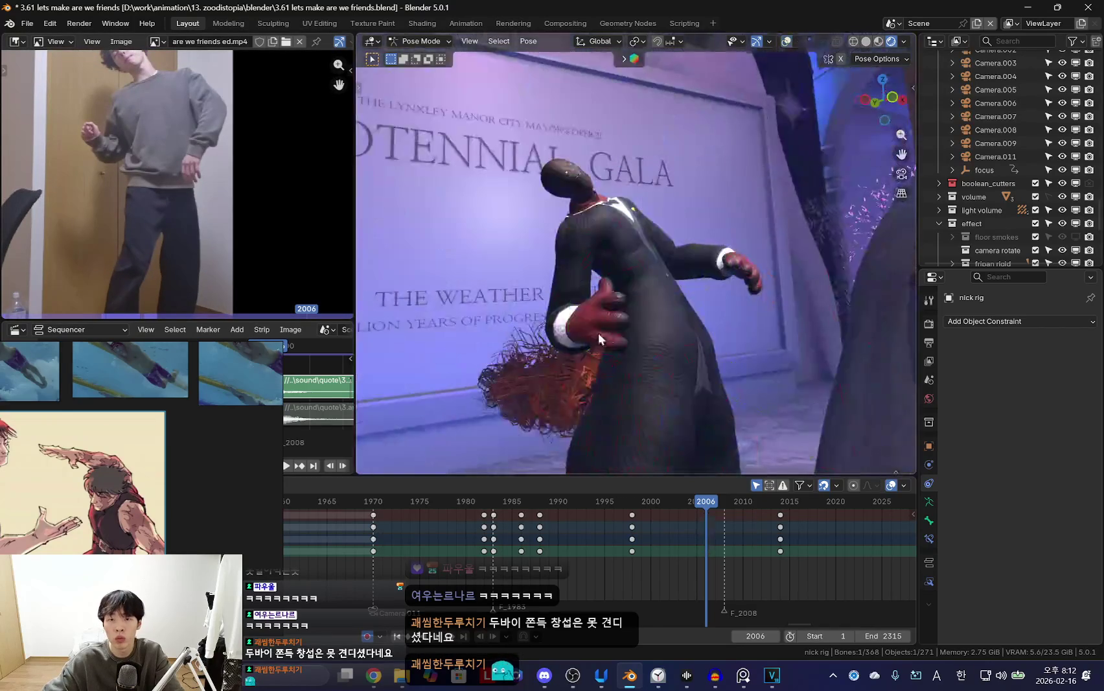
pyautogui.hotkey('shift', 'alt', 'z')
pyautogui.moveTo(642, 332)
pyautogui.mouseDown(button='middle')
pyautogui.moveTo(662, 296)
pyautogui.moveTo(813, 338)
pyautogui.mouseUp(button='middle')
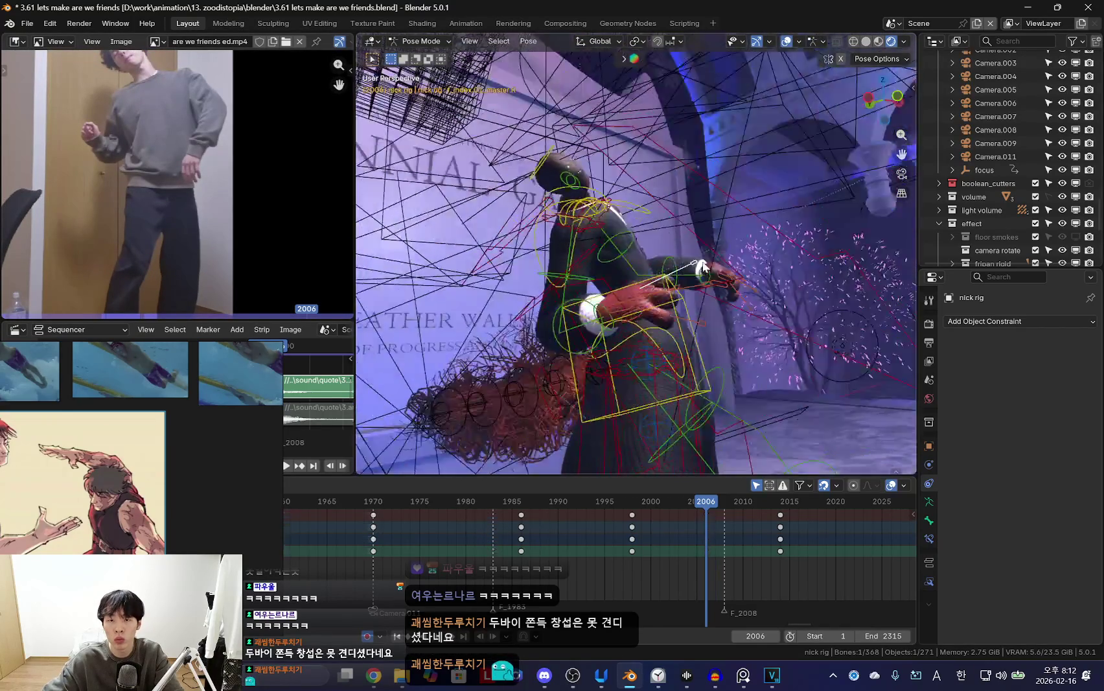
# Select the right index finger control and inspect the hand from the camera and side.
pyautogui.hotkey('shift', 'alt', 'z')
pyautogui.hotkey('shift', 'alt', 'z')
pyautogui.click(731, 305)
# Rotate and scale the right middle finger and hand bone to repose the glove.
pyautogui.hotkey('shift', 'alt', 'z')
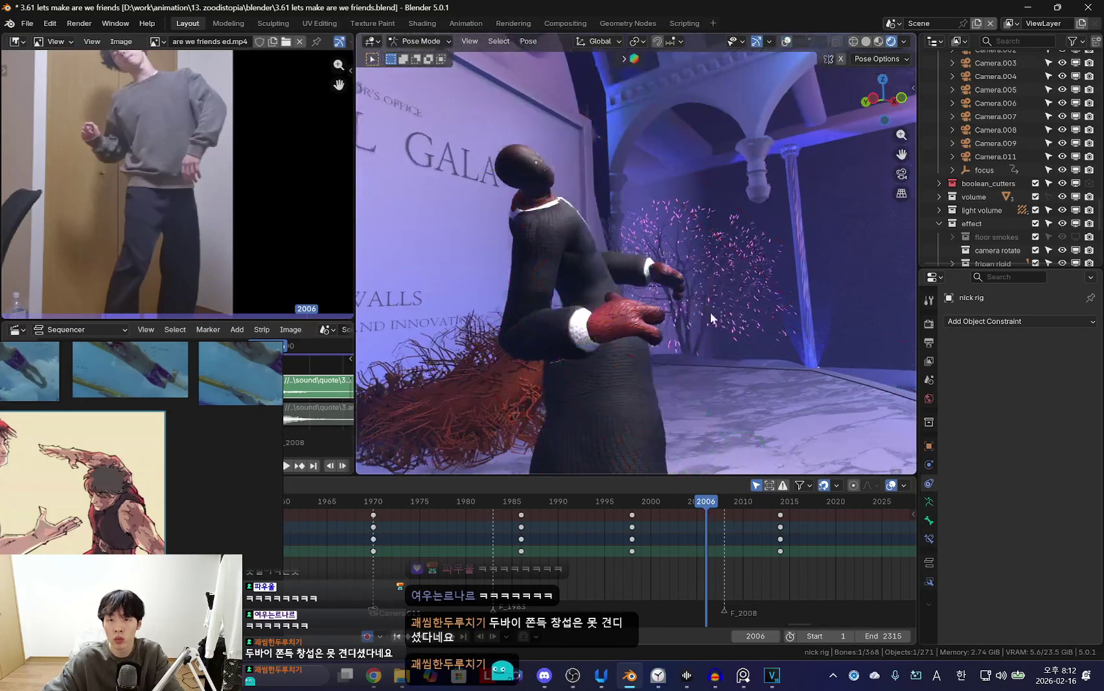
pyautogui.moveTo(731, 306); pyautogui.dragTo(779, 313, button='middle')
pyautogui.press('KP_0')
pyautogui.moveTo(531, 373)
pyautogui.mouseDown(button='middle')
pyautogui.moveTo(657, 279)
pyautogui.moveTo(654, 319)
pyautogui.moveTo(717, 310)
pyautogui.mouseUp(button='middle')
pyautogui.hotkey('shift', 'alt', 'z')
pyautogui.click(726, 266)
pyautogui.hotkey('shift', 'alt', 'z')
pyautogui.moveTo(726, 264)
pyautogui.mouseDown(button='middle')
pyautogui.moveTo(648, 291)
pyautogui.moveTo(602, 400)
pyautogui.moveTo(638, 242)
pyautogui.mouseUp(button='middle')
pyautogui.press('r')
pyautogui.click(622, 272)
pyautogui.hotkey('shift', 'alt', 'z')
pyautogui.press('s')
pyautogui.click(648, 279)
pyautogui.hotkey('shift', 'alt', 'z')
pyautogui.moveTo(759, 250); pyautogui.dragTo(698, 294, button='middle')
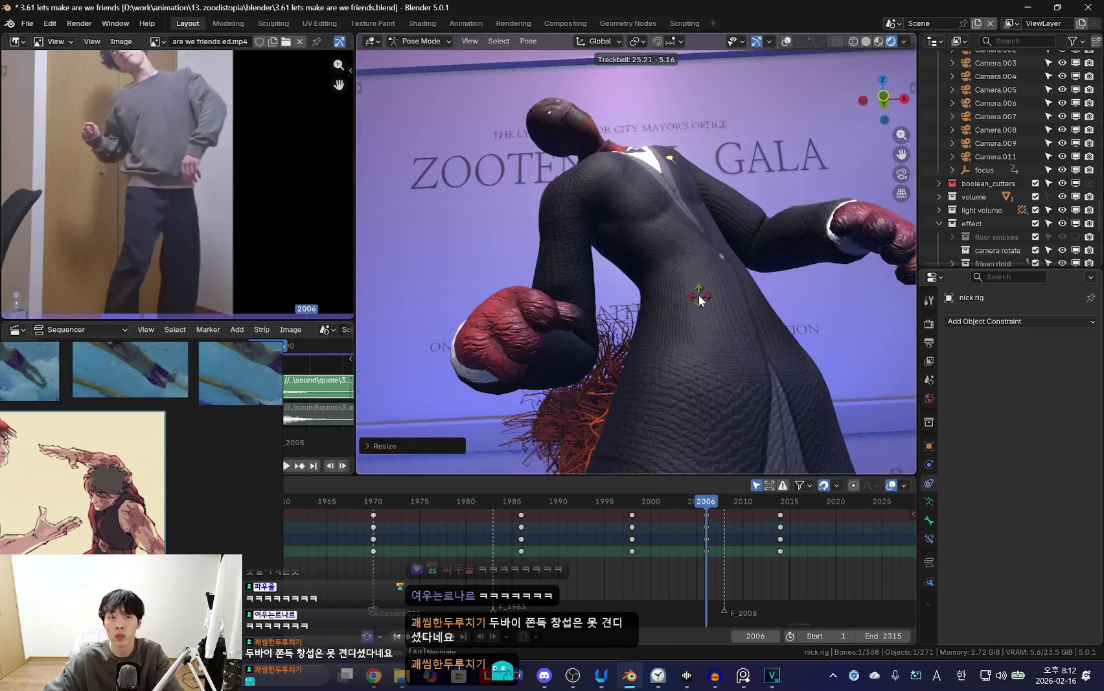
pyautogui.press('s')
# Rotate the right thumb and hand to close the gloved fist.
pyautogui.click(745, 337)
pyautogui.moveTo(745, 337)
pyautogui.mouseDown(button='middle')
pyautogui.moveTo(584, 303)
pyautogui.moveTo(583, 320)
pyautogui.moveTo(570, 304)
pyautogui.moveTo(658, 287)
pyautogui.mouseUp(button='middle')
pyautogui.hotkey('shift', 'alt', 'z')
pyautogui.hotkey('shift', 'alt', 'z')
pyautogui.press('r')
pyautogui.press('r')
pyautogui.click(570, 311)
pyautogui.press('r')
pyautogui.click(578, 397)
pyautogui.hotkey('shift', 'alt', 'z')
# Raise the arm further by rotating it around its local X axis.
pyautogui.hotkey('shift', 'alt', 'z')
pyautogui.press('r')
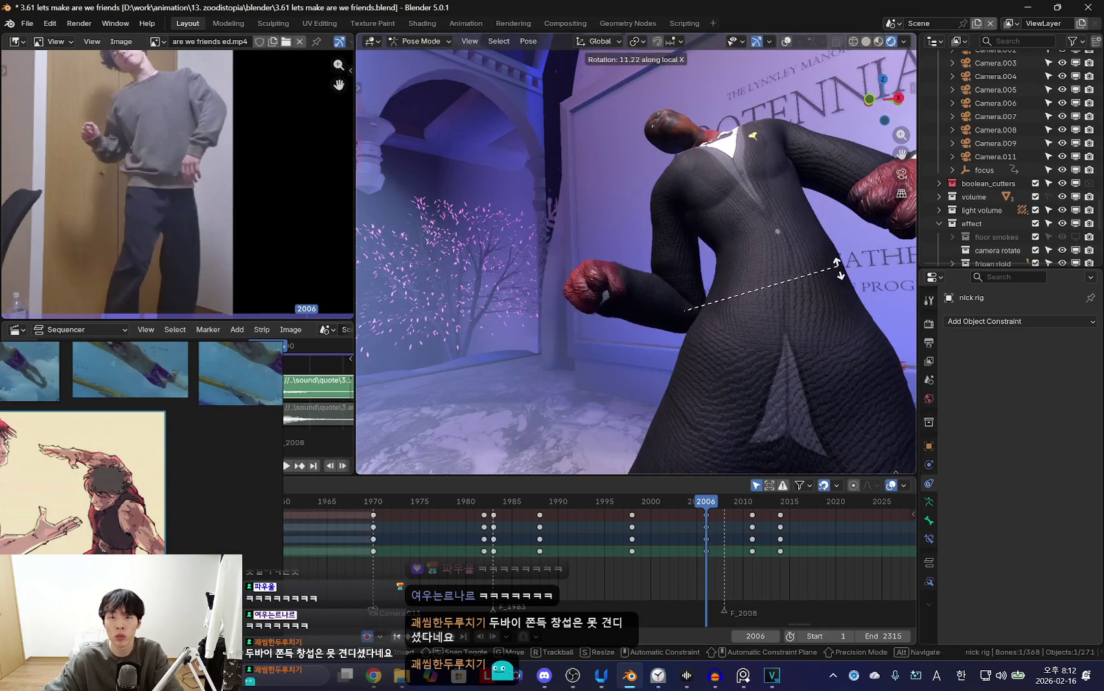
pyautogui.press('x')
pyautogui.press('x')
pyautogui.click(848, 292)
pyautogui.moveTo(698, 328)
pyautogui.mouseDown(button='middle')
pyautogui.moveTo(780, 308)
pyautogui.moveTo(617, 302)
pyautogui.mouseUp(button='middle')
pyautogui.hotkey('shift', 'alt', 'z')
pyautogui.hotkey('shift', 'alt', 'z')
pyautogui.moveTo(508, 227)
pyautogui.mouseDown(button='middle')
pyautogui.moveTo(793, 344)
pyautogui.moveTo(803, 312)
pyautogui.moveTo(771, 338)
pyautogui.mouseUp(button='middle')
# Rotate the bone once more, key frame 2006, and replay the dance from frame 1992.
pyautogui.press('r')
pyautogui.click(771, 338)
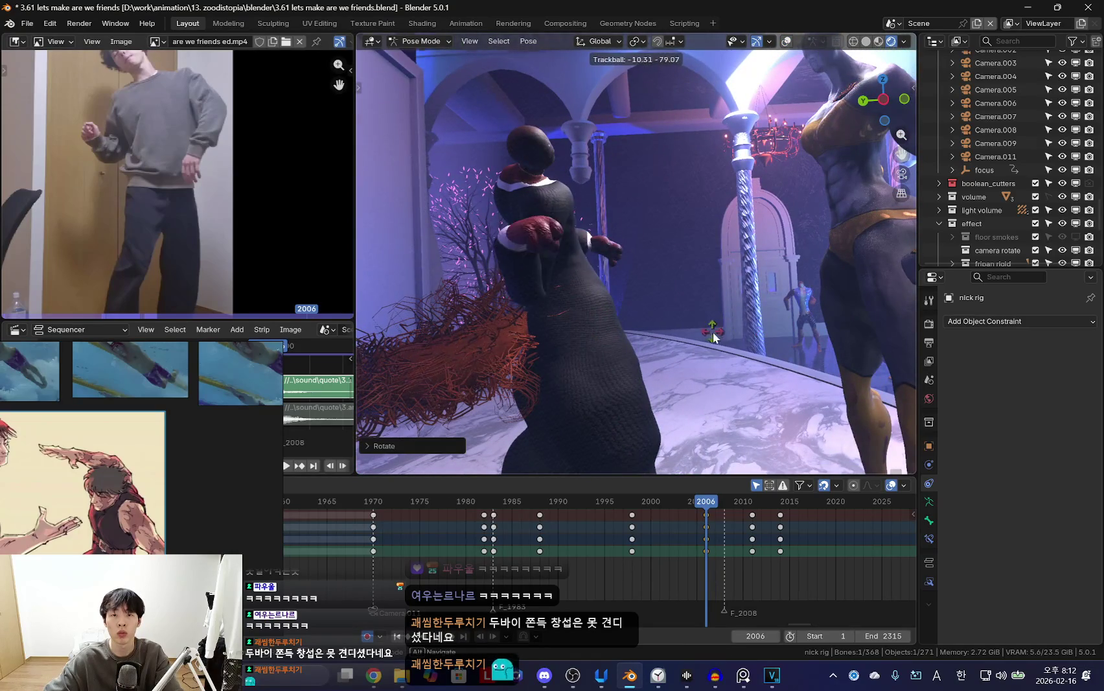
pyautogui.press('i')
pyautogui.moveTo(705, 502); pyautogui.dragTo(575, 542)
pyautogui.press('space')
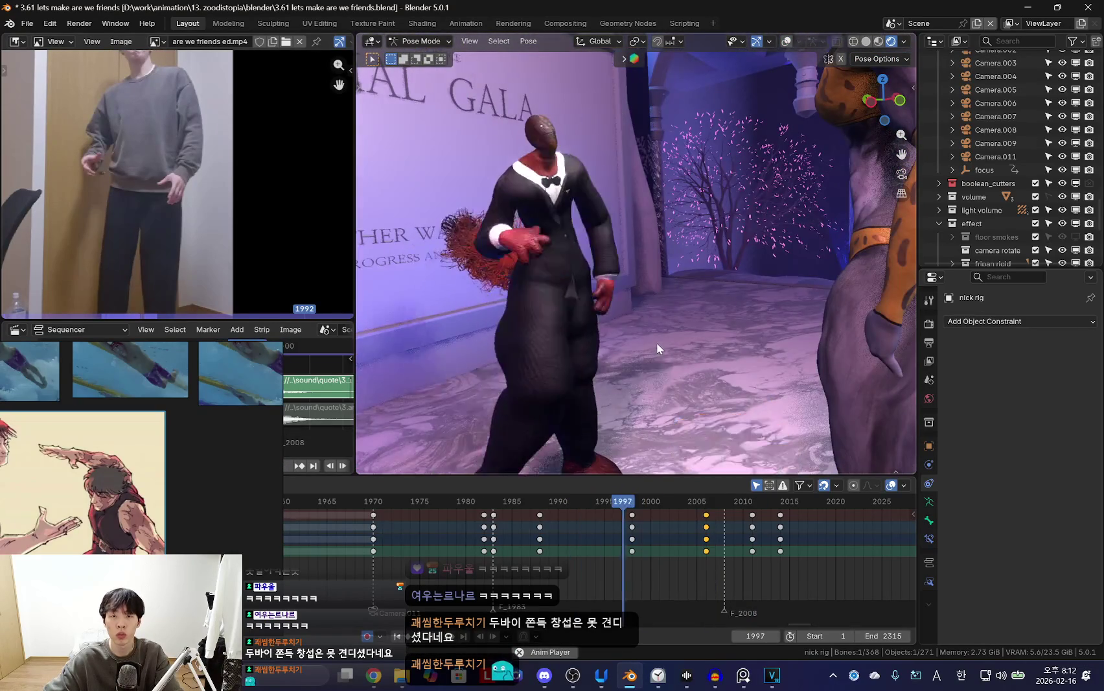
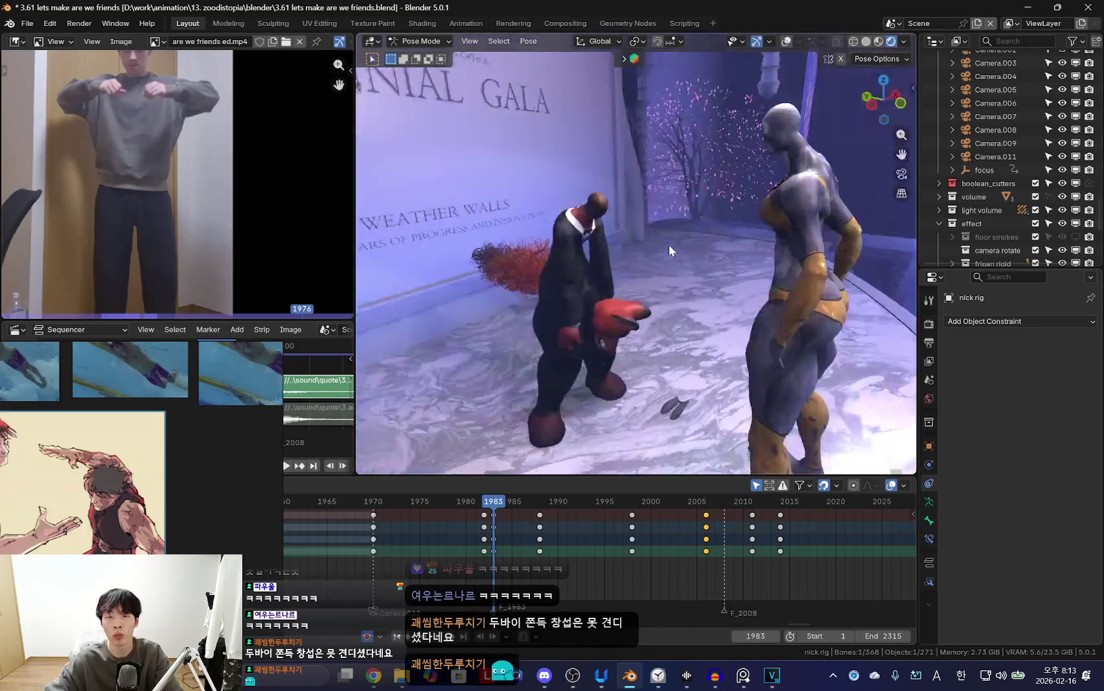
# Key Nick's dance pose at frames 2011 and 2020, viewed through the shot camera.
pyautogui.press('KP_0')
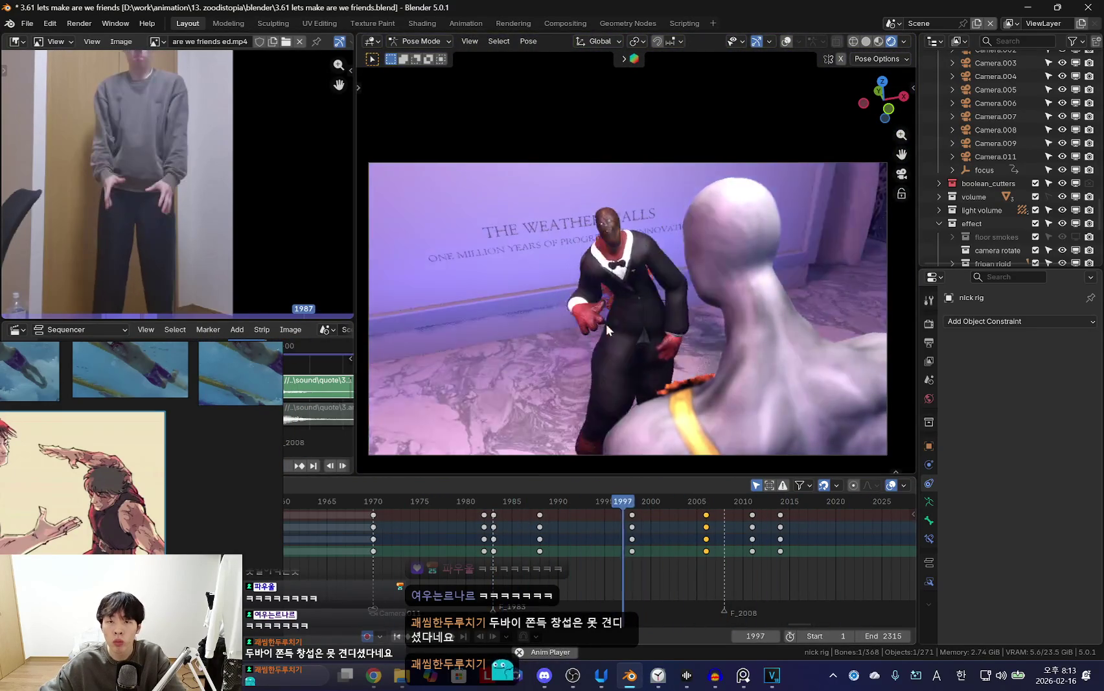
pyautogui.hotkey('shift', 'alt', 'z')
pyautogui.moveTo(551, 532); pyautogui.dragTo(754, 548)
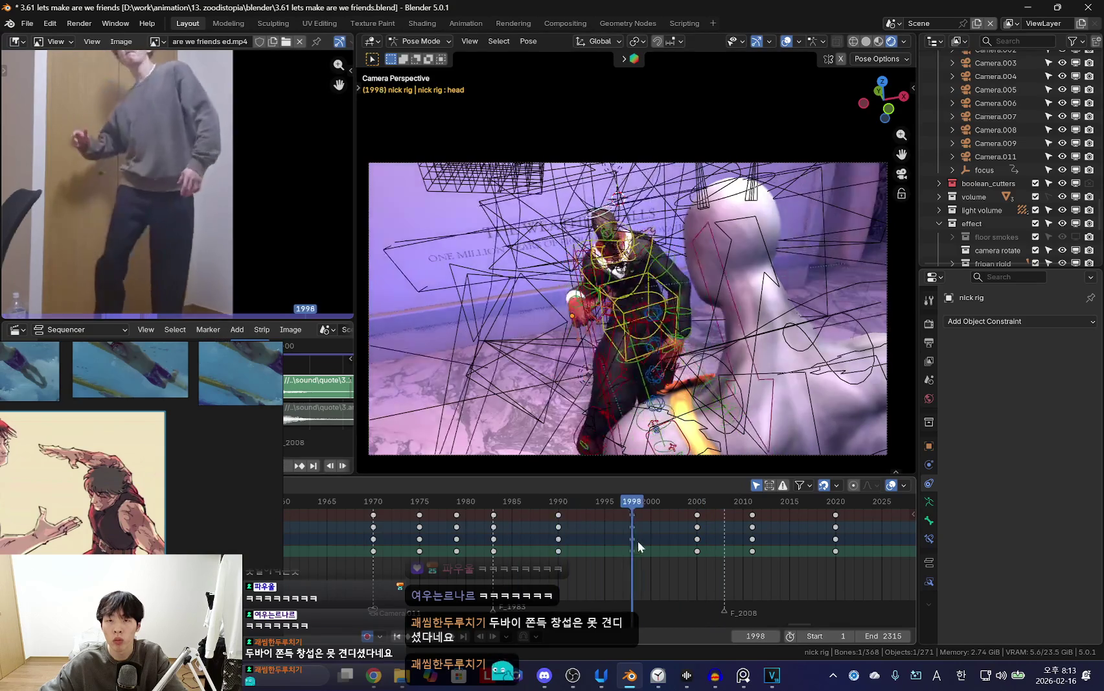
pyautogui.hotkey('shift', 'alt', 'z')
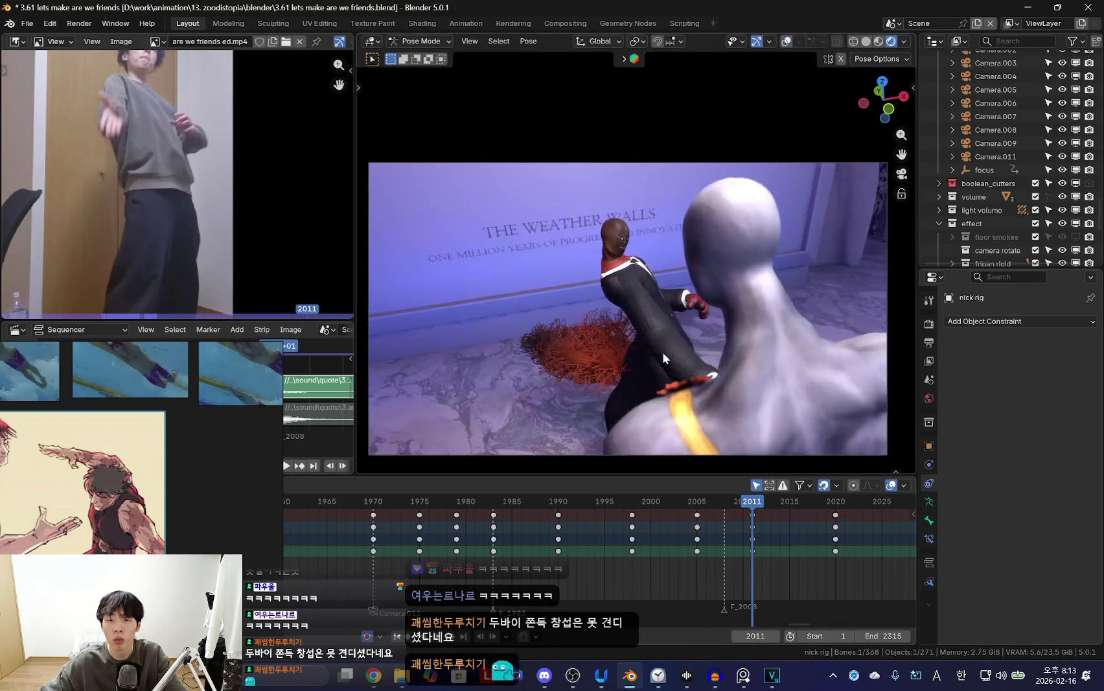
pyautogui.press('i')
pyautogui.press('Up')
pyautogui.press('i')
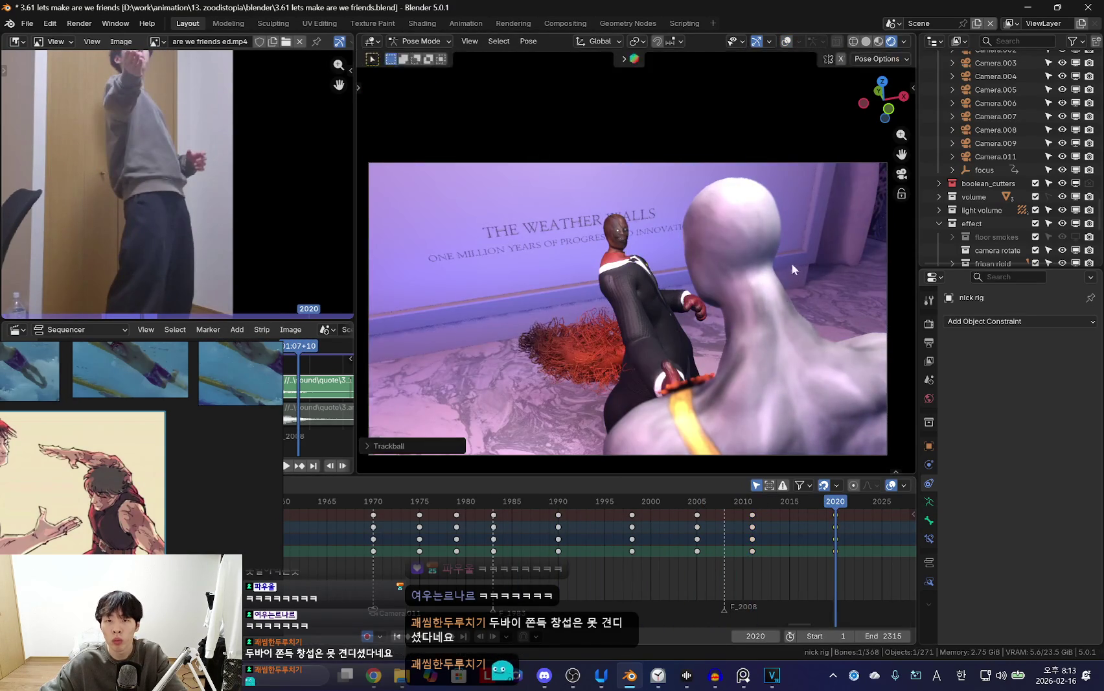
pyautogui.press('Down')
# Review the dance from about frame 1976, then select Camera.011 in Object Mode.
pyautogui.click(428, 555)
pyautogui.moveTo(458, 555); pyautogui.dragTo(596, 513)
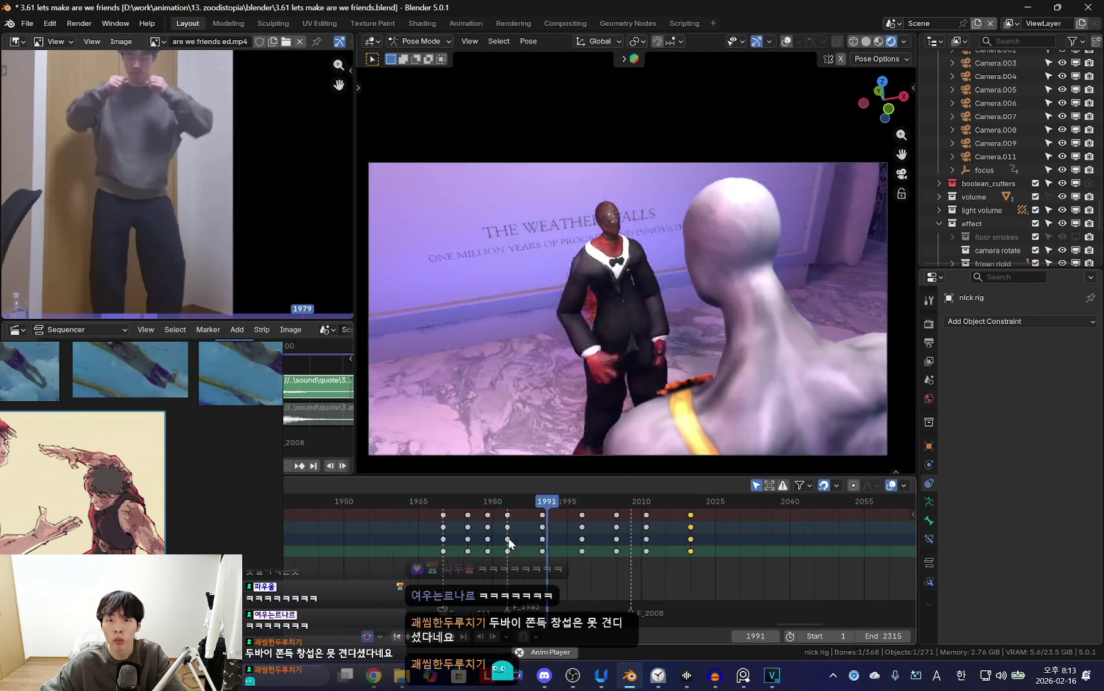
pyautogui.press('space')
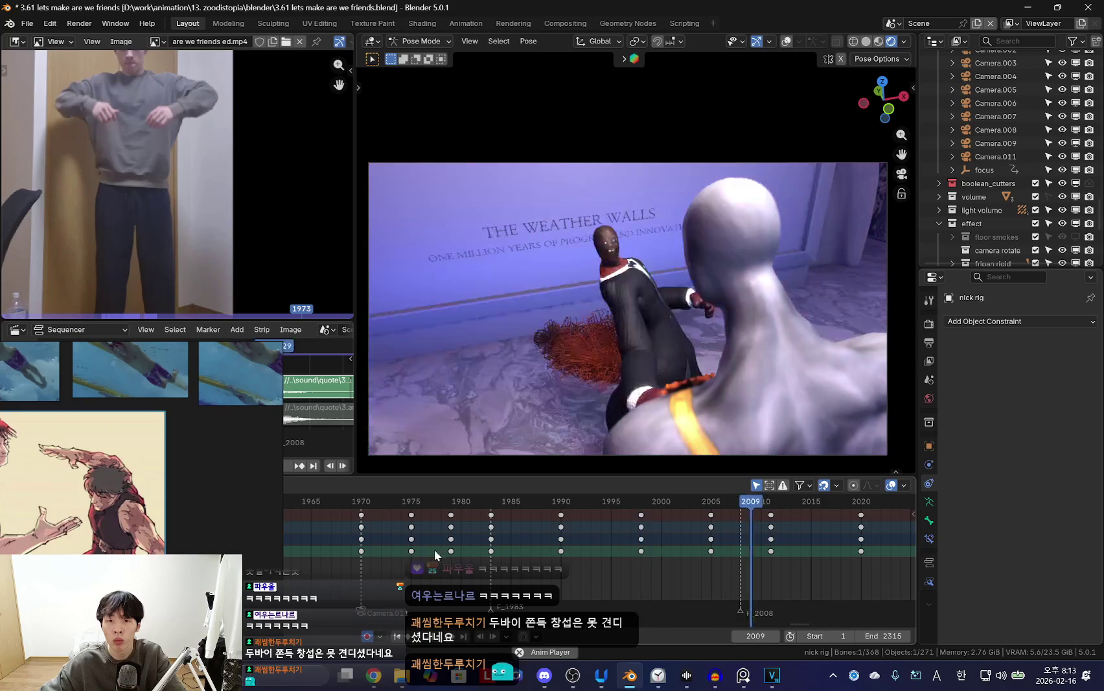
pyautogui.press('space')
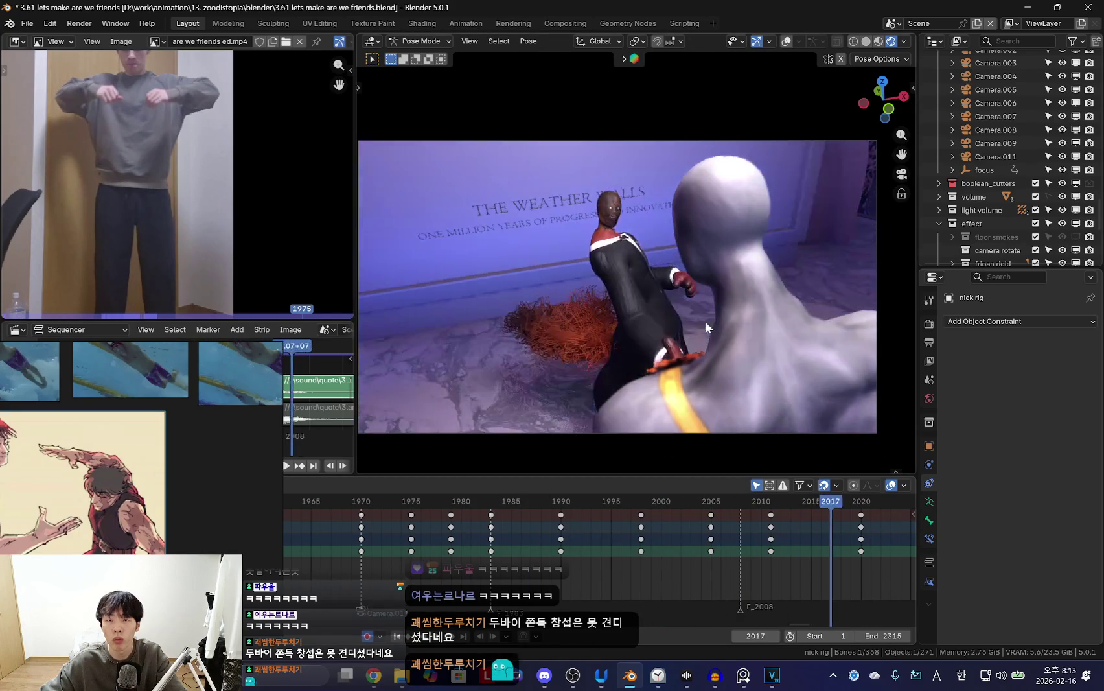
pyautogui.click(704, 320)
pyautogui.click(554, 432)
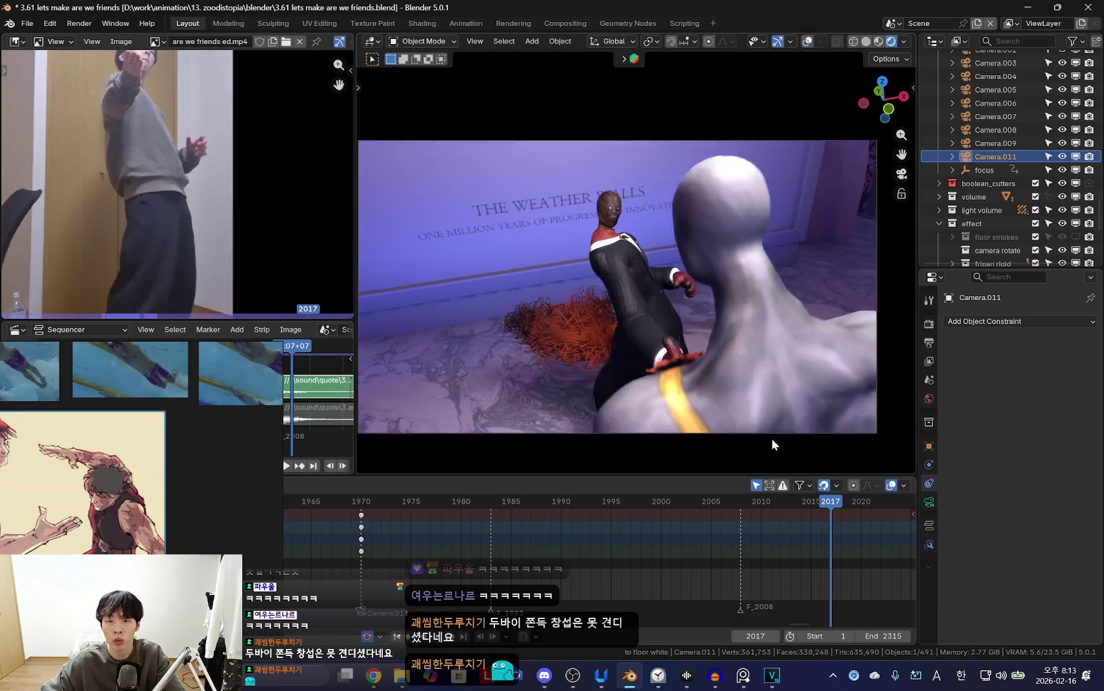
# Reposition Camera.011 with walk navigation and key it at frames 2017 and 1984.
pyautogui.hotkey('shift', '`')
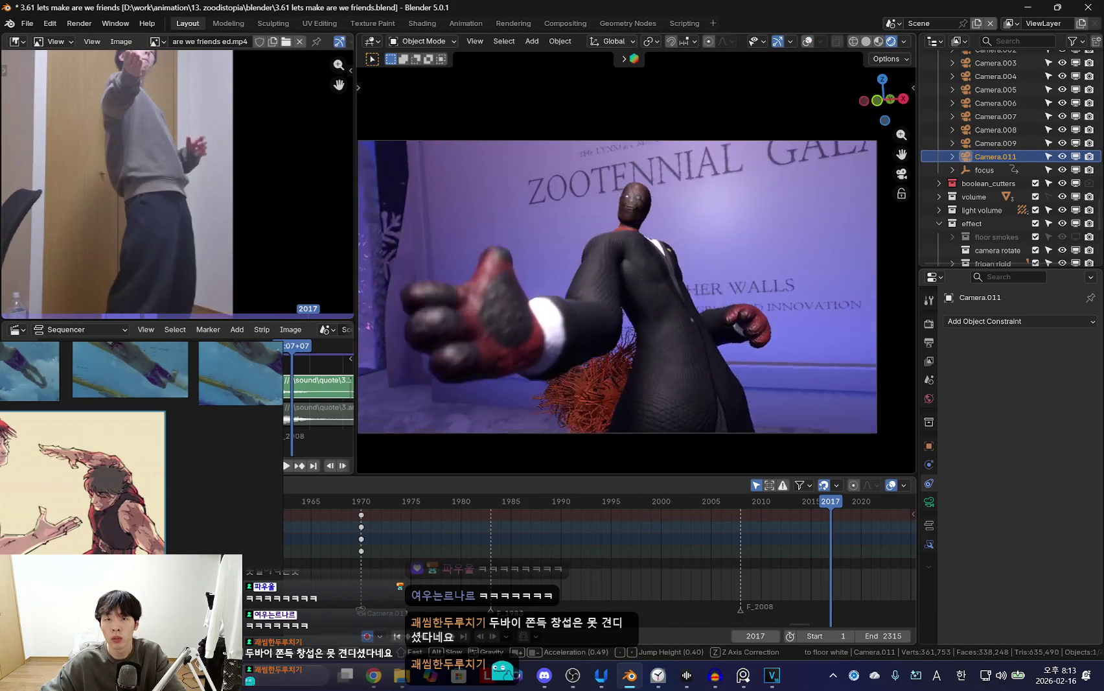
pyautogui.click(731, 327)
pyautogui.press('space')
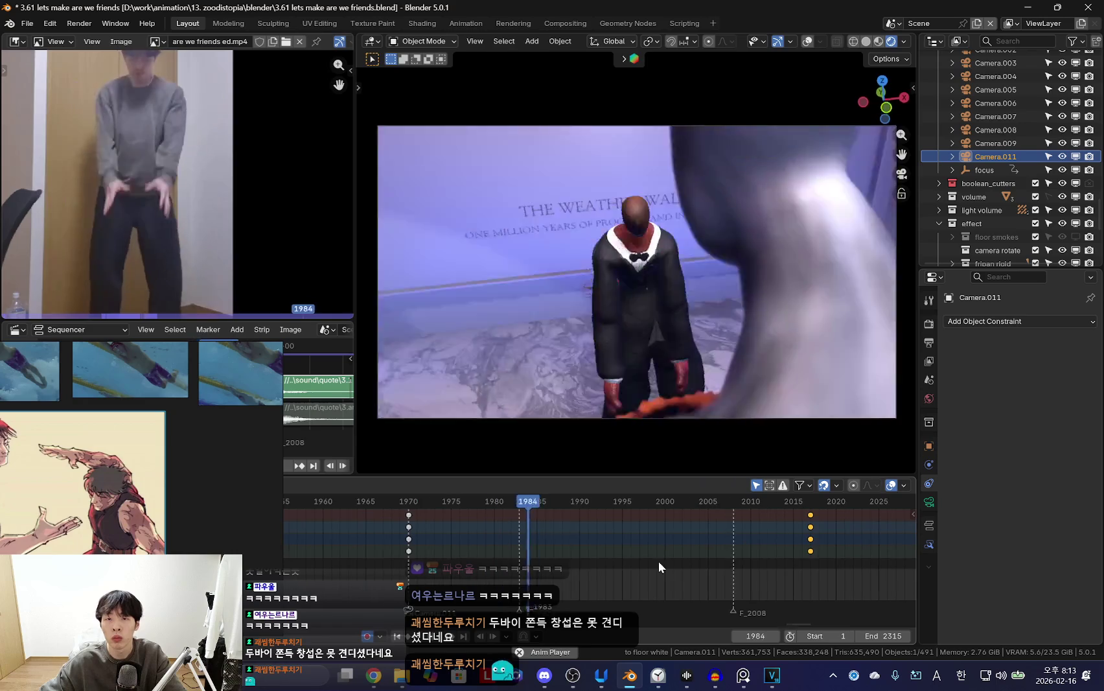
pyautogui.scroll(-1, 567, 567)
pyautogui.moveTo(568, 570)
pyautogui.mouseDown()
pyautogui.moveTo(548, 570)
pyautogui.moveTo(539, 547)
pyautogui.mouseUp()
pyautogui.hotkey('shift', '`')
pyautogui.click(540, 547)
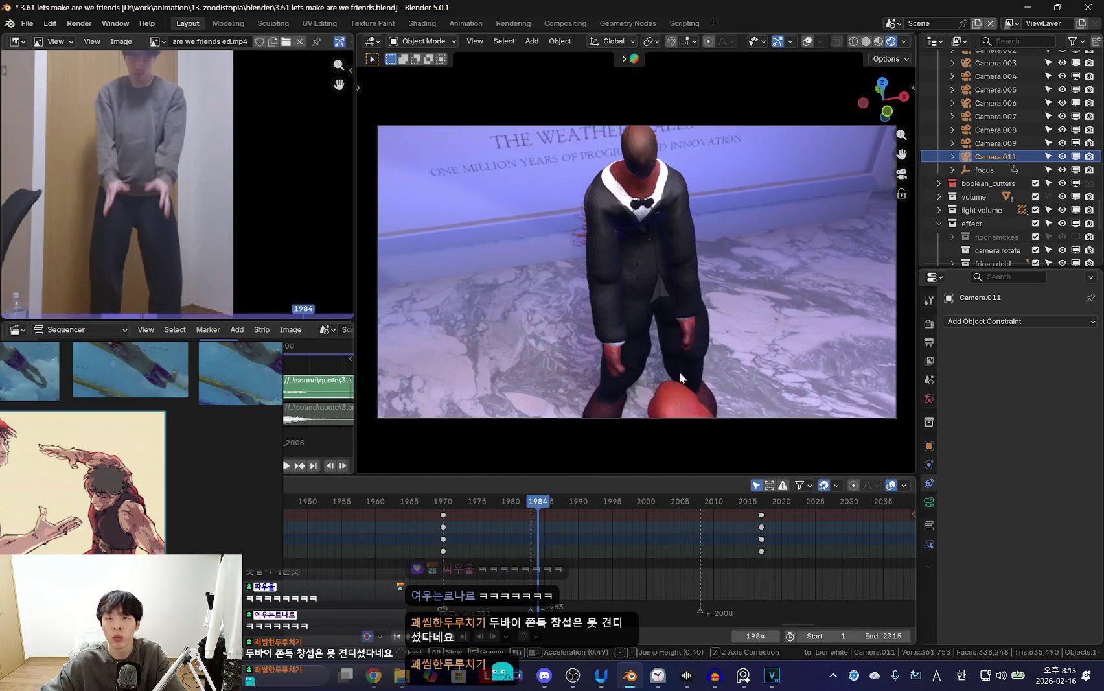
# Walk-navigate Camera.011 to new keyed positions at frames 1991 and 1999.
pyautogui.moveTo(628, 499)
pyautogui.mouseDown()
pyautogui.moveTo(537, 560)
pyautogui.moveTo(585, 559)
pyautogui.mouseUp()
pyautogui.hotkey('shift', '`')
pyautogui.click(687, 429)
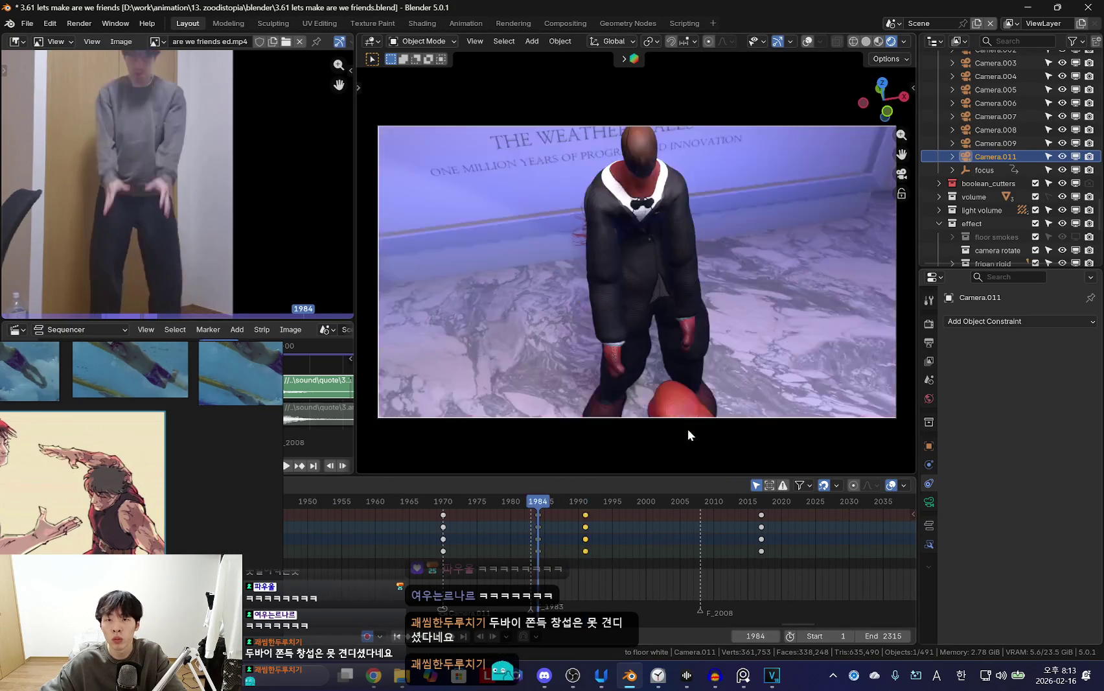
pyautogui.moveTo(511, 559); pyautogui.dragTo(645, 569)
pyautogui.hotkey('shift', '`')
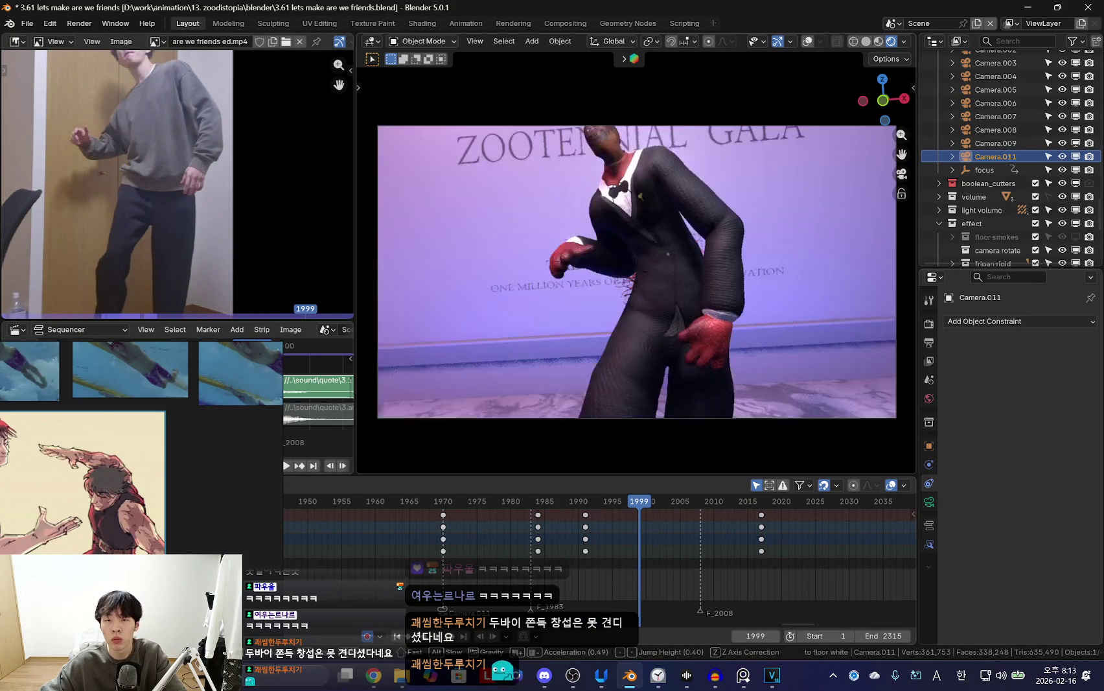
pyautogui.click(699, 418)
# Show Camera.011's lens settings, with its 22 mm focal length.
pyautogui.press('Up')
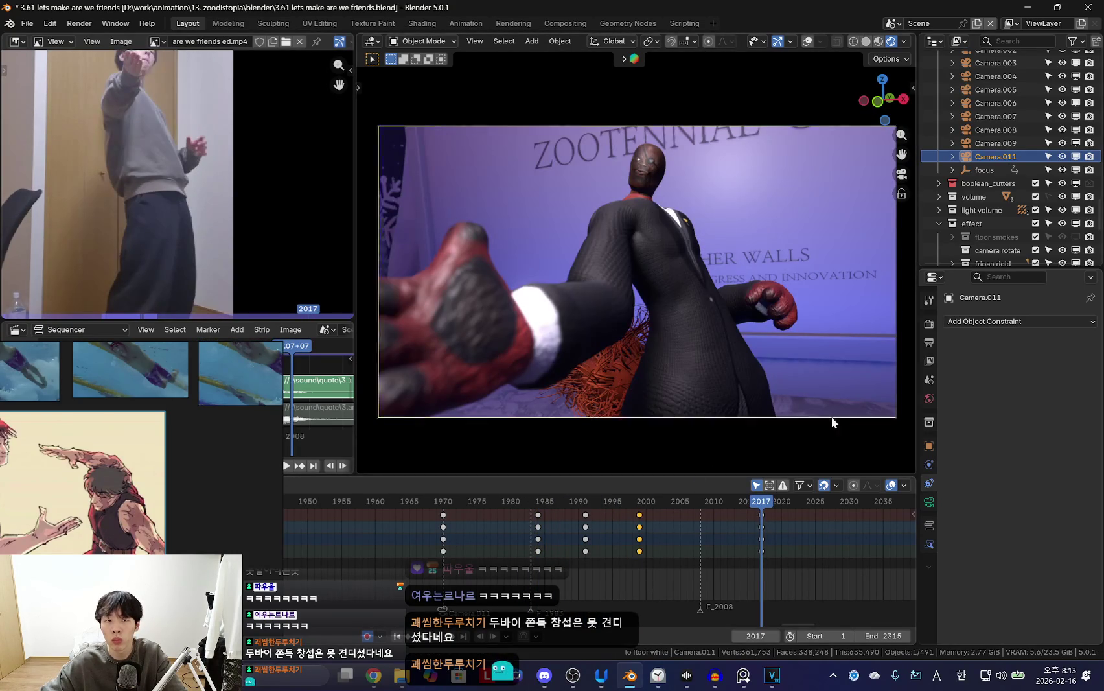
pyautogui.click(929, 502)
pyautogui.scroll(-1, 704, 368)
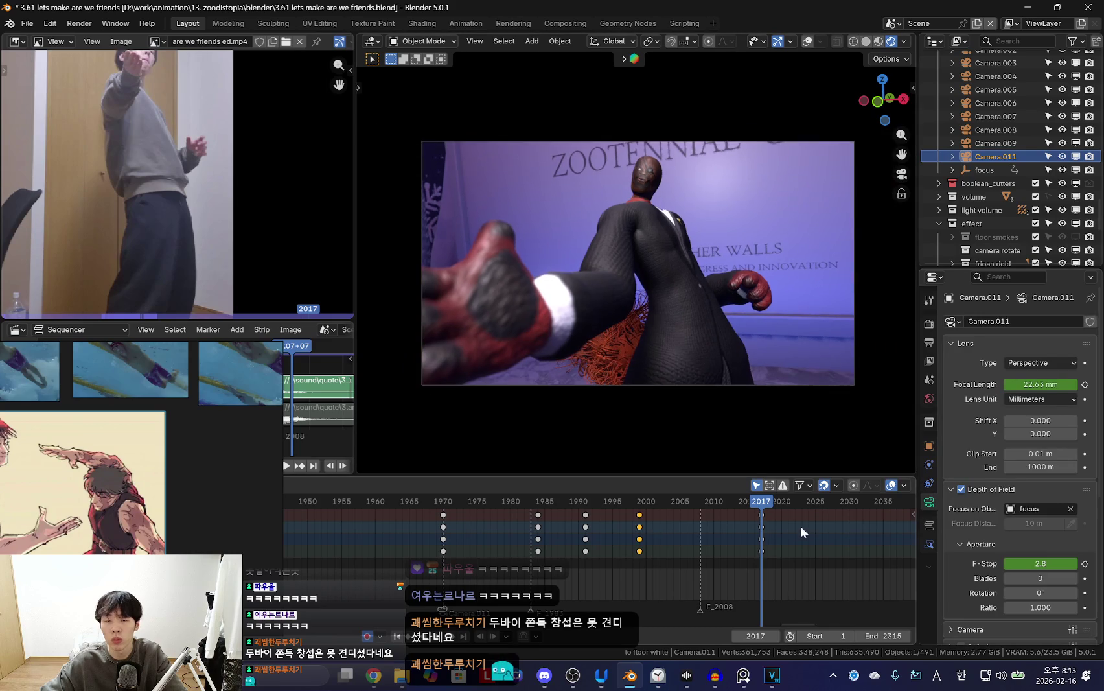
pyautogui.scroll(1, 801, 528)
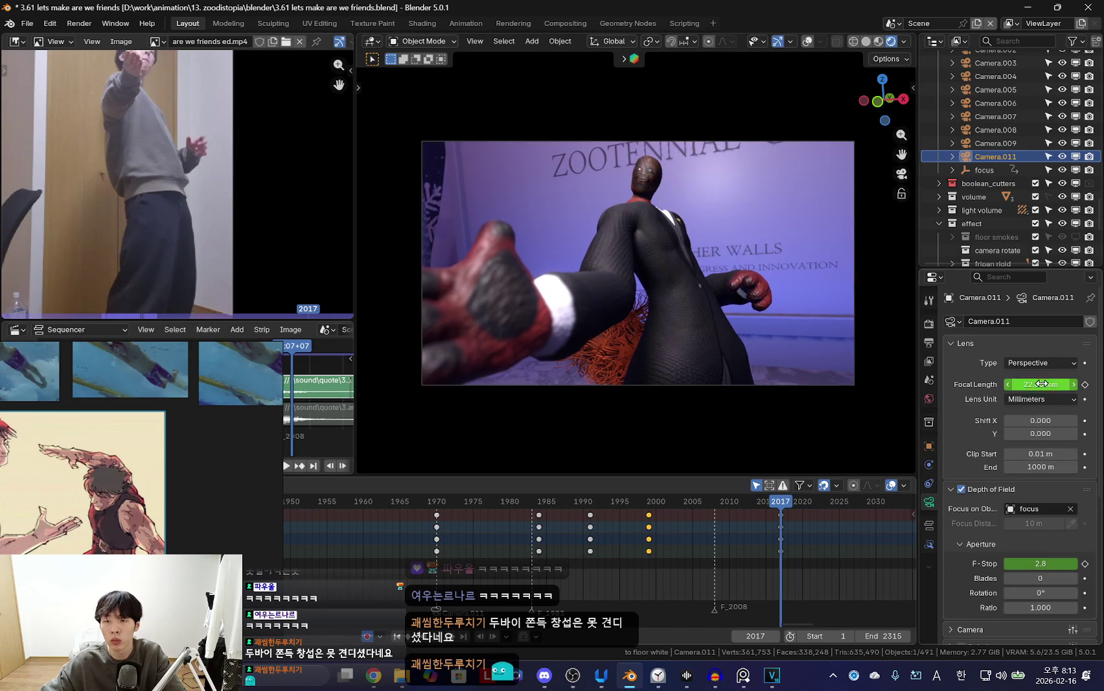
# Widen Camera.011's lens to about 18.53 mm, key it at 2017, and reframe the shot.
pyautogui.moveTo(1040, 383); pyautogui.dragTo(1024, 384)
pyautogui.press('i')
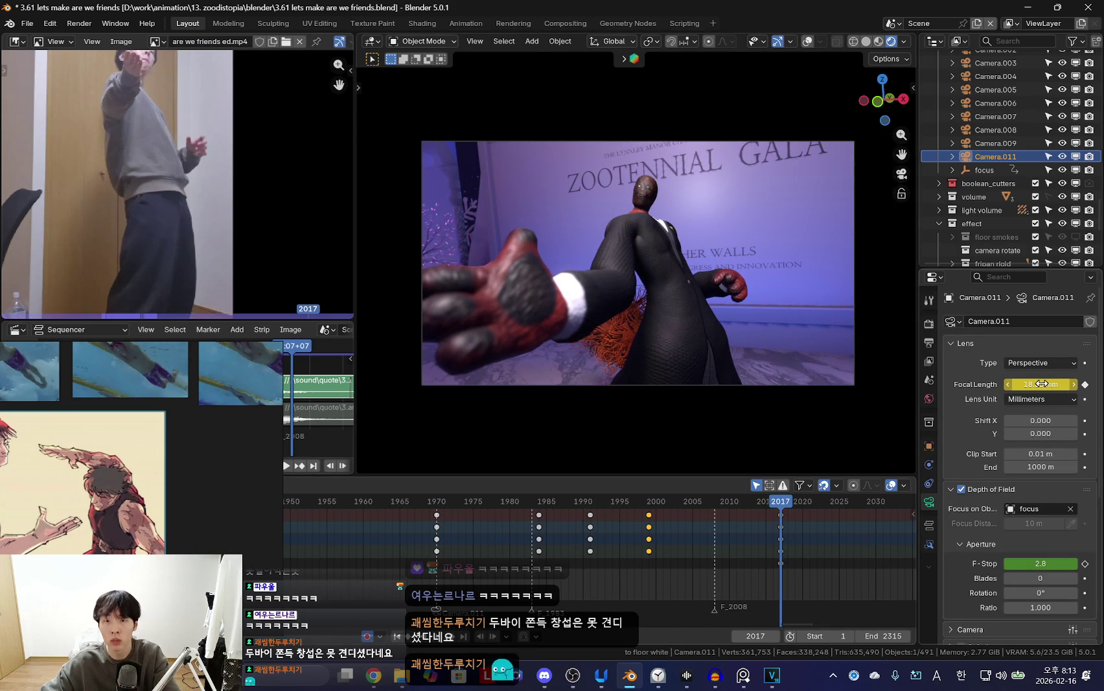
pyautogui.hotkey('shift', '`')
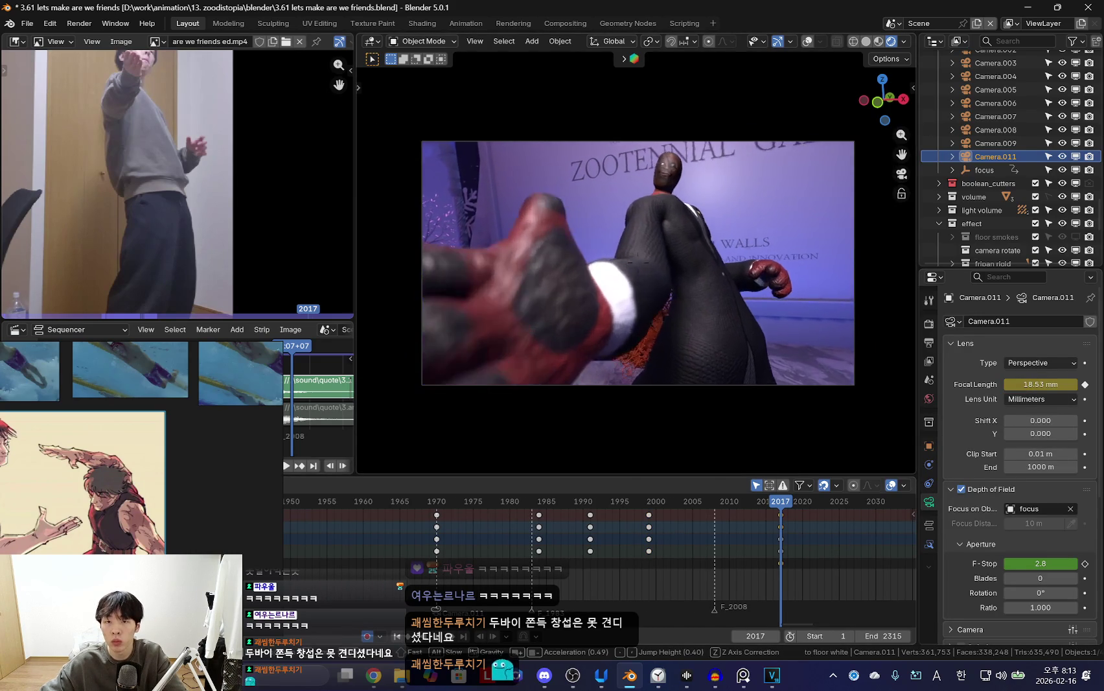
pyautogui.click(698, 373)
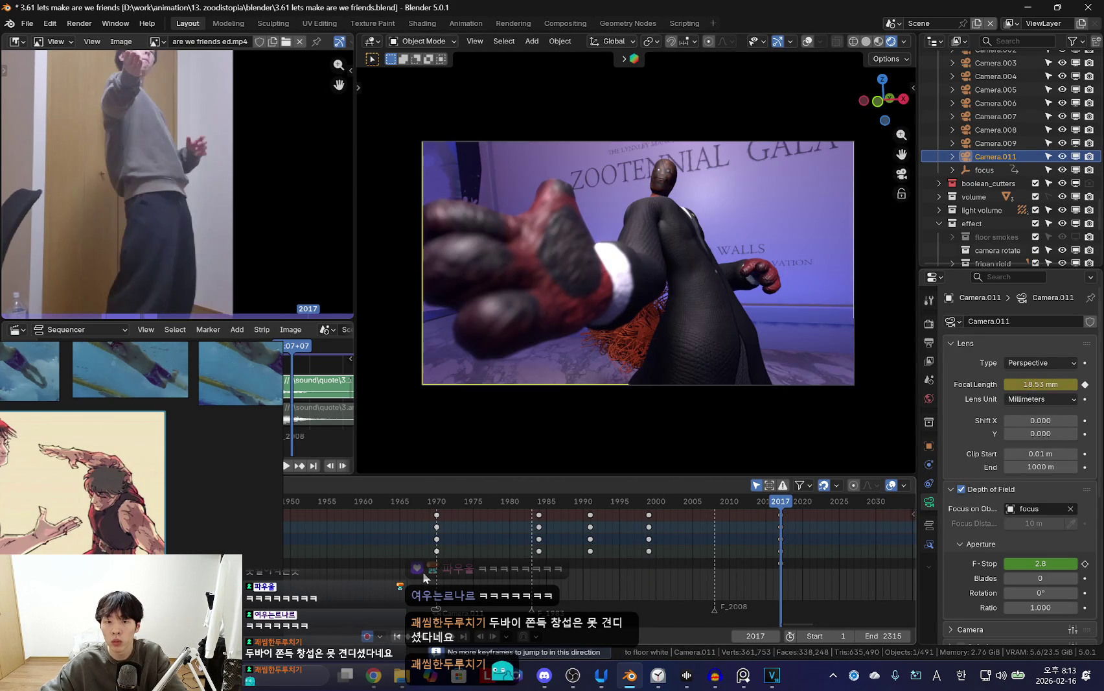
pyautogui.press('Down')
pyautogui.press('Down')
pyautogui.press('Down')
# At frame 1970, lengthen the focal length to 33.65 mm and rotate the camera to reframe.
pyautogui.scroll(-5, 422, 563)
pyautogui.scroll(-4, 431, 576)
pyautogui.scroll(4, 542, 576)
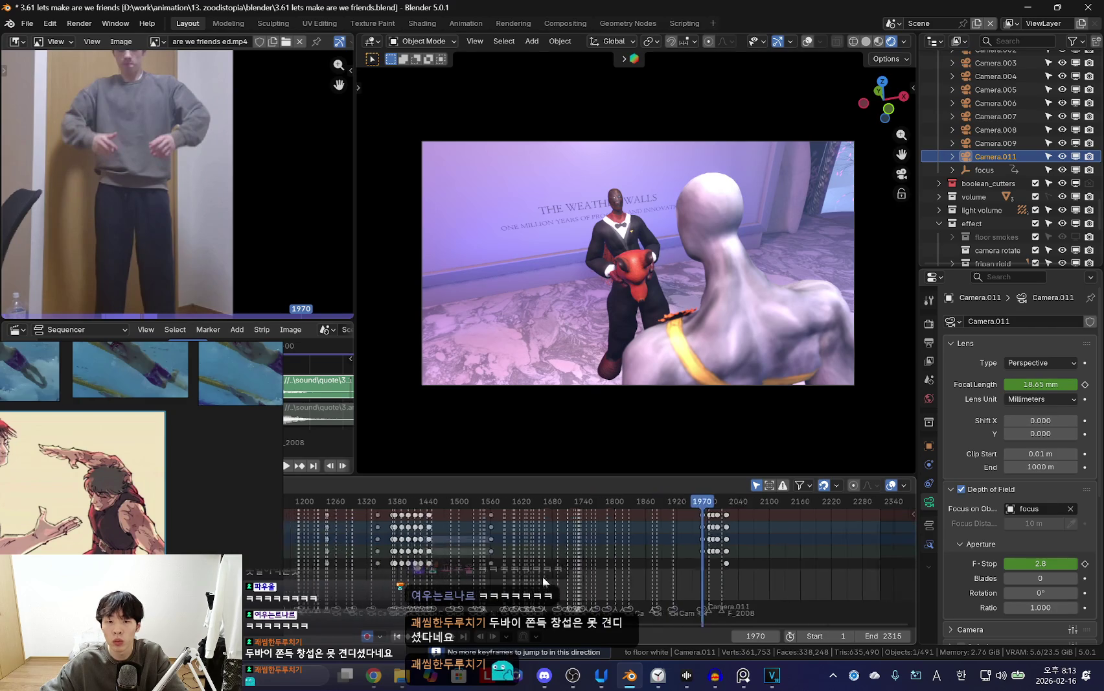
pyautogui.scroll(1, 686, 581)
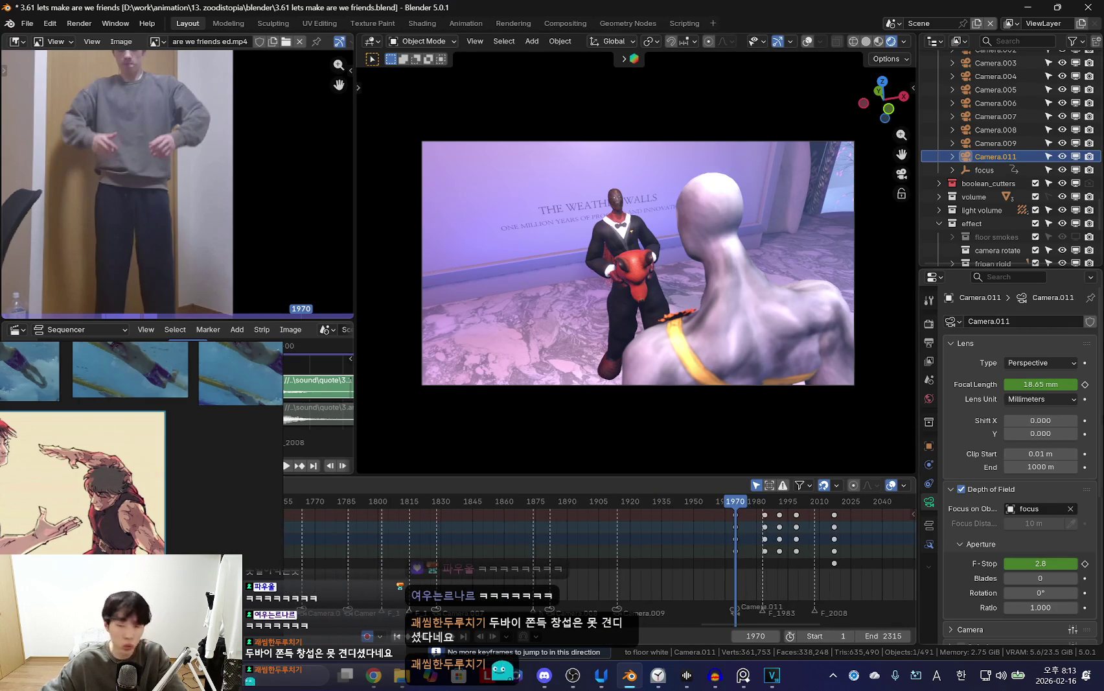
pyautogui.moveTo(1039, 384)
pyautogui.mouseDown()
pyautogui.moveTo(1069, 384)
pyautogui.moveTo(1049, 384)
pyautogui.mouseUp()
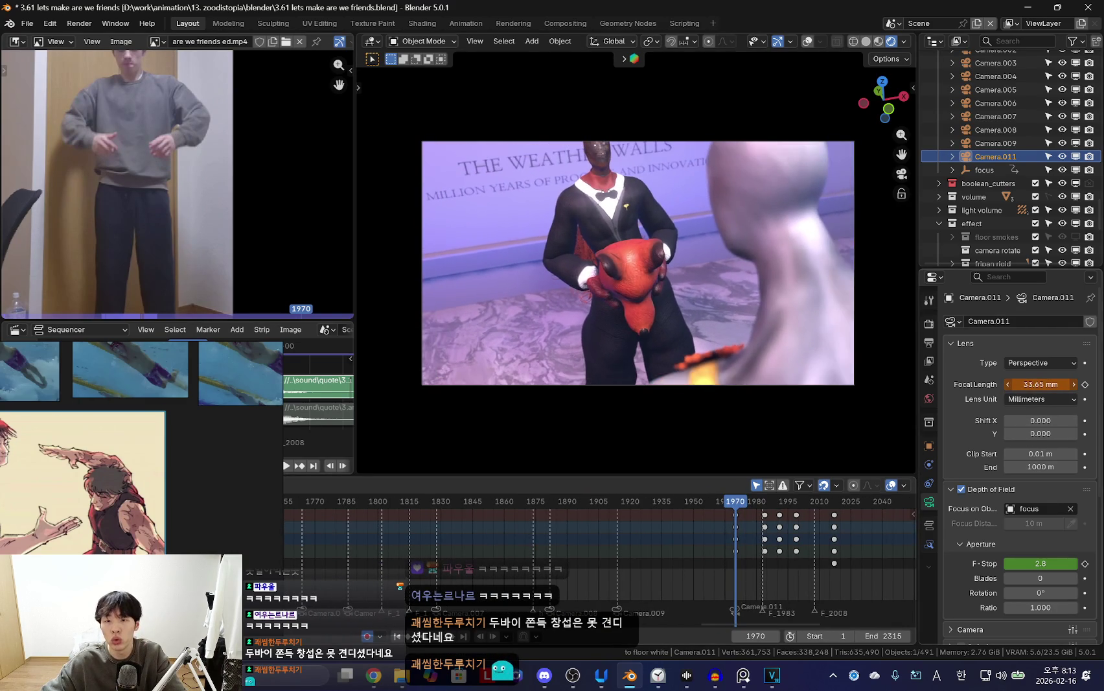
pyautogui.press('r')
pyautogui.press('r')
pyautogui.click(710, 90)
# Review the camera in playback, then move it in for a fox close-up near frame 1978.
pyautogui.press('space')
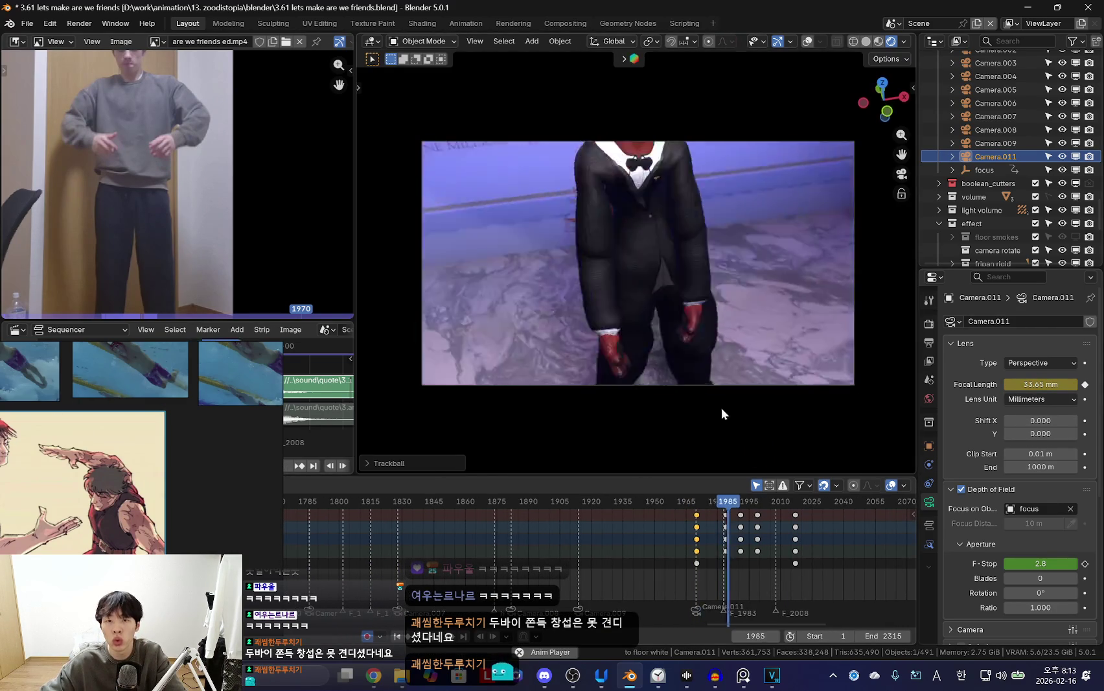
pyautogui.press('Escape')
pyautogui.press('space')
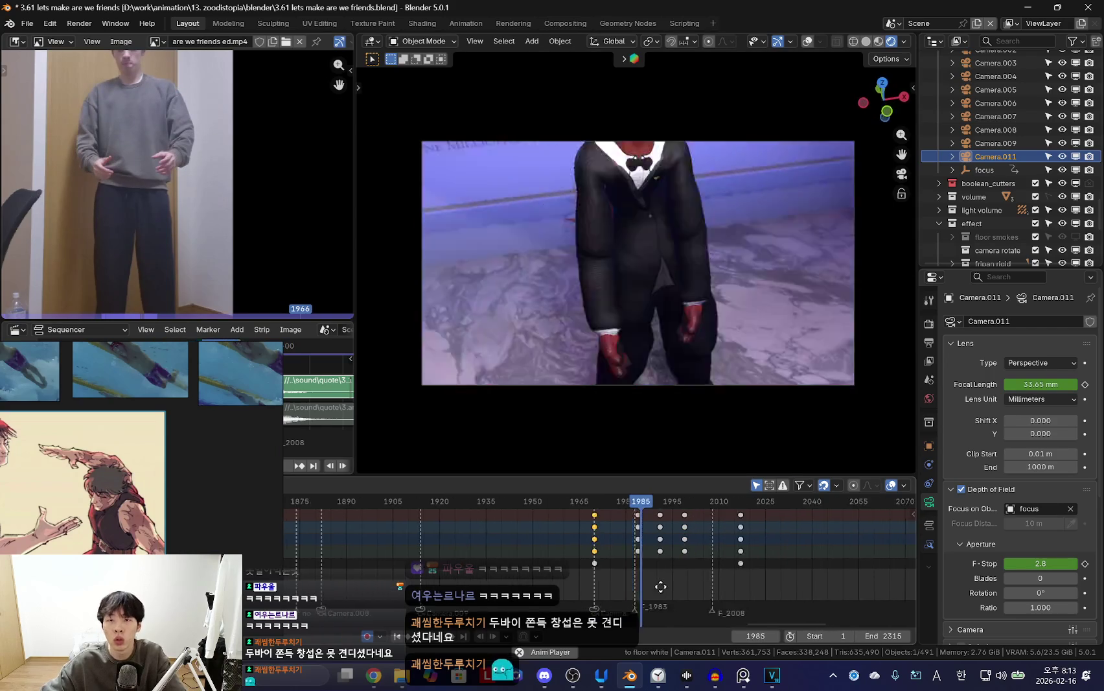
pyautogui.scroll(3, 582, 581)
pyautogui.moveTo(654, 545)
pyautogui.mouseDown()
pyautogui.moveTo(614, 540)
pyautogui.moveTo(622, 540)
pyautogui.mouseUp()
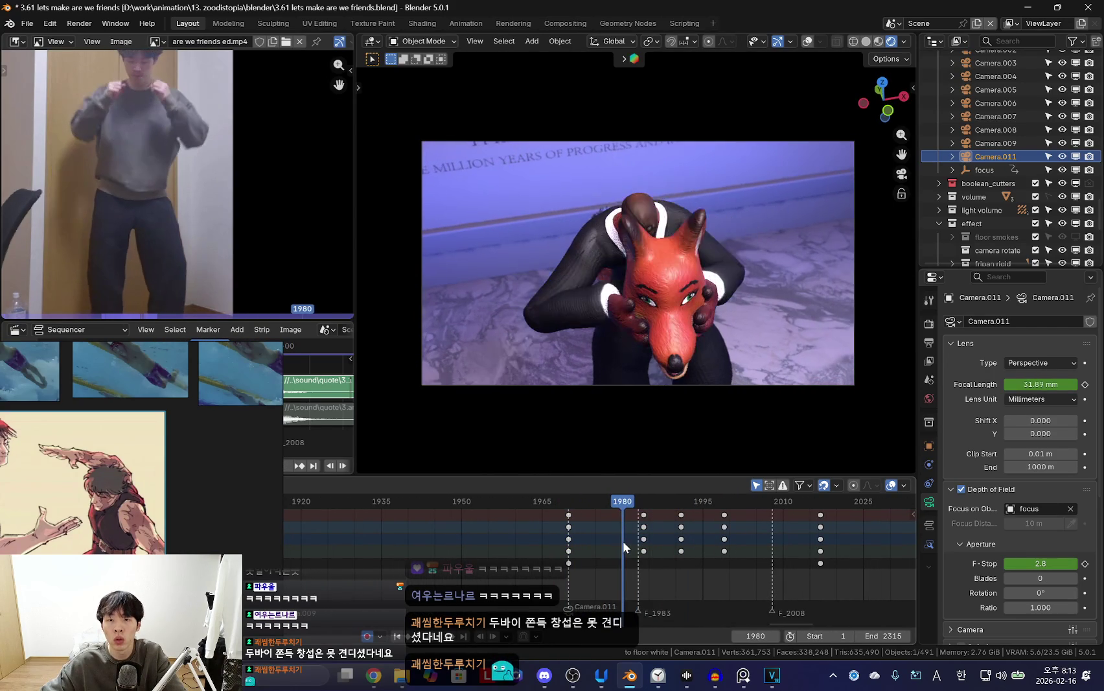
pyautogui.hotkey('shift', '`')
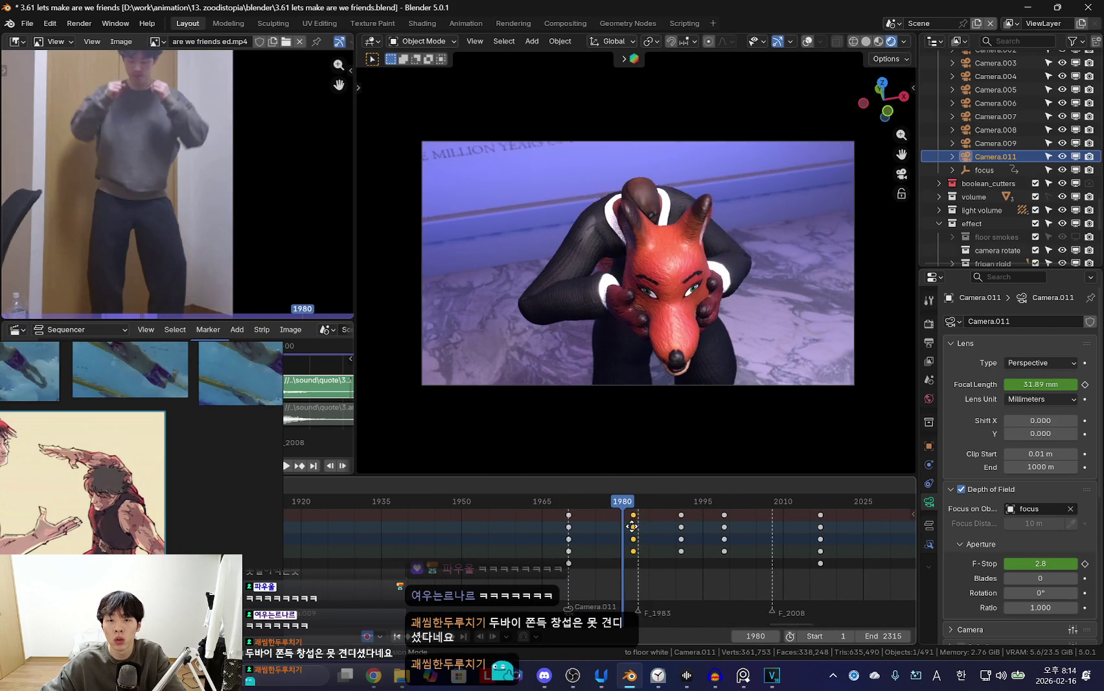
pyautogui.click(640, 426)
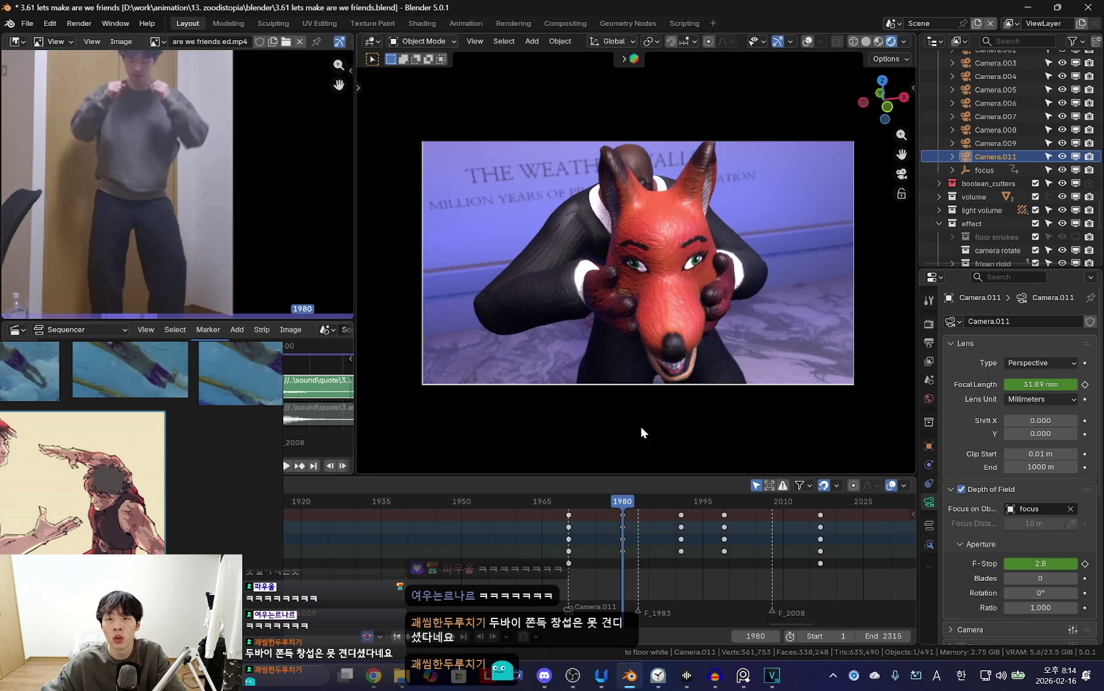
# Reposition Camera.011 to a wider framing of the figure and key it at frame 1985.
pyautogui.moveTo(581, 542)
pyautogui.mouseDown()
pyautogui.moveTo(621, 547)
pyautogui.moveTo(627, 588)
pyautogui.moveTo(666, 580)
pyautogui.moveTo(612, 544)
pyautogui.moveTo(649, 544)
pyautogui.mouseUp()
pyautogui.hotkey('shift', '`')
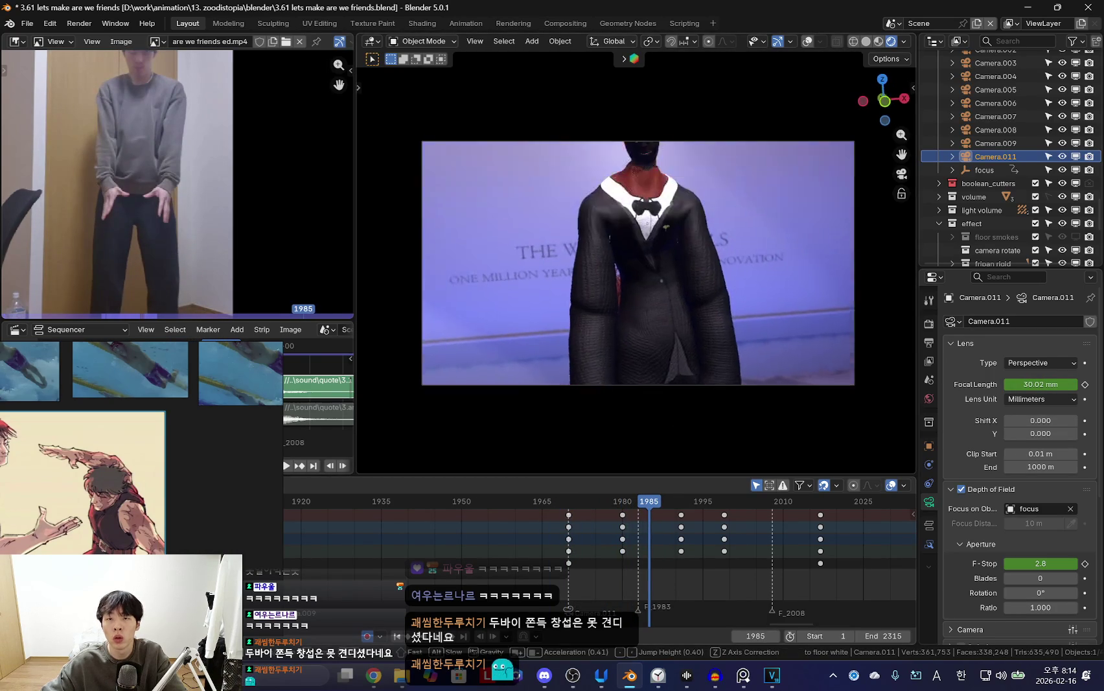
pyautogui.click(647, 455)
pyautogui.press('i')
pyautogui.press('Down')
pyautogui.press('Up')
# Back Camera.011 off to a wider shot between frames 1982 and 1990.
pyautogui.moveTo(620, 552)
pyautogui.mouseDown()
pyautogui.moveTo(649, 531)
pyautogui.moveTo(607, 527)
pyautogui.moveTo(623, 536)
pyautogui.mouseUp()
pyautogui.hotkey('shift', '`')
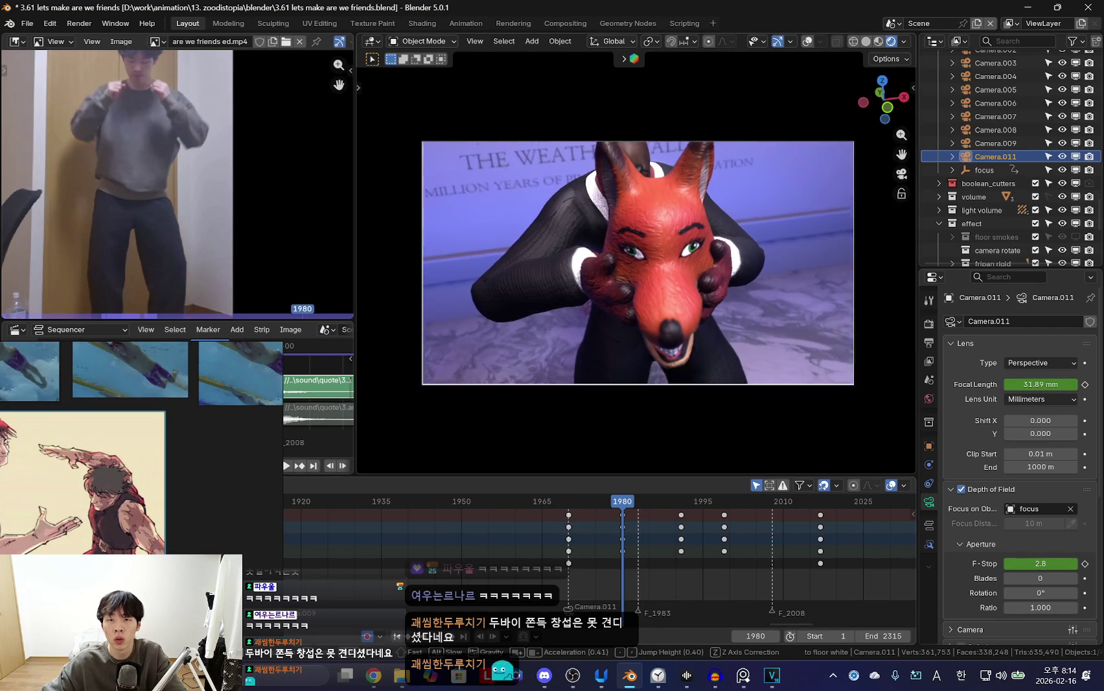
pyautogui.press('s')
pyautogui.click(645, 392)
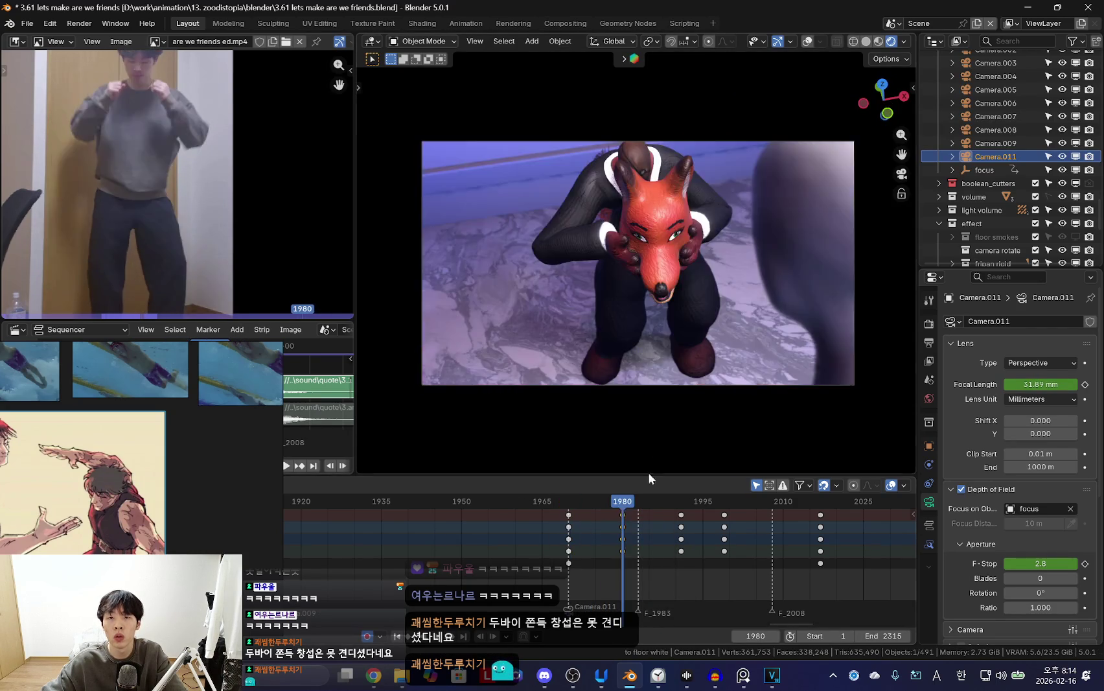
# Select the camera keyframes around frame 1968 and change their keyframe type.
pyautogui.moveTo(586, 541); pyautogui.dragTo(611, 550)
pyautogui.hotkey('shift', 'd')
pyautogui.click(502, 542)
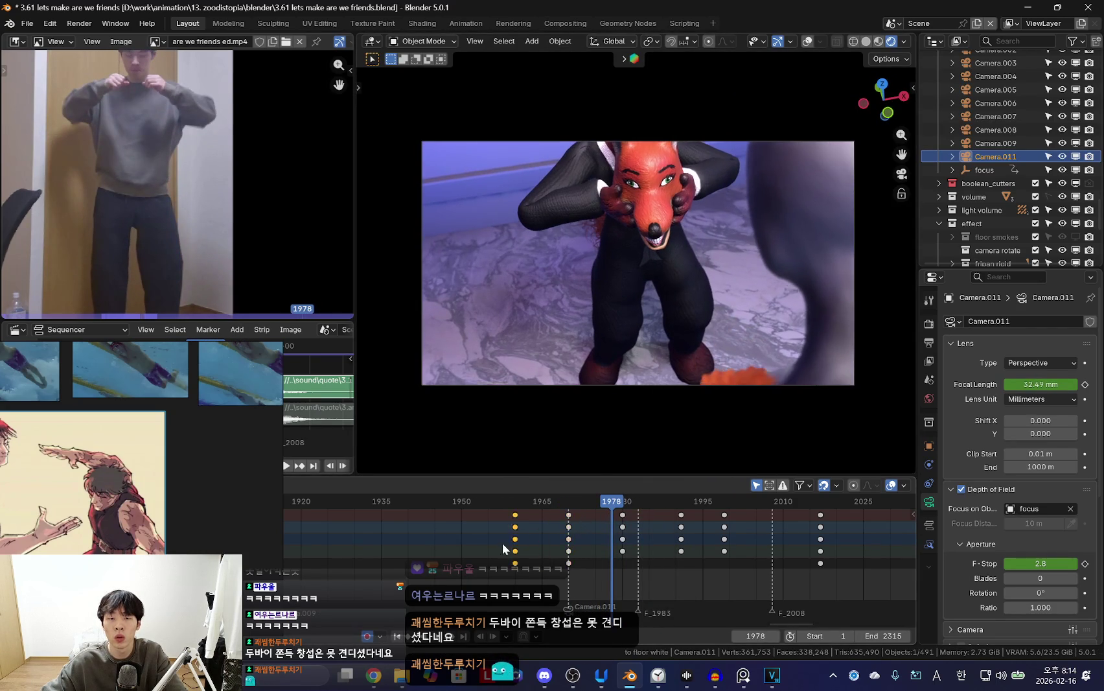
pyautogui.press('b')
pyautogui.moveTo(497, 528); pyautogui.dragTo(537, 554)
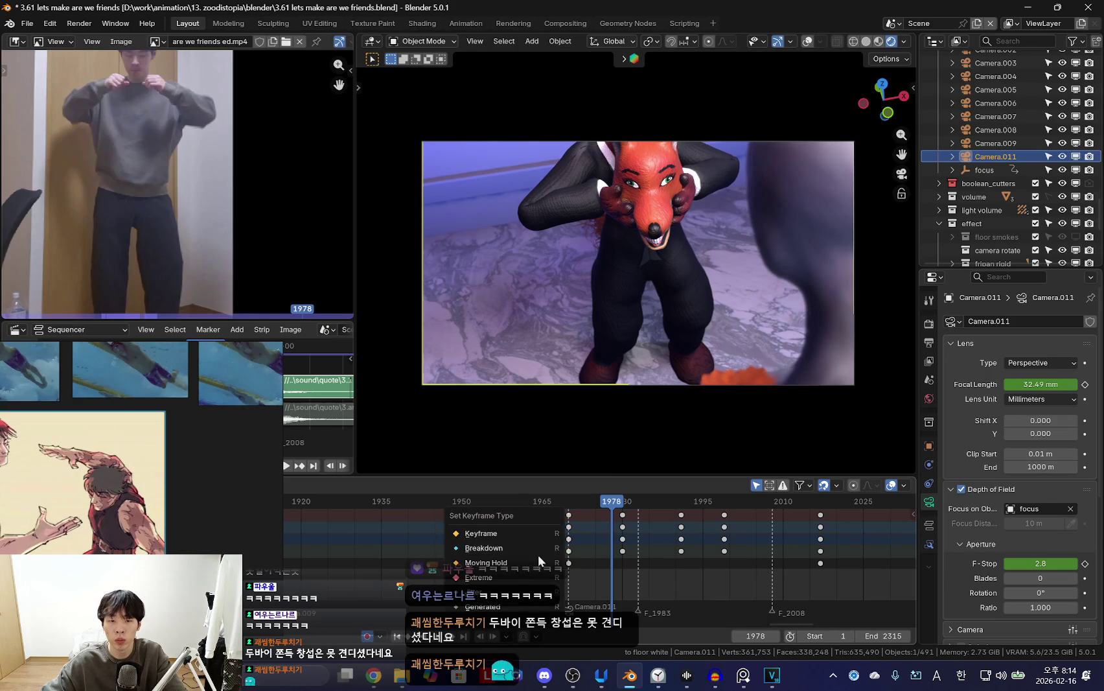
pyautogui.press('Down')
pyautogui.press('Up')
pyautogui.press('Up')
pyautogui.press('Down')
# Reframe Camera.011 at frame 1987, pulling back and moving onto the suited character.
pyautogui.moveTo(609, 547); pyautogui.dragTo(667, 547)
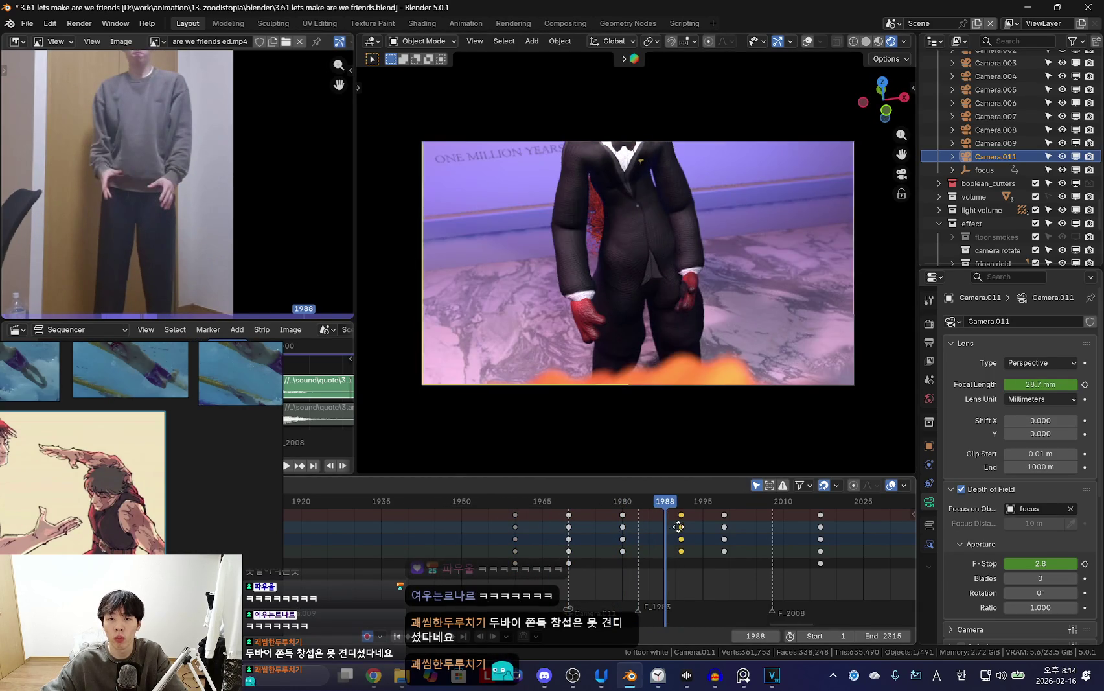
pyautogui.press('Left')
pyautogui.hotkey('shift', '`')
pyautogui.press('s')
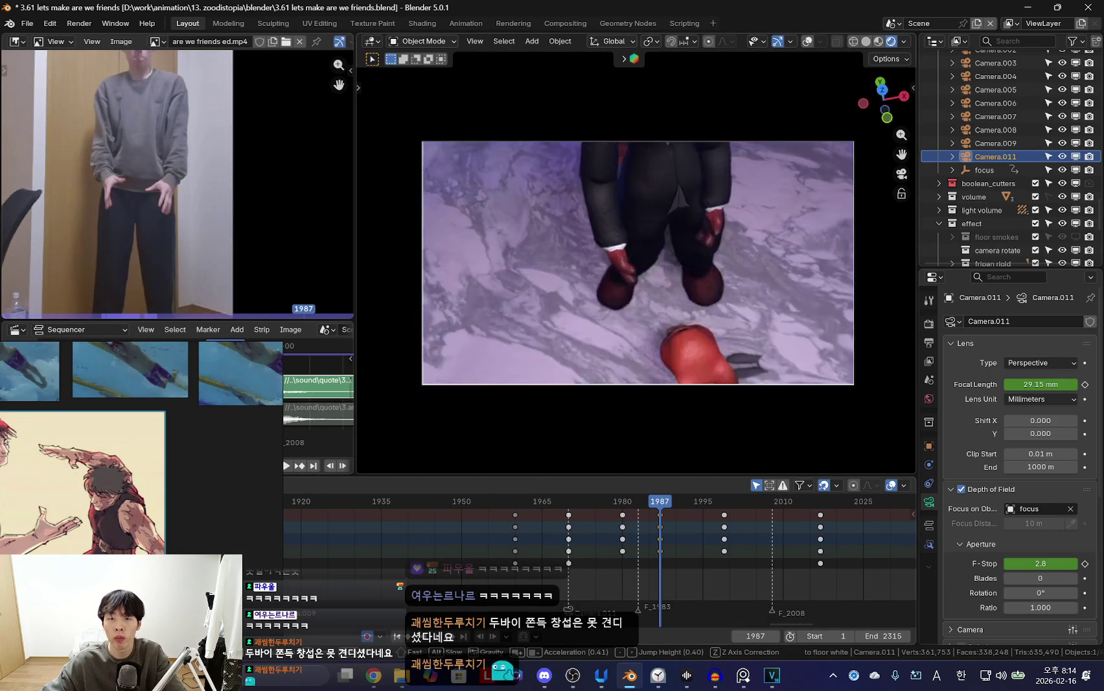
pyautogui.press('w')
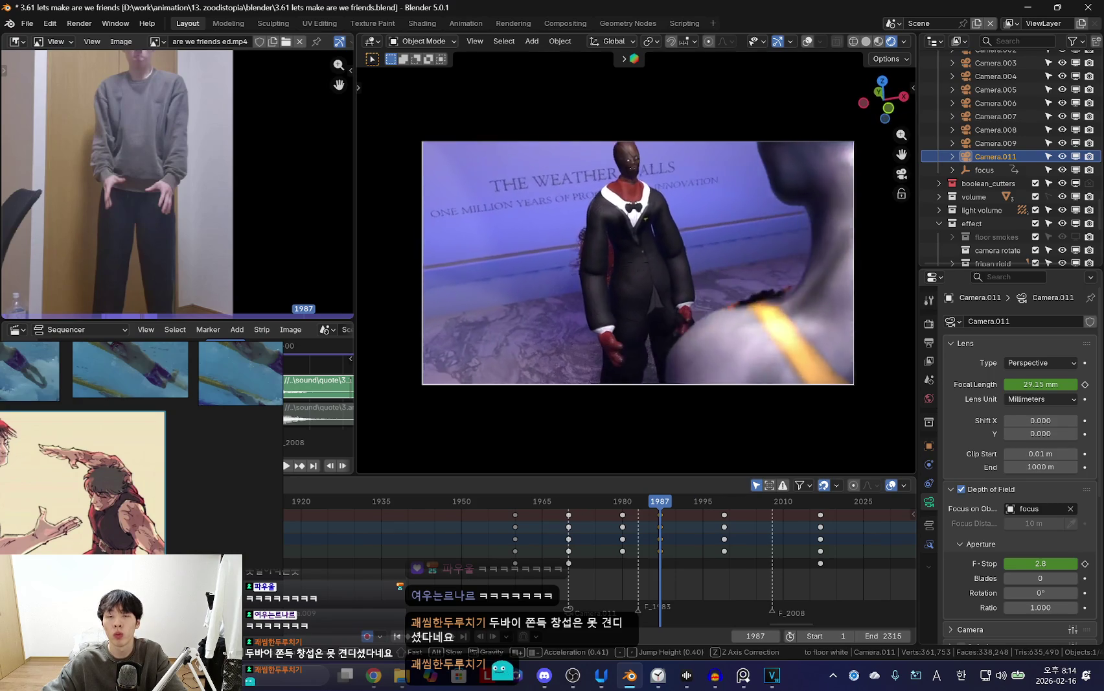
pyautogui.click(725, 385)
# Play back and scrub the camera move between frames 1968 and 1992, settling on 1977.
pyautogui.moveTo(610, 546); pyautogui.dragTo(725, 550)
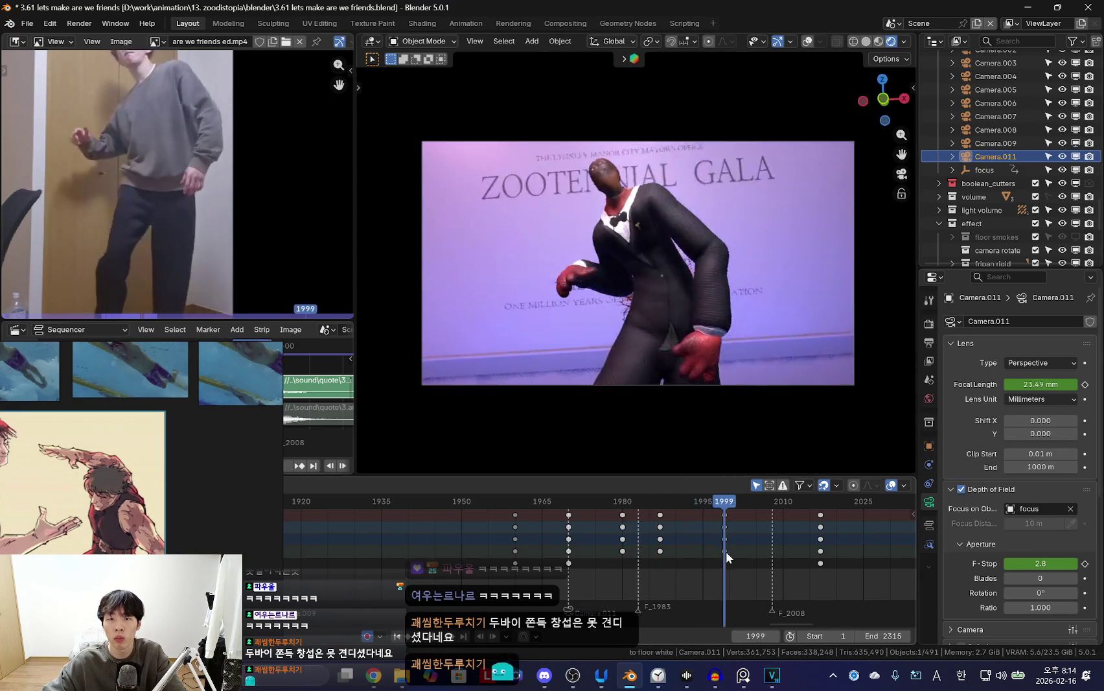
pyautogui.press('space')
pyautogui.moveTo(563, 577); pyautogui.dragTo(648, 554)
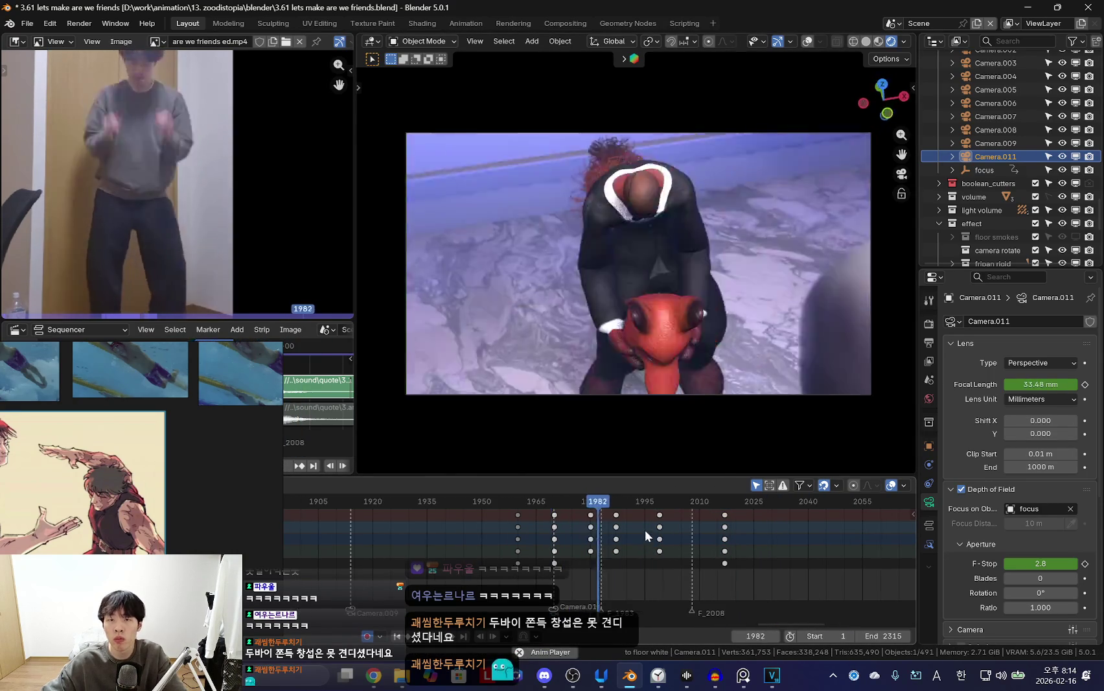
pyautogui.moveTo(580, 541)
pyautogui.mouseDown()
pyautogui.moveTo(674, 537)
pyautogui.moveTo(607, 536)
pyautogui.mouseUp()
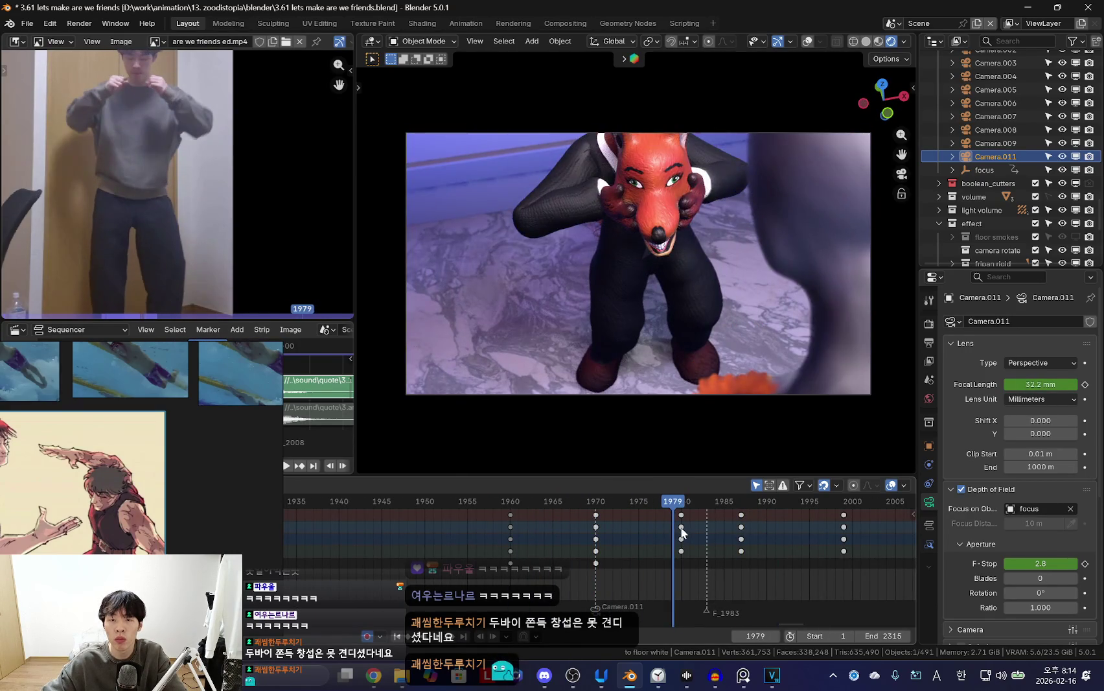
pyautogui.press('space')
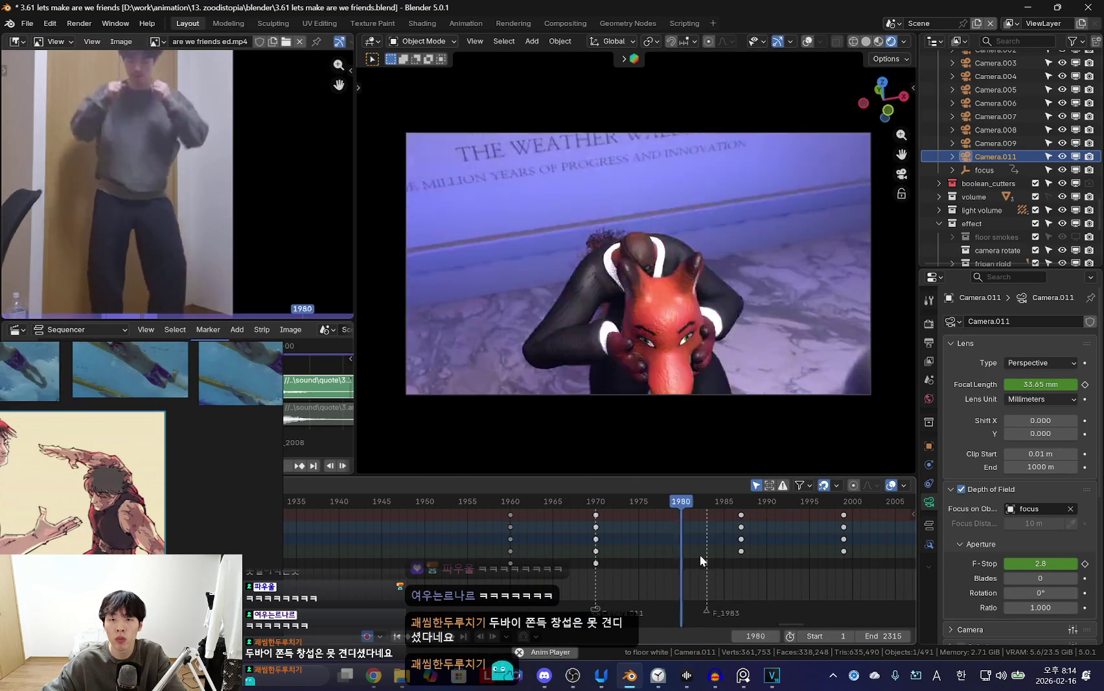
pyautogui.press('Escape')
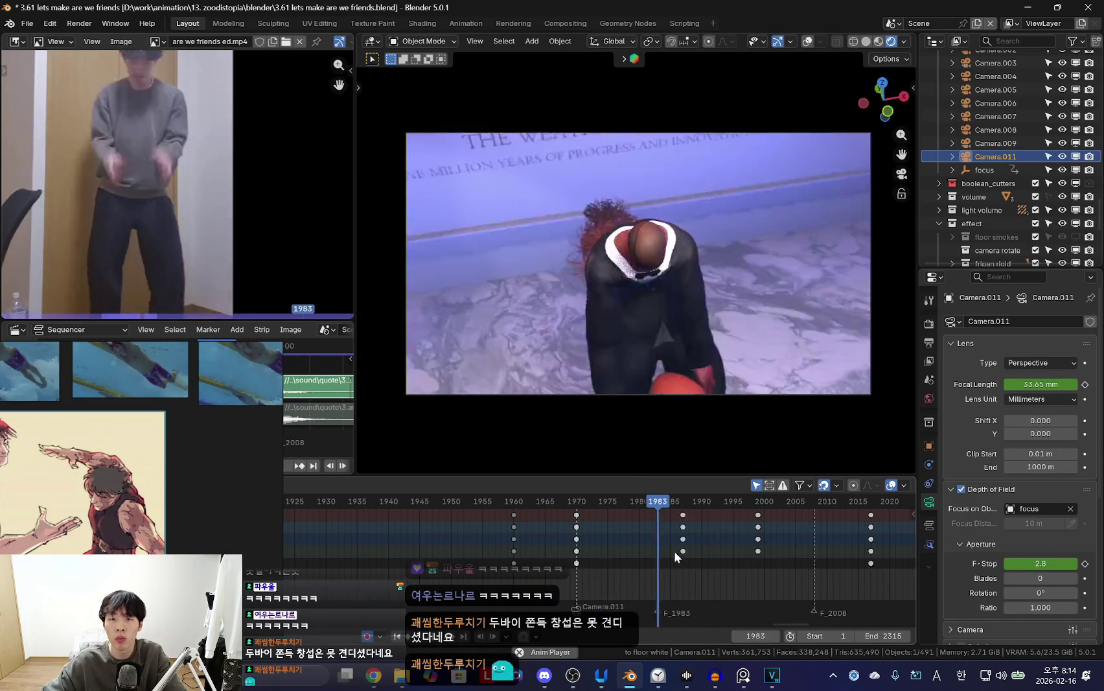
pyautogui.scroll(-2, 673, 550)
pyautogui.moveTo(674, 550); pyautogui.dragTo(619, 556)
pyautogui.press('Right')
pyautogui.press('Right')
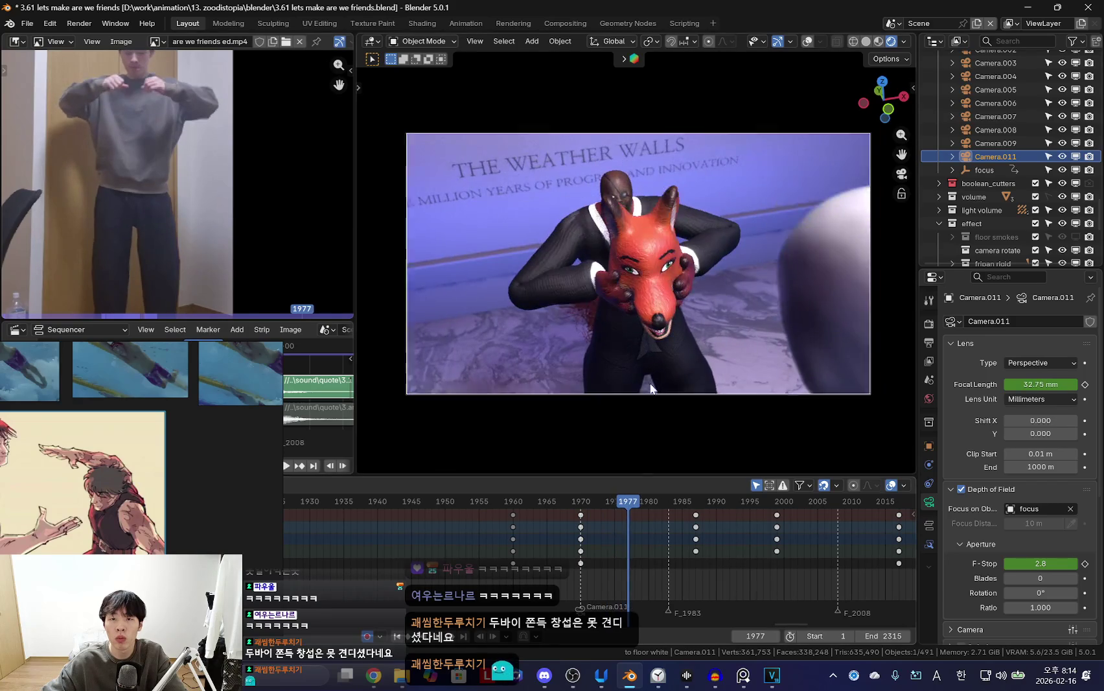
# Select Nick's rig and switch it into Pose Mode.
pyautogui.click(603, 279)
pyautogui.hotkey('ctrl', 'Tab')
pyautogui.hotkey('shift', 'alt', 'z')
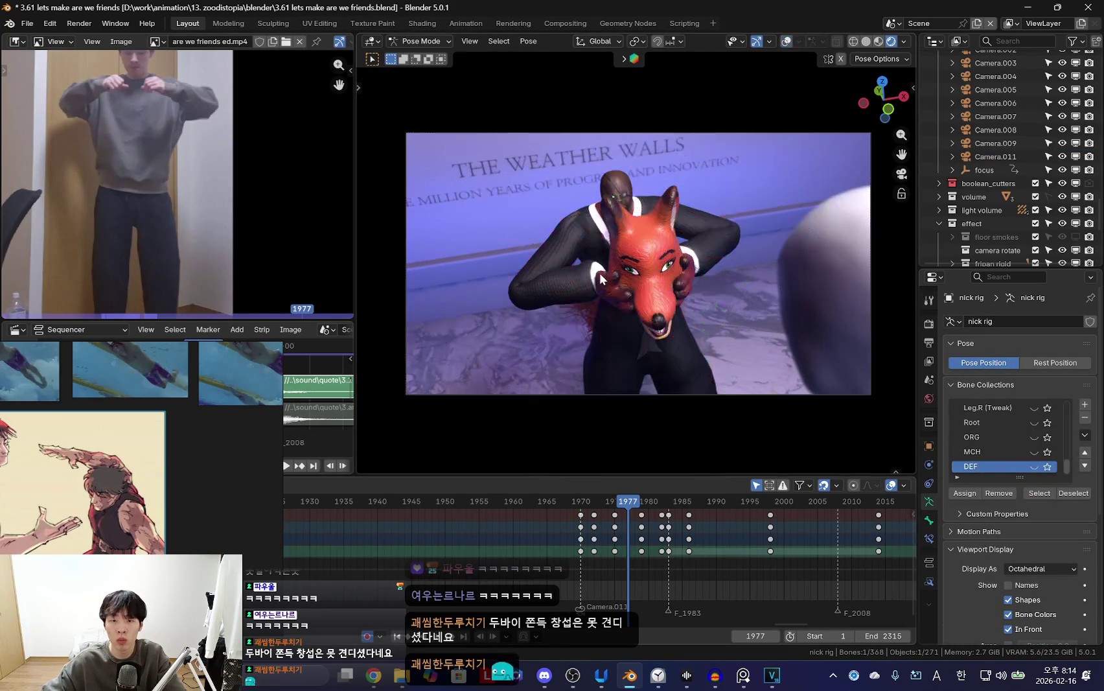
# Move a bone of Nick's rig and key the pose at frame 1979.
pyautogui.press('Right')
pyautogui.press('Right')
pyautogui.moveTo(577, 294)
pyautogui.mouseDown(button='middle')
pyautogui.moveTo(766, 283)
pyautogui.moveTo(684, 335)
pyautogui.mouseUp(button='middle')
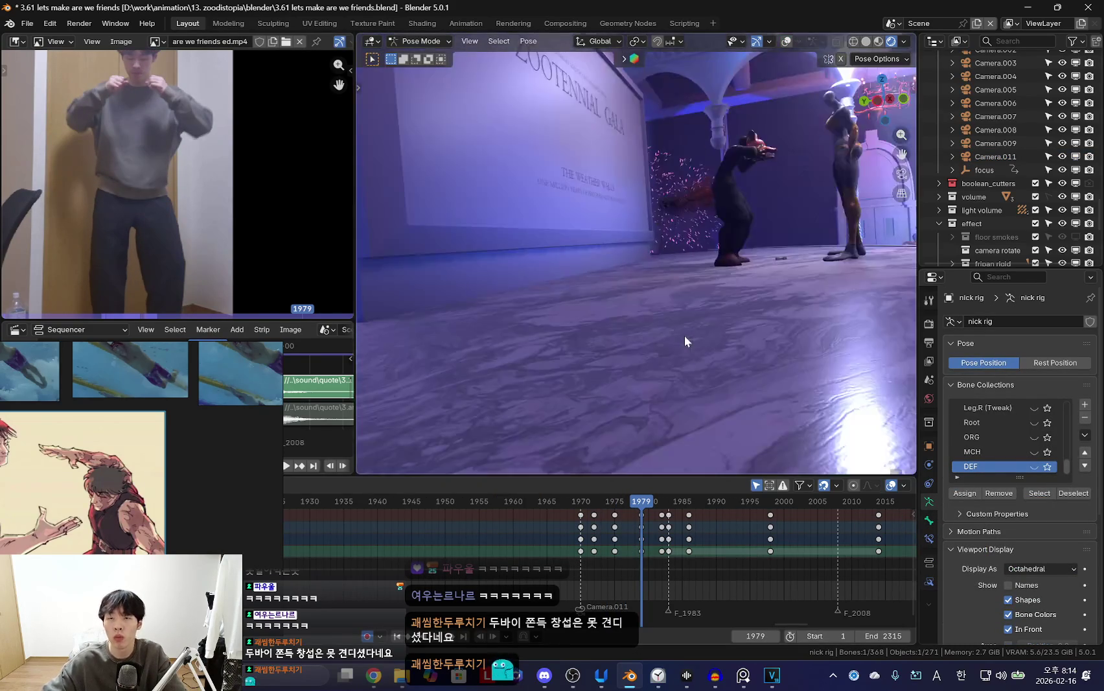
pyautogui.scroll(3, 684, 335)
pyautogui.scroll(3, 684, 335)
pyautogui.press('g')
pyautogui.click(667, 324)
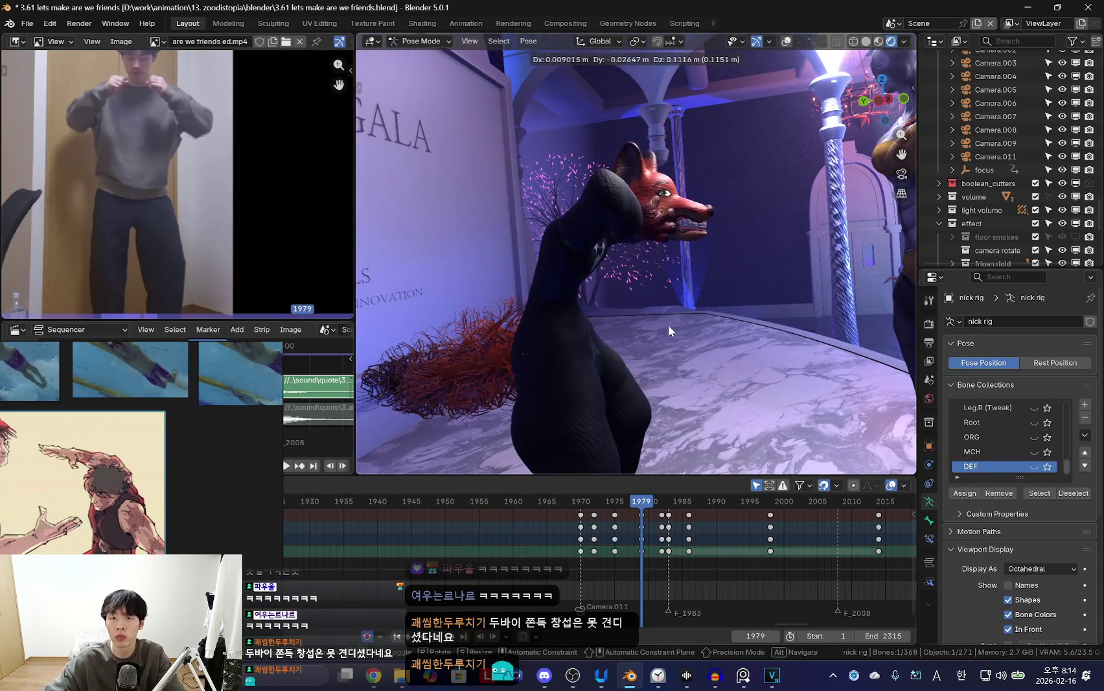
pyautogui.press('i')
# Play back through the shot camera and undo the pose change at frame 1979.
pyautogui.hotkey('shift', 'ctrl', 'space')
pyautogui.press('KP_0')
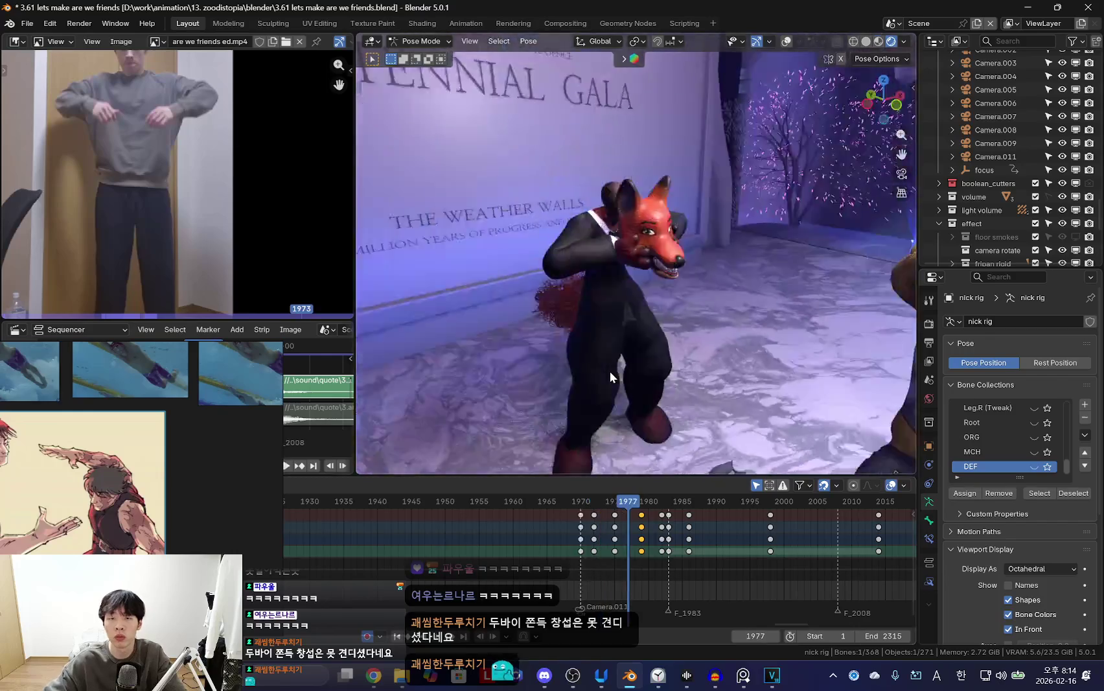
pyautogui.scroll(2, 571, 552)
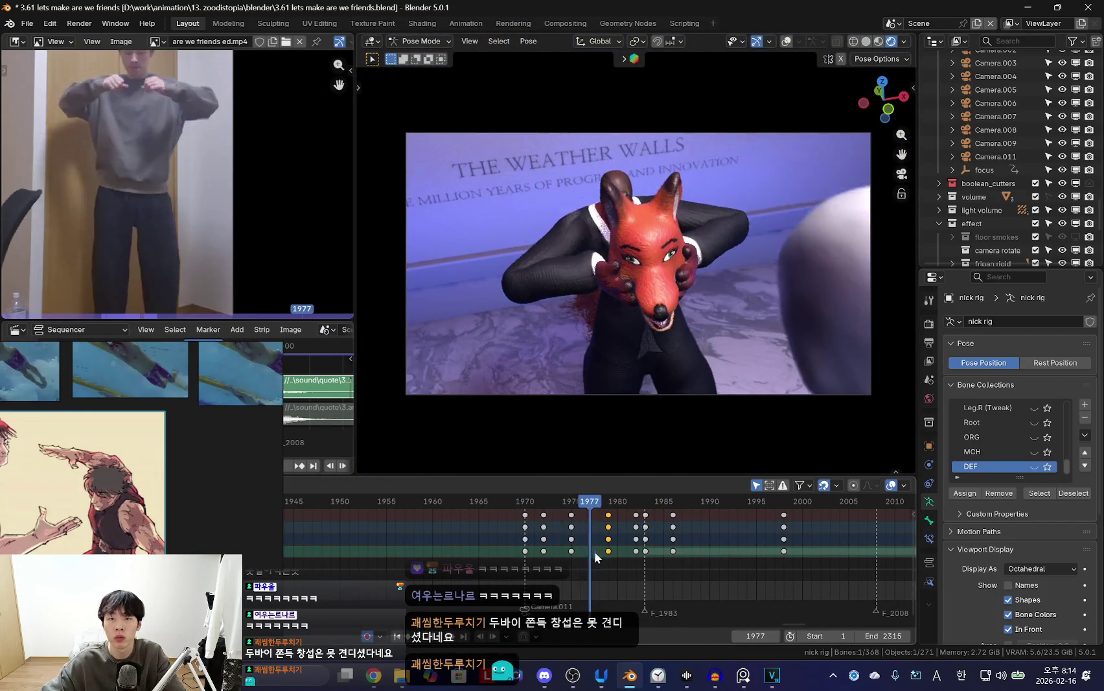
pyautogui.press('space')
pyautogui.hotkey('ctrl', 'z')
pyautogui.hotkey('shift', 'alt', 'z')
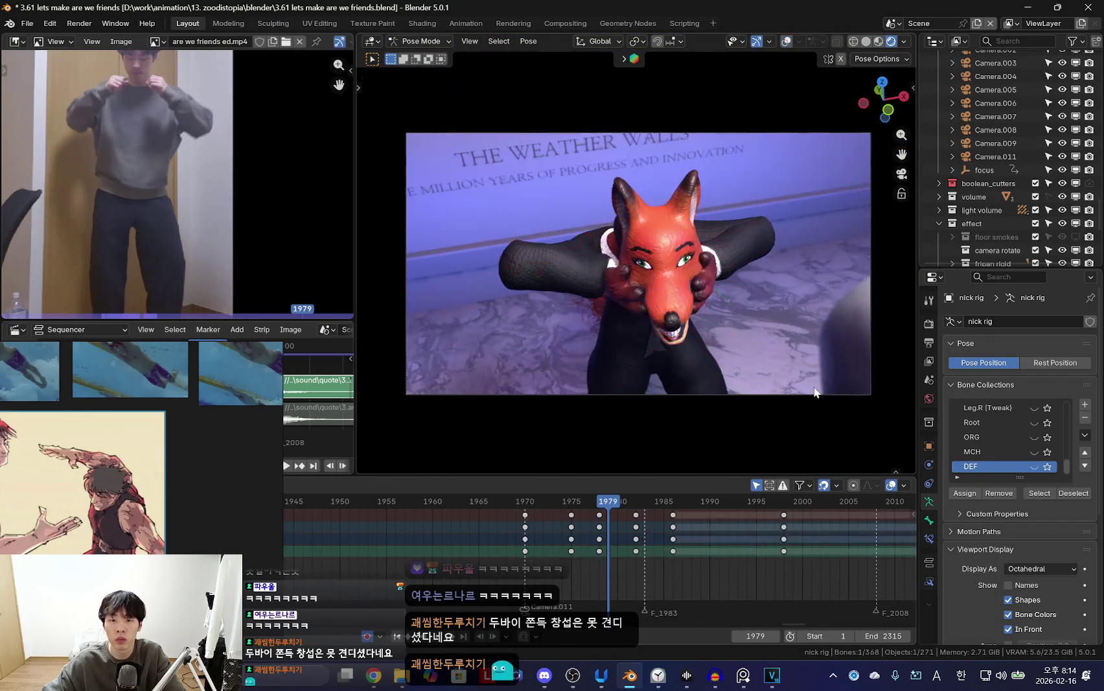
# Rotate a bone to refine the hands-on-head pose and key it at frame 1978.
pyautogui.press('Left')
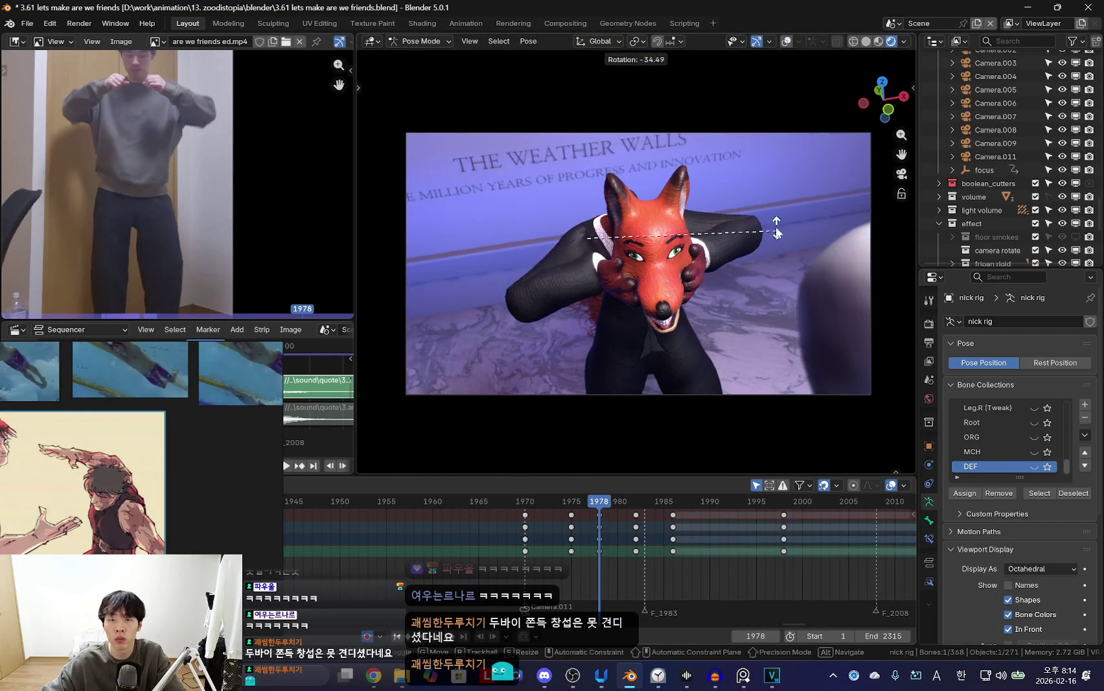
pyautogui.hotkey('shift', 'alt', 'z')
# Rotate another bone, key the pose at frame 1980, and loop the edited section.
pyautogui.hotkey('shift', 'alt', 'z')
pyautogui.press('r')
pyautogui.click(786, 303)
pyautogui.press('i')
pyautogui.moveTo(633, 544)
pyautogui.mouseDown()
pyautogui.moveTo(608, 537)
pyautogui.moveTo(618, 538)
pyautogui.mouseUp()
pyautogui.press('r')
pyautogui.click(614, 349)
pyautogui.hotkey('shift', 'alt', 'z')
pyautogui.press('i')
pyautogui.hotkey('shift', 'alt', 'z')
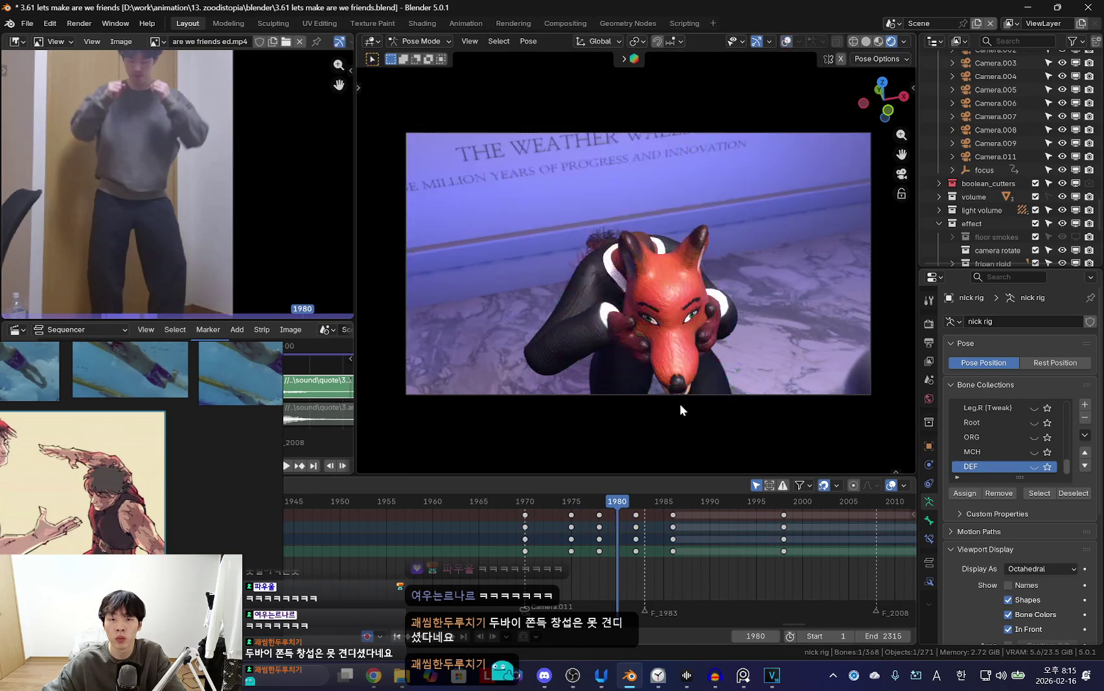
pyautogui.press('Right')
pyautogui.press('Right')
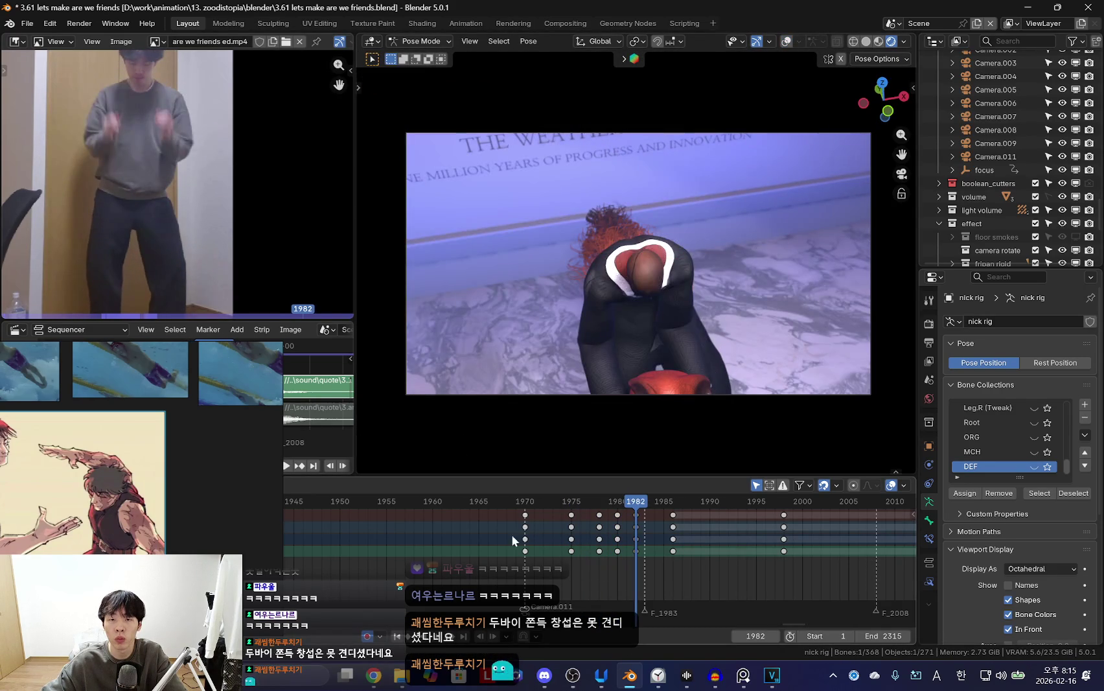
pyautogui.press('space')
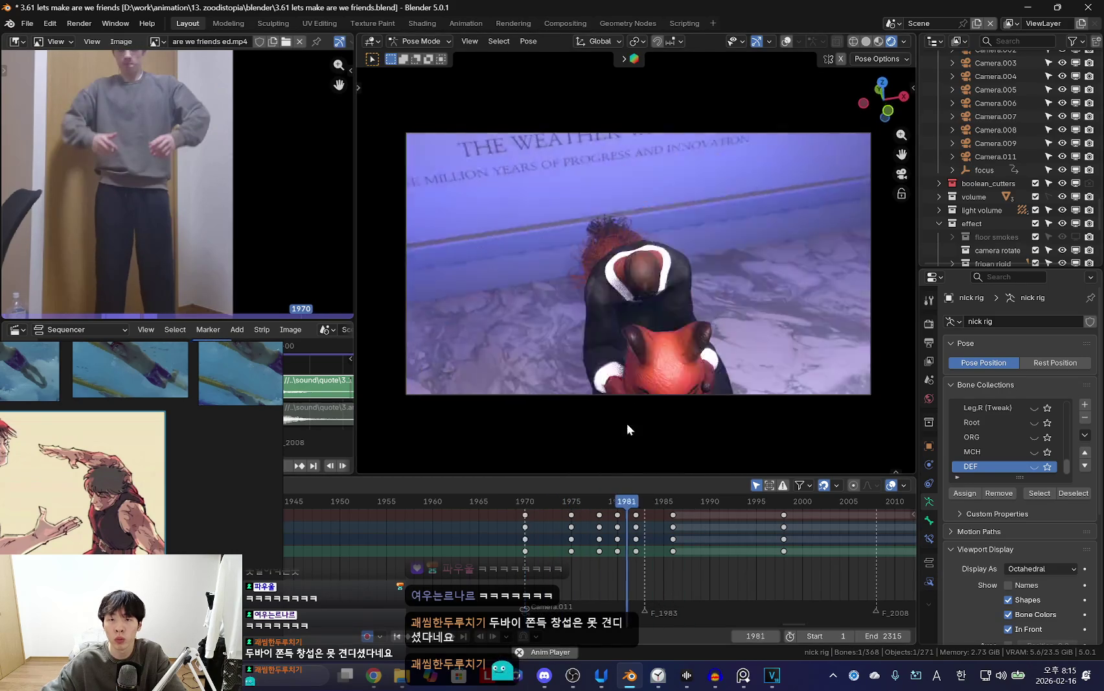
pyautogui.scroll(-4, 669, 564)
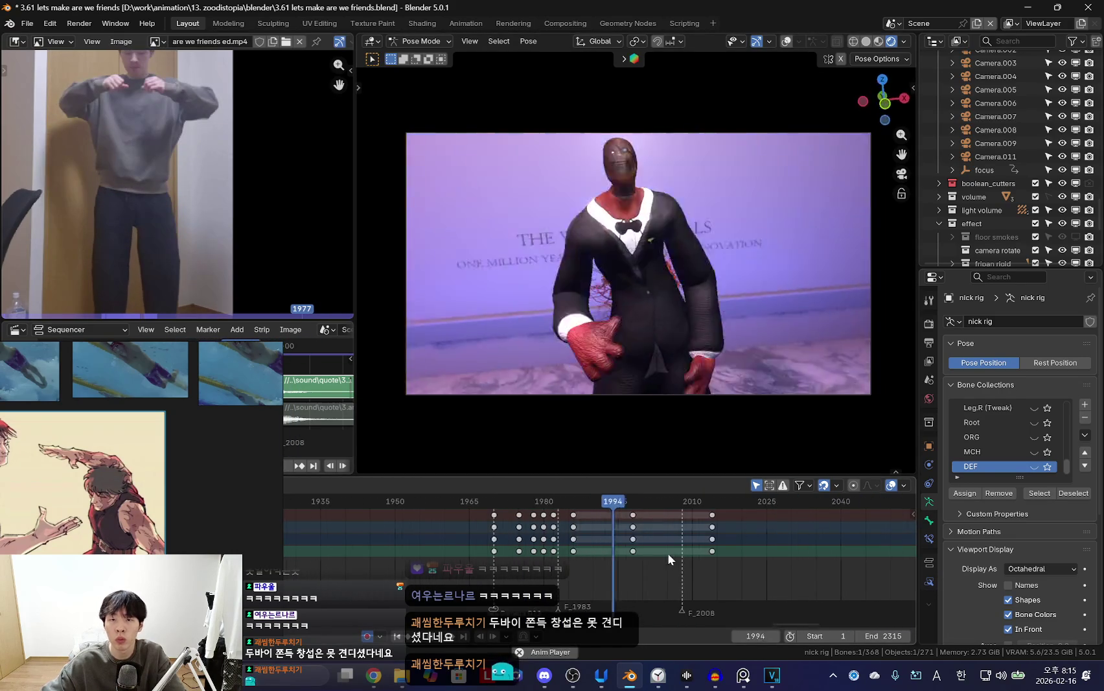
# Scrub back and play the dance forward from frame 1988 to review the poses.
pyautogui.scroll(2, 564, 556)
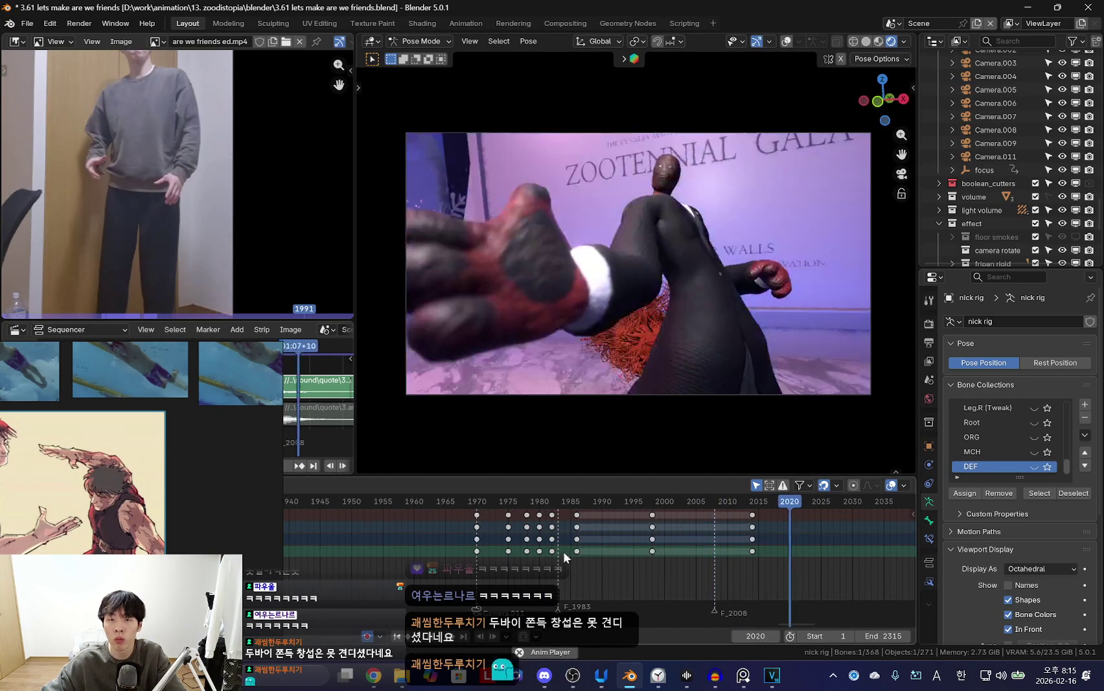
pyautogui.scroll(-3, 527, 565)
pyautogui.scroll(-5, 564, 557)
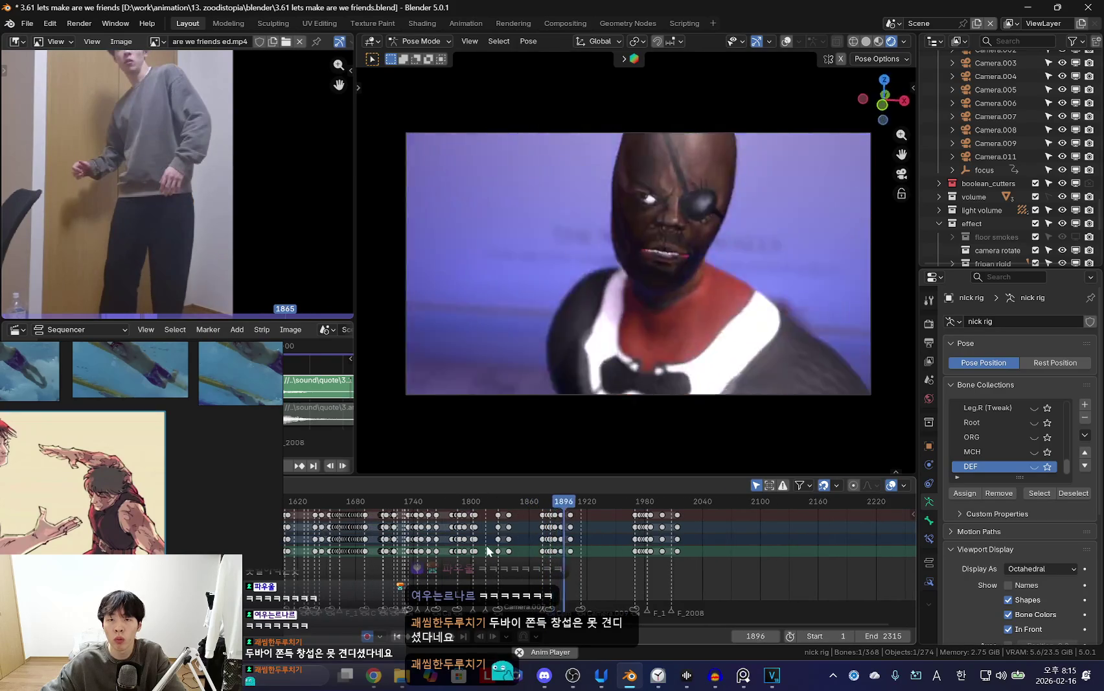
pyautogui.click(488, 550)
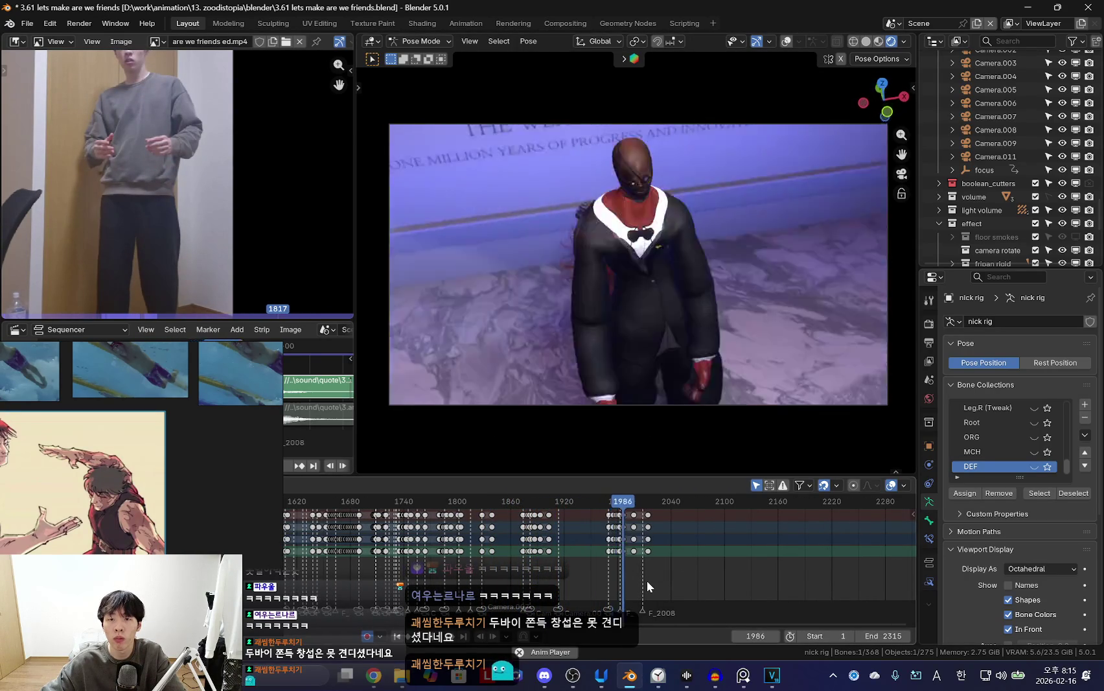
pyautogui.moveTo(646, 580); pyautogui.dragTo(624, 570)
pyautogui.press('space')
# Select all of the rig's bones at frame 1998 and start File > Save As.
pyautogui.hotkey('shift', 'alt', 'z')
pyautogui.press('a')
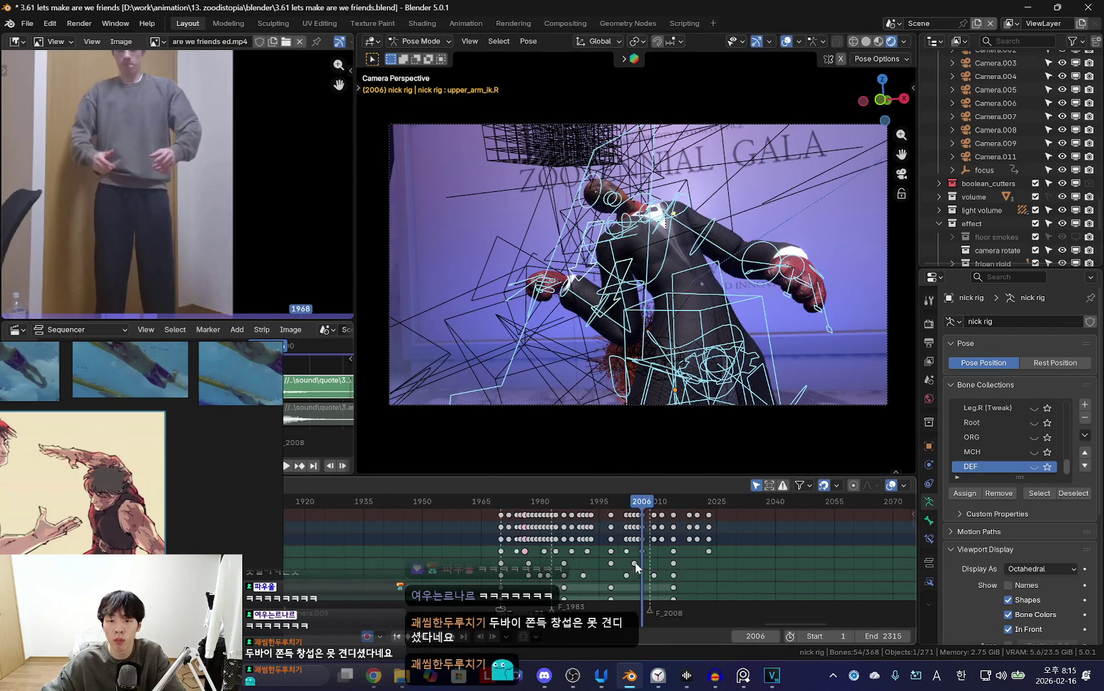
pyautogui.moveTo(671, 536); pyautogui.dragTo(664, 537)
pyautogui.hotkey('shift', 'alt', 'z')
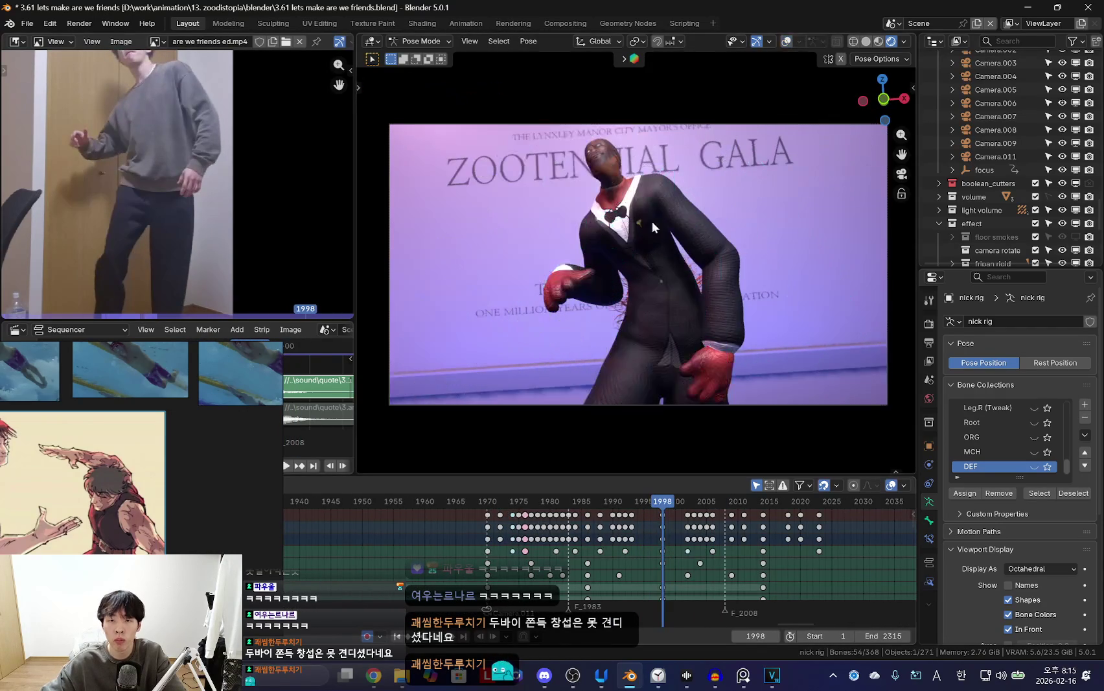
pyautogui.click(26, 25)
pyautogui.click(72, 135)
pyautogui.write('3.62 kinda good poses.blend')
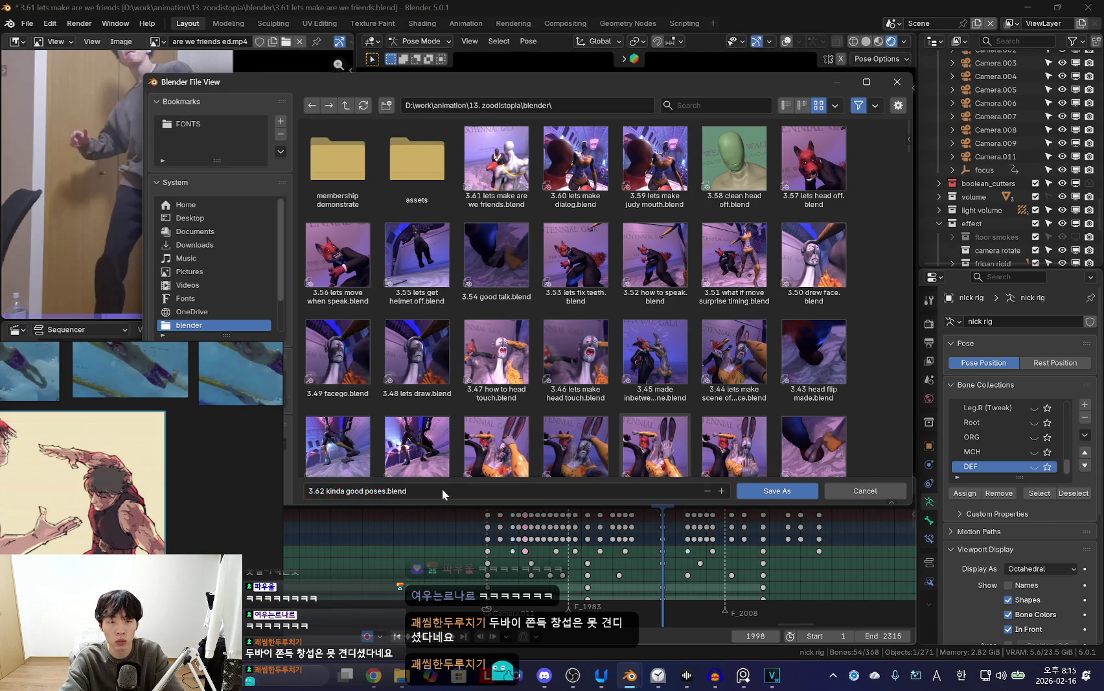
# Save the project as '3.62 kinda good poses.blend' and resume playback from frame 1998.
pyautogui.press('Return')
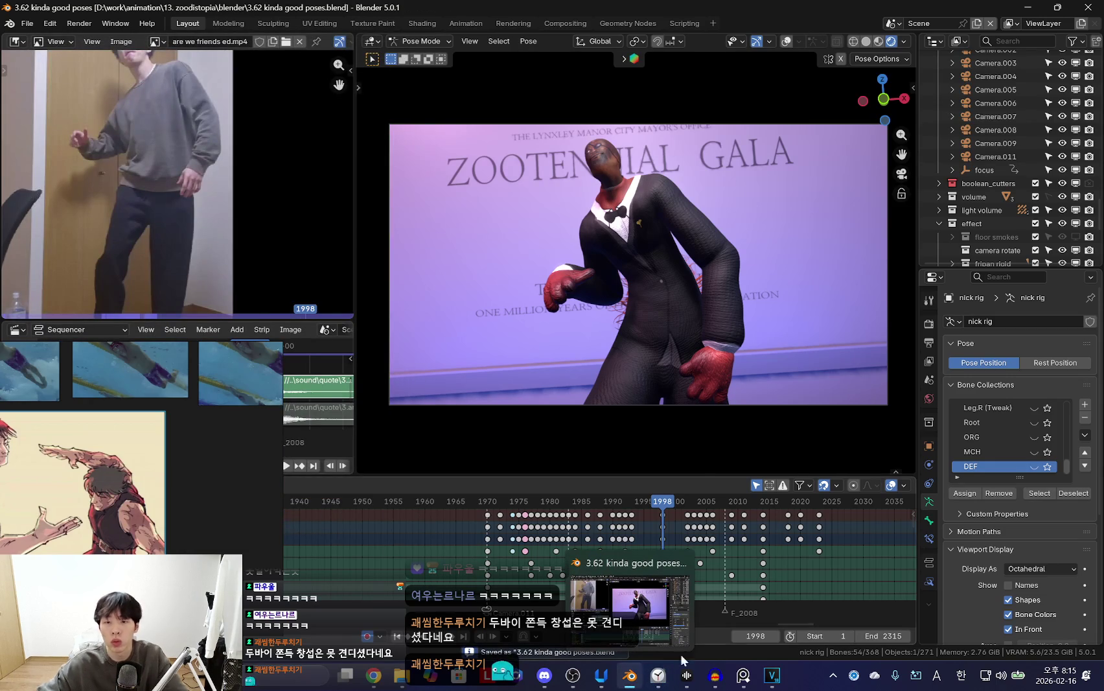
pyautogui.press('space')
# Play and scrub the dance between frames 1998 and 2023 to compare with the reference.
pyautogui.scroll(2, 670, 549)
pyautogui.press('Escape')
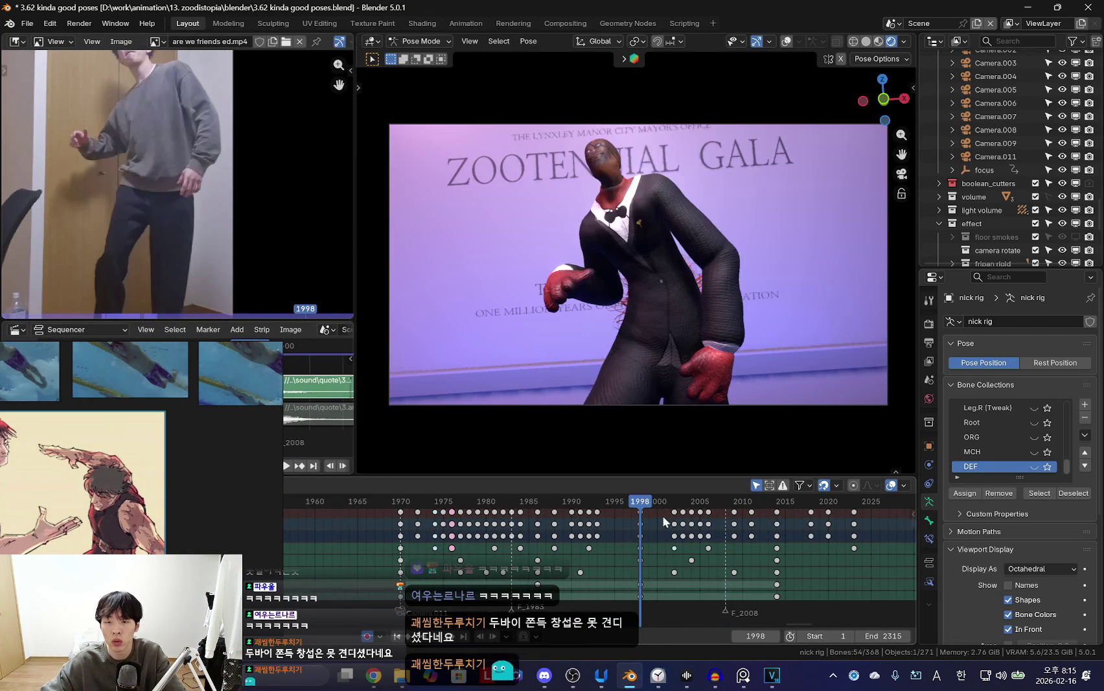
pyautogui.press('space')
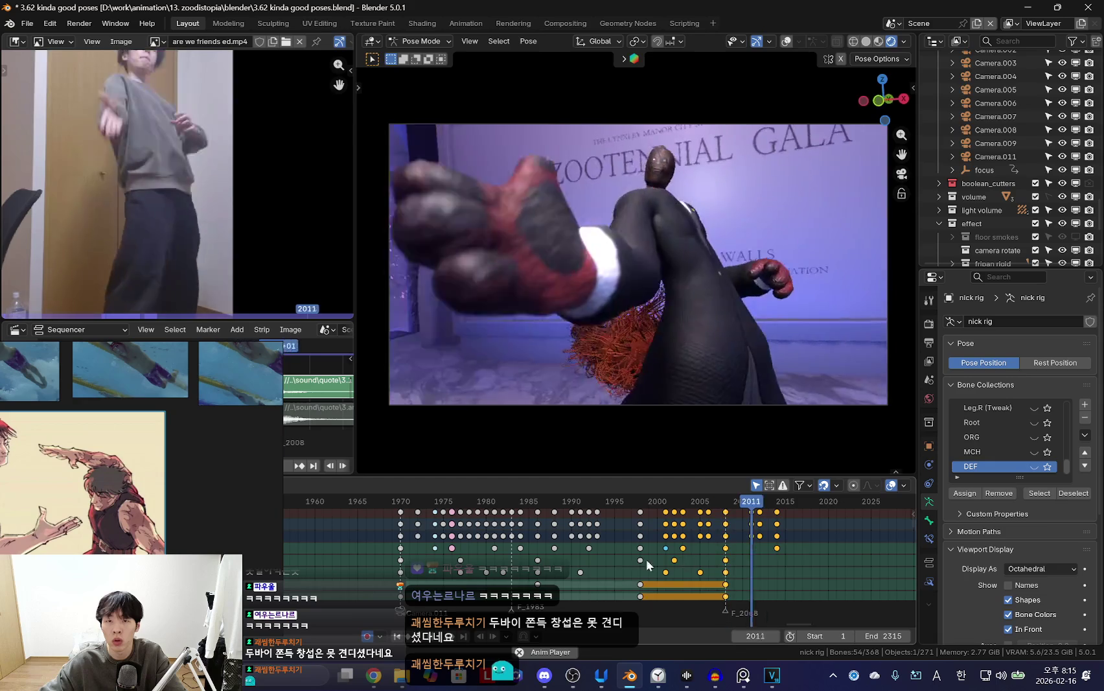
pyautogui.scroll(-3, 552, 545)
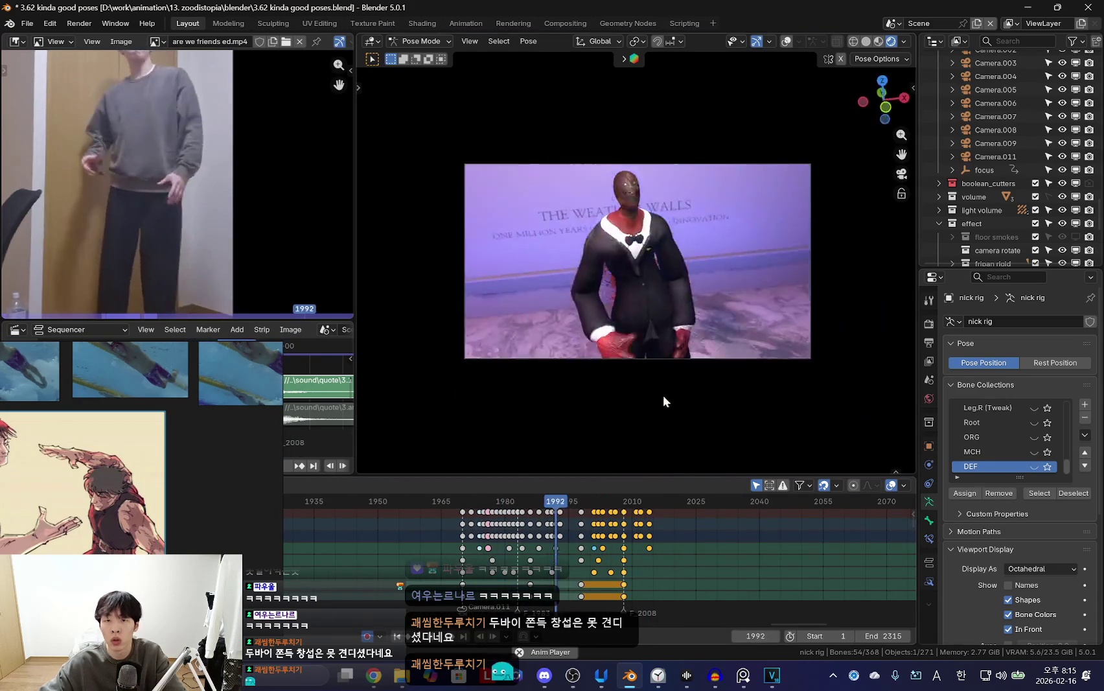
pyautogui.scroll(2, 673, 530)
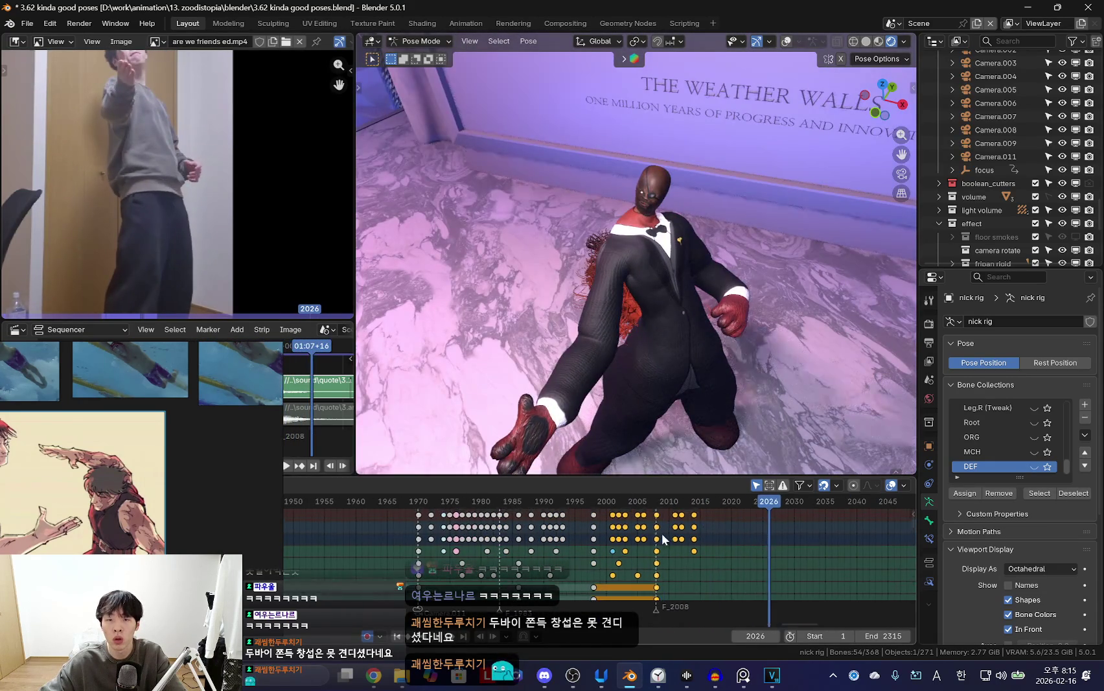
pyautogui.press('Escape')
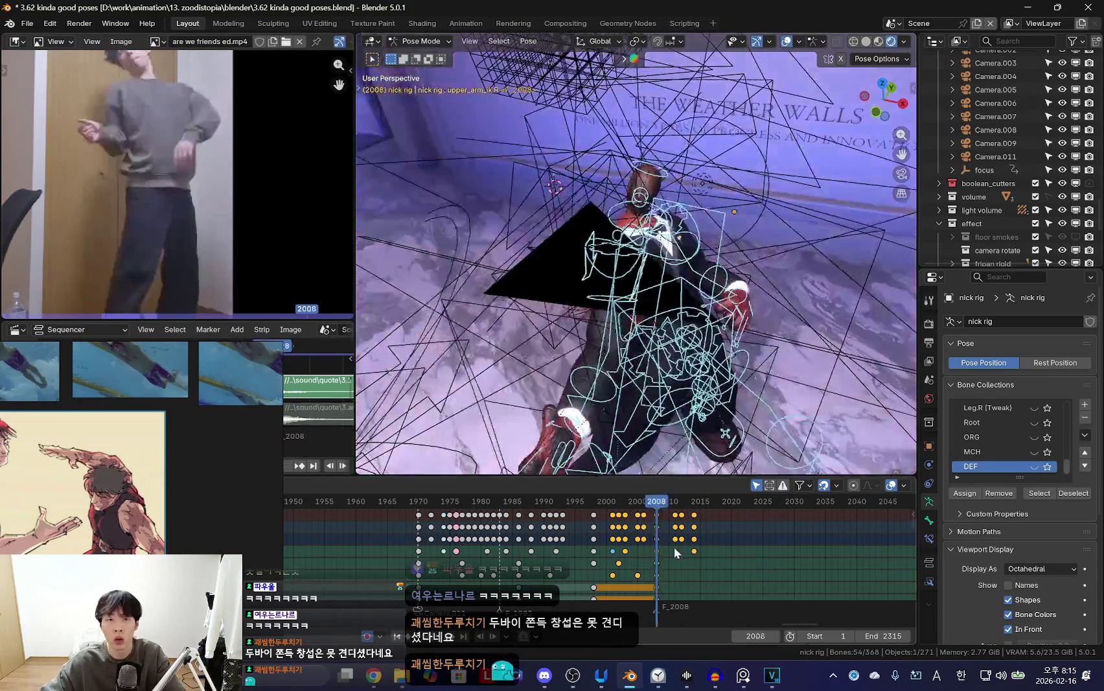
pyautogui.moveTo(750, 501); pyautogui.dragTo(720, 501)
pyautogui.moveTo(739, 552)
pyautogui.mouseDown()
pyautogui.moveTo(674, 545)
pyautogui.moveTo(721, 554)
pyautogui.mouseUp()
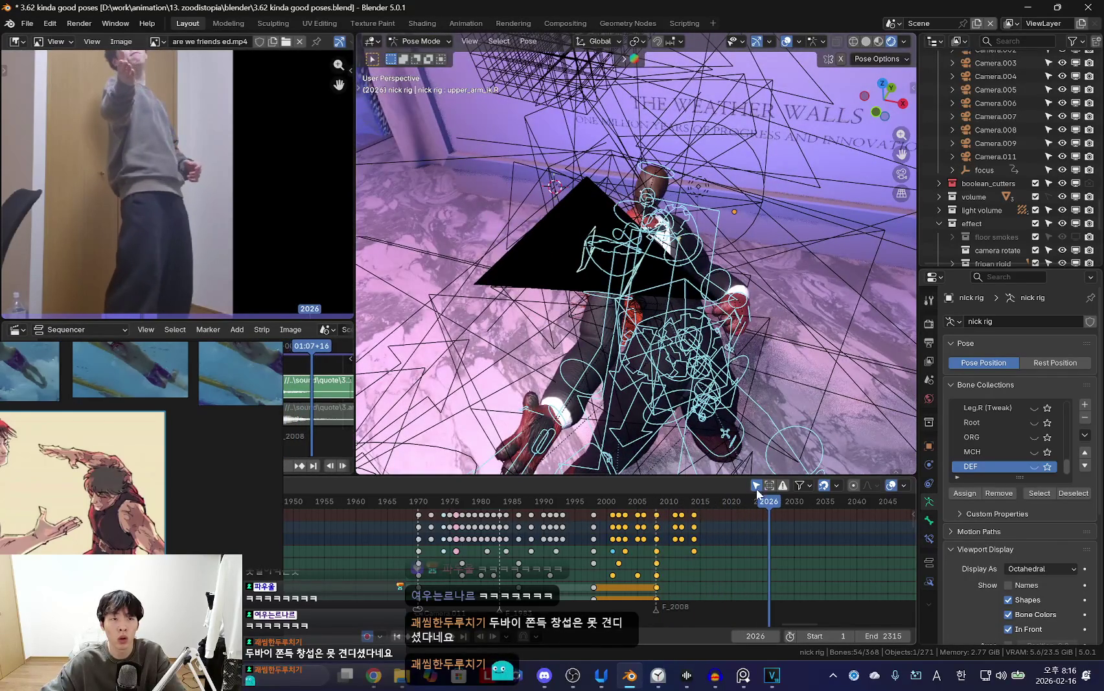
pyautogui.moveTo(636, 558)
pyautogui.mouseDown()
pyautogui.moveTo(759, 560)
pyautogui.moveTo(712, 547)
pyautogui.moveTo(690, 559)
pyautogui.moveTo(740, 559)
pyautogui.moveTo(708, 532)
pyautogui.moveTo(725, 541)
pyautogui.mouseUp()
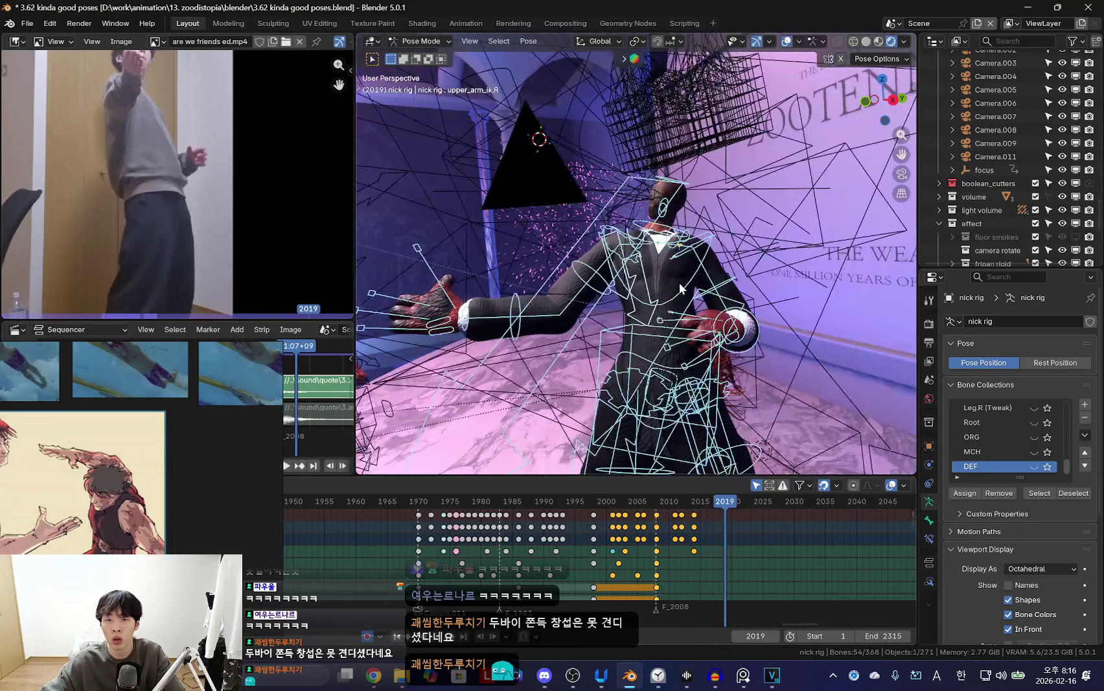
# With overlays hidden, trackball-rotate Nick's reaching arm bone to match the reference.
pyautogui.hotkey('shift', 'alt', 'z')
pyautogui.moveTo(653, 570)
pyautogui.mouseDown()
pyautogui.moveTo(626, 547)
pyautogui.moveTo(659, 546)
pyautogui.moveTo(617, 537)
pyautogui.moveTo(639, 549)
pyautogui.moveTo(694, 528)
pyautogui.moveTo(676, 532)
pyautogui.moveTo(736, 546)
pyautogui.mouseUp()
pyautogui.press('r')
pyautogui.press('r')
pyautogui.click(874, 209)
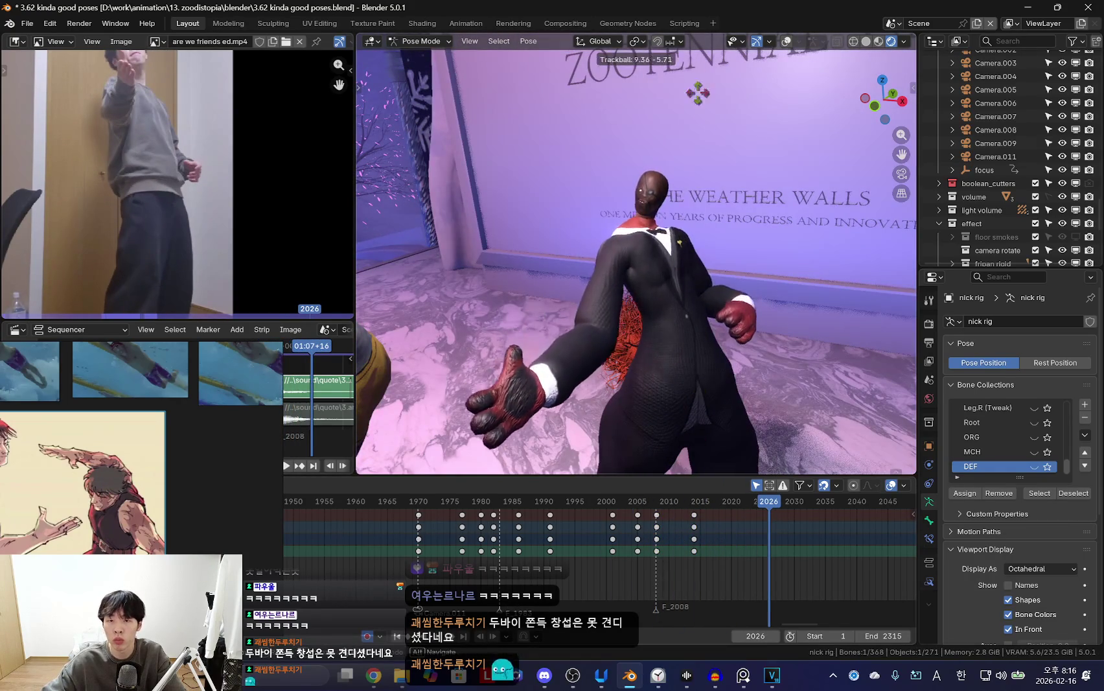
# Confirm the new arm rotation, key the pose and play the animation back.
pyautogui.click(697, 93)
pyautogui.press('i')
pyautogui.press('space')
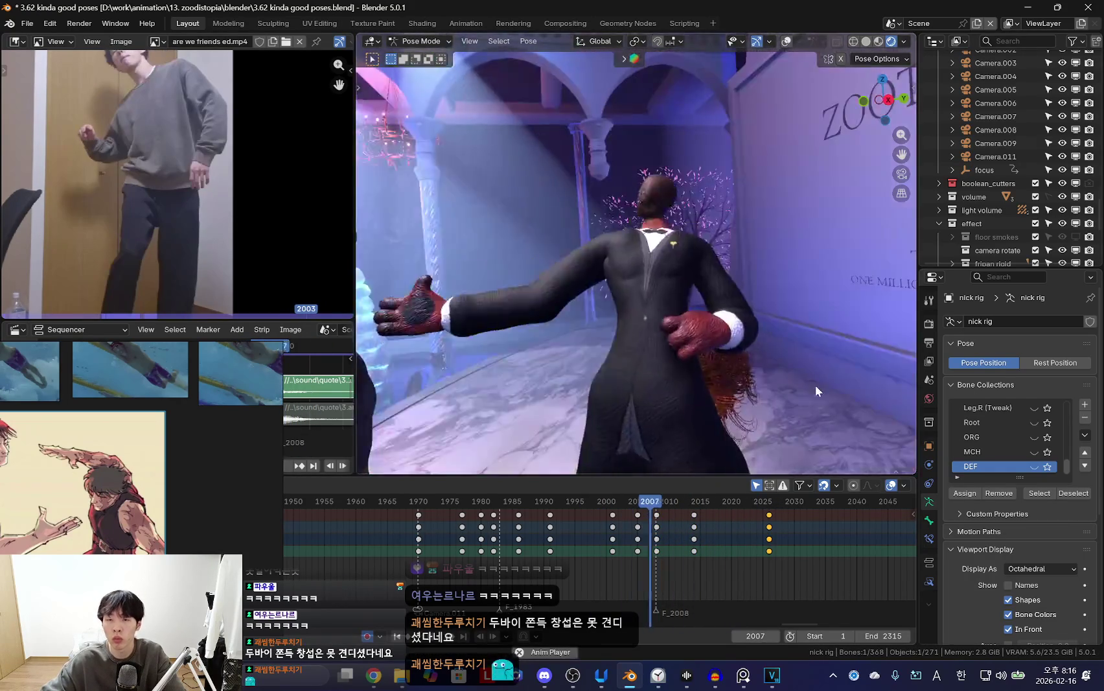
# Review the dance between frames 1998 and 2013, settling on frame 2003.
pyautogui.scroll(-2, 541, 537)
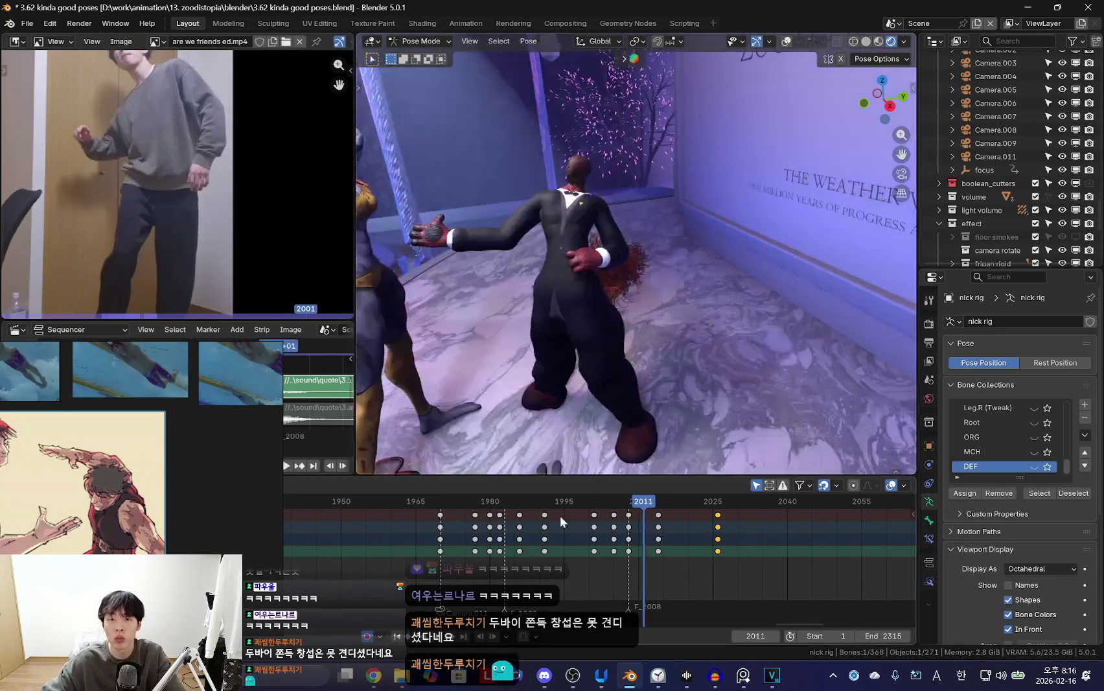
pyautogui.hotkey('shift', 'alt', 'z')
pyautogui.moveTo(570, 292); pyautogui.dragTo(598, 185, button='middle')
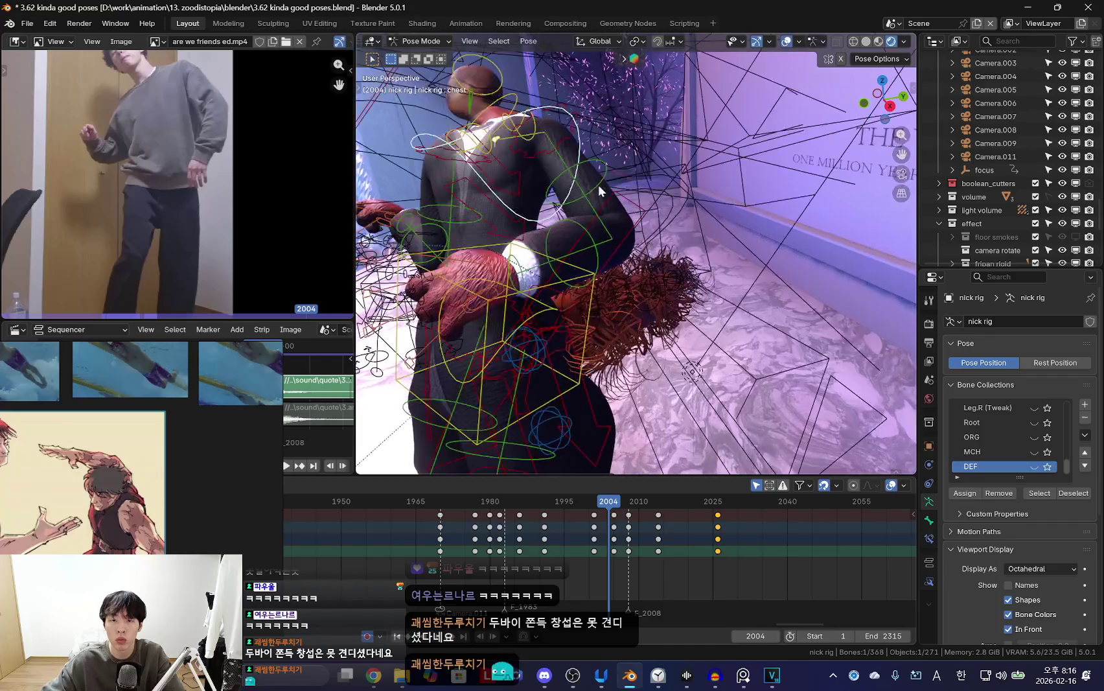
pyautogui.moveTo(614, 528); pyautogui.dragTo(660, 533)
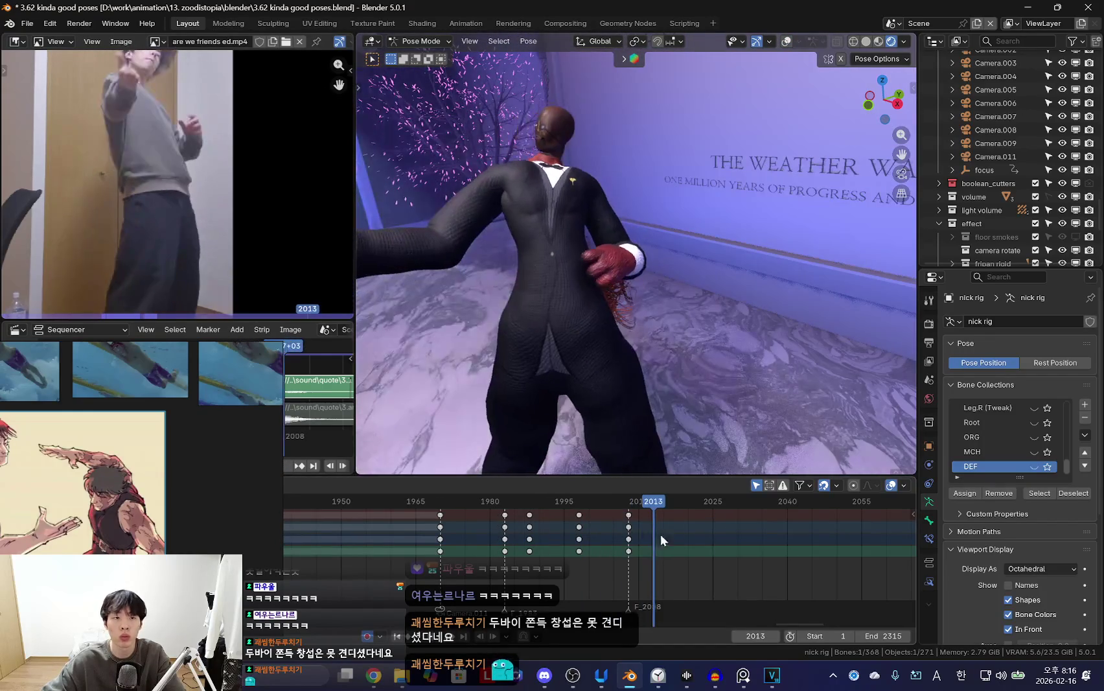
pyautogui.moveTo(605, 350); pyautogui.dragTo(624, 546, button='middle')
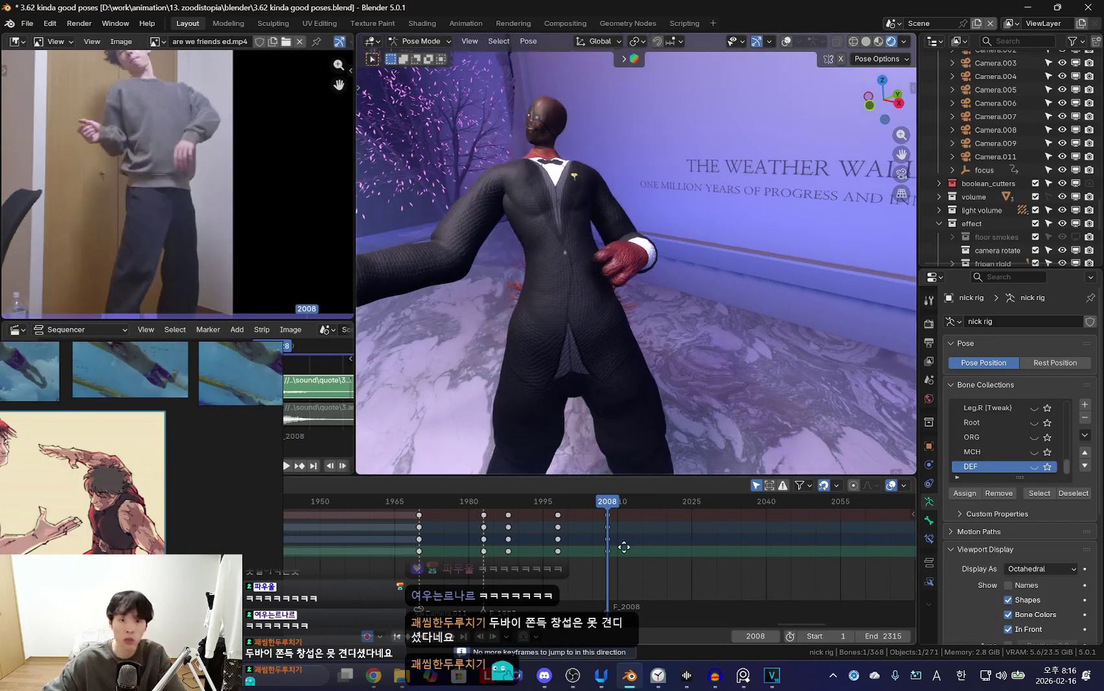
pyautogui.moveTo(616, 292); pyautogui.dragTo(664, 347, button='middle')
pyautogui.moveTo(498, 541); pyautogui.dragTo(556, 554)
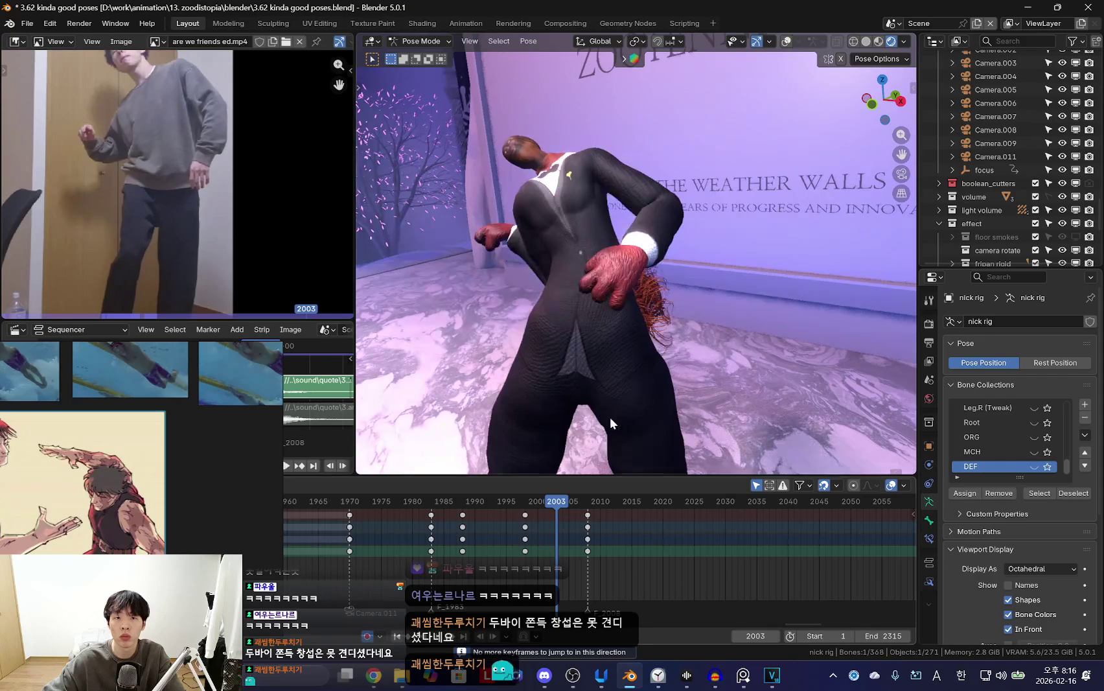
pyautogui.moveTo(610, 416); pyautogui.dragTo(667, 289, button='middle')
# Rotate an arm bone around the X axis at frame 2003.
pyautogui.press('r')
pyautogui.press('r')
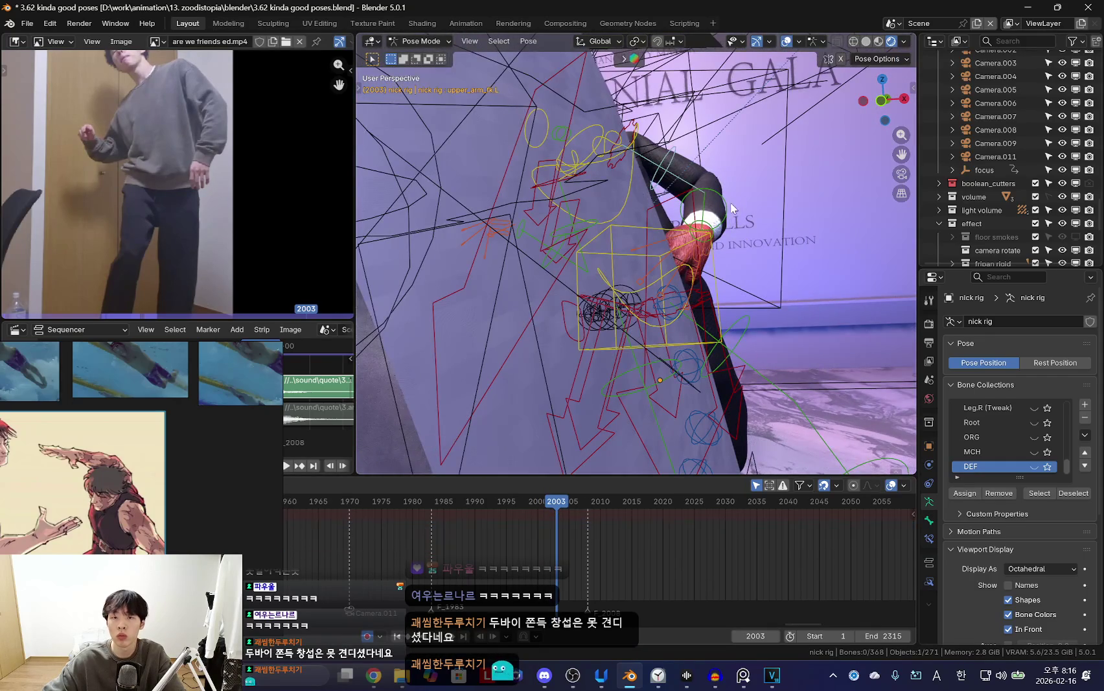
pyautogui.click(730, 202)
pyautogui.hotkey('shift', 'alt', 'z')
pyautogui.press('r')
pyautogui.press('x')
pyautogui.click(750, 298)
# Freely rotate another arm bone so the hand rests near the hip, then review frames up to 2008.
pyautogui.hotkey('shift', 'alt', 'z')
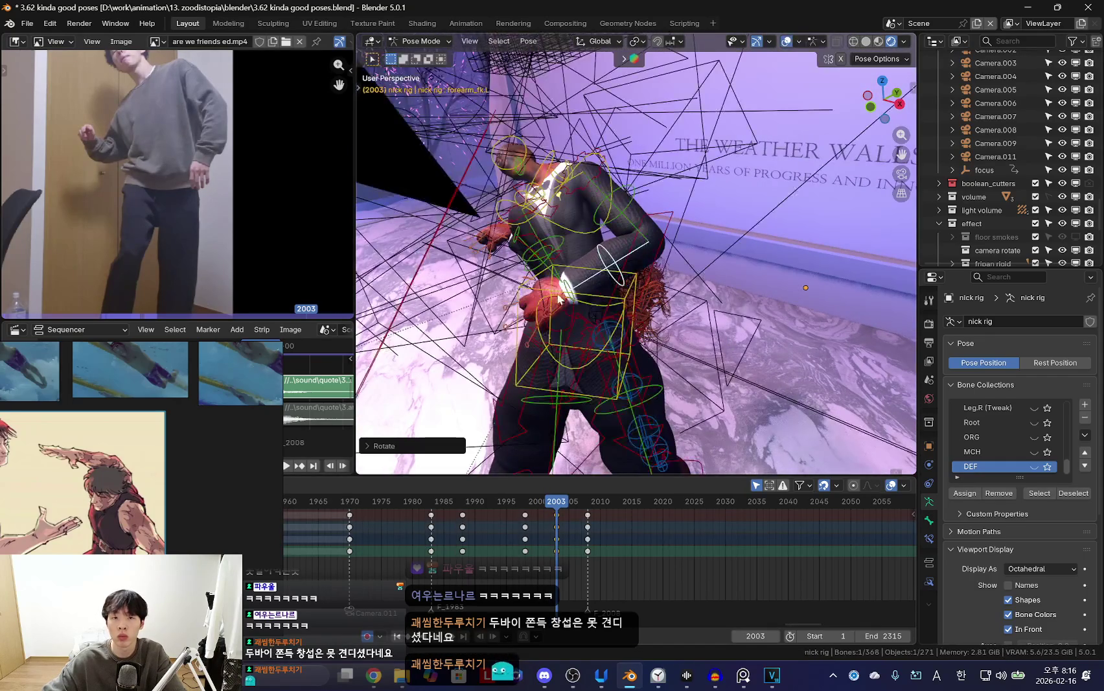
pyautogui.hotkey('shift', 'alt', 'z')
pyautogui.moveTo(635, 298); pyautogui.dragTo(680, 303, button='middle')
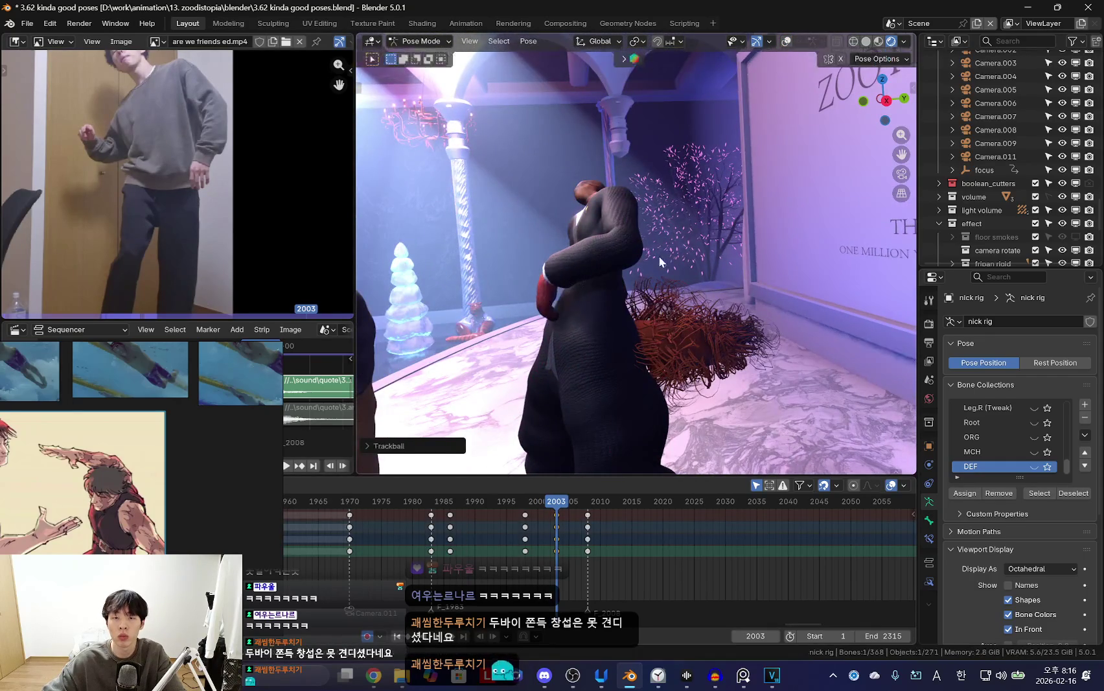
pyautogui.hotkey('shift', 'alt', 'z')
pyautogui.click(660, 261)
pyautogui.hotkey('shift', 'alt', 'z')
pyautogui.moveTo(660, 261)
pyautogui.mouseDown(button='middle')
pyautogui.moveTo(754, 357)
pyautogui.moveTo(743, 403)
pyautogui.moveTo(759, 397)
pyautogui.mouseUp(button='middle')
pyautogui.press('r')
pyautogui.press('r')
pyautogui.click(751, 399)
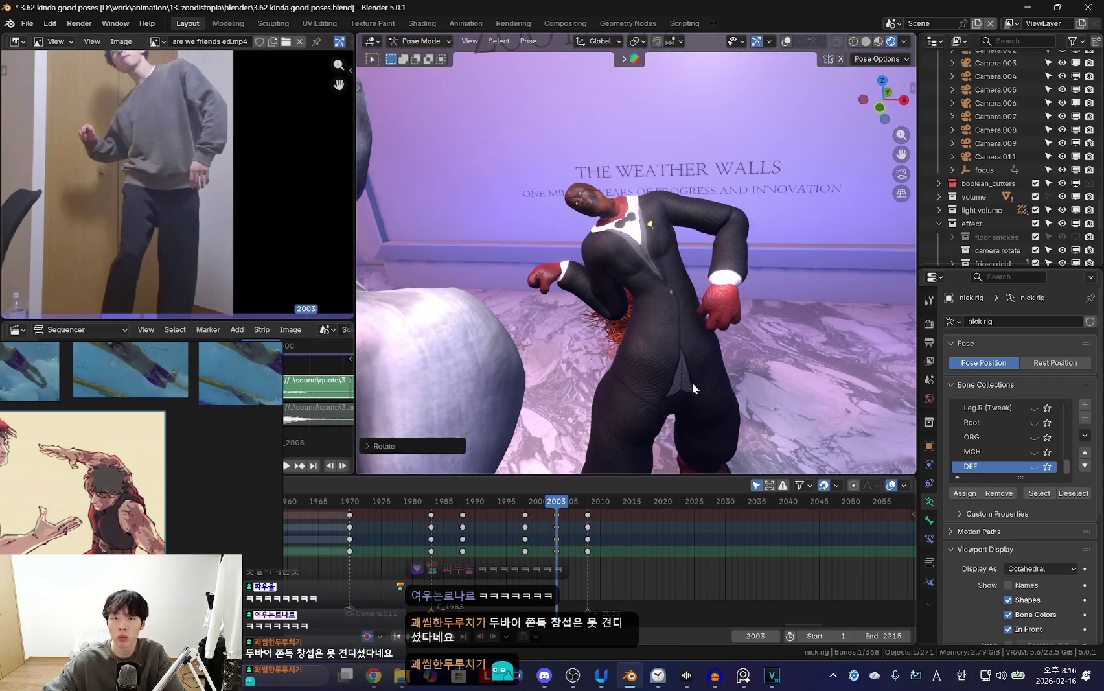
pyautogui.moveTo(526, 537); pyautogui.dragTo(591, 547)
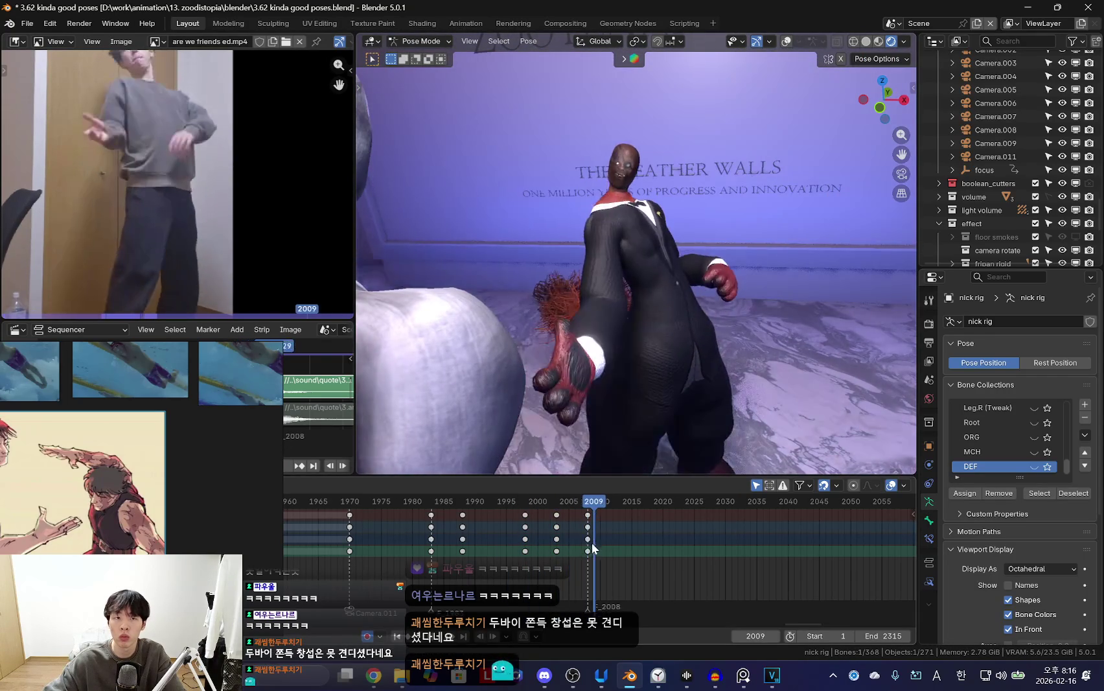
pyautogui.moveTo(502, 528); pyautogui.dragTo(548, 539)
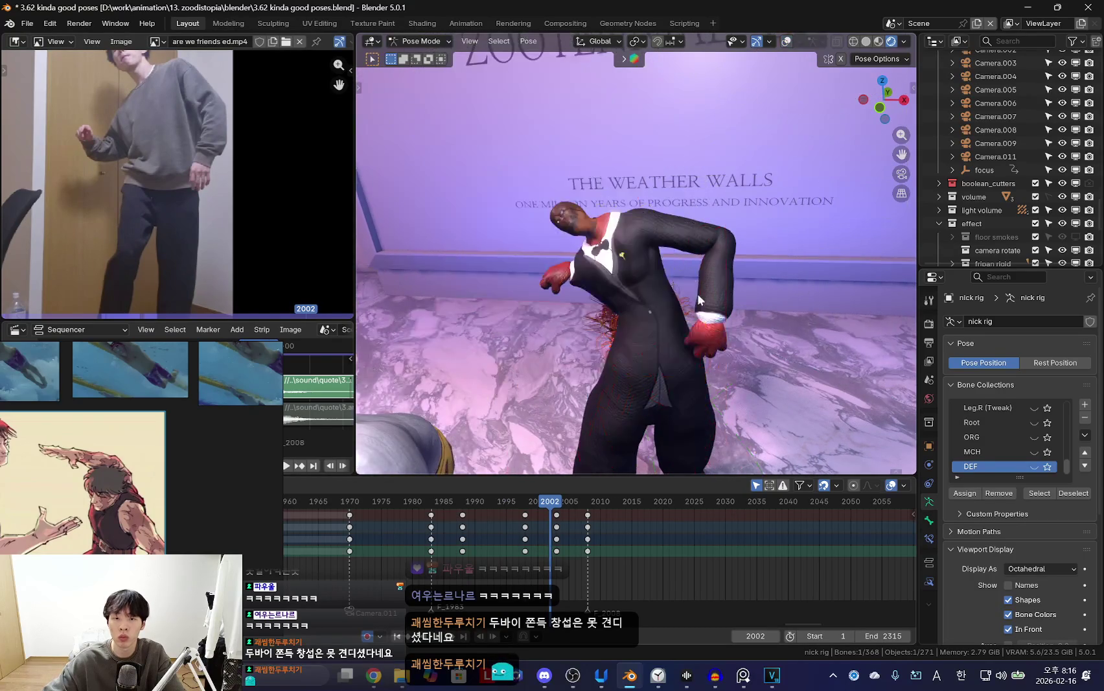
# Step forward a frame and re-rotate the selected bone, checking from a low angle.
pyautogui.press('Right')
pyautogui.moveTo(745, 296); pyautogui.dragTo(713, 304, button='middle')
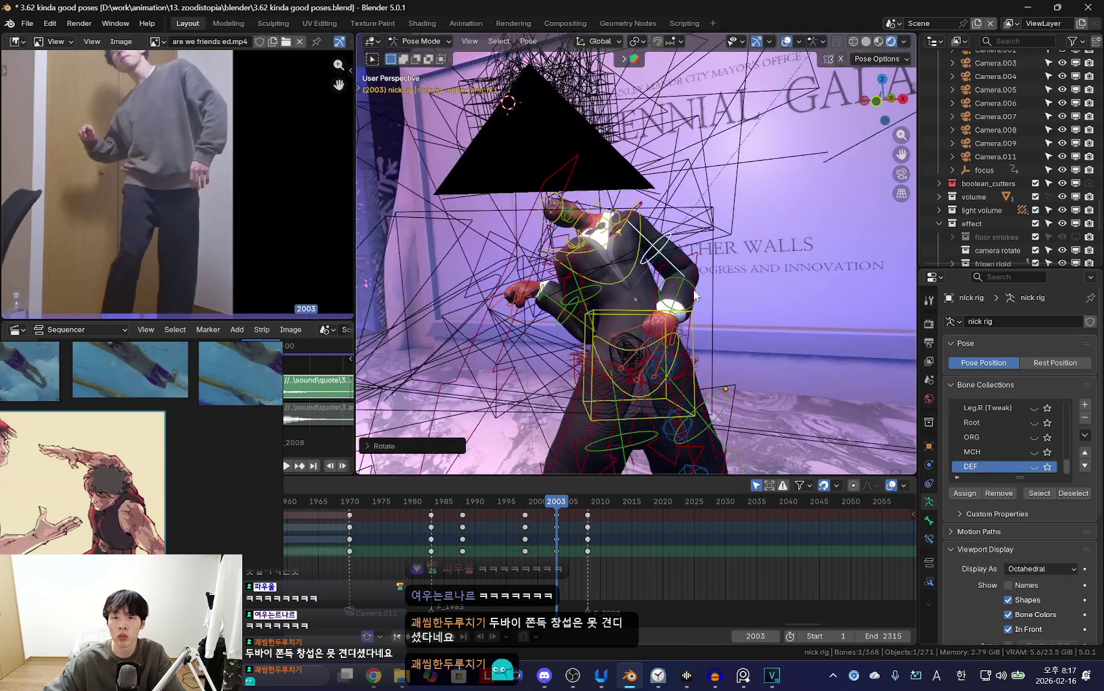
pyautogui.hotkey('shift', 'alt', 'z')
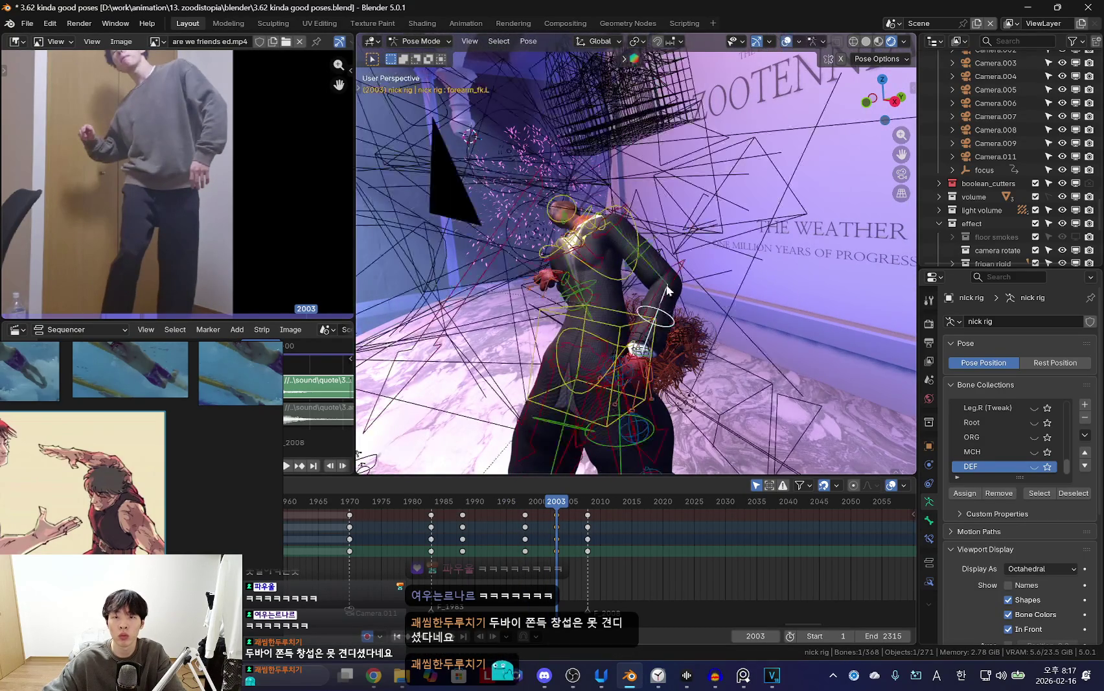
pyautogui.hotkey('shift', 'alt', 'z')
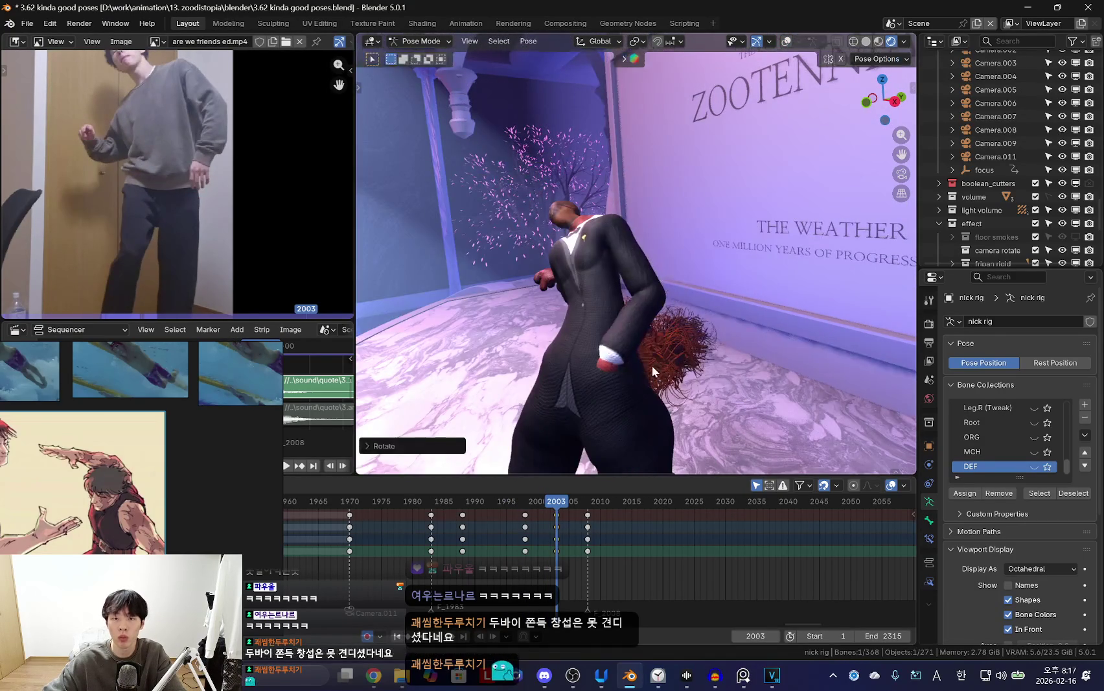
pyautogui.moveTo(652, 371); pyautogui.dragTo(706, 282, button='middle')
pyautogui.press('r')
pyautogui.press('r')
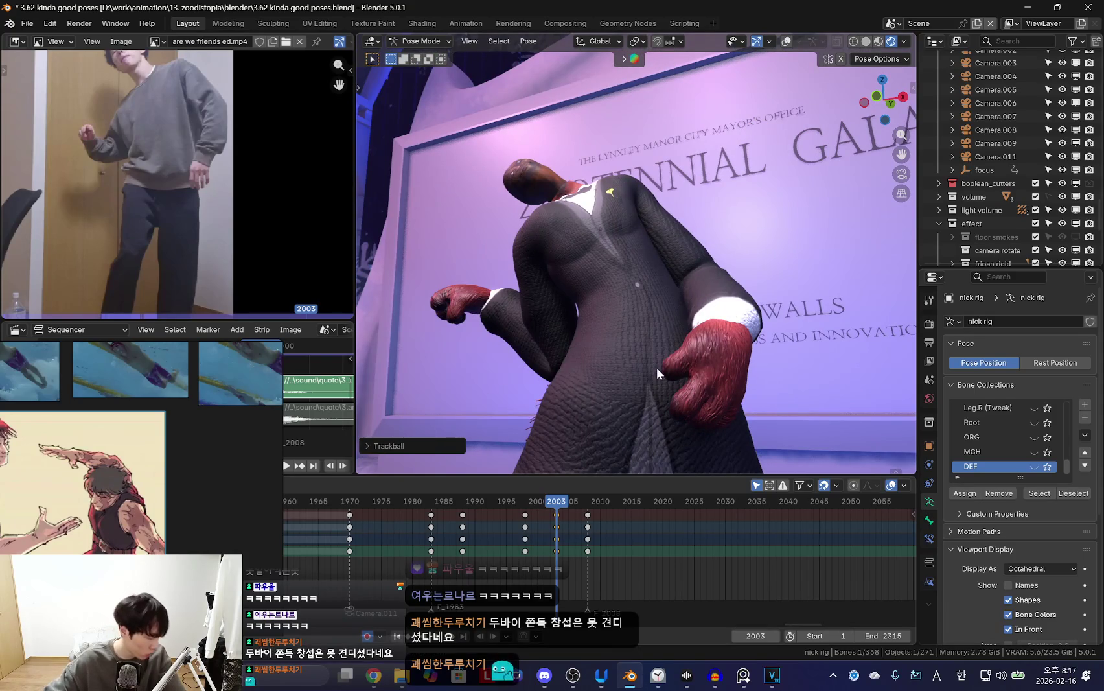
pyautogui.moveTo(664, 370)
pyautogui.mouseDown(button='middle')
pyautogui.moveTo(591, 382)
pyautogui.moveTo(609, 399)
pyautogui.mouseUp(button='middle')
pyautogui.click(531, 501)
# Scrub between frames 2006 and 2008, then key the pose at frame 2003.
pyautogui.moveTo(539, 534); pyautogui.dragTo(584, 544)
pyautogui.hotkey('shift', 'alt', 'z')
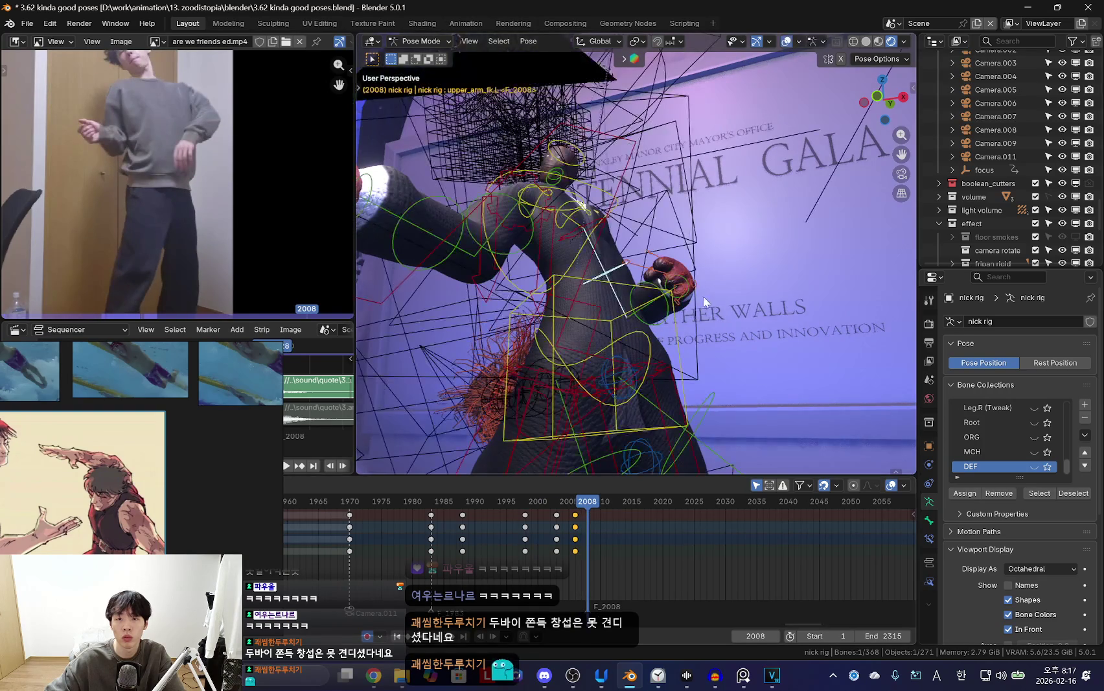
pyautogui.moveTo(493, 559)
pyautogui.mouseDown()
pyautogui.moveTo(527, 548)
pyautogui.moveTo(556, 559)
pyautogui.moveTo(573, 548)
pyautogui.mouseUp()
pyautogui.hotkey('shift', 'alt', 'z')
pyautogui.press('i')
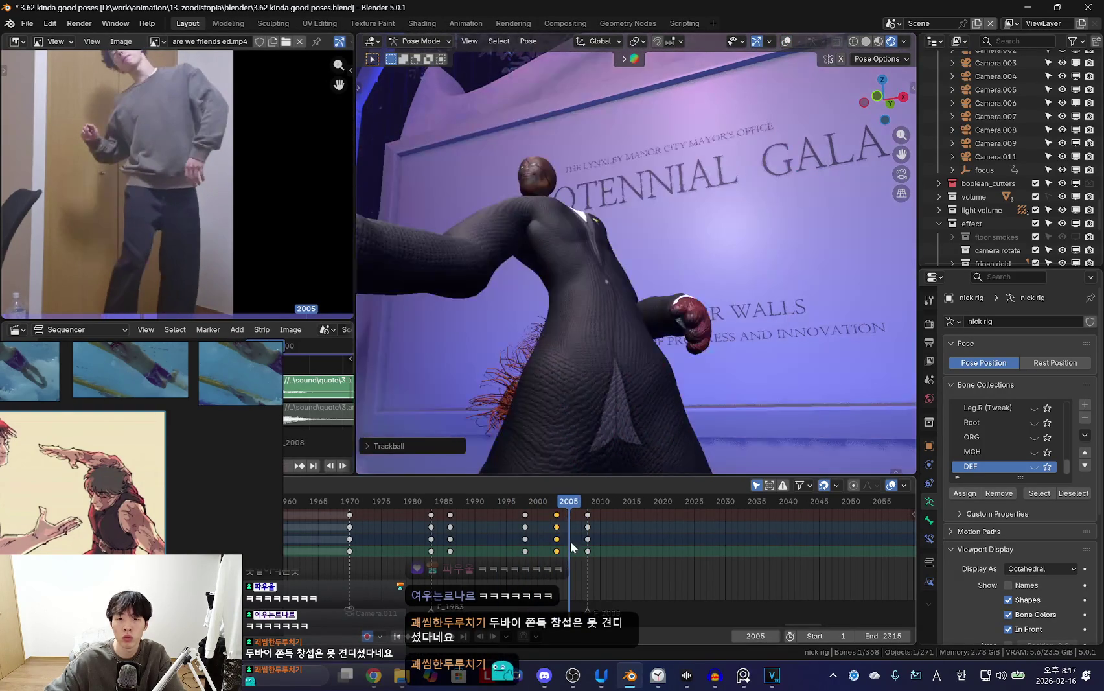
# Cancel a rotation at frame 2009 and shift the selected keyframes one frame later.
pyautogui.press('Right')
pyautogui.press('Right')
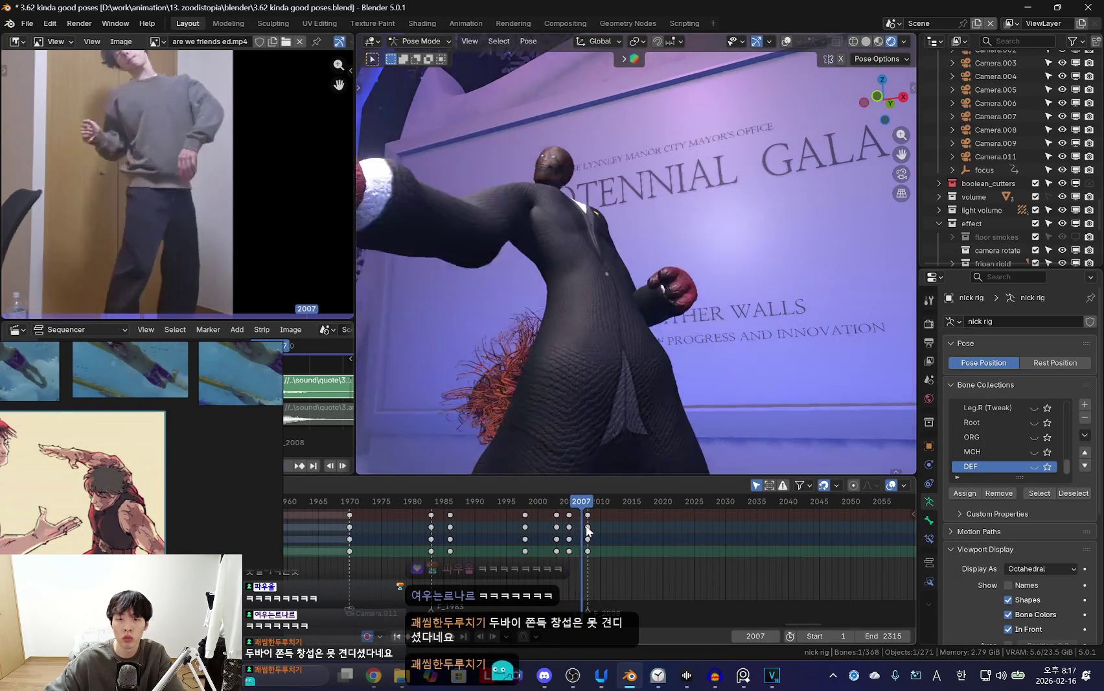
pyautogui.press('Right')
pyautogui.press('Right')
pyautogui.press('r')
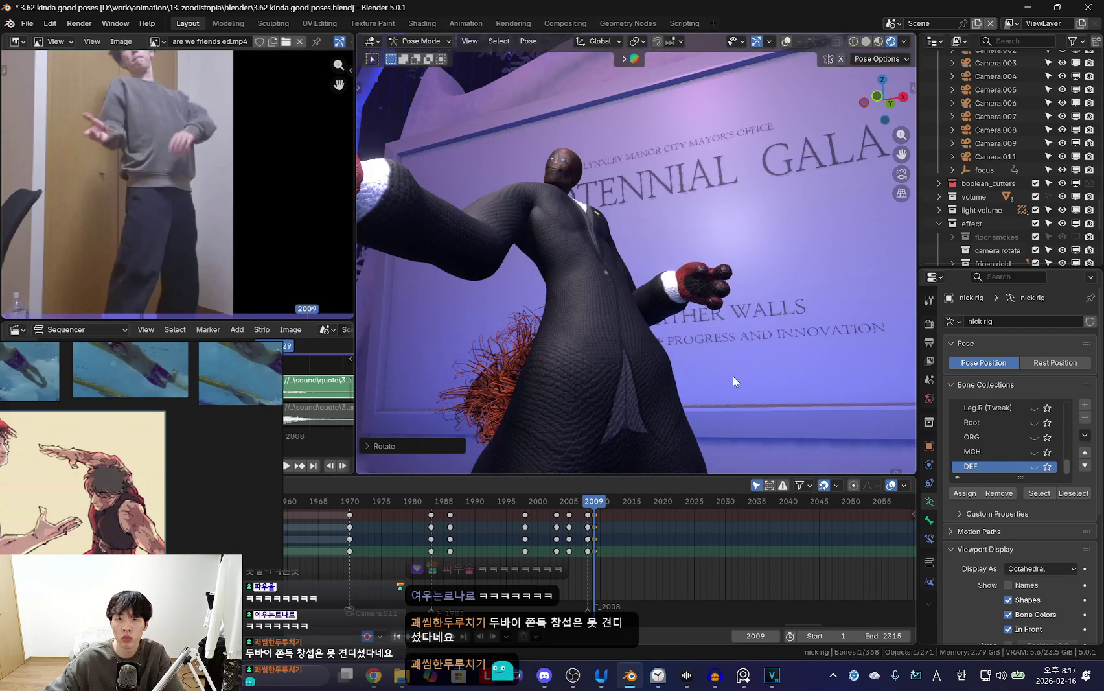
pyautogui.hotkey('ctrl', 'z')
pyautogui.click(554, 534)
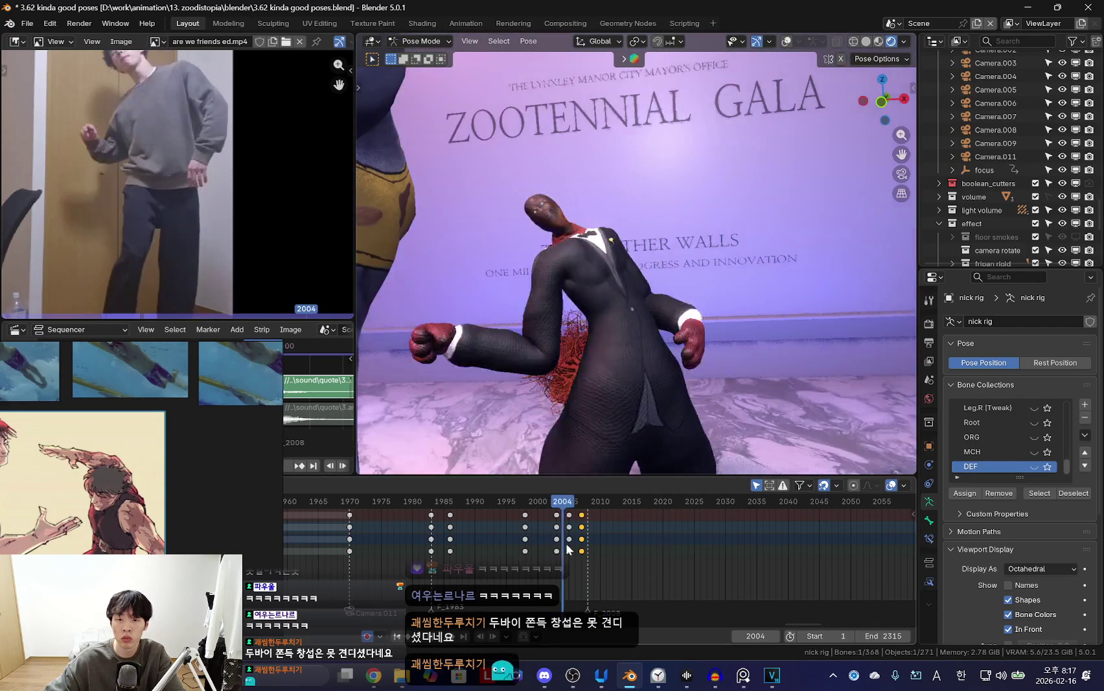
pyautogui.moveTo(583, 543); pyautogui.dragTo(587, 548)
pyautogui.press('Right')
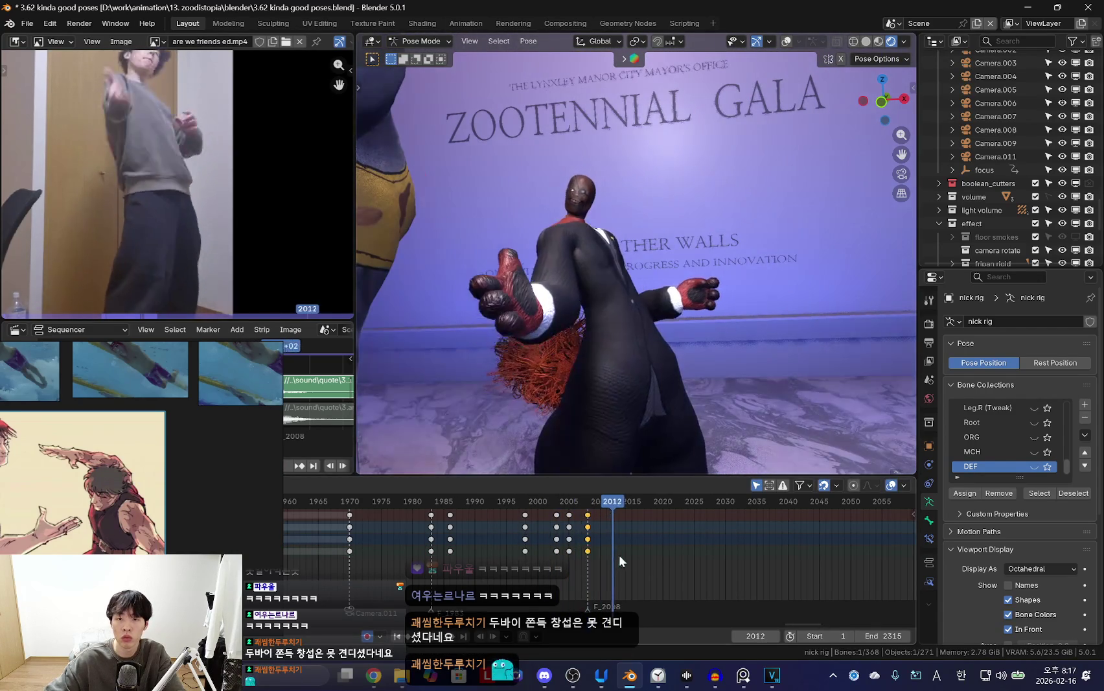
# Key the pose at frame 2015 and play the animation back.
pyautogui.press('Right')
pyautogui.press('Right')
pyautogui.press('Right')
pyautogui.click(680, 322)
pyautogui.press('i')
pyautogui.press('space')
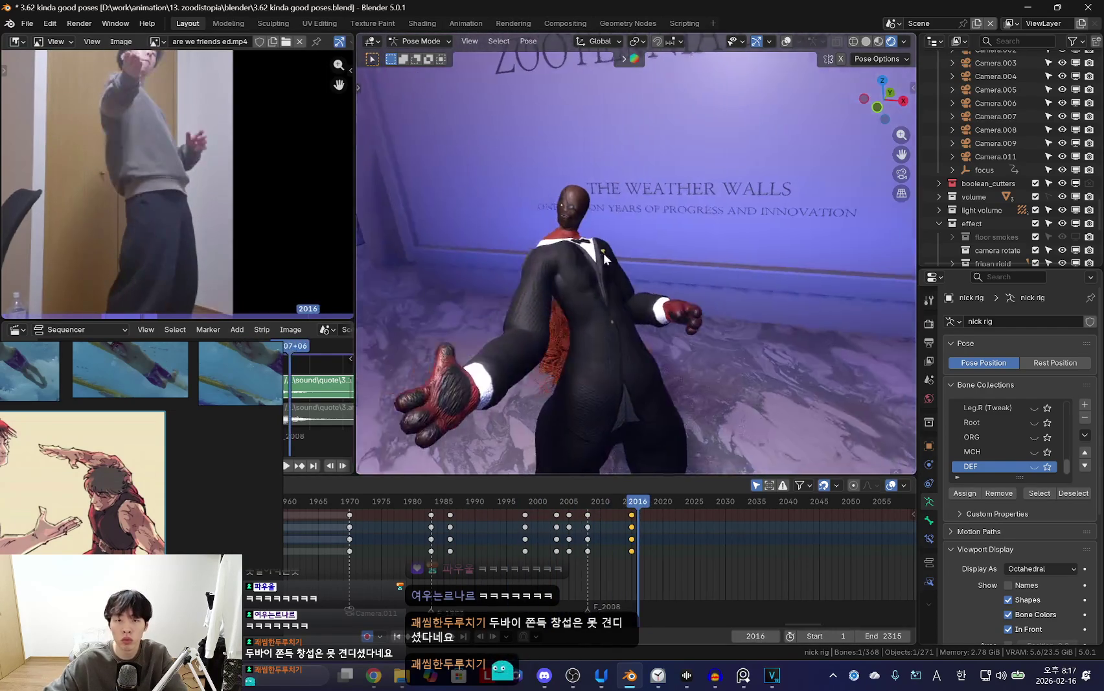
pyautogui.press('space')
# Restore the pose and review frames 1998–2011 through the shot camera against the reference.
pyautogui.hotkey('shift', 'alt', 'z')
pyautogui.moveTo(418, 519)
pyautogui.mouseDown()
pyautogui.moveTo(563, 543)
pyautogui.moveTo(488, 543)
pyautogui.moveTo(556, 542)
pyautogui.mouseUp()
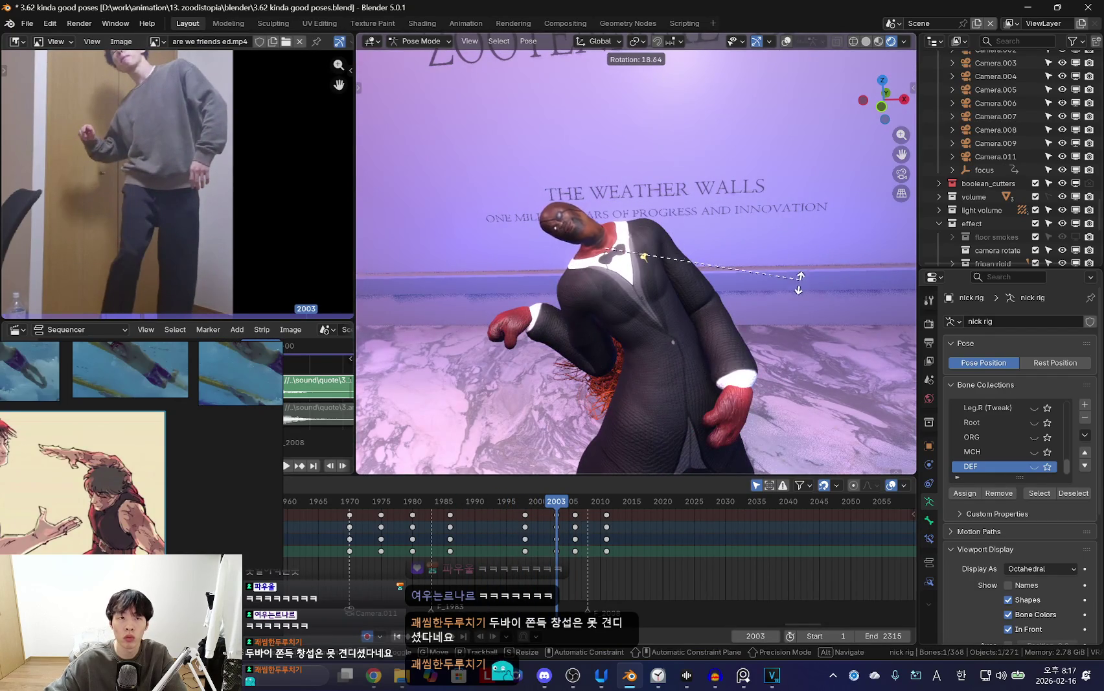
pyautogui.rightClick(542, 315)
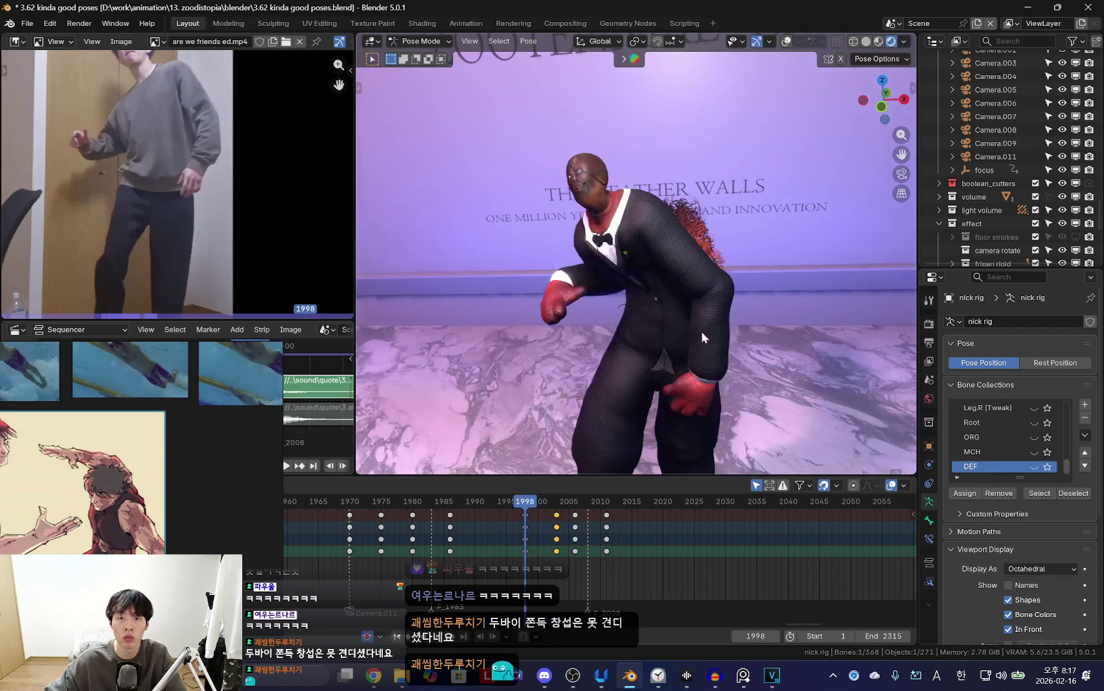
pyautogui.moveTo(543, 315); pyautogui.dragTo(643, 317, button='middle')
pyautogui.press('KP_0')
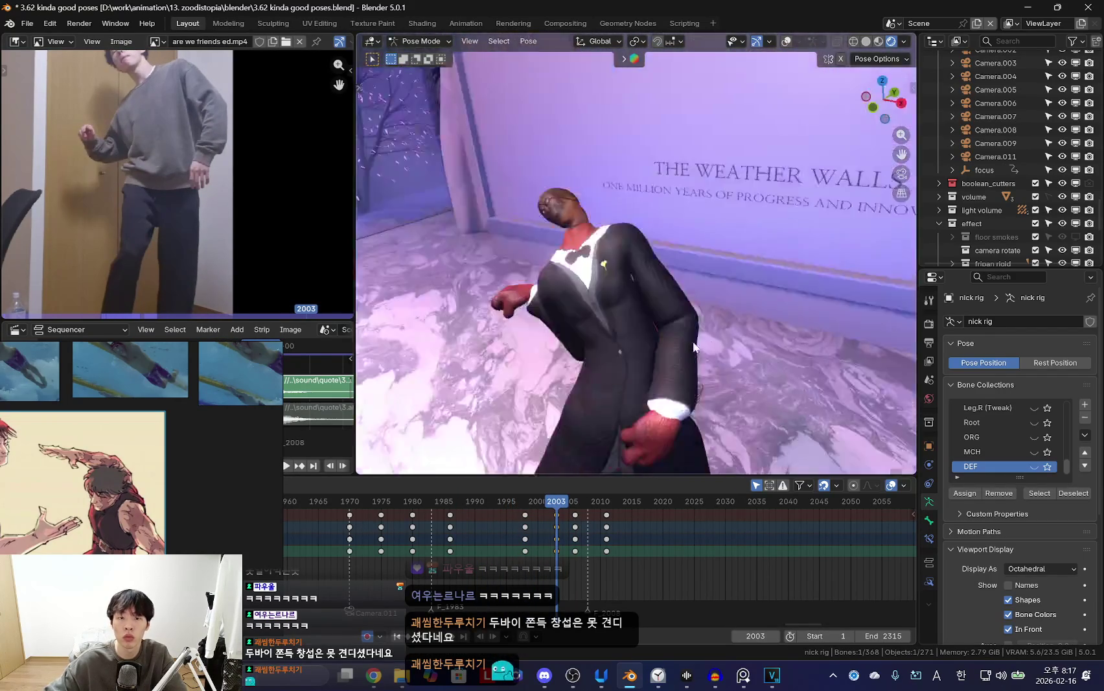
pyautogui.moveTo(559, 518)
pyautogui.mouseDown()
pyautogui.moveTo(579, 527)
pyautogui.moveTo(553, 558)
pyautogui.moveTo(573, 562)
pyautogui.mouseUp()
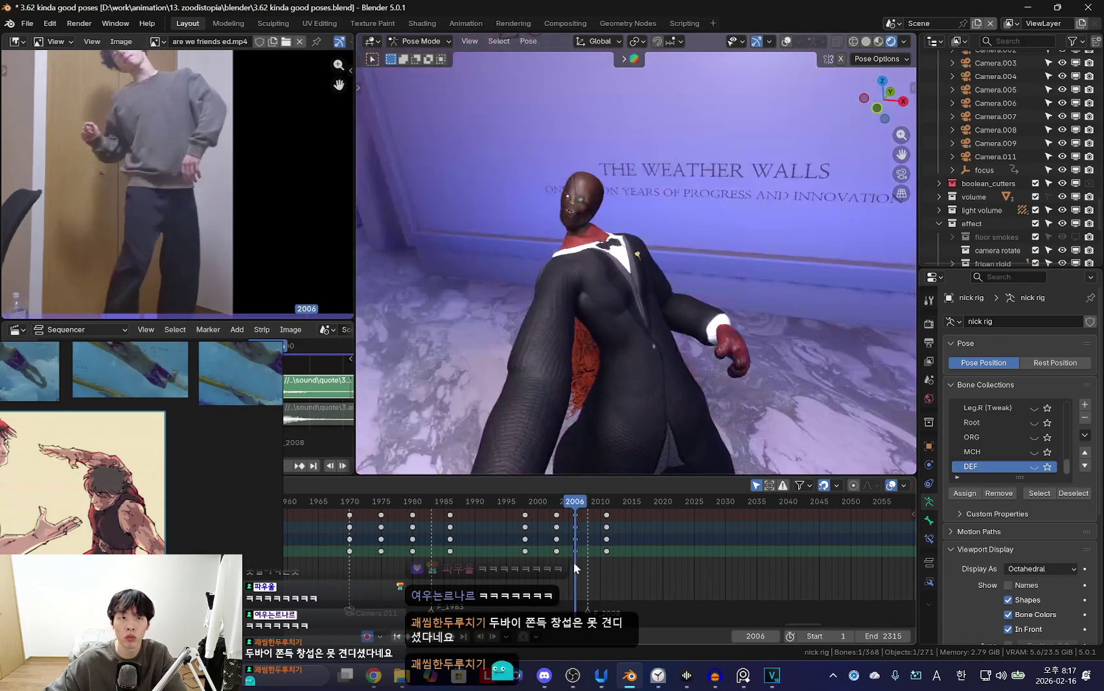
pyautogui.moveTo(599, 240); pyautogui.dragTo(606, 220, button='middle')
pyautogui.press('KP_0')
pyautogui.hotkey('shift', 'alt', 'z')
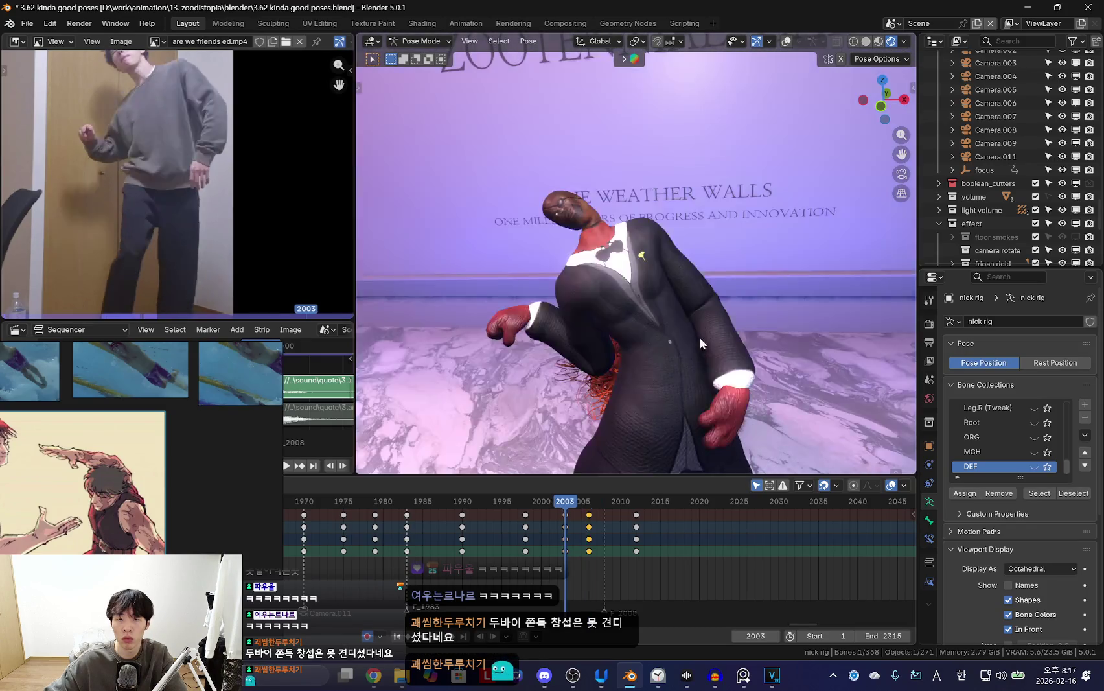
pyautogui.moveTo(633, 528)
pyautogui.mouseDown()
pyautogui.moveTo(648, 529)
pyautogui.moveTo(582, 556)
pyautogui.moveTo(608, 551)
pyautogui.moveTo(528, 539)
pyautogui.moveTo(506, 551)
pyautogui.moveTo(561, 551)
pyautogui.moveTo(527, 549)
pyautogui.mouseUp()
pyautogui.scroll(2, 600, 550)
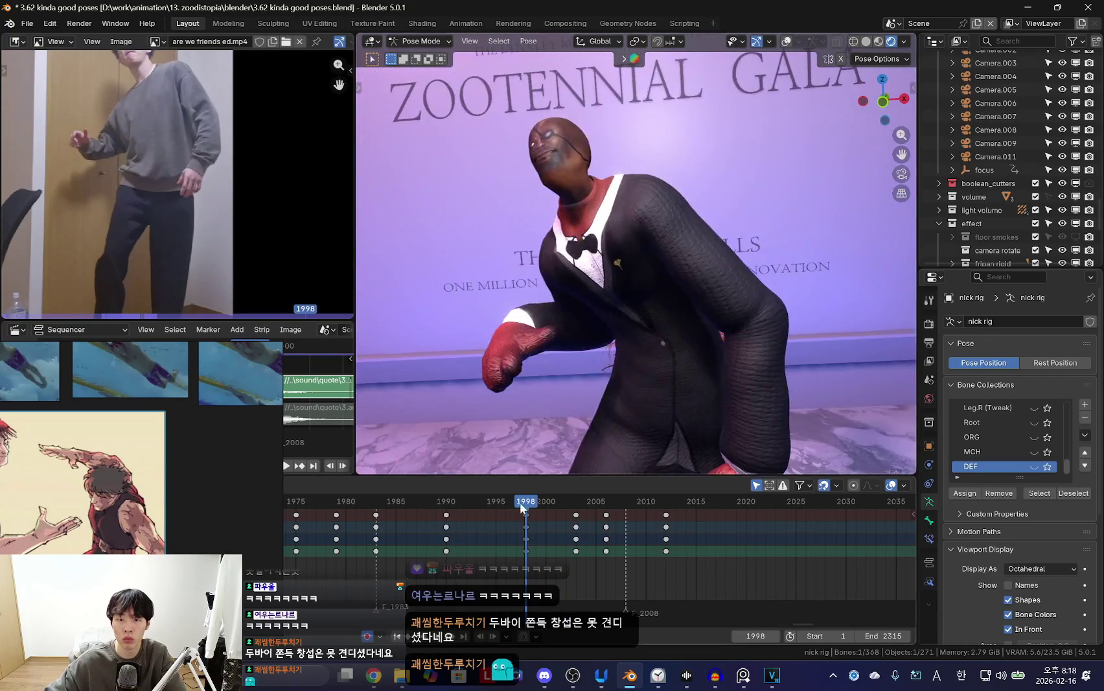
# Delete the keyframes at frame 2003 and play back the result.
pyautogui.moveTo(519, 501); pyautogui.dragTo(576, 533)
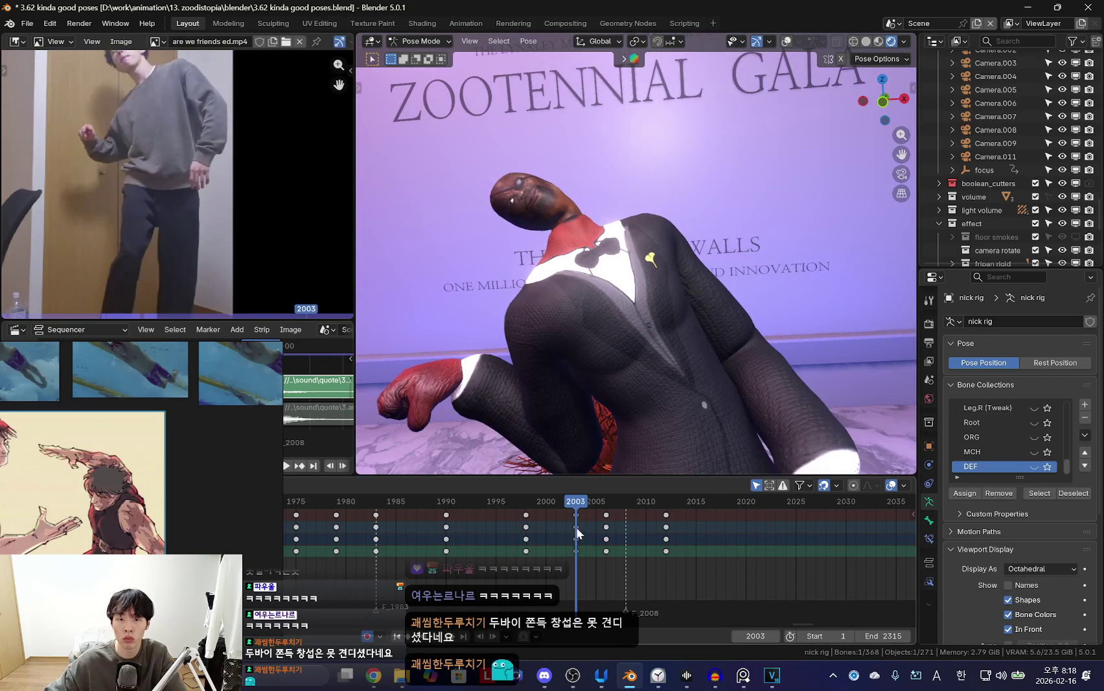
pyautogui.press('x')
pyautogui.click(576, 524)
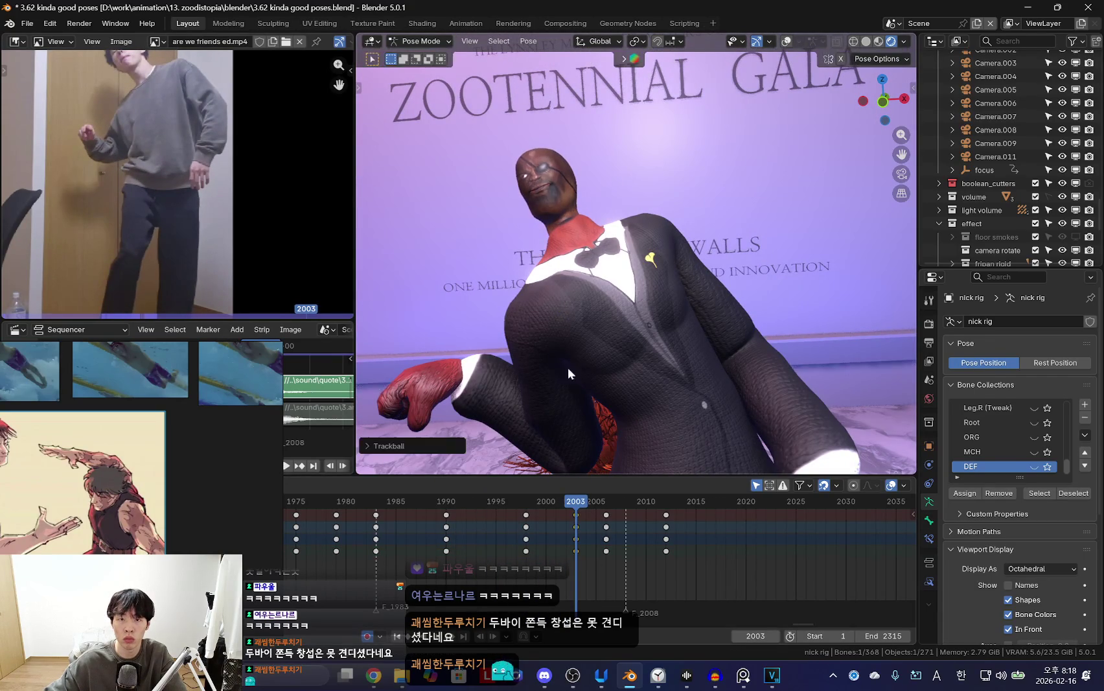
pyautogui.moveTo(529, 524)
pyautogui.mouseDown()
pyautogui.moveTo(622, 537)
pyautogui.moveTo(559, 549)
pyautogui.moveTo(598, 549)
pyautogui.moveTo(526, 550)
pyautogui.moveTo(596, 553)
pyautogui.moveTo(715, 522)
pyautogui.mouseUp()
pyautogui.press('space')
# Delete the selected keys across frames 2002–2011 and play the dance back.
pyautogui.hotkey('shift', 'alt', 'z')
pyautogui.click(552, 518)
pyautogui.press('Delete')
pyautogui.press('space')
pyautogui.hotkey('shift', 'alt', 'z')
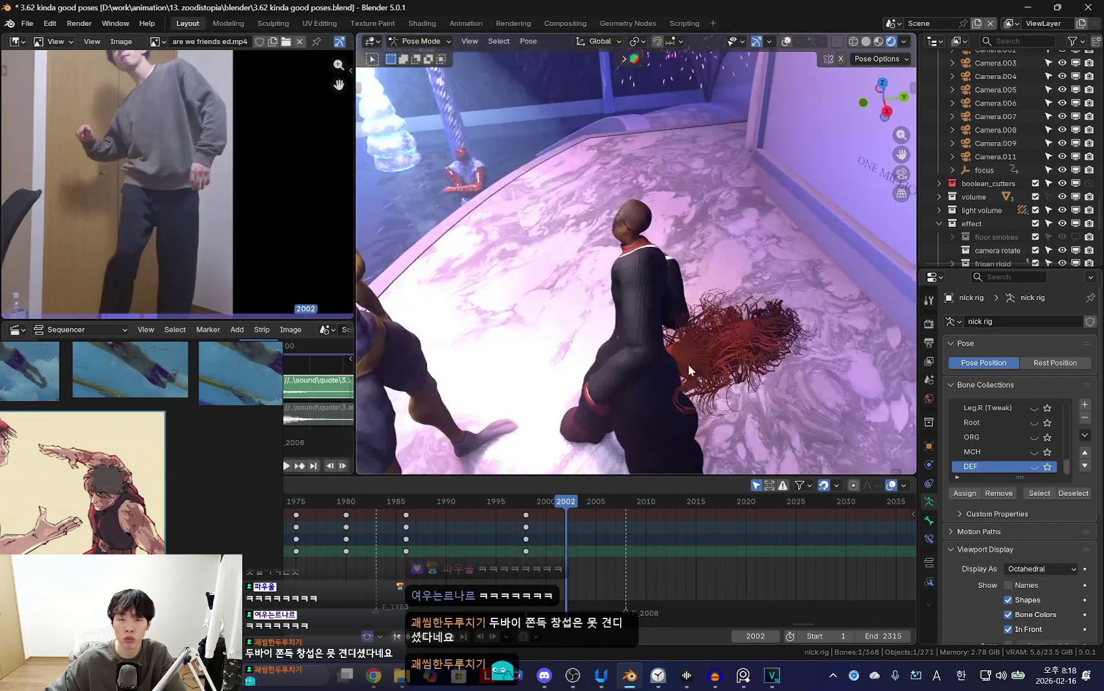
pyautogui.hotkey('shift', 'alt', 'z')
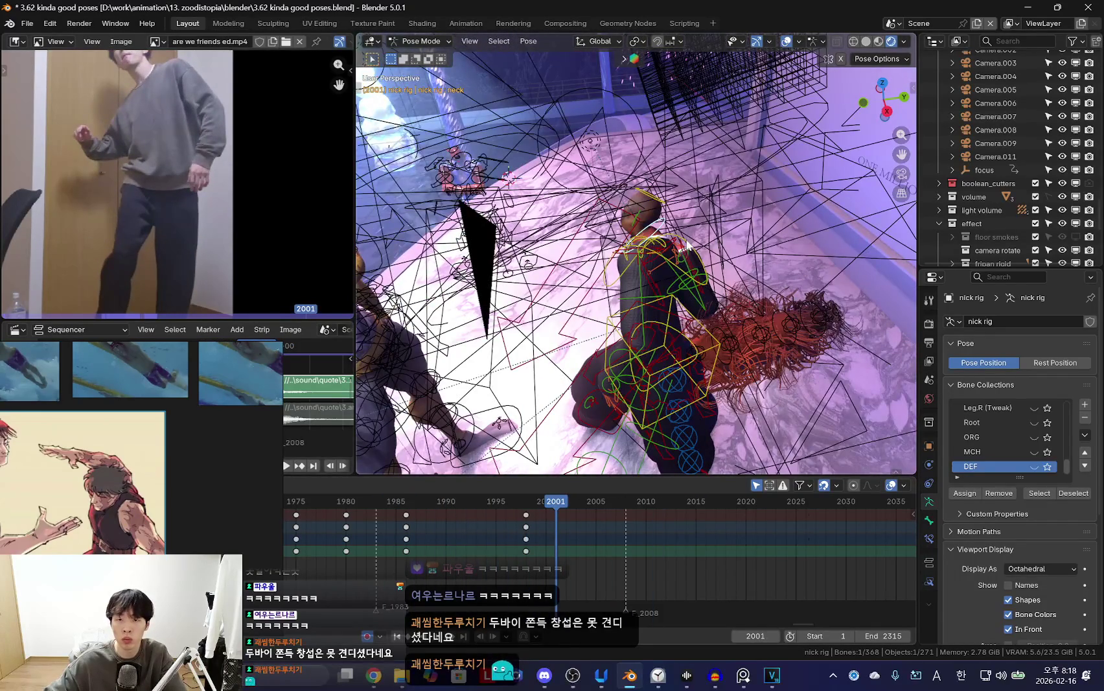
pyautogui.hotkey('shift', 'alt', 'z')
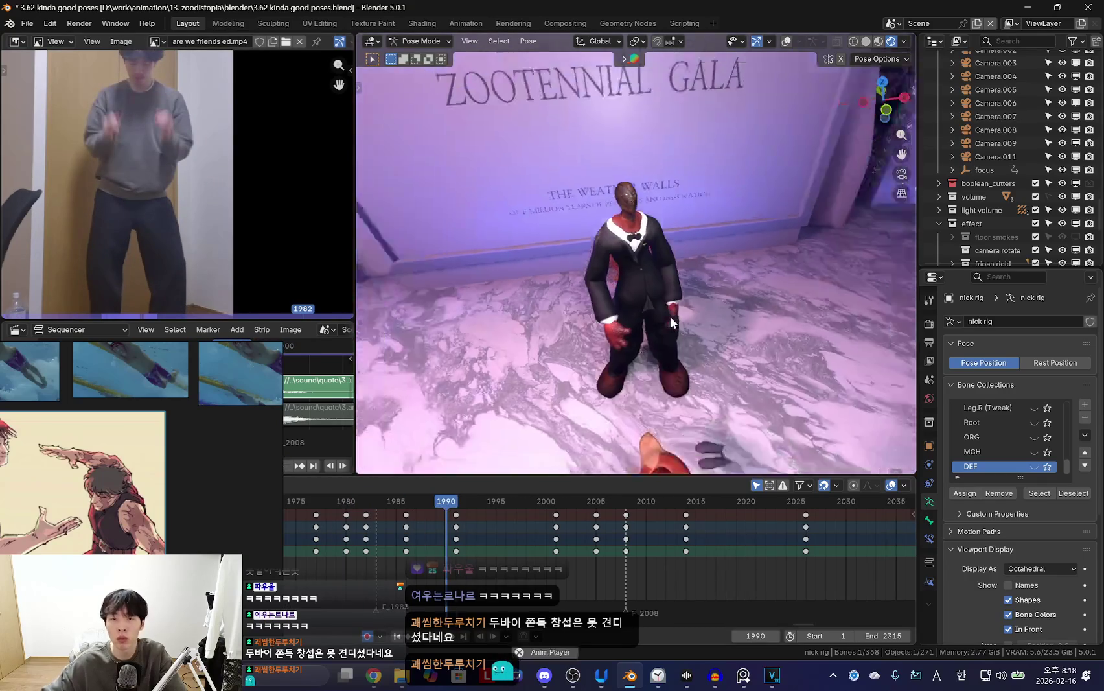
pyautogui.press('KP_0')
pyautogui.moveTo(609, 536)
pyautogui.mouseDown()
pyautogui.moveTo(457, 560)
pyautogui.moveTo(533, 585)
pyautogui.mouseUp()
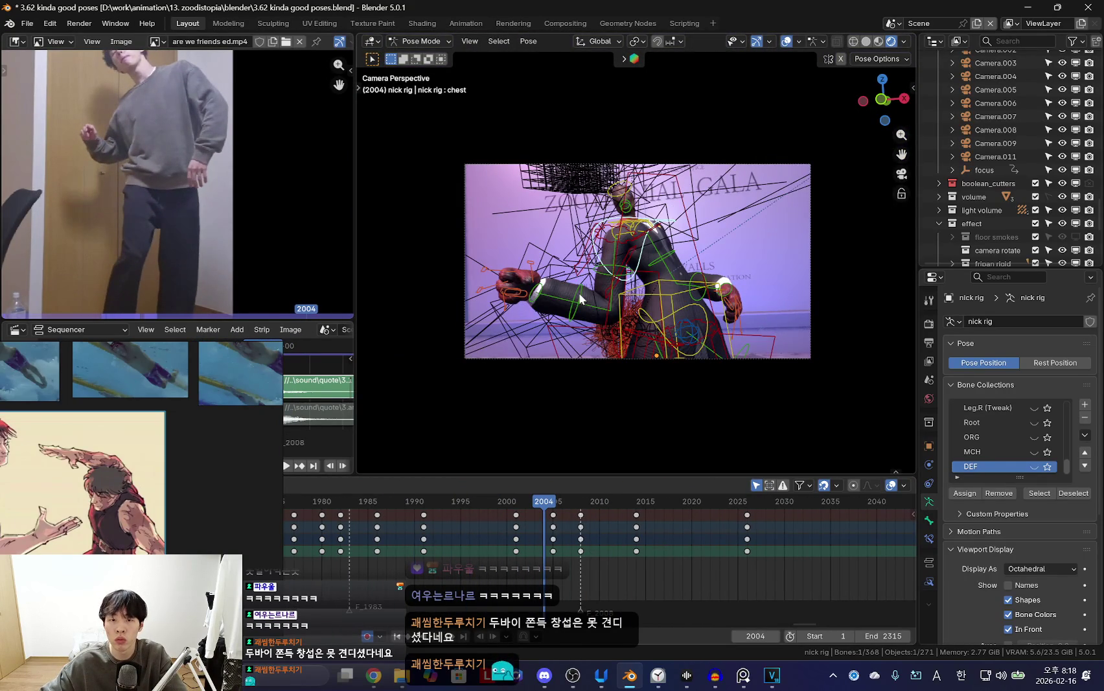
pyautogui.moveTo(478, 550); pyautogui.dragTo(566, 559)
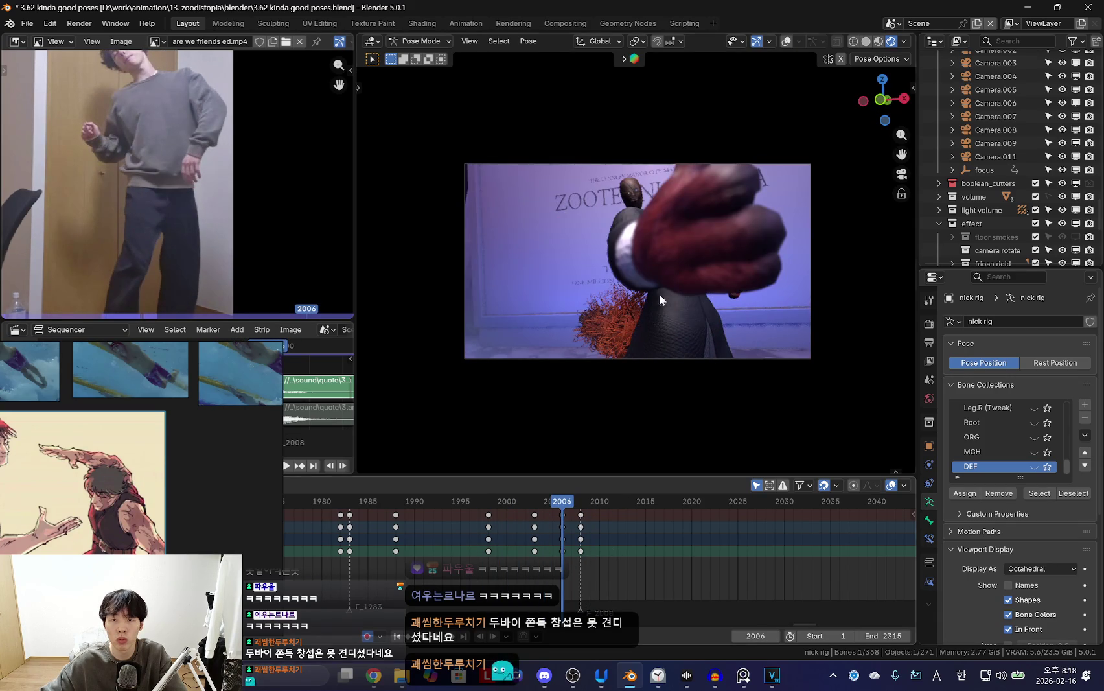
pyautogui.hotkey('shift', 'alt', 'z')
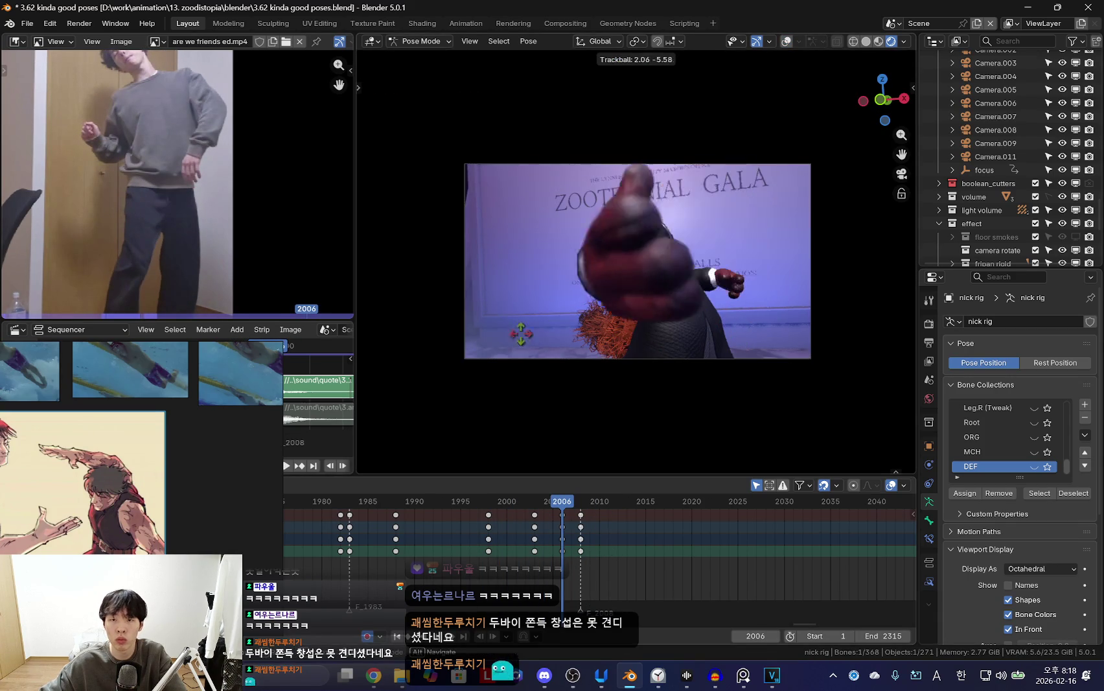
pyautogui.moveTo(520, 549); pyautogui.dragTo(592, 558)
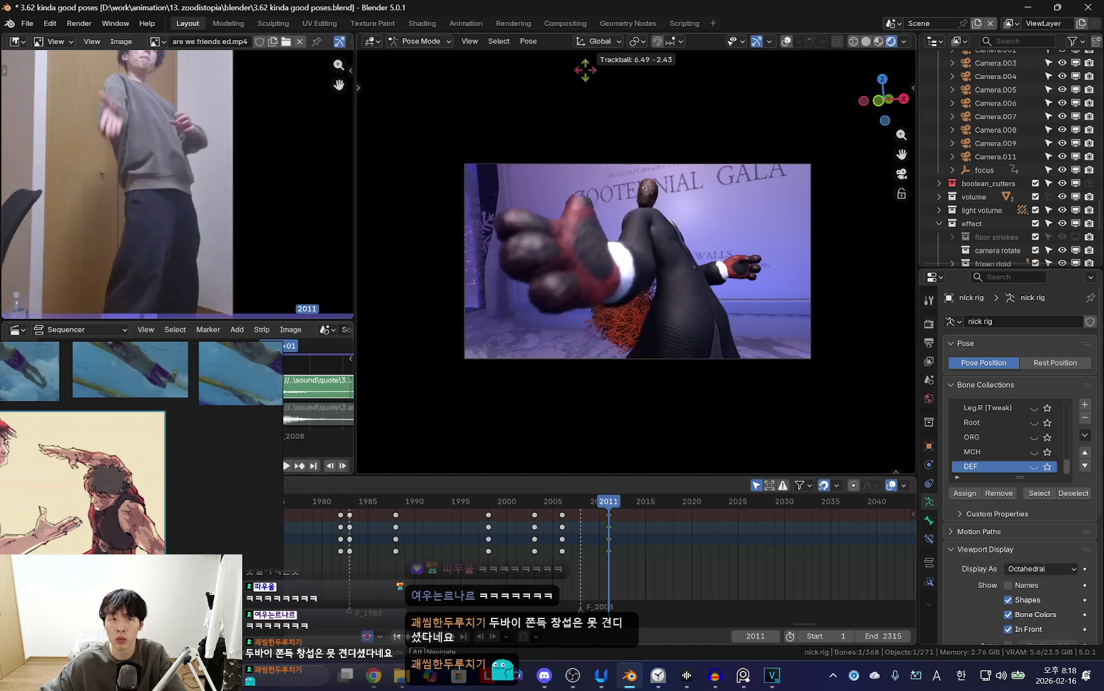
pyautogui.scroll(-2, 557, 538)
pyautogui.press('Up')
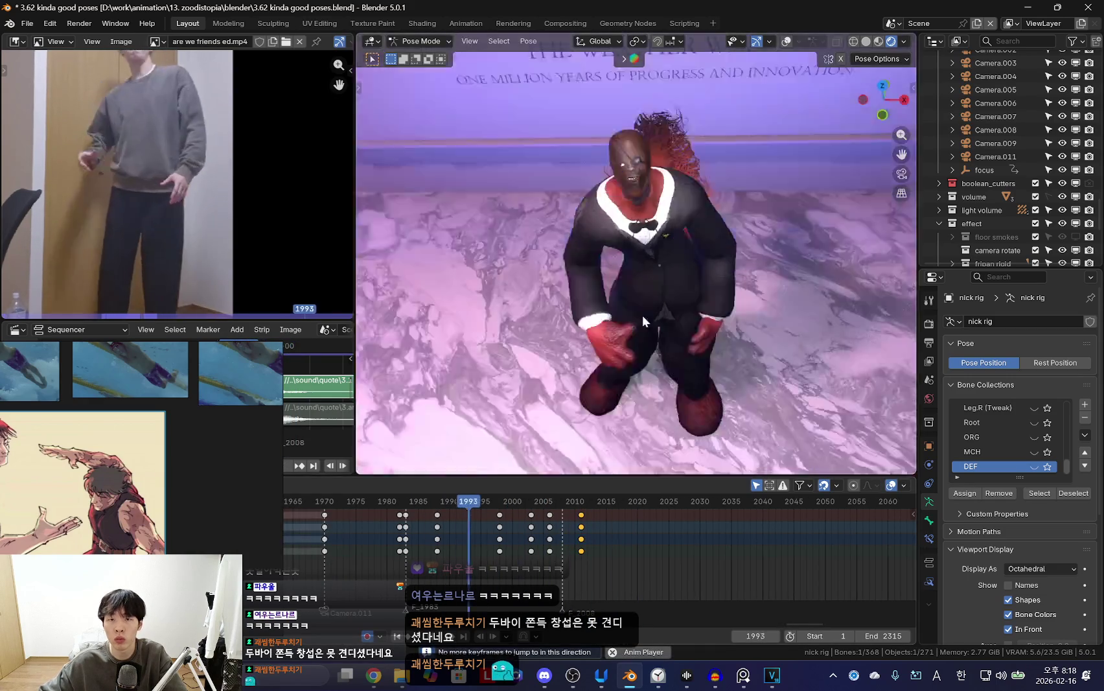
pyautogui.moveTo(641, 315); pyautogui.dragTo(666, 300, button='middle')
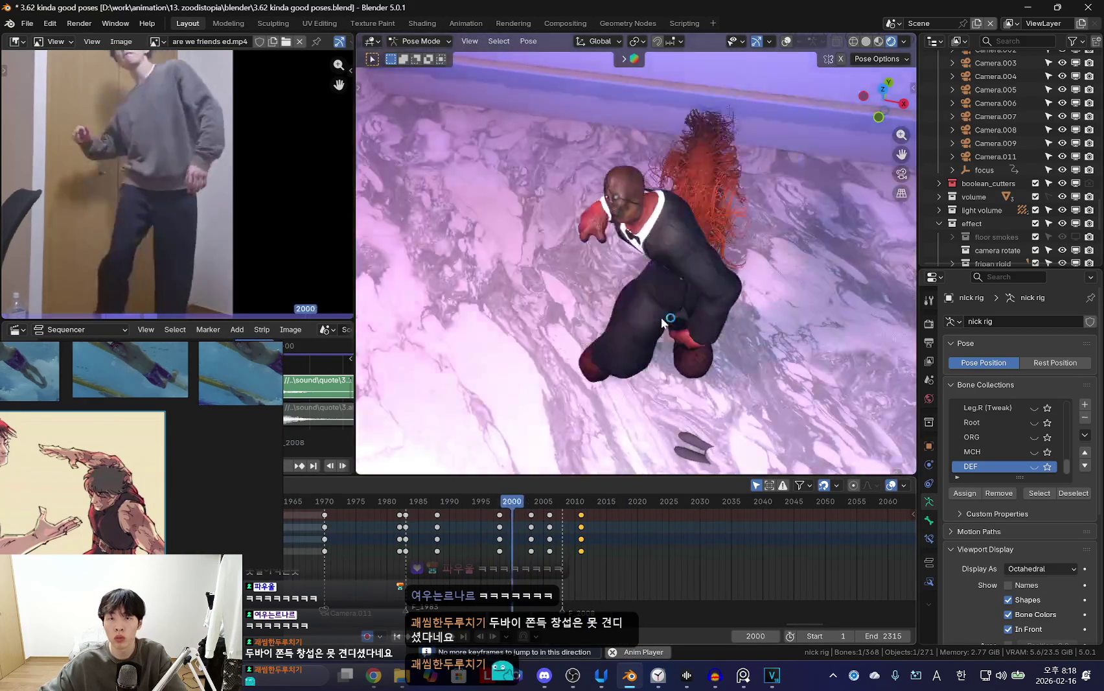
# Deselect the keyframes and play the animation from the shot camera.
pyautogui.hotkey('shift', 'alt', 'z')
pyautogui.press('Down')
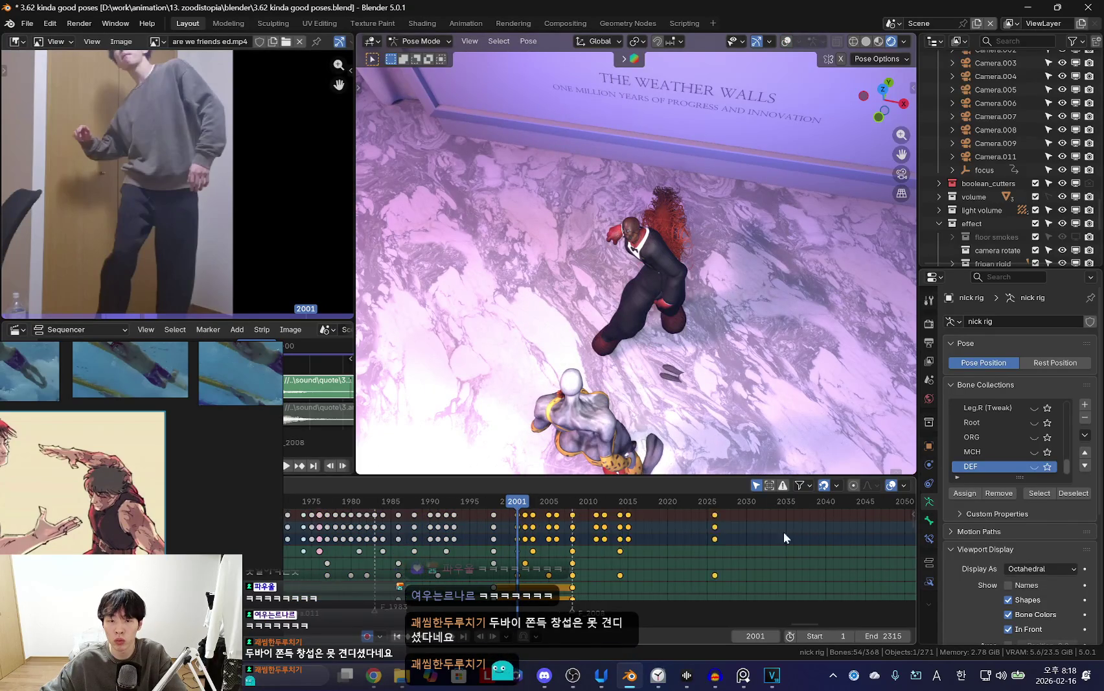
pyautogui.press('Escape')
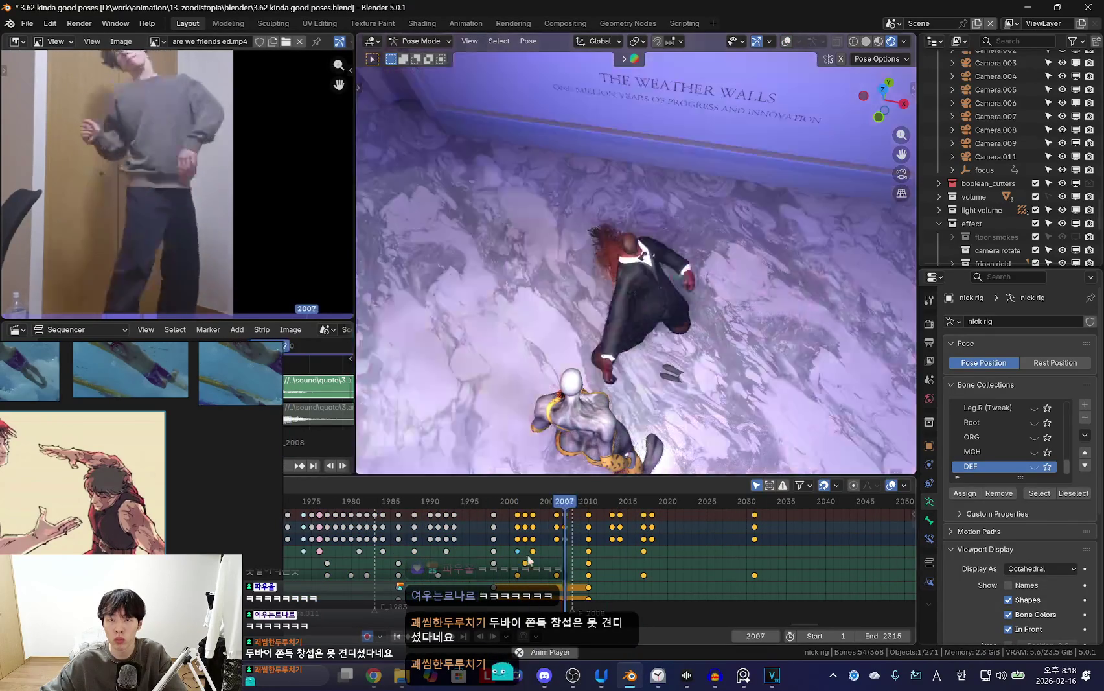
pyautogui.press('space')
pyautogui.scroll(-2, 605, 304)
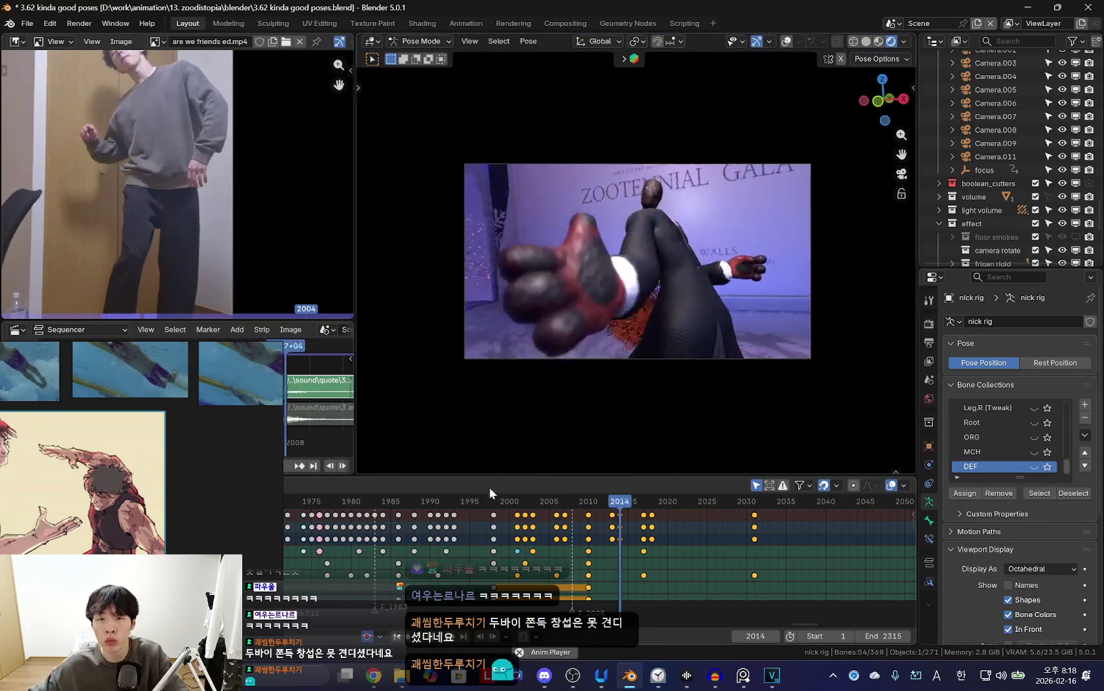
pyautogui.scroll(-1, 456, 550)
pyautogui.press('Escape')
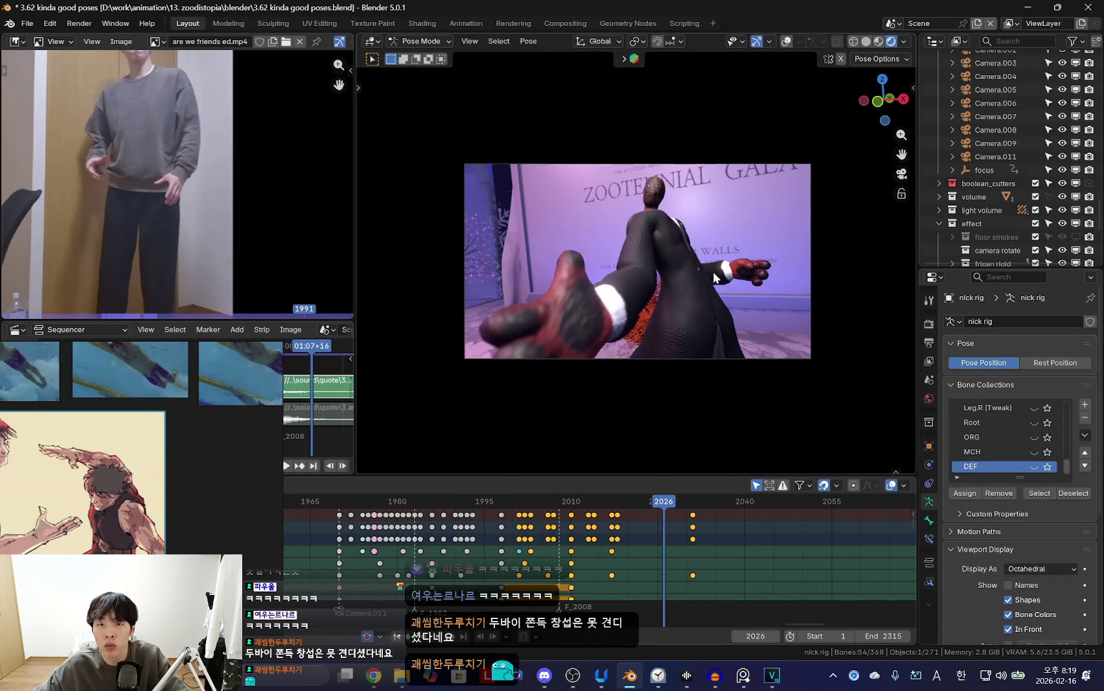
# Review the dance across frames 2006–2014 with playback and scrubbing.
pyautogui.hotkey('shift', 'alt', 'z')
pyautogui.click(553, 533)
pyautogui.moveTo(552, 533); pyautogui.dragTo(595, 537)
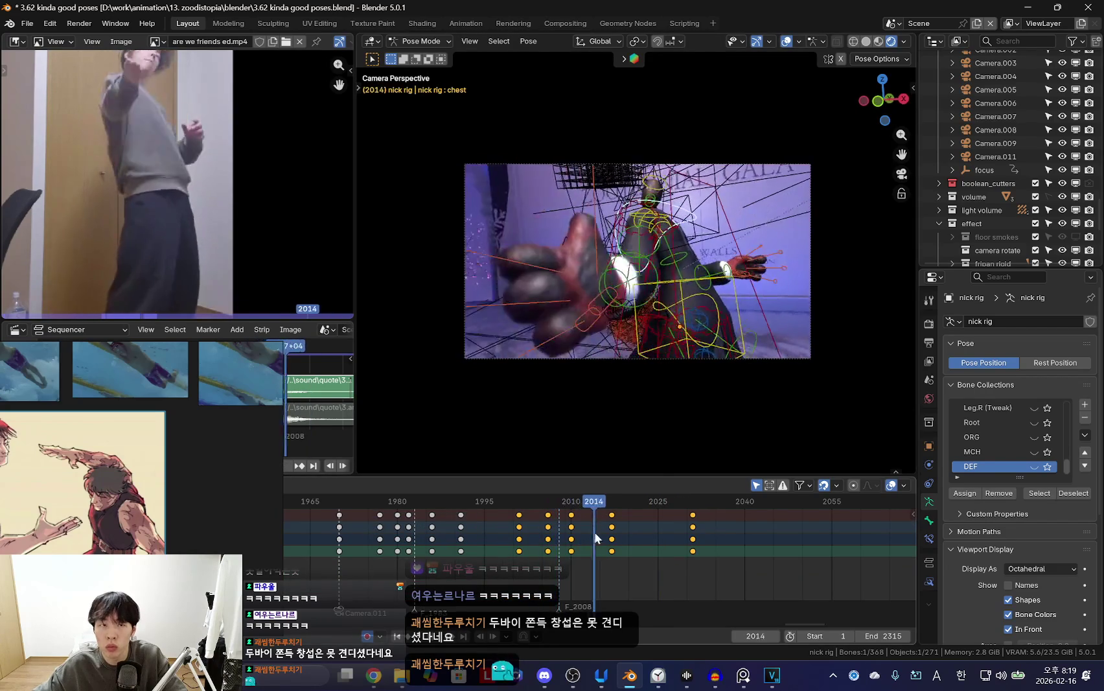
pyautogui.press('i')
pyautogui.press('space')
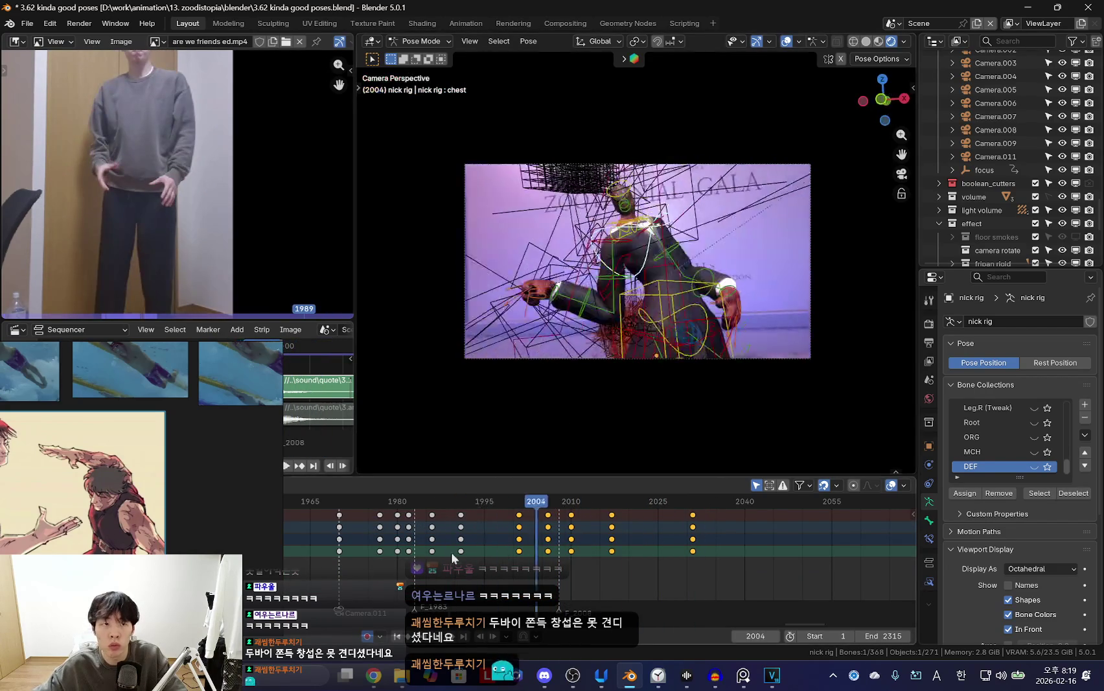
pyautogui.moveTo(691, 551)
pyautogui.mouseDown()
pyautogui.moveTo(492, 552)
pyautogui.moveTo(578, 548)
pyautogui.mouseUp()
pyautogui.hotkey('shift', 'alt', 'z')
pyautogui.scroll(3, 621, 396)
pyautogui.scroll(2, 660, 415)
# Jump to the frame 2017 keyframe and trackball-rotate the arm bone in camera view.
pyautogui.press('Up')
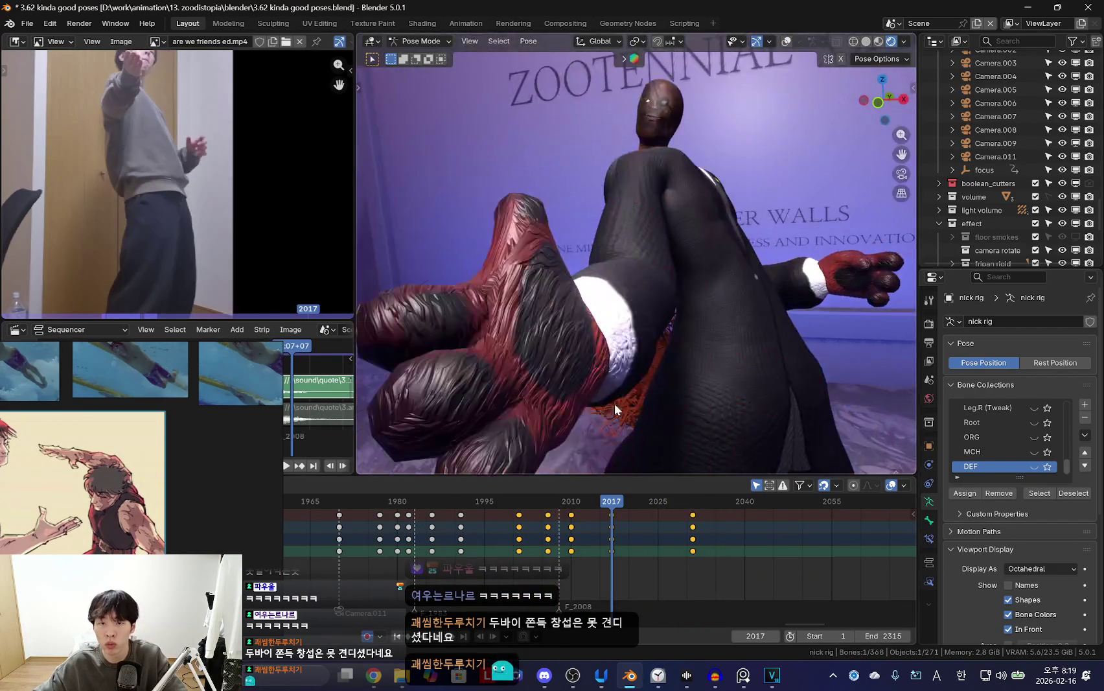
pyautogui.press('KP_0')
pyautogui.hotkey('shift', 'alt', 'z')
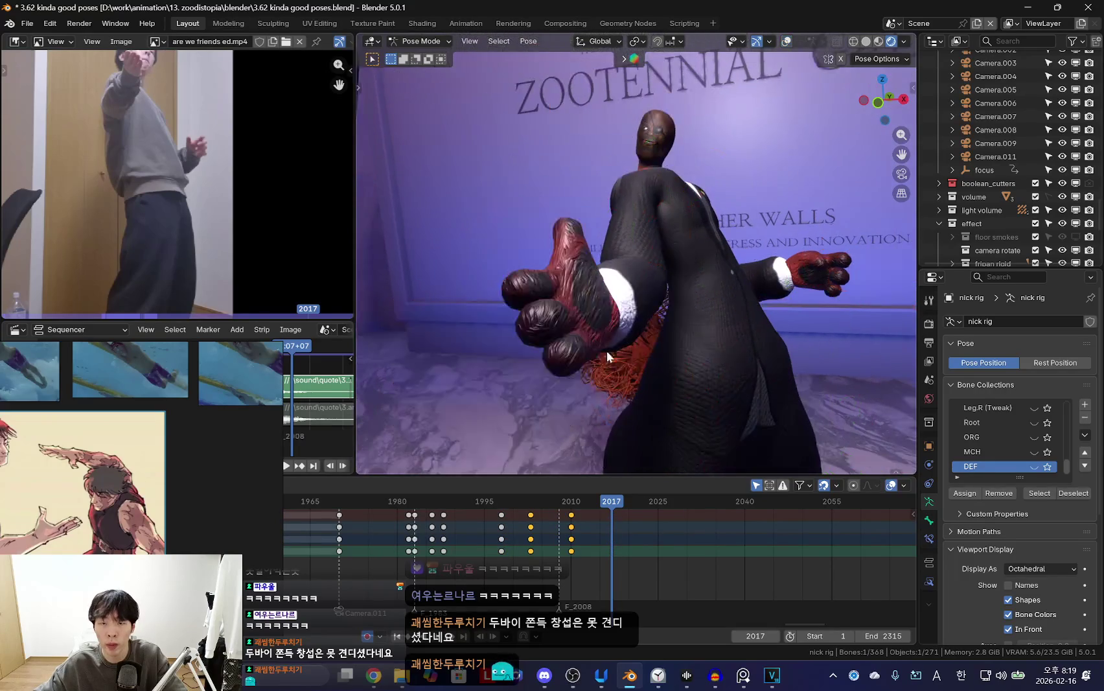
pyautogui.click(761, 384)
pyautogui.press('r')
pyautogui.click(691, 386)
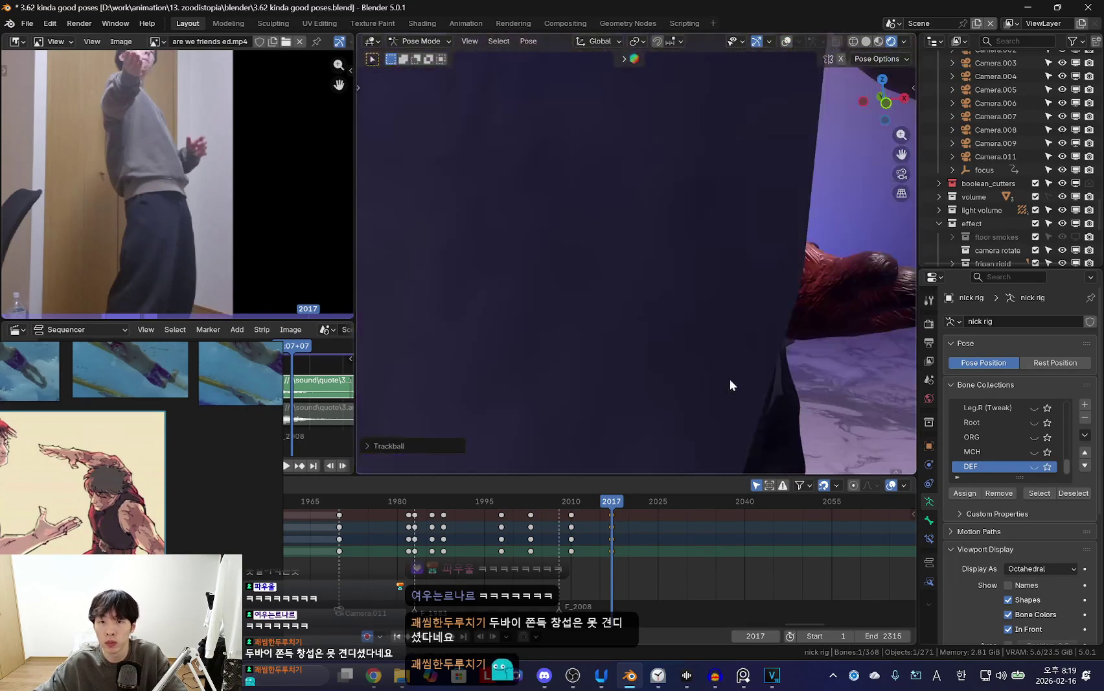
# Review frames 1998–2011 from the shot camera, jumping between keyframes.
pyautogui.moveTo(730, 378); pyautogui.dragTo(607, 306, button='middle')
pyautogui.hotkey('shift', 'alt', 'z')
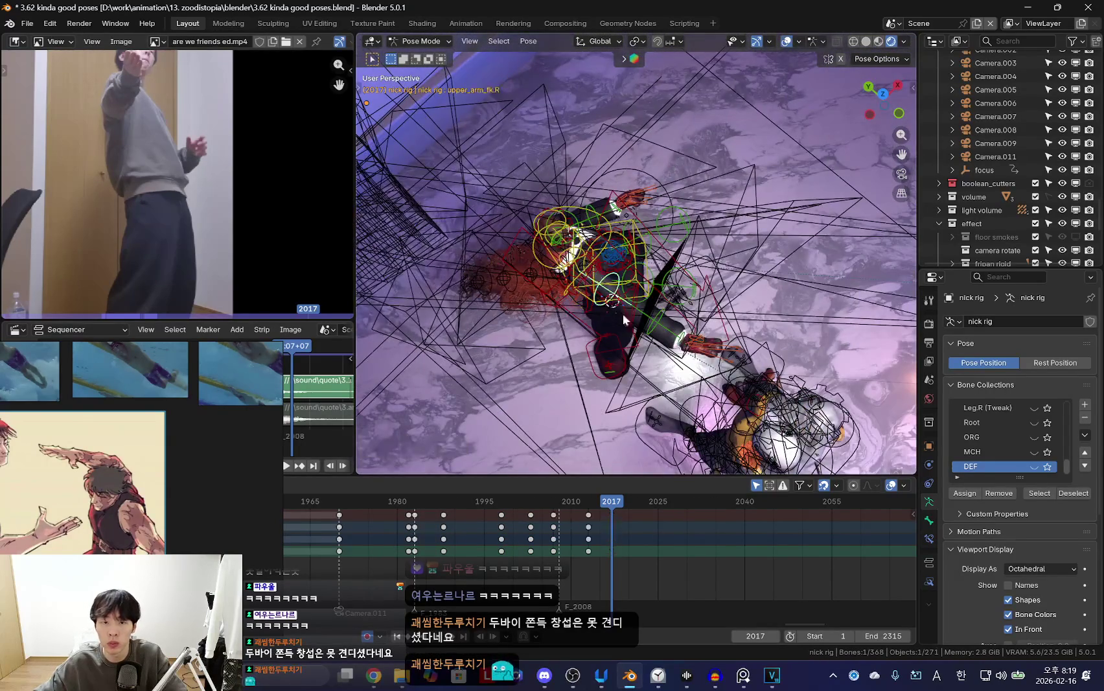
pyautogui.hotkey('shift', 'alt', 'z')
pyautogui.press('KP_0')
pyautogui.moveTo(461, 543); pyautogui.dragTo(568, 542)
pyautogui.press('Up')
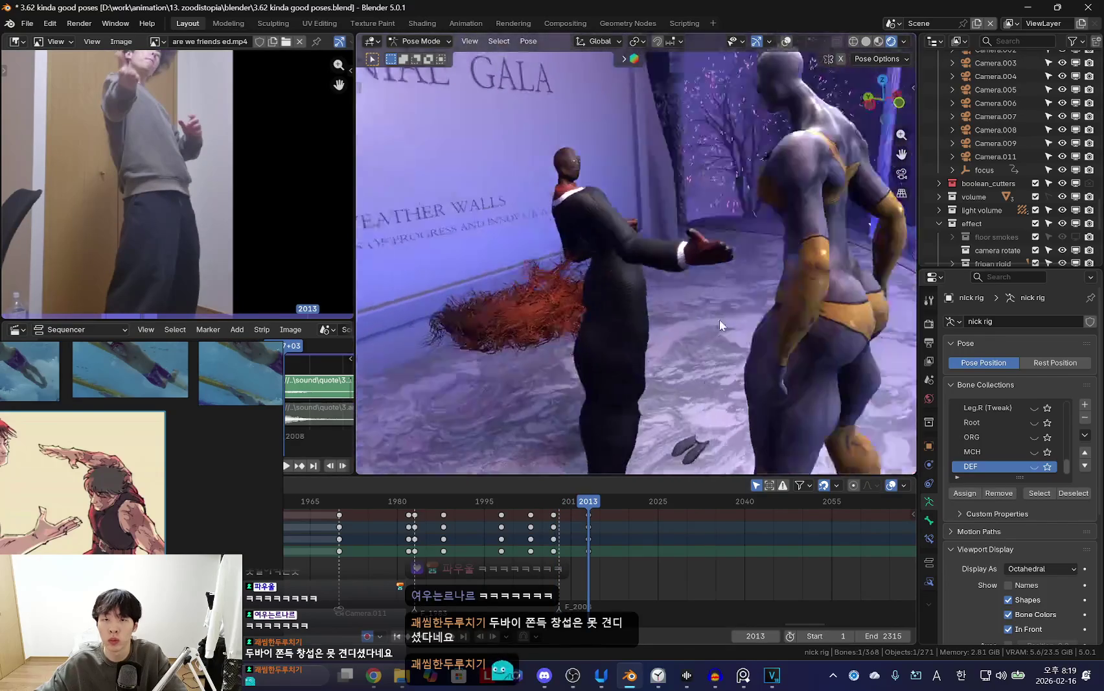
pyautogui.press('Up')
pyautogui.press('space')
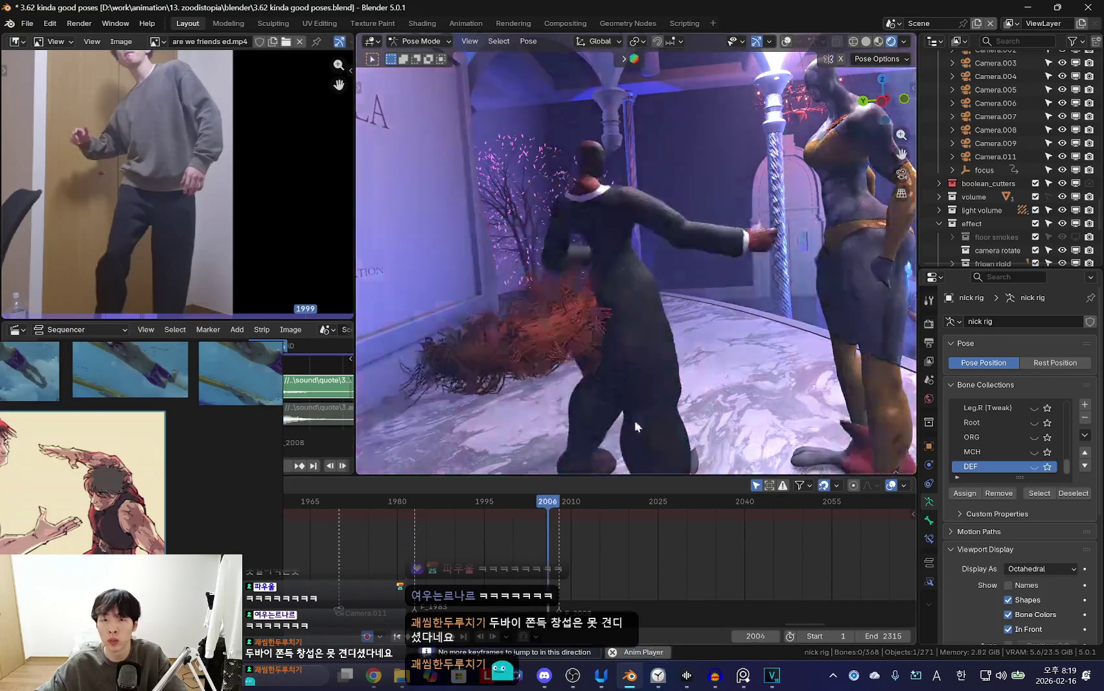
pyautogui.press('space')
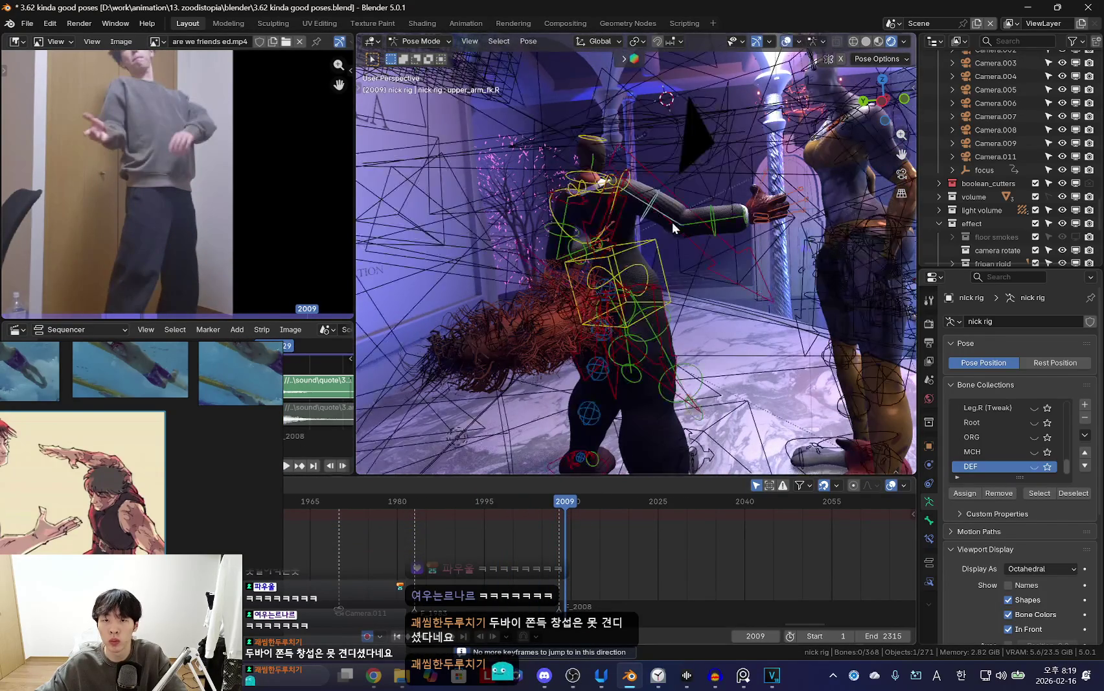
# Shift the selected keys later to around frame 2020 and play back.
pyautogui.press('Right')
pyautogui.press('Right')
pyautogui.press('Right')
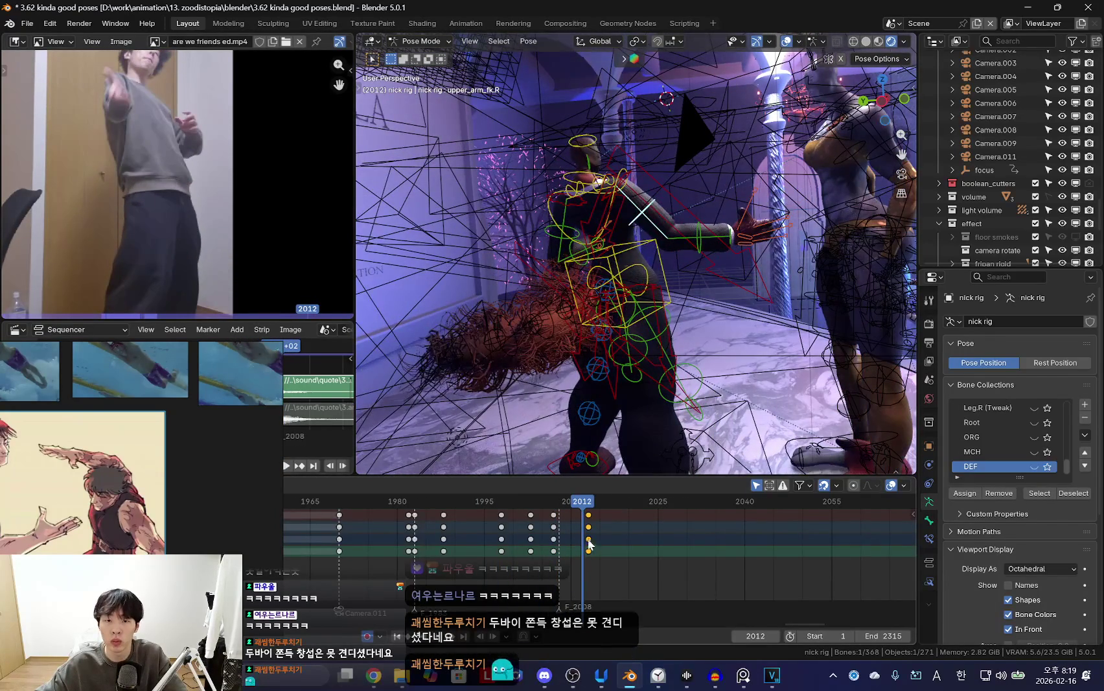
pyautogui.moveTo(587, 550); pyautogui.dragTo(638, 551)
pyautogui.press('space')
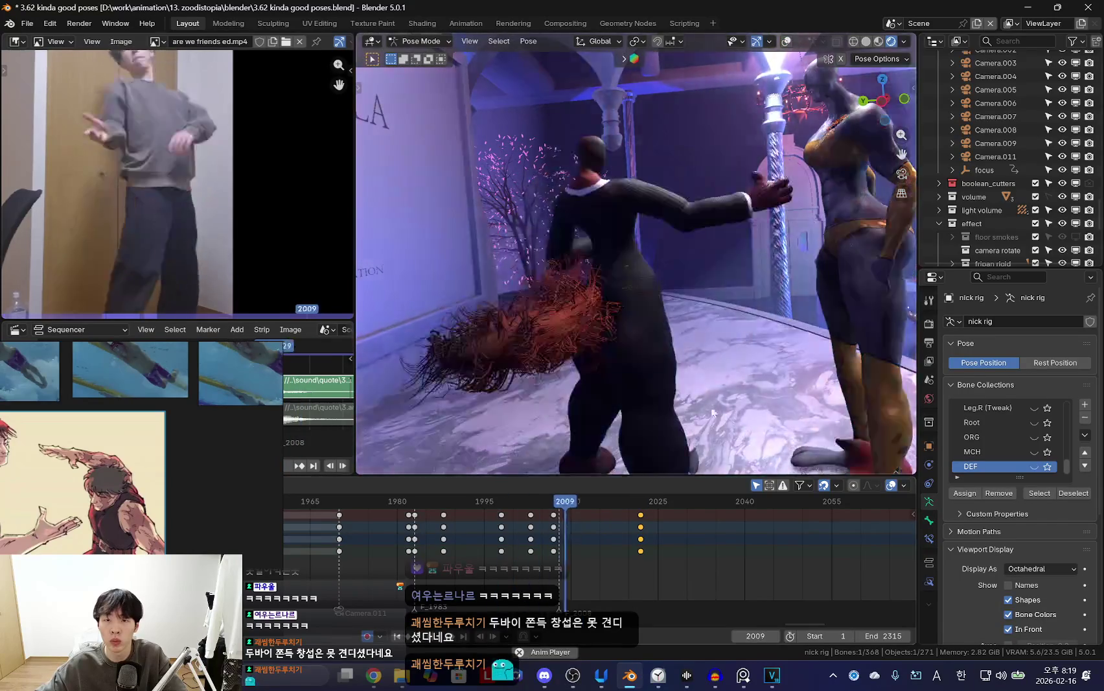
pyautogui.press('space')
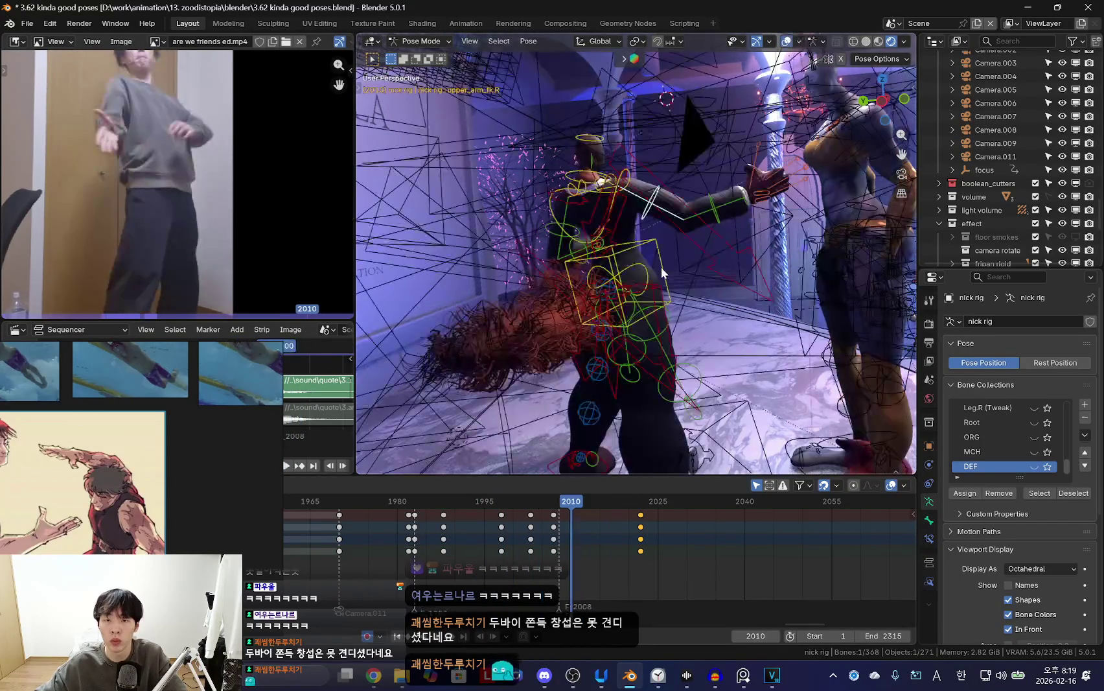
# Scrub frames 1990–2012 against the reference, facing the tuxedo character.
pyautogui.click(461, 542)
pyautogui.moveTo(499, 556); pyautogui.dragTo(530, 548)
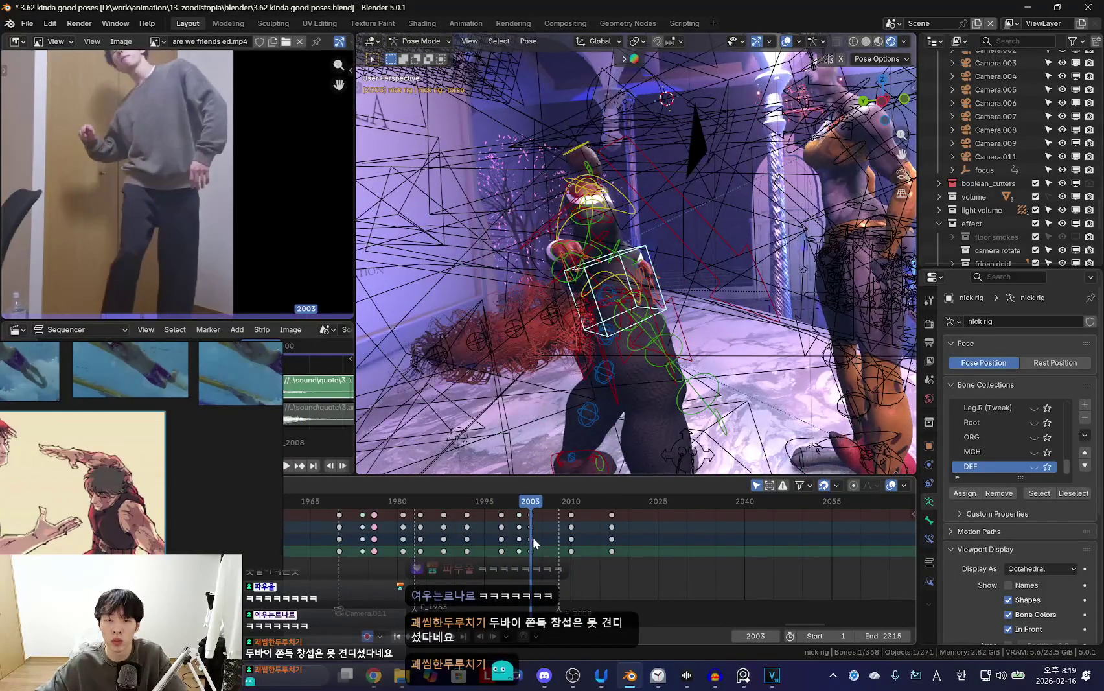
pyautogui.moveTo(647, 465); pyautogui.dragTo(577, 550, button='middle')
pyautogui.moveTo(544, 545)
pyautogui.mouseDown()
pyautogui.moveTo(608, 546)
pyautogui.moveTo(509, 538)
pyautogui.mouseUp()
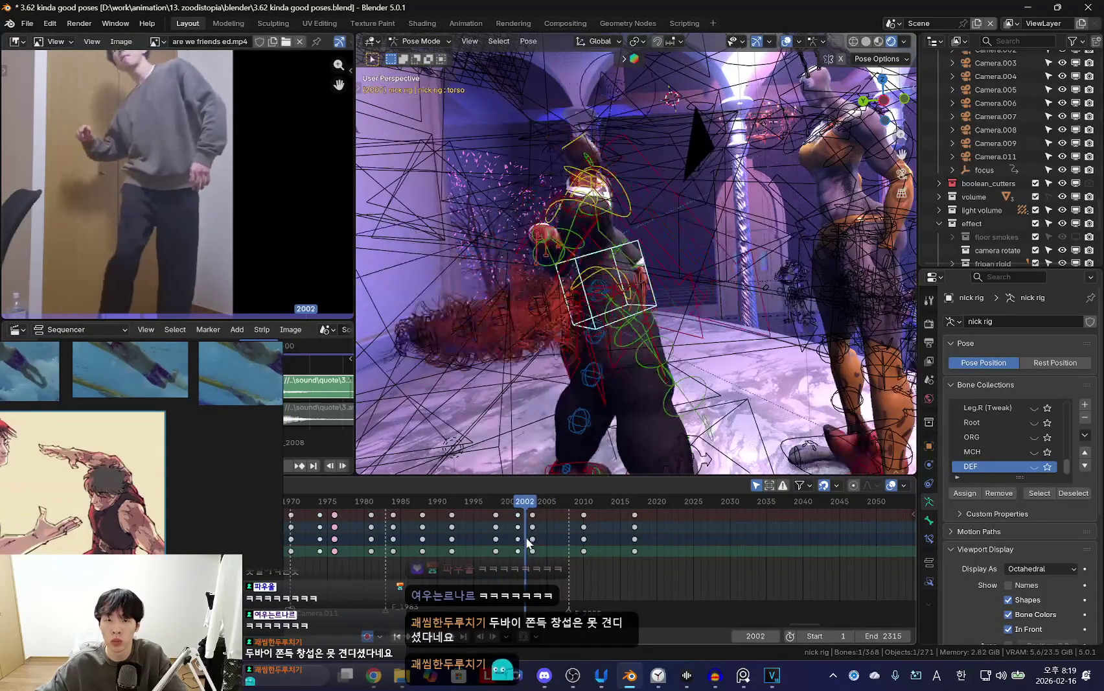
pyautogui.moveTo(532, 548); pyautogui.dragTo(519, 546)
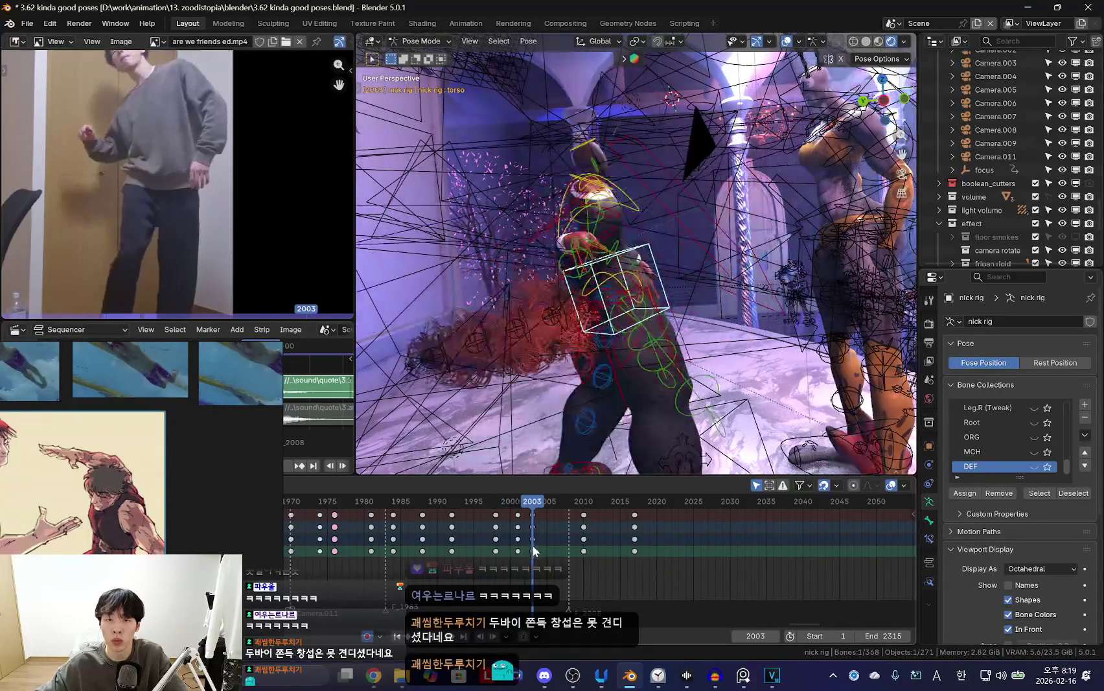
pyautogui.moveTo(633, 370)
pyautogui.mouseDown(button='middle')
pyautogui.moveTo(653, 345)
pyautogui.moveTo(608, 310)
pyautogui.moveTo(625, 315)
pyautogui.moveTo(648, 368)
pyautogui.mouseUp(button='middle')
pyautogui.hotkey('shift', 'alt', 'z')
pyautogui.moveTo(518, 550)
pyautogui.mouseDown()
pyautogui.moveTo(463, 552)
pyautogui.moveTo(517, 556)
pyautogui.moveTo(519, 546)
pyautogui.mouseUp()
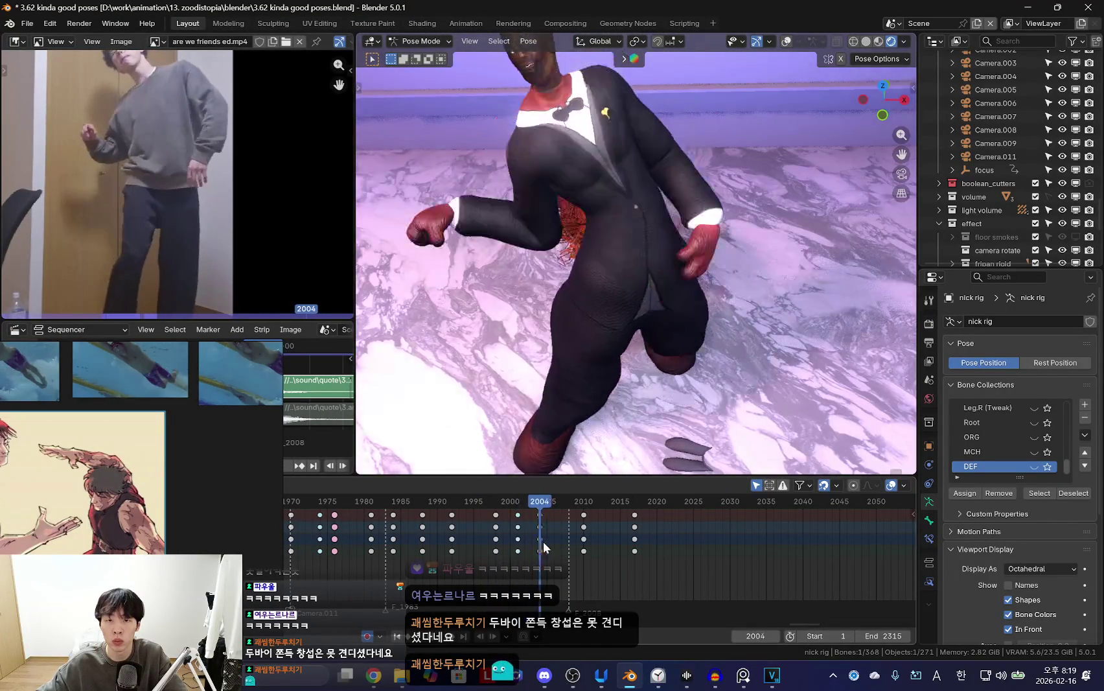
# Check the posed mesh from a side angle while scrubbing frames 2003–2021.
pyautogui.moveTo(563, 546); pyautogui.dragTo(584, 547)
pyautogui.moveTo(647, 389)
pyautogui.mouseDown(button='middle')
pyautogui.moveTo(676, 381)
pyautogui.moveTo(650, 368)
pyautogui.moveTo(715, 352)
pyautogui.mouseUp(button='middle')
pyautogui.hotkey('shift', 'alt', 'z')
pyautogui.hotkey('shift', 'alt', 'z')
pyautogui.press('Down')
pyautogui.press('Down')
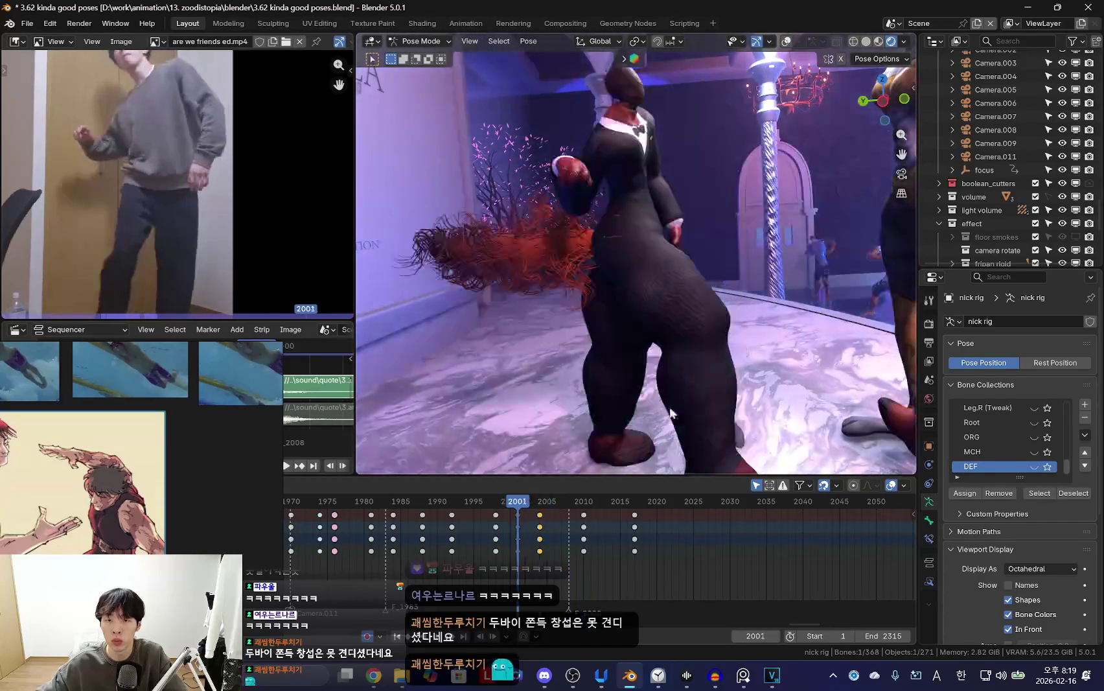
pyautogui.moveTo(562, 531)
pyautogui.mouseDown()
pyautogui.moveTo(532, 534)
pyautogui.moveTo(579, 549)
pyautogui.mouseUp()
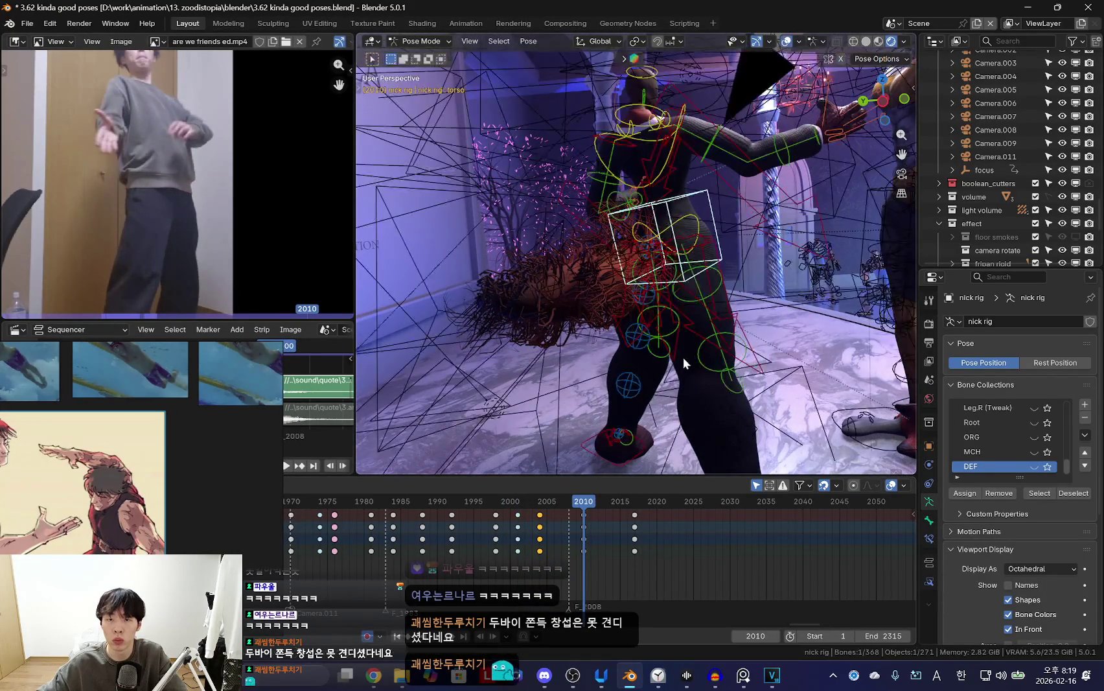
pyautogui.moveTo(577, 577); pyautogui.dragTo(668, 559)
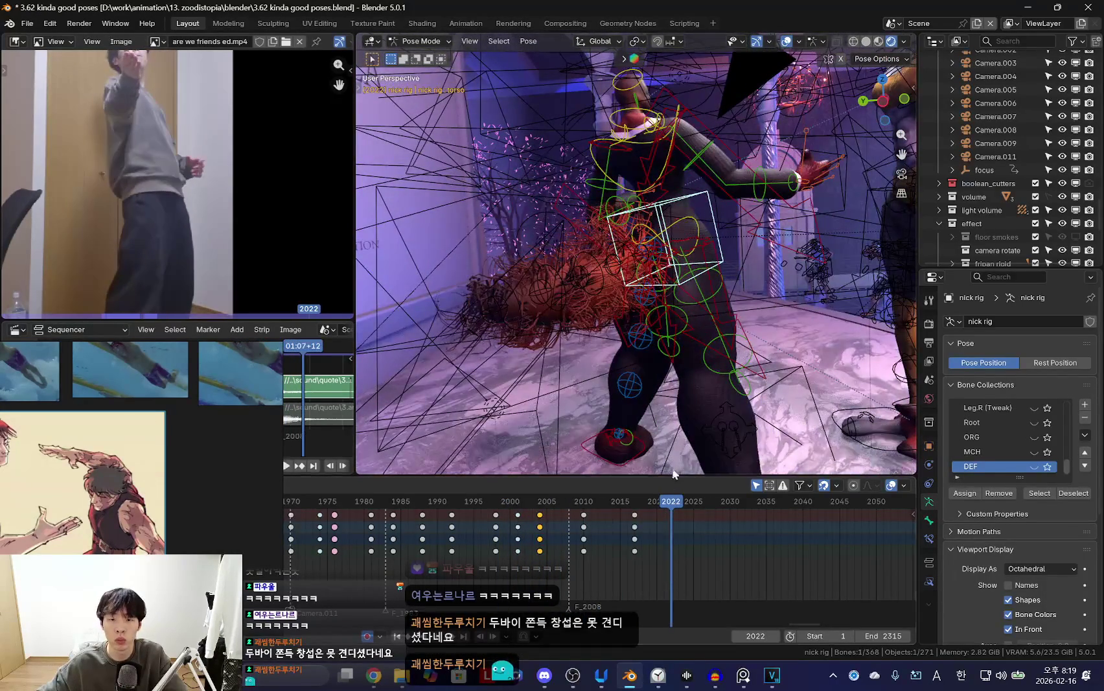
# Key the dance pose at frame 2017, comparing it with the 2010 keyframe.
pyautogui.press('Down')
pyautogui.press('Down')
pyautogui.press('Up')
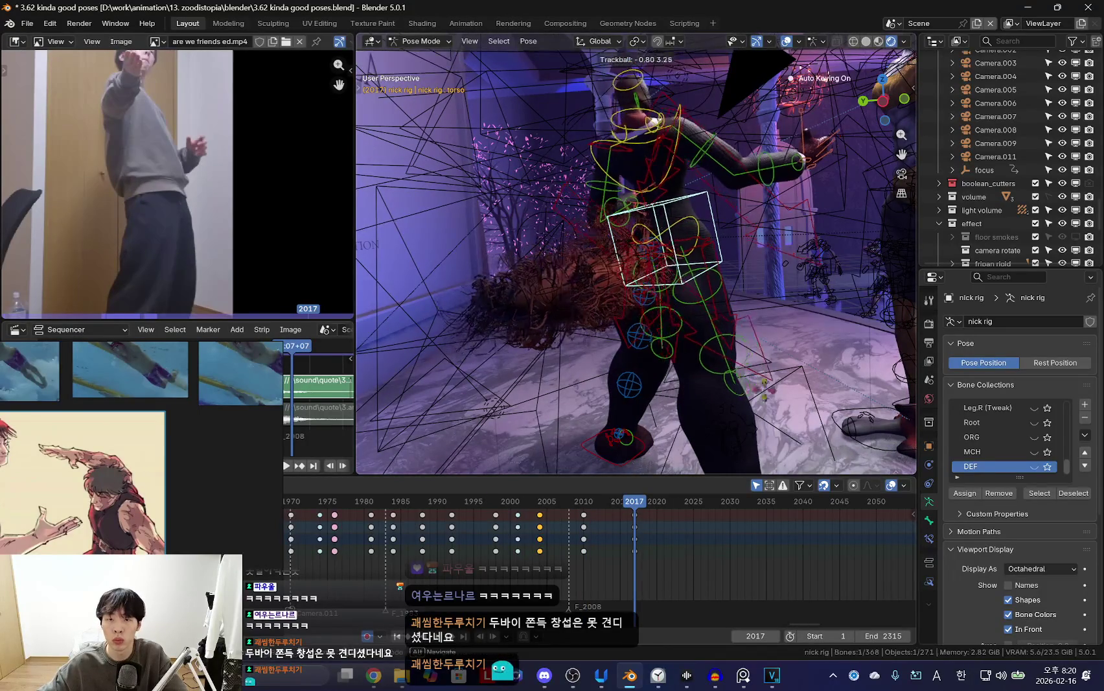
pyautogui.press('i')
pyautogui.press('Down')
pyautogui.press('Up')
pyautogui.hotkey('shift', 'alt', 'z')
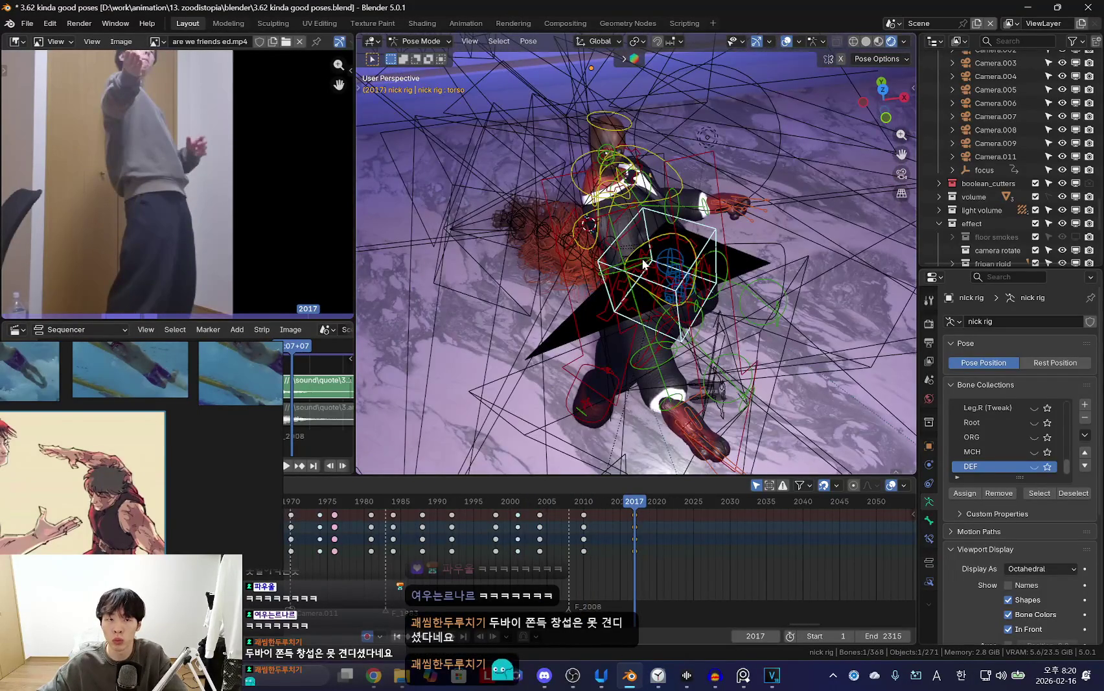
# Select the upper_arm_ik.R control, rotate the arm to match the reference, and key it at frame 1998.
pyautogui.click(643, 264)
pyautogui.press('Right')
pyautogui.press('Right')
pyautogui.press('Right')
pyautogui.hotkey('shift', 'alt', 'z')
pyautogui.press('r')
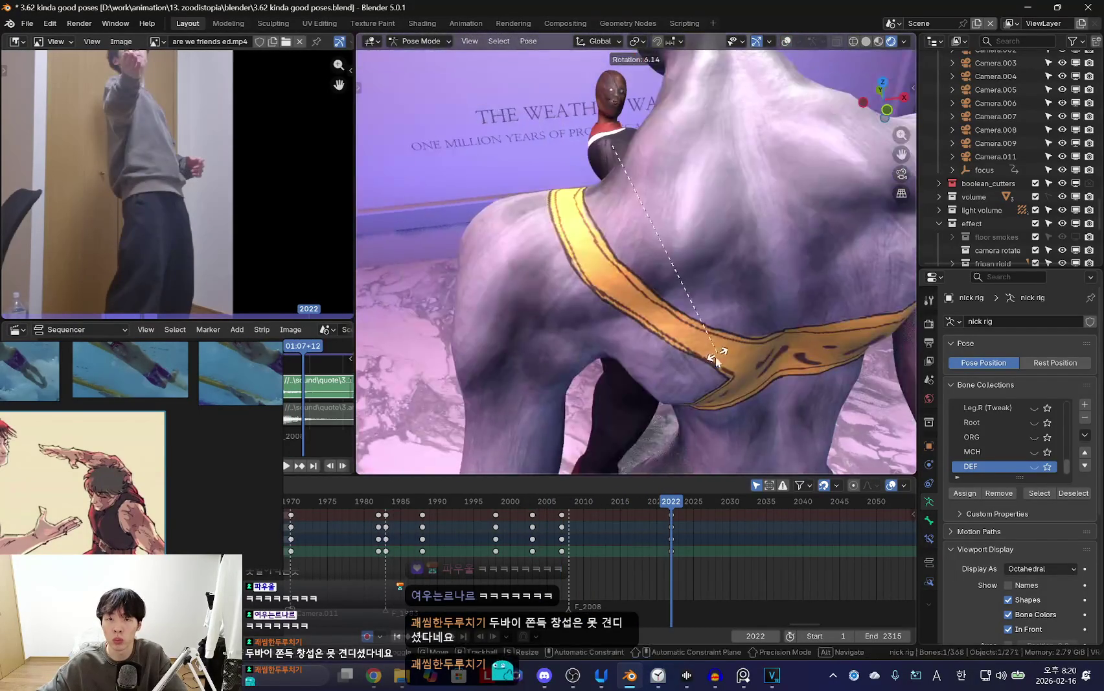
pyautogui.moveTo(705, 390)
pyautogui.mouseDown(button='middle')
pyautogui.moveTo(736, 331)
pyautogui.moveTo(678, 391)
pyautogui.moveTo(662, 184)
pyautogui.moveTo(620, 271)
pyautogui.mouseUp(button='middle')
pyautogui.click(656, 162)
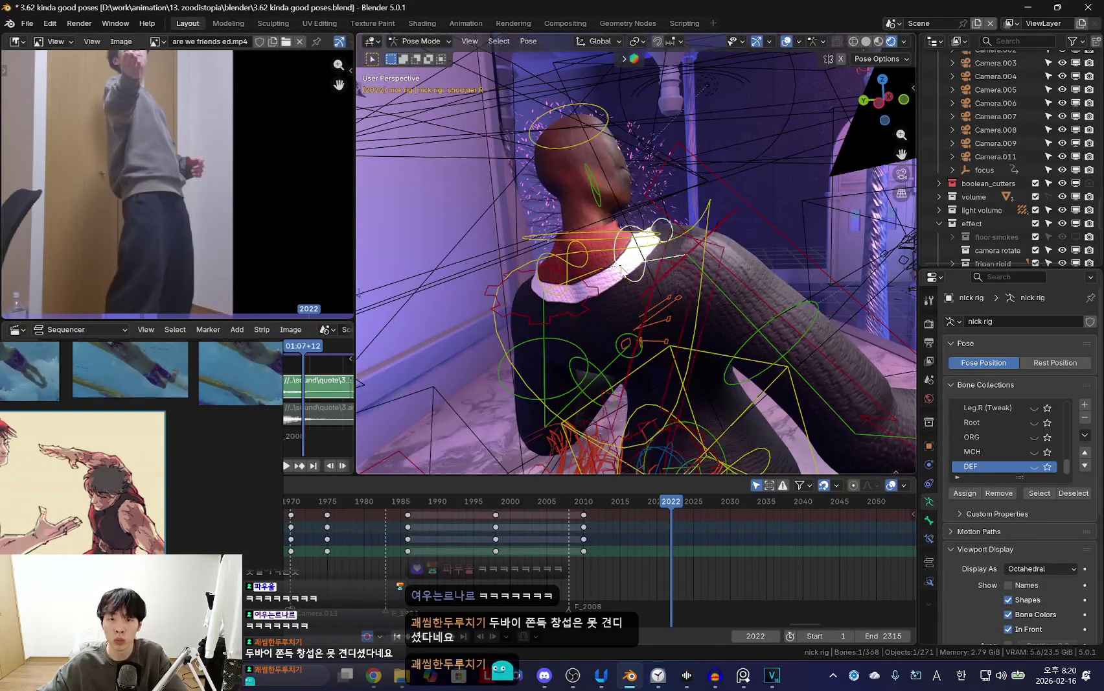
pyautogui.press('space')
pyautogui.moveTo(662, 344)
pyautogui.mouseDown(button='middle')
pyautogui.moveTo(527, 340)
pyautogui.moveTo(607, 333)
pyautogui.mouseUp(button='middle')
pyautogui.press('r')
pyautogui.press('r')
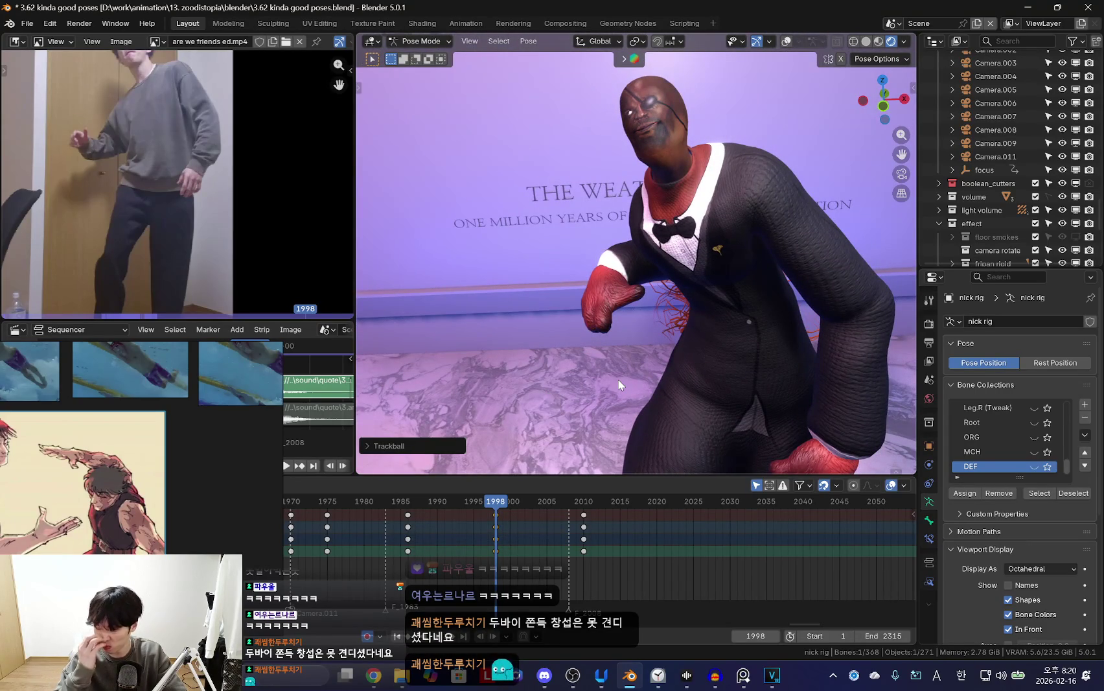
pyautogui.press('i')
# Orbit around the characters with overlays hidden and scrub to frame 2002 to review the pose.
pyautogui.press('space')
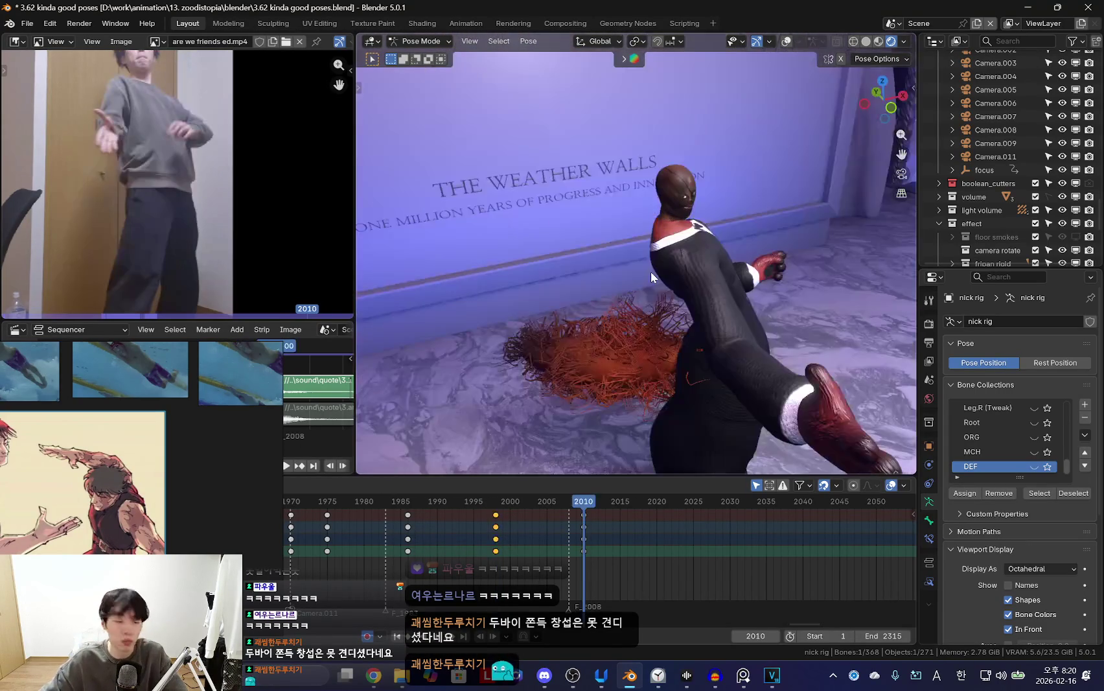
pyautogui.moveTo(624, 267)
pyautogui.mouseDown(button='middle')
pyautogui.moveTo(779, 345)
pyautogui.moveTo(664, 386)
pyautogui.moveTo(713, 382)
pyautogui.mouseUp(button='middle')
pyautogui.moveTo(677, 315); pyautogui.dragTo(667, 299, button='middle')
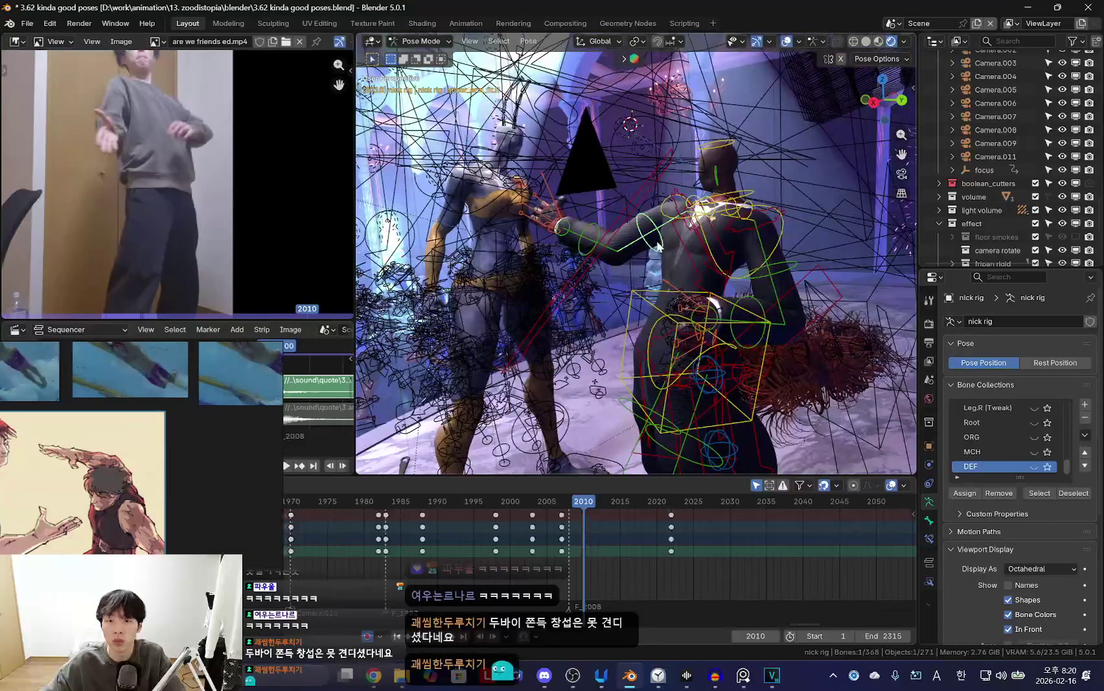
pyautogui.hotkey('shift', 'alt', 'z')
pyautogui.moveTo(658, 246); pyautogui.dragTo(680, 324, button='middle')
pyautogui.moveTo(562, 525)
pyautogui.mouseDown()
pyautogui.moveTo(524, 550)
pyautogui.moveTo(614, 562)
pyautogui.moveTo(524, 550)
pyautogui.mouseUp()
pyautogui.moveTo(509, 435)
pyautogui.mouseDown(button='middle')
pyautogui.moveTo(619, 383)
pyautogui.moveTo(598, 362)
pyautogui.moveTo(531, 365)
pyautogui.moveTo(535, 413)
pyautogui.moveTo(605, 403)
pyautogui.mouseUp(button='middle')
pyautogui.hotkey('shift', 'alt', 'z')
pyautogui.hotkey('shift', 'alt', 'z')
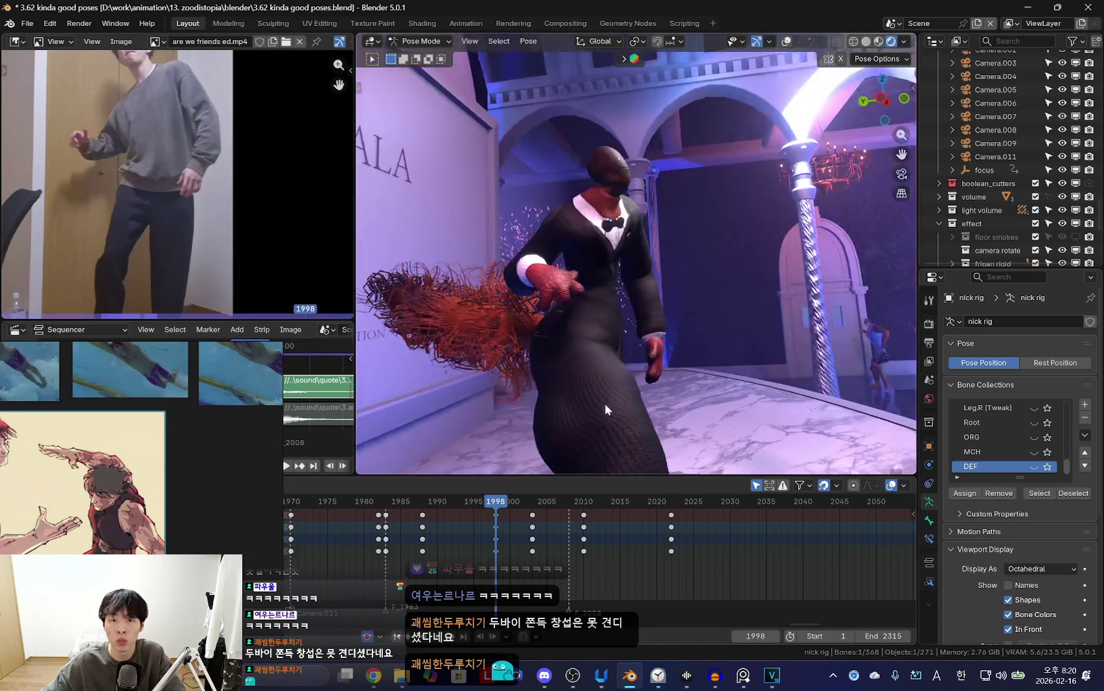
# Rotate the bone about 25 degrees at frame 2003, checking it in camera view, and key it.
pyautogui.press('Right')
pyautogui.press('r')
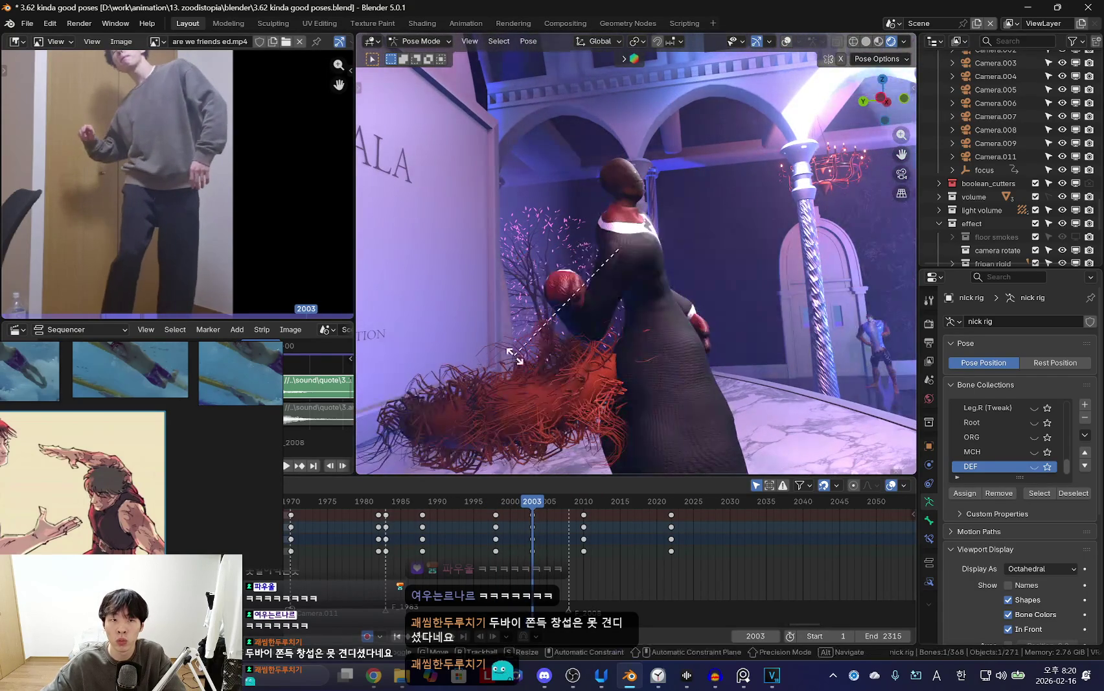
pyautogui.hotkey('shift', 'alt', 'z')
pyautogui.press('KP_0')
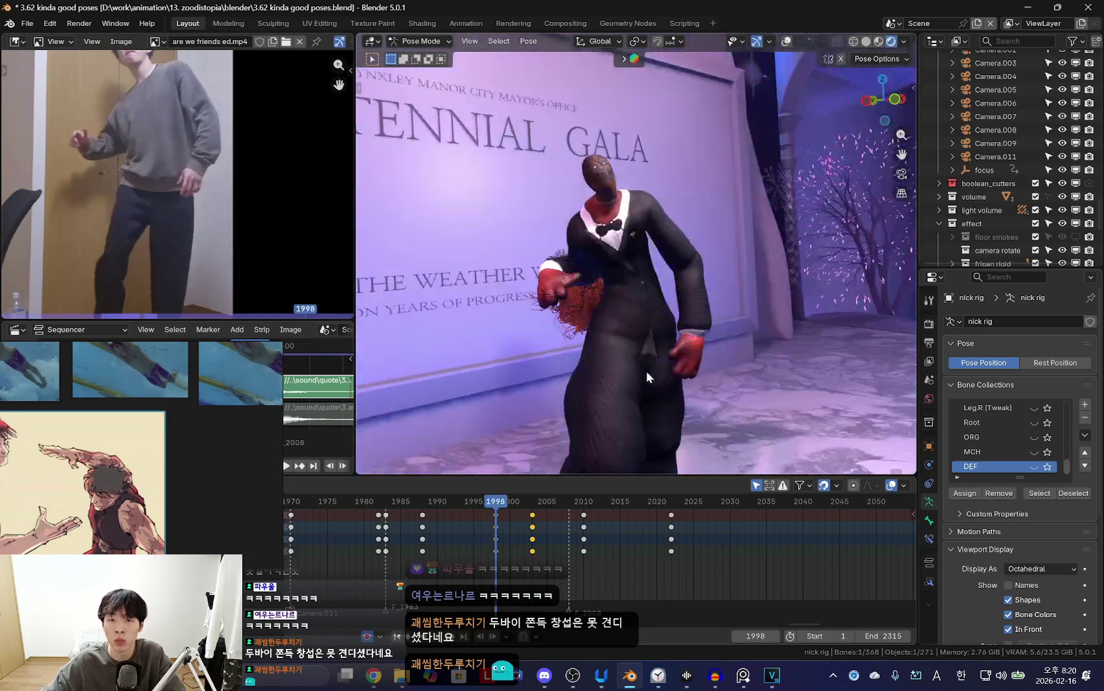
pyautogui.press('r')
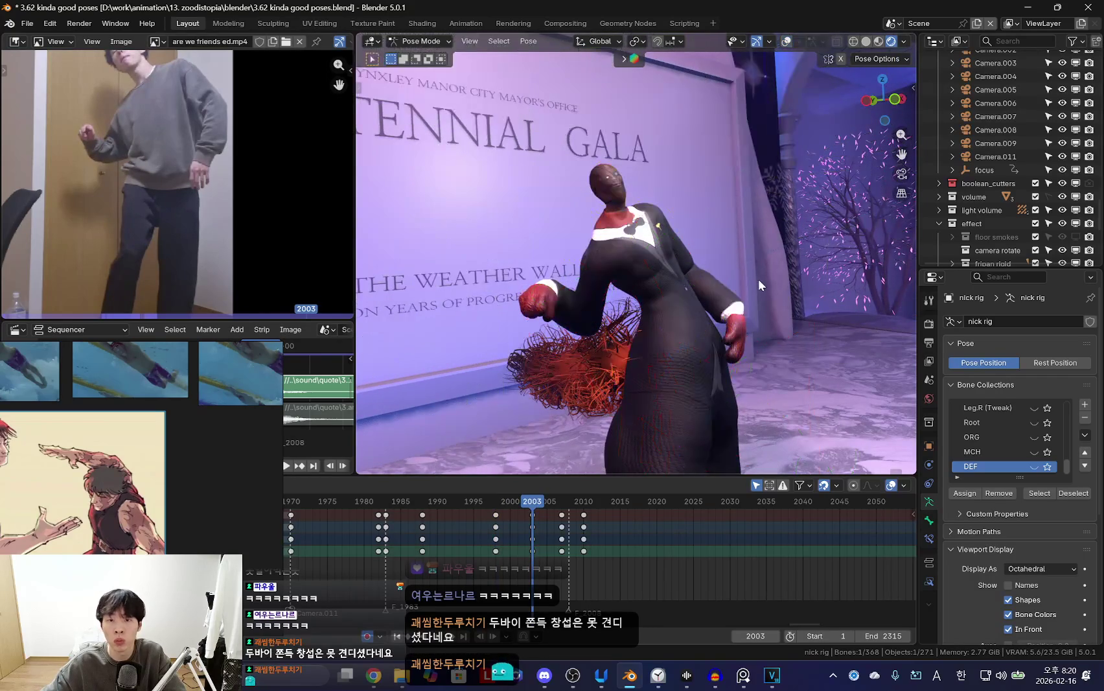
pyautogui.press('Return')
pyautogui.hotkey('shift', 'alt', 'z')
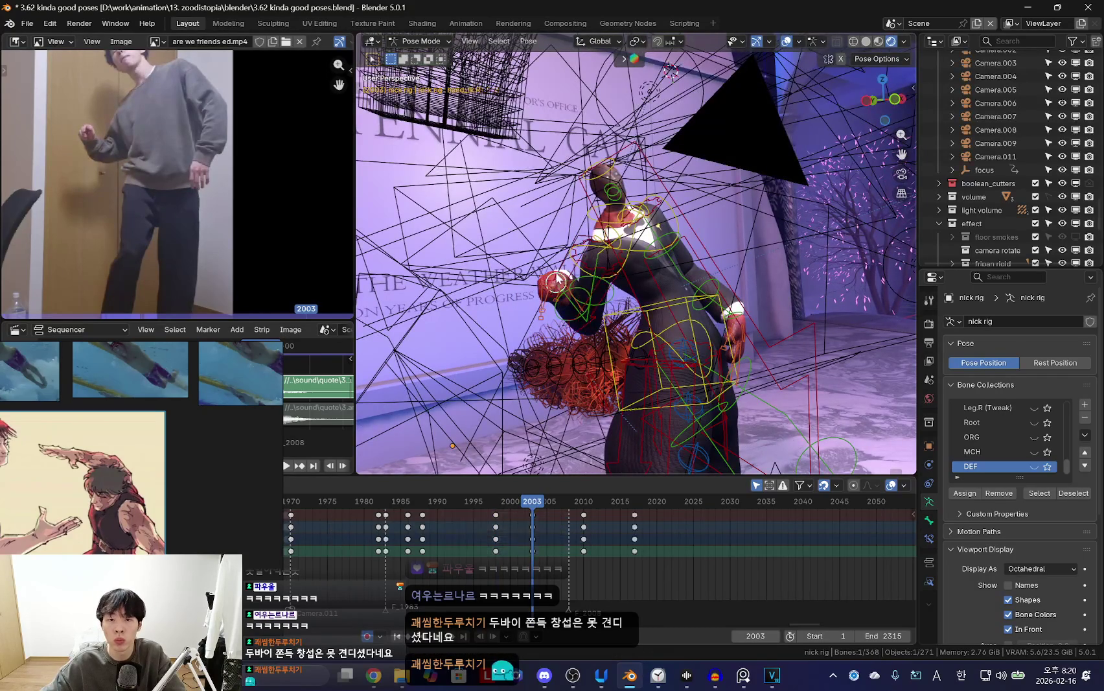
pyautogui.hotkey('shift', 'alt', 'z')
pyautogui.press('KP_0')
pyautogui.press('r')
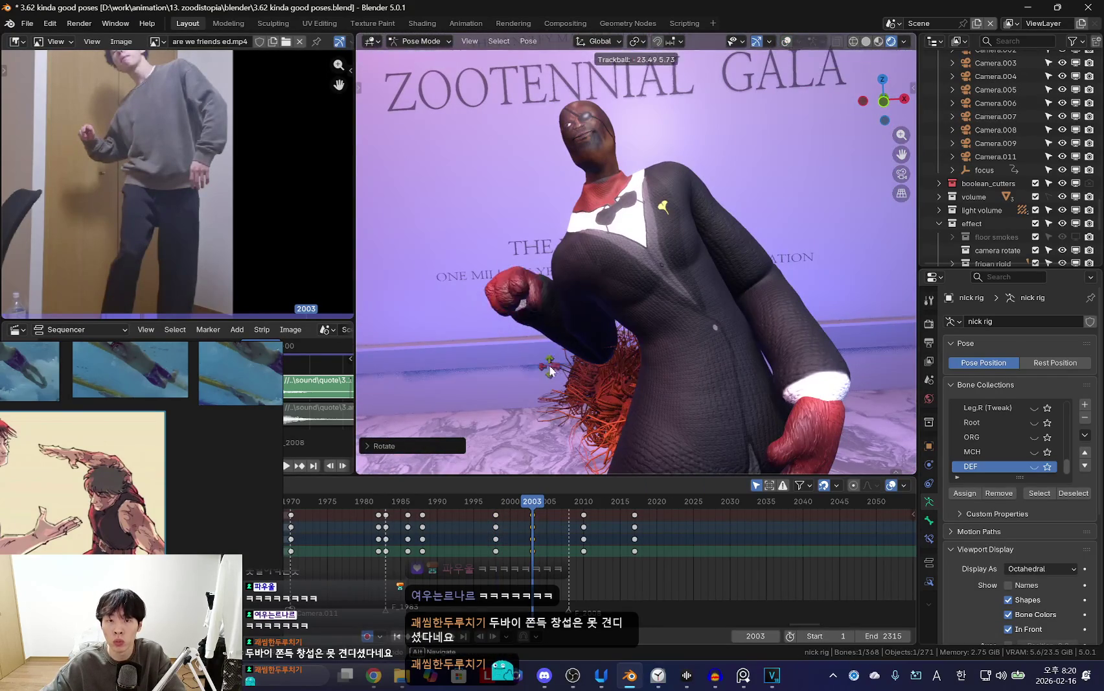
pyautogui.press('i')
# Rotate the bone around the global X axis at frame 2005 and key it.
pyautogui.moveTo(583, 525); pyautogui.dragTo(547, 532)
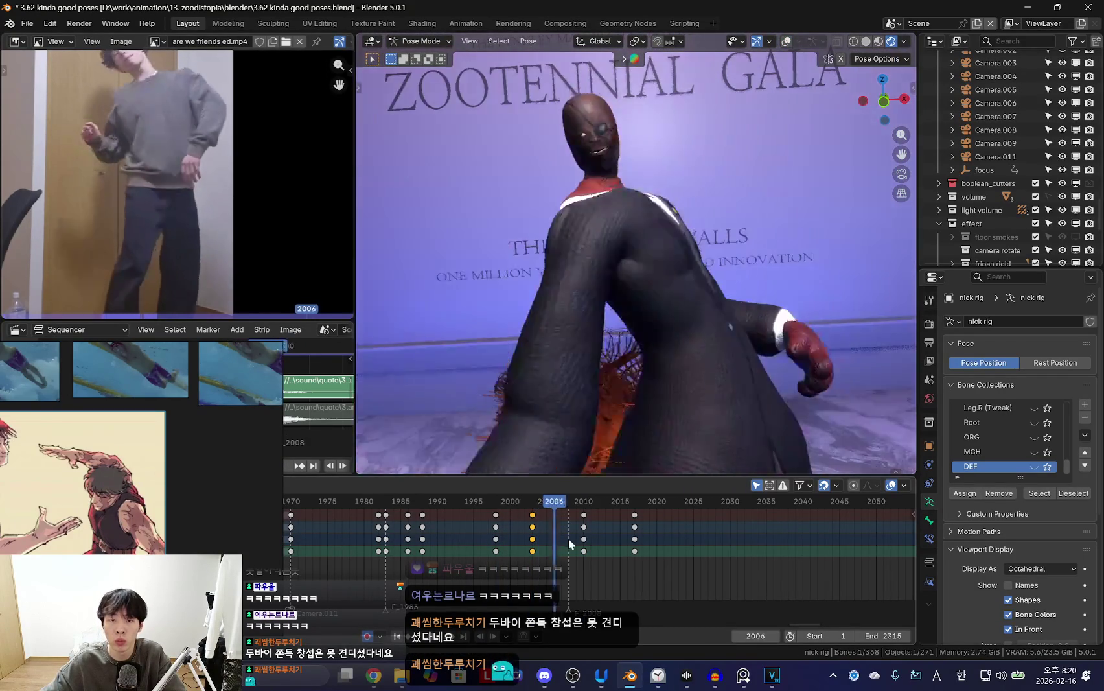
pyautogui.scroll(1, 549, 531)
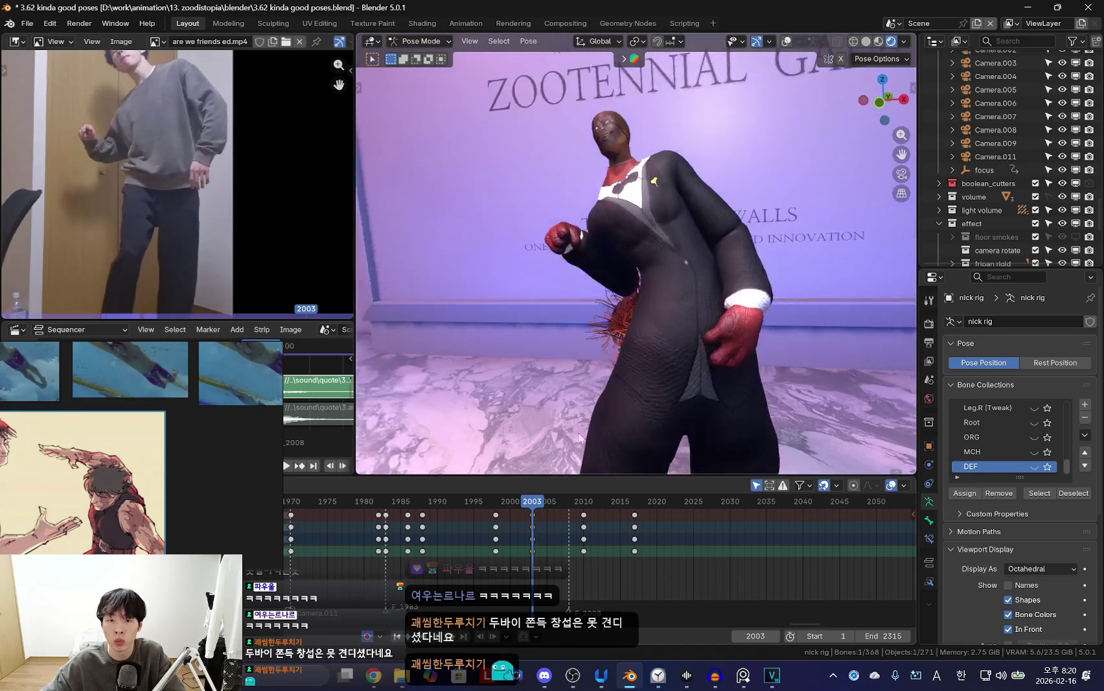
pyautogui.moveTo(551, 530); pyautogui.dragTo(556, 533)
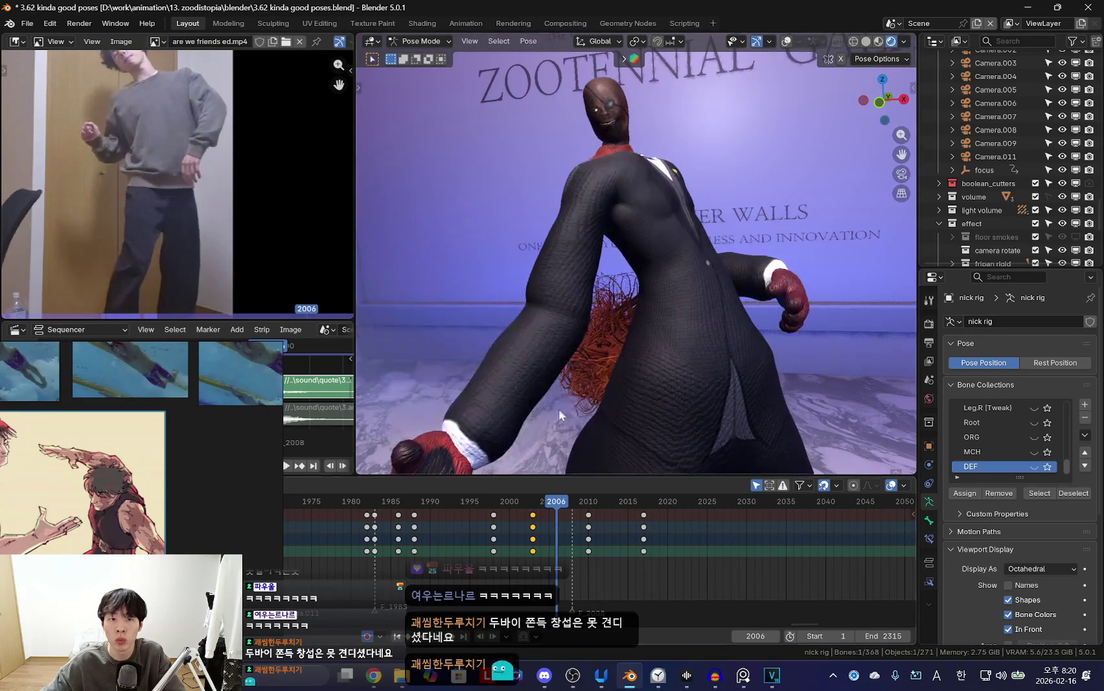
pyautogui.hotkey('shift', 'alt', 'z')
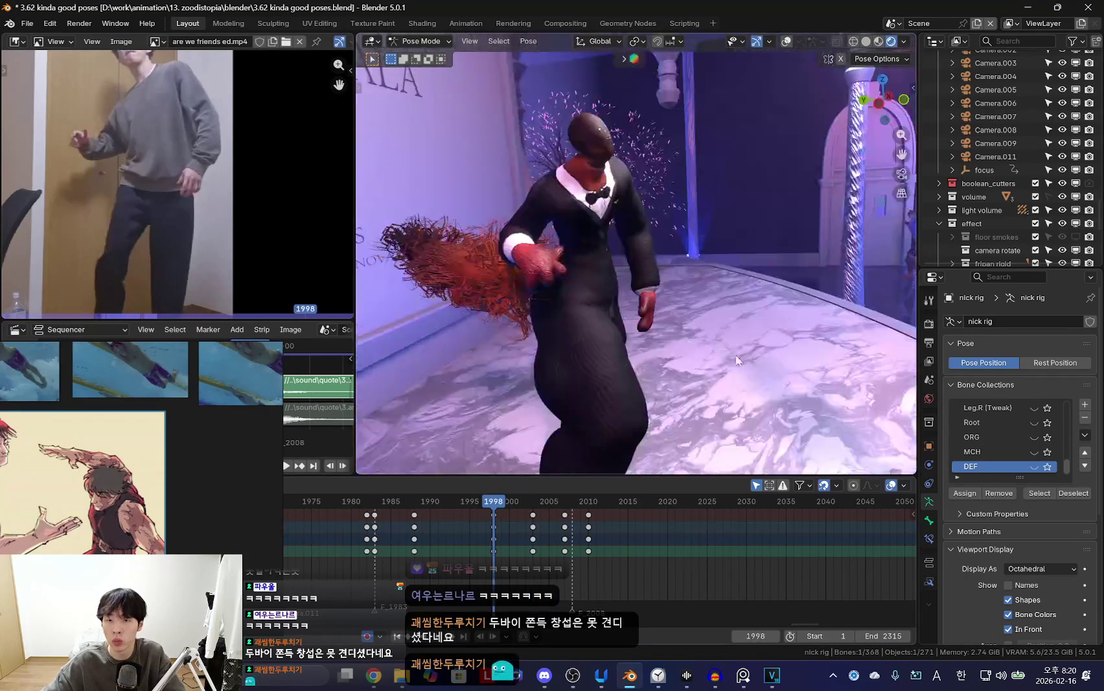
pyautogui.moveTo(558, 557)
pyautogui.mouseDown()
pyautogui.moveTo(518, 546)
pyautogui.moveTo(556, 556)
pyautogui.mouseUp()
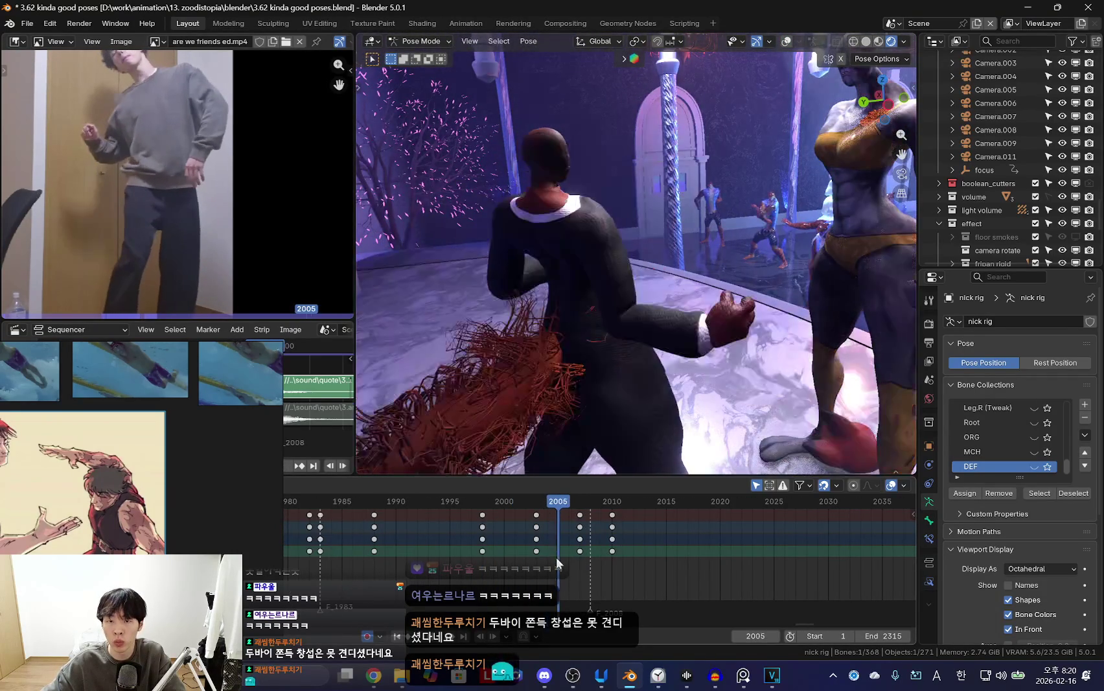
pyautogui.hotkey('shift', 'alt', 'z')
pyautogui.press('r')
pyautogui.press('x')
pyautogui.click(780, 284)
pyautogui.hotkey('shift', 'alt', 'z')
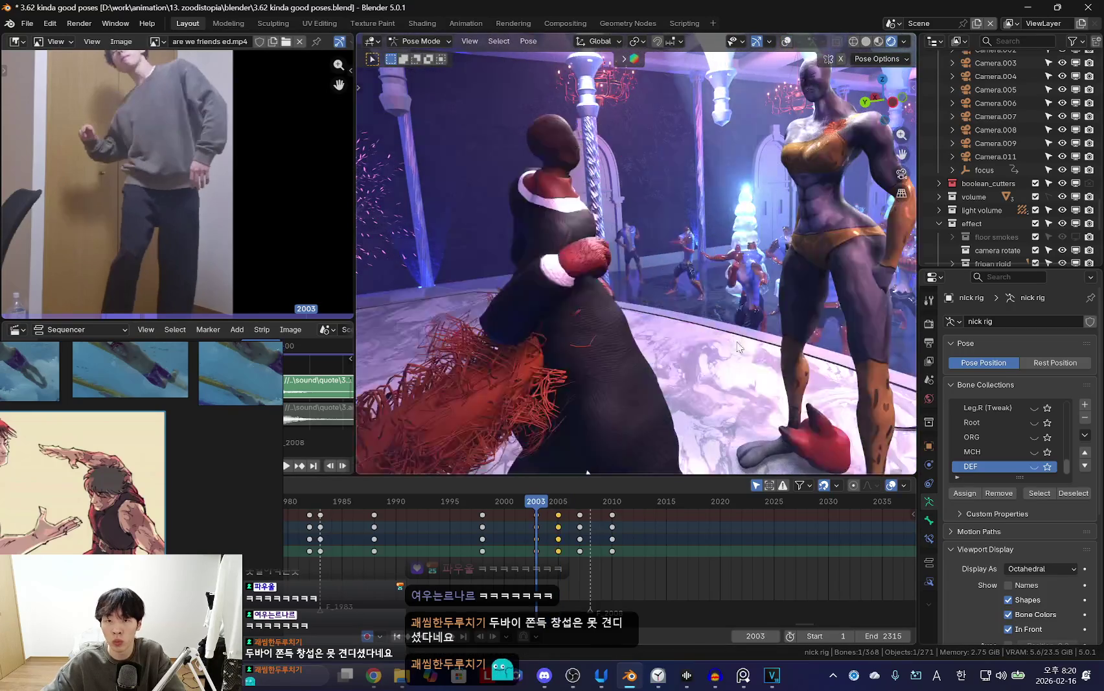
# Rotate the right upper arm at frame 2007, key it, and check the pose around frame 2005.
pyautogui.moveTo(557, 544); pyautogui.dragTo(579, 544)
pyautogui.hotkey('shift', 'alt', 'z')
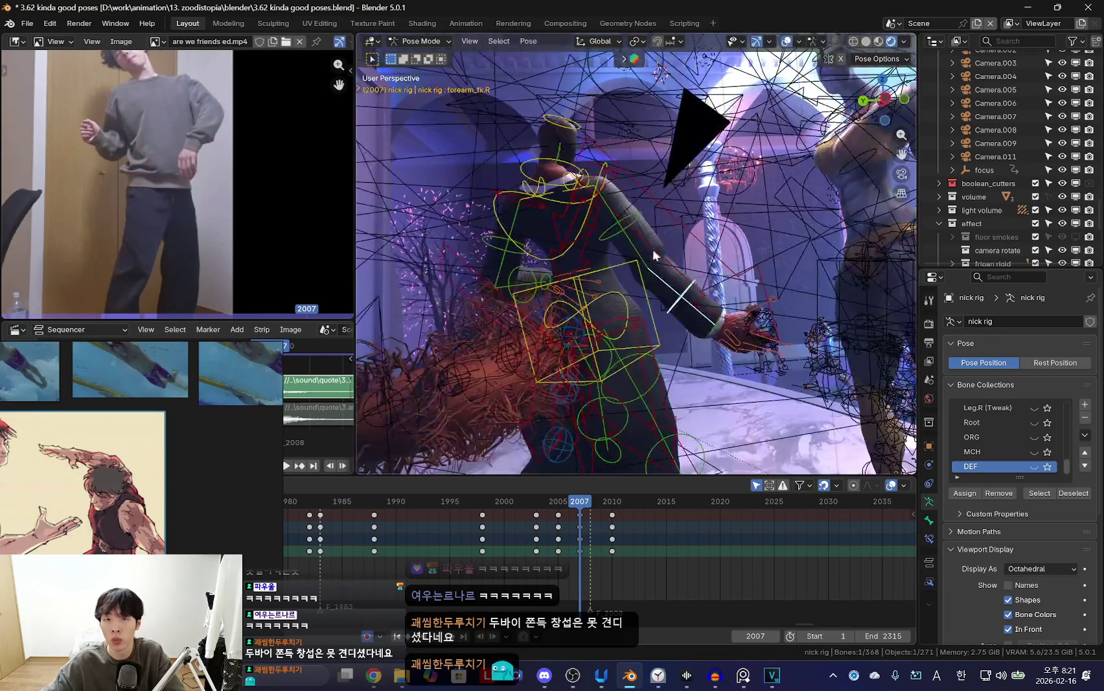
pyautogui.moveTo(505, 526); pyautogui.dragTo(578, 540)
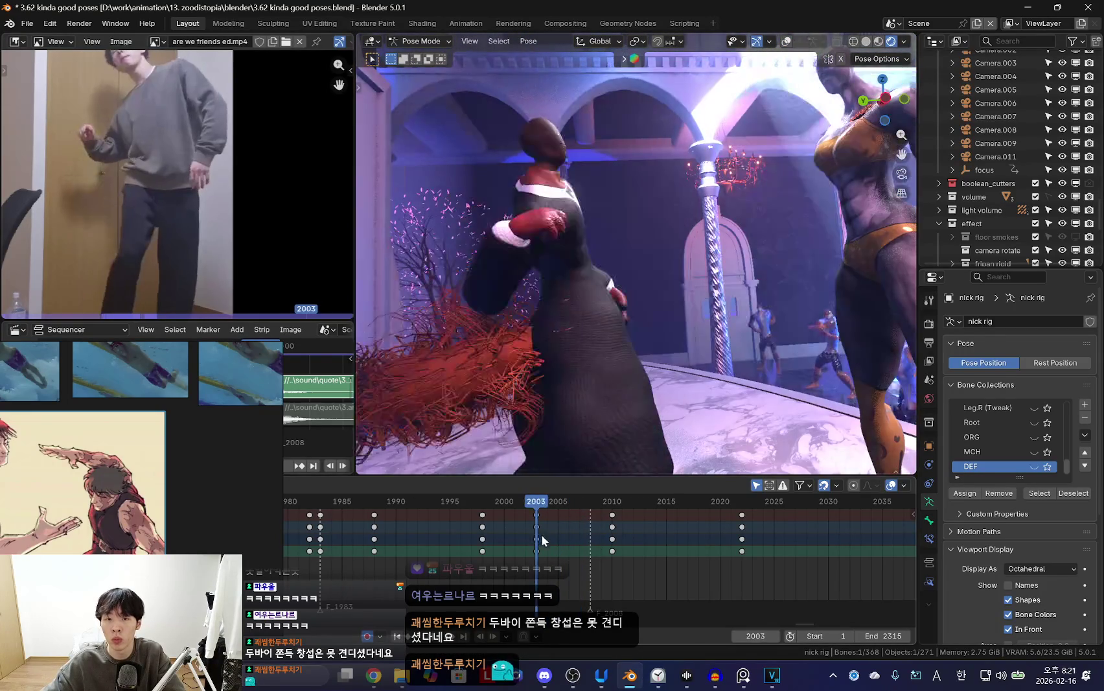
pyautogui.hotkey('shift', 'alt', 'z')
pyautogui.press('r')
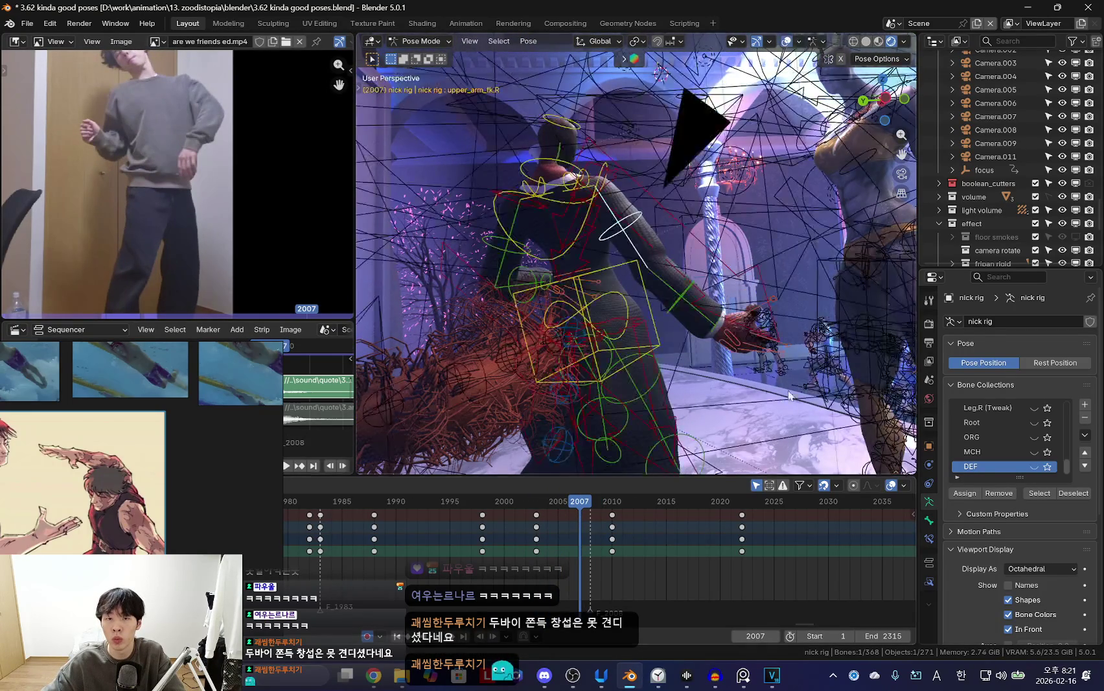
pyautogui.click(787, 390)
pyautogui.hotkey('shift', 'alt', 'z')
pyautogui.press('Down')
pyautogui.press('Up')
pyautogui.press('Up')
pyautogui.moveTo(559, 537)
pyautogui.mouseDown()
pyautogui.moveTo(612, 532)
pyautogui.moveTo(530, 533)
pyautogui.moveTo(559, 543)
pyautogui.moveTo(561, 531)
pyautogui.moveTo(635, 530)
pyautogui.moveTo(553, 546)
pyautogui.moveTo(632, 532)
pyautogui.mouseUp()
# Play back from frame 1999, rotate the pose to match the reference, and keyframe it around frame 2005.
pyautogui.moveTo(492, 549)
pyautogui.mouseDown()
pyautogui.moveTo(563, 553)
pyautogui.moveTo(476, 565)
pyautogui.moveTo(574, 566)
pyautogui.moveTo(436, 566)
pyautogui.moveTo(596, 568)
pyautogui.moveTo(470, 568)
pyautogui.moveTo(527, 568)
pyautogui.moveTo(485, 536)
pyautogui.moveTo(581, 552)
pyautogui.moveTo(511, 529)
pyautogui.moveTo(544, 548)
pyautogui.moveTo(601, 534)
pyautogui.mouseUp()
pyautogui.press('space')
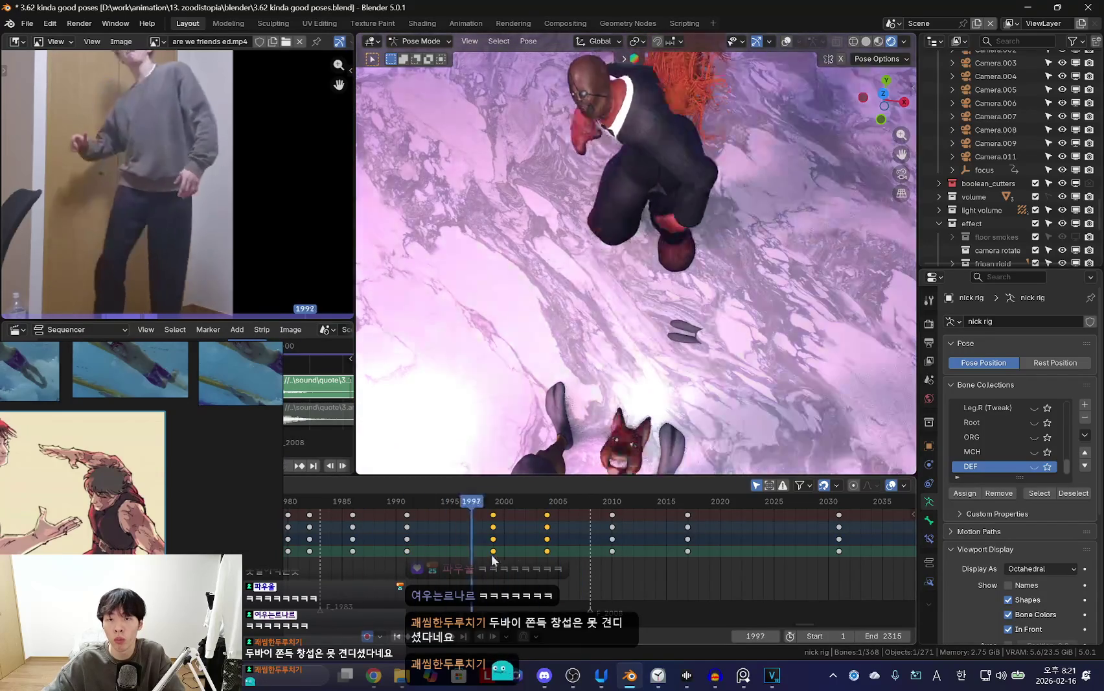
pyautogui.press('space')
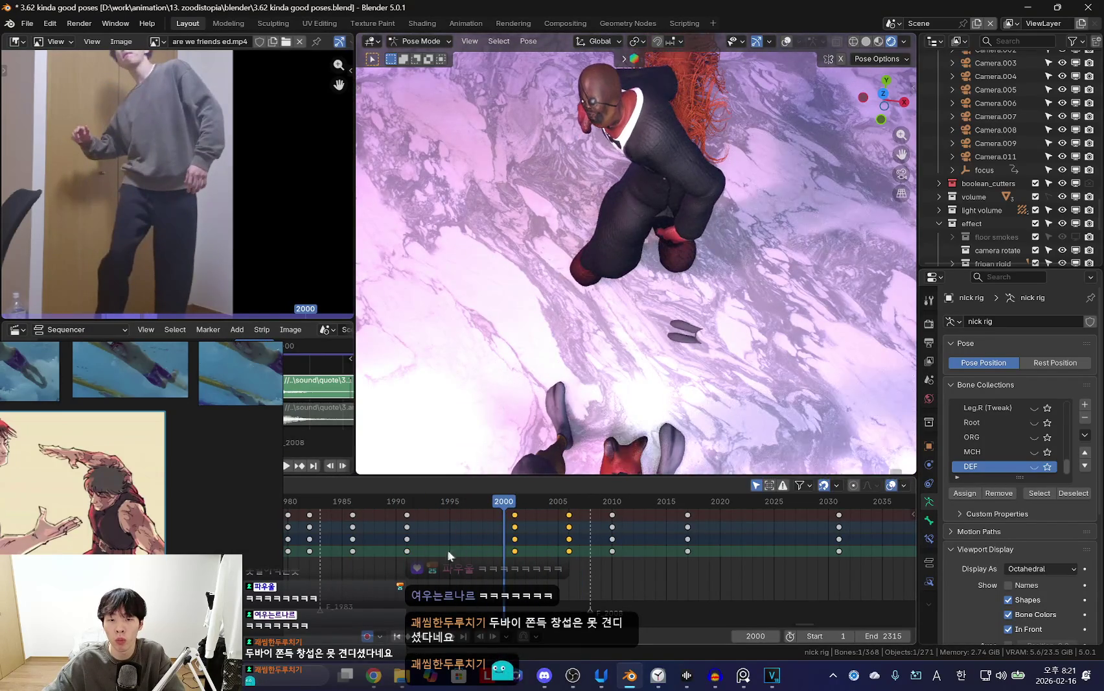
pyautogui.moveTo(505, 552)
pyautogui.mouseDown()
pyautogui.moveTo(593, 553)
pyautogui.moveTo(492, 558)
pyautogui.moveTo(611, 554)
pyautogui.moveTo(547, 556)
pyautogui.mouseUp()
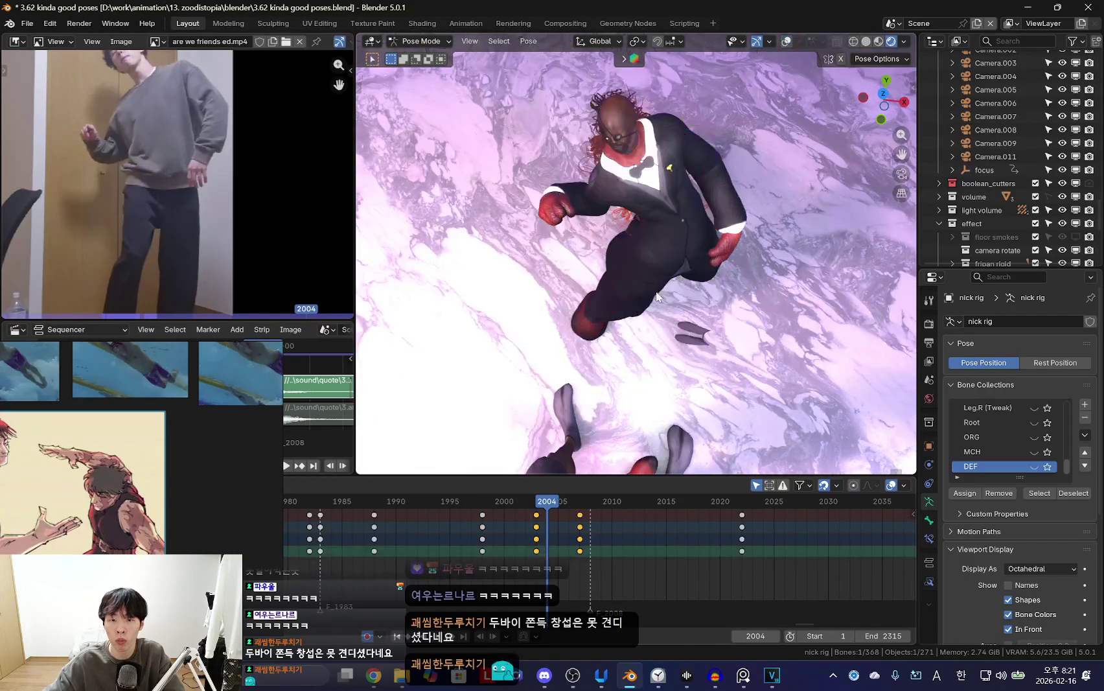
pyautogui.press('r')
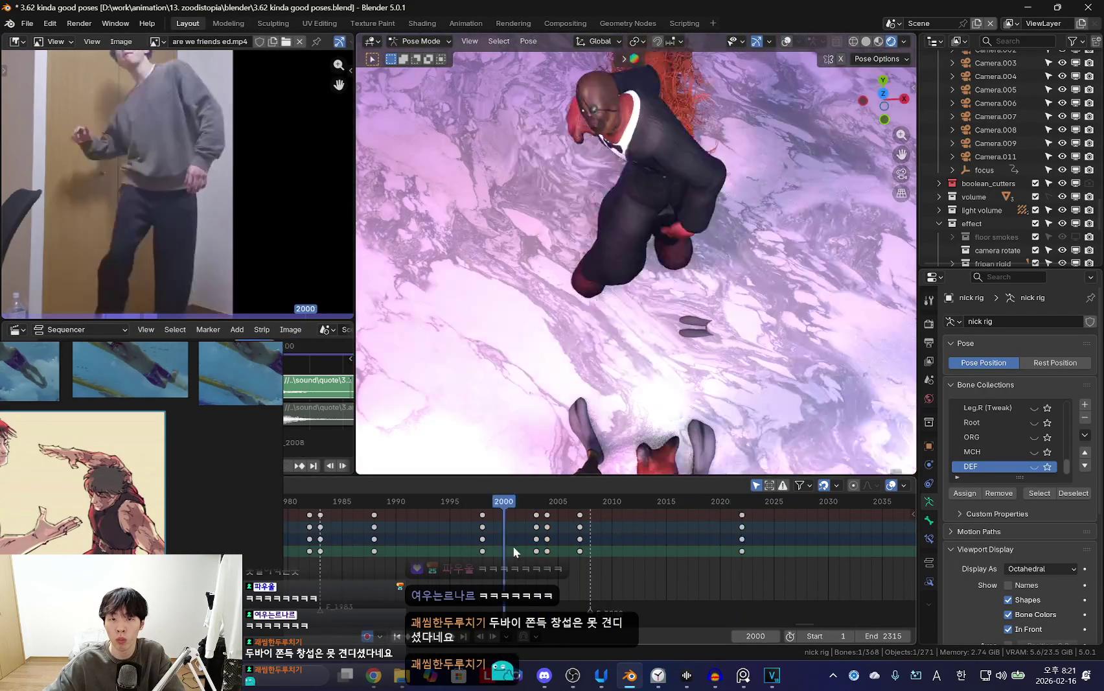
pyautogui.moveTo(513, 545); pyautogui.dragTo(553, 544)
pyautogui.press('i')
pyautogui.press('space')
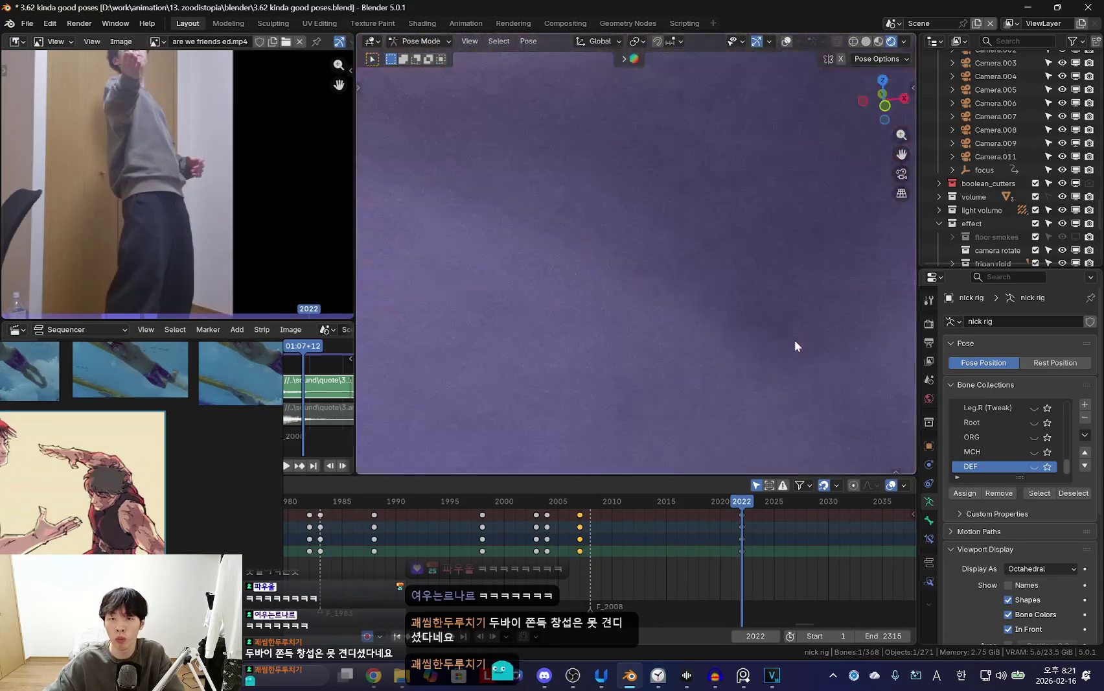
# Freely rotate the arm and hand at frame 2022 and play to check the change.
pyautogui.press('r')
pyautogui.press('r')
pyautogui.click(695, 338)
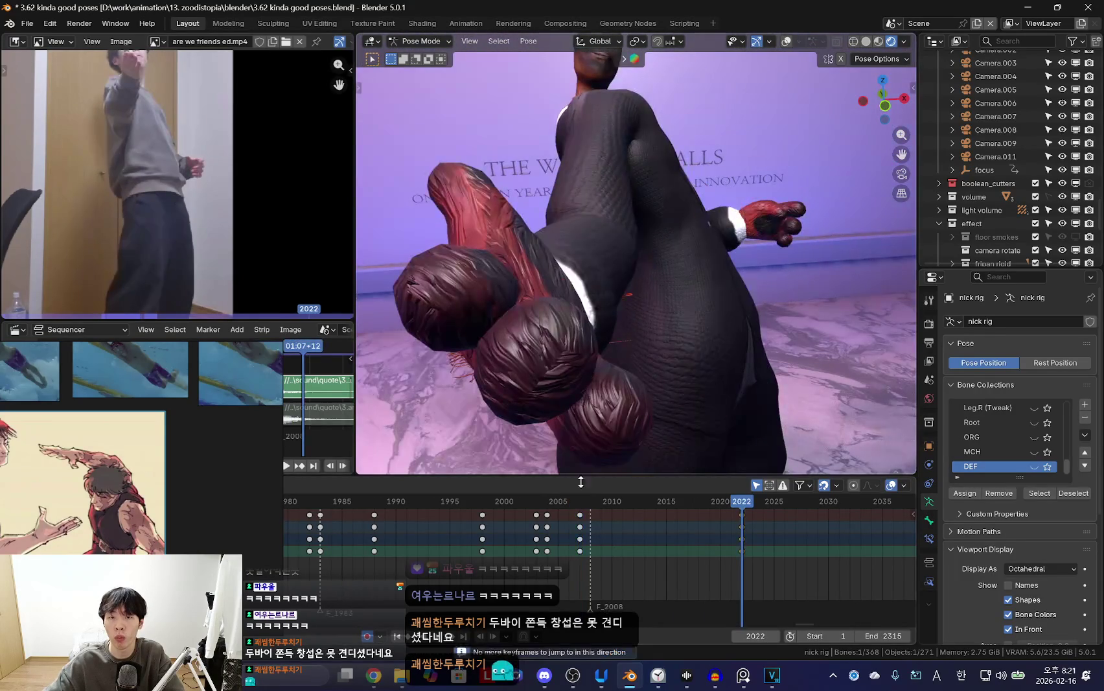
pyautogui.press('space')
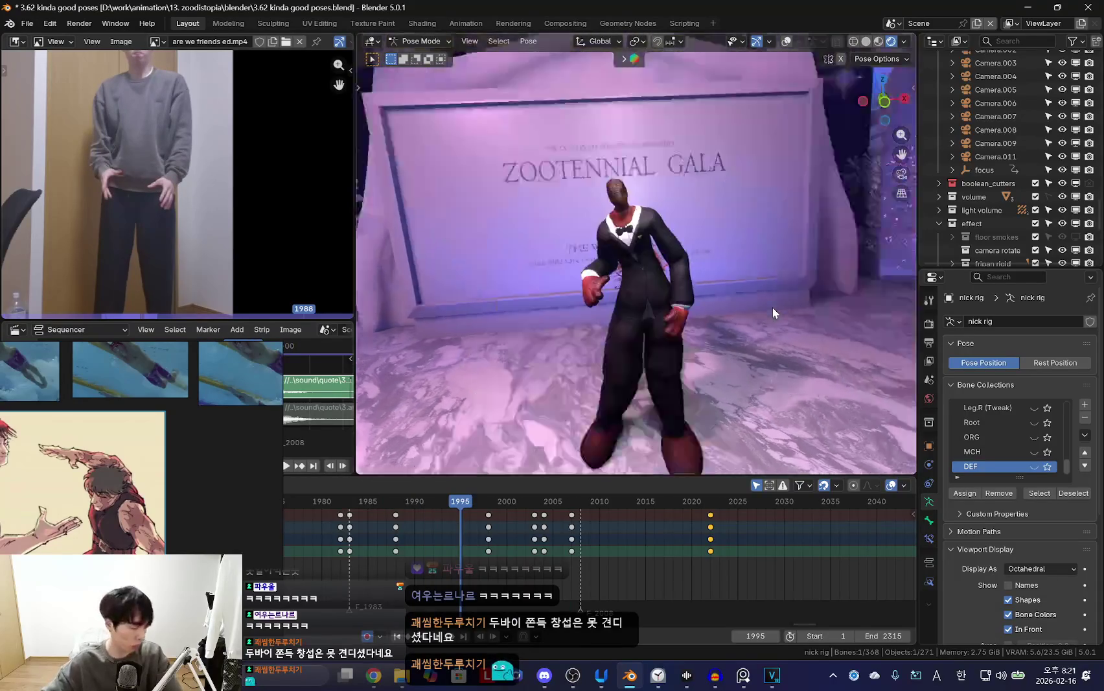
# View the playing dance through the scene camera, zooming the Dope Sheet out and back in.
pyautogui.press('KP_0')
pyautogui.scroll(1, 693, 320)
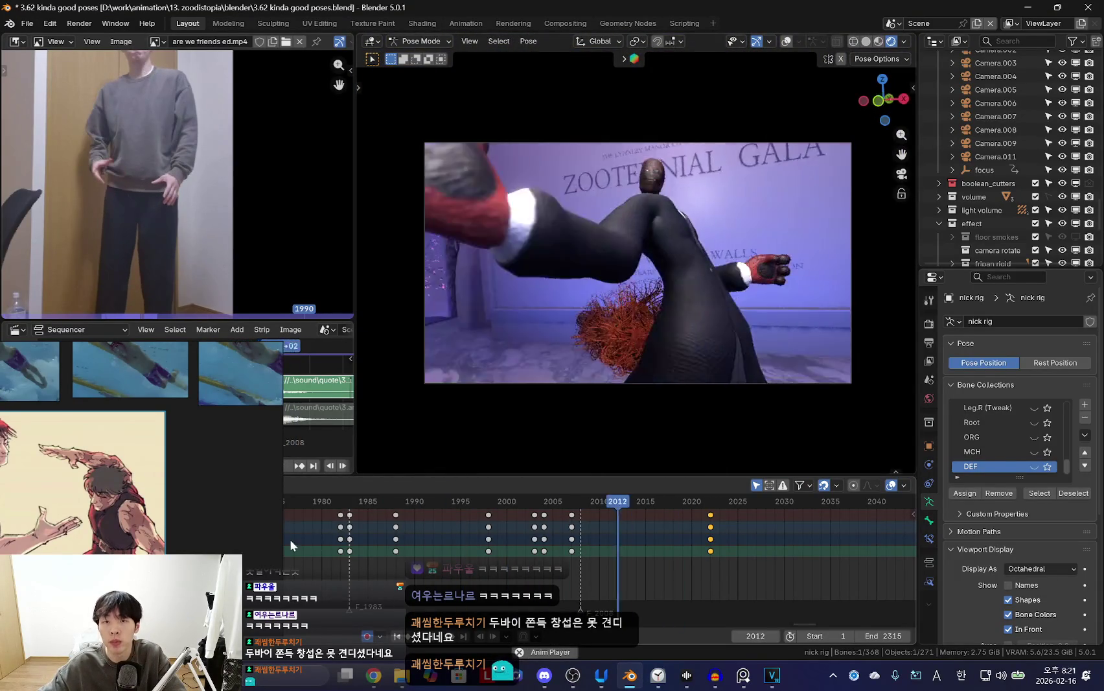
pyautogui.scroll(-2, 490, 547)
pyautogui.scroll(-6, 567, 547)
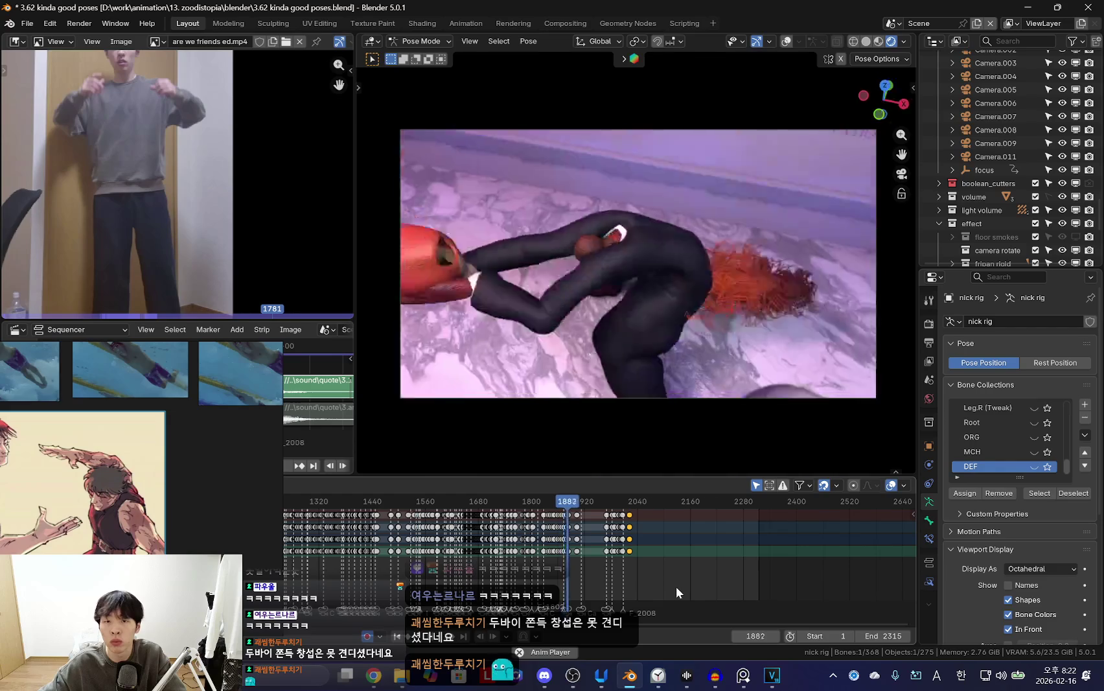
pyautogui.scroll(2, 699, 579)
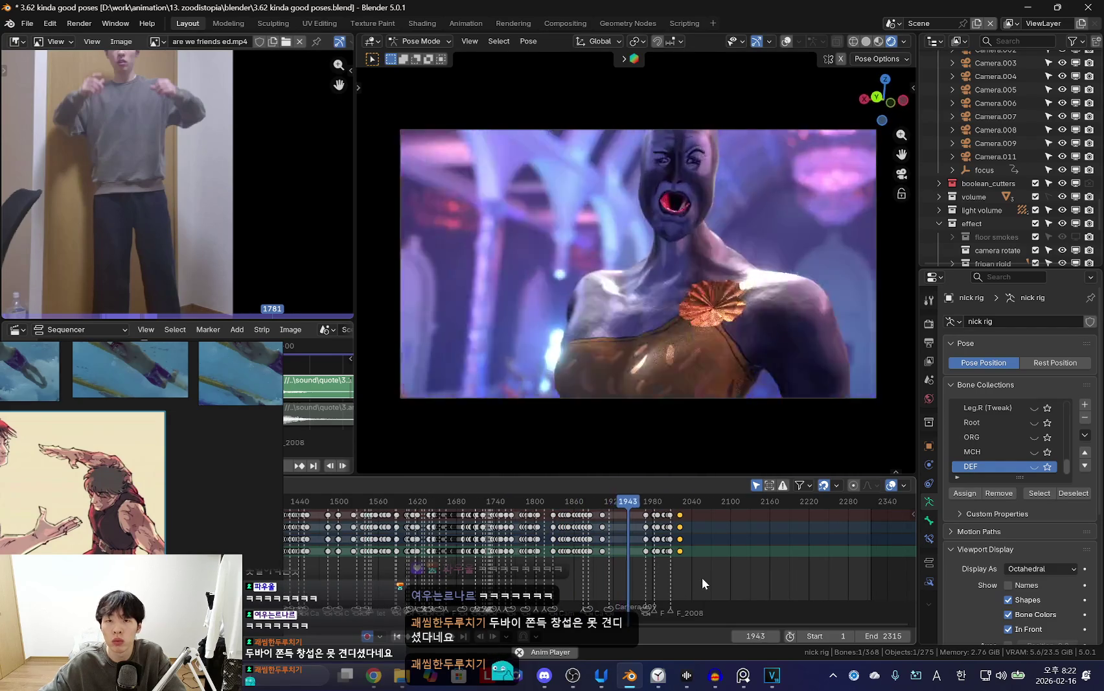
pyautogui.scroll(2, 698, 573)
pyautogui.scroll(2, 709, 566)
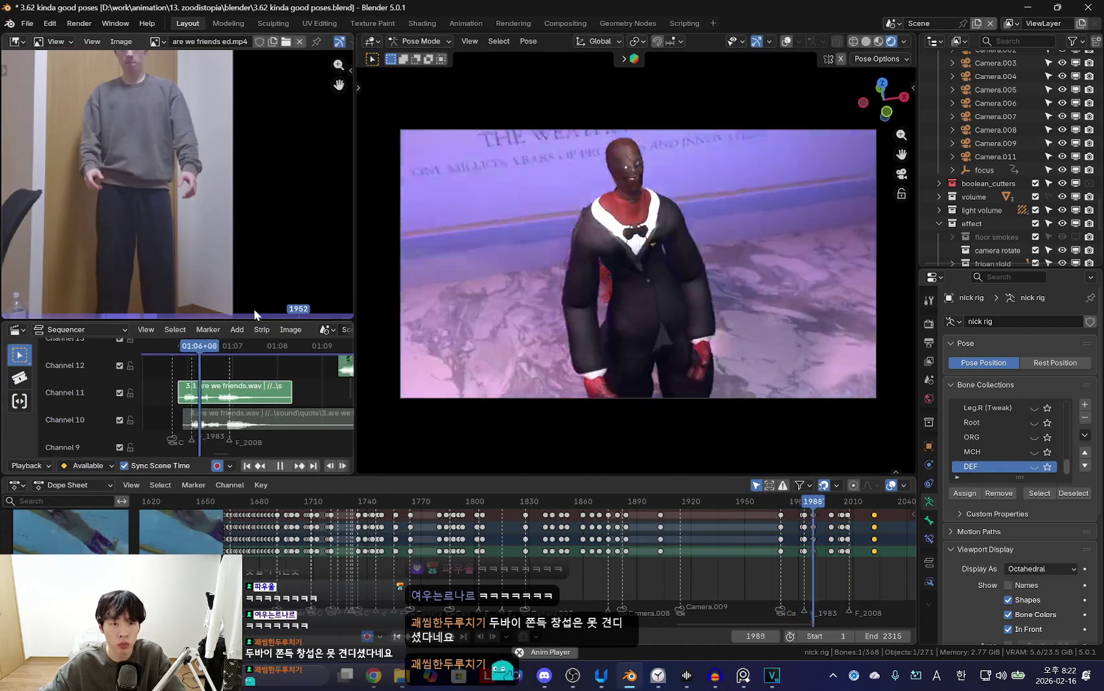
# Enlarge the Sequencer and move the 5.wav strip about a second earlier on Channel 12.
pyautogui.moveTo(254, 320); pyautogui.dragTo(256, 258)
pyautogui.moveTo(266, 378); pyautogui.dragTo(294, 355, button='middle')
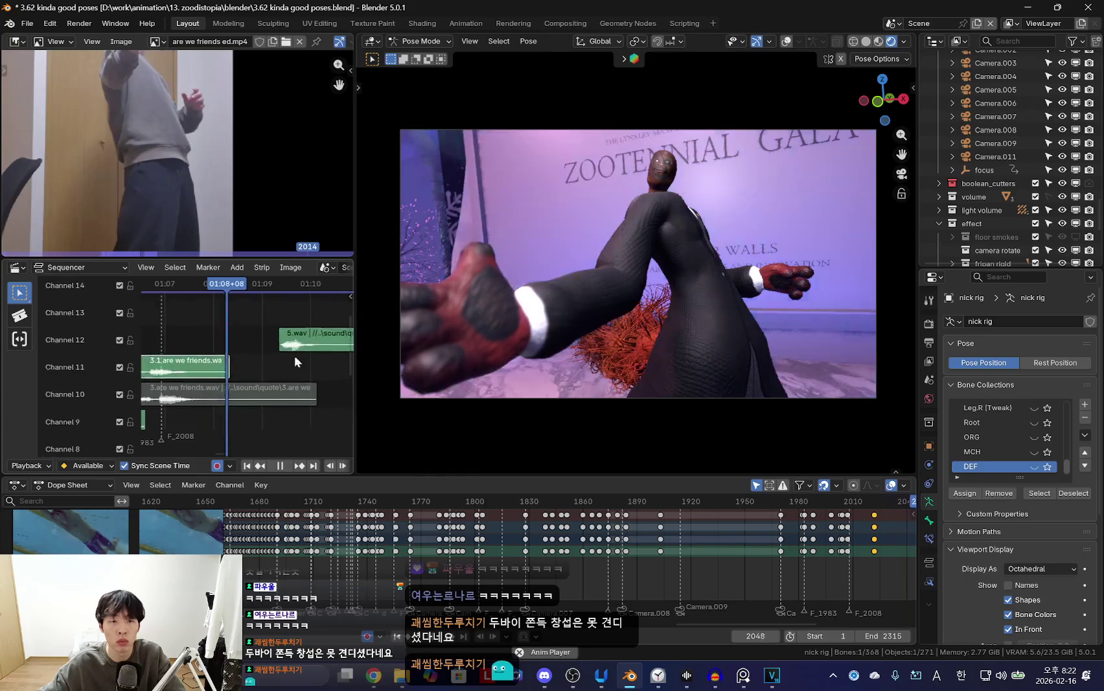
pyautogui.moveTo(295, 337); pyautogui.dragTo(247, 337)
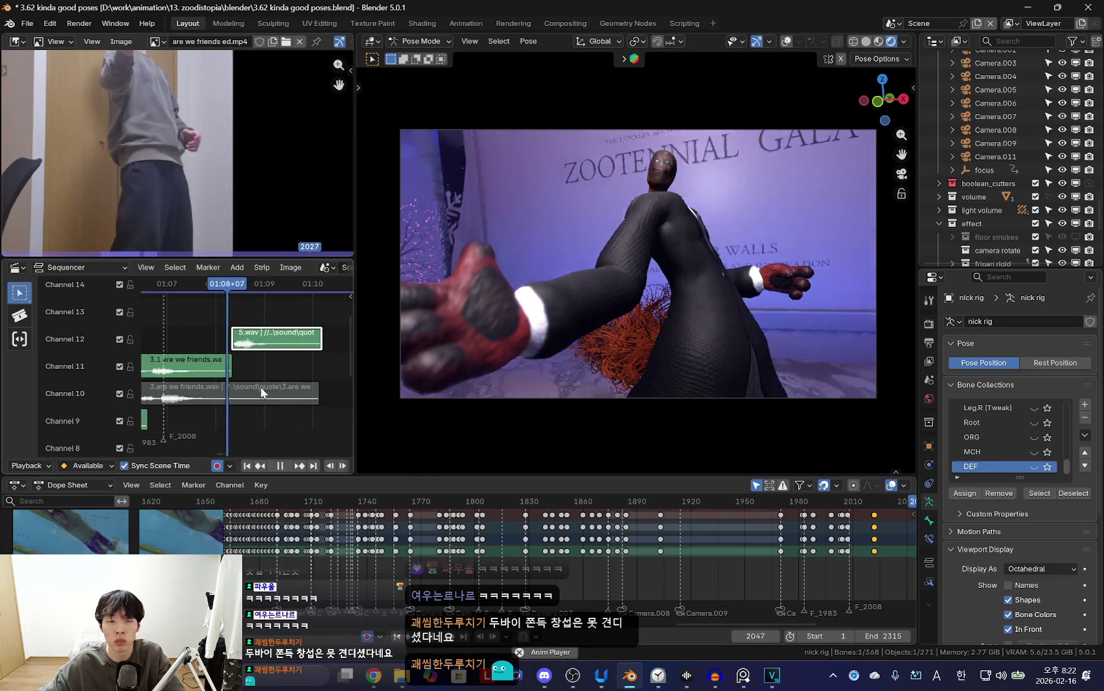
# Slide the '4.iam strong bunny' strip to the current frame and open the Sequencer sidebar.
pyautogui.moveTo(283, 393); pyautogui.dragTo(295, 355, button='middle')
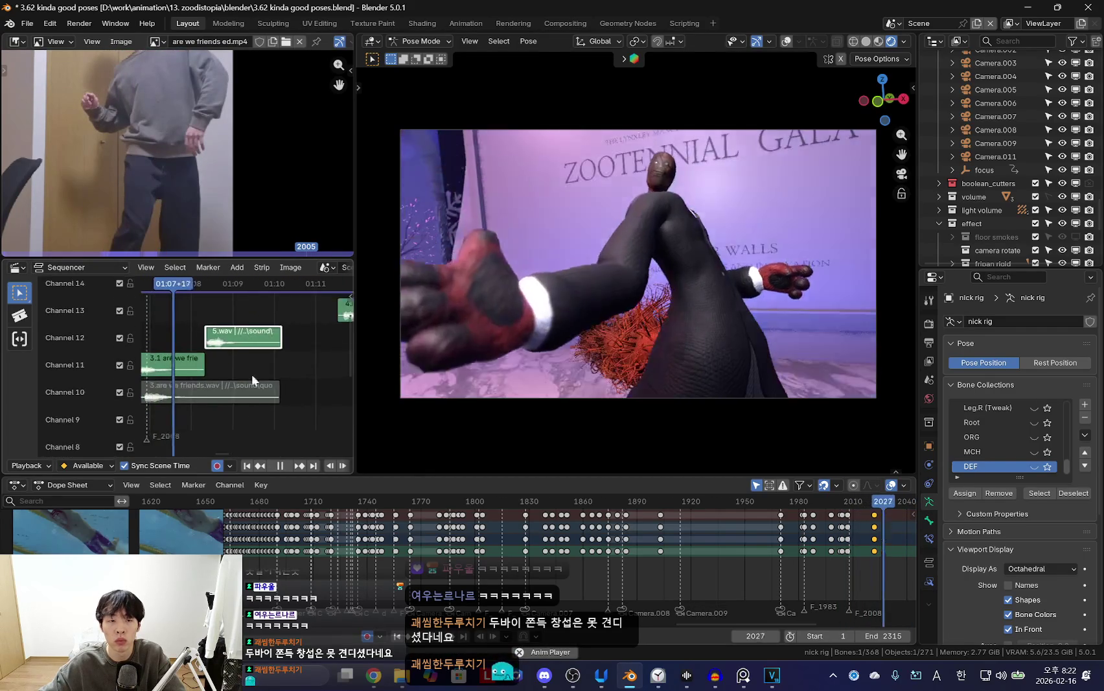
pyautogui.moveTo(294, 355); pyautogui.dragTo(300, 370, button='middle')
pyautogui.moveTo(305, 355); pyautogui.dragTo(254, 360)
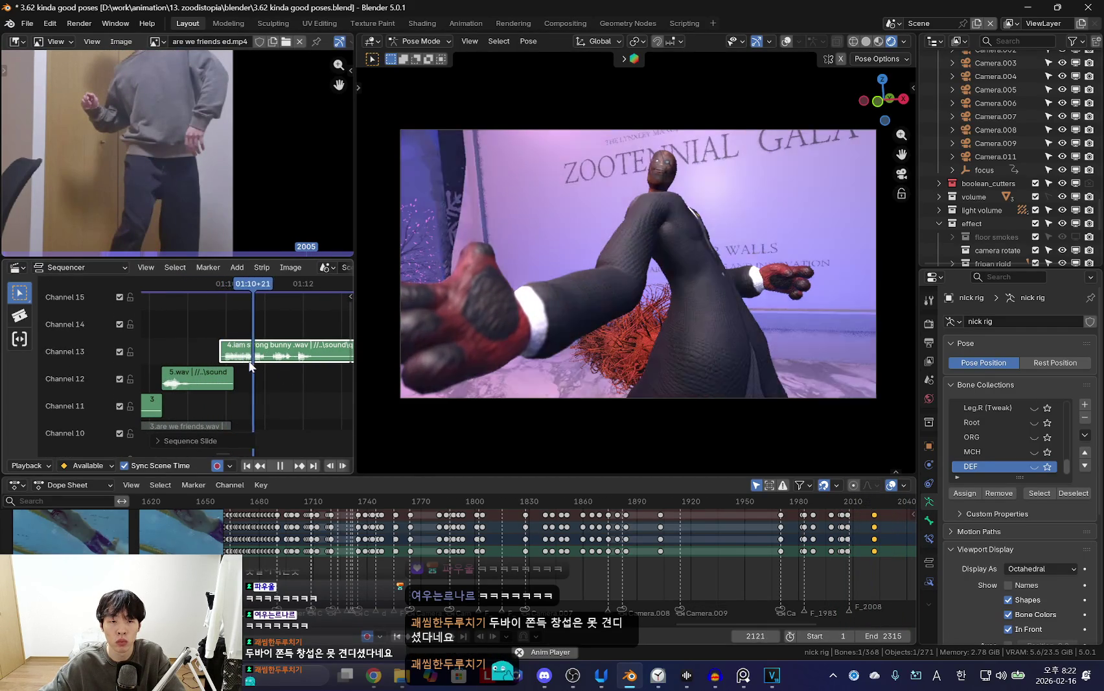
pyautogui.scroll(-2, 265, 365)
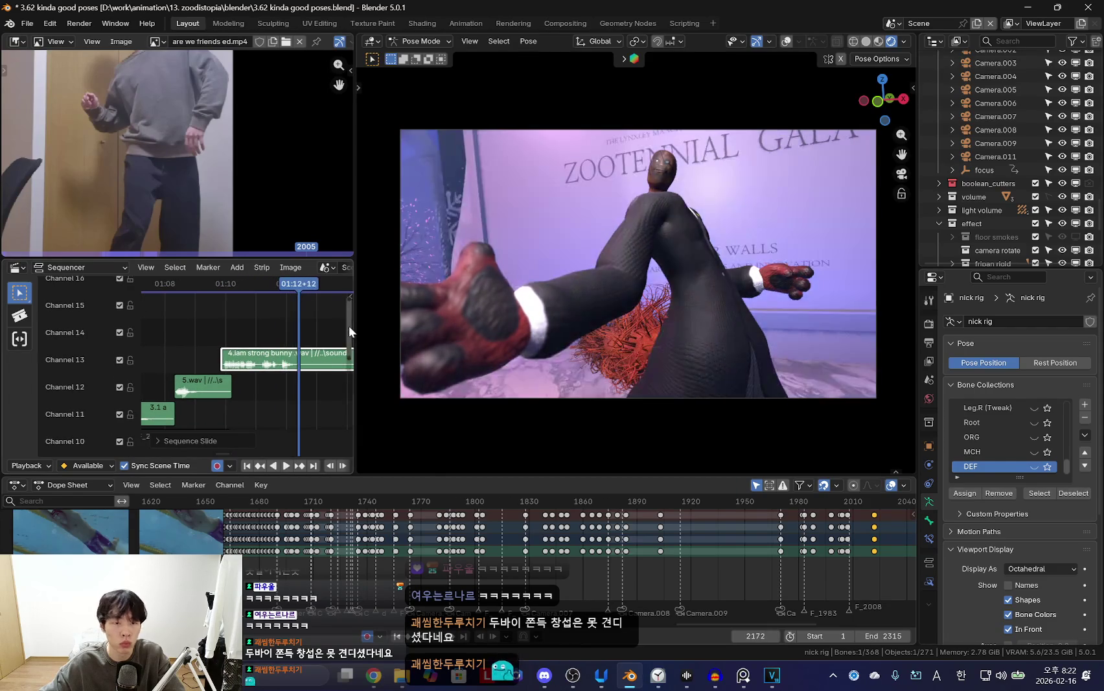
pyautogui.moveTo(355, 325); pyautogui.dragTo(366, 325)
pyautogui.rightClick(242, 330)
pyautogui.click(242, 330)
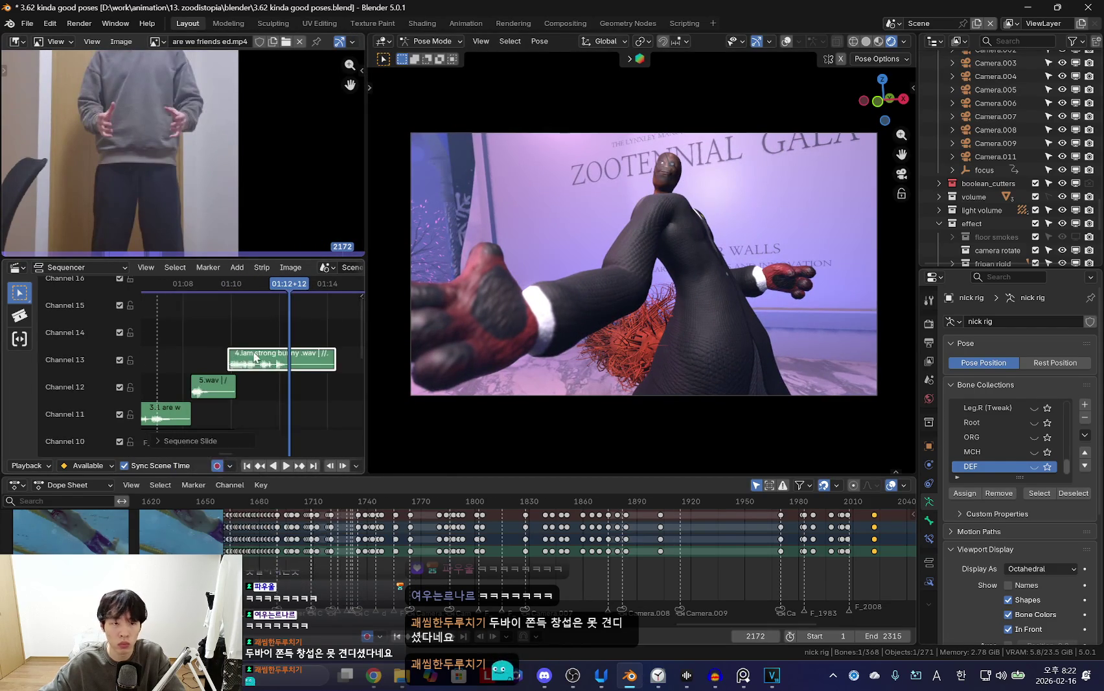
pyautogui.press('n')
pyautogui.click(648, 569)
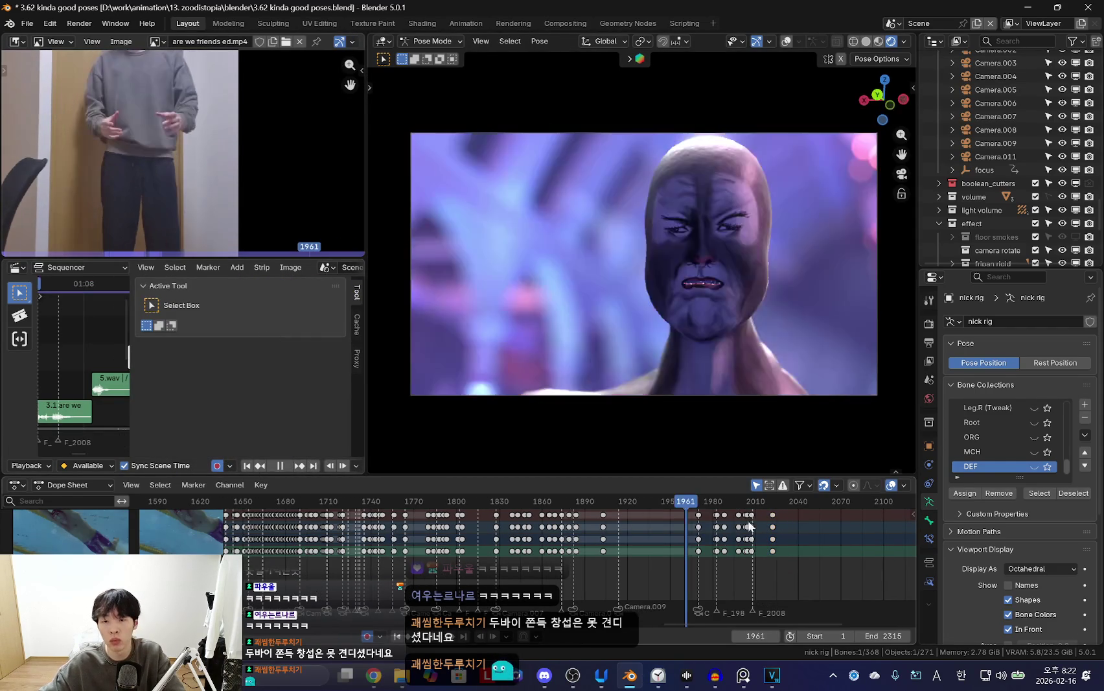
# Play the shot from frame 1930 to 1978, show overlays, select all bones, and open Save As.
pyautogui.press('space')
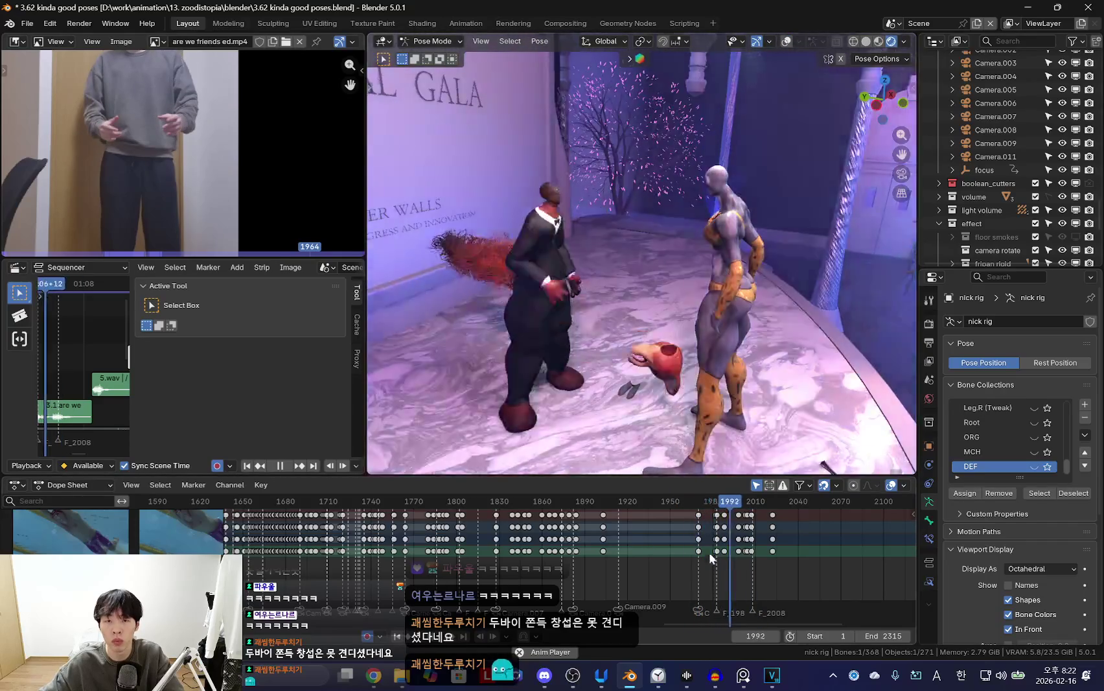
pyautogui.click(657, 554)
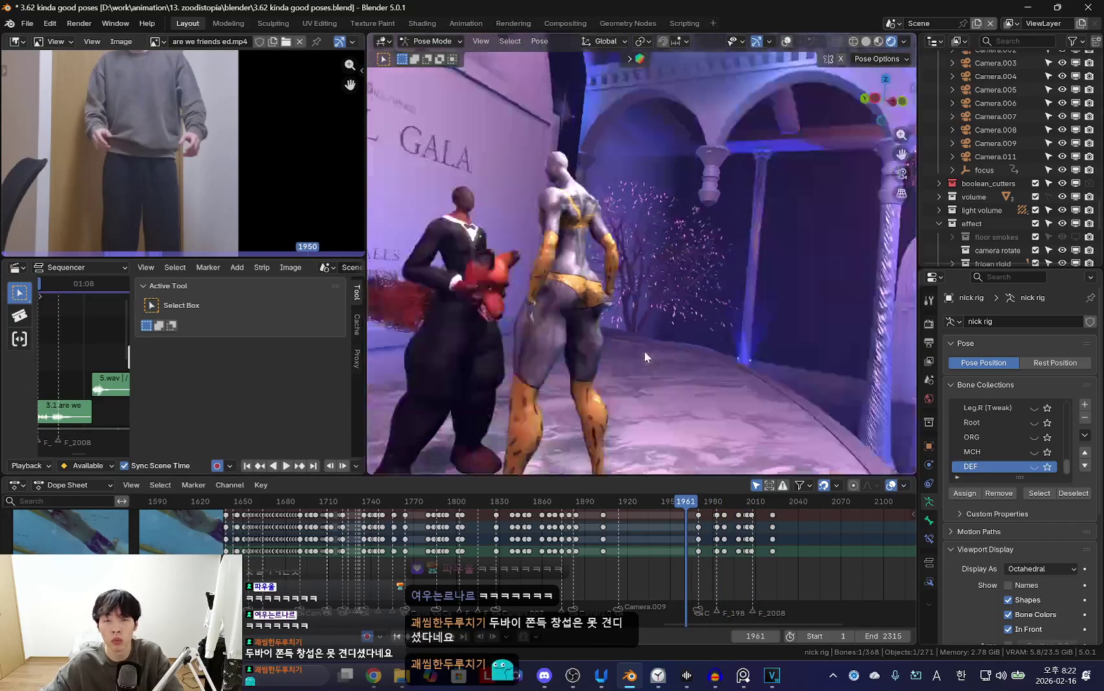
pyautogui.press('space')
pyautogui.hotkey('shift', 'alt', 'z')
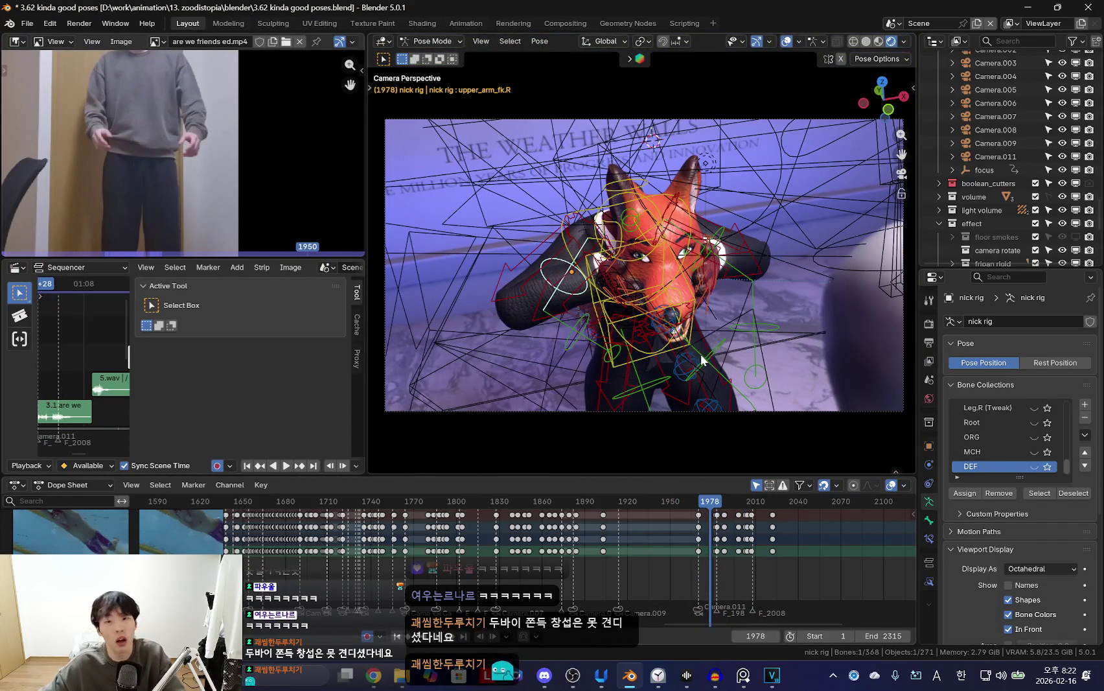
pyautogui.click(658, 675)
pyautogui.click(658, 675)
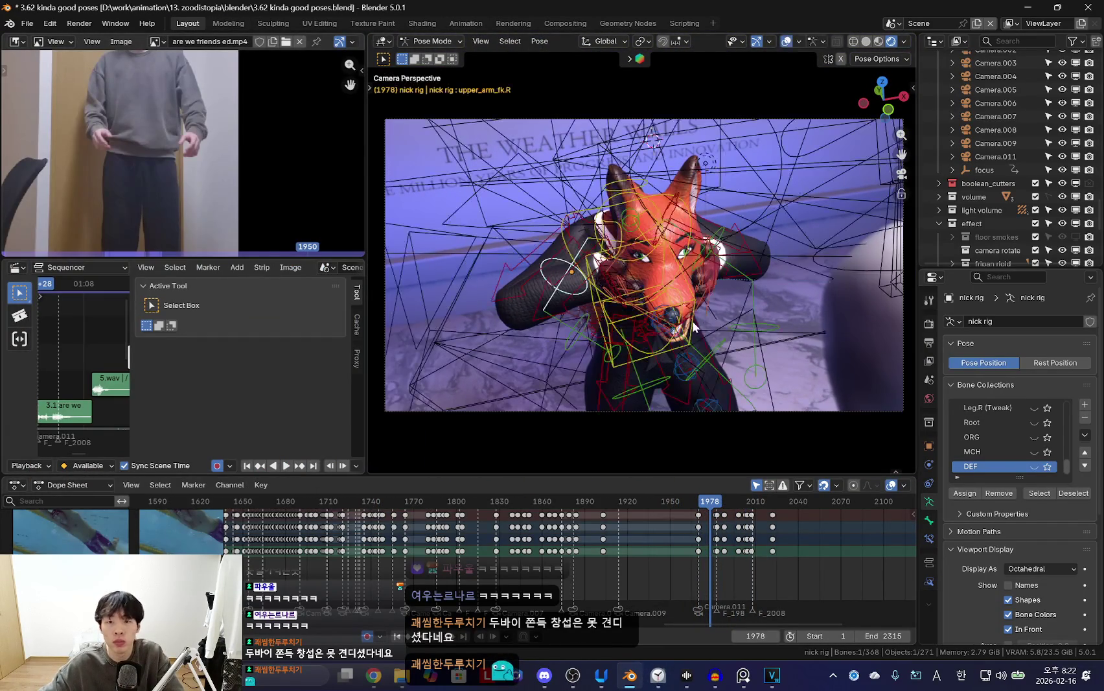
pyautogui.press('a')
pyautogui.scroll(2, 608, 581)
pyautogui.click(27, 23)
pyautogui.click(52, 123)
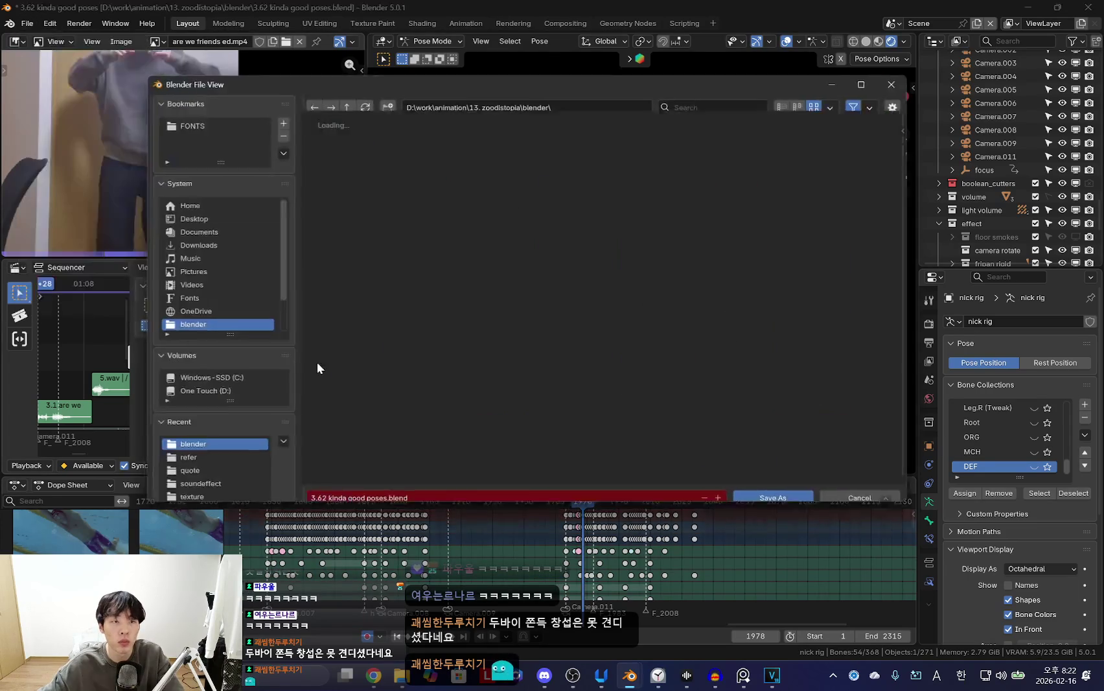
# Save the project as '3.63 how to fix good to look good.blend'.
pyautogui.write('3.63 how to fix good to lookgo')
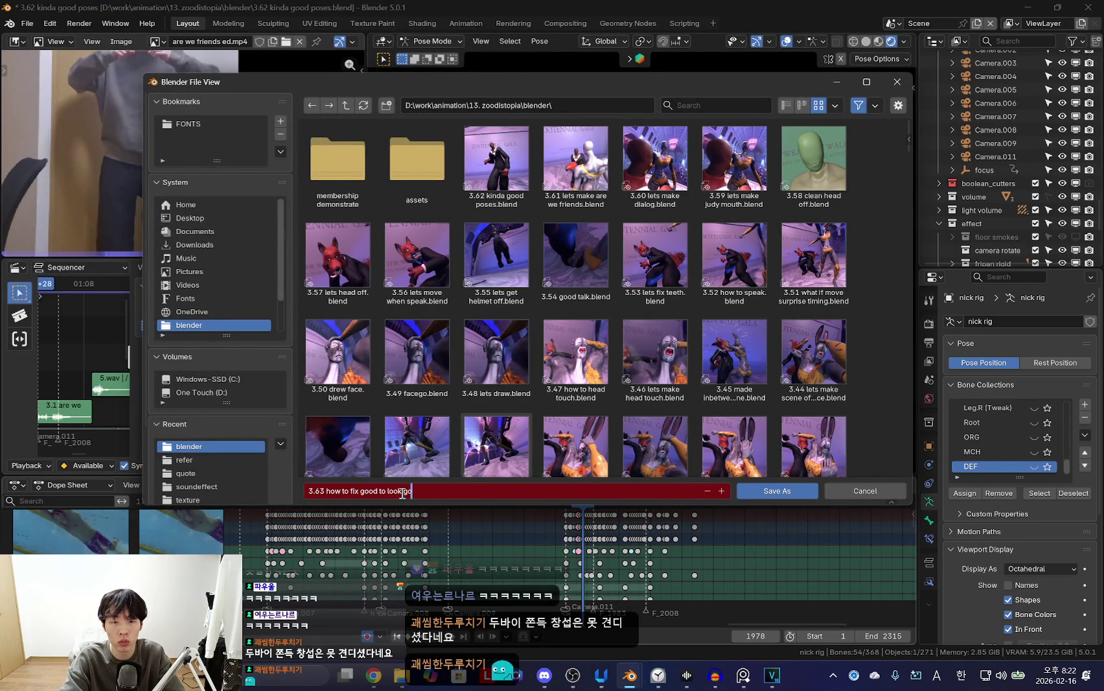
pyautogui.press('Return')
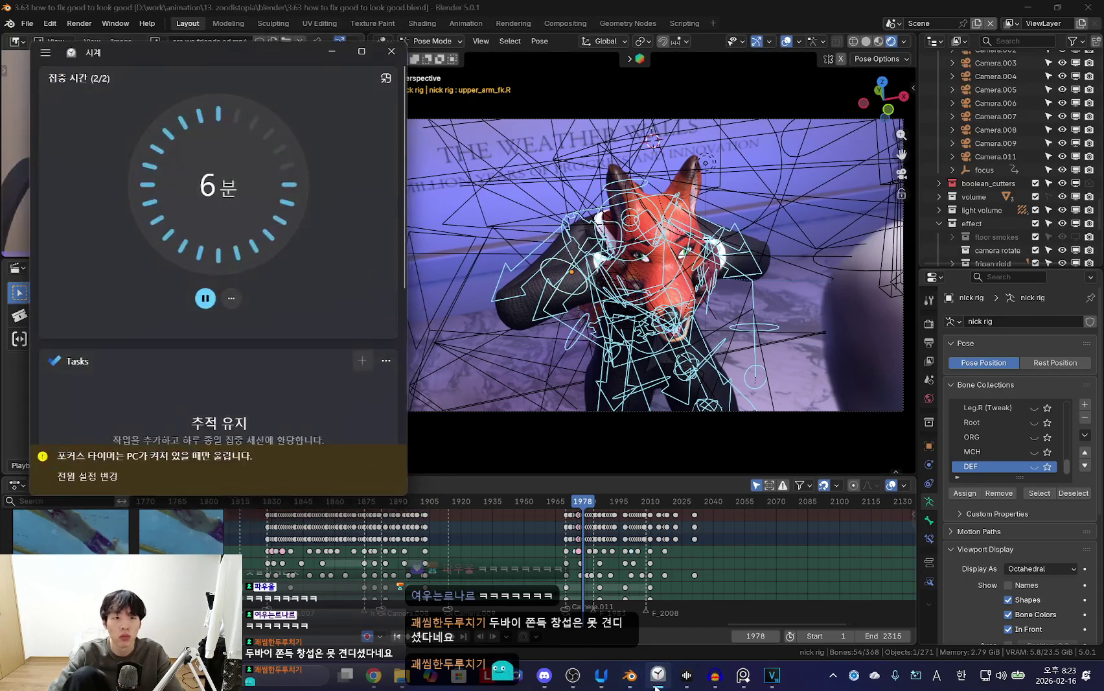
# Close the Clock focus window and GIF picker, then play Blender's shot with overlays hidden.
pyautogui.rightClick(354, 434)
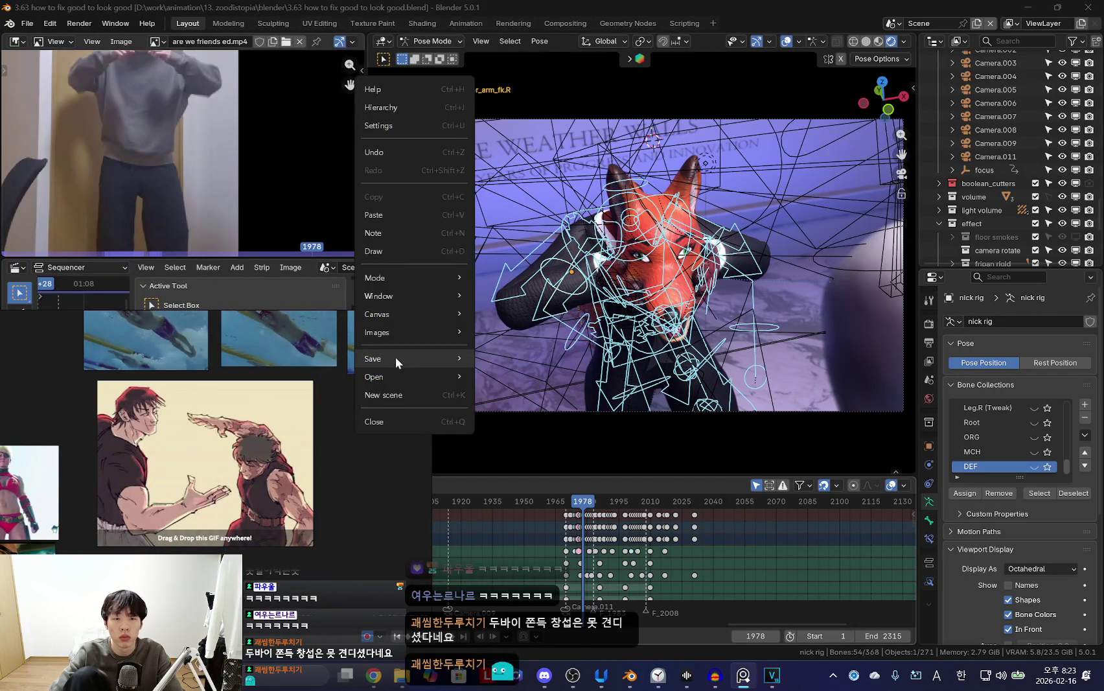
pyautogui.click(501, 355)
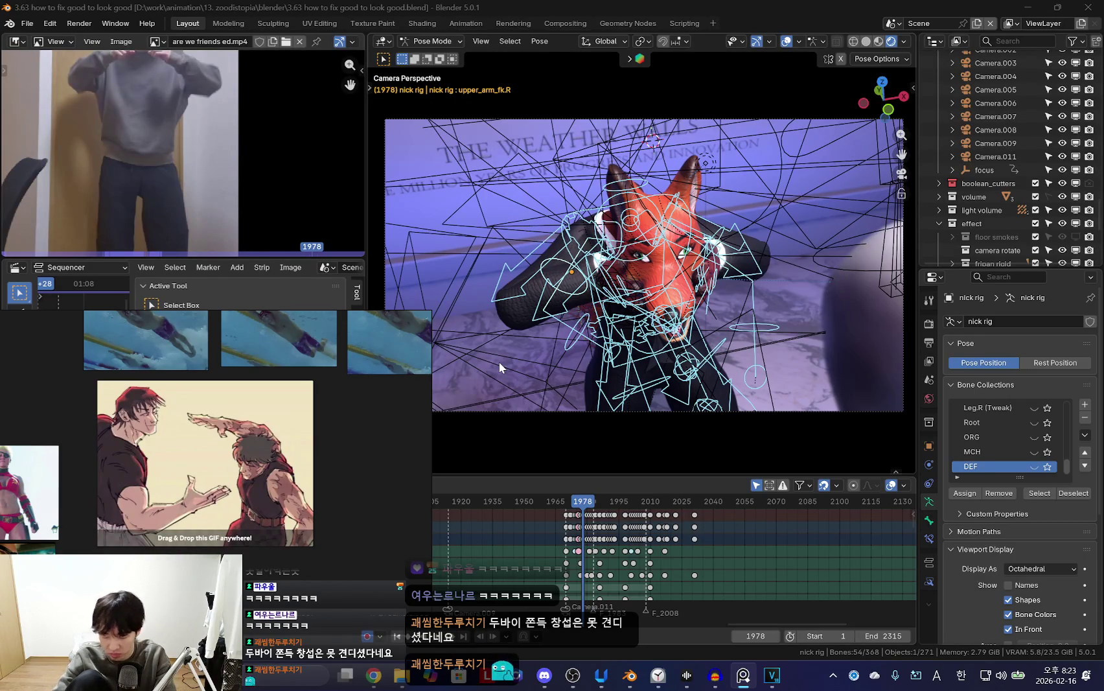
pyautogui.hotkey('shift', 'alt', 'z')
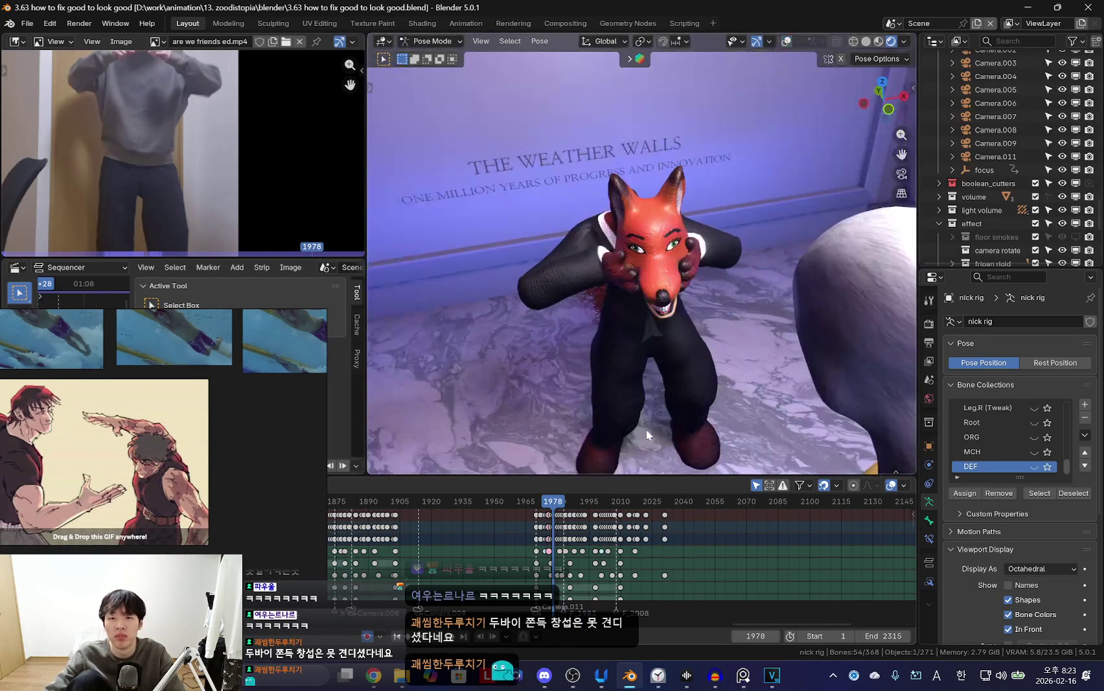
pyautogui.press('space')
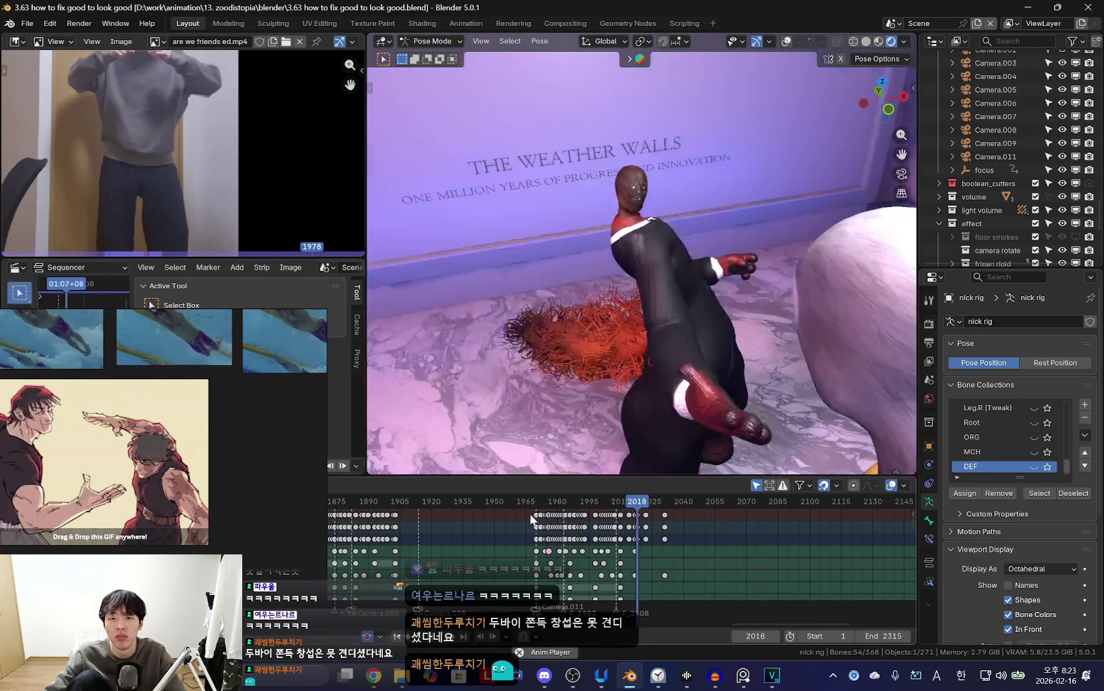
pyautogui.press('KP_0')
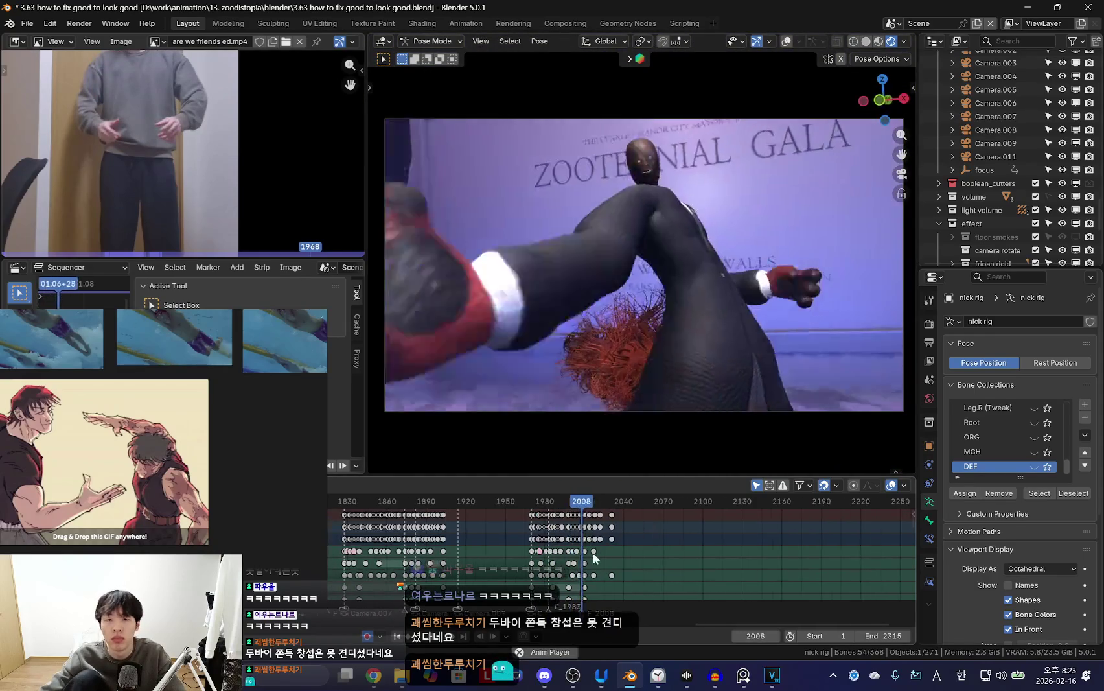
pyautogui.scroll(-3, 583, 557)
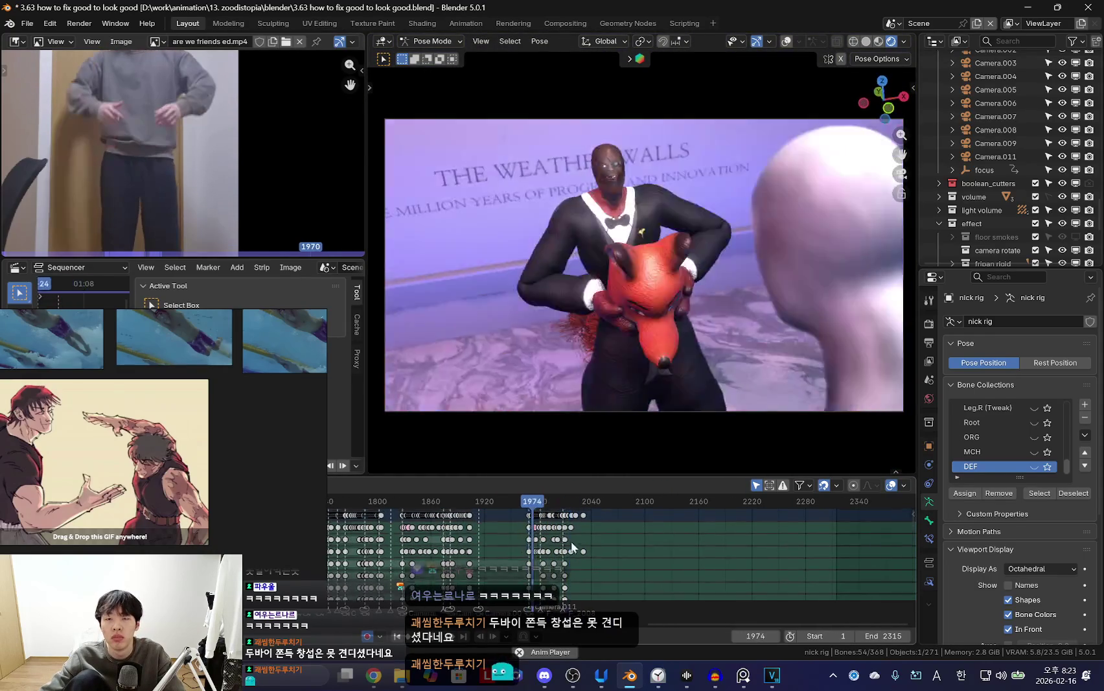
pyautogui.scroll(4, 609, 567)
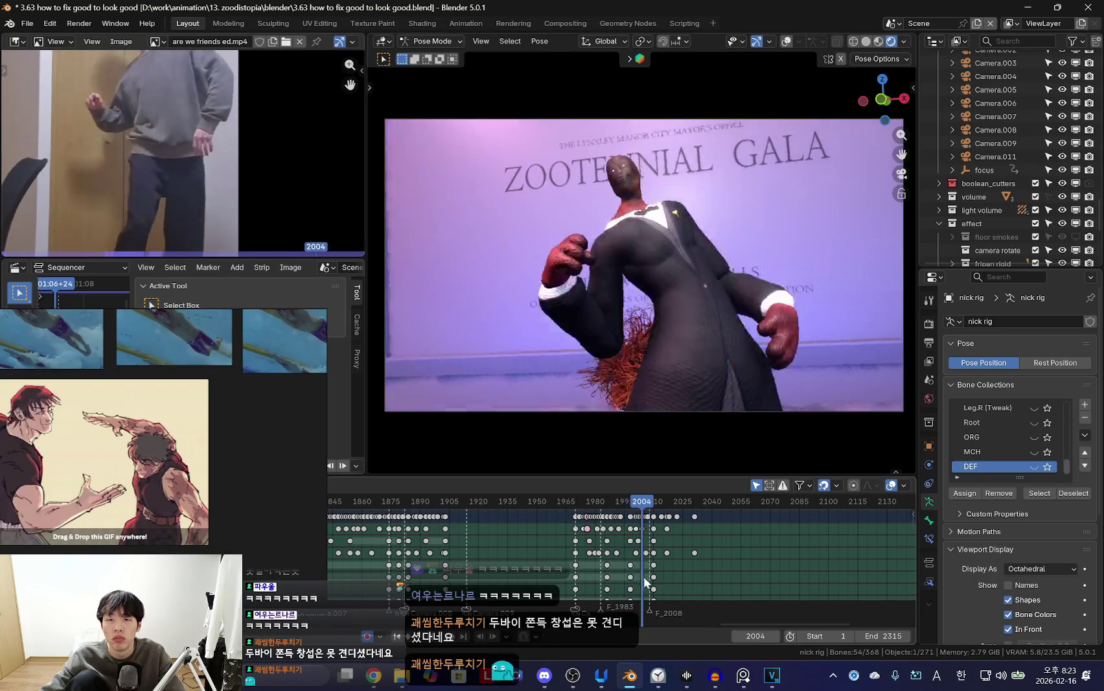
pyautogui.click(686, 389)
pyautogui.moveTo(686, 389); pyautogui.dragTo(741, 365, button='middle')
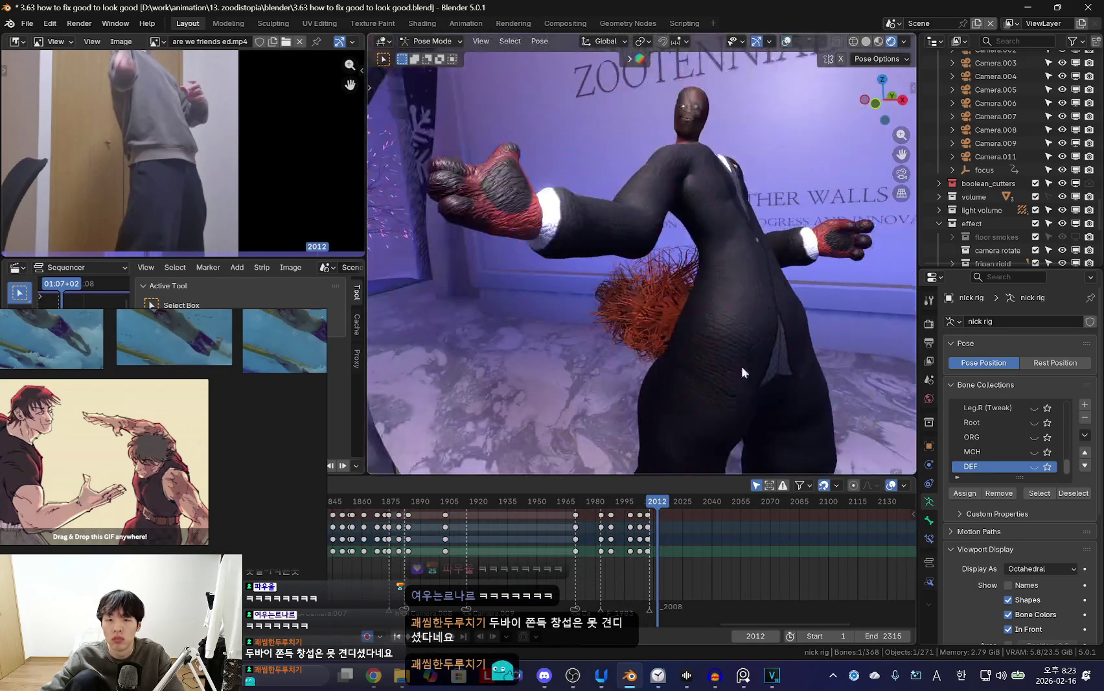
pyautogui.scroll(3, 590, 569)
pyautogui.moveTo(526, 552); pyautogui.dragTo(605, 542)
pyautogui.hotkey('shift', 'alt', 'z')
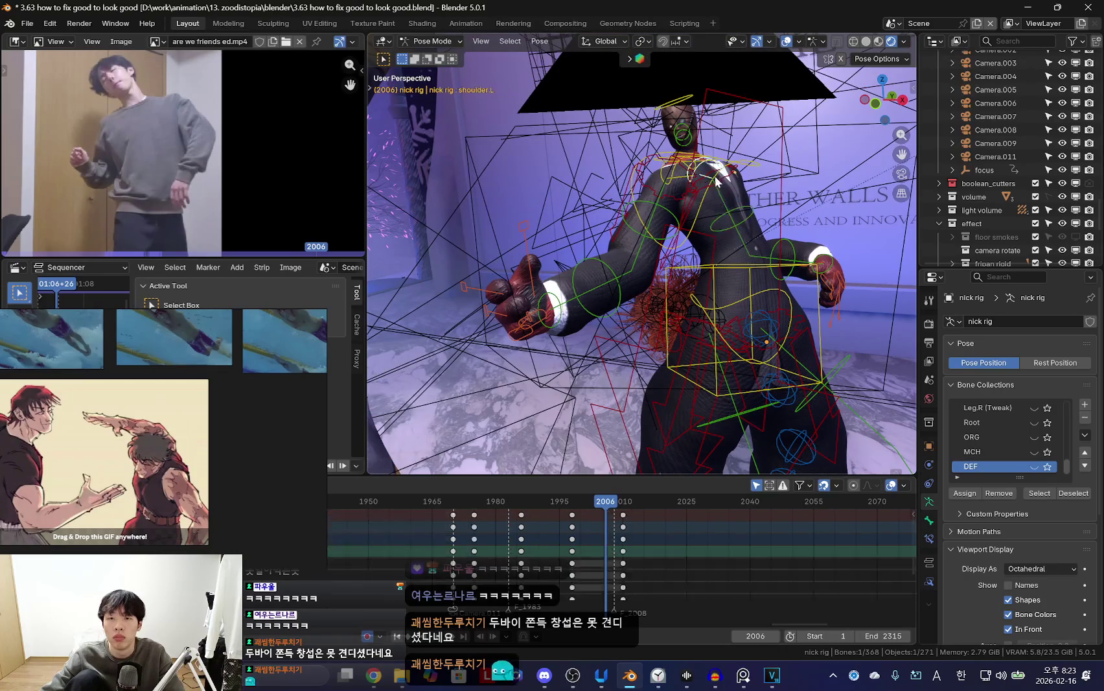
pyautogui.moveTo(755, 220)
pyautogui.mouseDown(button='middle')
pyautogui.moveTo(732, 277)
pyautogui.moveTo(688, 305)
pyautogui.moveTo(754, 328)
pyautogui.mouseUp(button='middle')
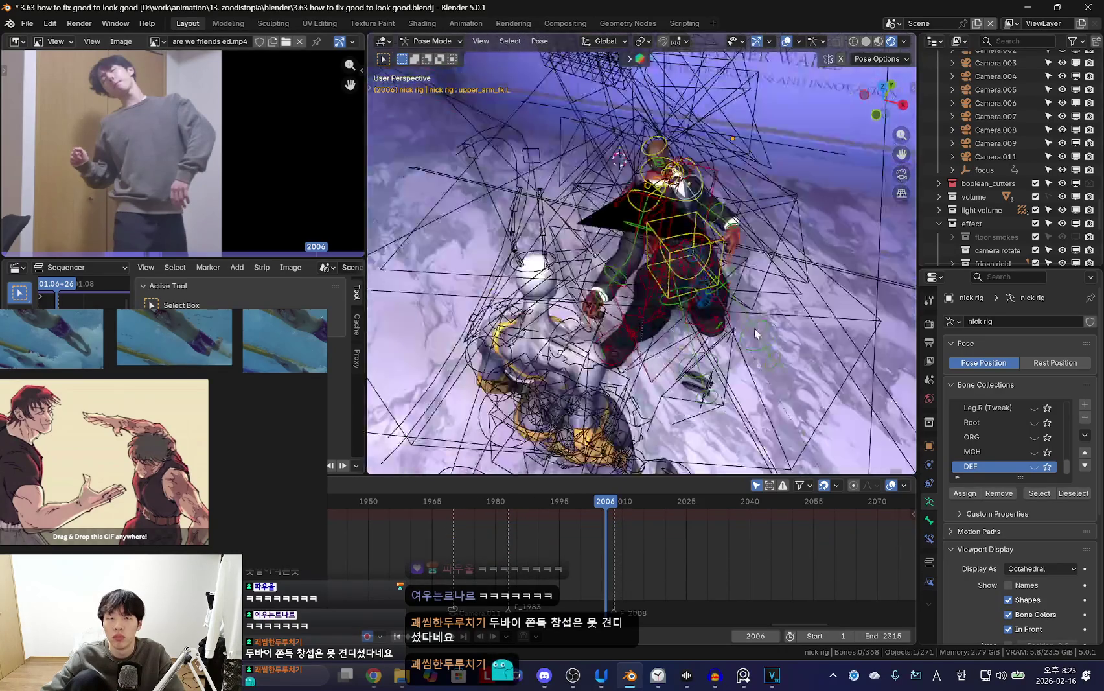
pyautogui.click(499, 559)
pyautogui.moveTo(510, 556)
pyautogui.mouseDown()
pyautogui.moveTo(628, 551)
pyautogui.moveTo(548, 547)
pyautogui.moveTo(632, 545)
pyautogui.moveTo(594, 541)
pyautogui.moveTo(623, 541)
pyautogui.mouseUp()
pyautogui.hotkey('shift', 'alt', 'z')
pyautogui.hotkey('shift', 'alt', 'z')
pyautogui.moveTo(690, 242); pyautogui.dragTo(674, 323, button='middle')
pyautogui.hotkey('shift', 'alt', 'z')
pyautogui.moveTo(616, 551)
pyautogui.mouseDown()
pyautogui.moveTo(562, 550)
pyautogui.moveTo(702, 552)
pyautogui.moveTo(599, 556)
pyautogui.moveTo(697, 555)
pyautogui.moveTo(591, 528)
pyautogui.moveTo(774, 544)
pyautogui.moveTo(781, 530)
pyautogui.mouseUp()
pyautogui.scroll(2, 630, 547)
pyautogui.scroll(2, 590, 528)
pyautogui.scroll(1, 667, 538)
pyautogui.moveTo(674, 531)
pyautogui.mouseDown()
pyautogui.moveTo(662, 540)
pyautogui.moveTo(716, 550)
pyautogui.moveTo(671, 550)
pyautogui.moveTo(732, 555)
pyautogui.moveTo(702, 554)
pyautogui.moveTo(747, 550)
pyautogui.moveTo(680, 545)
pyautogui.moveTo(738, 554)
pyautogui.moveTo(686, 542)
pyautogui.moveTo(728, 553)
pyautogui.moveTo(776, 544)
pyautogui.moveTo(647, 543)
pyautogui.moveTo(680, 545)
pyautogui.moveTo(675, 419)
pyautogui.moveTo(803, 355)
pyautogui.moveTo(740, 401)
pyautogui.mouseUp()
pyautogui.keyDown('alt'); pyautogui.scroll(9, 742, 391); pyautogui.keyUp('alt')
pyautogui.keyDown('alt'); pyautogui.scroll(-5, 758, 356); pyautogui.keyUp('alt')
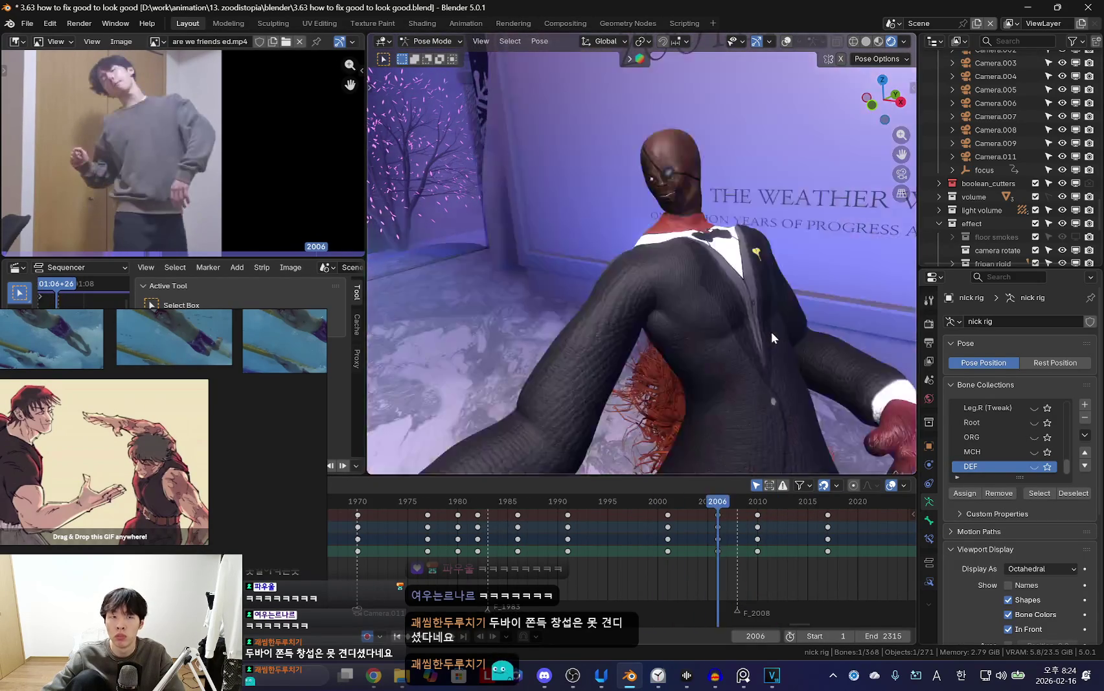
# Shift the frame 2006 keys to frame 2008 and delete the keys at frame 2010.
pyautogui.moveTo(717, 522); pyautogui.dragTo(737, 525)
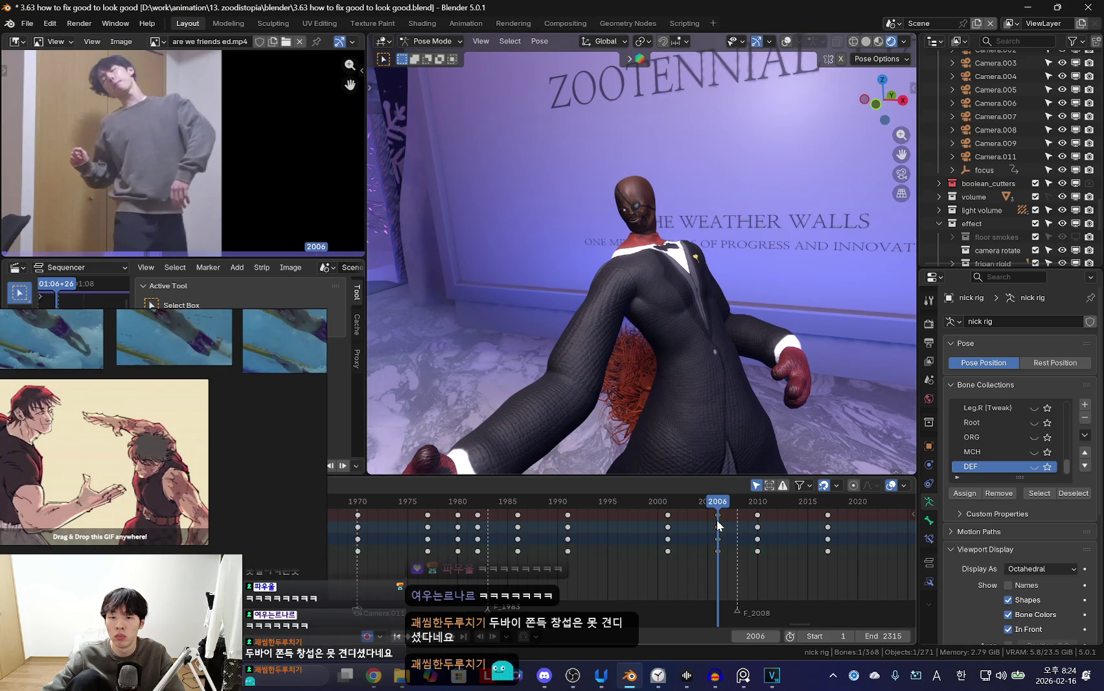
pyautogui.keyDown('alt'); pyautogui.scroll(-3, 752, 526); pyautogui.keyUp('alt')
pyautogui.click(759, 521)
pyautogui.press('Delete')
pyautogui.keyDown('alt'); pyautogui.scroll(5, 701, 539); pyautogui.keyUp('alt')
pyautogui.keyDown('alt'); pyautogui.scroll(-5, 750, 500); pyautogui.keyUp('alt')
pyautogui.keyDown('alt'); pyautogui.scroll(1, 777, 323); pyautogui.keyUp('alt')
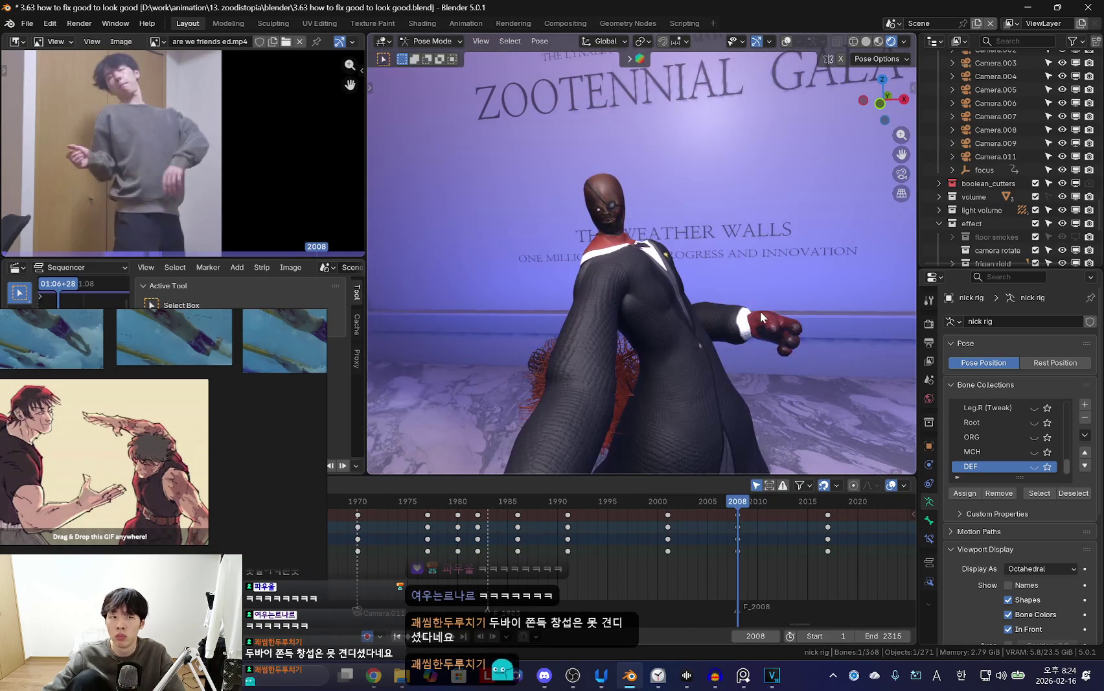
# Rotate the arm to extend to the left and key the pose at frame 2008.
pyautogui.press('r')
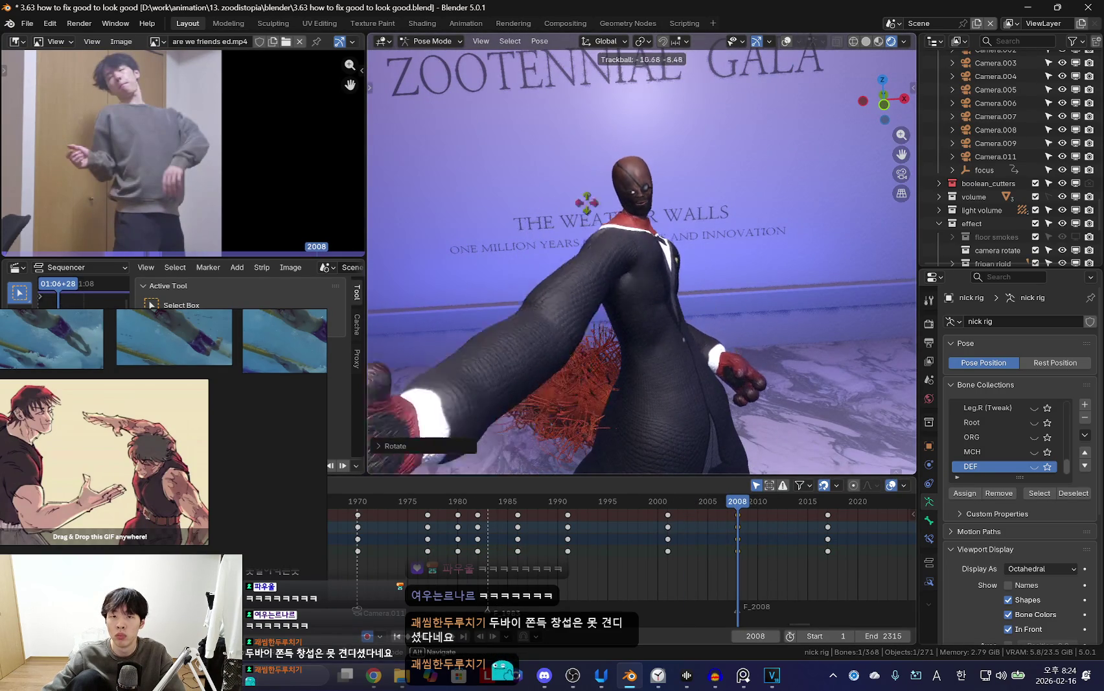
pyautogui.click(729, 375)
pyautogui.keyDown('alt'); pyautogui.scroll(1, 787, 437); pyautogui.keyUp('alt')
pyautogui.keyDown('alt'); pyautogui.scroll(-1, 713, 492); pyautogui.keyUp('alt')
pyautogui.press('i')
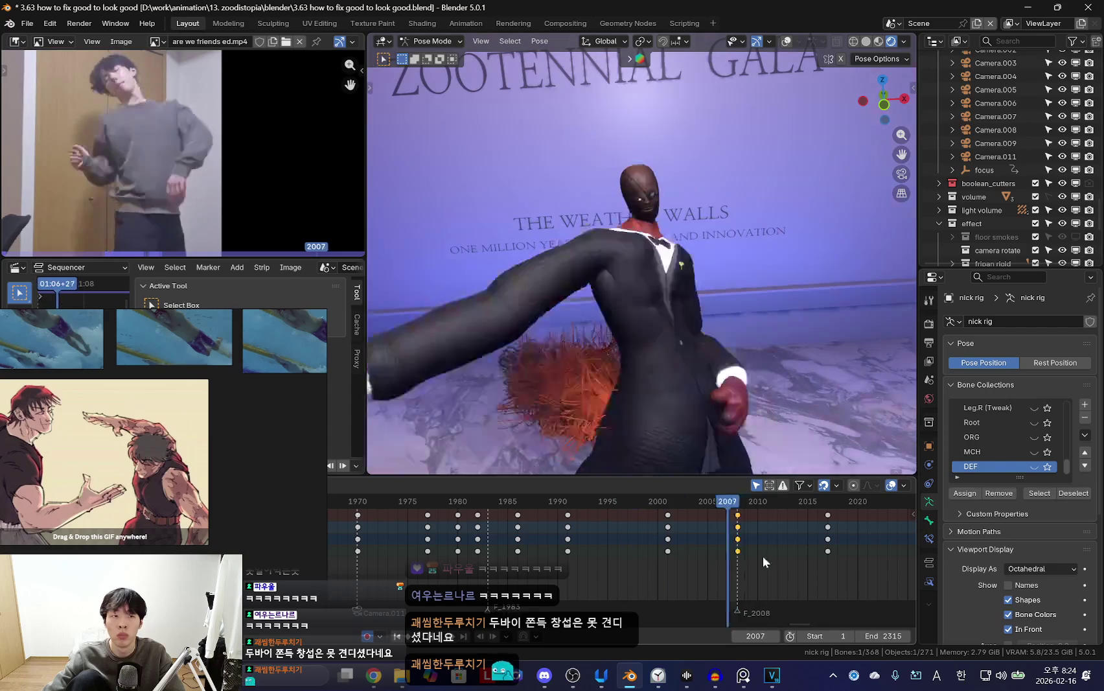
pyautogui.keyDown('alt'); pyautogui.scroll(-6, 777, 553); pyautogui.keyUp('alt')
pyautogui.keyDown('alt'); pyautogui.scroll(6, 770, 548); pyautogui.keyUp('alt')
pyautogui.keyDown('alt'); pyautogui.scroll(-4, 778, 544); pyautogui.keyUp('alt')
pyautogui.keyDown('alt'); pyautogui.scroll(-5, 804, 550); pyautogui.keyUp('alt')
pyautogui.keyDown('alt'); pyautogui.scroll(6, 793, 535); pyautogui.keyUp('alt')
pyautogui.scroll(-2, 792, 536)
pyautogui.keyDown('alt'); pyautogui.scroll(3, 682, 383); pyautogui.keyUp('alt')
# Orbit to look down on the figure and re-key the frame 2008 pose.
pyautogui.moveTo(793, 352)
pyautogui.mouseDown(button='middle')
pyautogui.moveTo(624, 361)
pyautogui.moveTo(813, 360)
pyautogui.mouseUp(button='middle')
pyautogui.moveTo(684, 340)
pyautogui.mouseDown(button='middle')
pyautogui.moveTo(742, 337)
pyautogui.moveTo(684, 338)
pyautogui.moveTo(708, 355)
pyautogui.moveTo(616, 533)
pyautogui.mouseUp(button='middle')
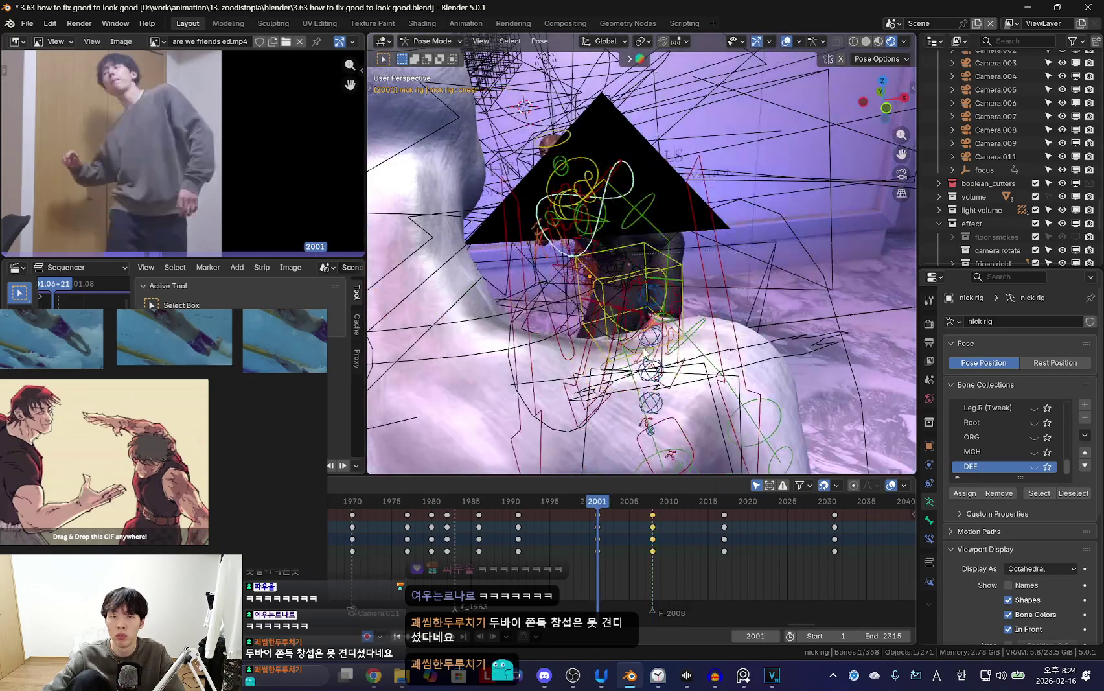
pyautogui.press('Right')
pyautogui.press('Right')
pyautogui.press('Left')
pyautogui.press('Left')
pyautogui.moveTo(622, 453)
pyautogui.mouseDown(button='middle')
pyautogui.moveTo(657, 388)
pyautogui.moveTo(622, 352)
pyautogui.moveTo(710, 414)
pyautogui.moveTo(684, 401)
pyautogui.moveTo(685, 473)
pyautogui.moveTo(746, 448)
pyautogui.moveTo(617, 541)
pyautogui.mouseUp(button='middle')
pyautogui.press('i')
# Rotate the arm at frame 2004, key it, and play the dance from frame 2000.
pyautogui.press('Right')
pyautogui.press('Left')
pyautogui.press('Left')
pyautogui.press('Left')
pyautogui.press('Right')
pyautogui.press('Right')
pyautogui.press('Right')
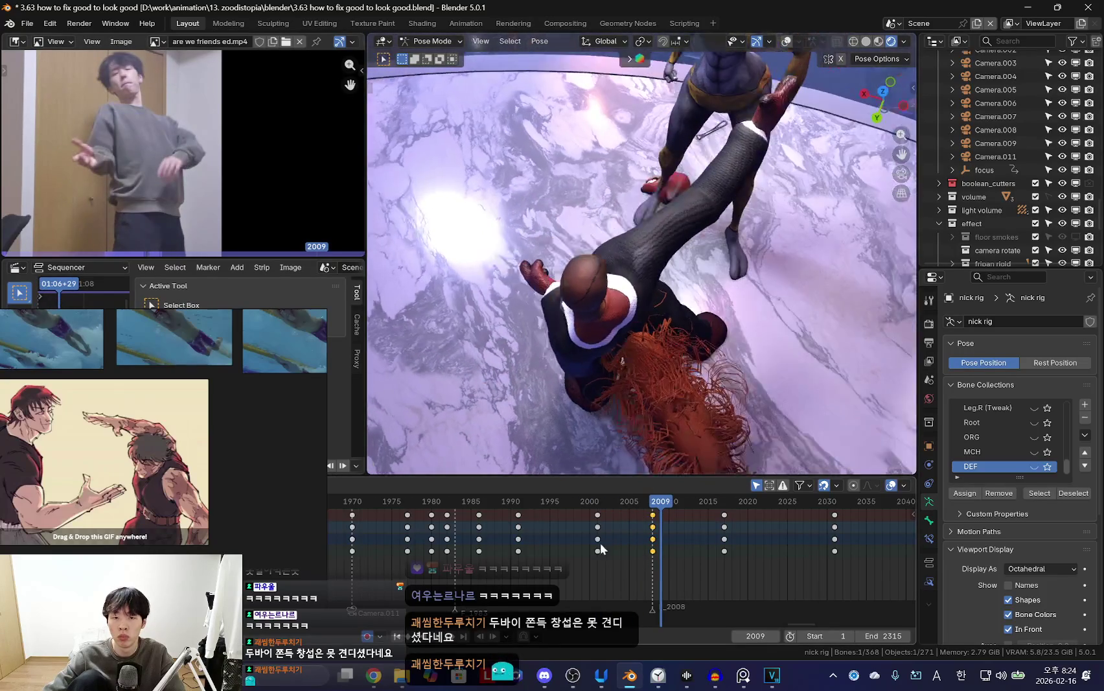
pyautogui.press('r')
pyautogui.press('r')
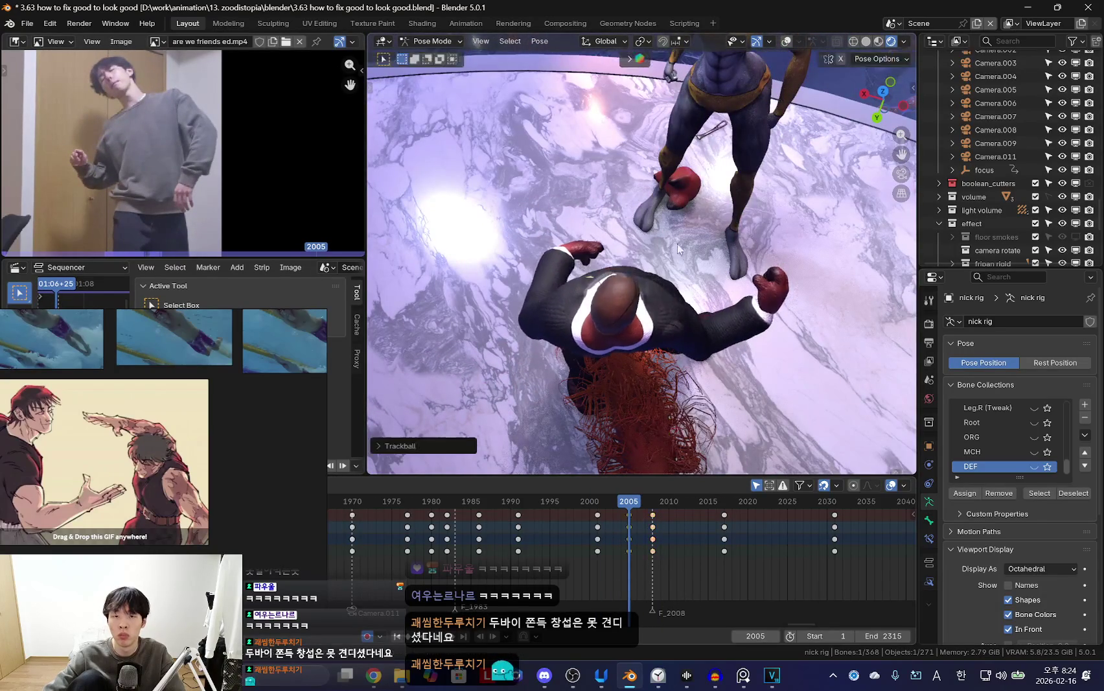
pyautogui.click(677, 243)
pyautogui.press('i')
pyautogui.press('Left')
pyautogui.moveTo(617, 551)
pyautogui.mouseDown()
pyautogui.moveTo(678, 543)
pyautogui.moveTo(598, 545)
pyautogui.moveTo(682, 546)
pyautogui.moveTo(580, 557)
pyautogui.moveTo(646, 554)
pyautogui.mouseUp()
pyautogui.press('space')
pyautogui.press('space')
# Select the right upper arm and rotate it at frame 2007.
pyautogui.hotkey('shift', 'alt', 'z')
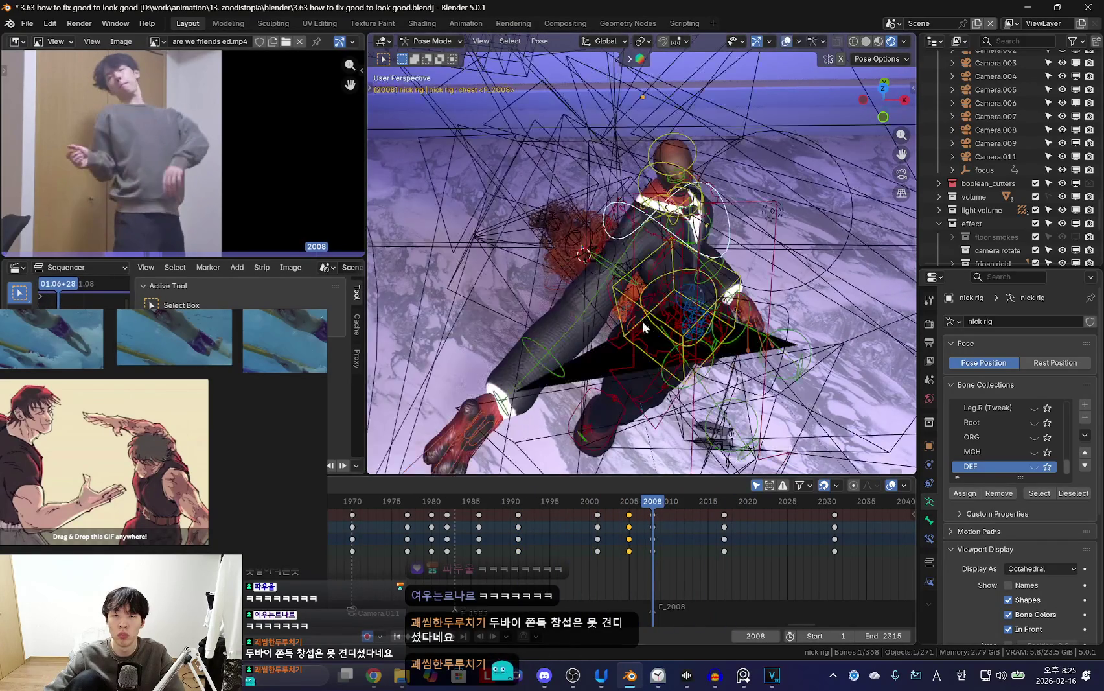
pyautogui.click(623, 282)
pyautogui.hotkey('shift', 'alt', 'z')
pyautogui.press('Left')
pyautogui.press('r')
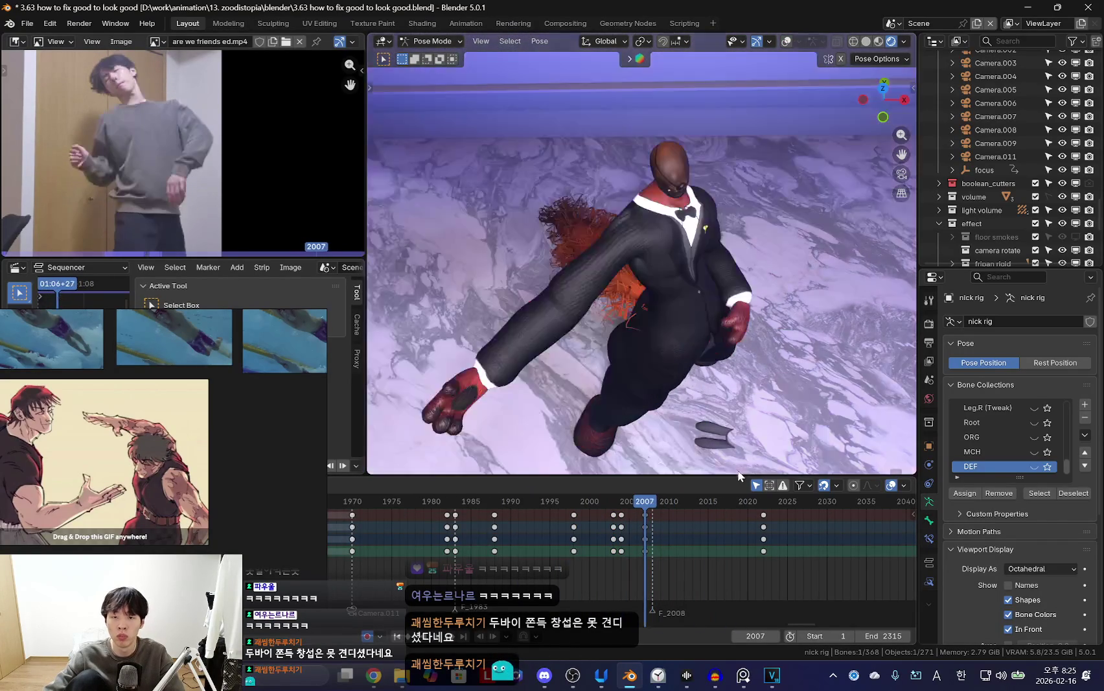
pyautogui.click(733, 388)
pyautogui.press('Up')
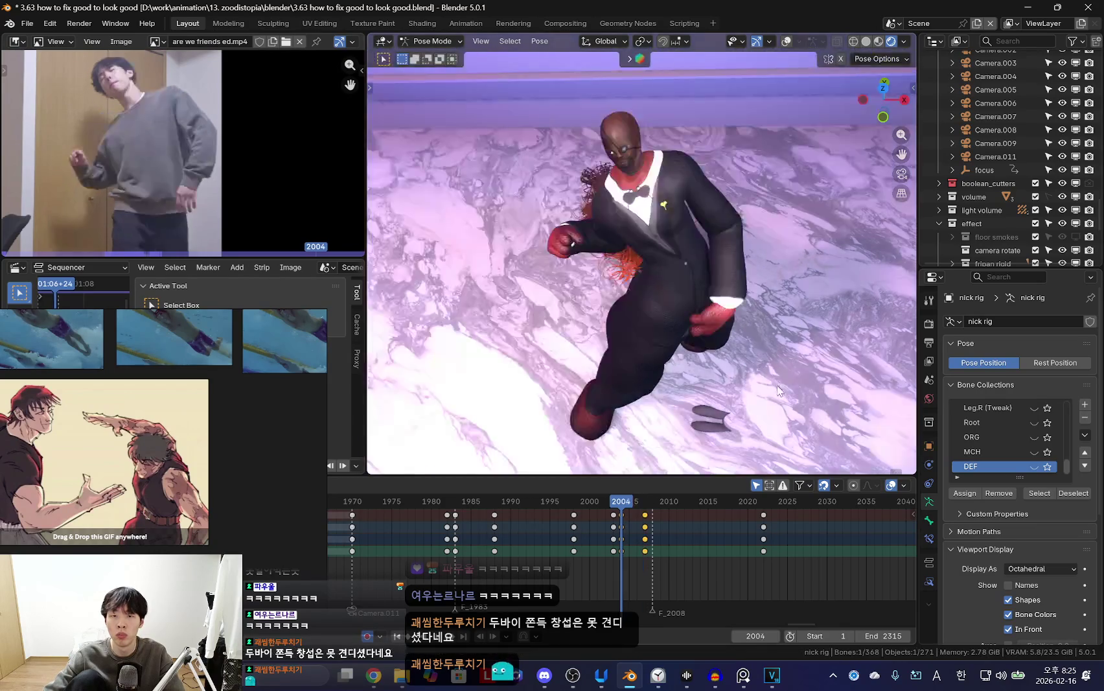
pyautogui.rightClick(588, 563)
pyautogui.press('Escape')
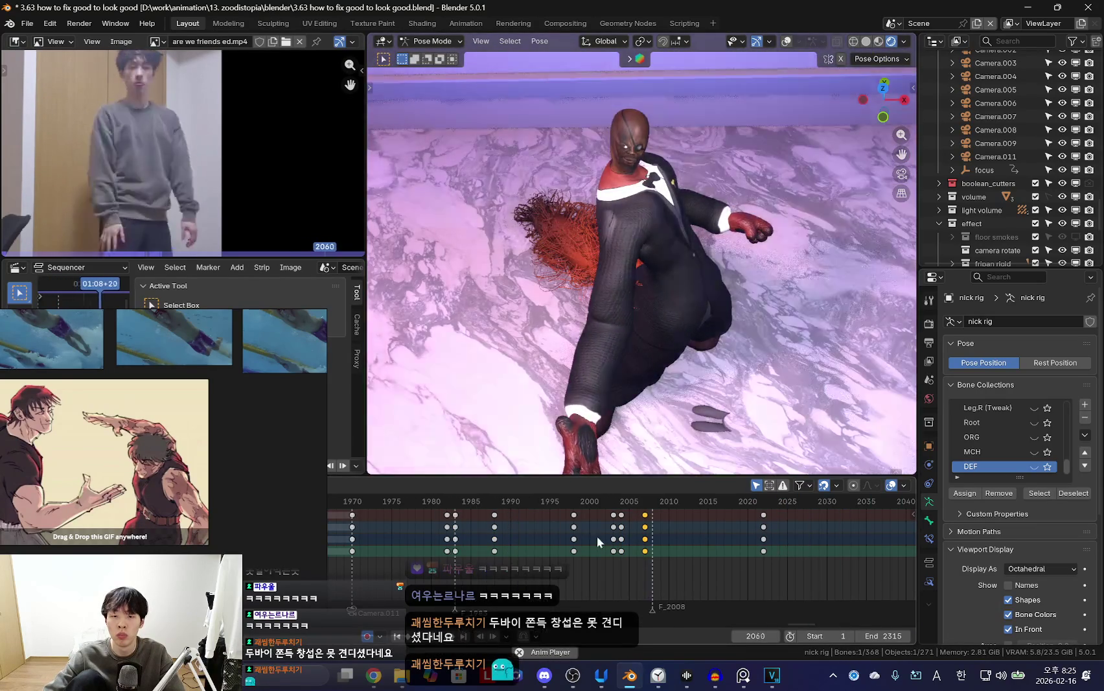
# Select Nick's chest bone with the rig overlays briefly shown.
pyautogui.keyDown('alt'); pyautogui.scroll(-17, 616, 536); pyautogui.keyUp('alt')
pyautogui.keyDown('alt'); pyautogui.scroll(-4, 675, 533); pyautogui.keyUp('alt')
pyautogui.keyDown('alt'); pyautogui.scroll(2, 675, 533); pyautogui.keyUp('alt')
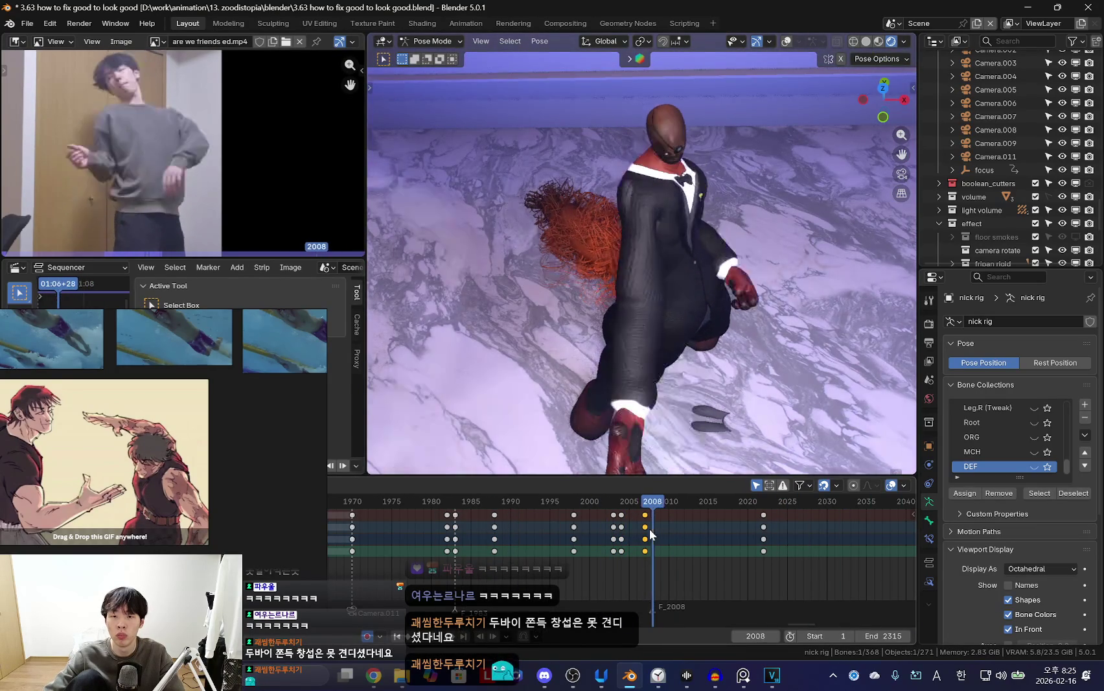
pyautogui.keyDown('alt'); pyautogui.scroll(3, 629, 578); pyautogui.keyUp('alt')
pyautogui.keyDown('alt'); pyautogui.scroll(-13, 726, 549); pyautogui.keyUp('alt')
pyautogui.keyDown('alt'); pyautogui.scroll(13, 631, 569); pyautogui.keyUp('alt')
pyautogui.keyDown('alt'); pyautogui.scroll(-11, 722, 564); pyautogui.keyUp('alt')
pyautogui.keyDown('alt'); pyautogui.scroll(-5, 722, 565); pyautogui.keyUp('alt')
pyautogui.hotkey('shift', 'alt', 'z')
pyautogui.click(683, 170)
pyautogui.keyDown('alt'); pyautogui.scroll(14, 660, 556); pyautogui.keyUp('alt')
pyautogui.keyDown('alt'); pyautogui.scroll(-7, 686, 547); pyautogui.keyUp('alt')
pyautogui.keyDown('alt'); pyautogui.scroll(-3, 717, 538); pyautogui.keyUp('alt')
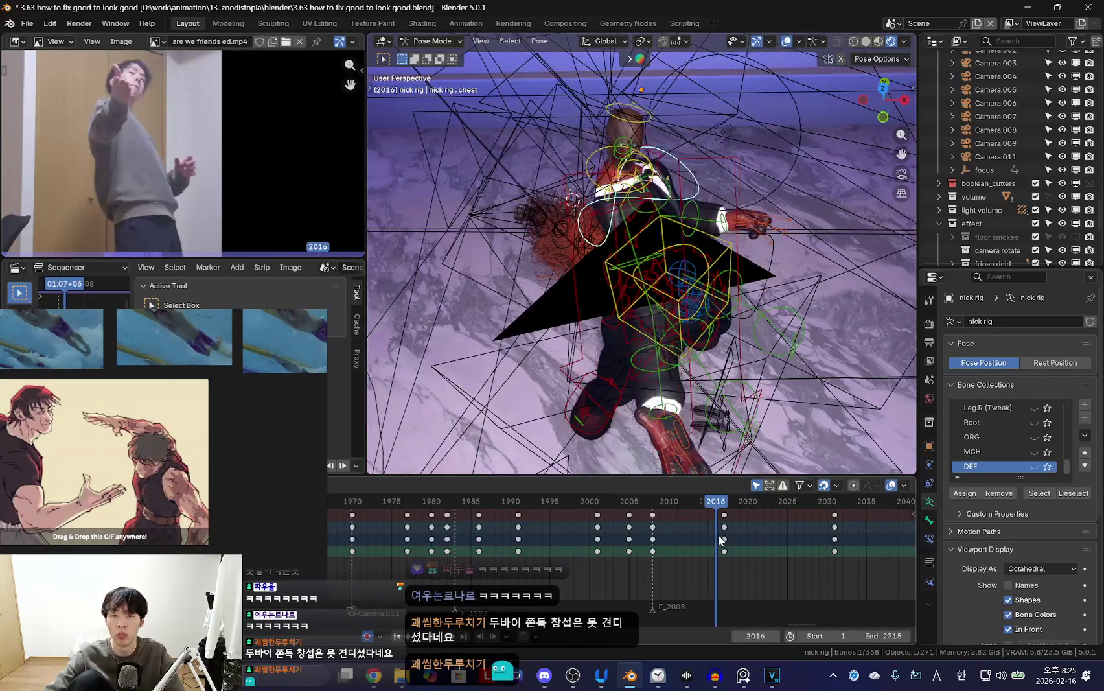
pyautogui.keyDown('alt'); pyautogui.scroll(-1, 718, 534); pyautogui.keyUp('alt')
pyautogui.hotkey('shift', 'alt', 'z')
# Rotate the chest into a new angle at frame 2017.
pyautogui.moveTo(792, 305)
pyautogui.mouseDown(button='middle')
pyautogui.moveTo(785, 253)
pyautogui.moveTo(756, 285)
pyautogui.mouseUp(button='middle')
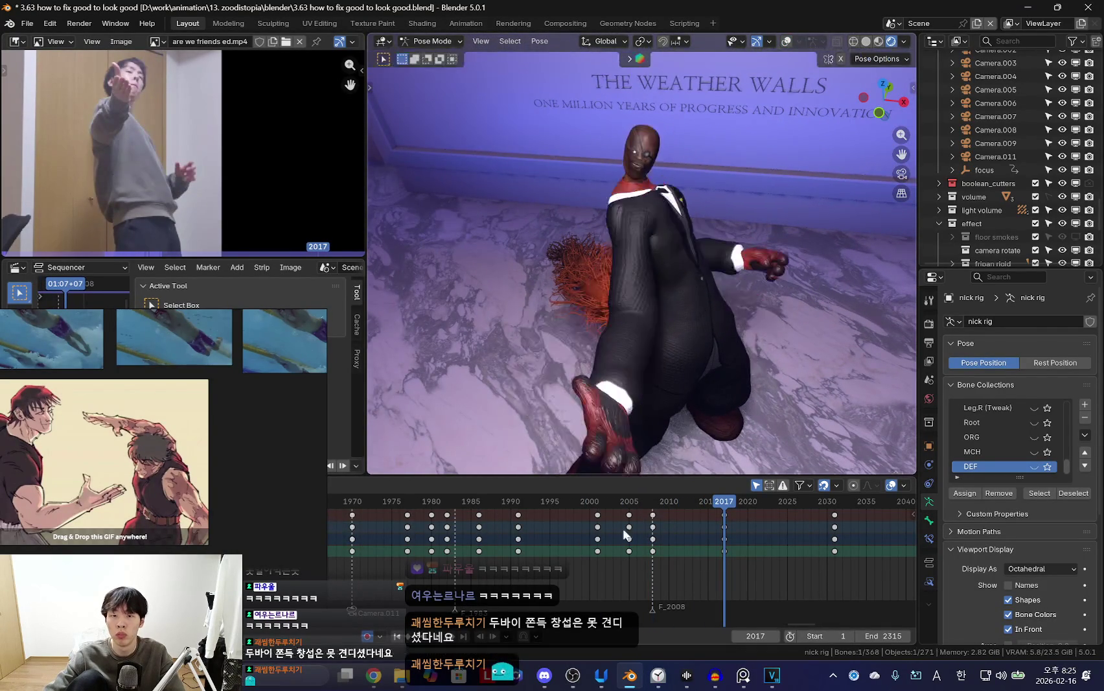
pyautogui.moveTo(623, 528); pyautogui.dragTo(660, 541)
pyautogui.press('space')
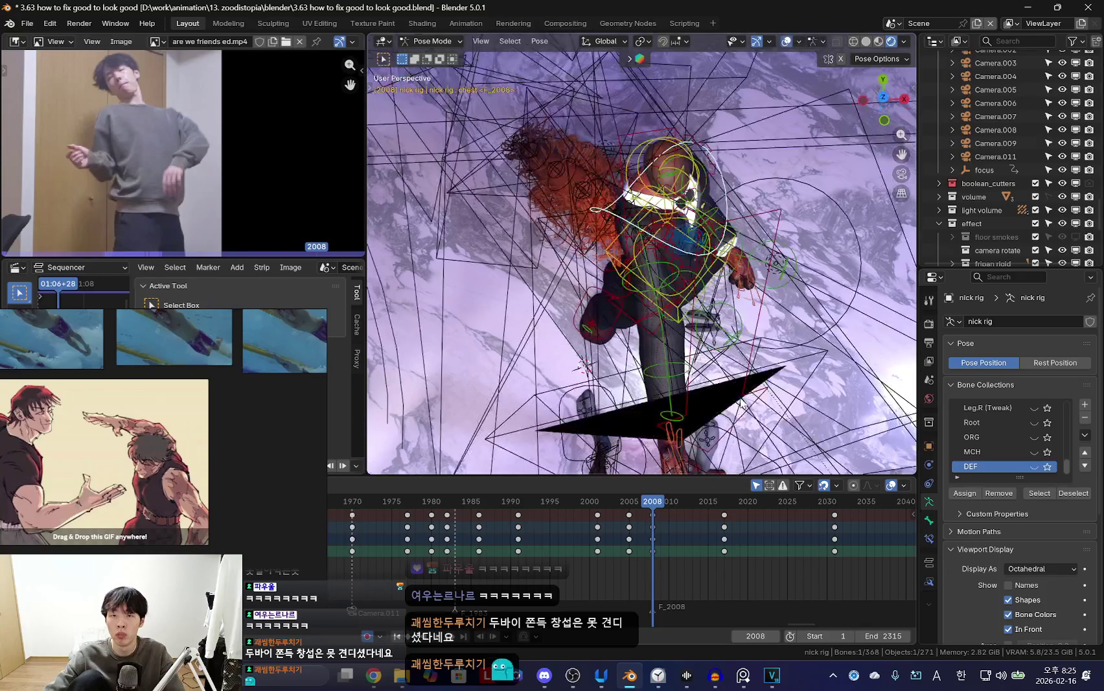
pyautogui.press('r')
pyautogui.press('r')
pyautogui.click(828, 369)
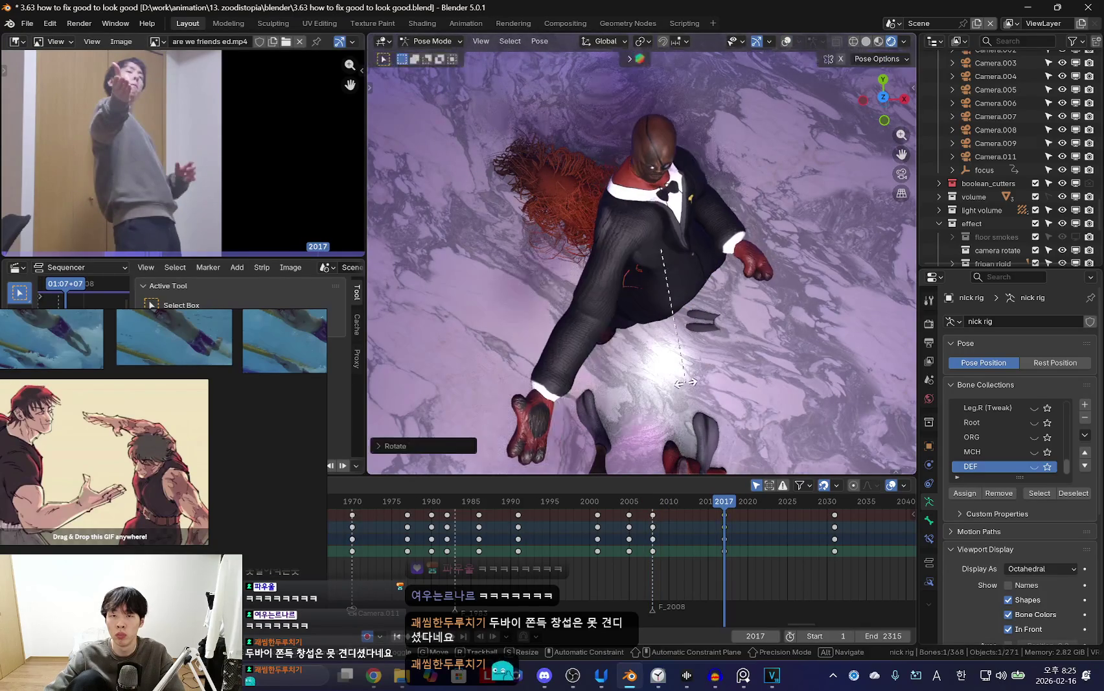
pyautogui.press('r')
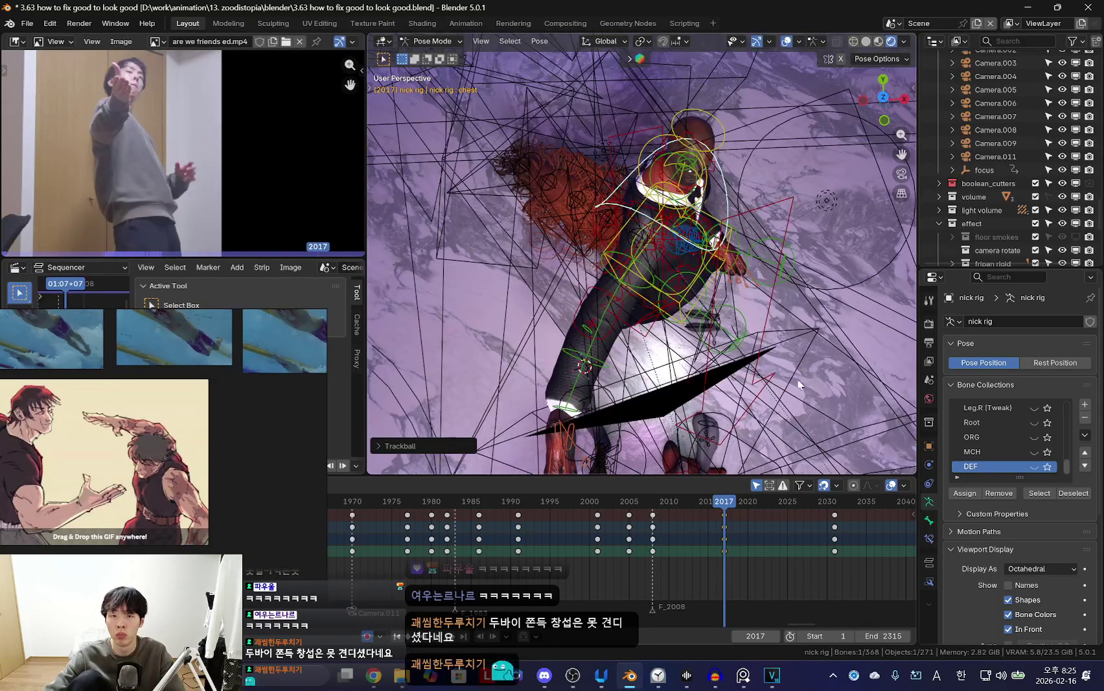
pyautogui.click(803, 311)
pyautogui.press('r')
pyautogui.press('r')
pyautogui.click(830, 285)
pyautogui.moveTo(831, 285); pyautogui.dragTo(621, 275, button='middle')
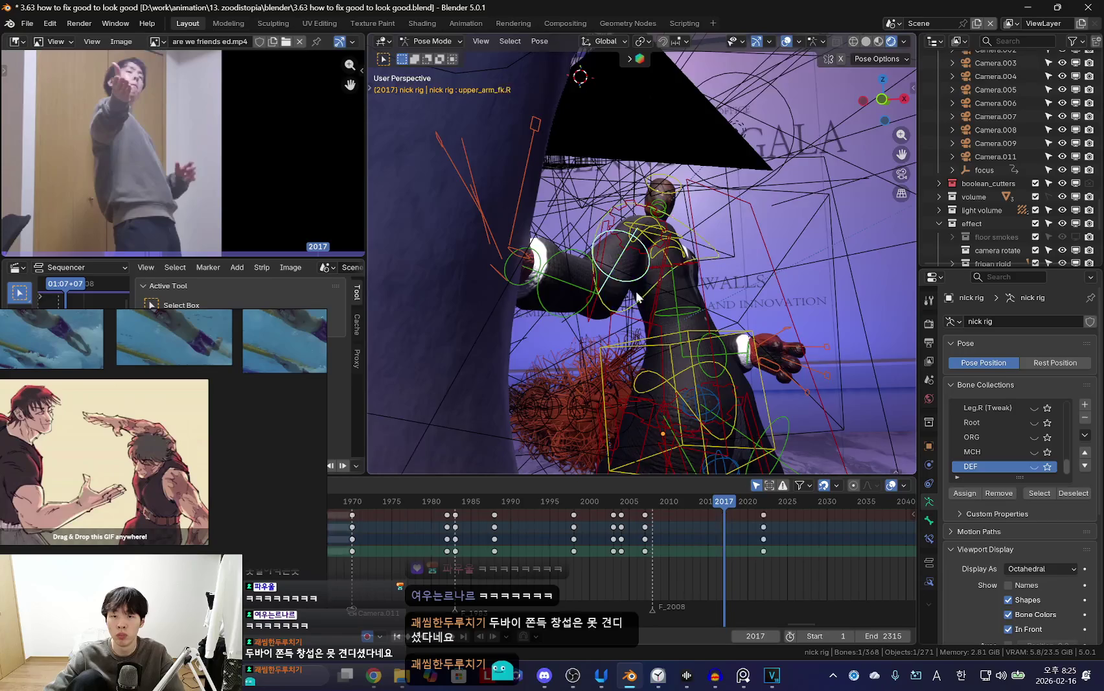
# Rotate and key the arm pose at frame 2022, then replay from about frame 2013.
pyautogui.hotkey('shift', 'alt', 'z')
pyautogui.press('Down')
pyautogui.press('space')
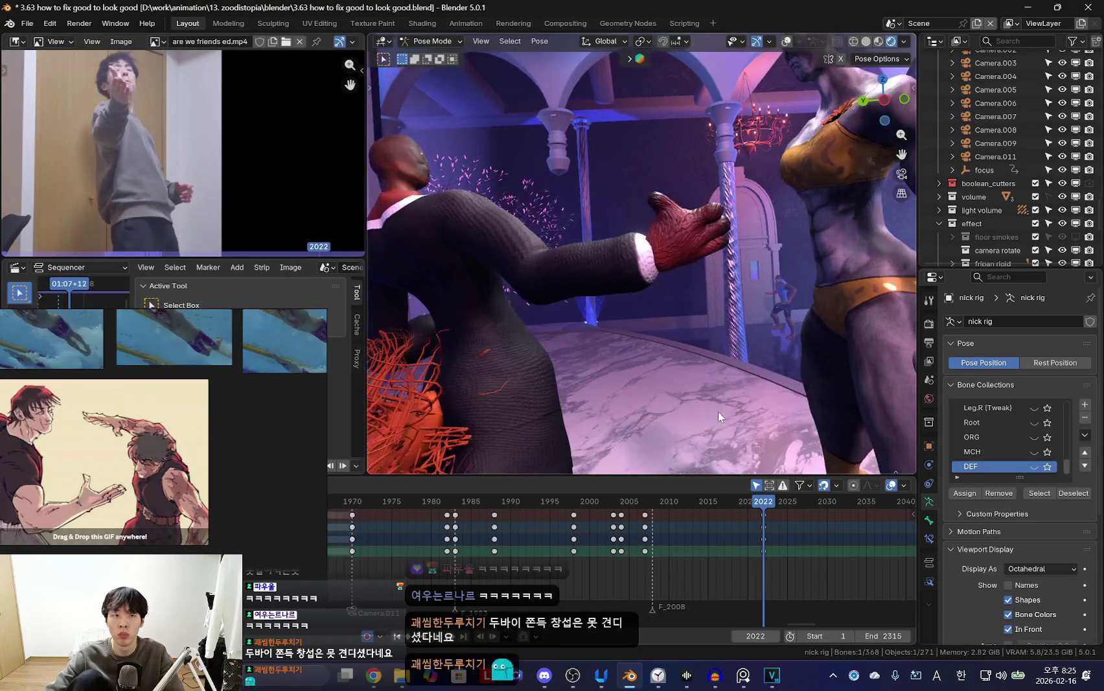
pyautogui.press('space')
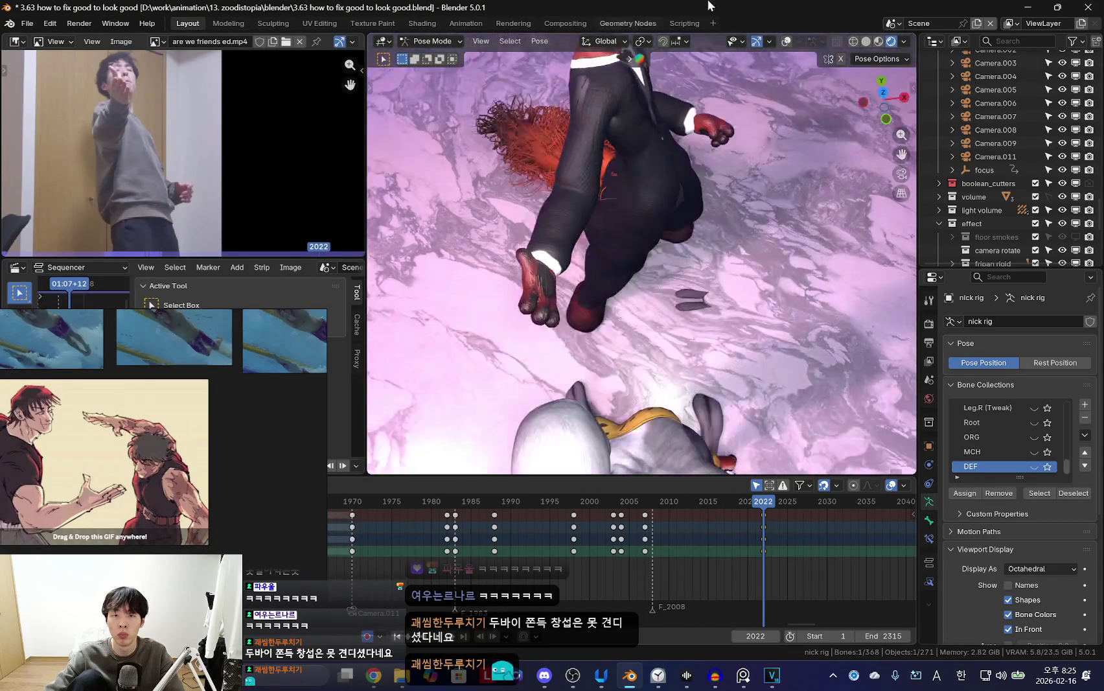
pyautogui.press('r')
pyautogui.press('r')
pyautogui.click(603, 90)
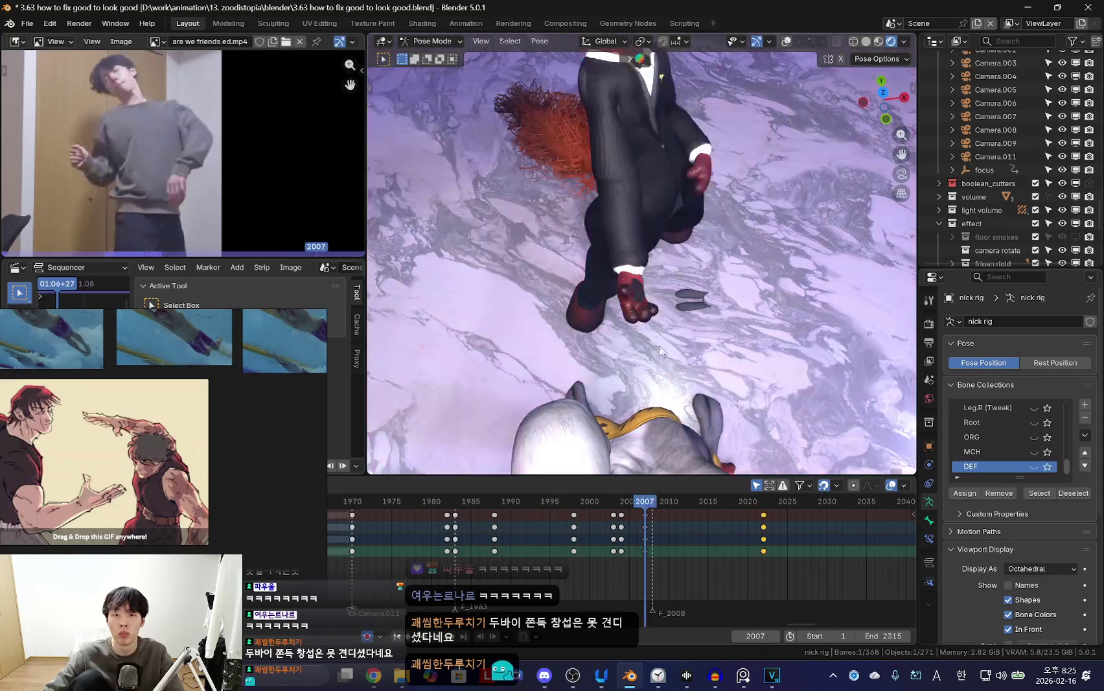
pyautogui.moveTo(623, 501)
pyautogui.mouseDown()
pyautogui.moveTo(691, 501)
pyautogui.moveTo(517, 524)
pyautogui.mouseUp()
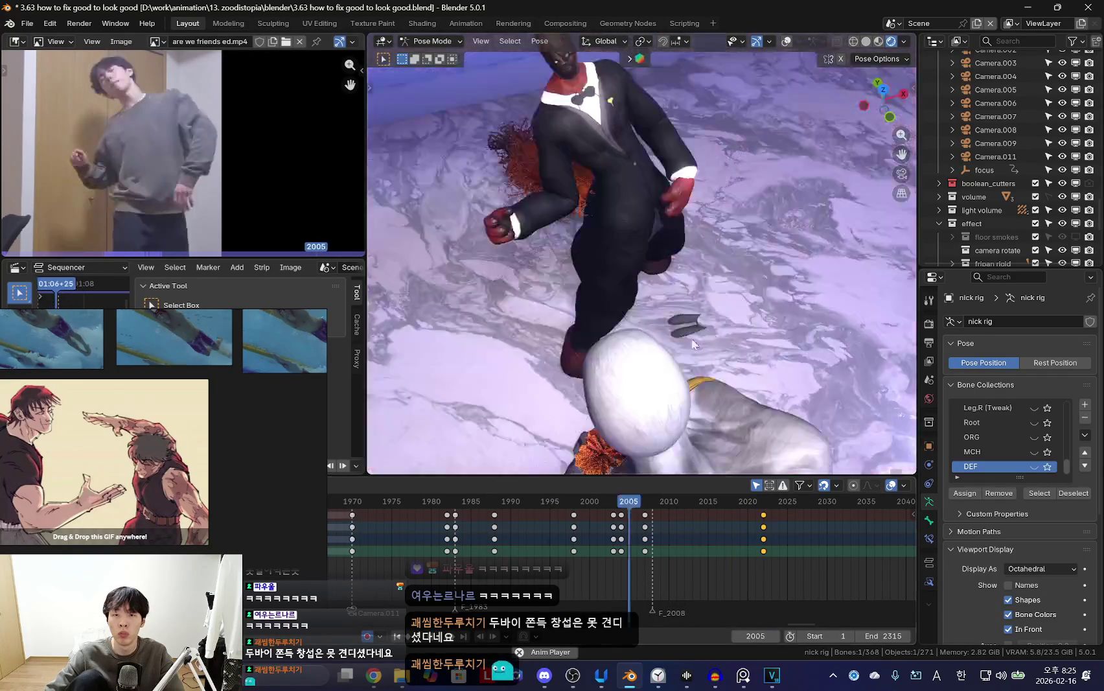
pyautogui.press('space')
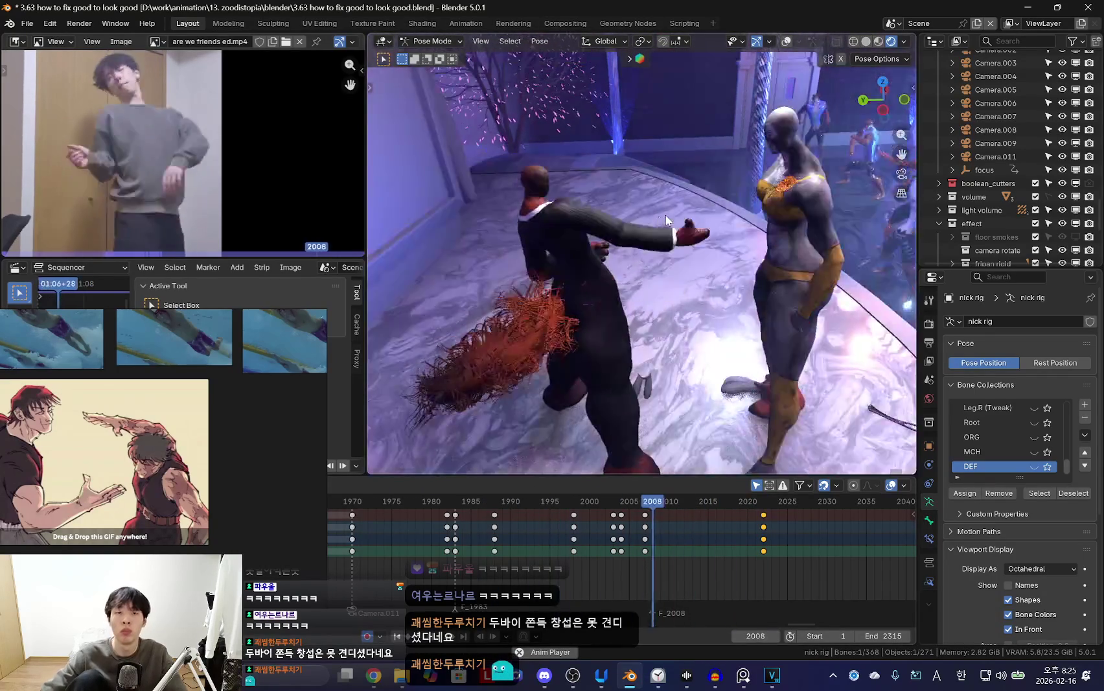
# Select an arm bone and rotate it to key a new pose at frame 2001.
pyautogui.click(393, 551)
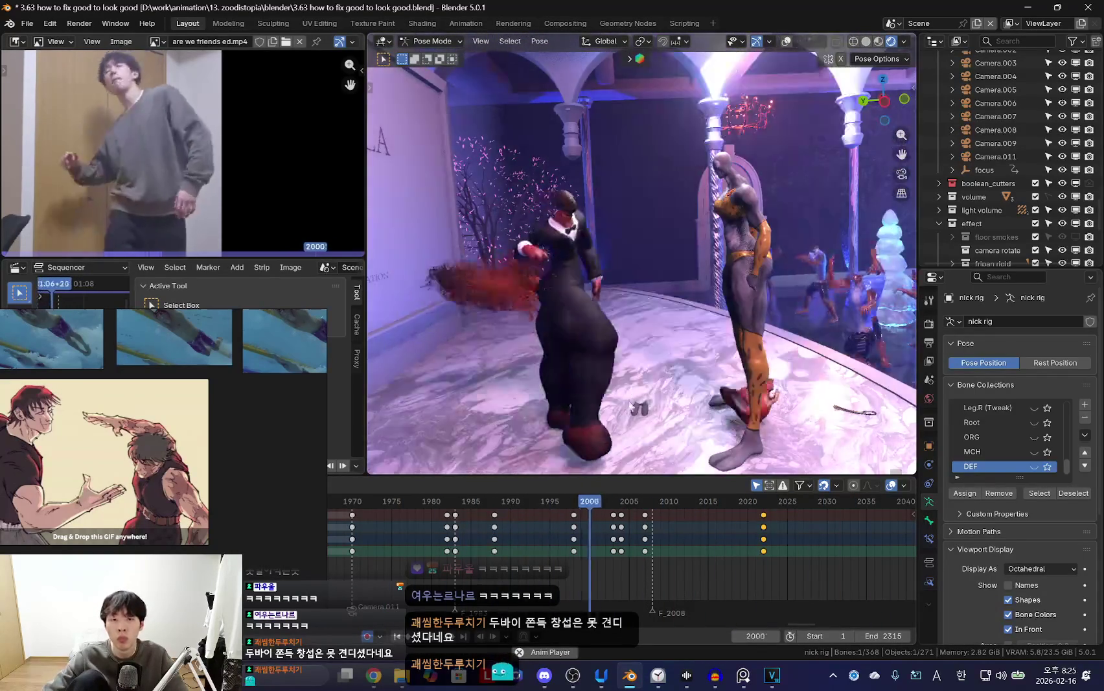
pyautogui.scroll(-3, 568, 555)
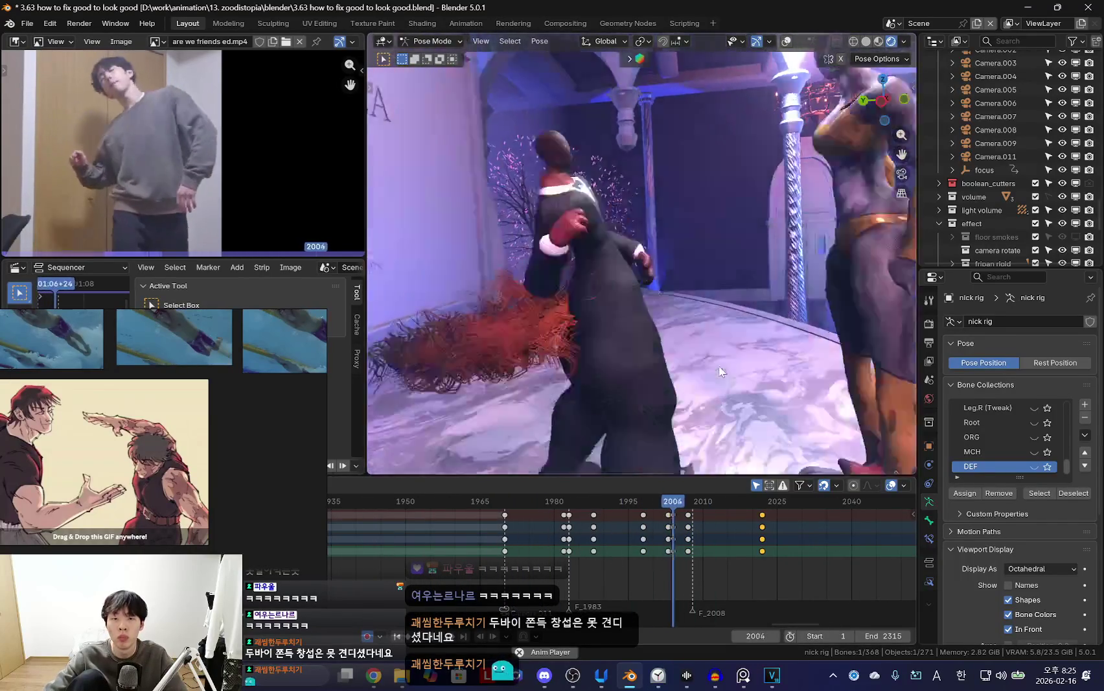
pyautogui.moveTo(574, 580); pyautogui.dragTo(643, 576)
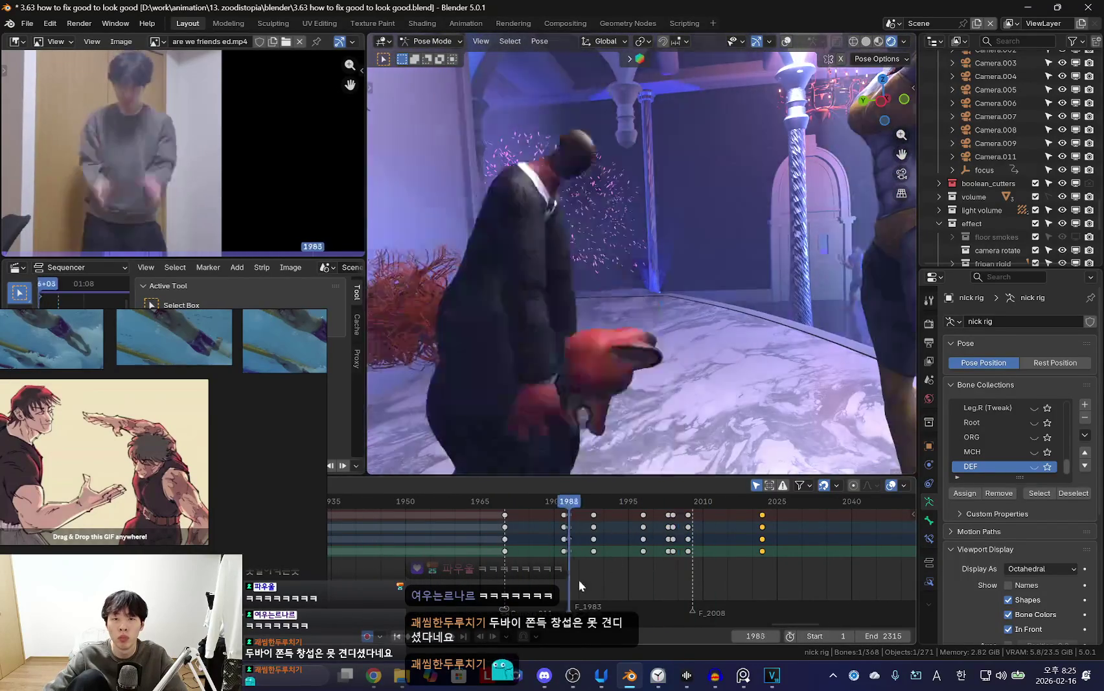
pyautogui.scroll(3, 623, 330)
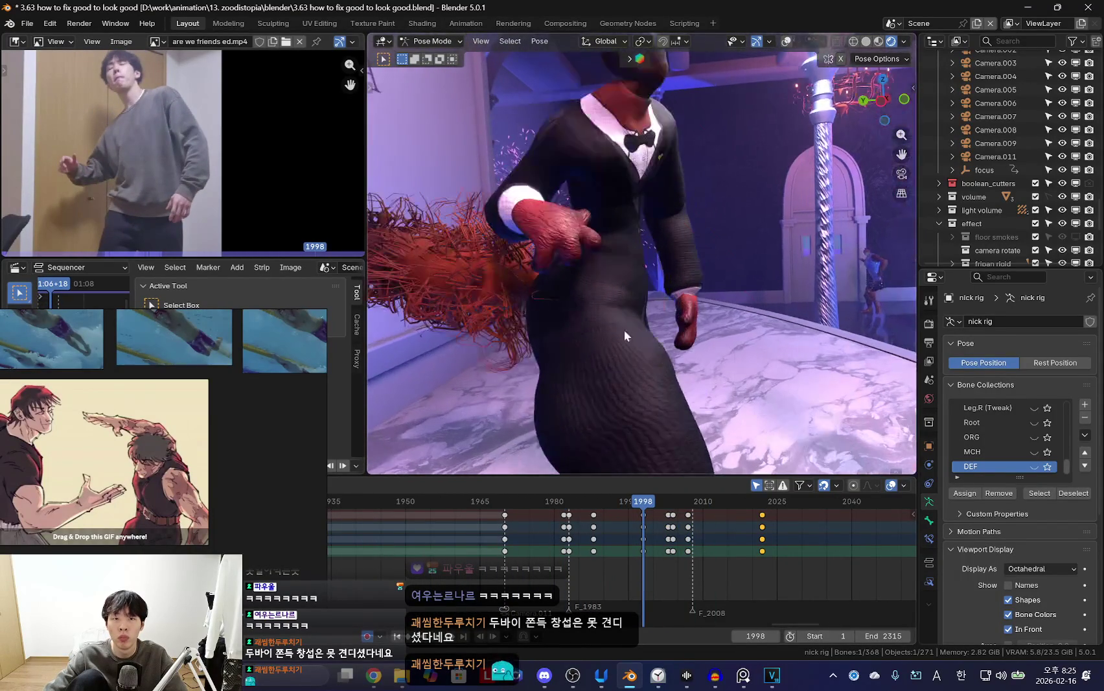
pyautogui.click(616, 247)
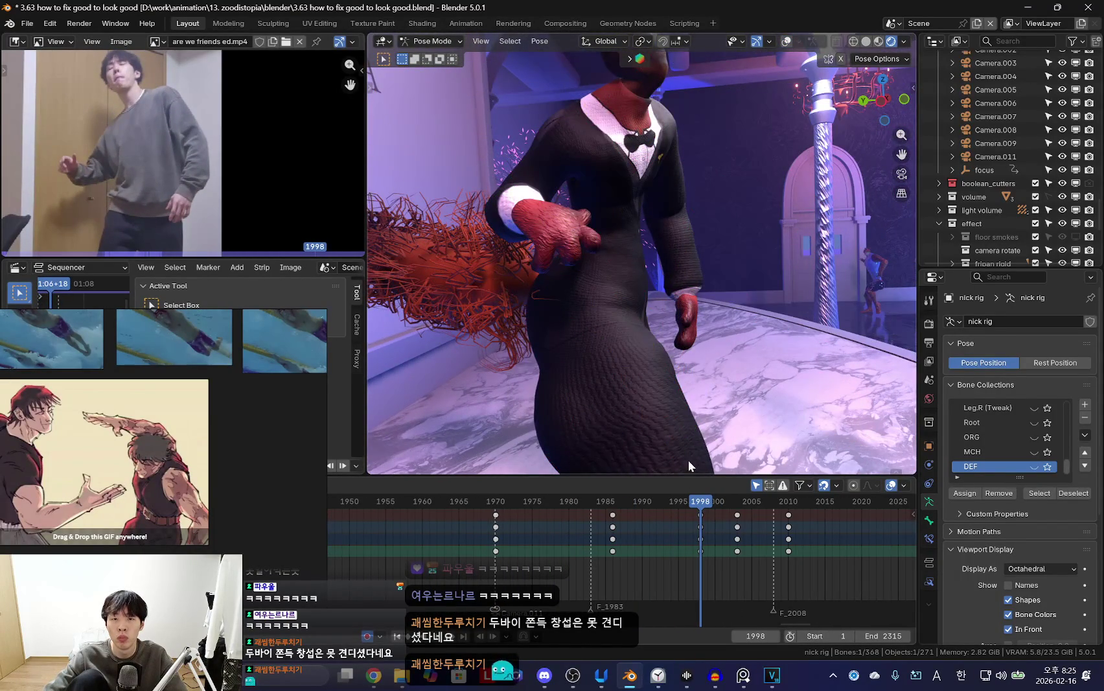
pyautogui.press('Right')
pyautogui.press('Right')
pyautogui.press('Right')
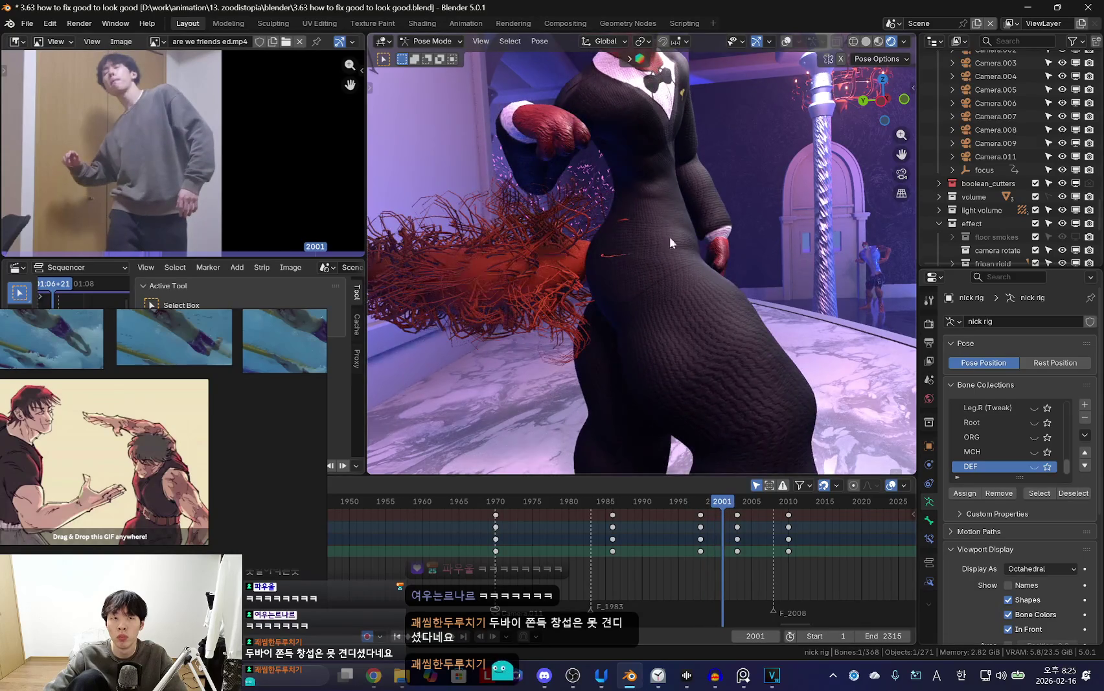
pyautogui.moveTo(670, 236); pyautogui.dragTo(580, 305, button='middle')
pyautogui.hotkey('shift', 'alt', 'z')
pyautogui.click(590, 155)
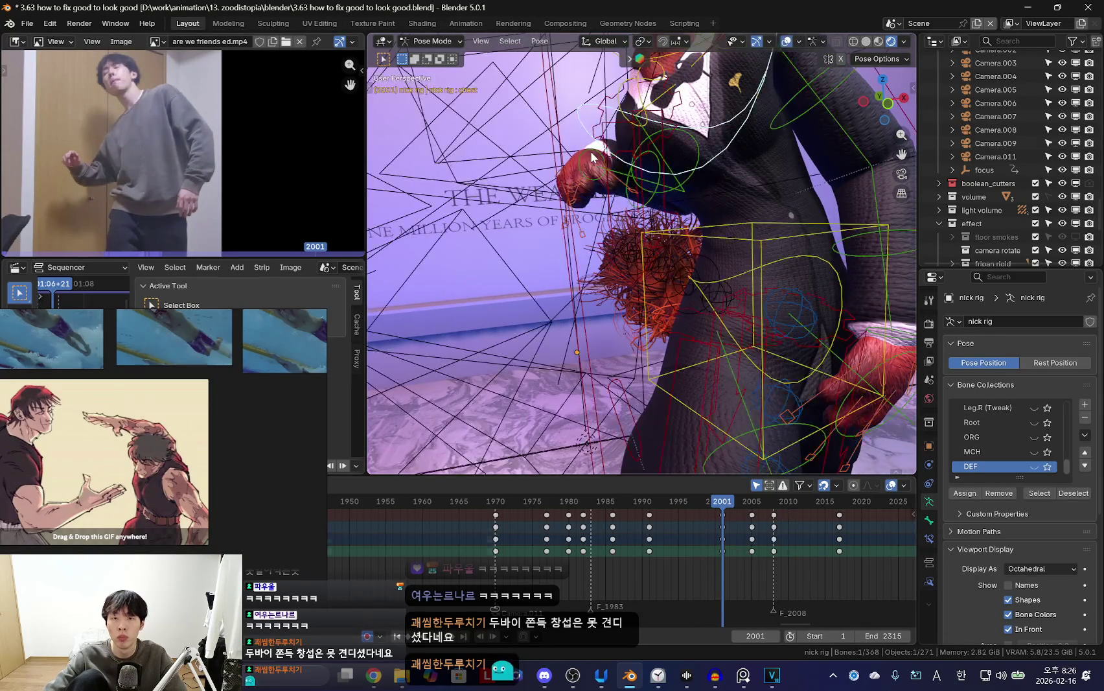
pyautogui.click(591, 150)
pyautogui.hotkey('shift', 'alt', 'z')
pyautogui.press('r')
pyautogui.click(574, 290)
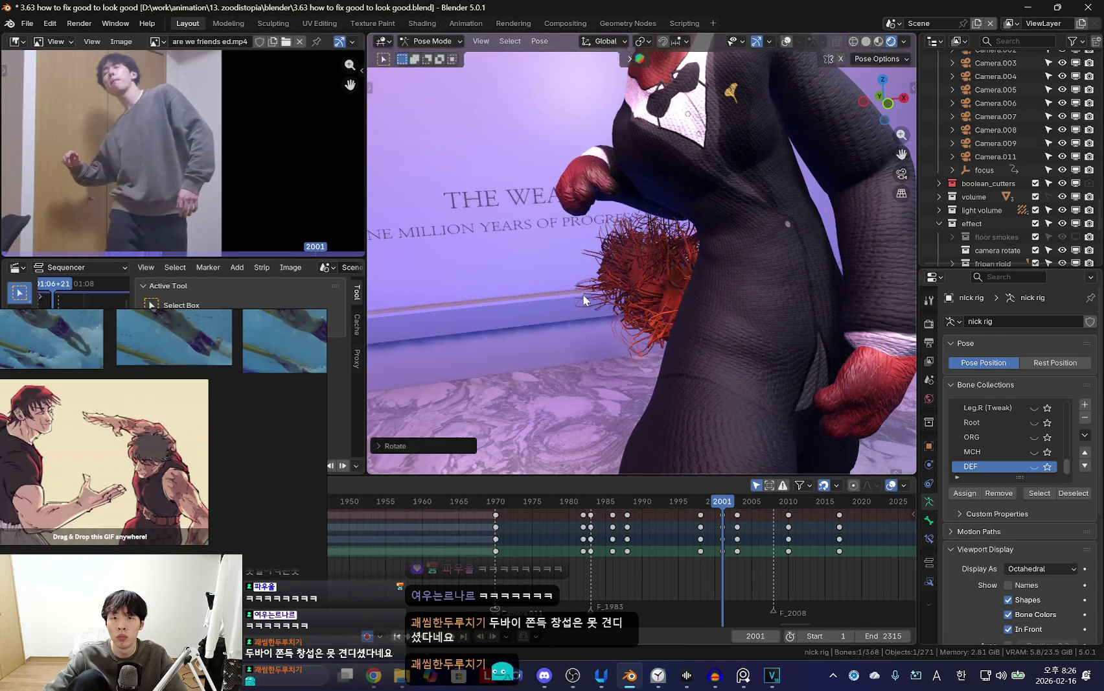
# Re-rotate the arm at frames 2003 and 2005, raising the left arm.
pyautogui.press('Right')
pyautogui.press('Right')
pyautogui.press('r')
pyautogui.press('r')
pyautogui.click(767, 535)
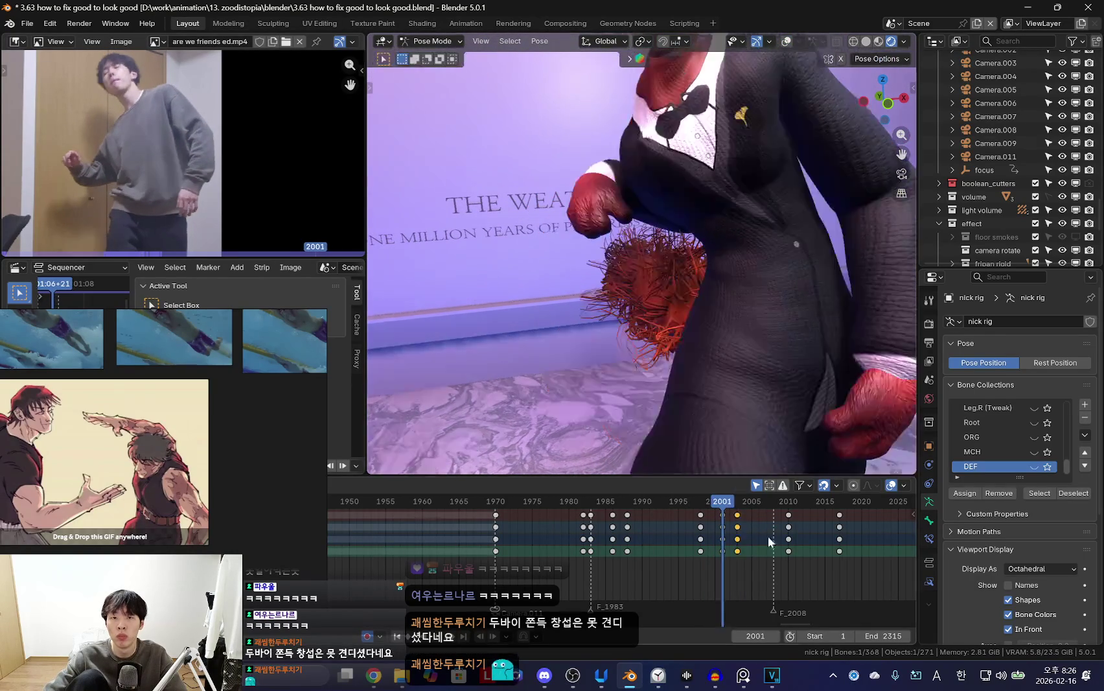
pyautogui.keyDown('ctrl'); pyautogui.hscroll(3, 653, 522); pyautogui.keyUp('ctrl')
pyautogui.press('Right')
pyautogui.press('Right')
pyautogui.scroll(-3, 514, 422)
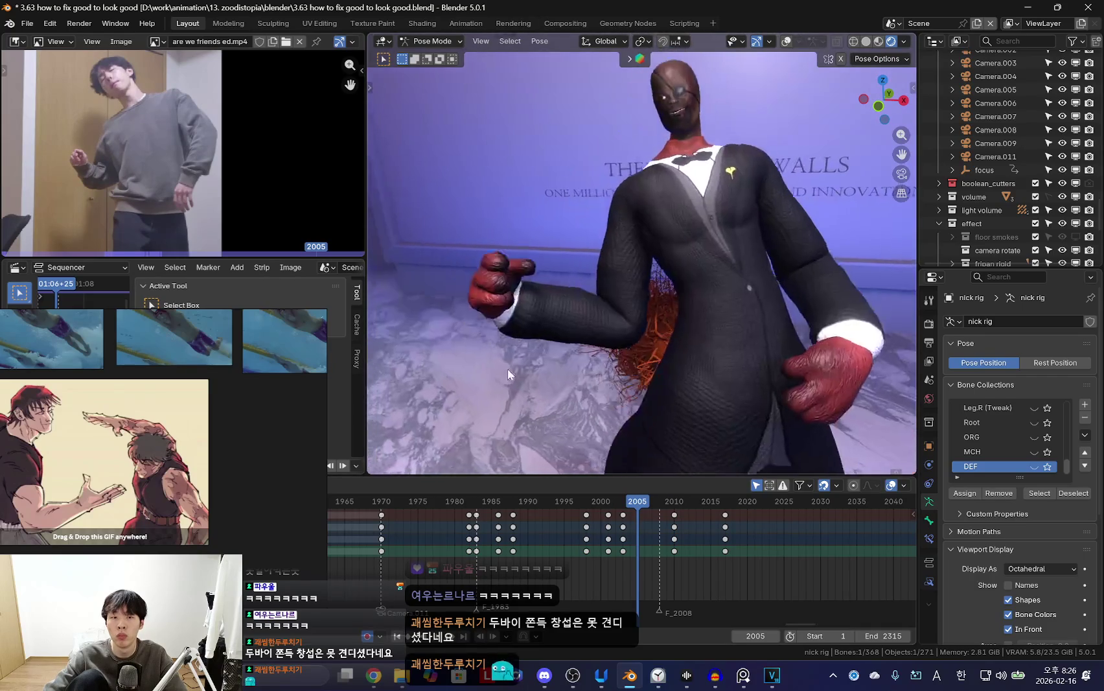
pyautogui.press('r')
pyautogui.press('r')
pyautogui.click(527, 369)
# Review frames 2002–2010 and select the right upper arm bone.
pyautogui.moveTo(583, 567)
pyautogui.mouseDown()
pyautogui.moveTo(632, 560)
pyautogui.moveTo(684, 574)
pyautogui.mouseUp()
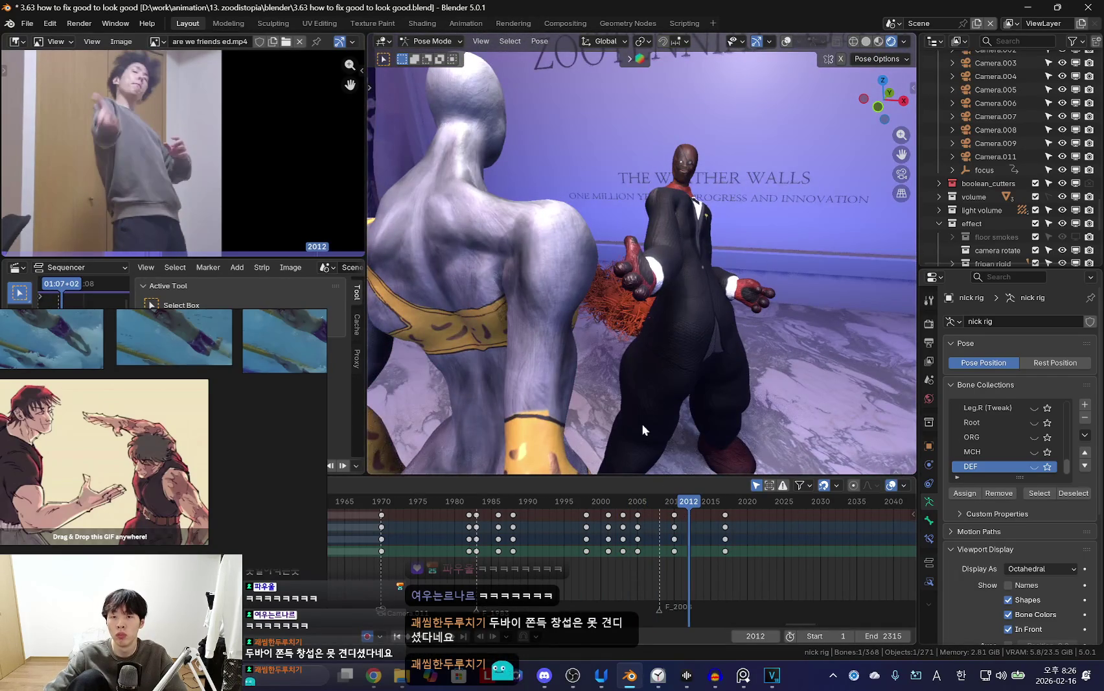
pyautogui.press('Left')
pyautogui.hotkey('shift', 'alt', 'z')
pyautogui.click(710, 213)
pyautogui.hotkey('shift', 'alt', 'z')
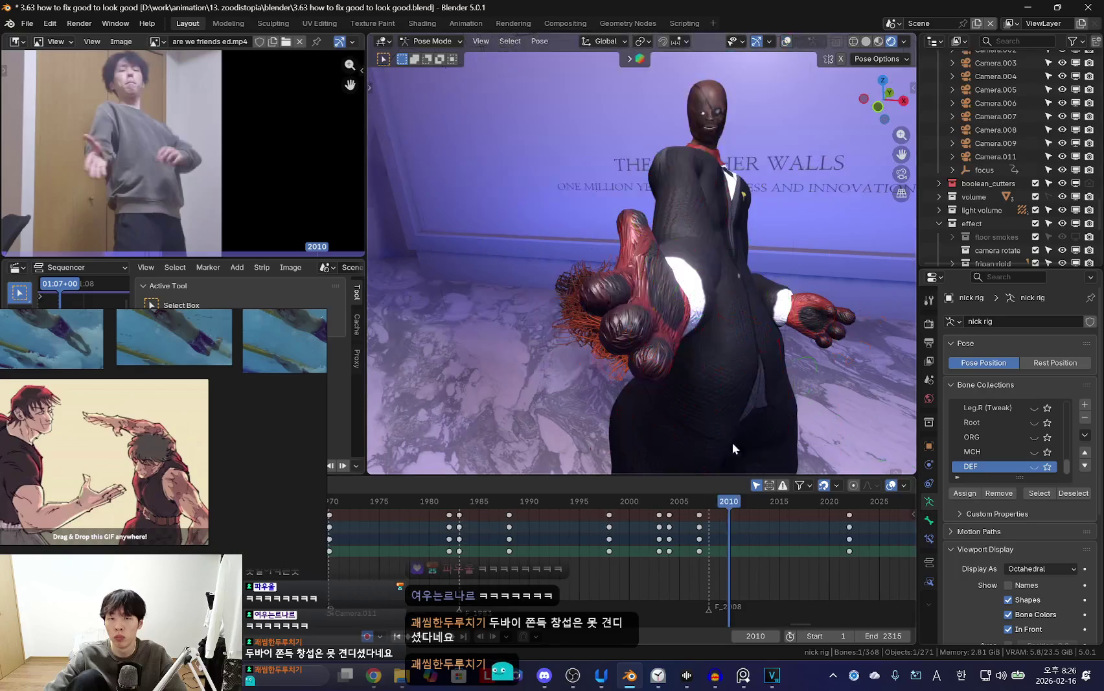
pyautogui.scroll(2, 686, 536)
pyautogui.moveTo(687, 536); pyautogui.dragTo(716, 528)
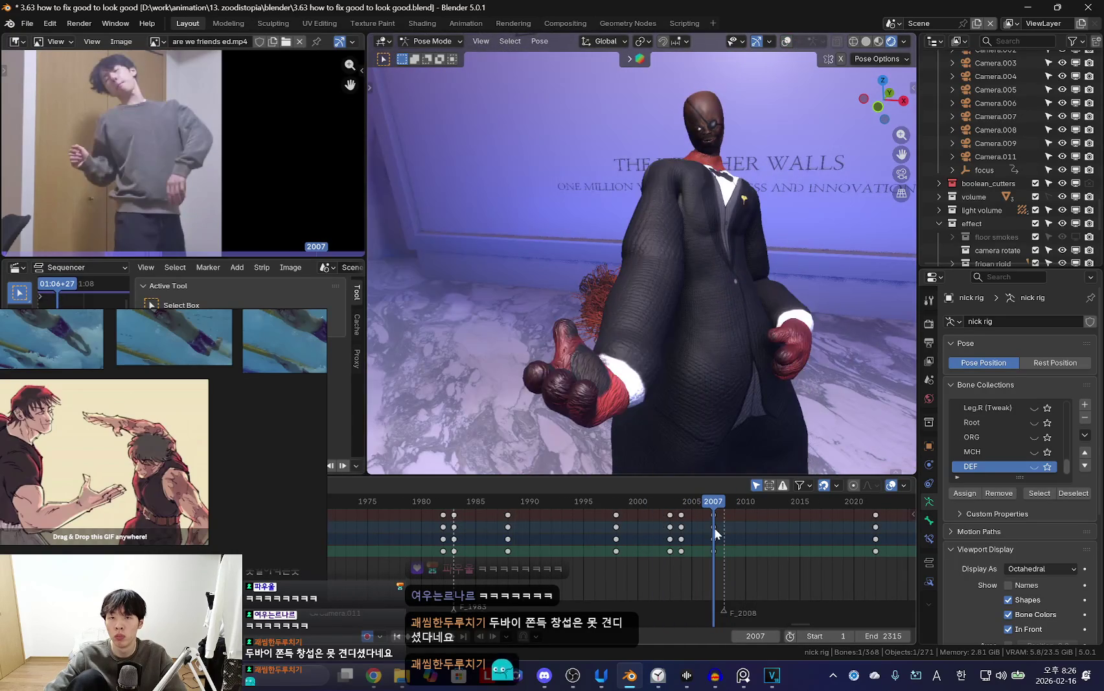
pyautogui.press('space')
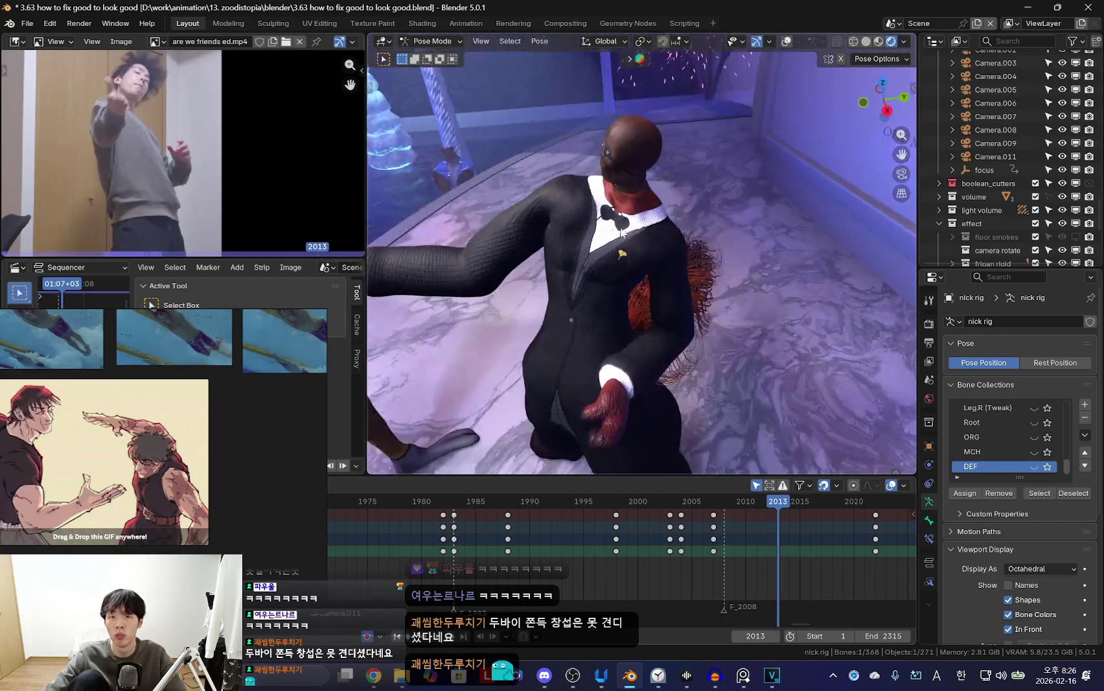
# Select a rig bone and re-rotate it to key frame 2008.
pyautogui.hotkey('shift', 'alt', 'z')
pyautogui.click(689, 354)
pyautogui.hotkey('shift', 'alt', 'z')
pyautogui.press('Escape')
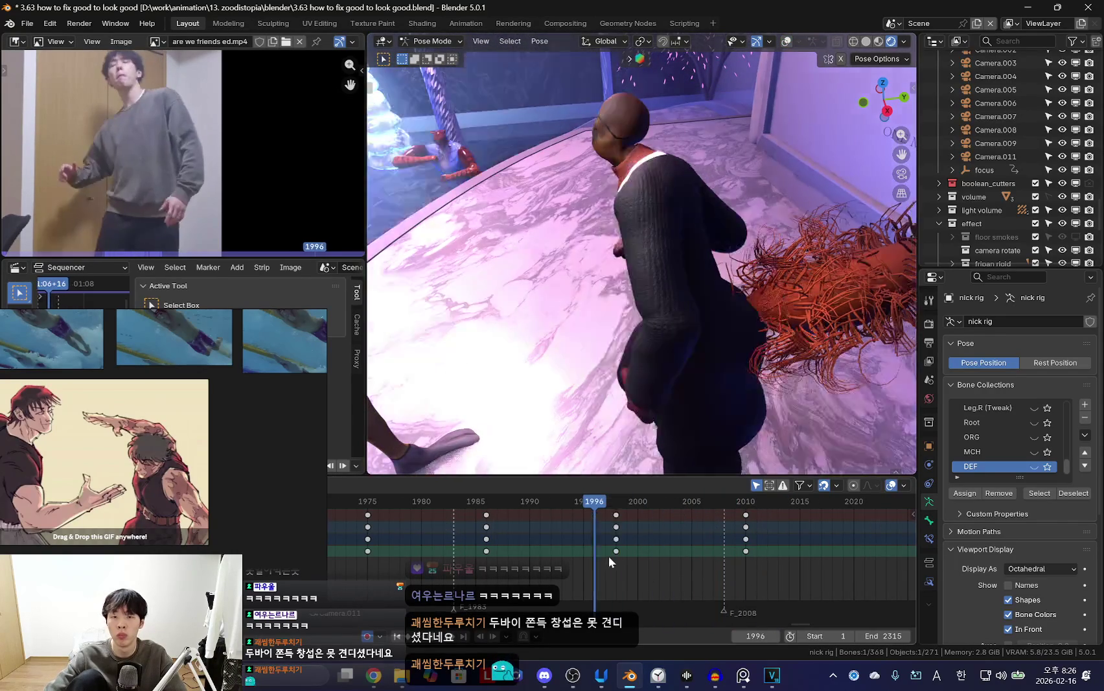
pyautogui.moveTo(609, 555); pyautogui.dragTo(728, 529)
pyautogui.press('r')
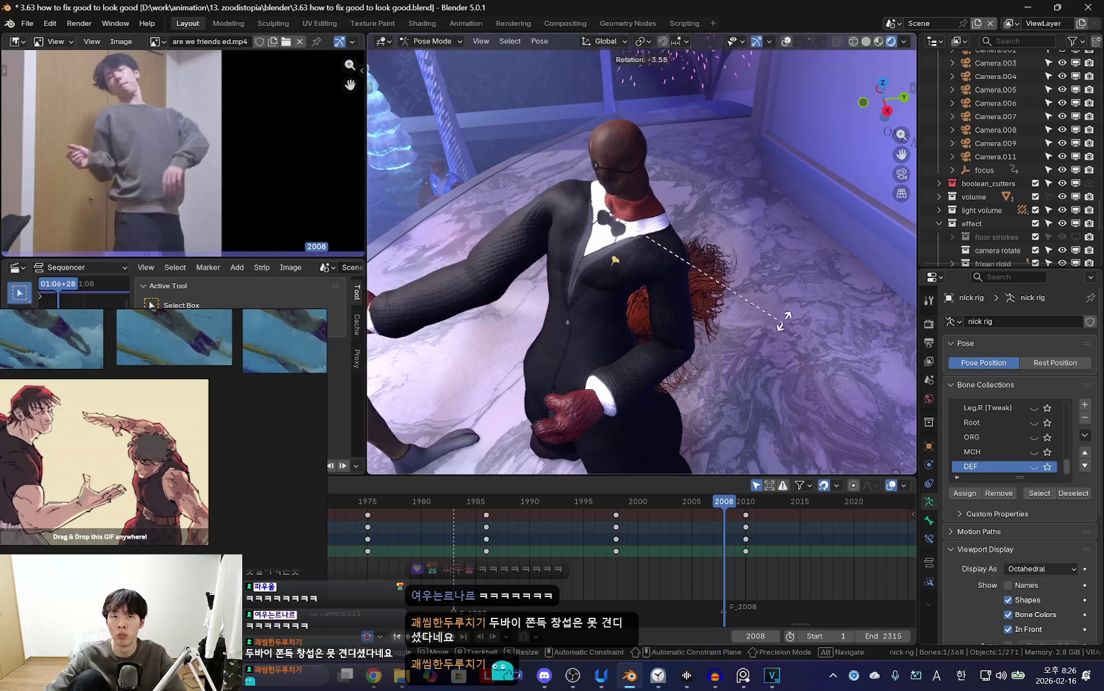
pyautogui.click(647, 347)
# Re-rotate the arm at frames 2004 and 2006.
pyautogui.moveTo(616, 556); pyautogui.dragTo(676, 560)
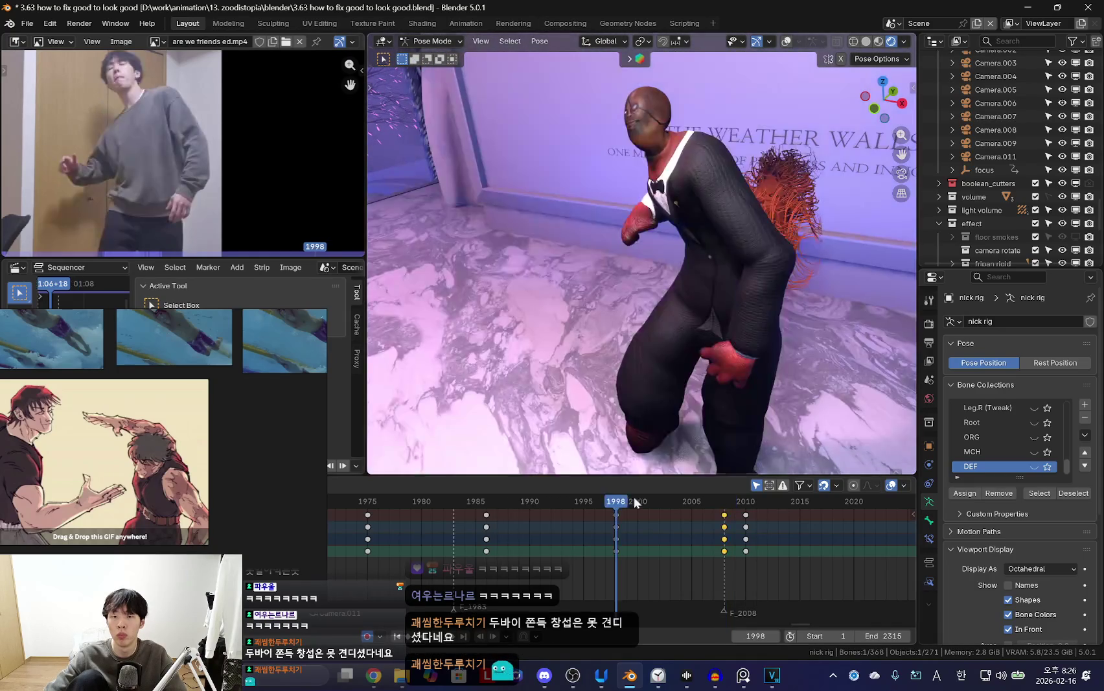
pyautogui.moveTo(612, 368); pyautogui.dragTo(634, 370, button='middle')
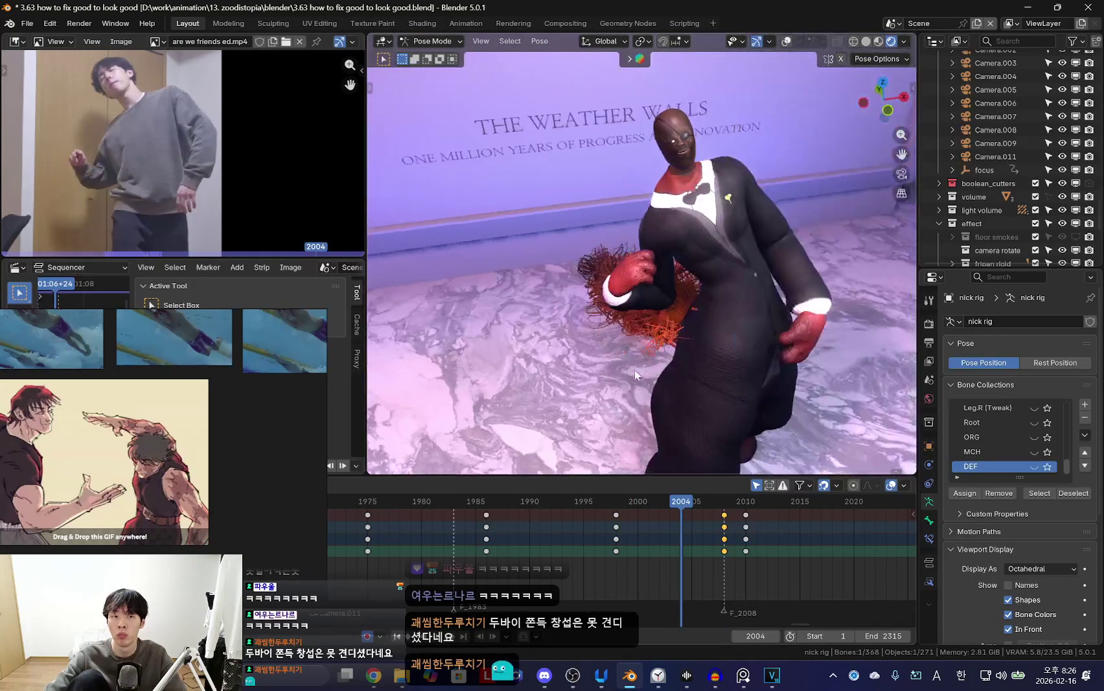
pyautogui.press('r')
pyautogui.click(642, 466)
pyautogui.moveTo(657, 540)
pyautogui.mouseDown()
pyautogui.moveTo(709, 539)
pyautogui.moveTo(639, 567)
pyautogui.moveTo(700, 564)
pyautogui.mouseUp()
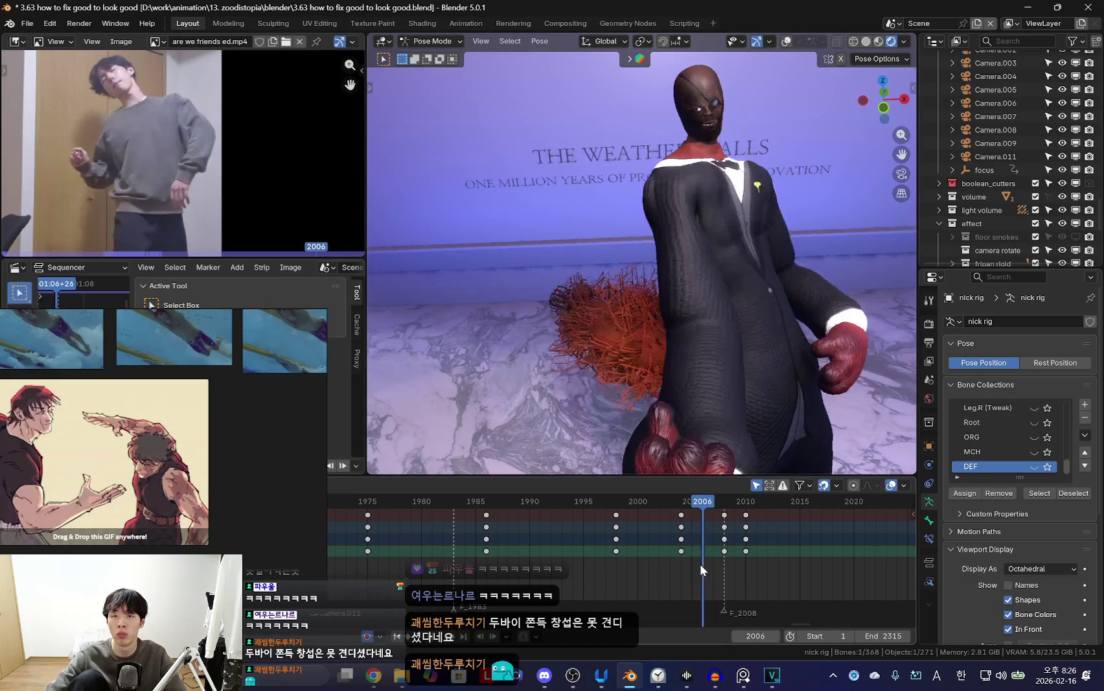
pyautogui.press('r')
pyautogui.press('r')
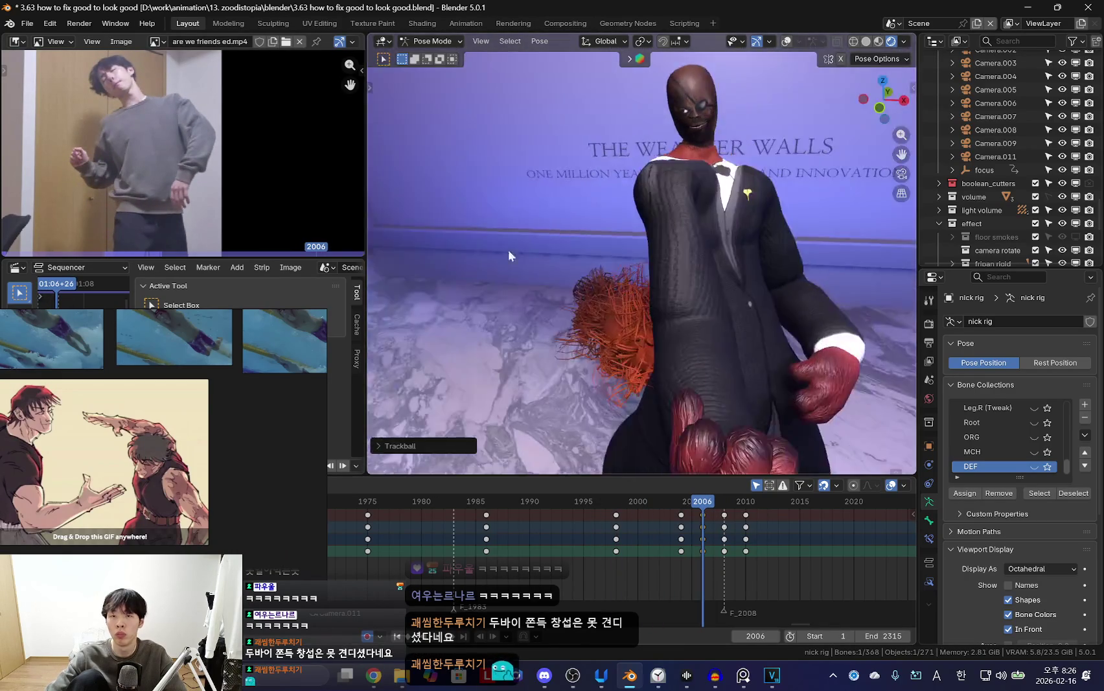
pyautogui.click(646, 562)
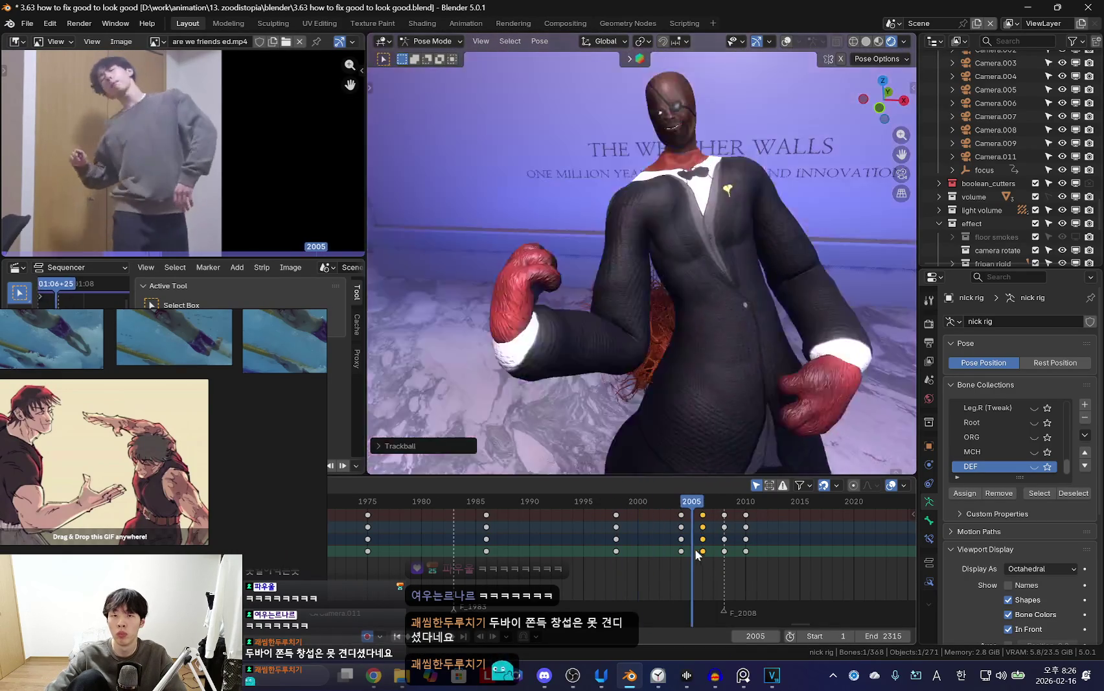
# Delete the stray keyframes at frame 2005.
pyautogui.moveTo(694, 547); pyautogui.dragTo(767, 542)
pyautogui.moveTo(680, 543); pyautogui.dragTo(703, 550)
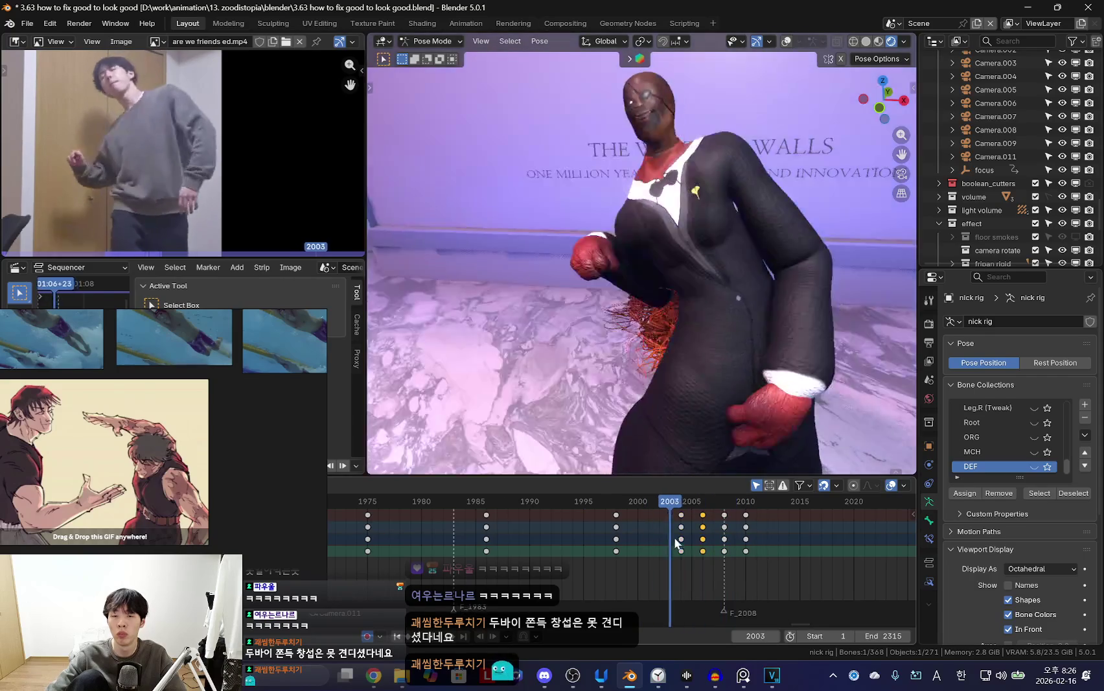
pyautogui.moveTo(710, 548)
pyautogui.mouseDown()
pyautogui.moveTo(692, 549)
pyautogui.moveTo(734, 548)
pyautogui.mouseUp()
pyautogui.press('x')
pyautogui.click(710, 531)
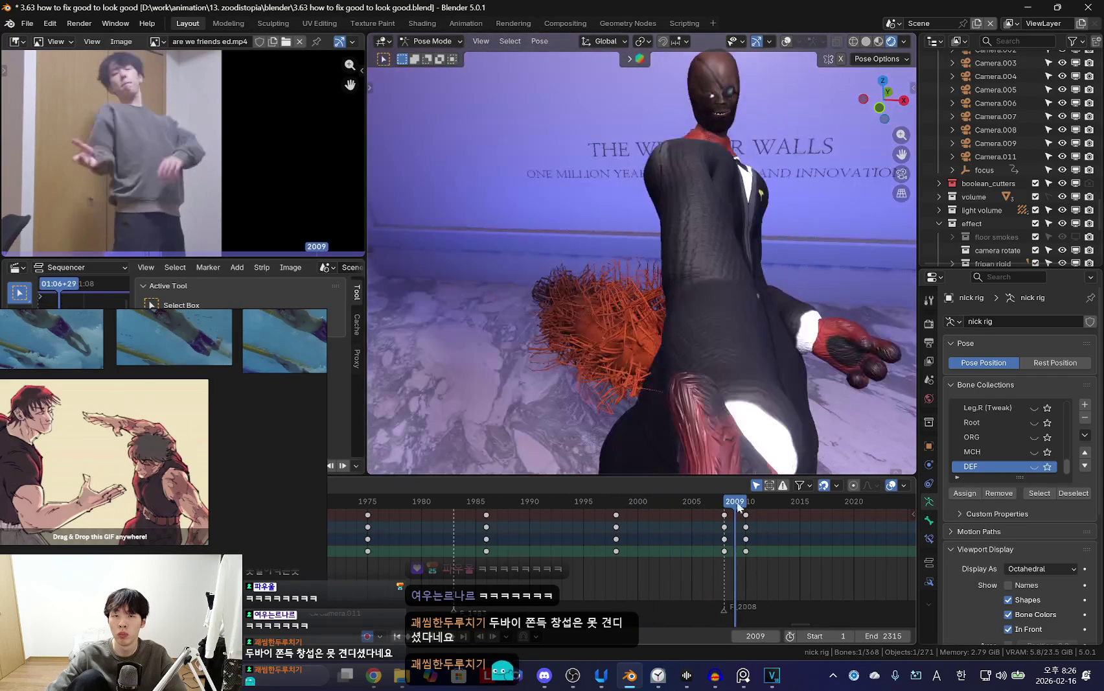
# Adjust the bone rotation again around frame 2008.
pyautogui.hotkey('shift', 'alt', 'z')
pyautogui.hotkey('shift', 'alt', 'z')
pyautogui.moveTo(574, 585)
pyautogui.mouseDown()
pyautogui.moveTo(592, 561)
pyautogui.moveTo(705, 551)
pyautogui.moveTo(641, 551)
pyautogui.moveTo(752, 559)
pyautogui.moveTo(661, 553)
pyautogui.moveTo(656, 565)
pyautogui.moveTo(622, 527)
pyautogui.moveTo(690, 536)
pyautogui.moveTo(742, 528)
pyautogui.moveTo(732, 519)
pyautogui.mouseUp()
pyautogui.press('r')
pyautogui.click(669, 539)
pyautogui.moveTo(670, 539)
pyautogui.mouseDown()
pyautogui.moveTo(654, 539)
pyautogui.moveTo(754, 547)
pyautogui.moveTo(654, 542)
pyautogui.moveTo(821, 544)
pyautogui.mouseUp()
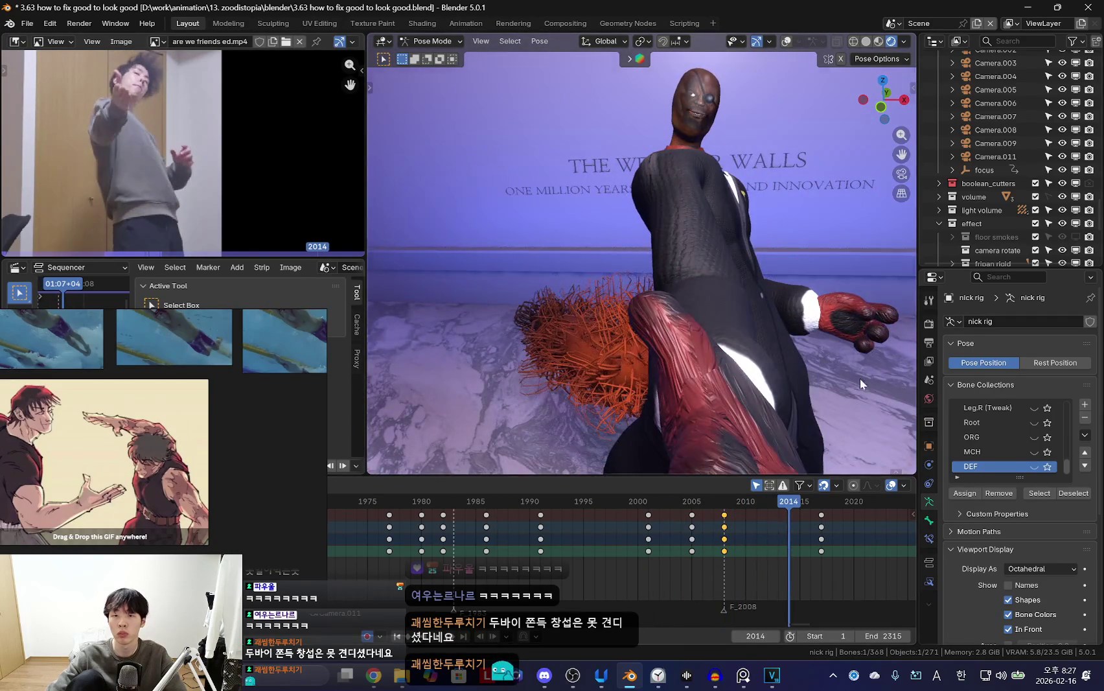
# Rotate the selected bone and key a new pose at frame 2031.
pyautogui.press('r')
pyautogui.click(871, 314)
pyautogui.scroll(-1, 734, 514)
pyautogui.click(844, 511)
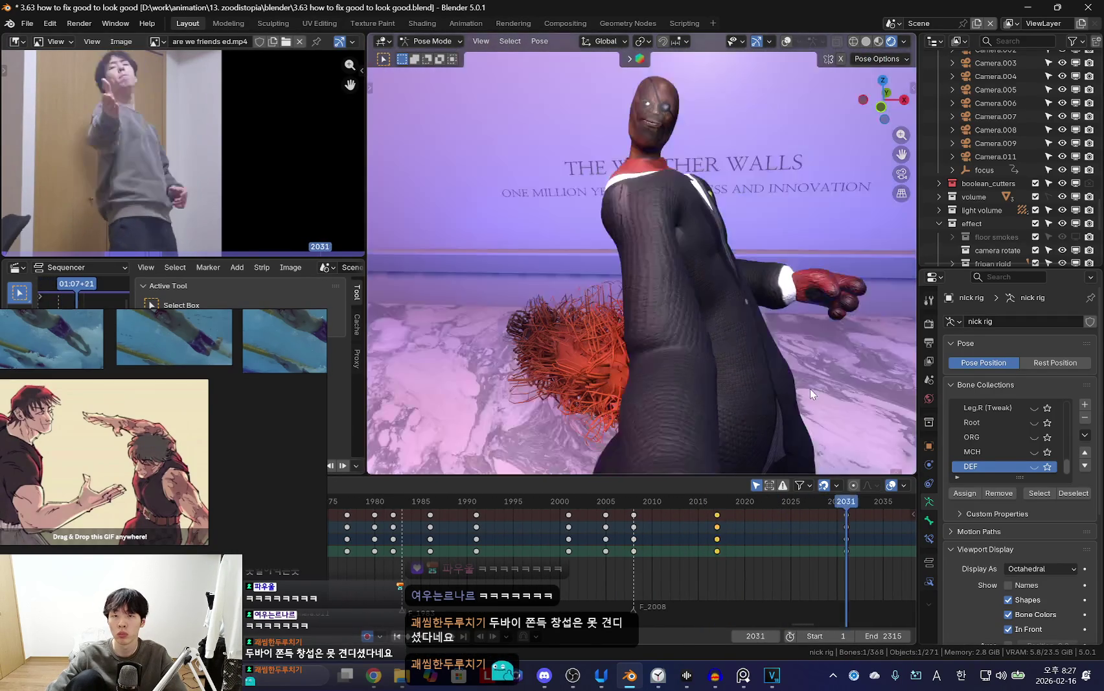
pyautogui.press('r')
pyautogui.click(810, 388)
# Play the dance from frame 1997 against the reference, then return to frame 2006.
pyautogui.click(531, 502)
pyautogui.press('space')
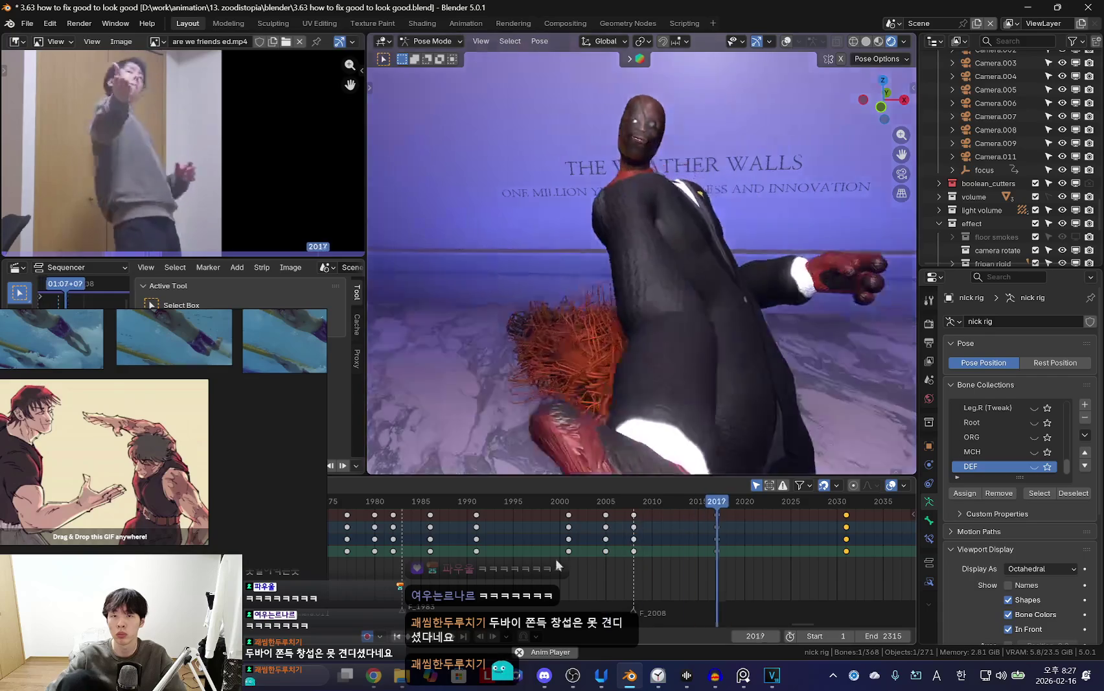
pyautogui.hotkey('shift', 'alt', 'z')
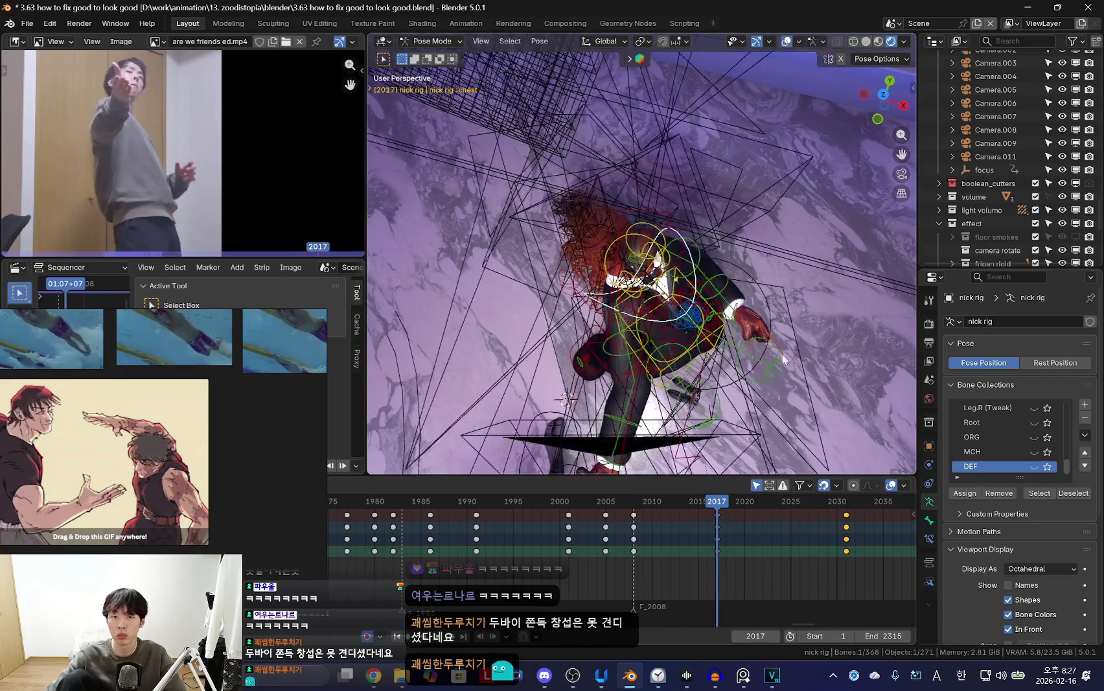
pyautogui.hotkey('shift', 'alt', 'z')
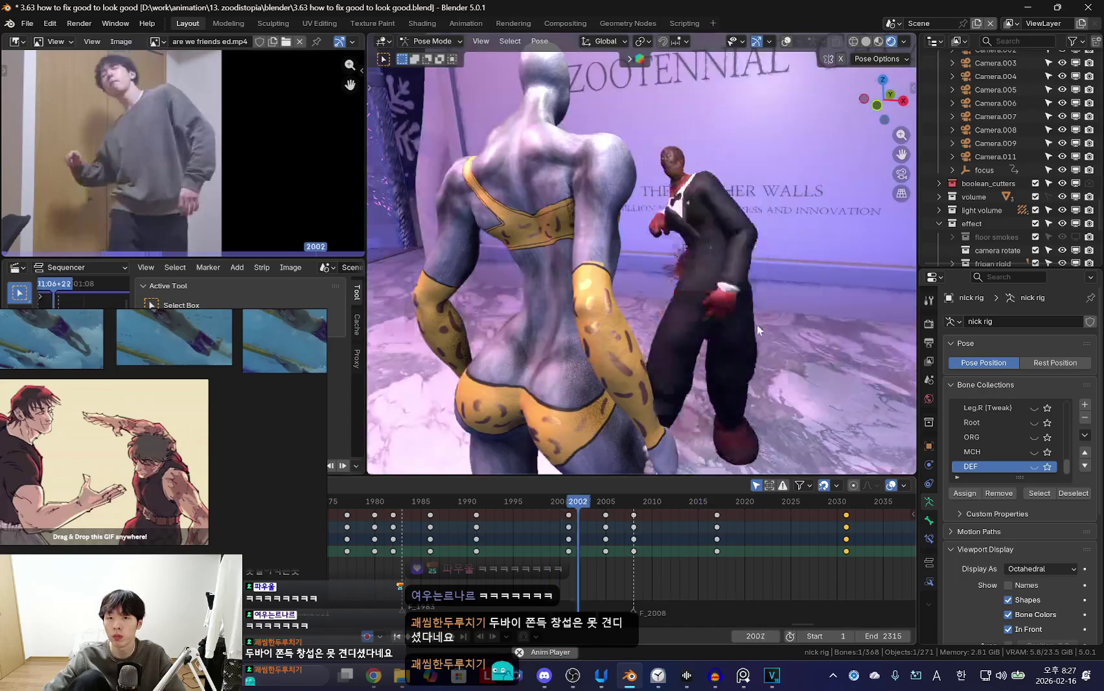
pyautogui.hotkey('shift', 'alt', 'z')
pyautogui.hotkey('shift', 'alt', 'z')
pyautogui.moveTo(546, 542)
pyautogui.mouseDown()
pyautogui.moveTo(614, 557)
pyautogui.moveTo(602, 575)
pyautogui.moveTo(550, 567)
pyautogui.moveTo(597, 557)
pyautogui.mouseUp()
pyautogui.scroll(3, 626, 391)
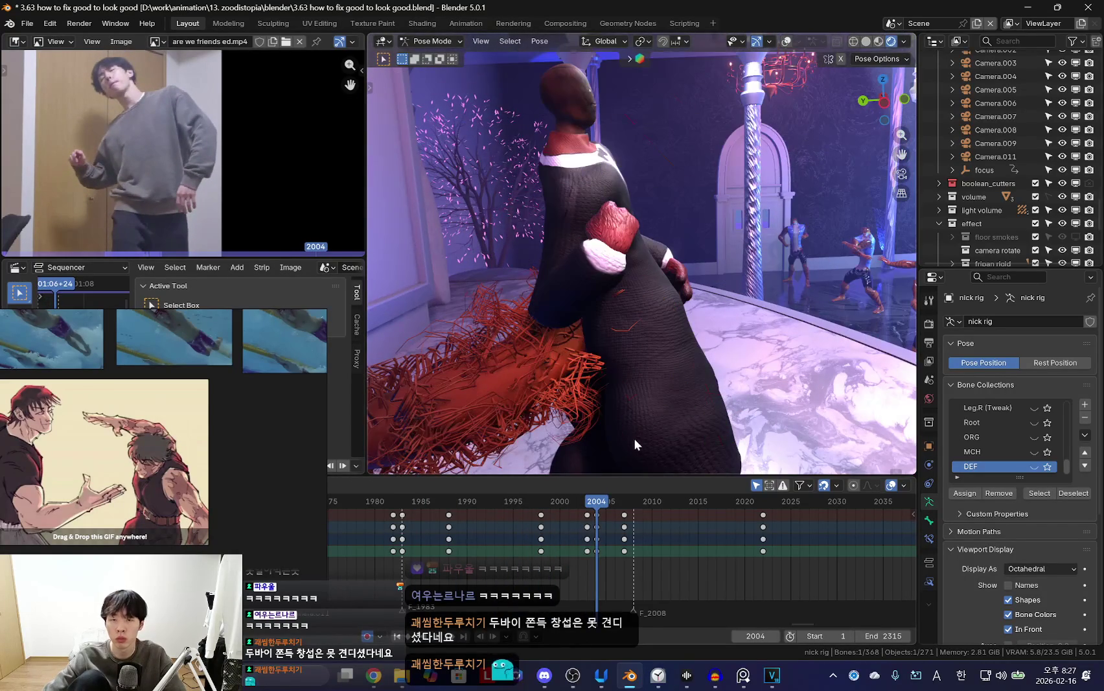
# Shift the 1988 keys and the 1998–2007 keys two frames later in the timeline.
pyautogui.moveTo(641, 443); pyautogui.dragTo(770, 306, button='middle')
pyautogui.moveTo(595, 557); pyautogui.dragTo(586, 555)
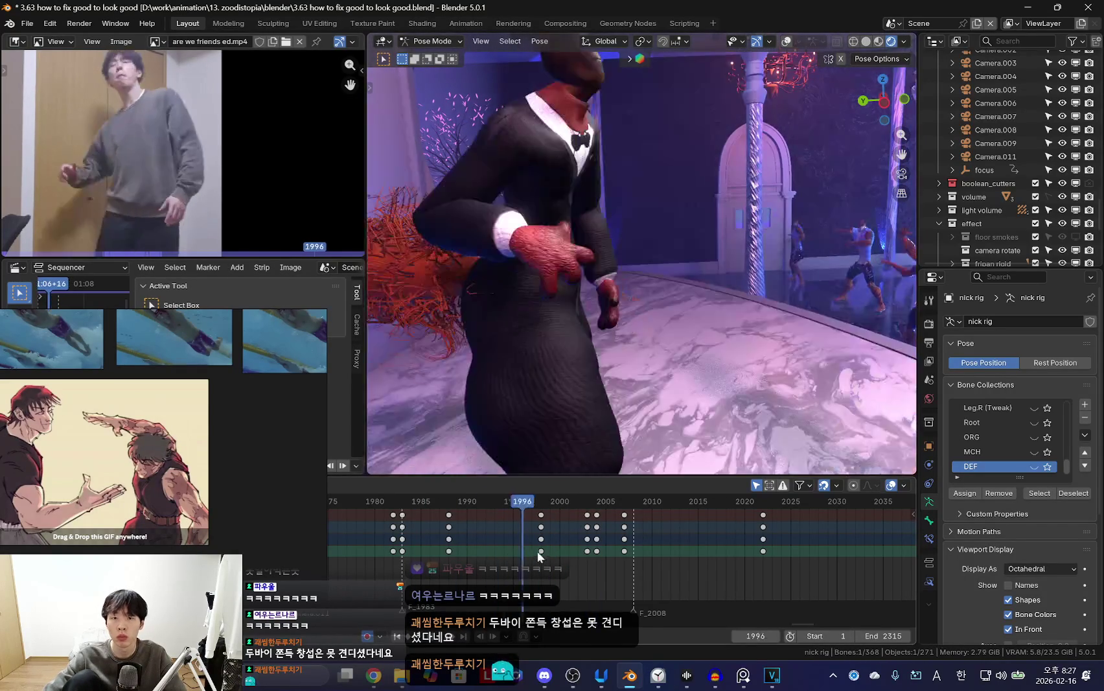
pyautogui.moveTo(701, 342); pyautogui.dragTo(648, 324, button='middle')
pyautogui.moveTo(482, 534); pyautogui.dragTo(541, 537)
pyautogui.press('Down')
pyautogui.moveTo(677, 382)
pyautogui.mouseDown(button='middle')
pyautogui.moveTo(549, 431)
pyautogui.moveTo(455, 540)
pyautogui.mouseUp(button='middle')
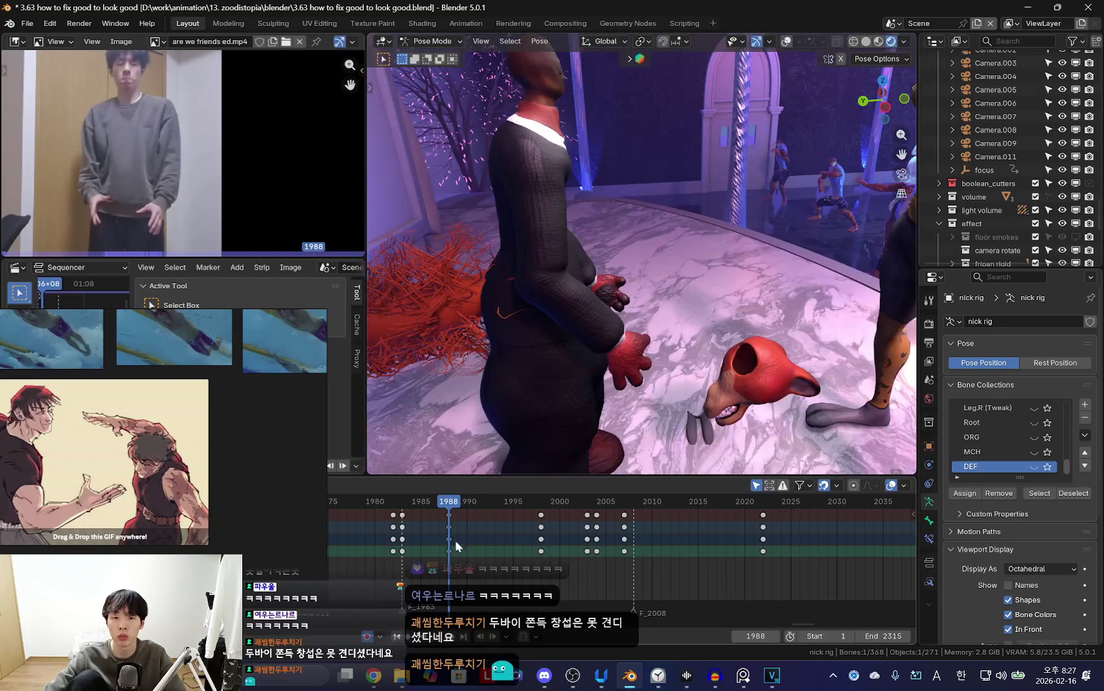
pyautogui.click(452, 524)
pyautogui.moveTo(453, 529)
pyautogui.mouseDown()
pyautogui.moveTo(471, 551)
pyautogui.moveTo(551, 565)
pyautogui.mouseUp()
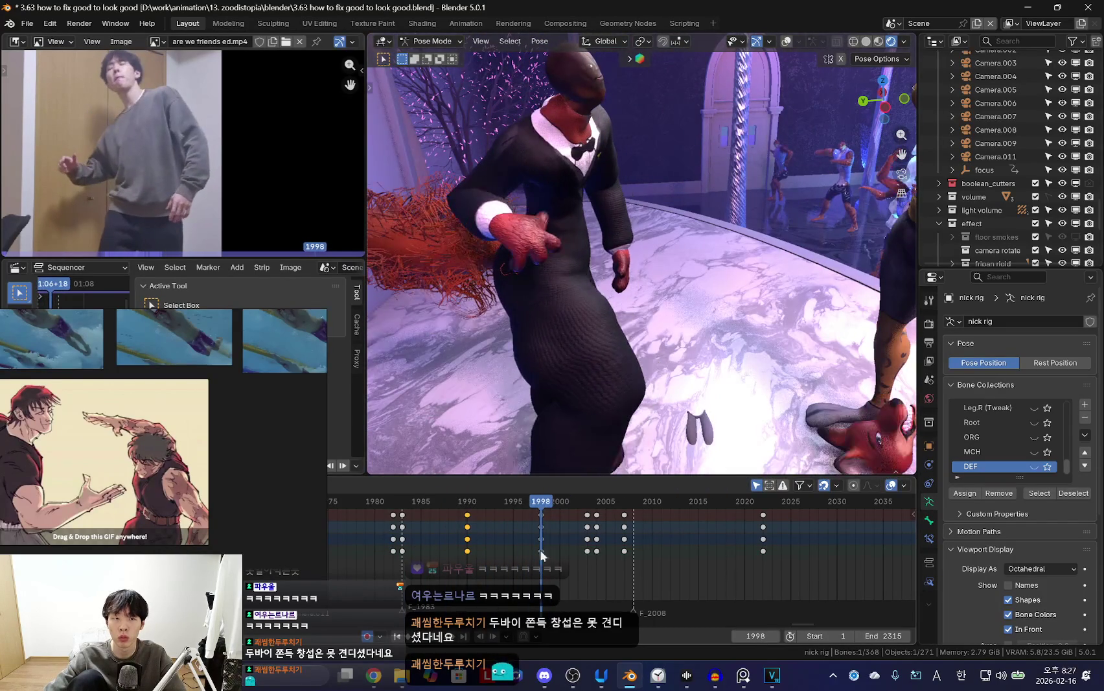
pyautogui.moveTo(522, 526); pyautogui.dragTo(712, 538)
pyautogui.moveTo(624, 538); pyautogui.dragTo(642, 538)
pyautogui.moveTo(520, 557); pyautogui.dragTo(605, 562)
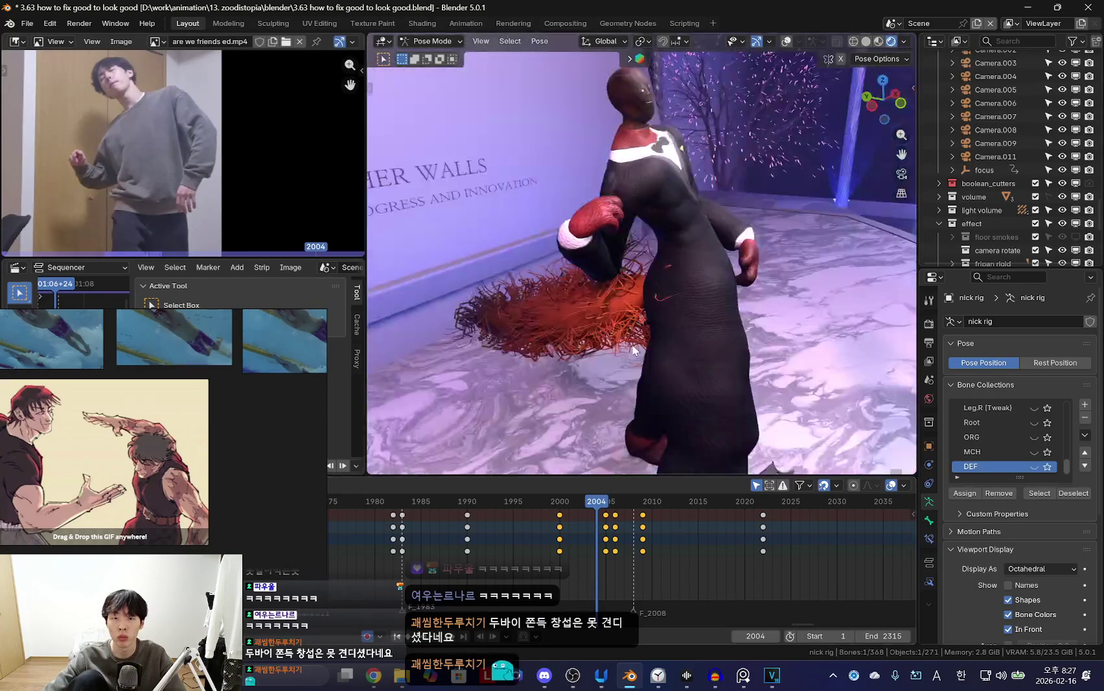
# Bend the right forearm upward, key it, and play back to review.
pyautogui.click(623, 263)
pyautogui.press('r')
pyautogui.click(855, 285)
pyautogui.hotkey('shift', 'alt', 'z')
pyautogui.hotkey('shift', 'alt', 'z')
pyautogui.press('i')
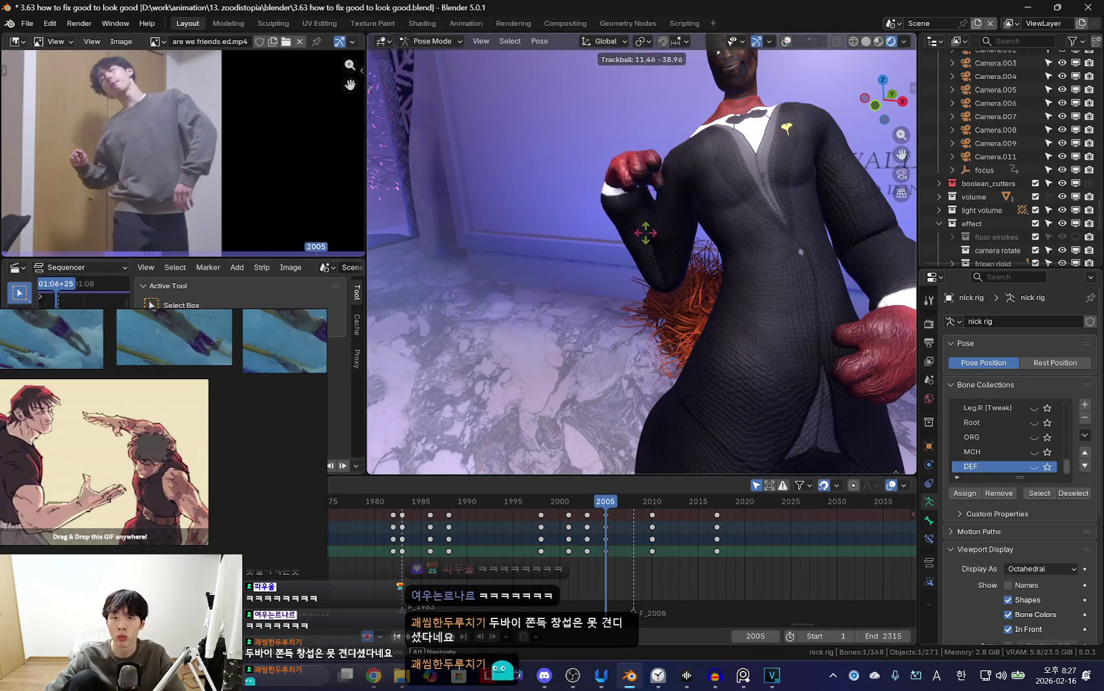
pyautogui.press('space')
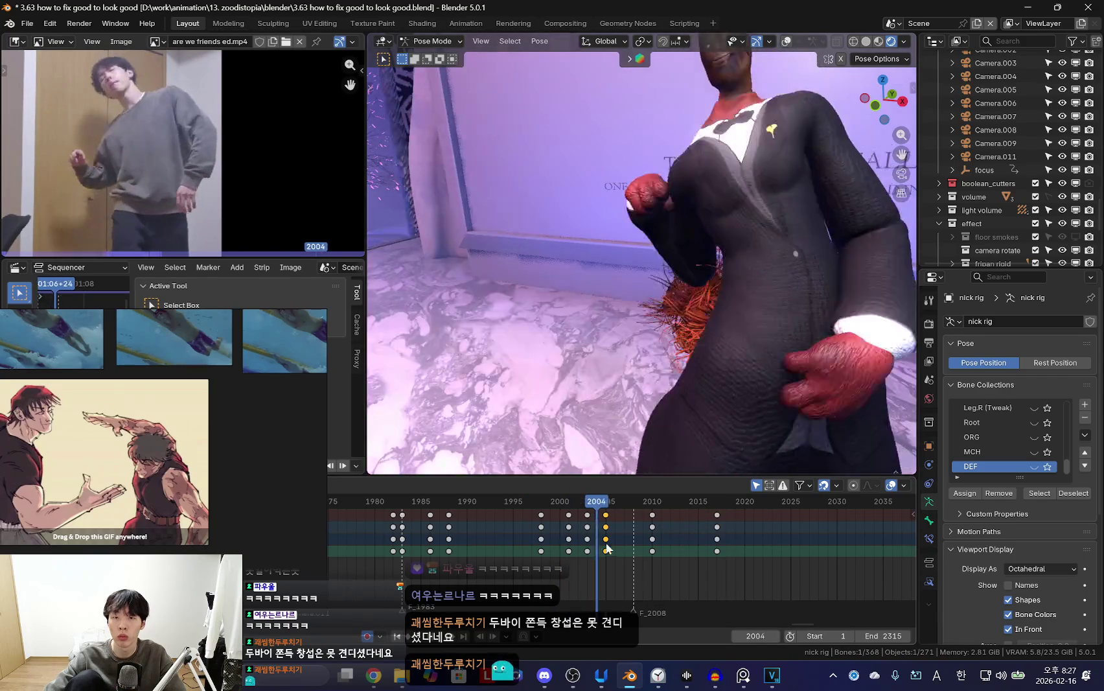
pyautogui.press('space')
# Step through frames 2006–2010 to inspect the arm pose.
pyautogui.click(615, 534)
pyautogui.hotkey('shift', 'alt', 'z')
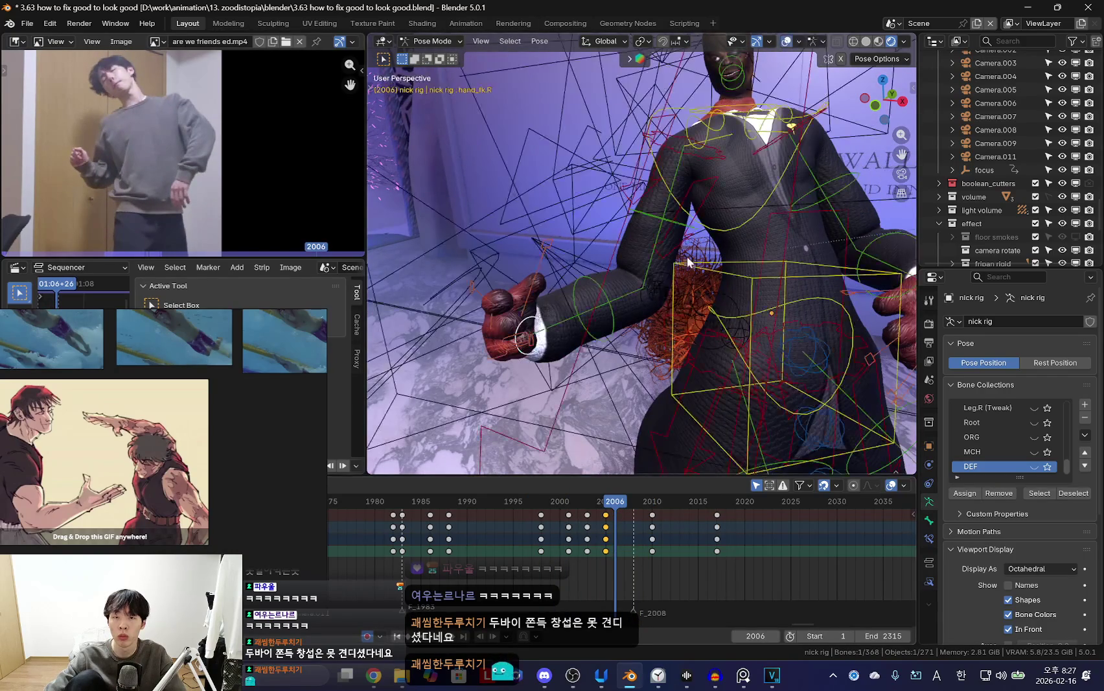
pyautogui.hotkey('shift', 'alt', 'z')
pyautogui.moveTo(749, 327); pyautogui.dragTo(687, 354, button='middle')
pyautogui.press('Right')
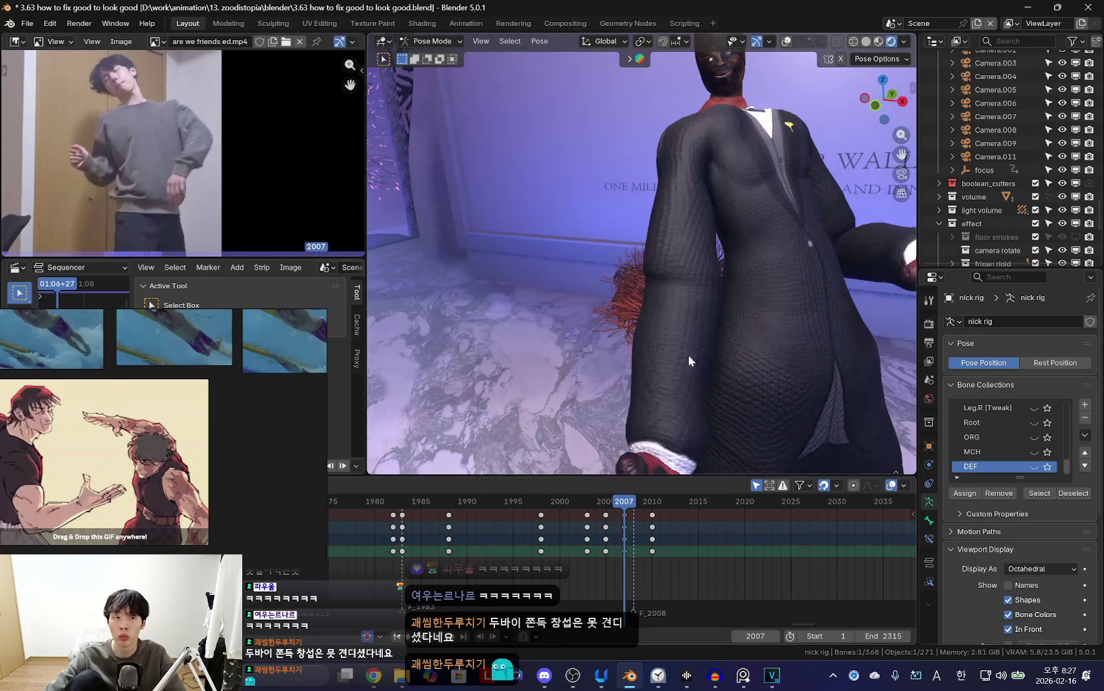
pyautogui.press('Right')
pyautogui.press('Right')
pyautogui.press('Right')
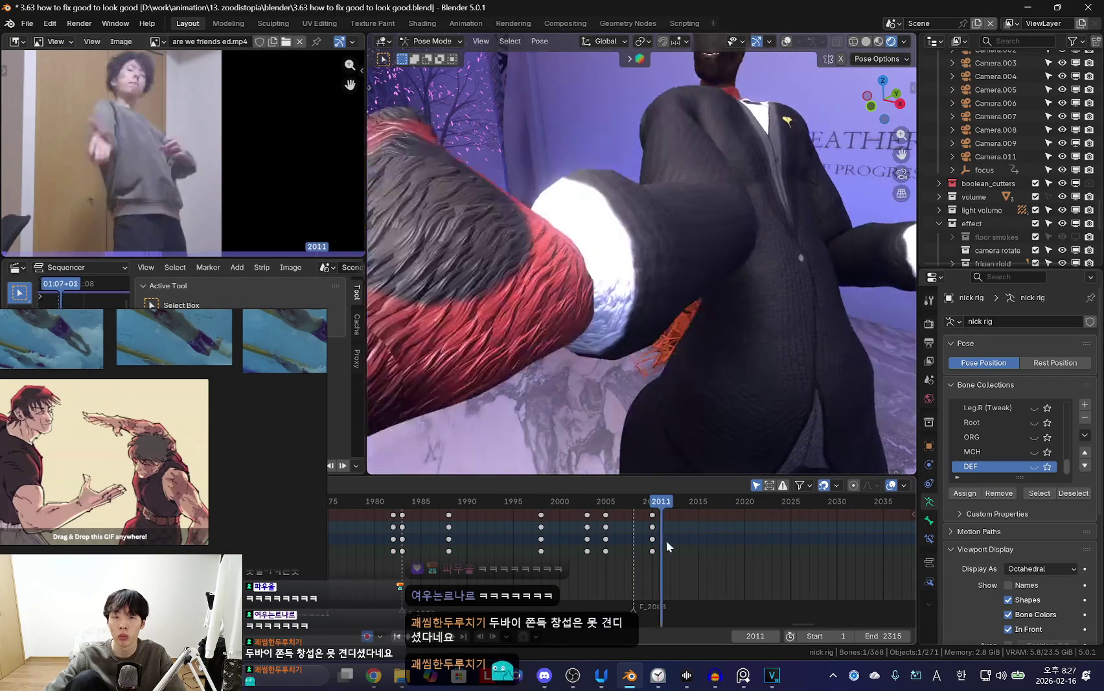
pyautogui.rightClick(648, 388)
pyautogui.press('Escape')
pyautogui.press('Left')
# Key the right upper arm pose at frame 2010 and replay from frame 2006.
pyautogui.press('Left')
pyautogui.press('Up')
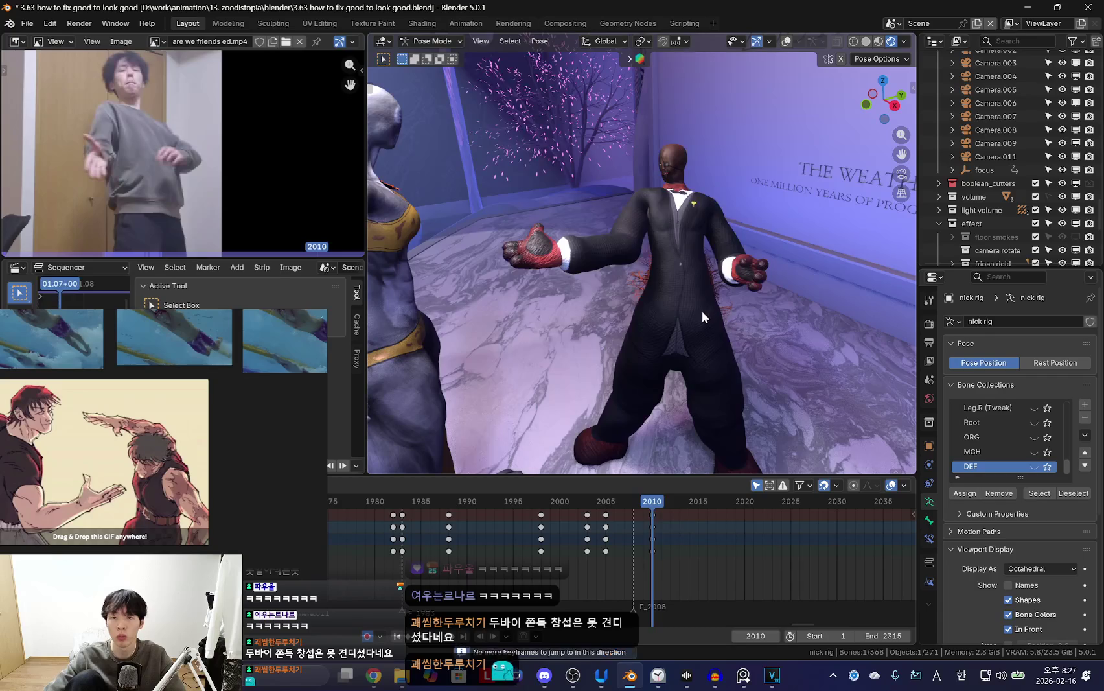
pyautogui.hotkey('shift', 'alt', 'z')
pyautogui.hotkey('shift', 'alt', 'z')
pyautogui.moveTo(791, 279)
pyautogui.mouseDown(button='middle')
pyautogui.moveTo(647, 259)
pyautogui.moveTo(734, 298)
pyautogui.mouseUp(button='middle')
pyautogui.hotkey('shift', 'alt', 'z')
pyautogui.click(635, 248)
pyautogui.hotkey('shift', 'alt', 'z')
pyautogui.press('i')
pyautogui.press('Left')
pyautogui.press('Down')
pyautogui.press('space')
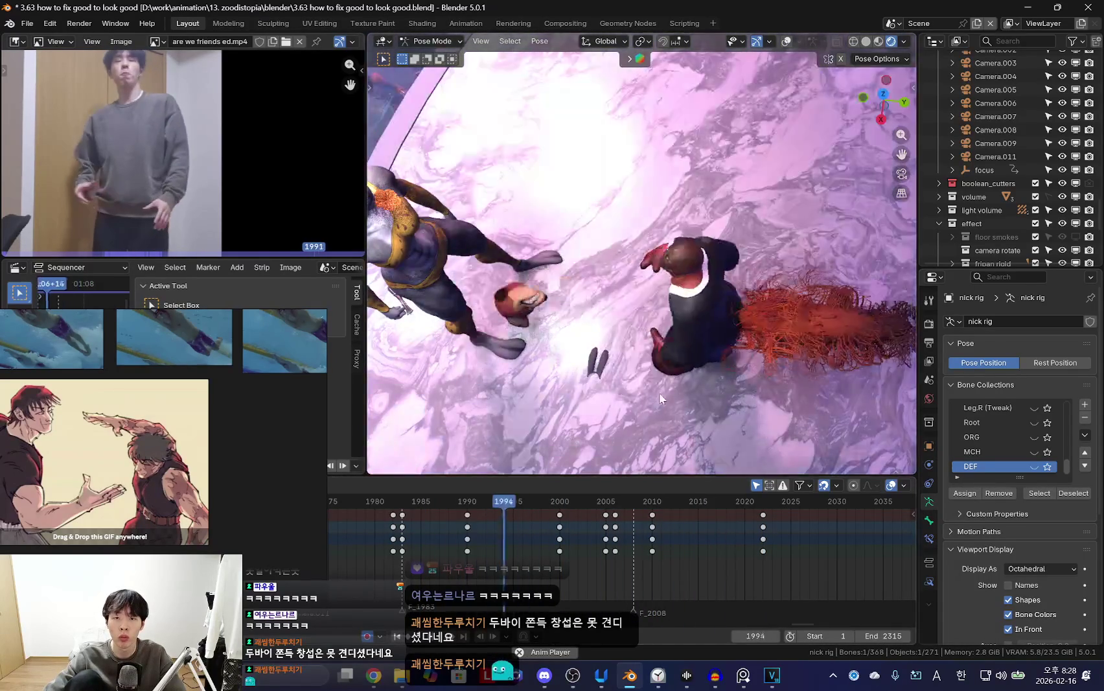
# Select Nick's left upper arm bone and review the motion across frames 2000–2013.
pyautogui.press('space')
pyautogui.hotkey('shift', 'alt', 'z')
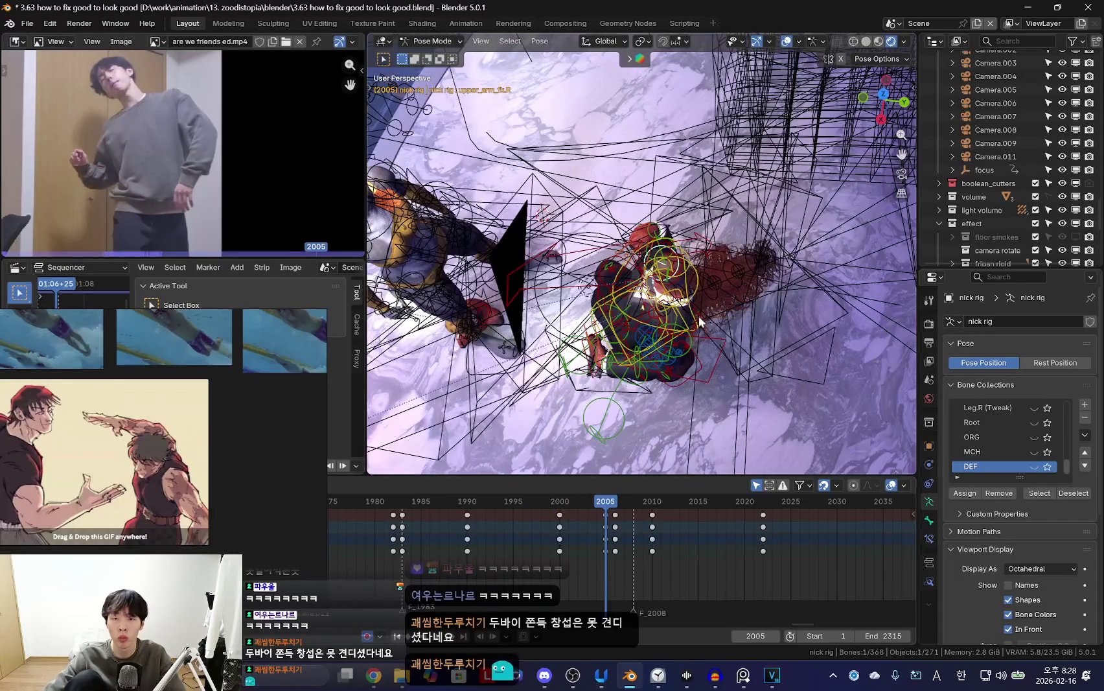
pyautogui.click(699, 325)
pyautogui.hotkey('shift', 'alt', 'z')
pyautogui.press('space')
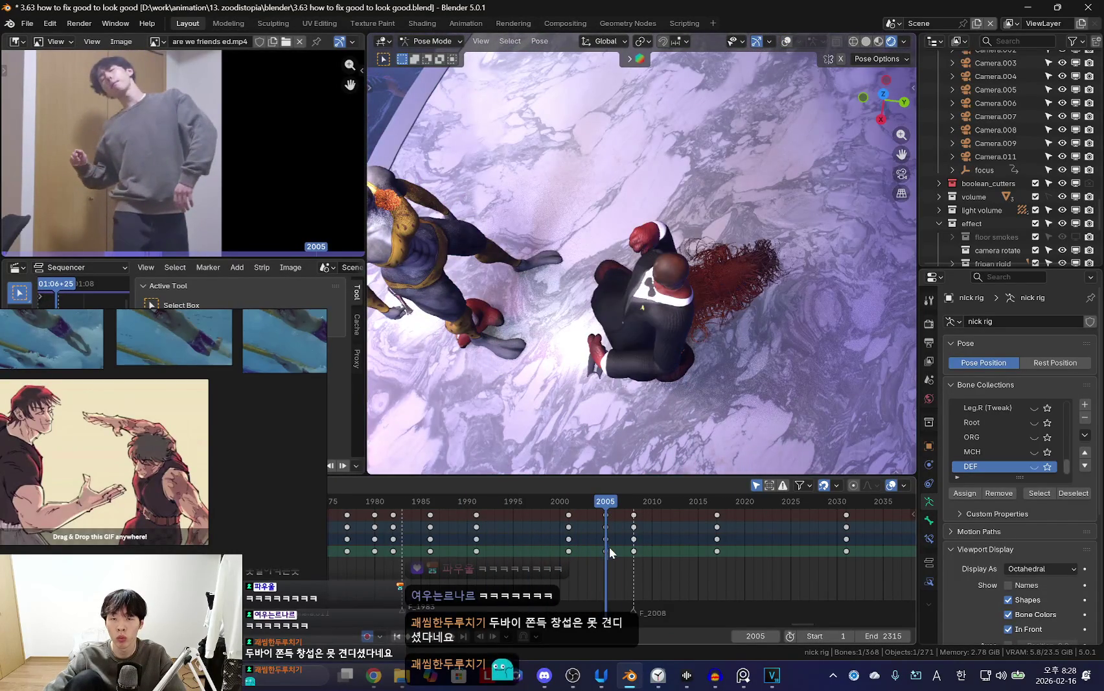
pyautogui.moveTo(576, 551)
pyautogui.mouseDown()
pyautogui.moveTo(682, 555)
pyautogui.moveTo(539, 542)
pyautogui.moveTo(662, 550)
pyautogui.moveTo(565, 543)
pyautogui.moveTo(609, 532)
pyautogui.moveTo(510, 548)
pyautogui.moveTo(593, 532)
pyautogui.moveTo(526, 543)
pyautogui.moveTo(443, 537)
pyautogui.mouseUp()
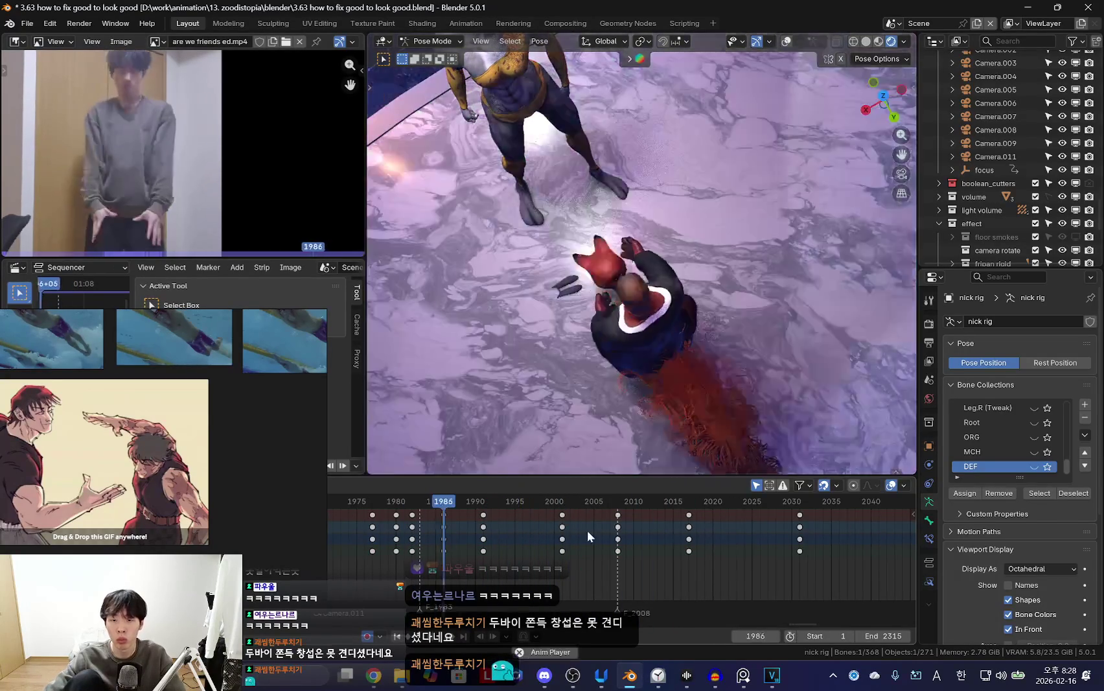
pyautogui.moveTo(587, 529)
pyautogui.mouseDown()
pyautogui.moveTo(620, 557)
pyautogui.moveTo(536, 522)
pyautogui.moveTo(533, 550)
pyautogui.moveTo(558, 548)
pyautogui.moveTo(523, 550)
pyautogui.mouseUp()
# Restore the neighbouring keys to frames 2000 and 2005 and key the pose at 2005.
pyautogui.press('Escape')
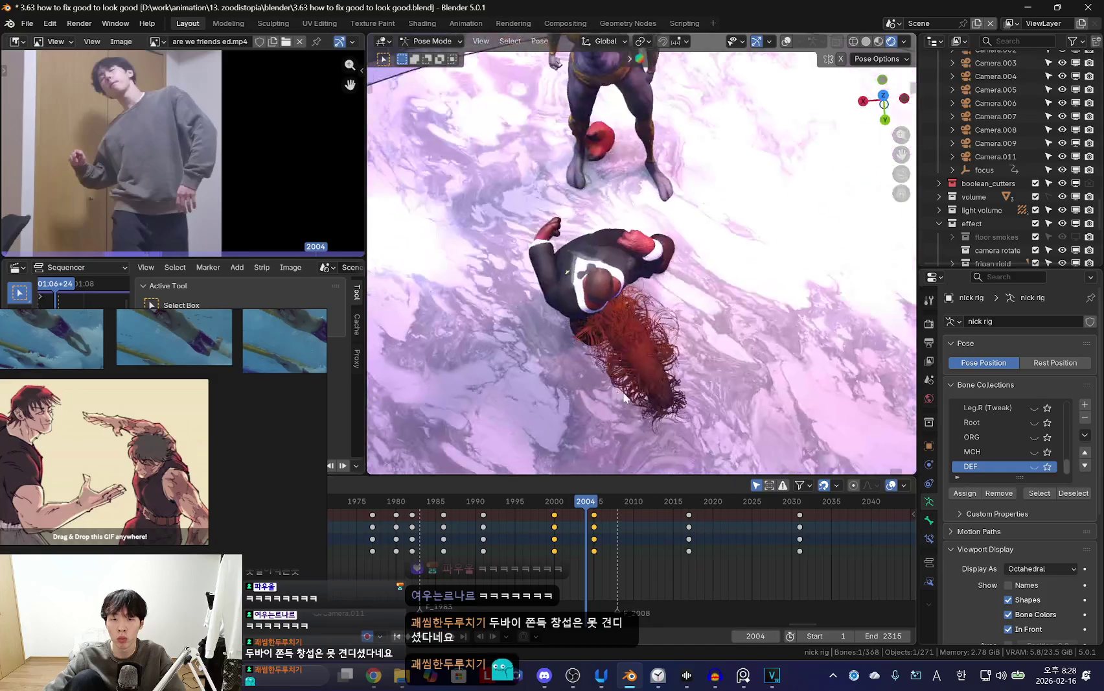
pyautogui.moveTo(587, 557)
pyautogui.mouseDown()
pyautogui.moveTo(595, 536)
pyautogui.moveTo(593, 581)
pyautogui.mouseUp()
pyautogui.press('i')
pyautogui.press('Up')
# Select the other arm bone, rotate it upward and key the new pose at frame 2010.
pyautogui.moveTo(522, 564)
pyautogui.mouseDown()
pyautogui.moveTo(615, 556)
pyautogui.moveTo(577, 547)
pyautogui.moveTo(603, 538)
pyautogui.moveTo(612, 554)
pyautogui.moveTo(638, 554)
pyautogui.moveTo(599, 541)
pyautogui.moveTo(640, 533)
pyautogui.mouseUp()
pyautogui.hotkey('shift', 'alt', 'z')
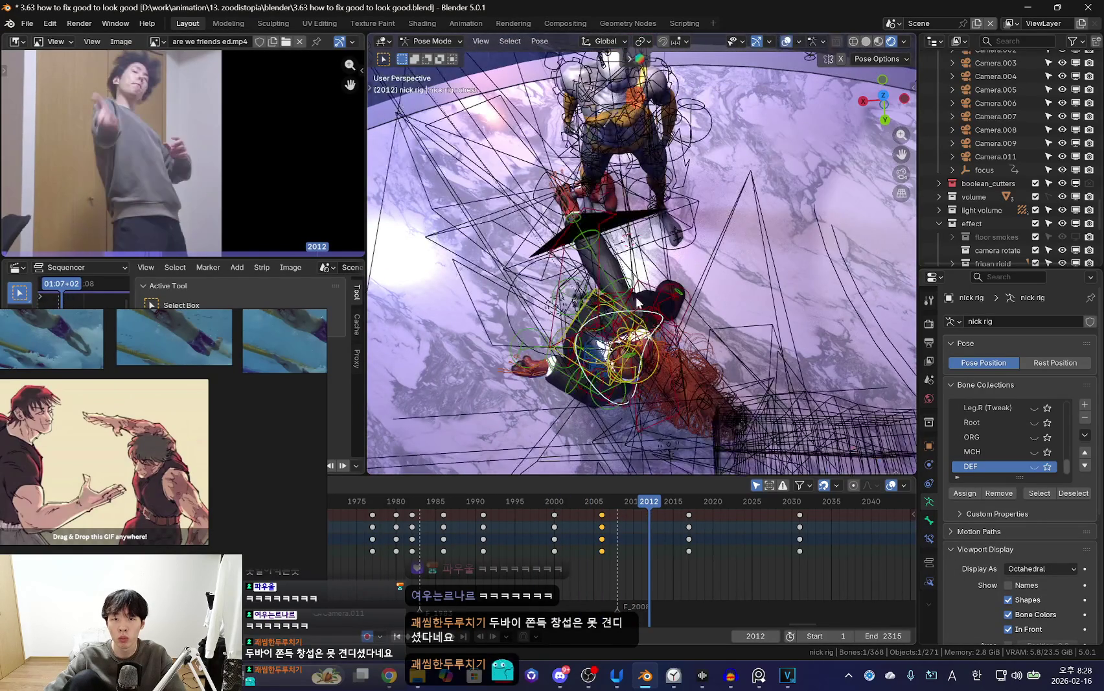
pyautogui.click(633, 286)
pyautogui.moveTo(569, 509); pyautogui.dragTo(606, 522)
pyautogui.hotkey('shift', 'alt', 'z')
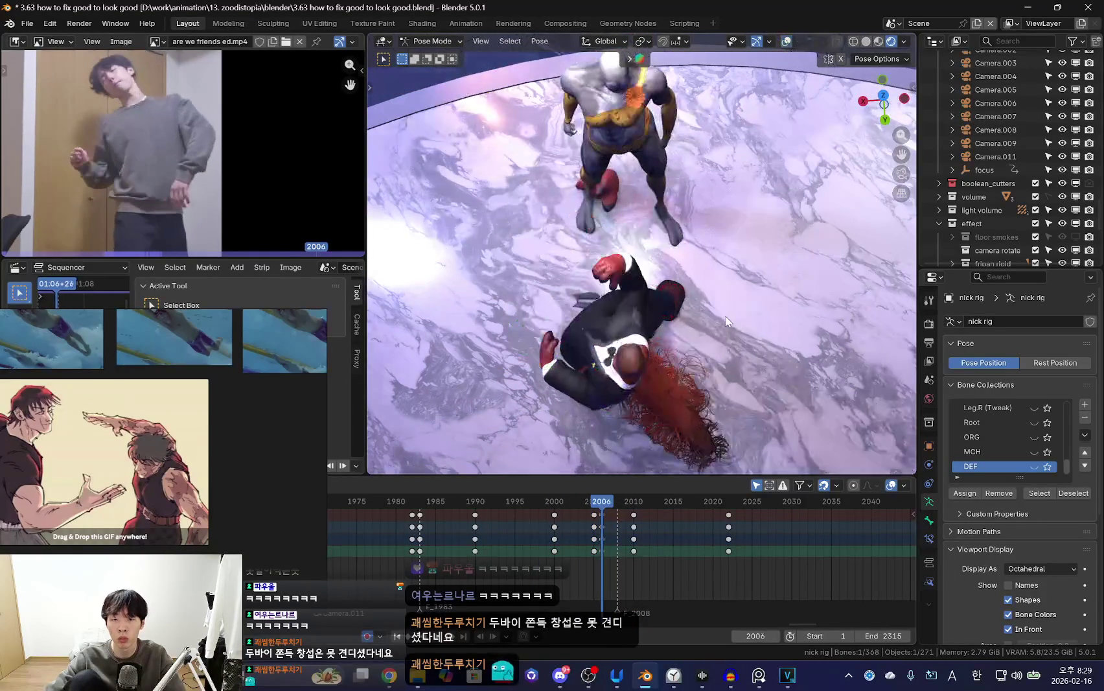
pyautogui.hotkey('ctrl', 'z')
pyautogui.press('r')
pyautogui.click(737, 376)
pyautogui.press('i')
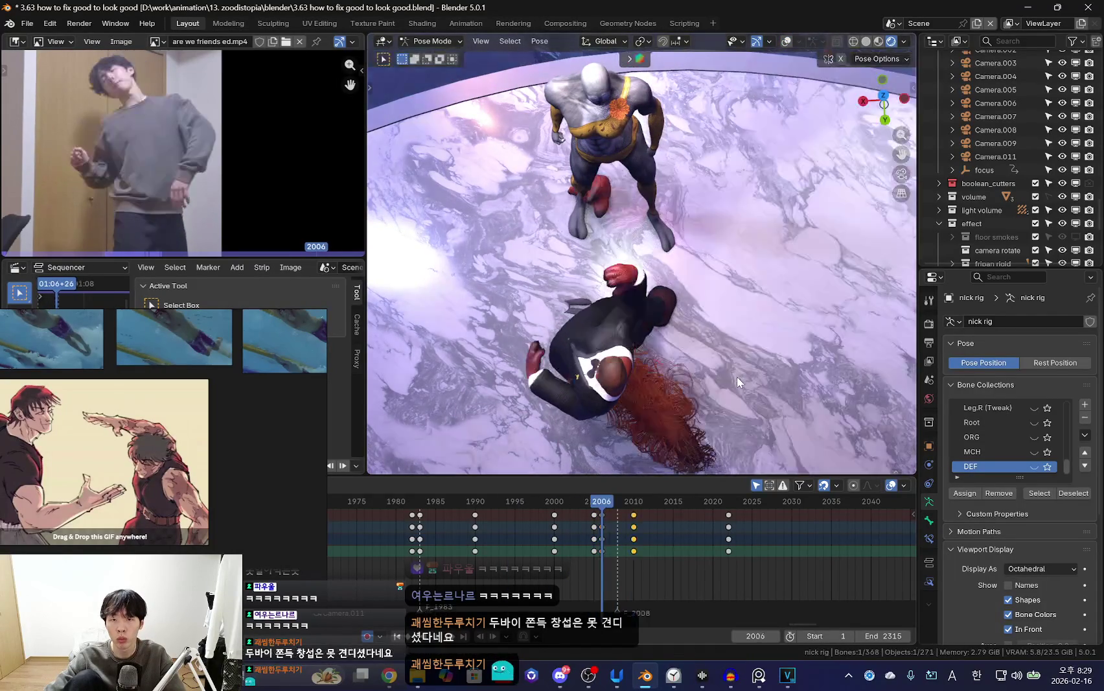
# Rotate the arm upward at frame 2022, key it, and review the resulting motion.
pyautogui.moveTo(565, 560); pyautogui.dragTo(728, 557)
pyautogui.press('r')
pyautogui.press('r')
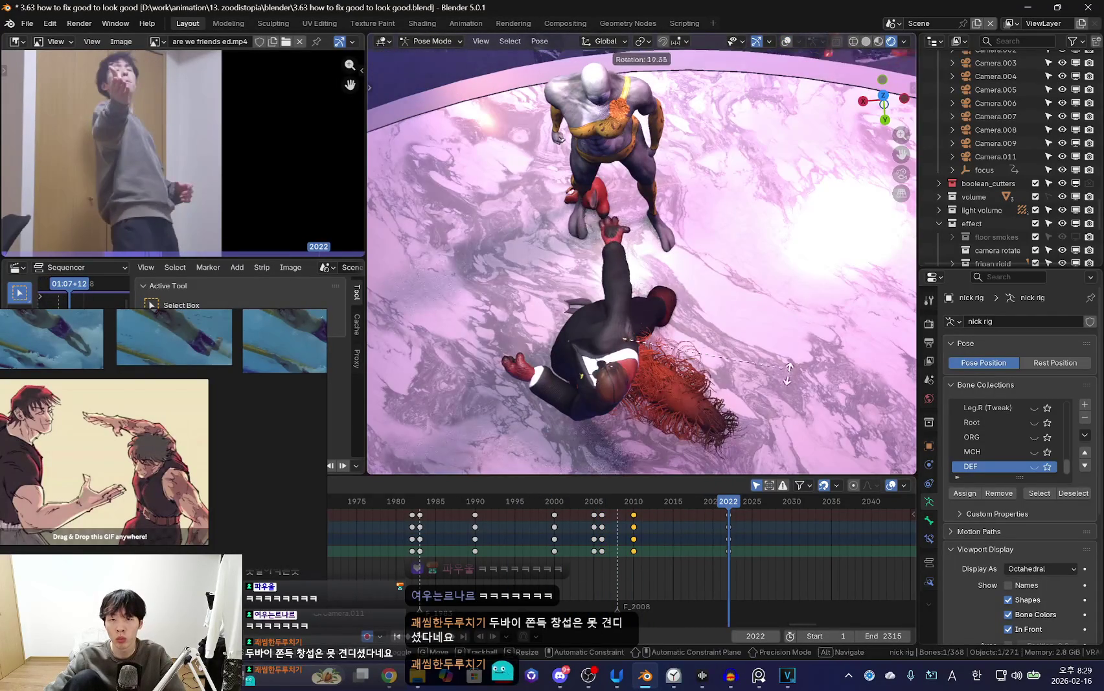
pyautogui.click(759, 395)
pyautogui.press('i')
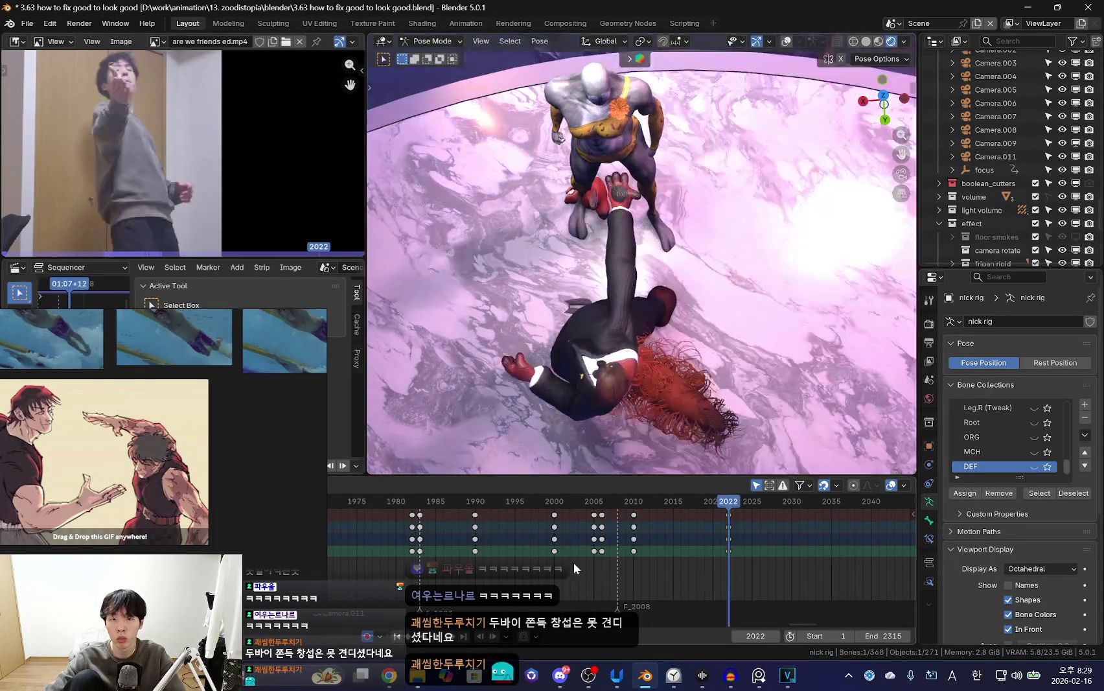
pyautogui.moveTo(728, 558); pyautogui.dragTo(561, 558)
pyautogui.moveTo(680, 557); pyautogui.dragTo(443, 552)
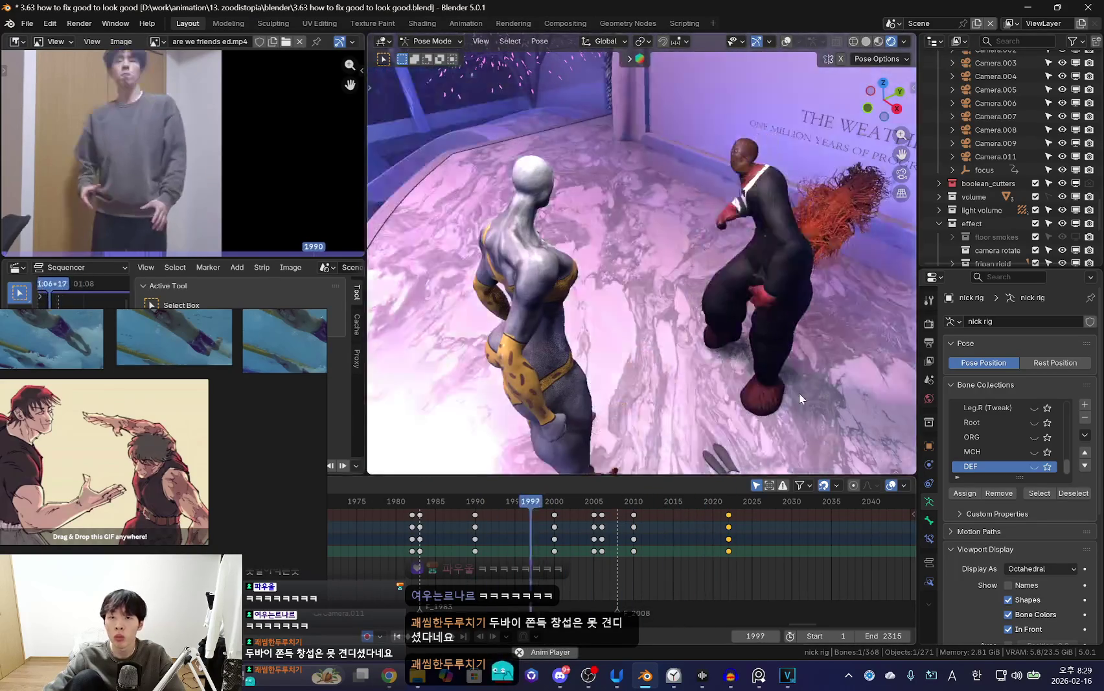
# Zoom the Dope Sheet and trackball-rotate the arm at frame 2007 against the reference.
pyautogui.keyDown('alt'); pyautogui.scroll(-15, 658, 451); pyautogui.keyUp('alt')
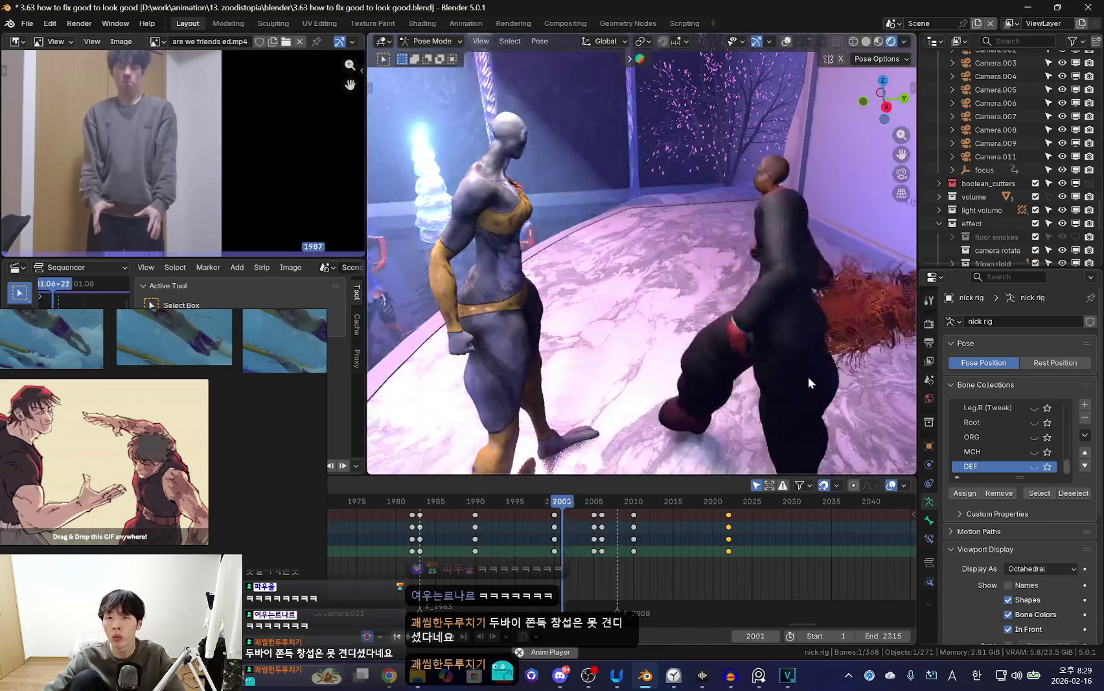
pyautogui.keyDown('alt'); pyautogui.scroll(-15, 808, 376); pyautogui.keyUp('alt')
pyautogui.keyDown('alt'); pyautogui.scroll(6, 808, 376); pyautogui.keyUp('alt')
pyautogui.keyDown('alt'); pyautogui.scroll(20, 810, 363); pyautogui.keyUp('alt')
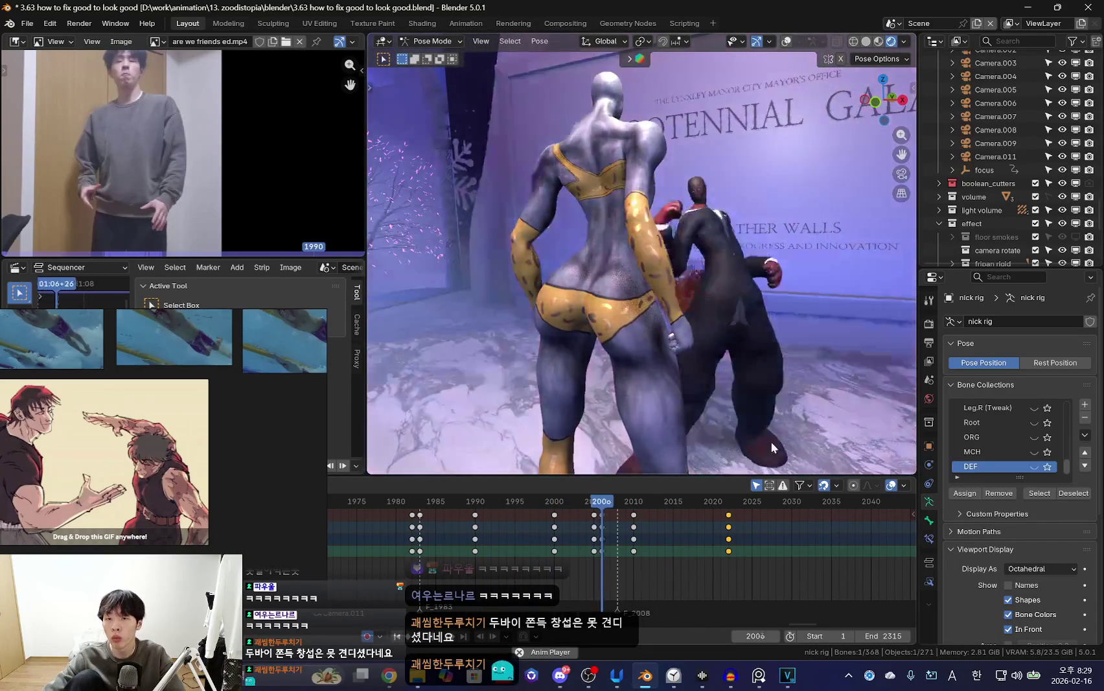
pyautogui.keyDown('alt'); pyautogui.scroll(-5, 771, 442); pyautogui.keyUp('alt')
pyautogui.keyDown('alt'); pyautogui.scroll(-20, 886, 311); pyautogui.keyUp('alt')
pyautogui.scroll(2, 662, 518)
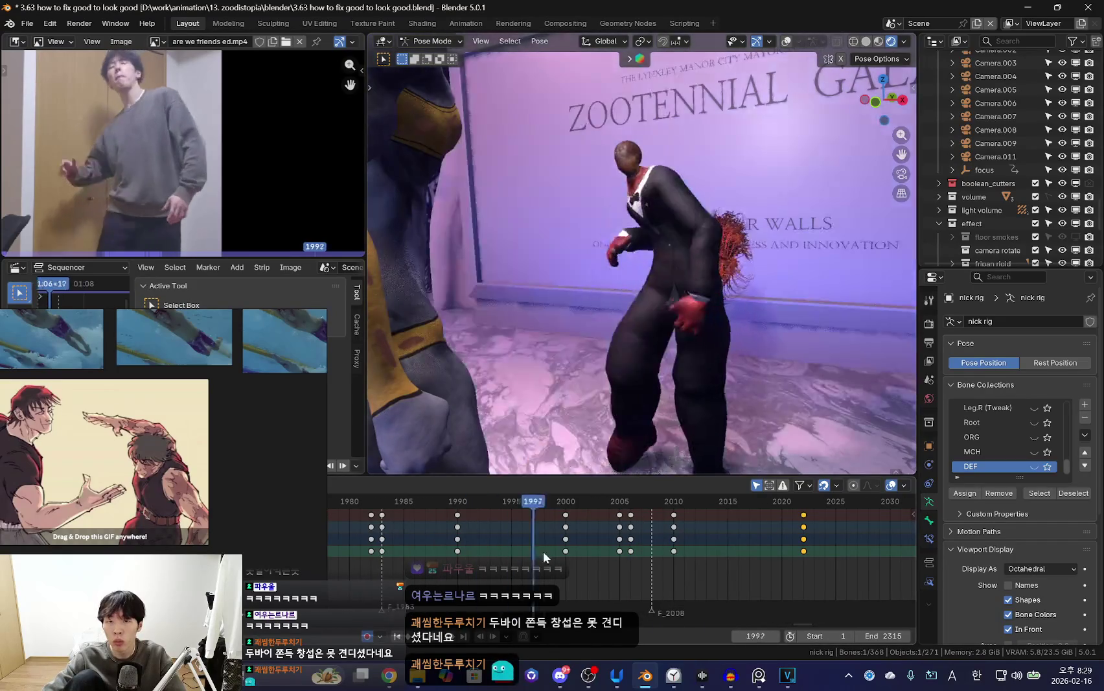
pyautogui.moveTo(662, 518); pyautogui.dragTo(615, 564)
pyautogui.scroll(2, 713, 524)
pyautogui.moveTo(712, 524)
pyautogui.mouseDown()
pyautogui.moveTo(565, 542)
pyautogui.moveTo(606, 551)
pyautogui.mouseUp()
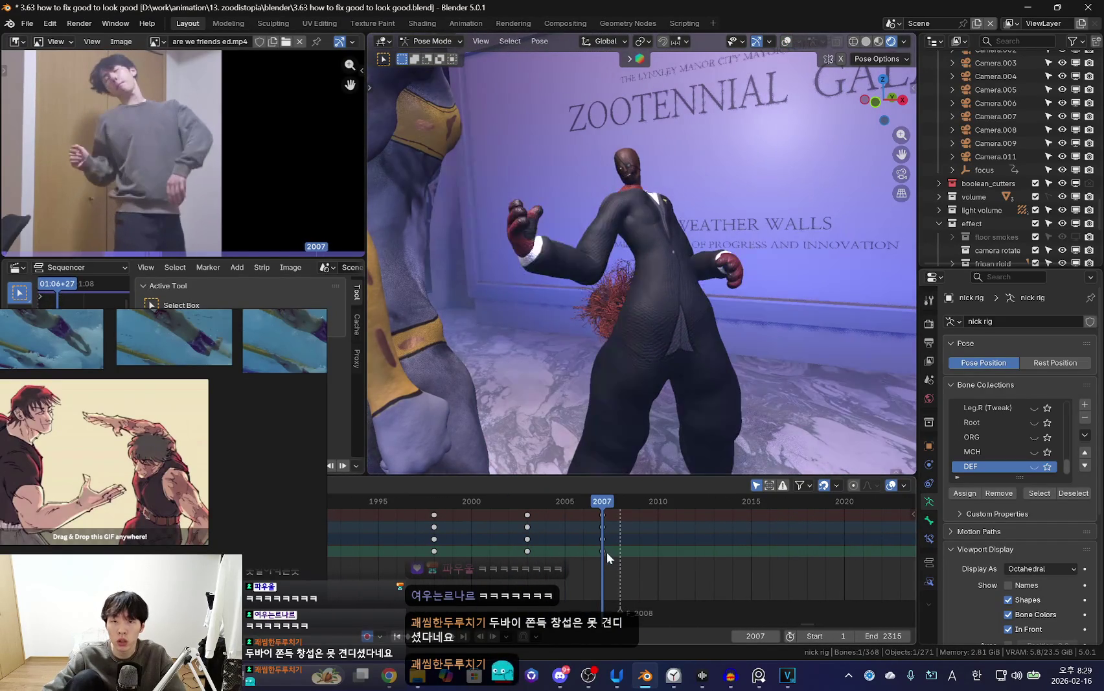
pyautogui.press('r')
pyautogui.press('r')
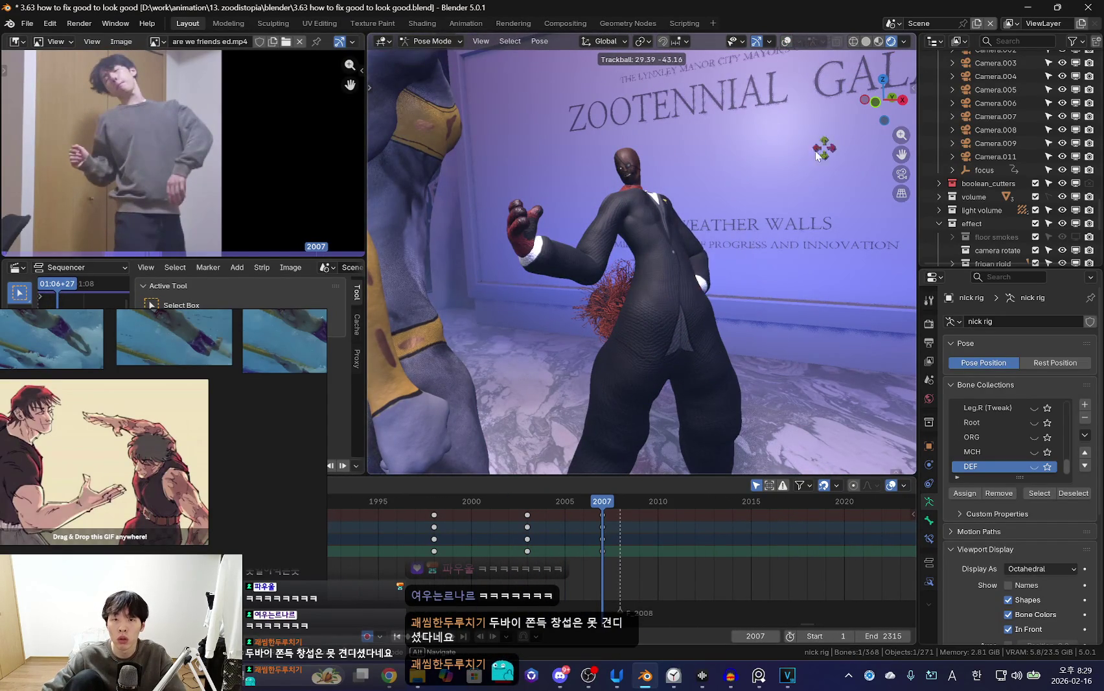
pyautogui.click(783, 230)
# Rotate the arm again into its reworked pose and check frames 2000–2010.
pyautogui.press('r')
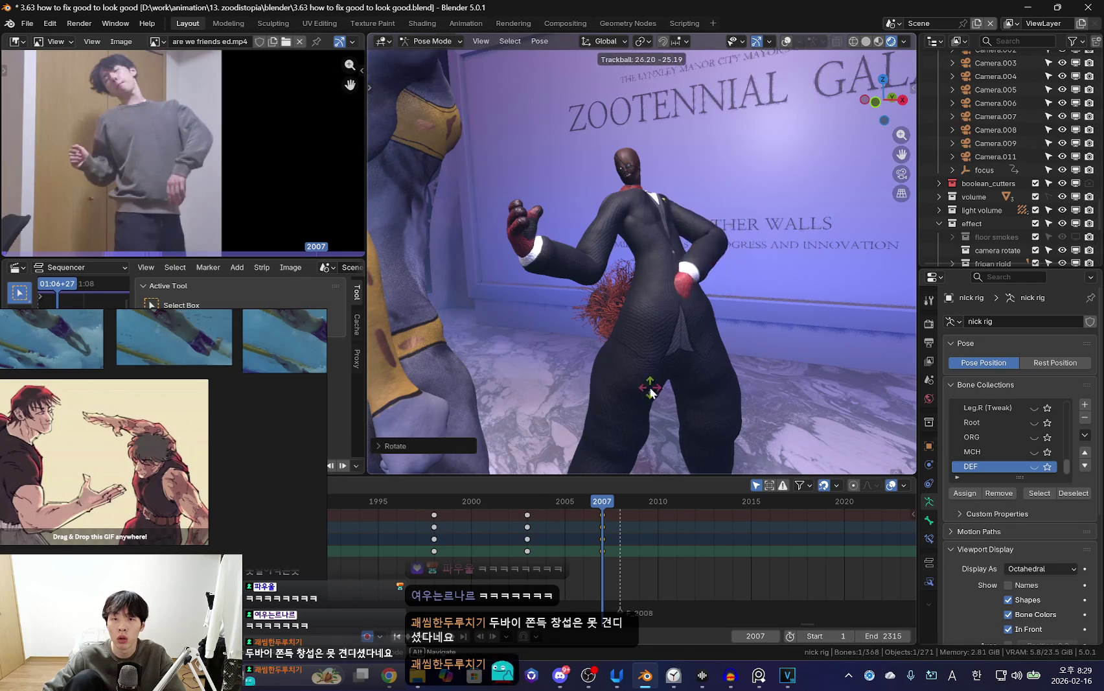
pyautogui.click(776, 305)
pyautogui.click(494, 529)
pyautogui.moveTo(494, 529)
pyautogui.mouseDown()
pyautogui.moveTo(653, 528)
pyautogui.moveTo(478, 535)
pyautogui.moveTo(621, 541)
pyautogui.moveTo(528, 547)
pyautogui.moveTo(608, 554)
pyautogui.moveTo(467, 571)
pyautogui.moveTo(588, 572)
pyautogui.moveTo(489, 557)
pyautogui.moveTo(555, 561)
pyautogui.moveTo(532, 559)
pyautogui.mouseUp()
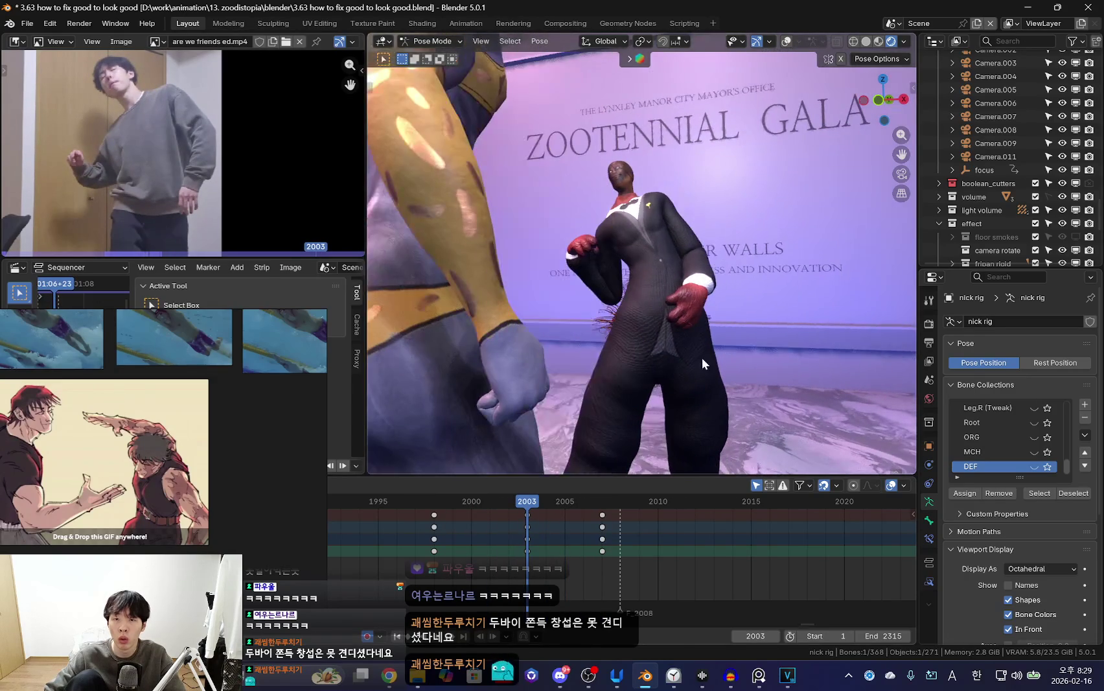